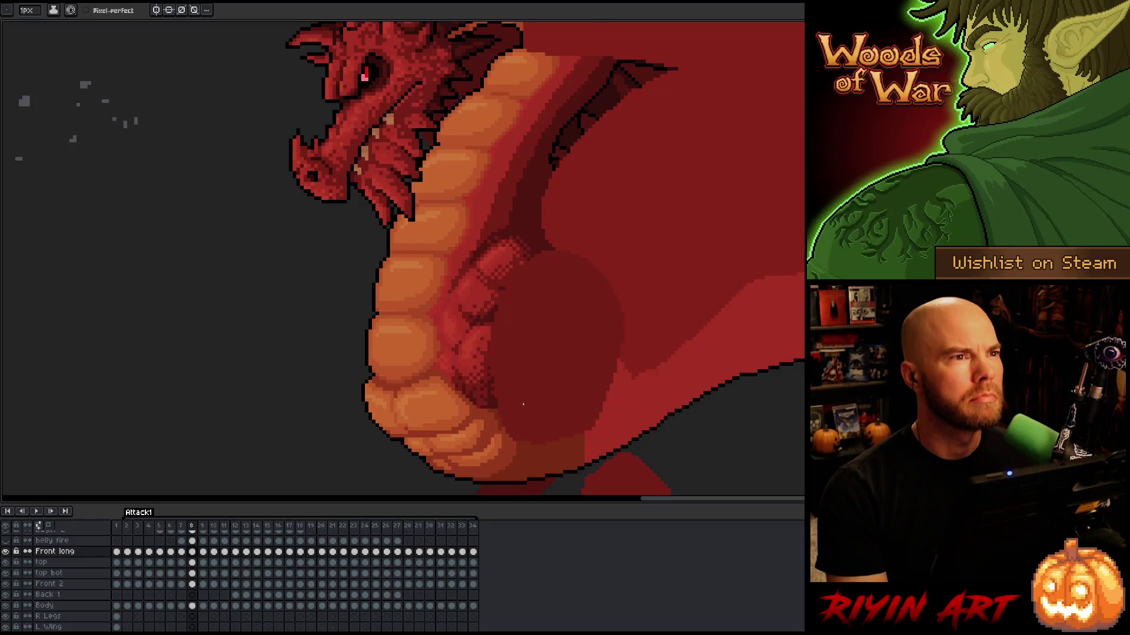
Review the dragon's attack poses across frames 4–8, including the frame 4 smoke stream
key("Right")
key("Left")
key("Right")
key("Left")
key("Right")
key("Left")
key("Right")
key("Left")
key("Right")
key("Left")
key("Right")
key("Left")
key("Left")
key("Left")
key("Left")
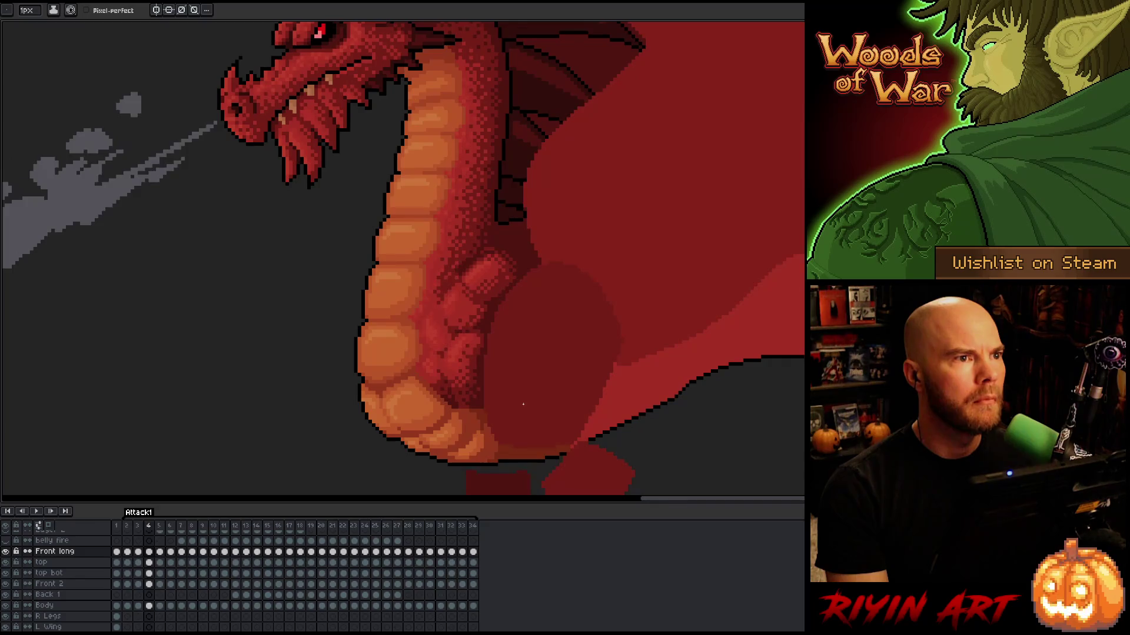
key("Left")
key("Right")
key("Left")
key("Right")
key("Left")
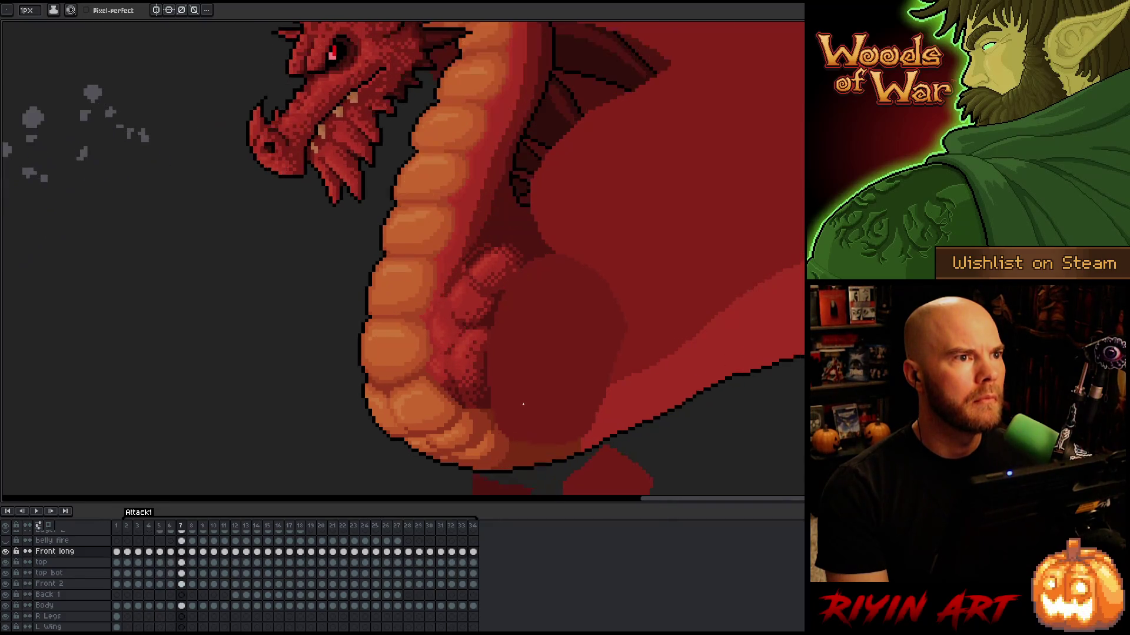
key("Left")
key("Right")
Step forward to frame 5 and save the animation file with Ctrl+S
key("Right")
key("Right")
key("Right")
key("Right")
key("Right")
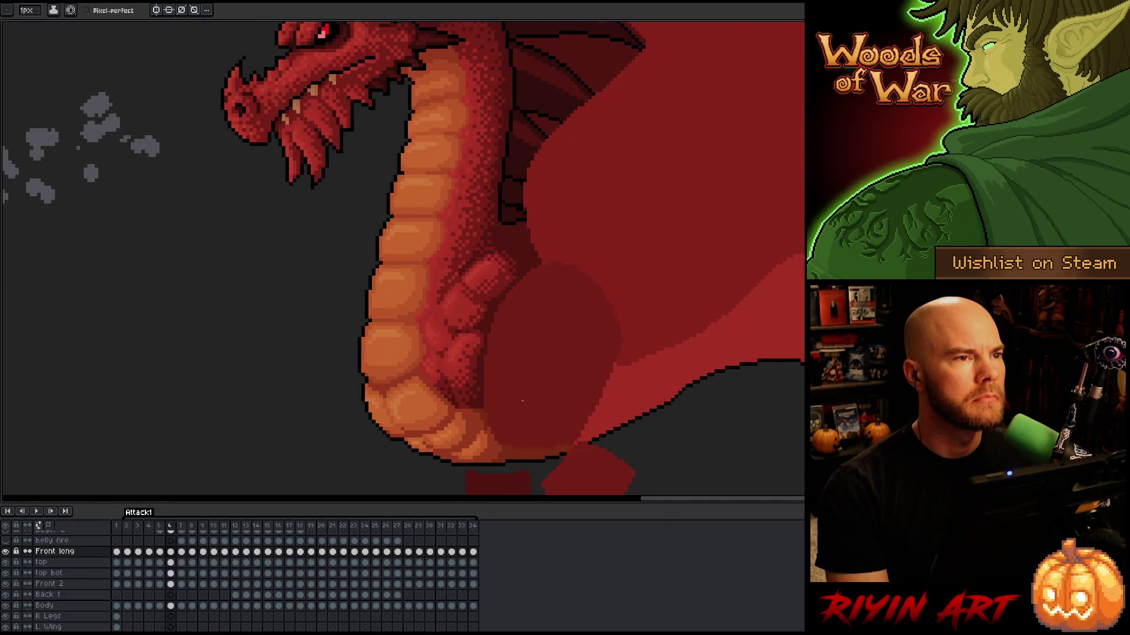
key("Left")
key("Left")
key("Right")
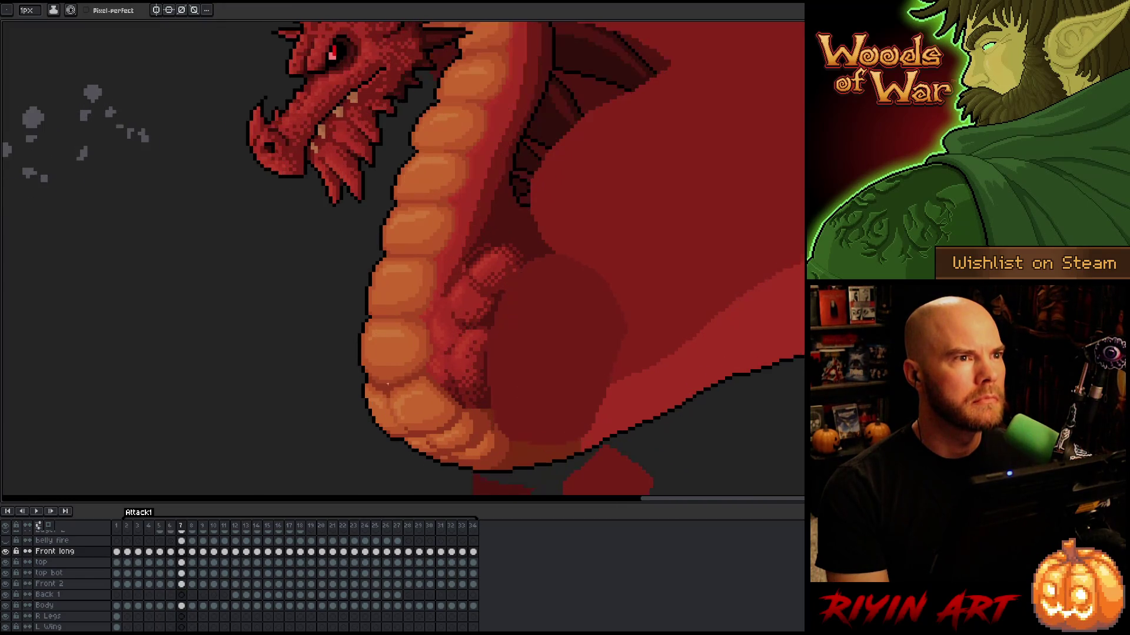
key("ctrl+s")
key("b")
Recheck frames 7 and 8, go to frame 9, and select its top and top bot cels
key("Right")
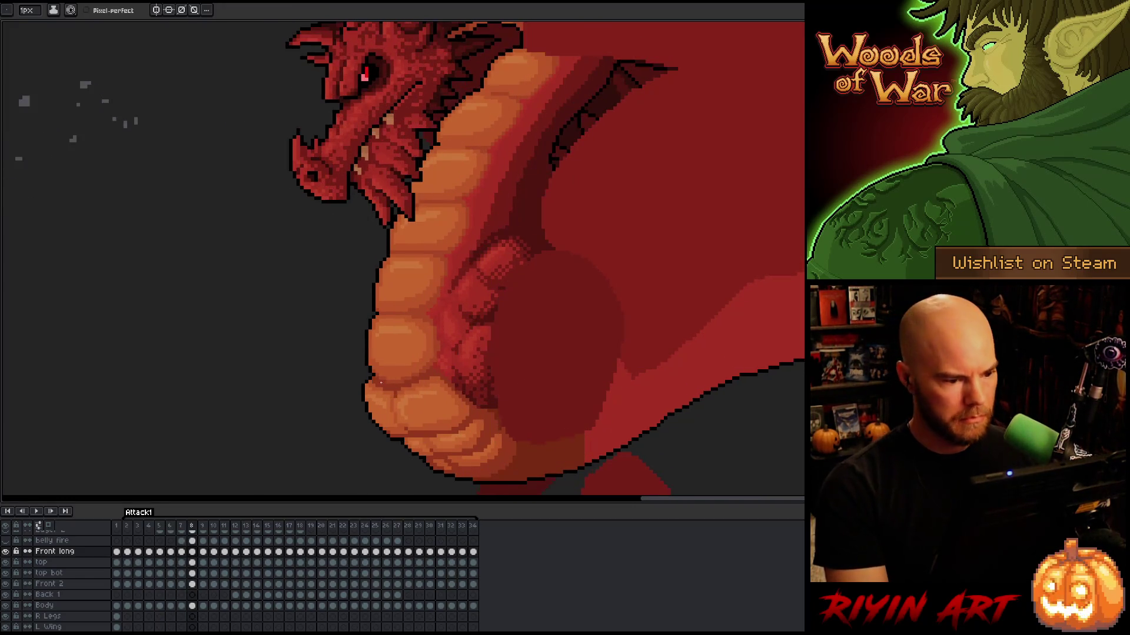
key("Left")
key("Right")
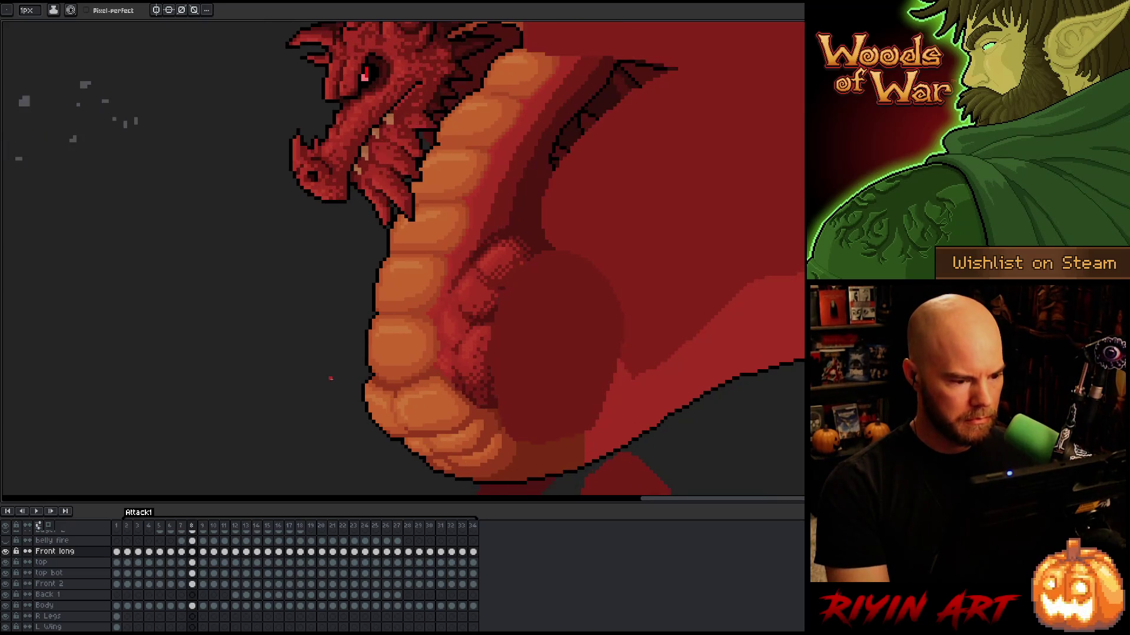
key("Left")
key("Right")
key("Left")
key("Right")
key("Right")
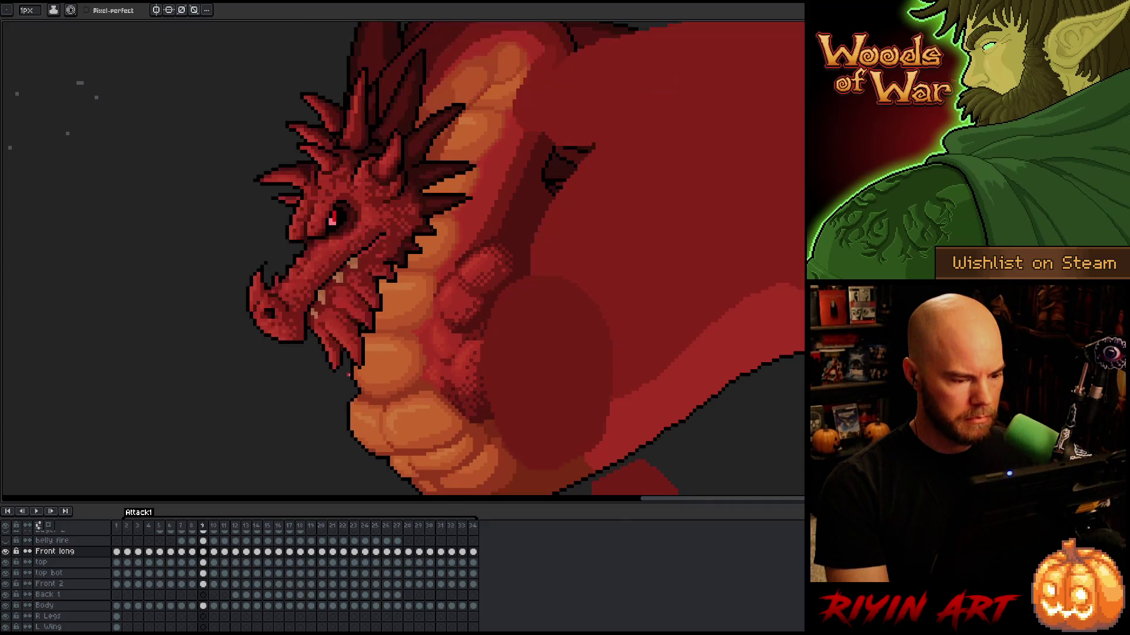
key("Left")
key("Right")
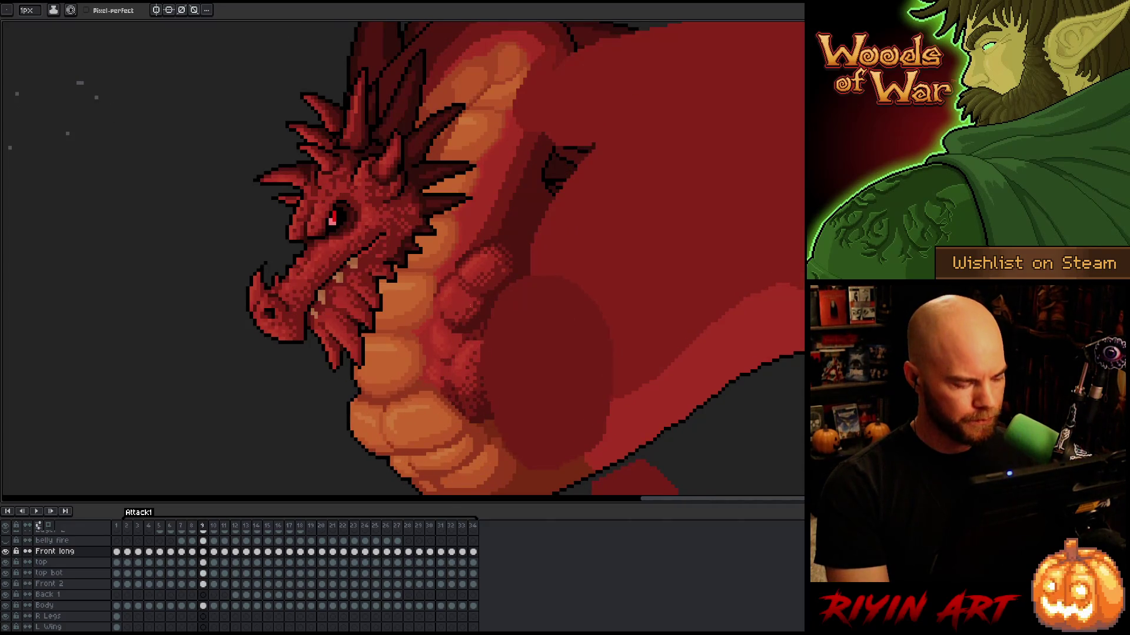
left_click_drag(203, 562, 203, 573)
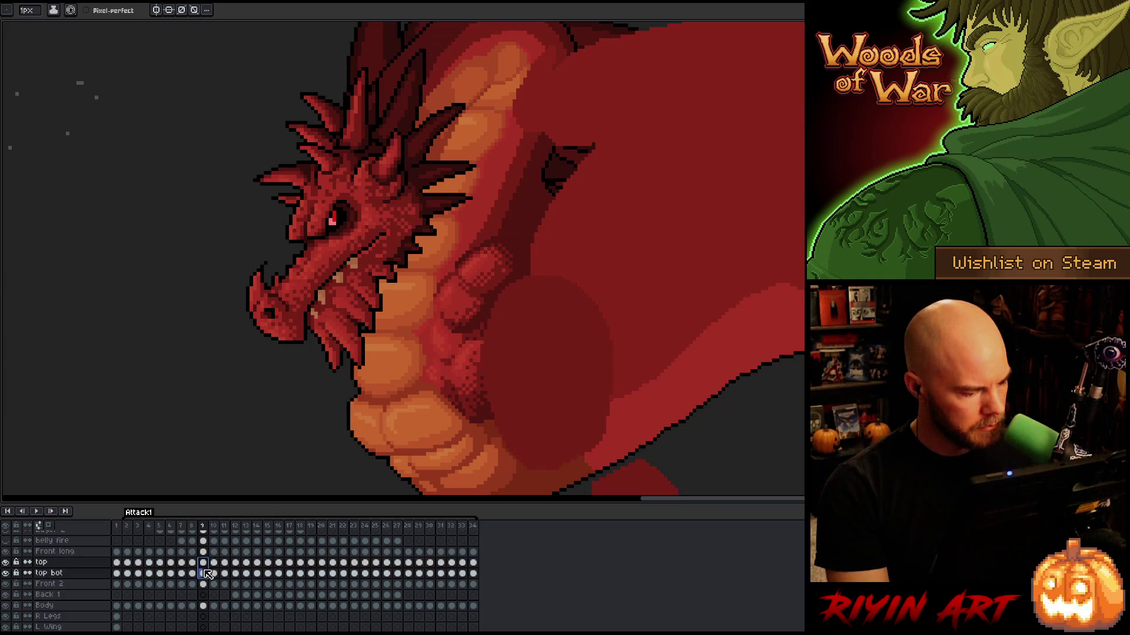
Shift the arm pieces on the top and top bot layers slightly left
key("v")
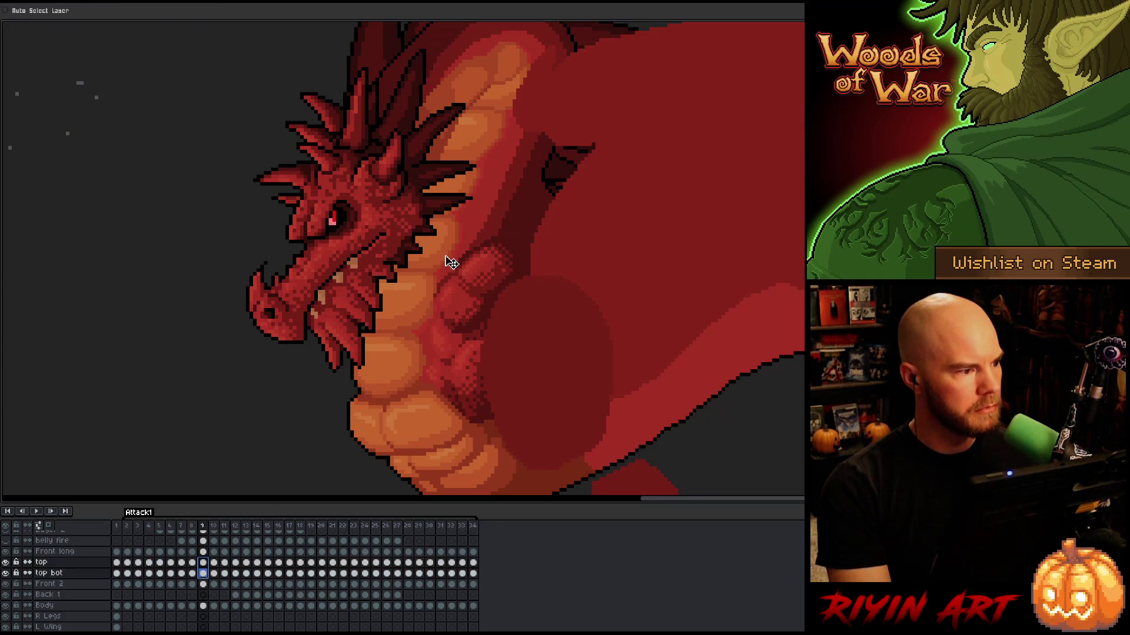
mouse_move(518, 288)
left_mouse_down()
mouse_move(496, 280)
mouse_move(506, 285)
left_mouse_up()
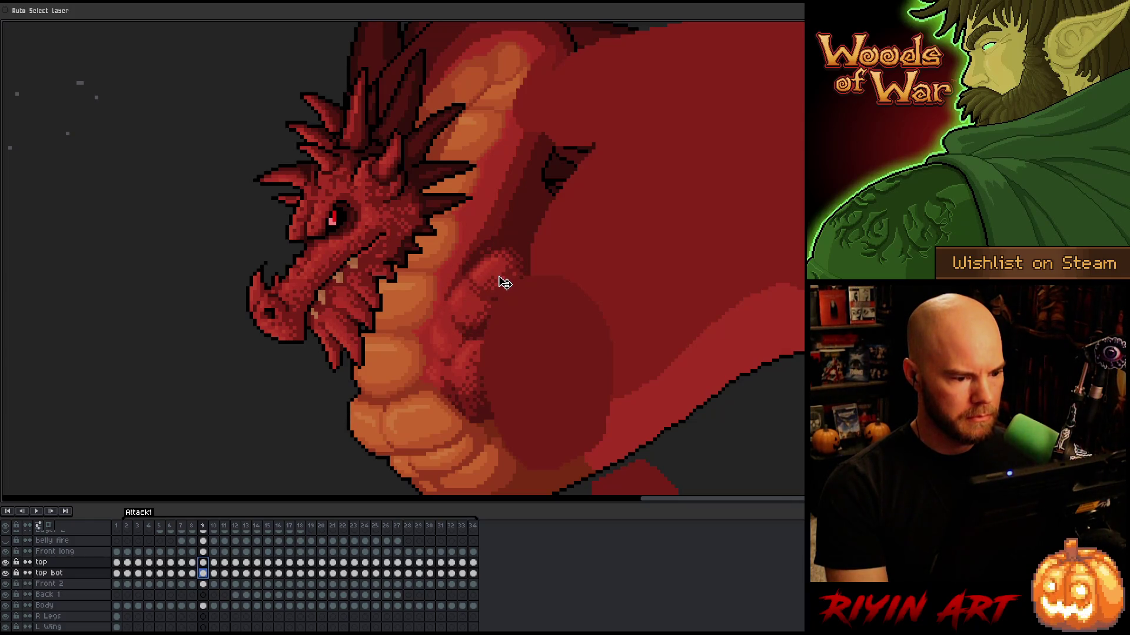
key("Return")
left_click_drag(504, 282, 498, 289)
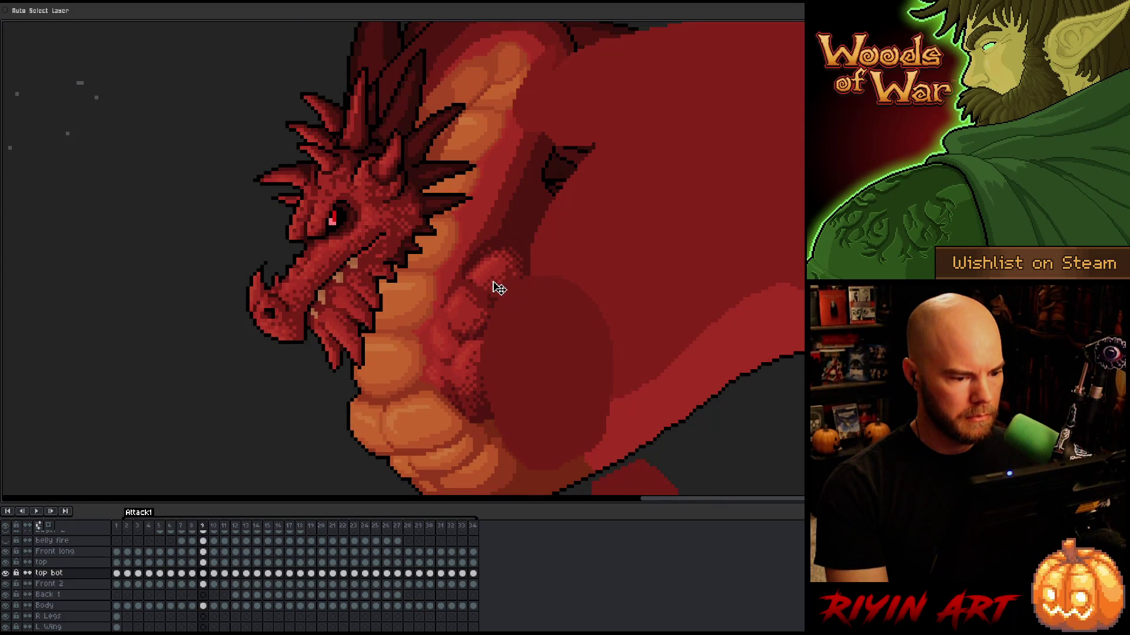
Enable picking layers from the artwork and activate the top, top bot, then Front long layers
left_click(36, 12)
left_click(500, 271)
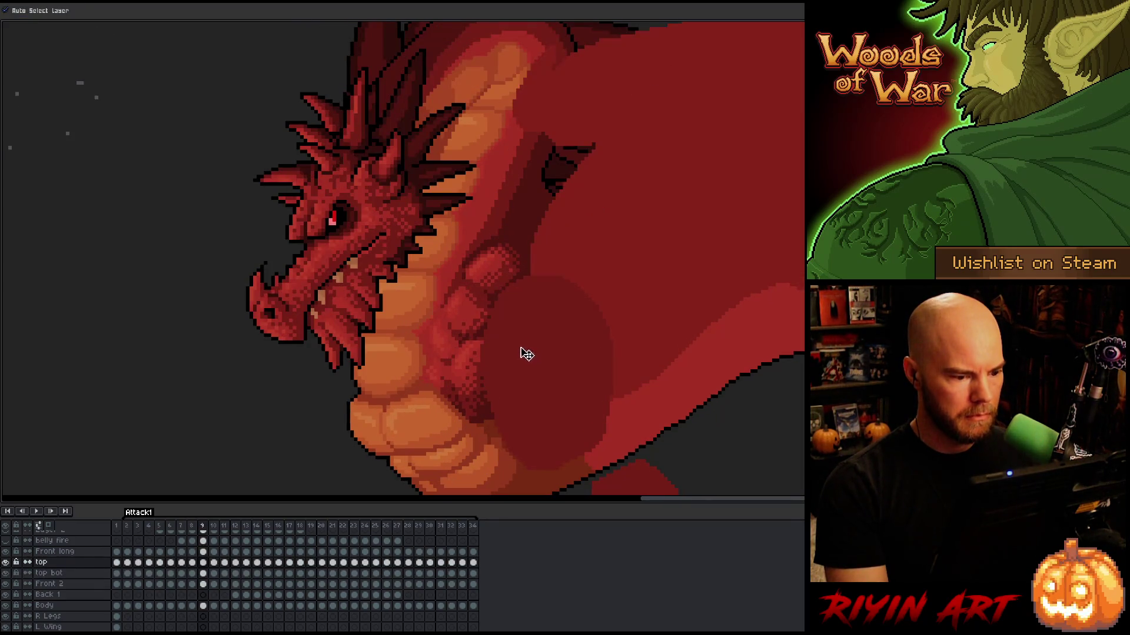
left_click(478, 320)
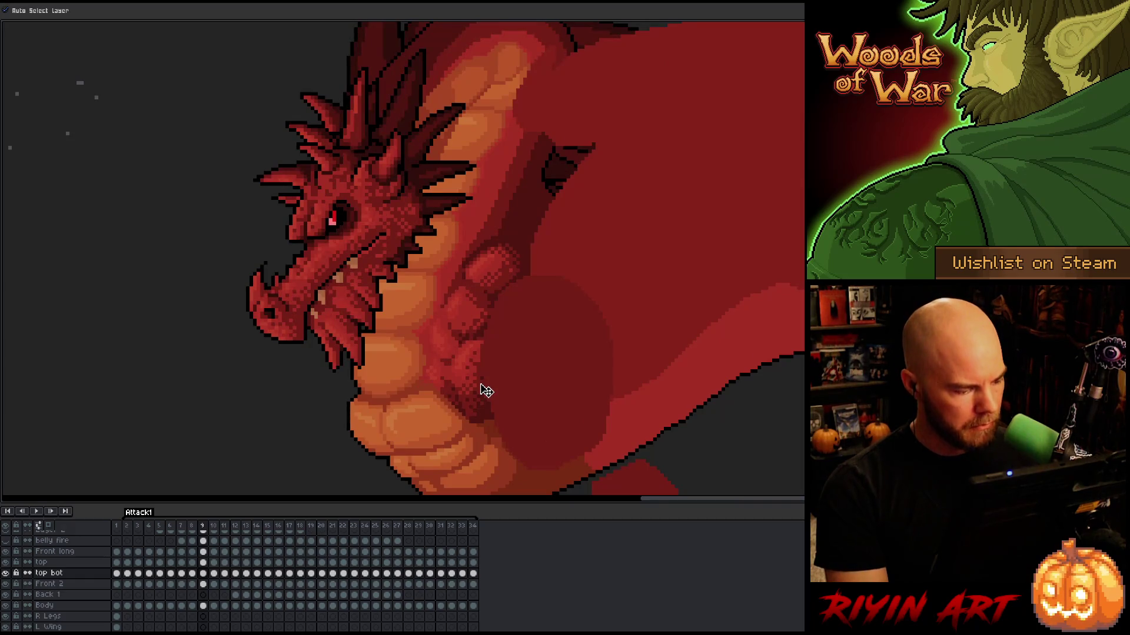
left_click(474, 374)
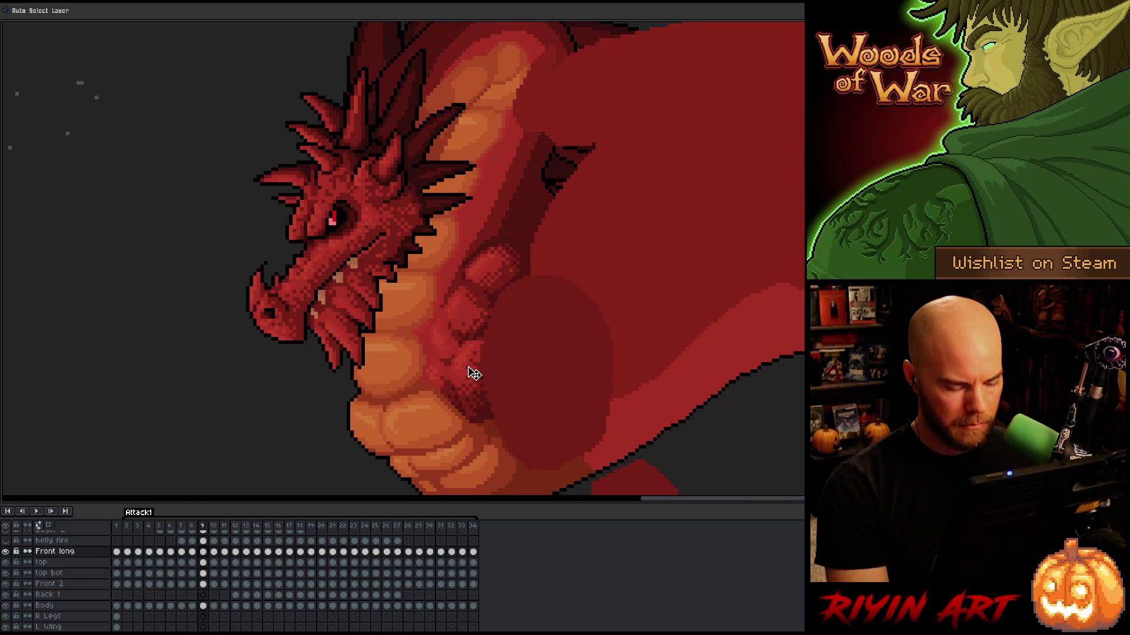
Marquee-select a block over the belly, nudge it one pixel left, then select a larger chest area
key("m")
left_click_drag(555, 310, 418, 378)
key("Left")
left_click(618, 334)
mouse_move(622, 281)
left_mouse_down()
mouse_move(413, 345)
mouse_move(381, 368)
left_mouse_up()
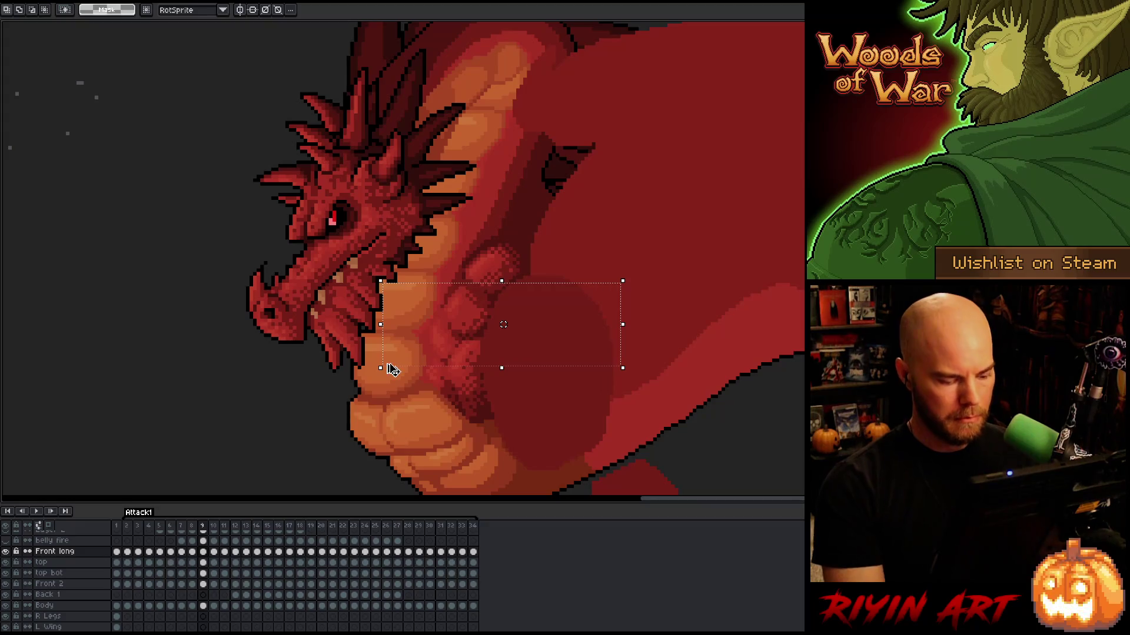
Select and transform a block covering the dragon's head and chest, then commit it
left_click(553, 393)
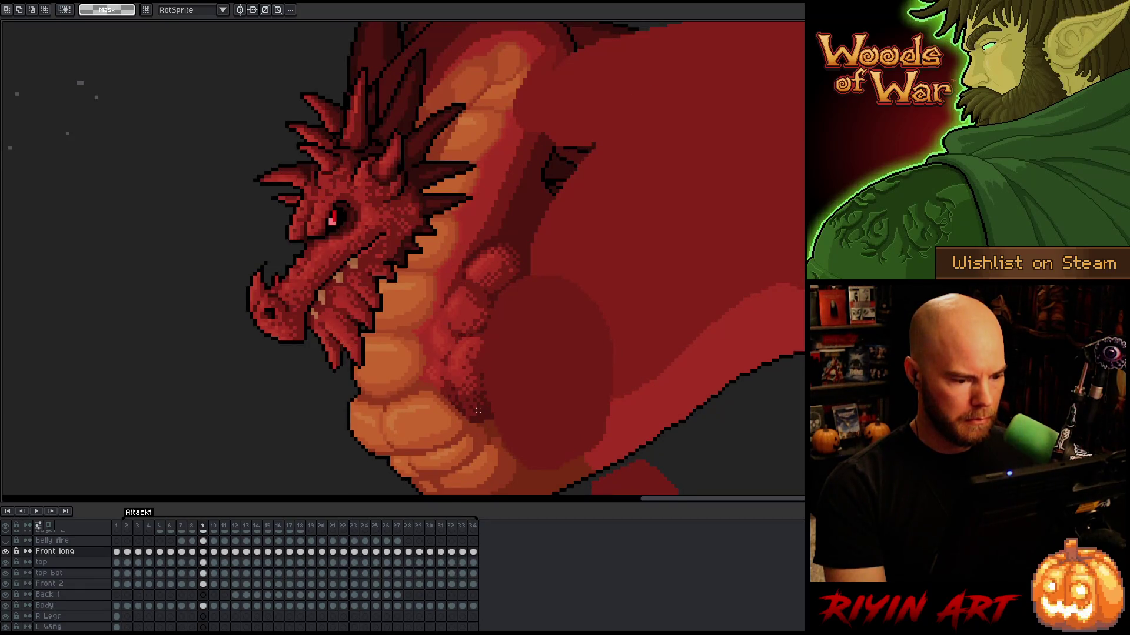
left_click_drag(381, 367, 622, 282)
left_click_drag(695, 216, 341, 360)
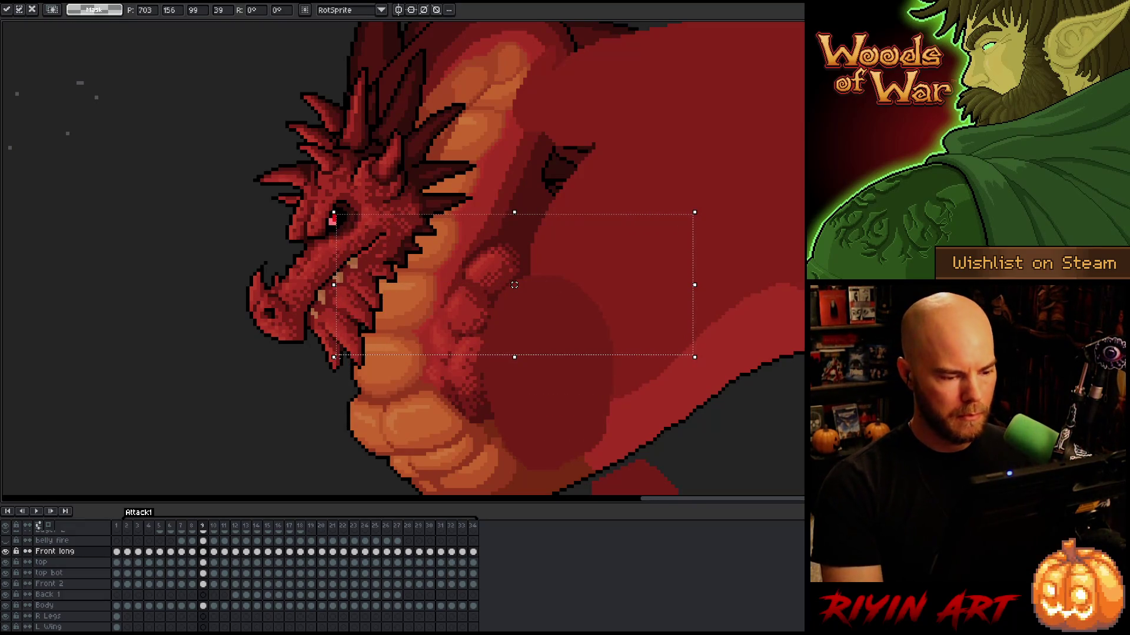
key("ctrl+d")
Flip between neighbouring frames and back to frame 9 to check the change
key("Left")
key("Right")
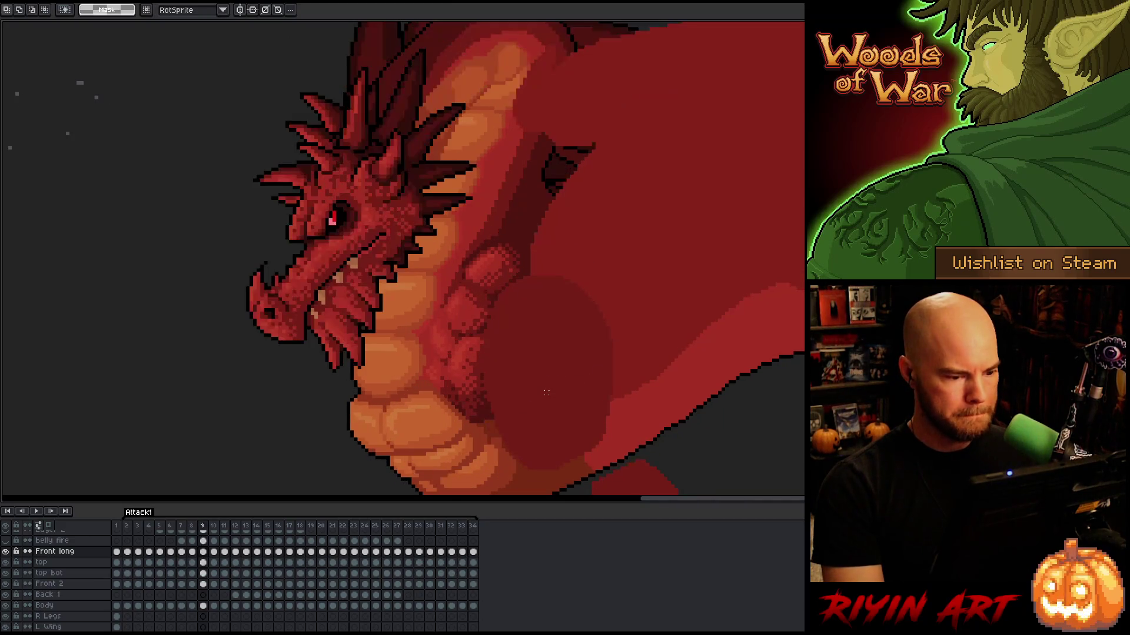
key("Left")
key("Right")
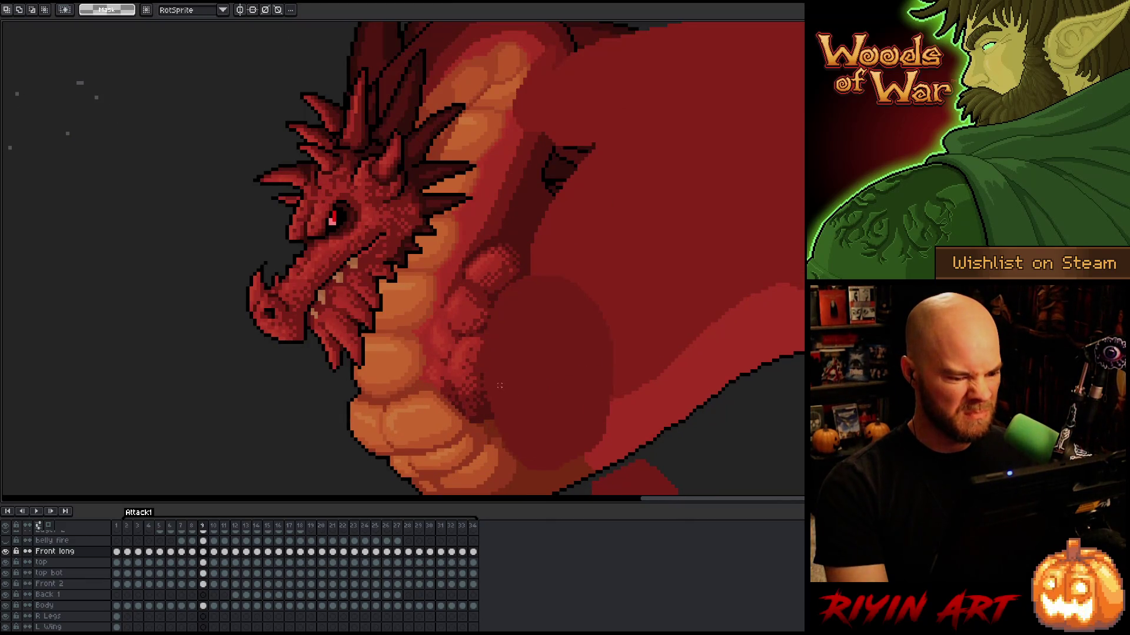
key("Left")
key("Left")
key("Right")
key("Right")
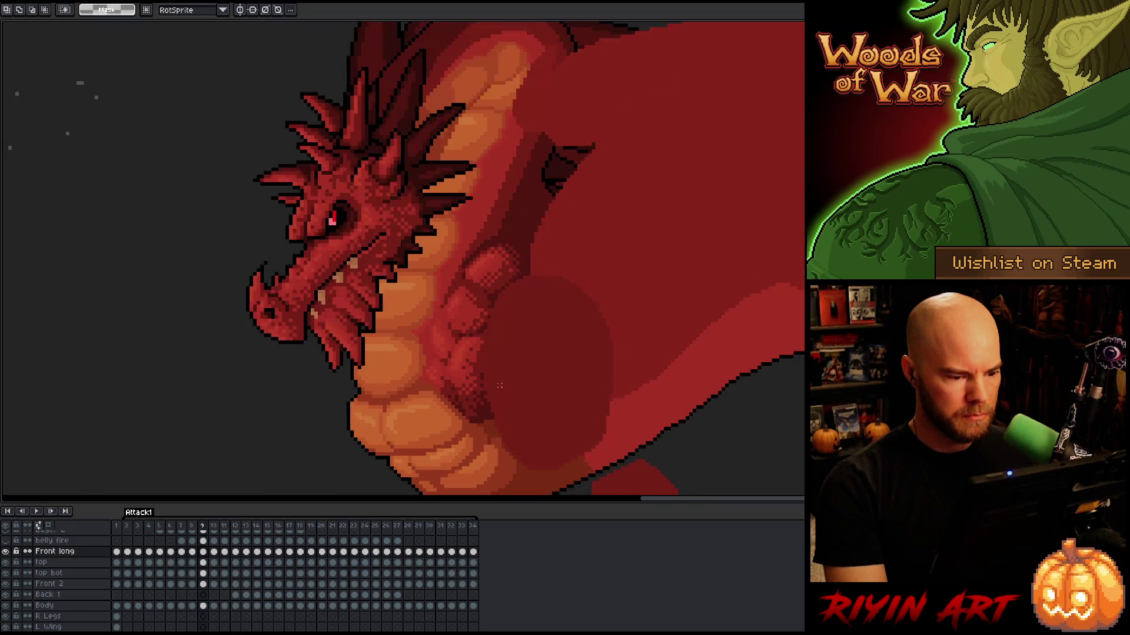
scroll(481, 357, "up", 5)
key("b")
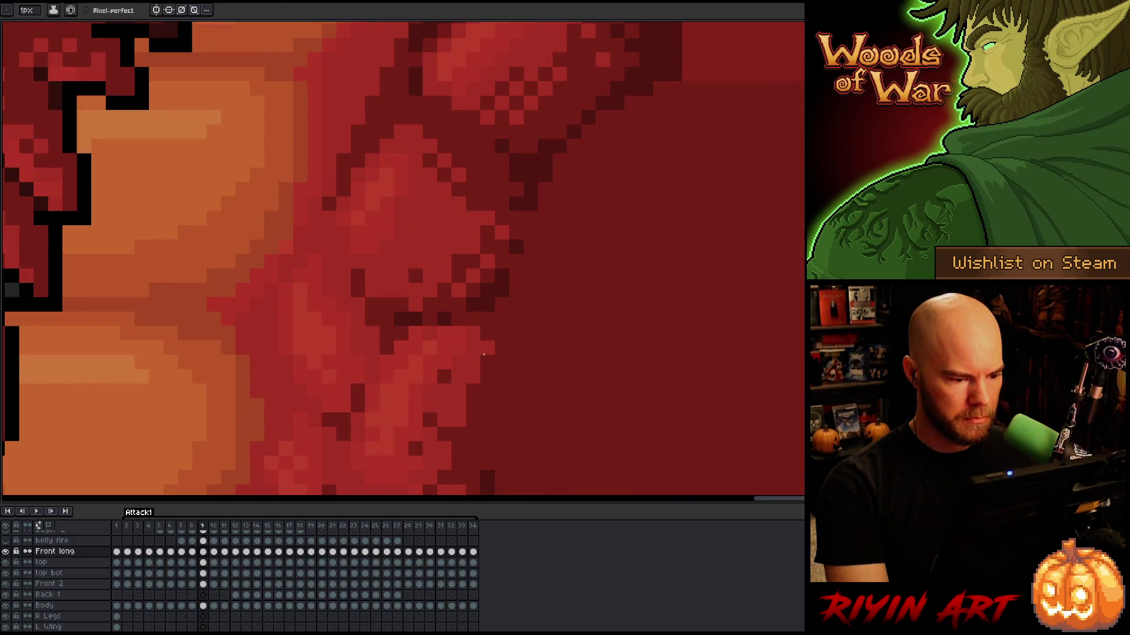
scroll(486, 361, "down", 5)
key("Left")
key("Right")
key("Left")
key("Right")
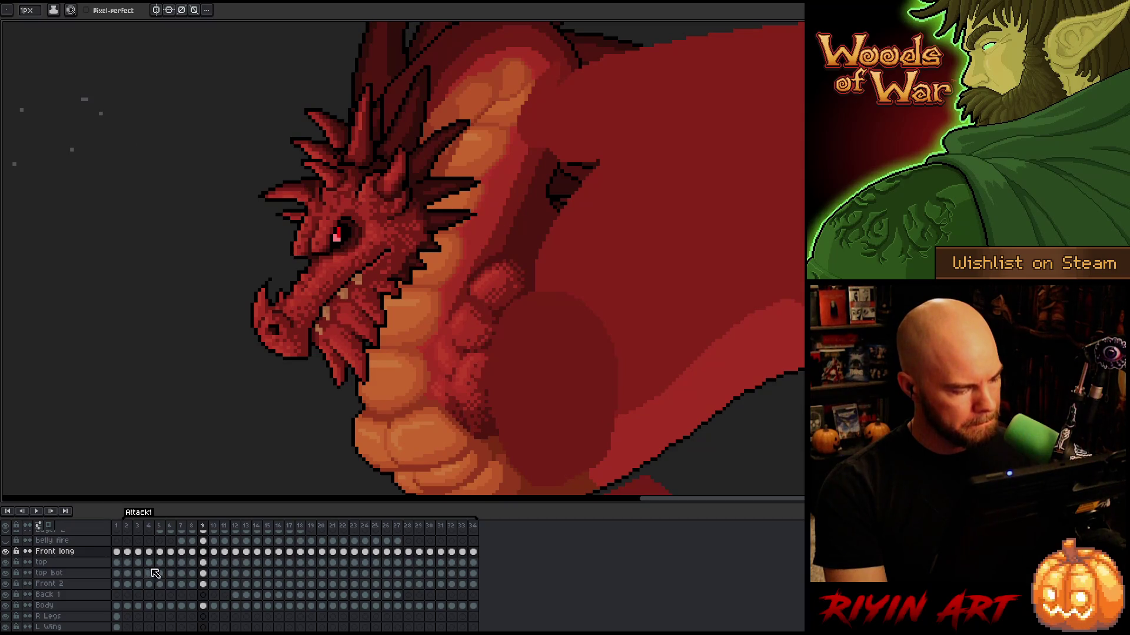
left_click(203, 573)
key("v")
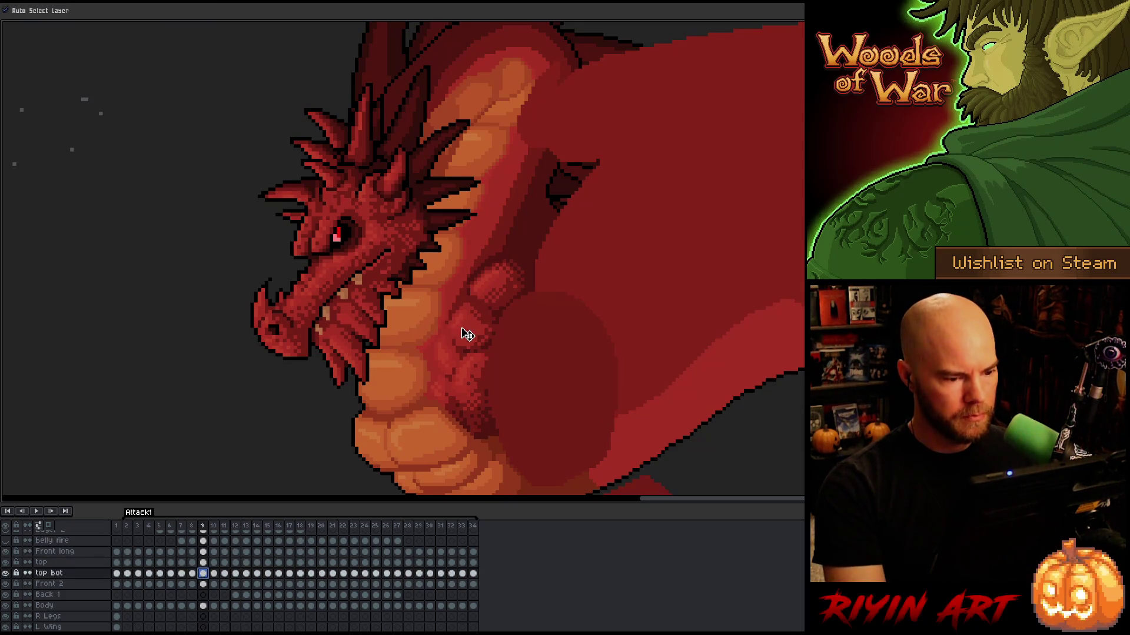
key("Left")
key("Right")
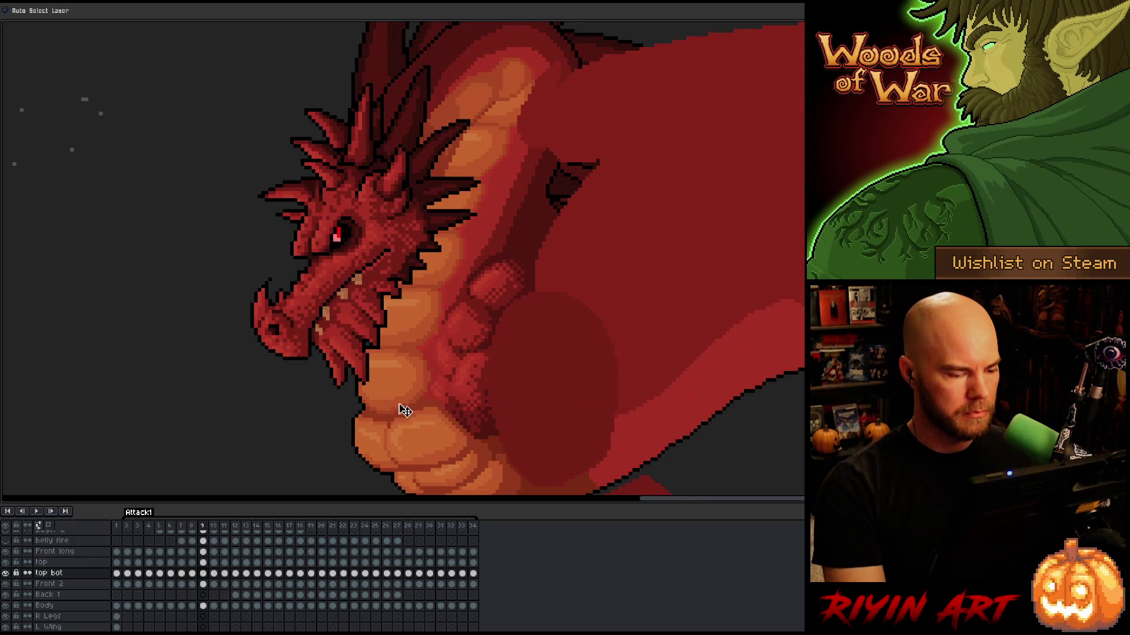
scroll(465, 371, "down", 2)
key("Left")
key("Right")
key("Left")
key("Right")
key("Left")
key("Right")
key("Up")
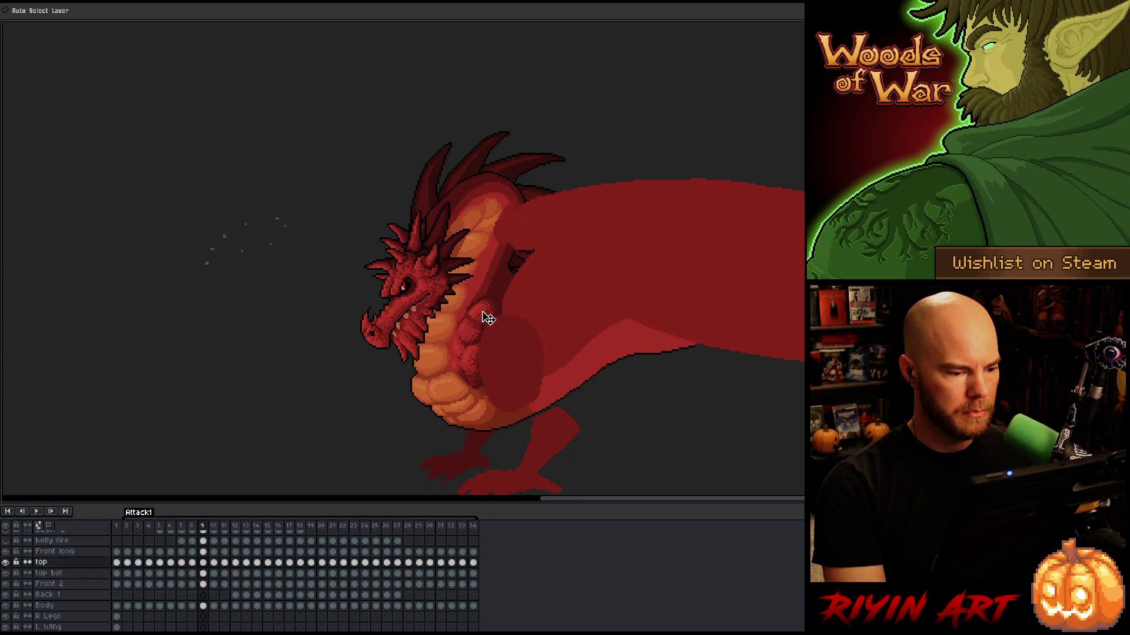
Flip between frames 8 and 9 to compare the chest arm pieces
key("Left")
key("Right")
key("Left")
key("Right")
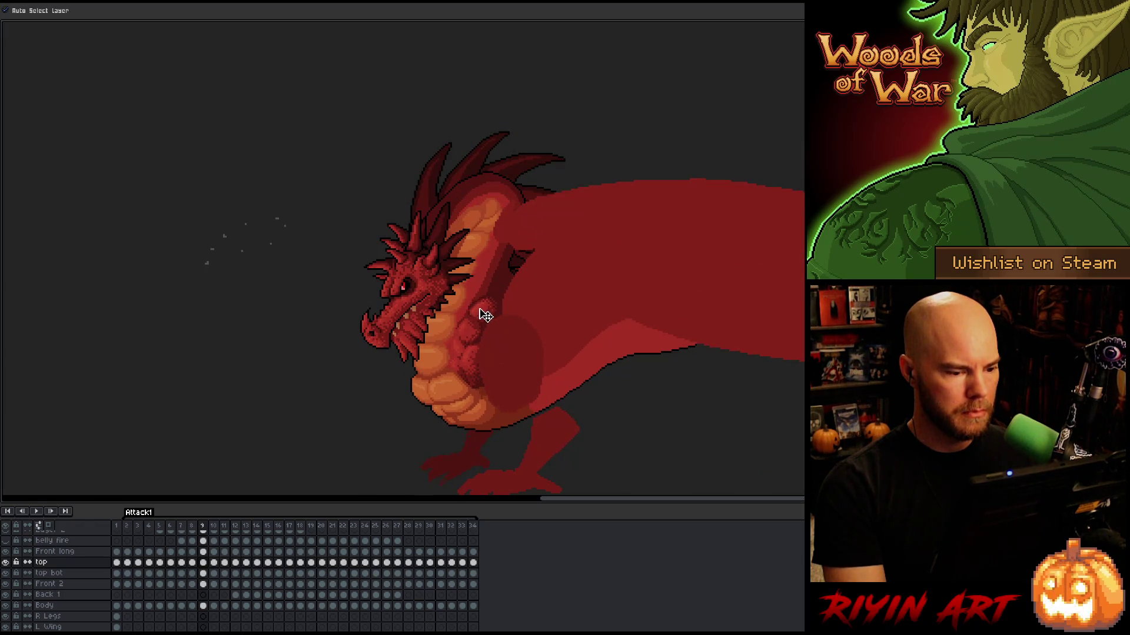
key("Left")
key("Right")
On the top bot layer, cycle through earlier frames and back to frame 9 to compare poses
key("alt+Down")
key("Left")
key("Right")
key("Left")
key("Right")
key("Left")
key("Right")
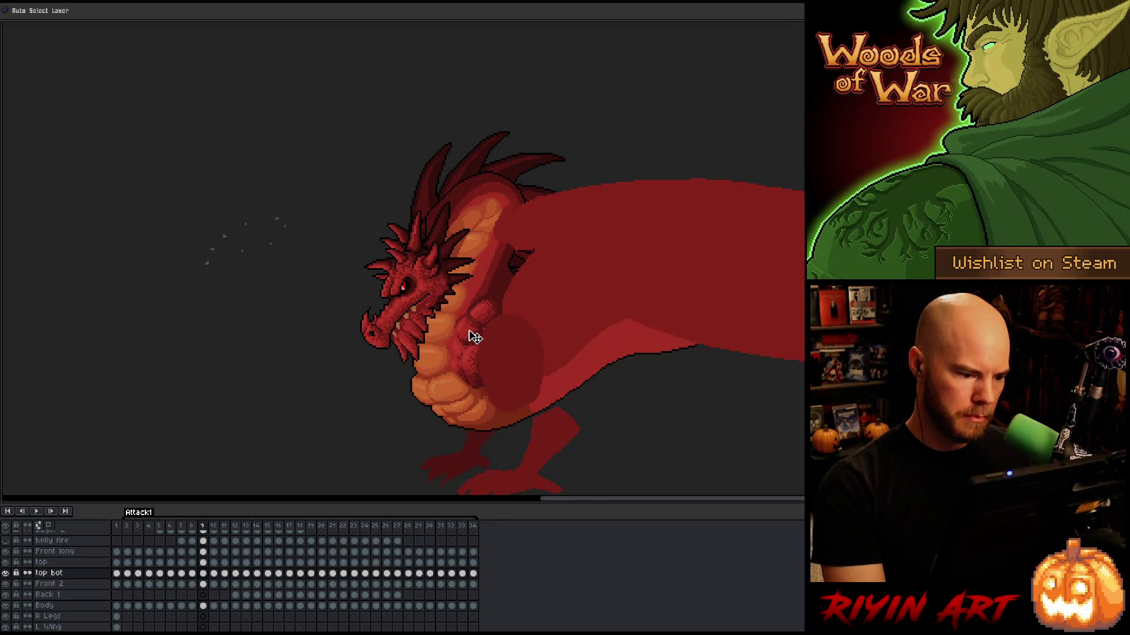
key("Left")
key("Right")
key("Left")
key("Right")
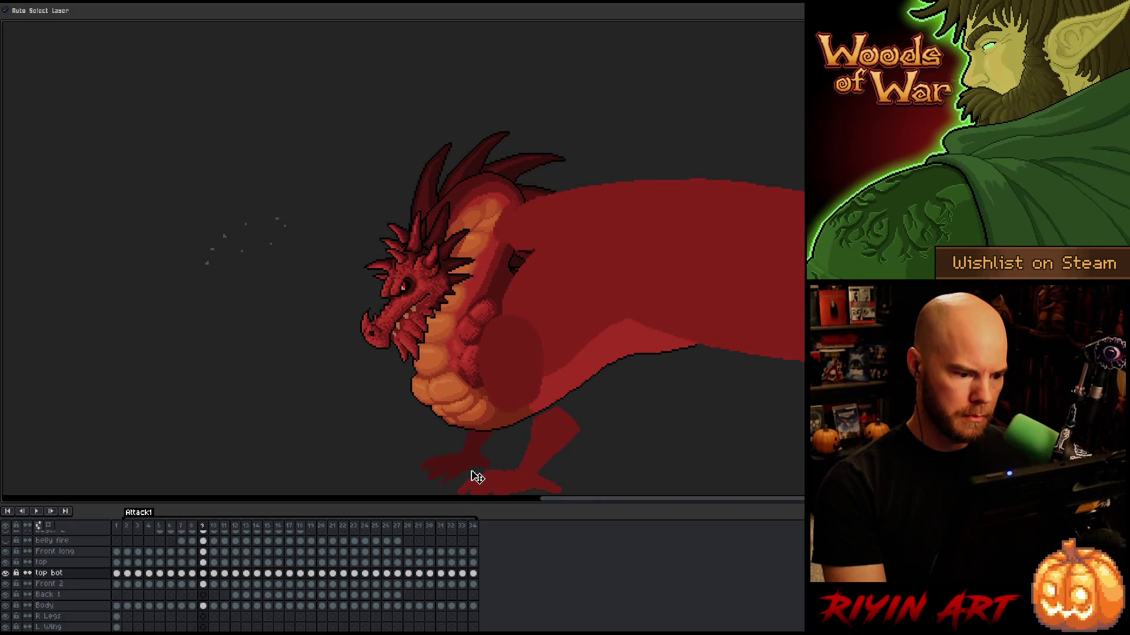
key("Left")
key("Right")
key("Left")
key("Left")
key("Left")
key("Right")
key("Right")
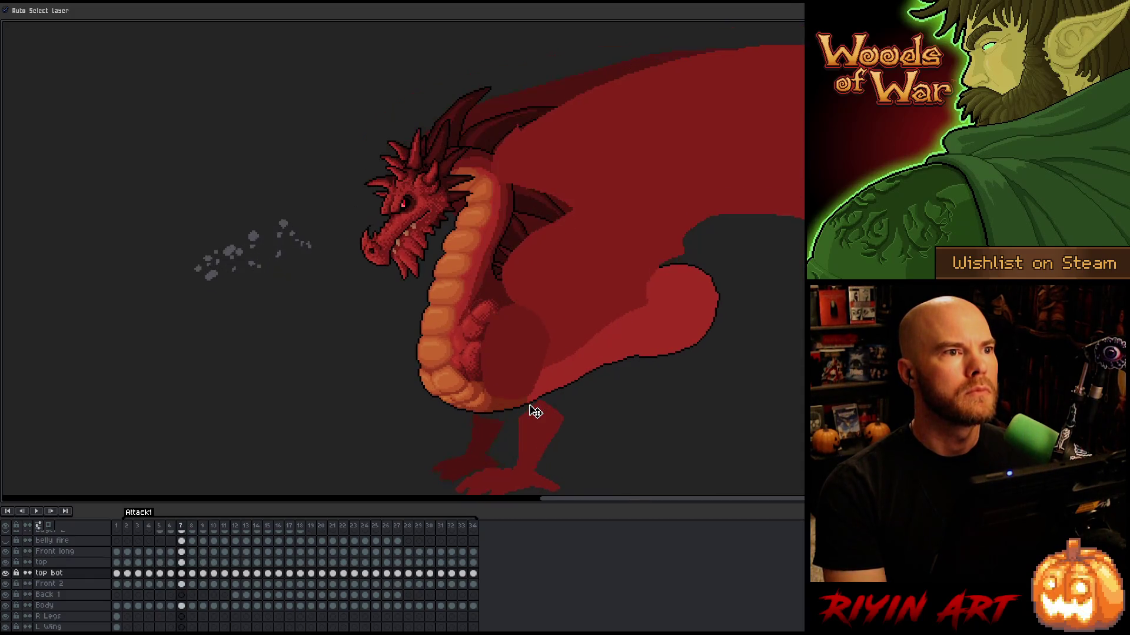
key("Right")
key("Right")
key("Left")
key("Left")
key("Left")
key("Right")
key("Right")
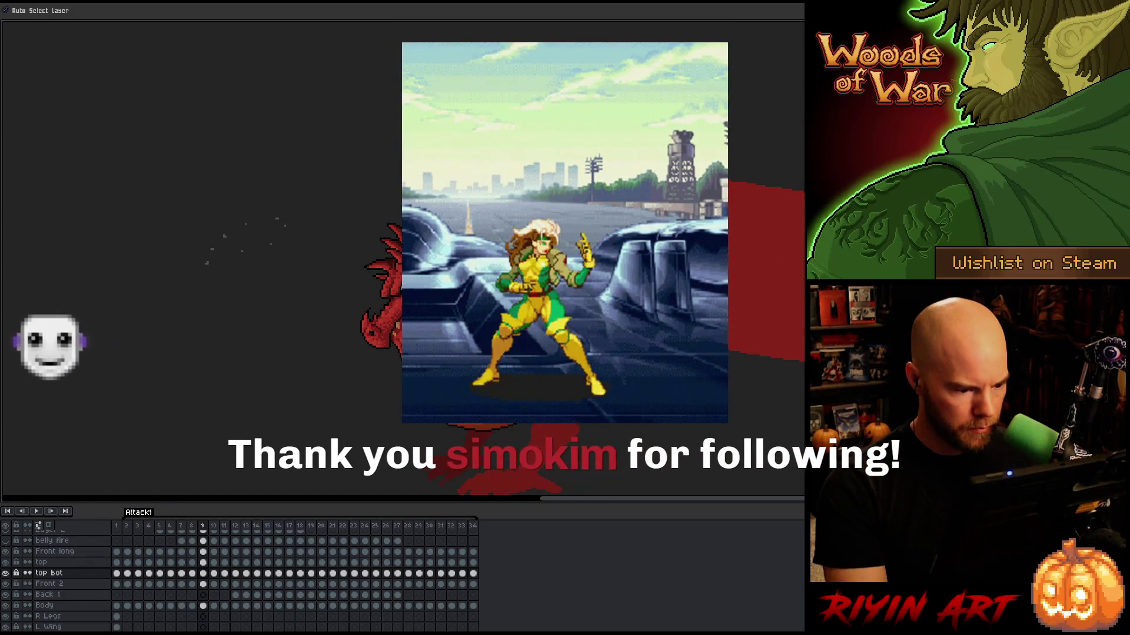
key("Left")
key("Right")
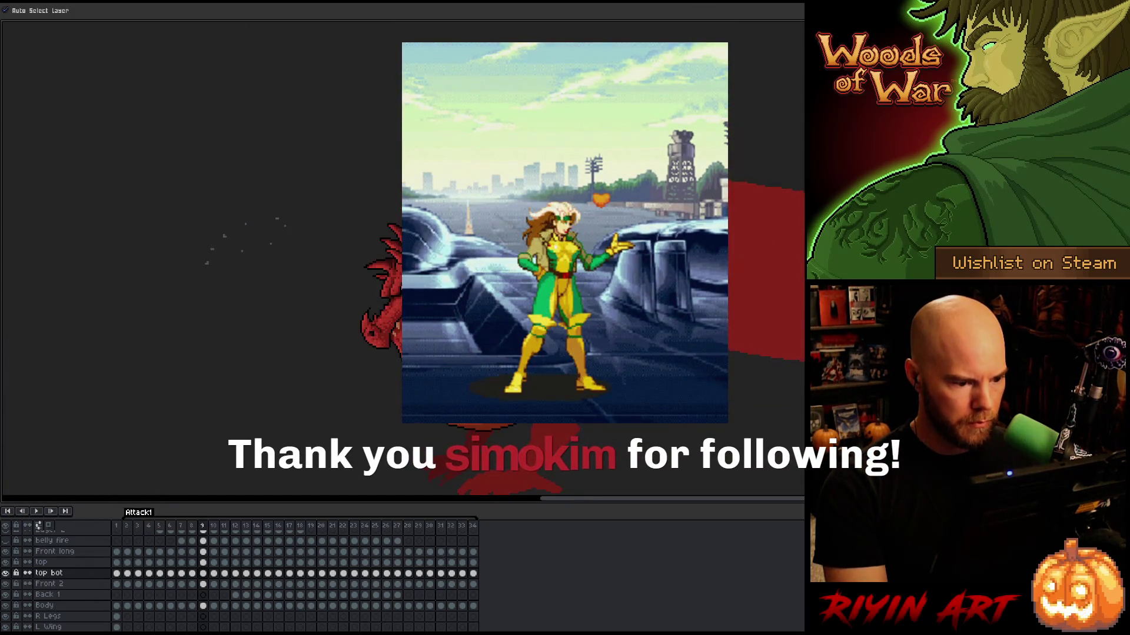
Switch to the top layer, pick the frame-9 top bot arm piece, recheck frame 8, and pan the view up
key("Up")
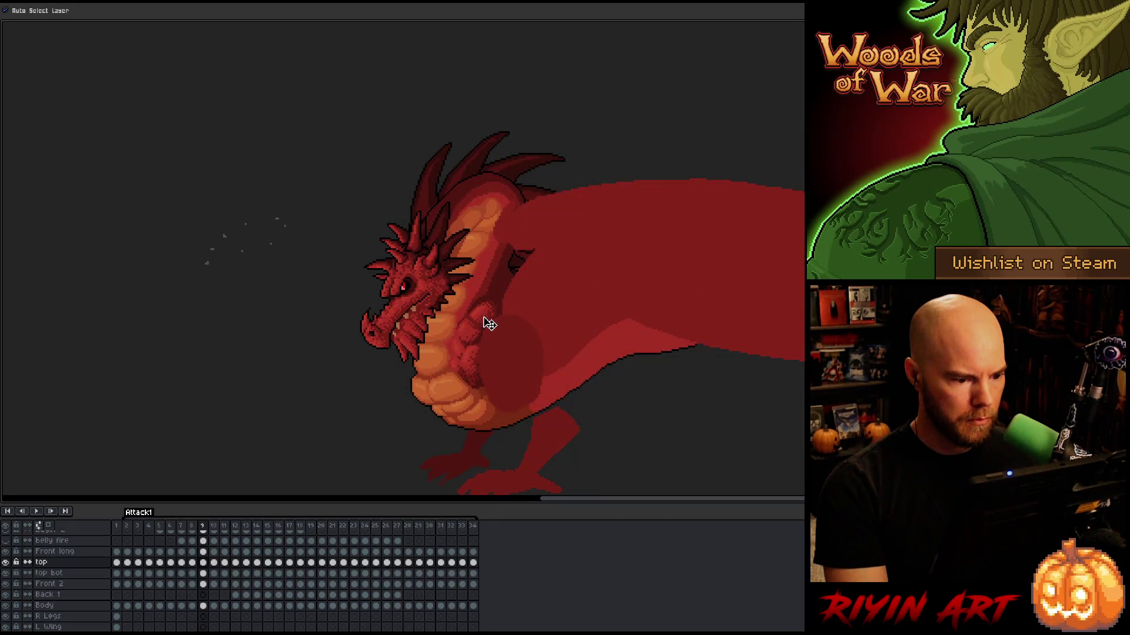
key("Left")
key("Right")
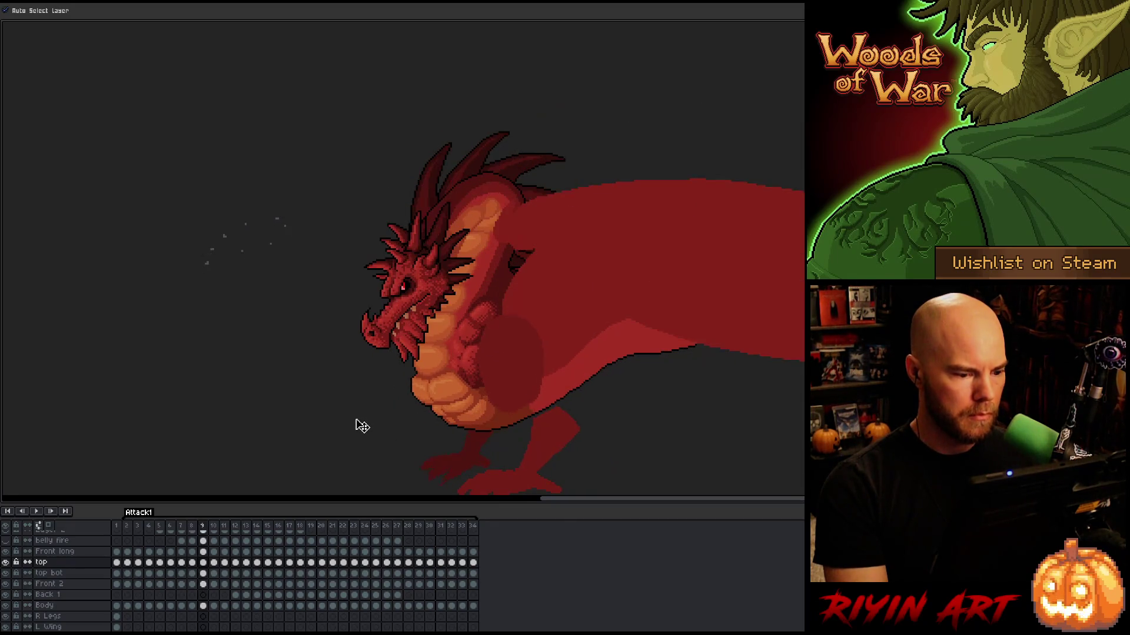
left_click(470, 331)
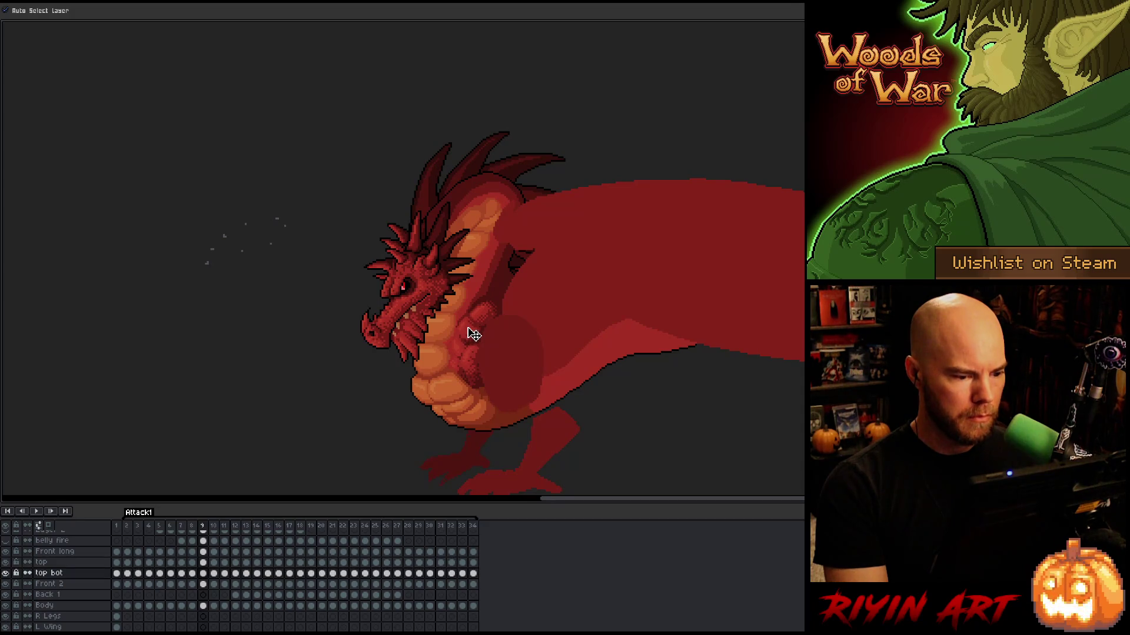
key("Left")
key("Right")
key("Left")
key("Right")
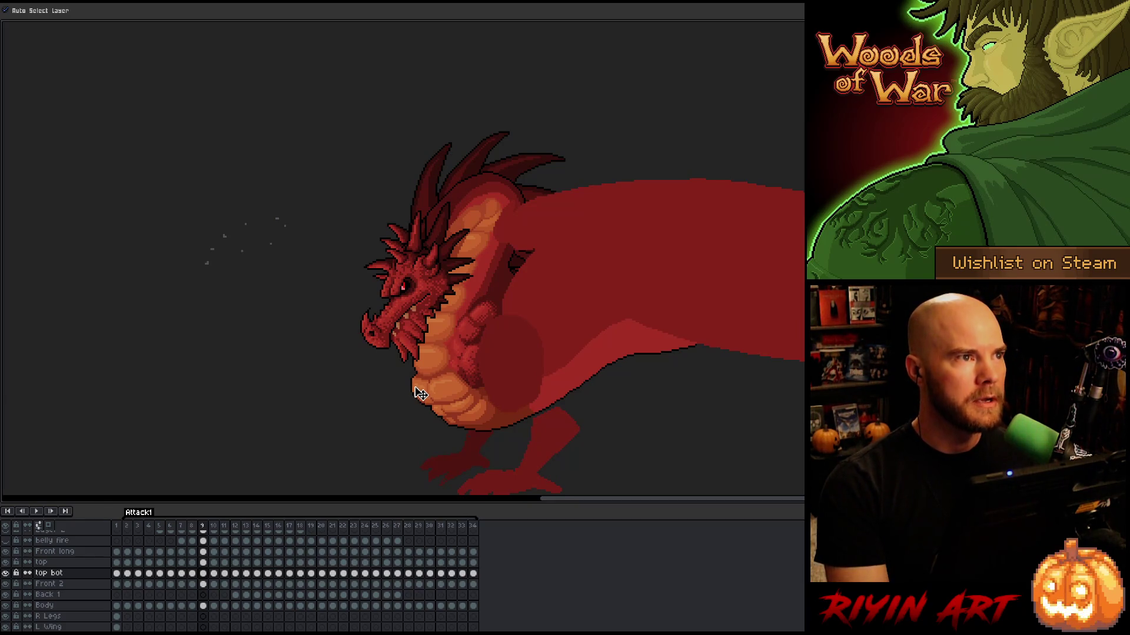
key("space")
left_click_drag(524, 368, 522, 330)
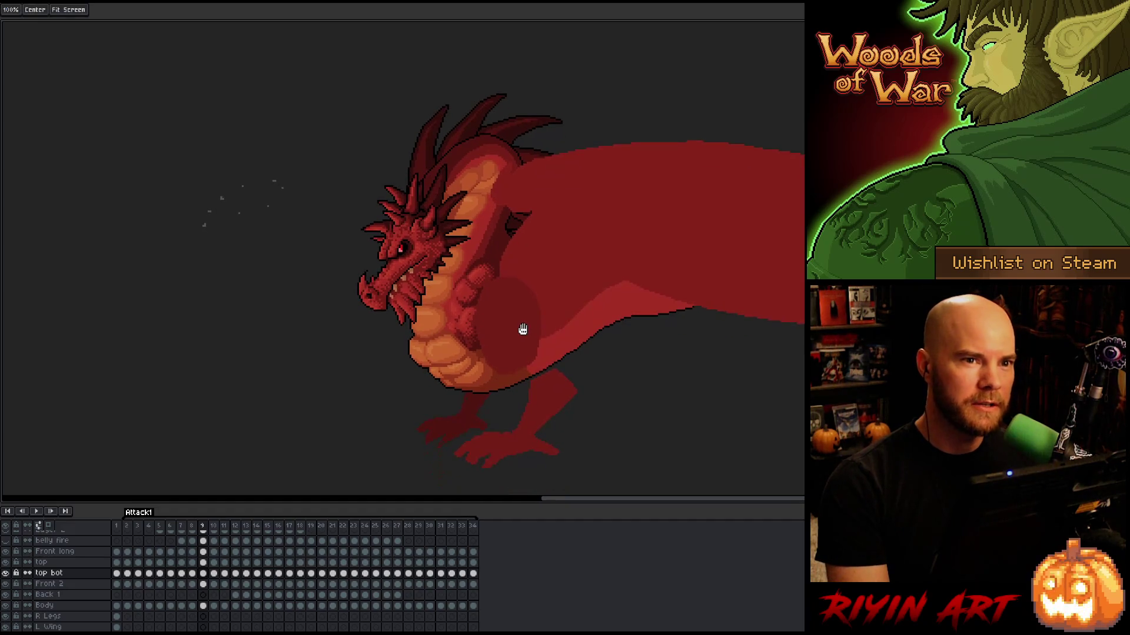
Step back and forth through frames 5–10, comparing the dragon's poses, and land on frame 10
scroll(430, 353, "up", 1)
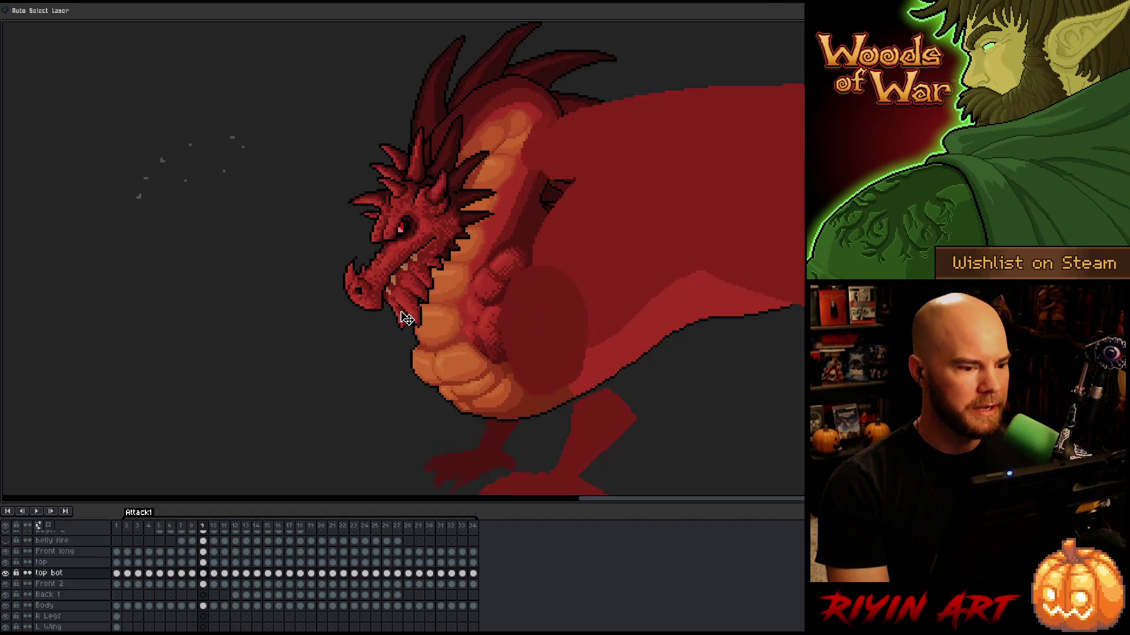
key("Left")
key("Right")
key("Left")
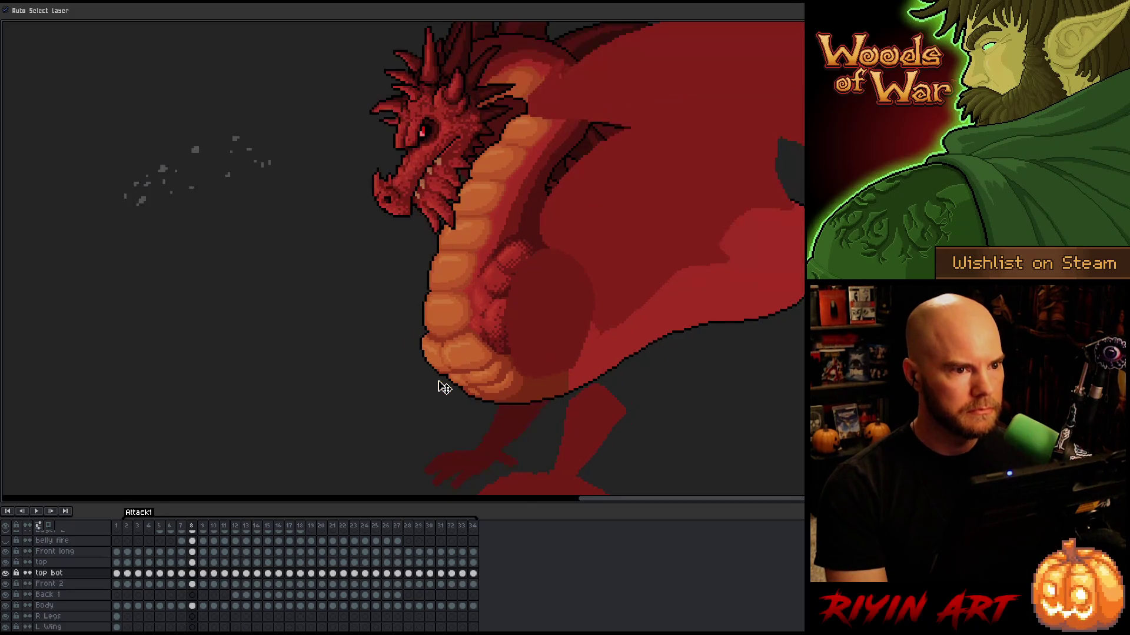
key("Right")
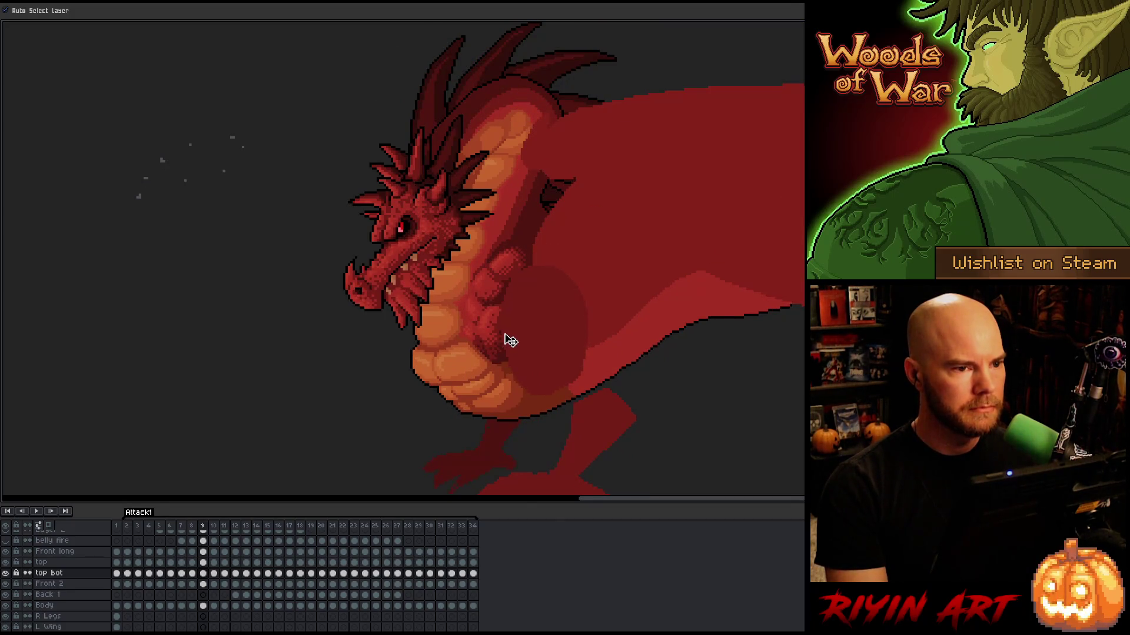
key("Left")
key("Right")
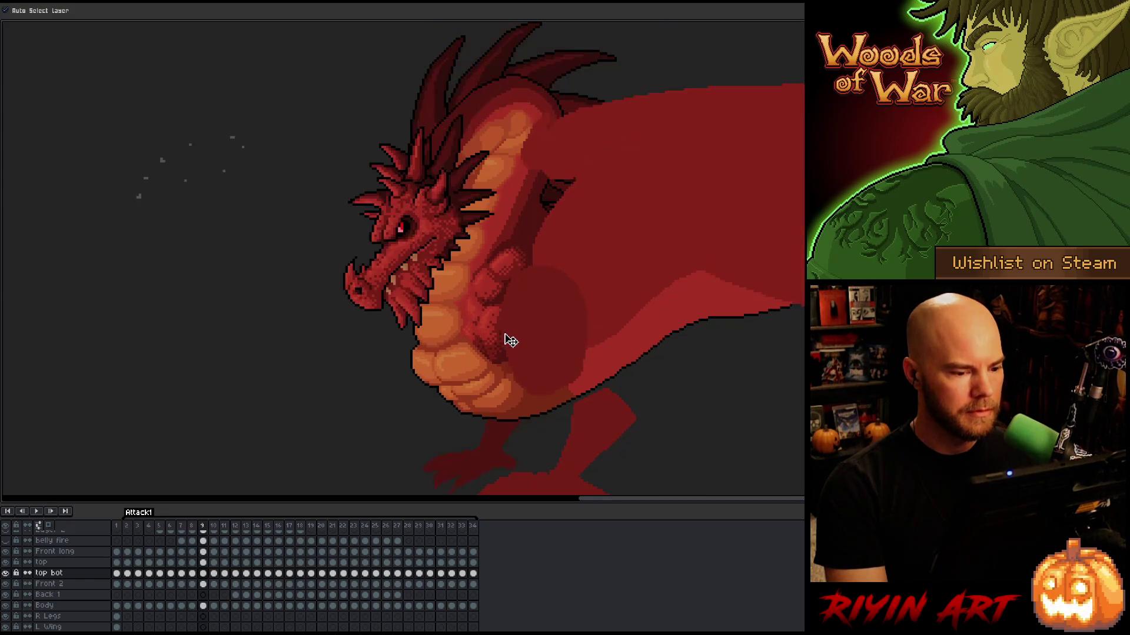
key("Right")
key("Left")
key("Left")
key("Left")
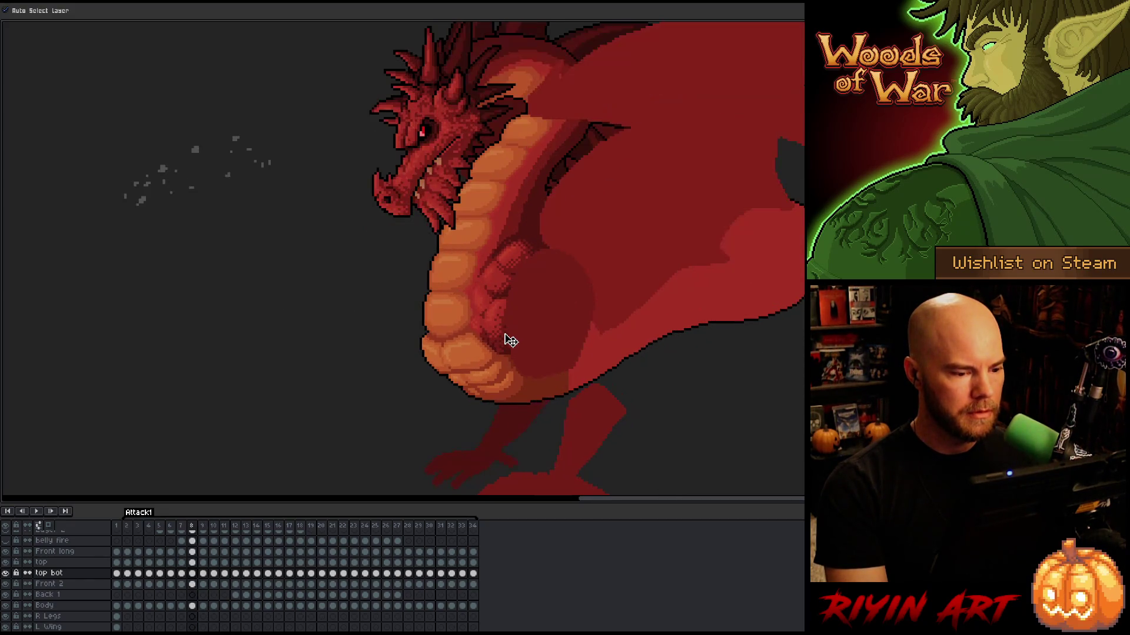
key("Right")
key("Right")
key("Right")
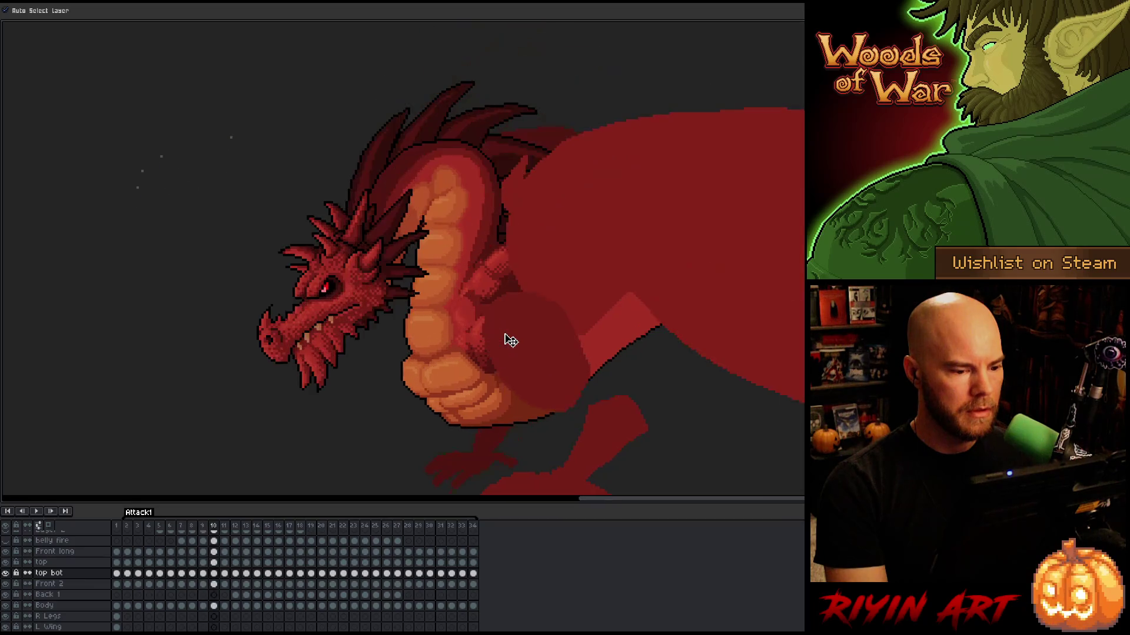
key("Left")
key("Left")
key("Left")
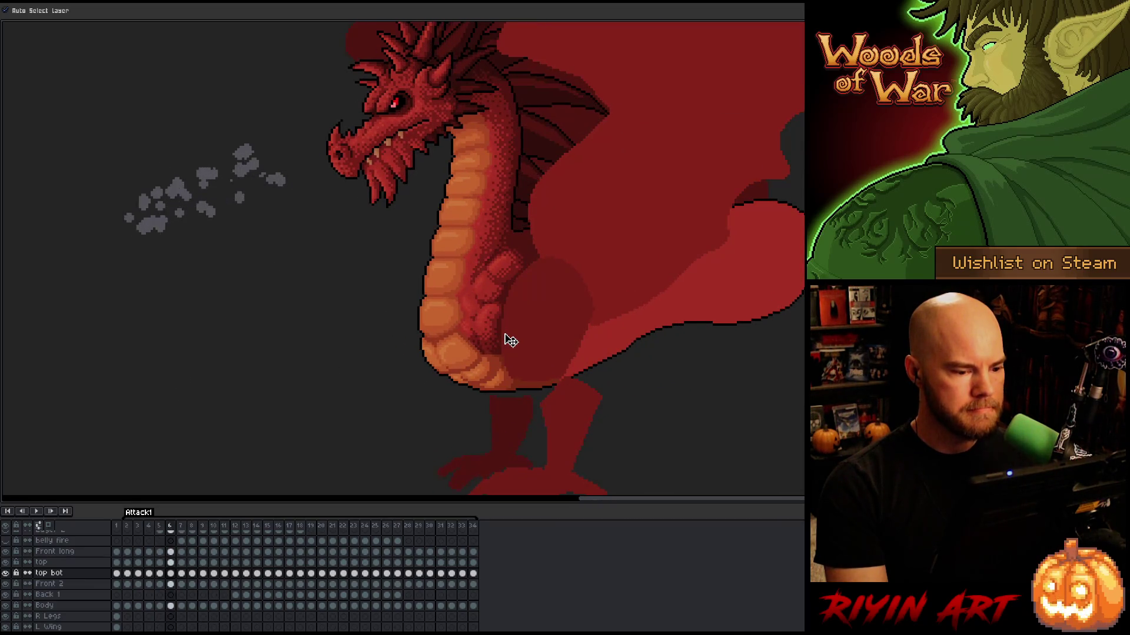
key("Right")
key("Right")
key("Right")
key("Left")
key("Left")
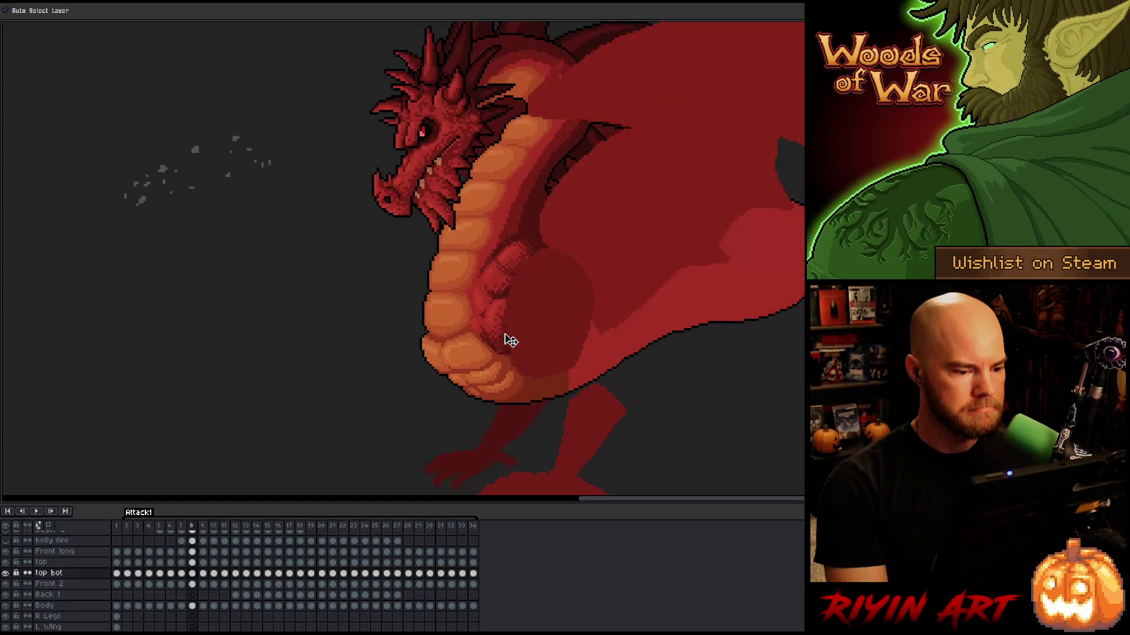
key("Right")
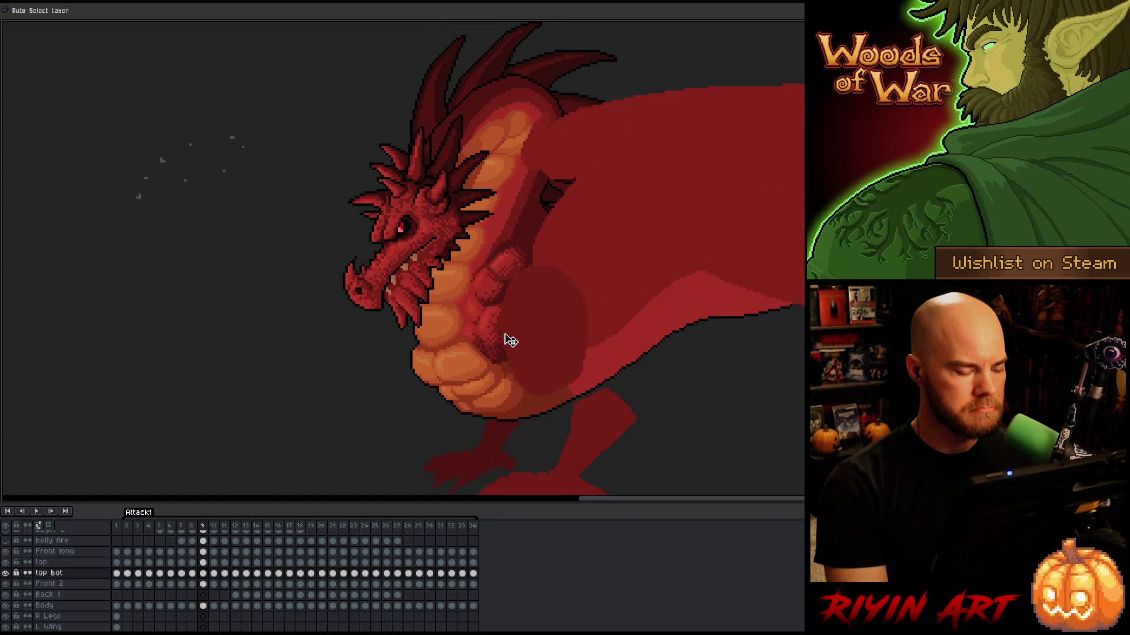
key("Right")
key("Left")
key("Right")
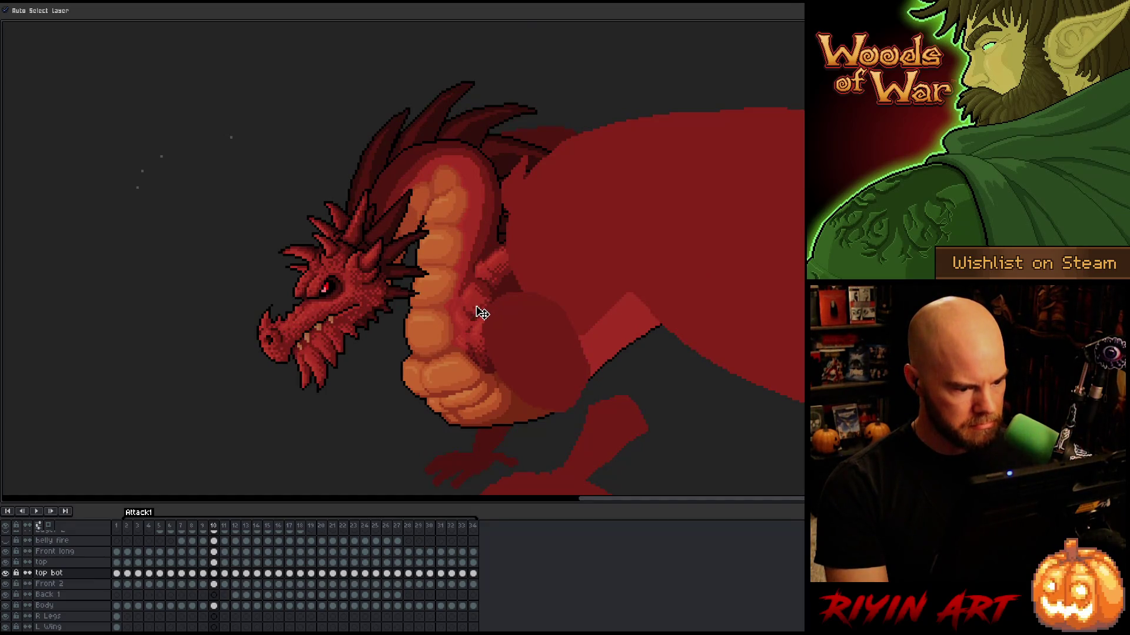
Pick the top and top bot arm pieces on frame 10, comparing against the previous pose
left_click(499, 269)
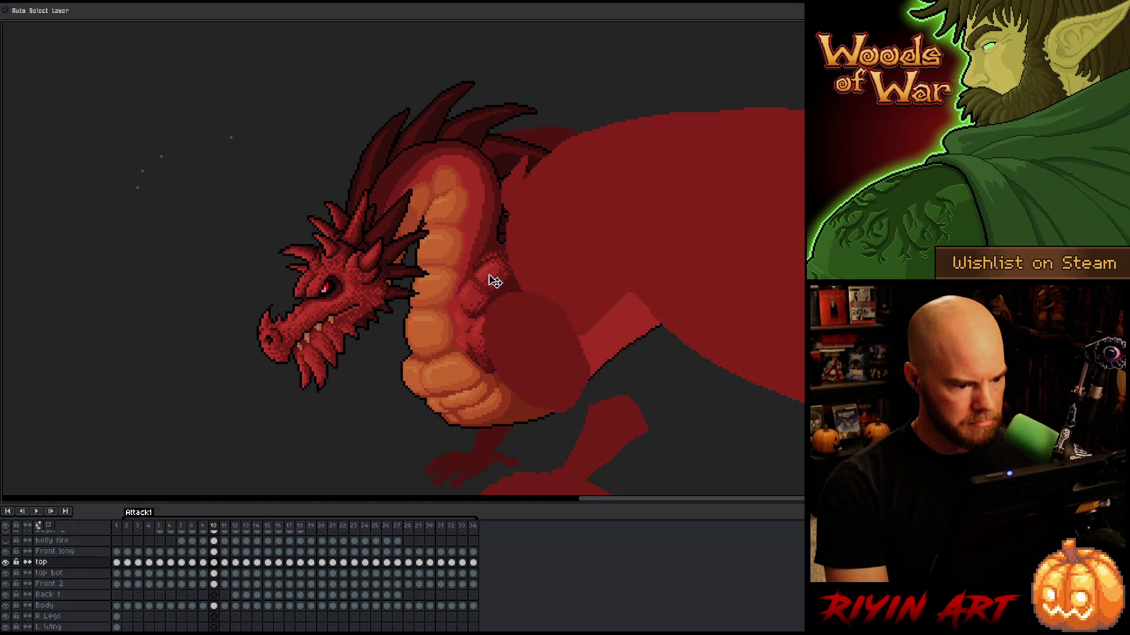
left_click(476, 316)
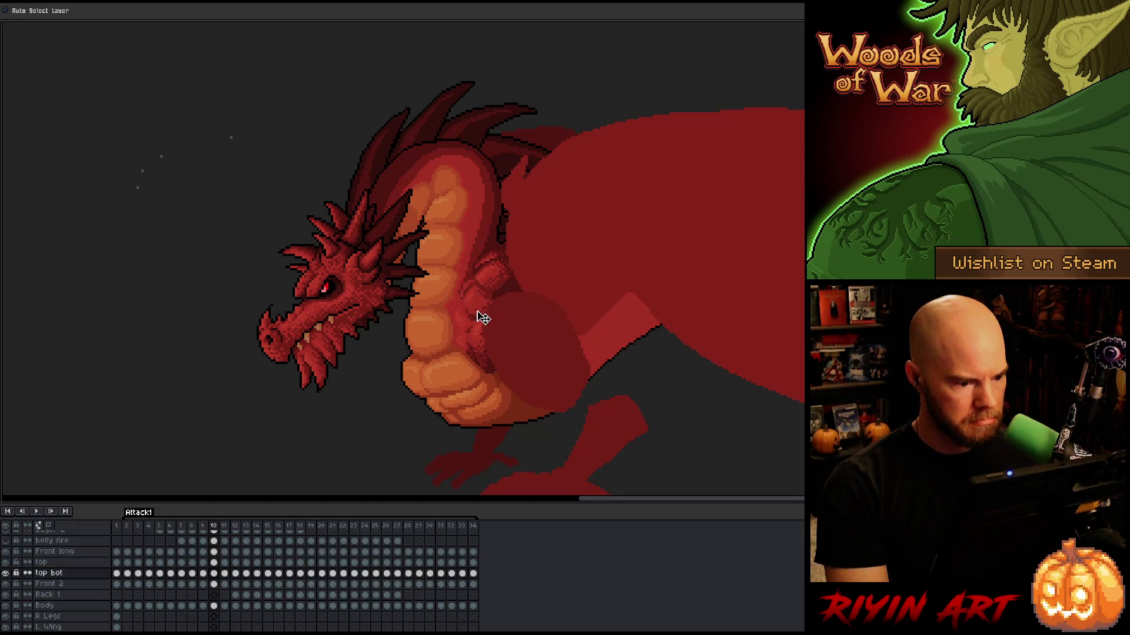
key("Left")
key("Right")
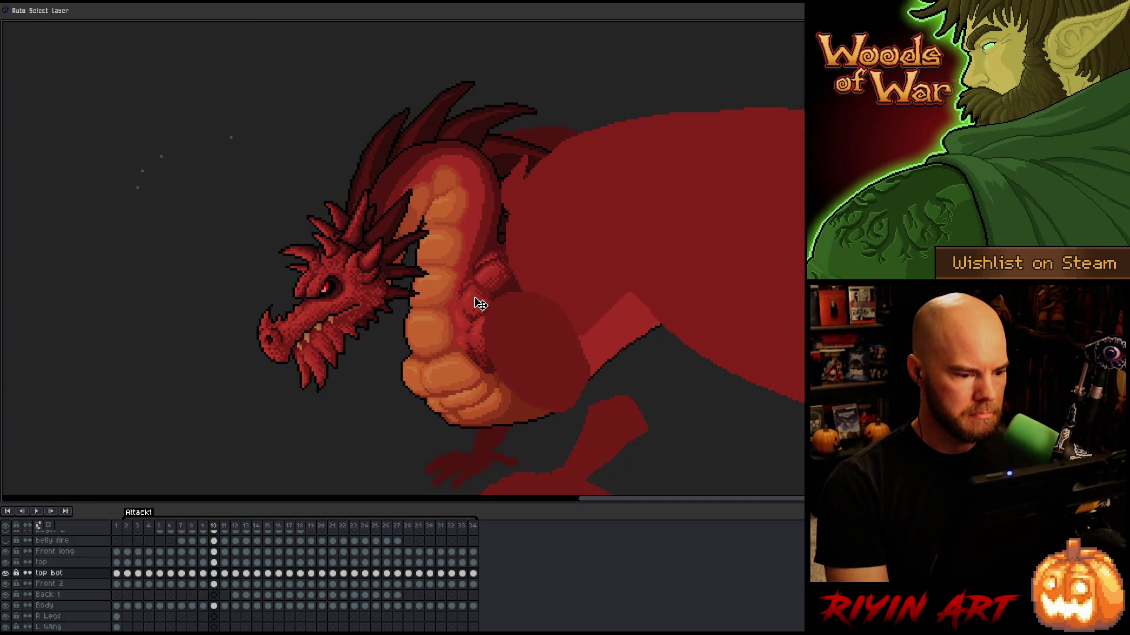
left_click(489, 277)
key("Left")
key("Right")
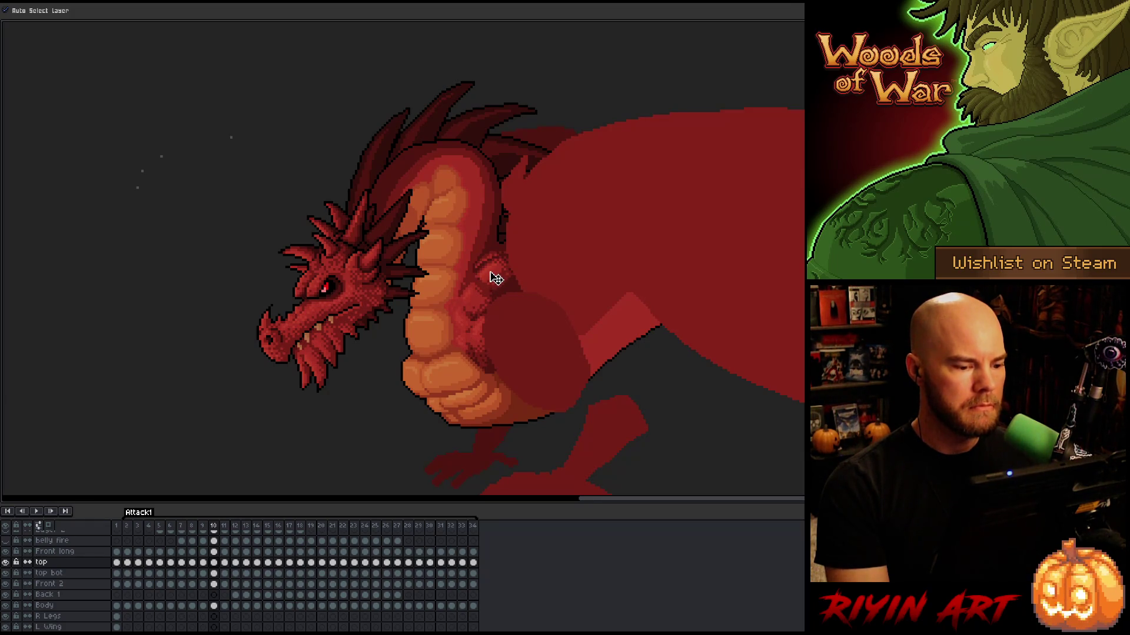
key("Left")
key("Right")
key("Left")
key("Right")
key("Left")
key("Right")
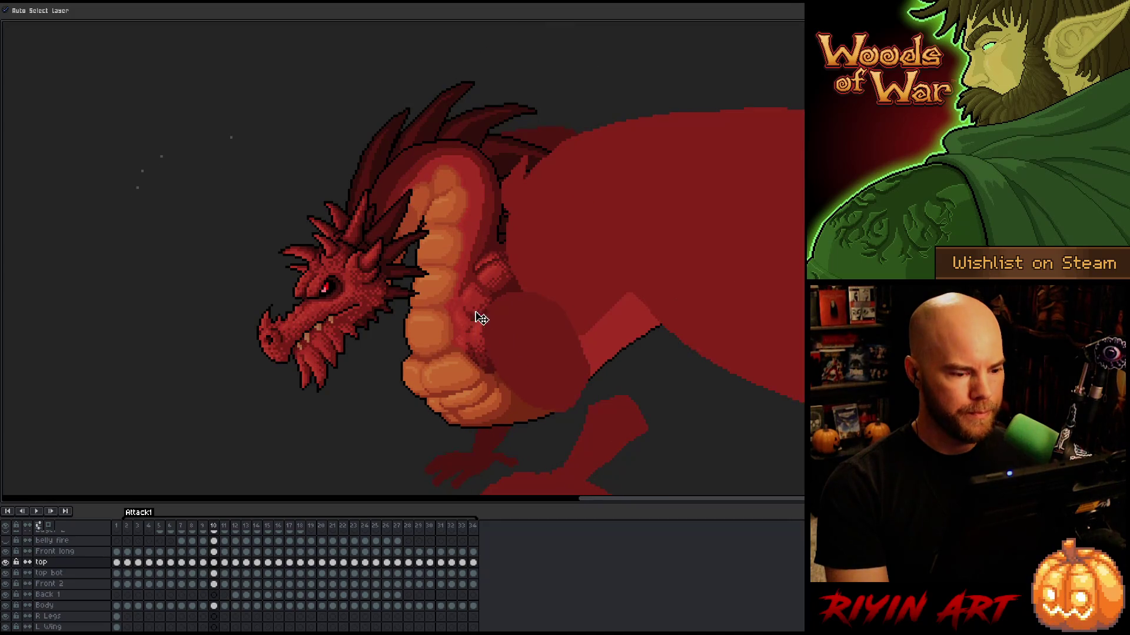
left_click(478, 308)
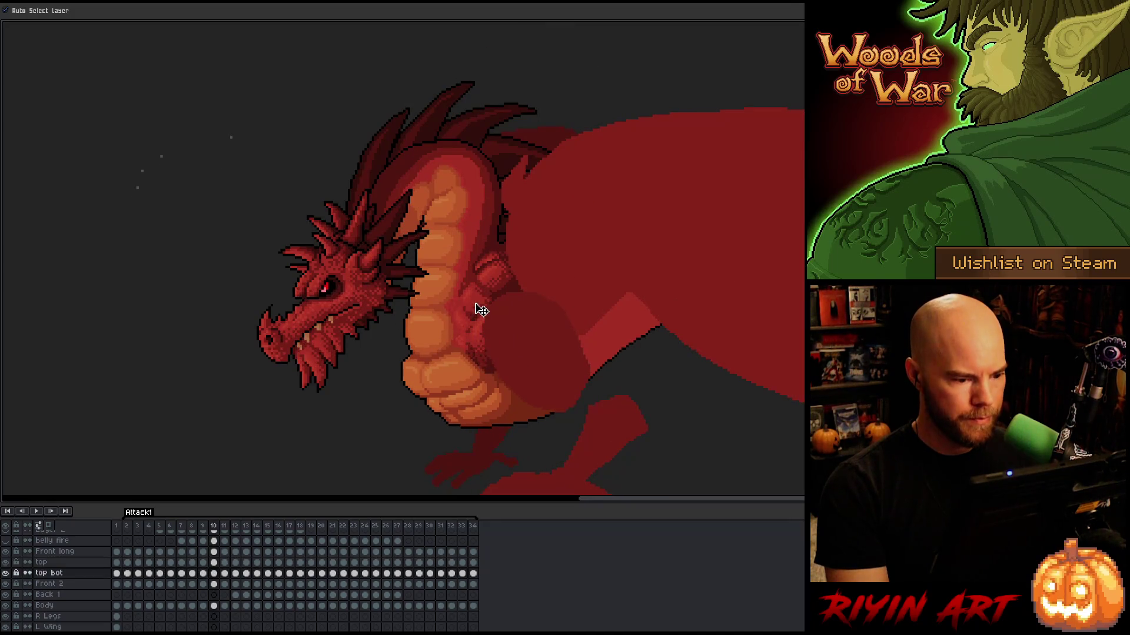
left_click(501, 286)
Check which layer owns the chest piece, then flip between frames 9 and 10, settling on 10
key("Right")
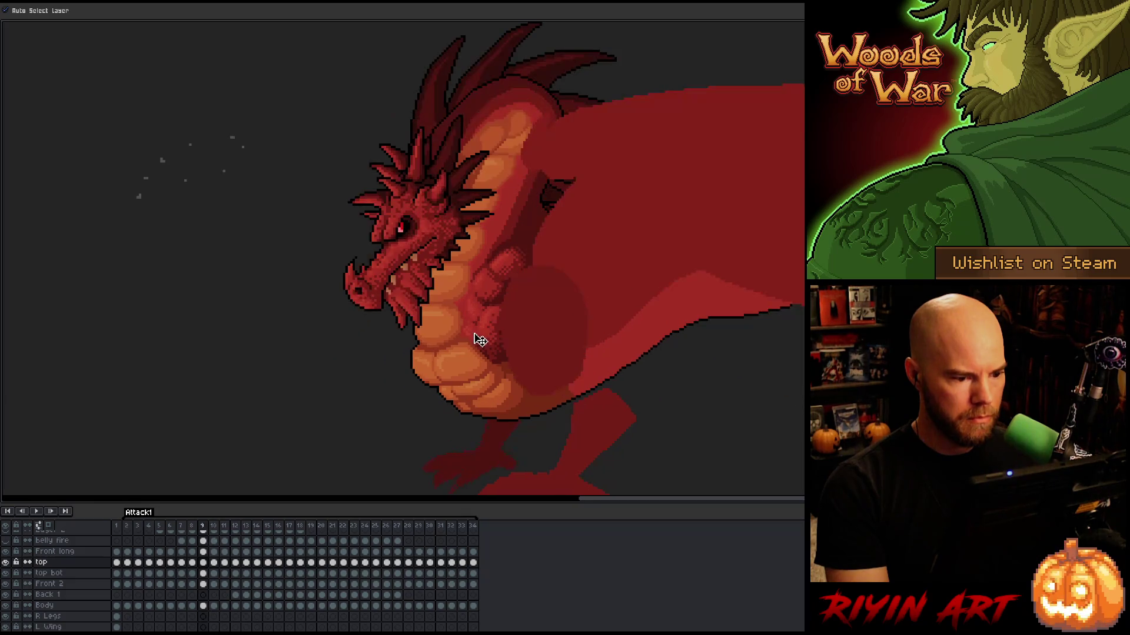
key("Left")
left_click(471, 306)
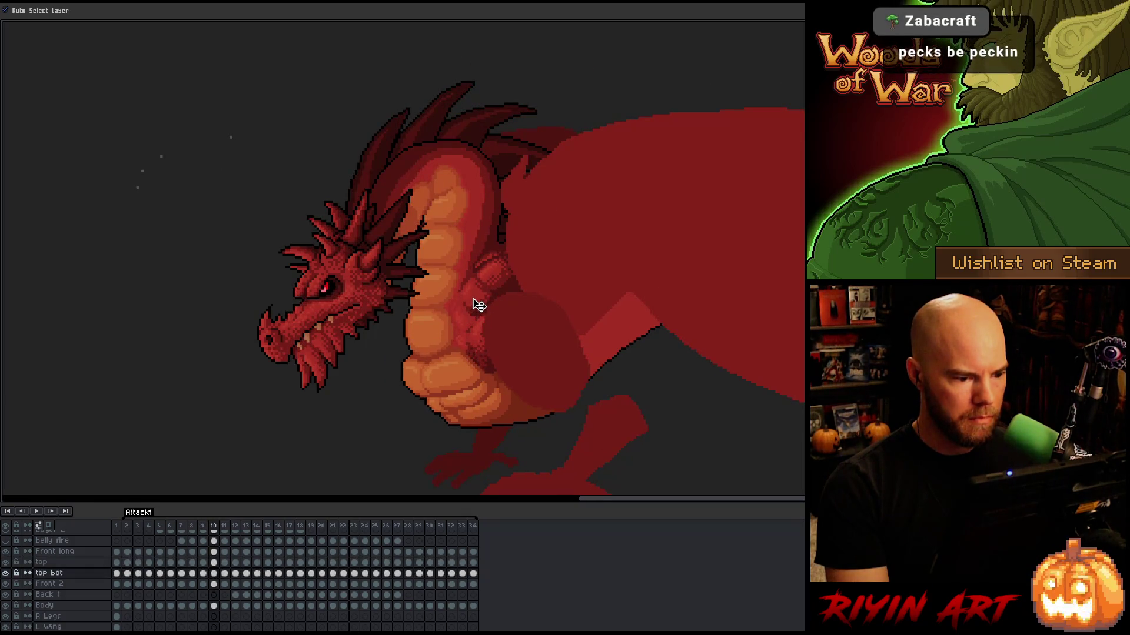
left_click(496, 281)
key("Right")
key("Left")
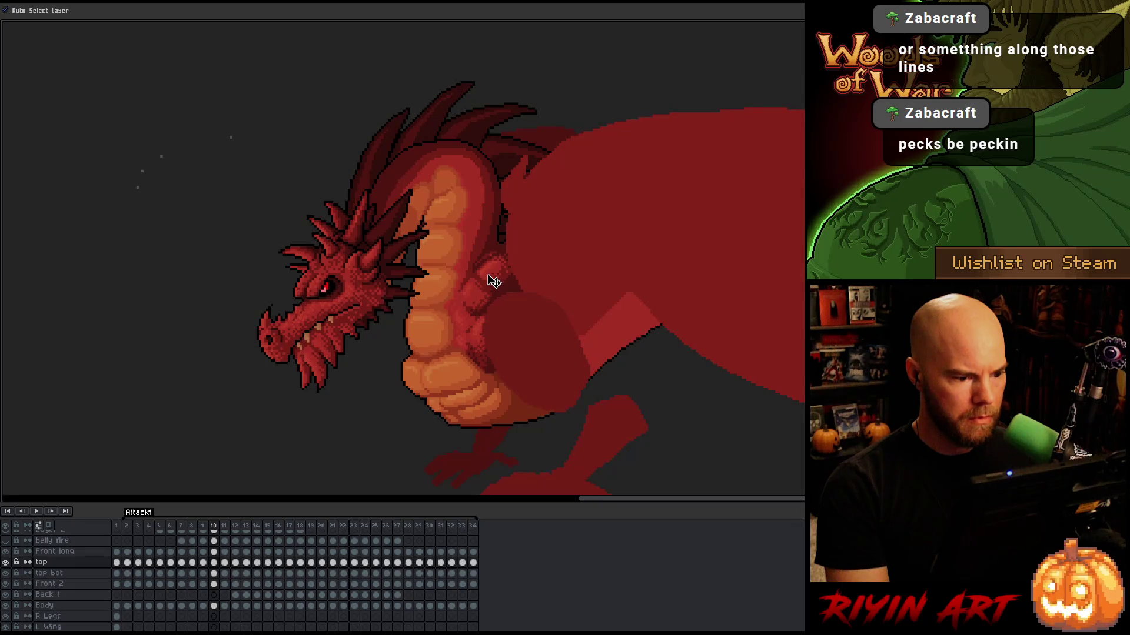
key("Left")
key("Right")
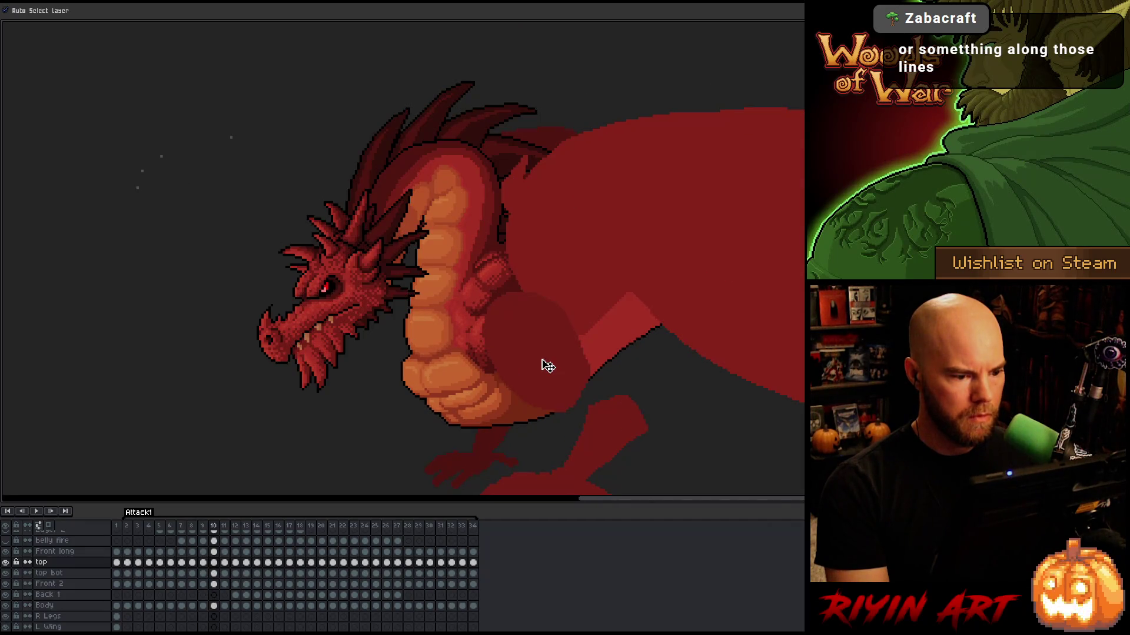
key("Left")
key("Right")
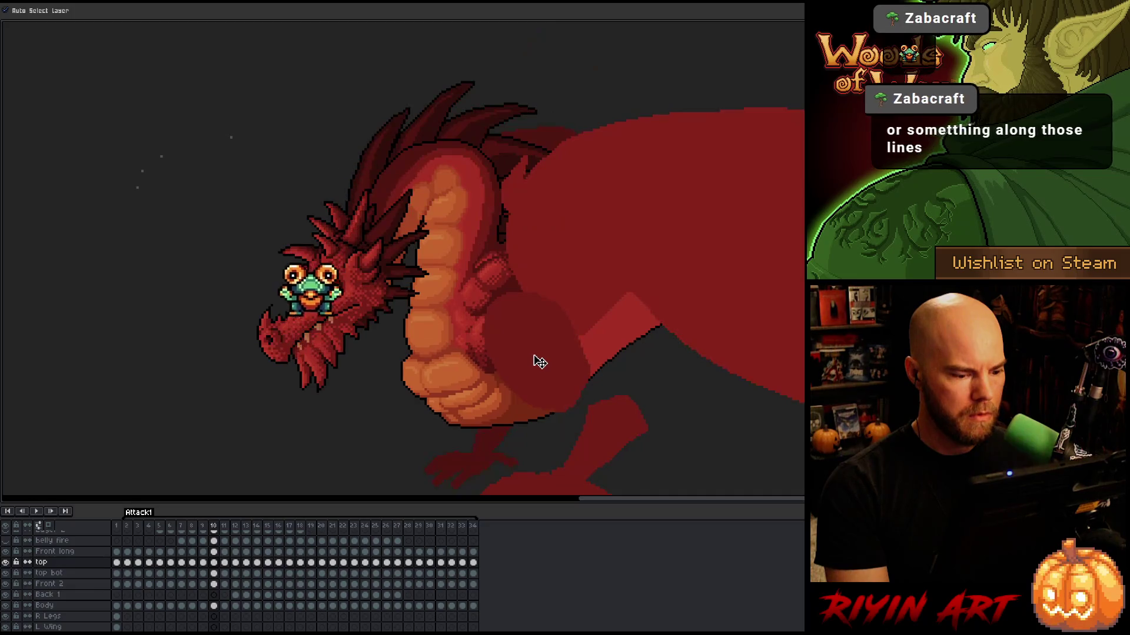
key("Left")
key("Right")
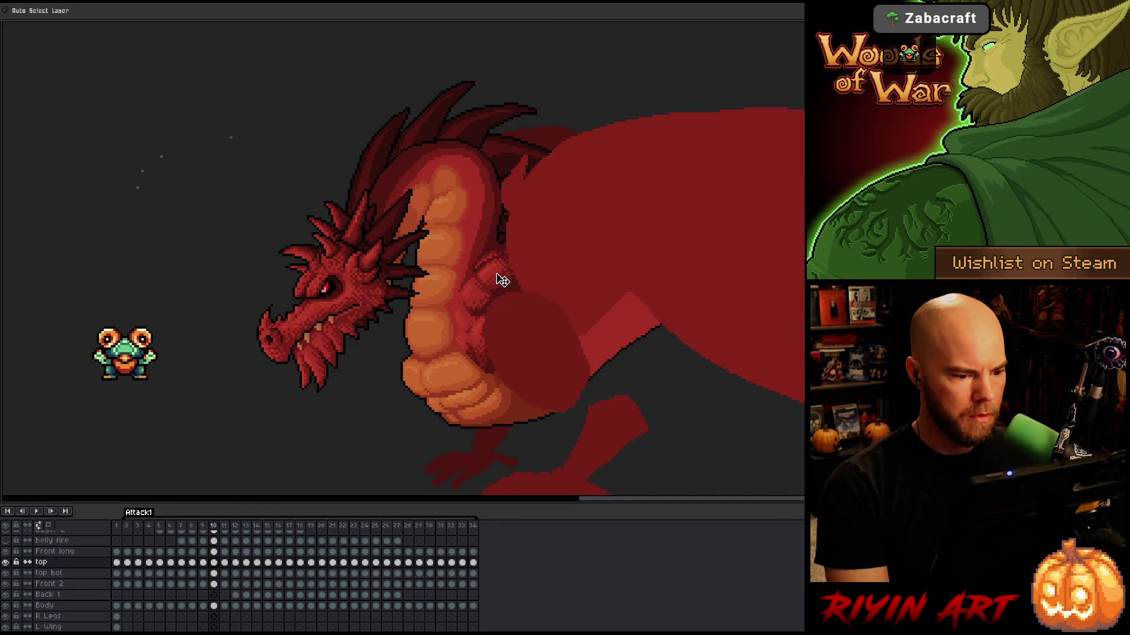
key("Left")
key("Right")
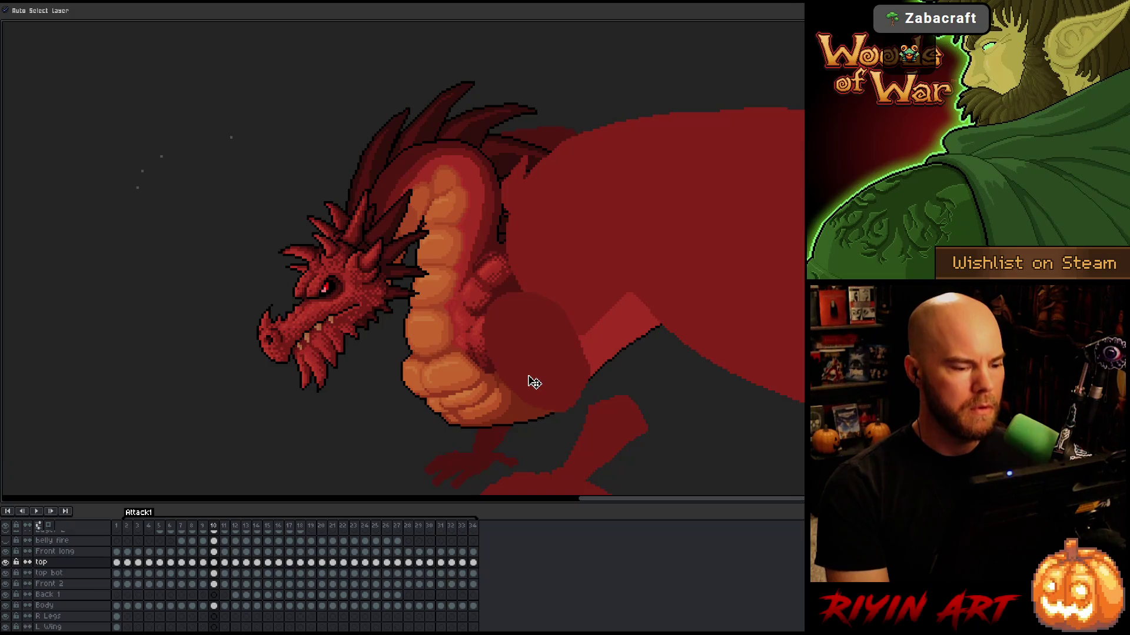
key("Left")
key("Right")
key("Left")
key("Right")
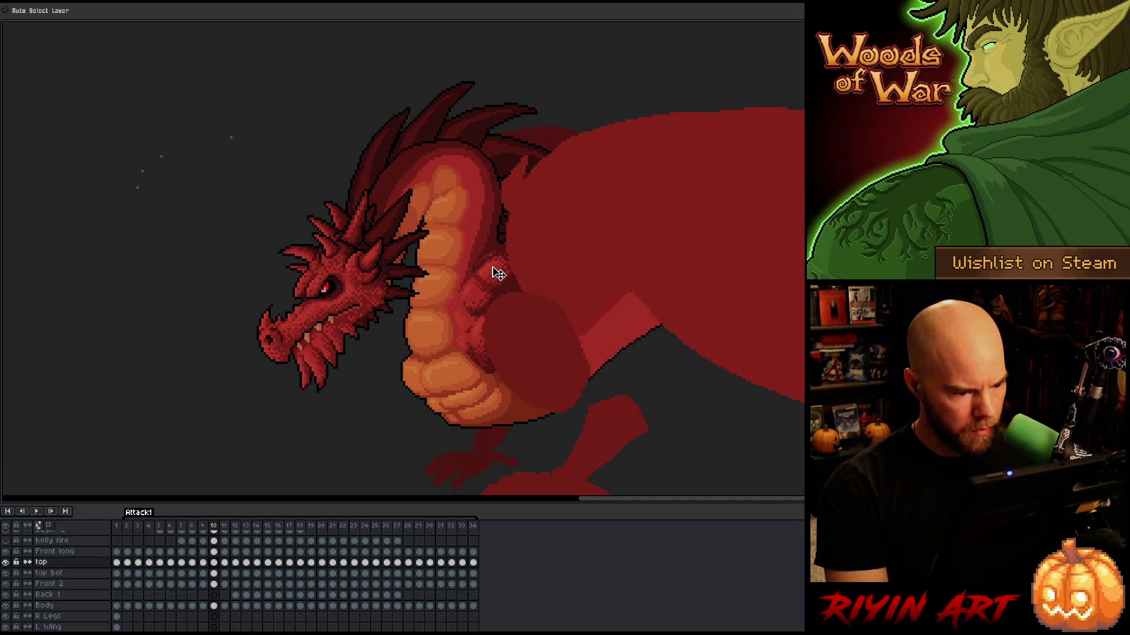
left_click(480, 303)
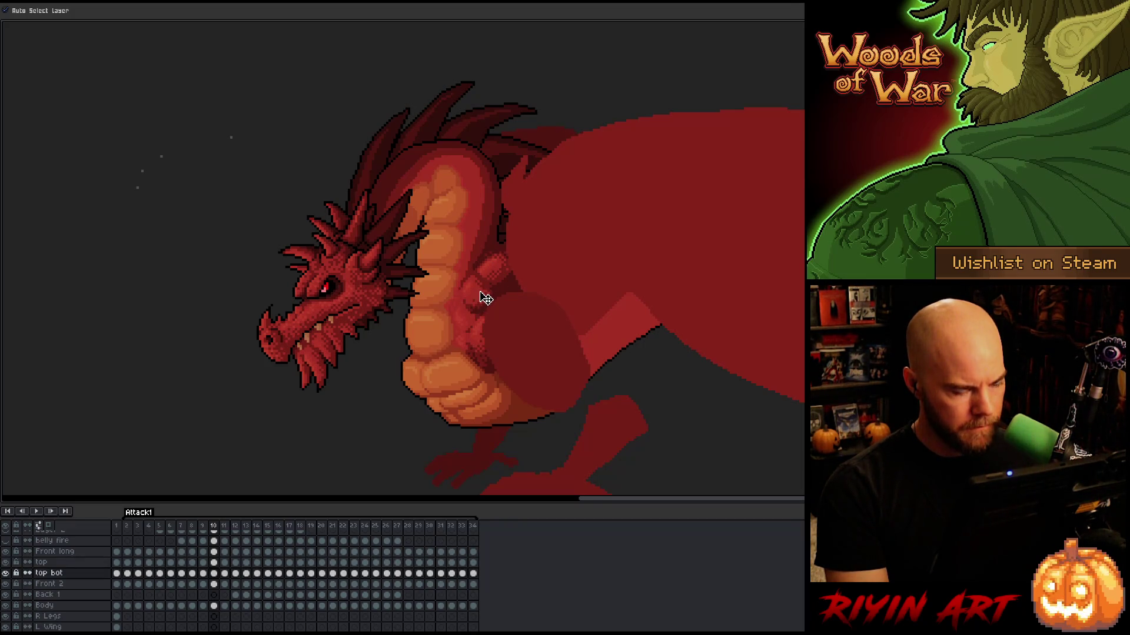
key("Left")
key("Right")
key("Left")
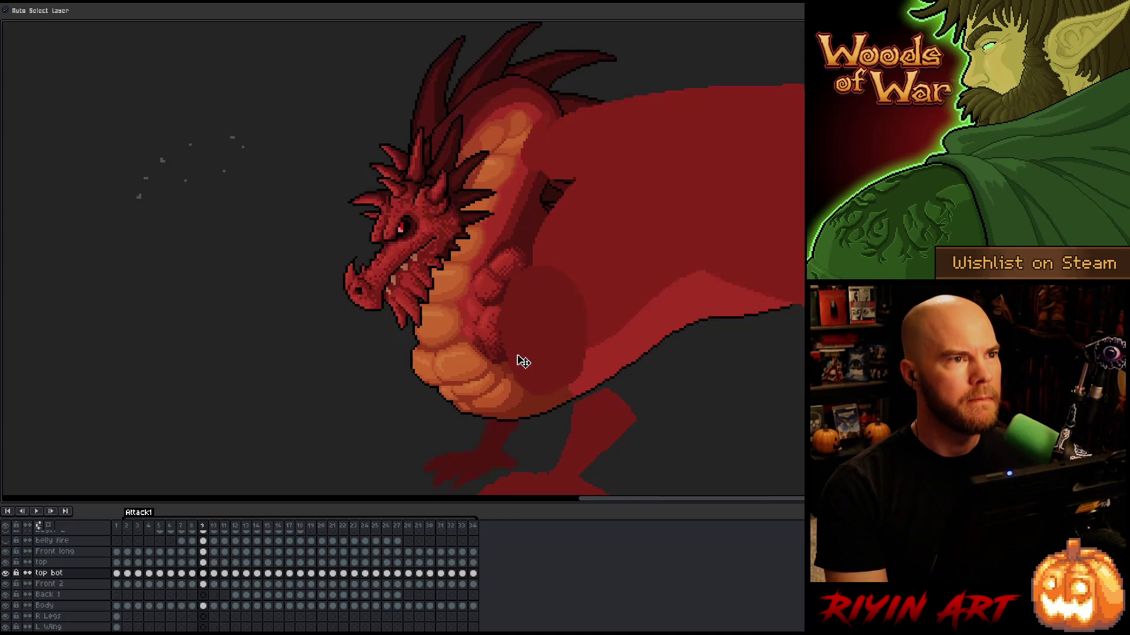
key("Right")
key("Left")
key("Right")
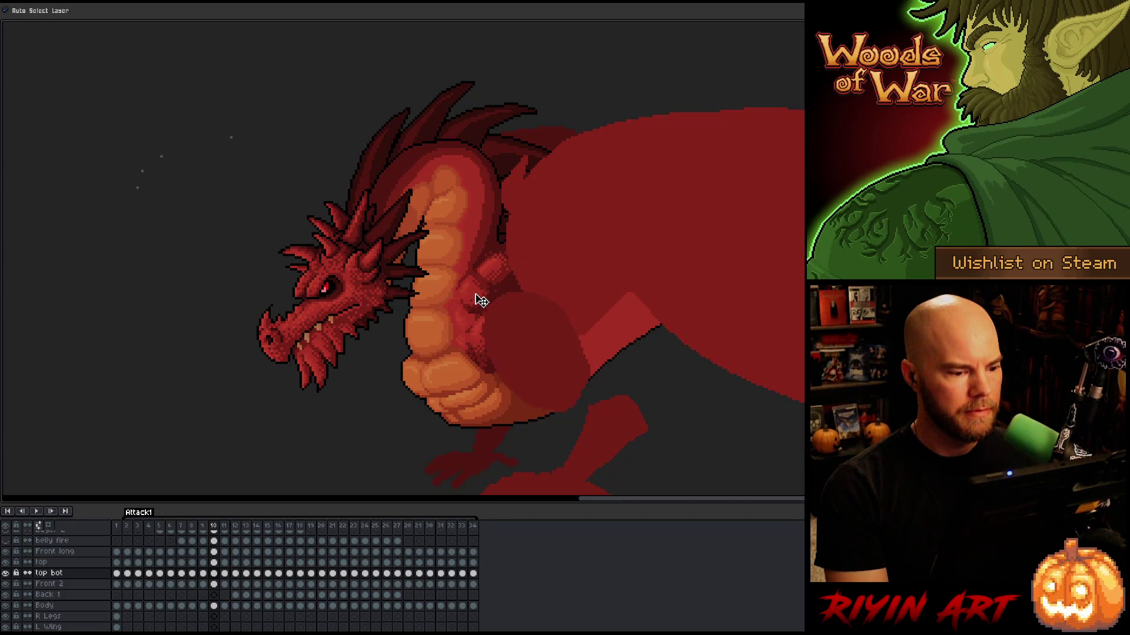
key("Left")
key("Right")
key("Left")
key("Right")
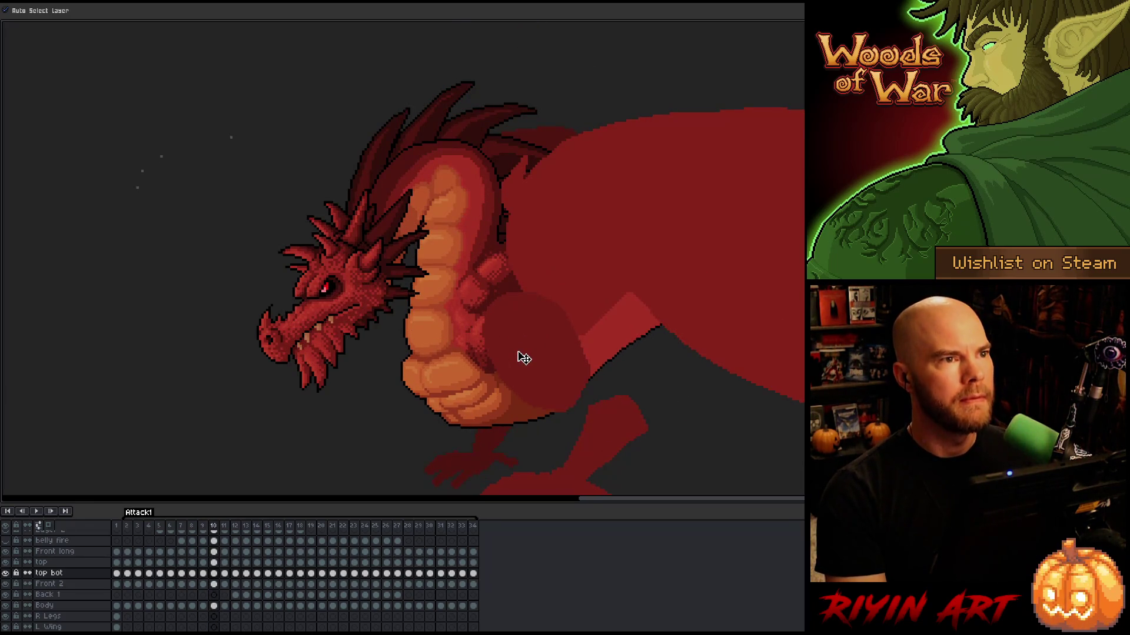
key("Left")
key("Right")
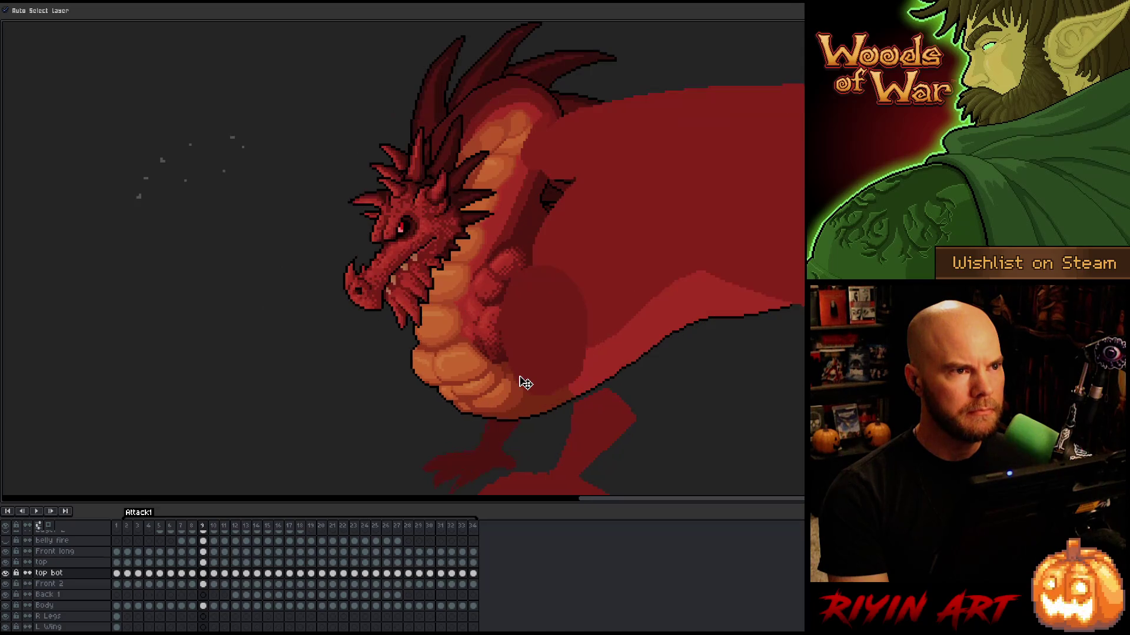
key("comma")
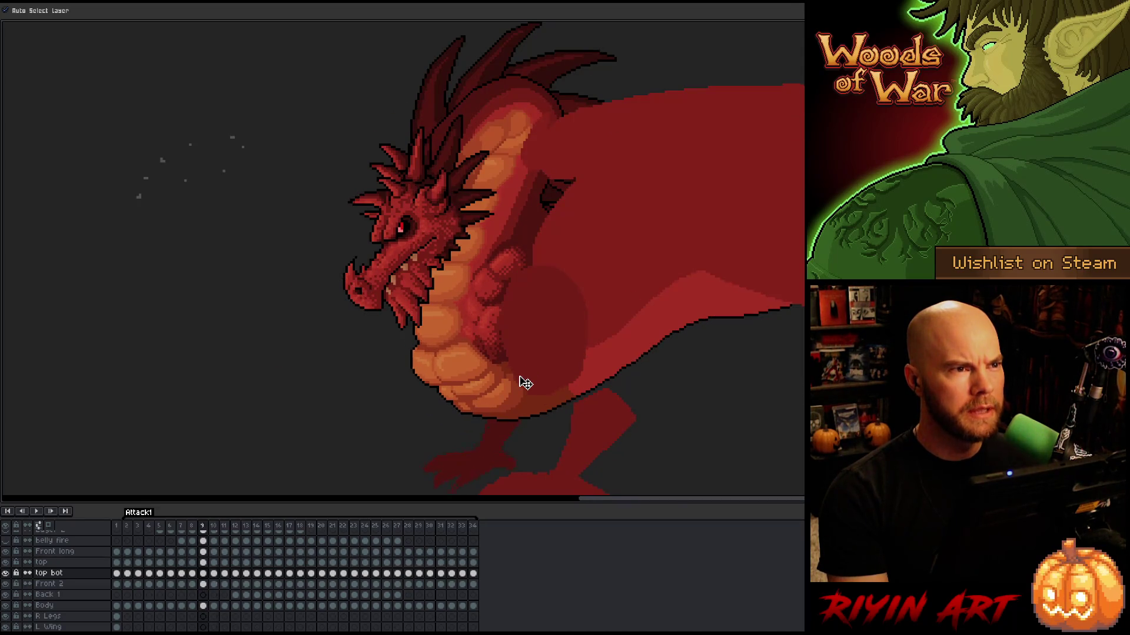
key("period")
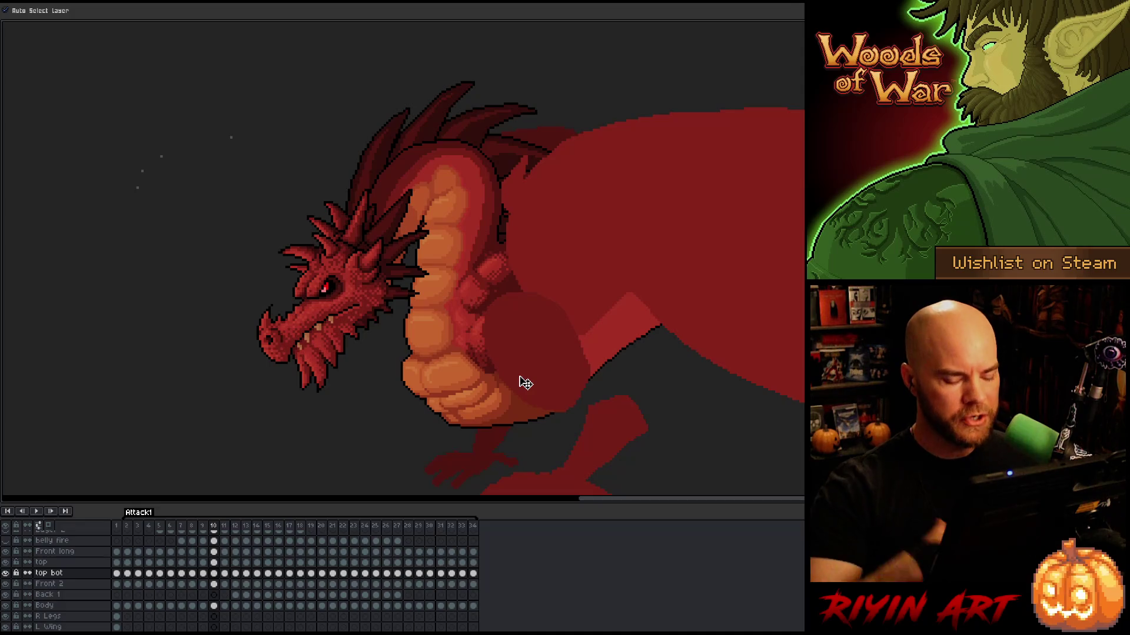
key("comma")
key("period")
key("comma")
key("period")
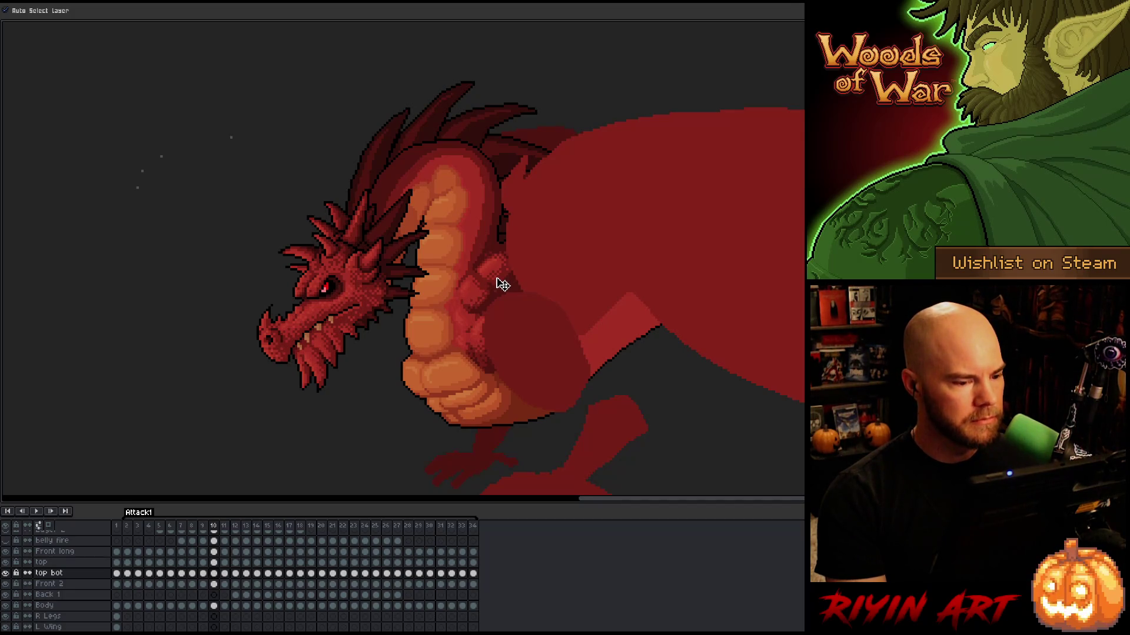
left_click(498, 283)
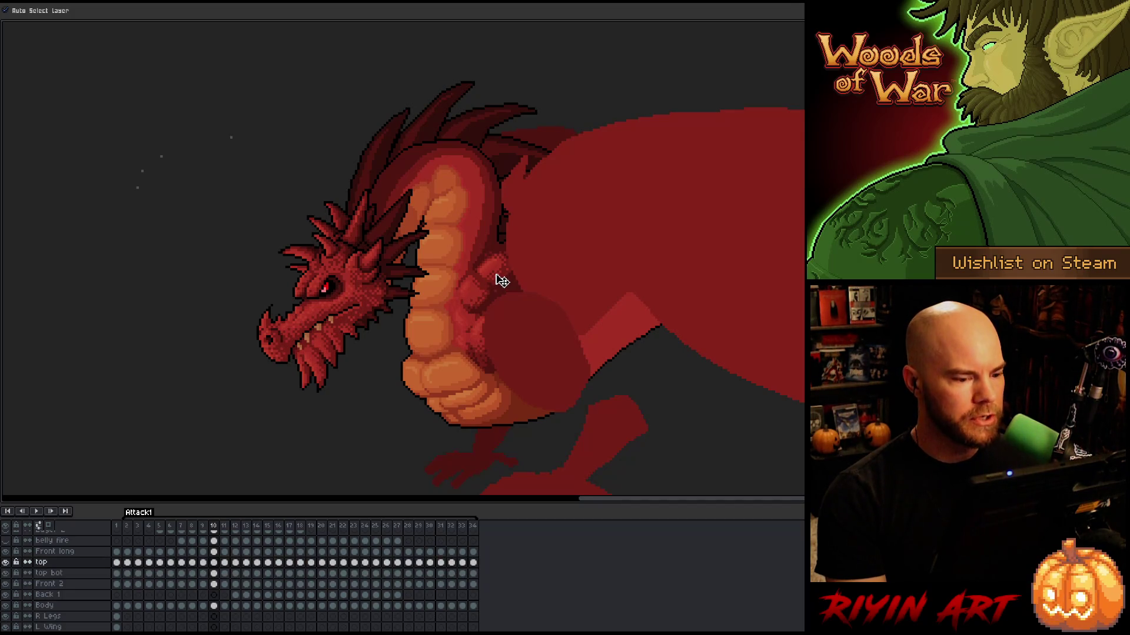
left_click(474, 305)
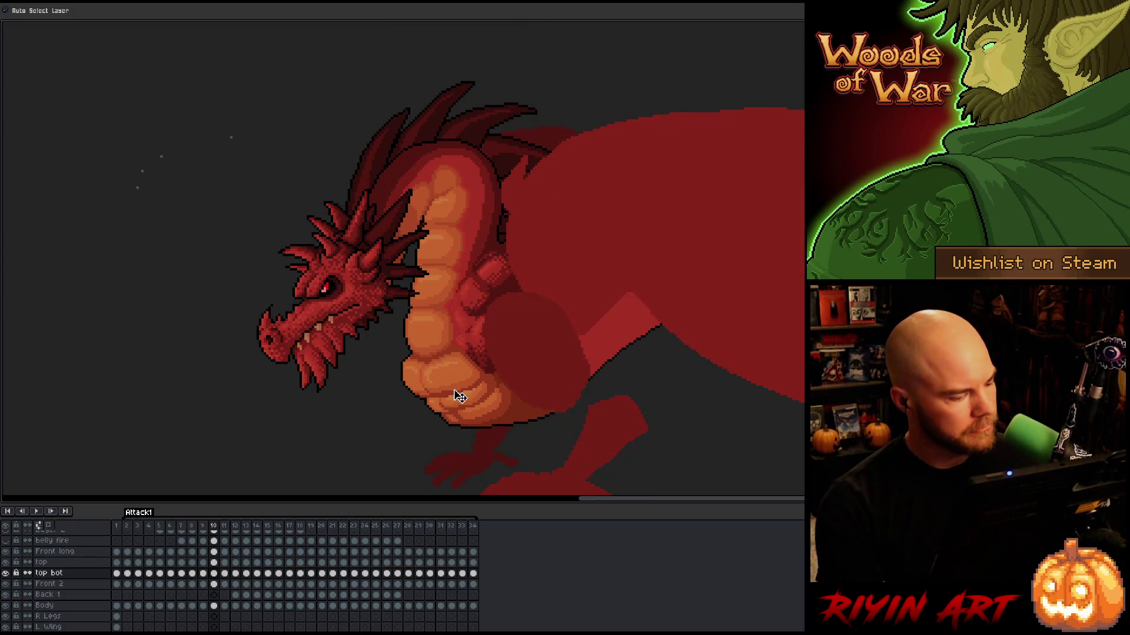
left_click(484, 346)
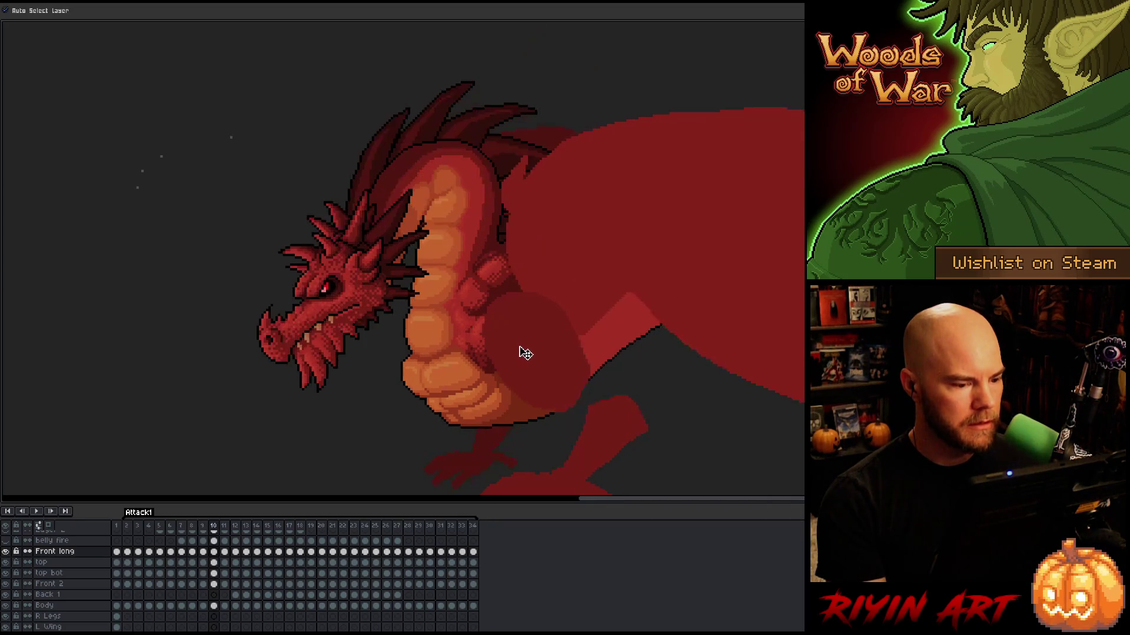
key("m")
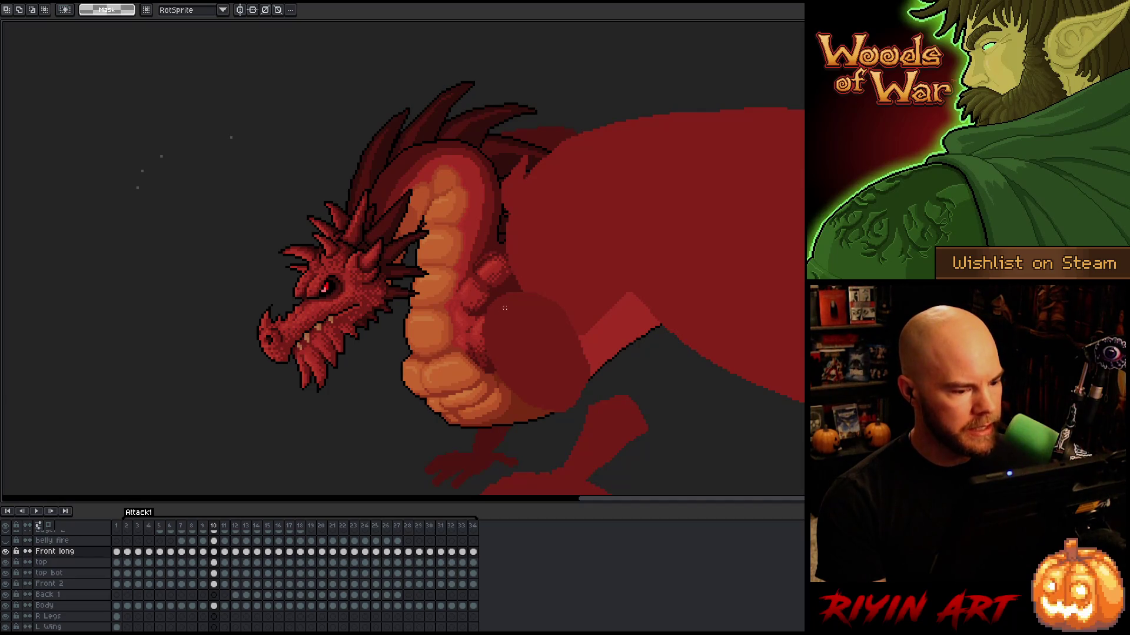
Marquee the dragon's upper chest and show only the Front long belly piece
left_click_drag(463, 330, 447, 338)
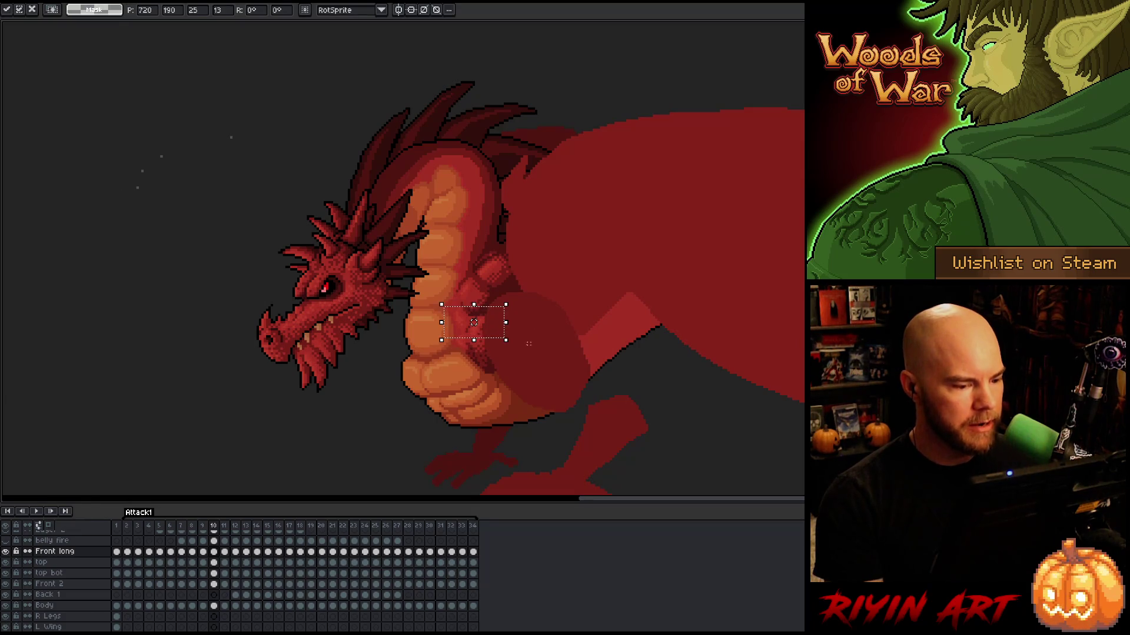
left_click(6, 552, "alt")
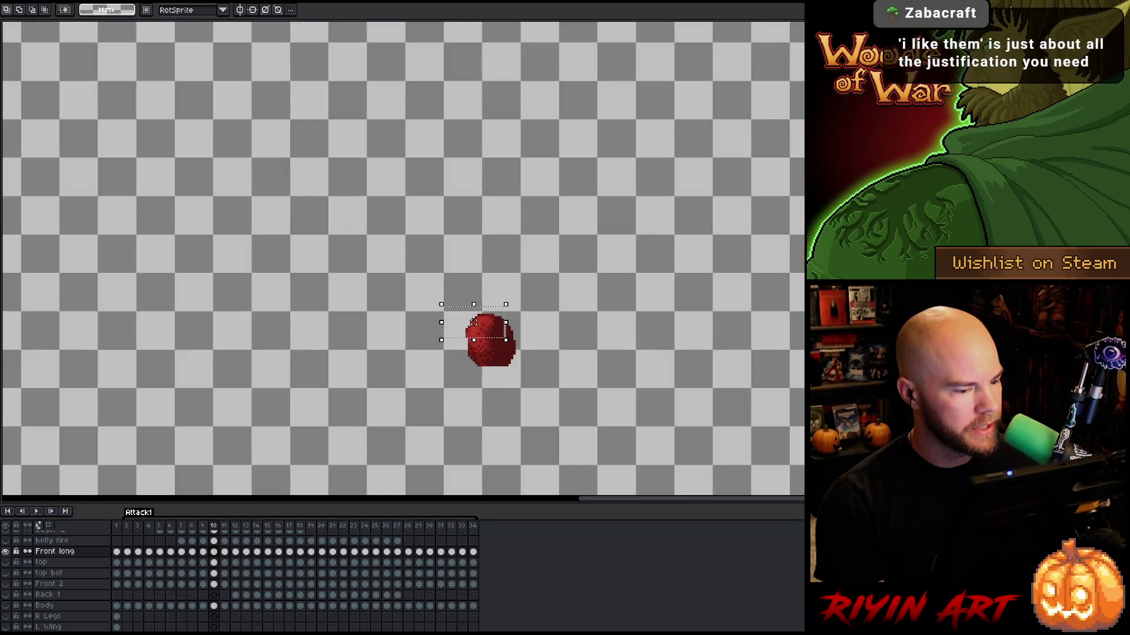
left_click(6, 552)
left_click(5, 552)
left_click(6, 552)
View the top, top bot and Front 2 pieces in isolation, then make every layer visible again
left_click(6, 562)
left_click(7, 563)
left_click(7, 564)
left_click(7, 564)
left_click(8, 574)
left_click(7, 573)
left_click(8, 574)
left_click(7, 573)
left_click(5, 584)
left_click(6, 584)
left_click(6, 584)
left_click(6, 584)
left_click(6, 584)
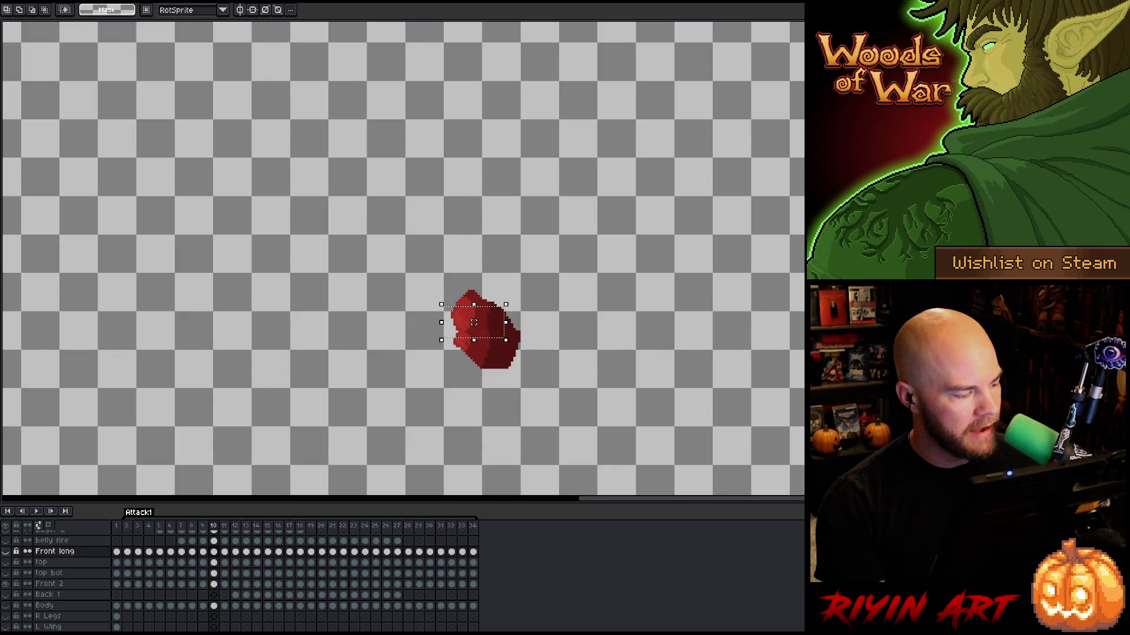
left_click(6, 551)
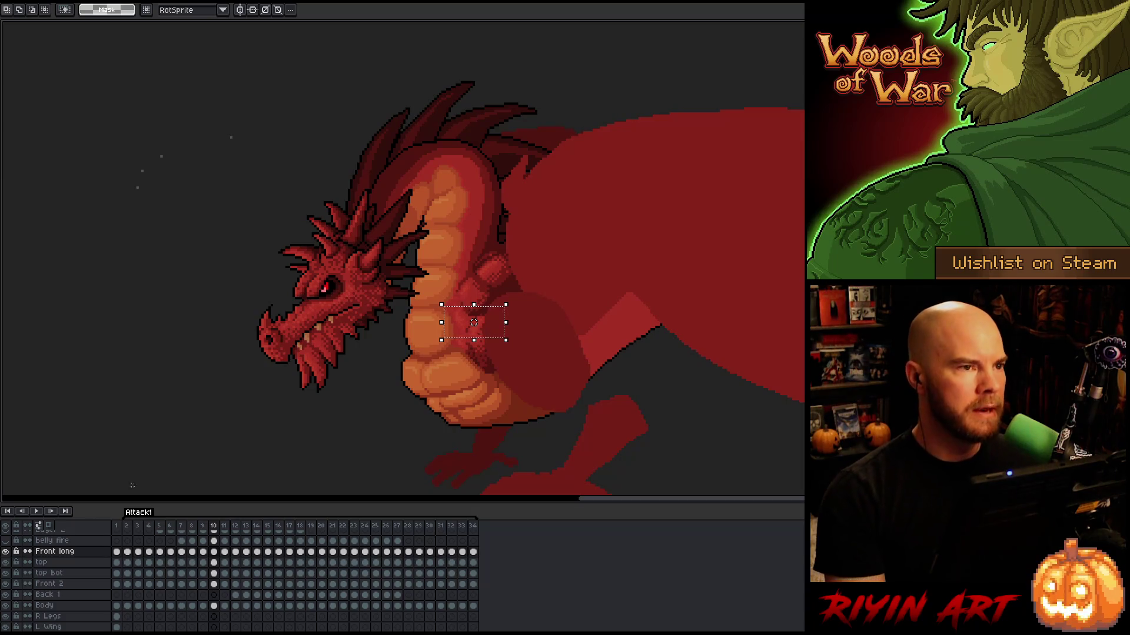
left_click(478, 349)
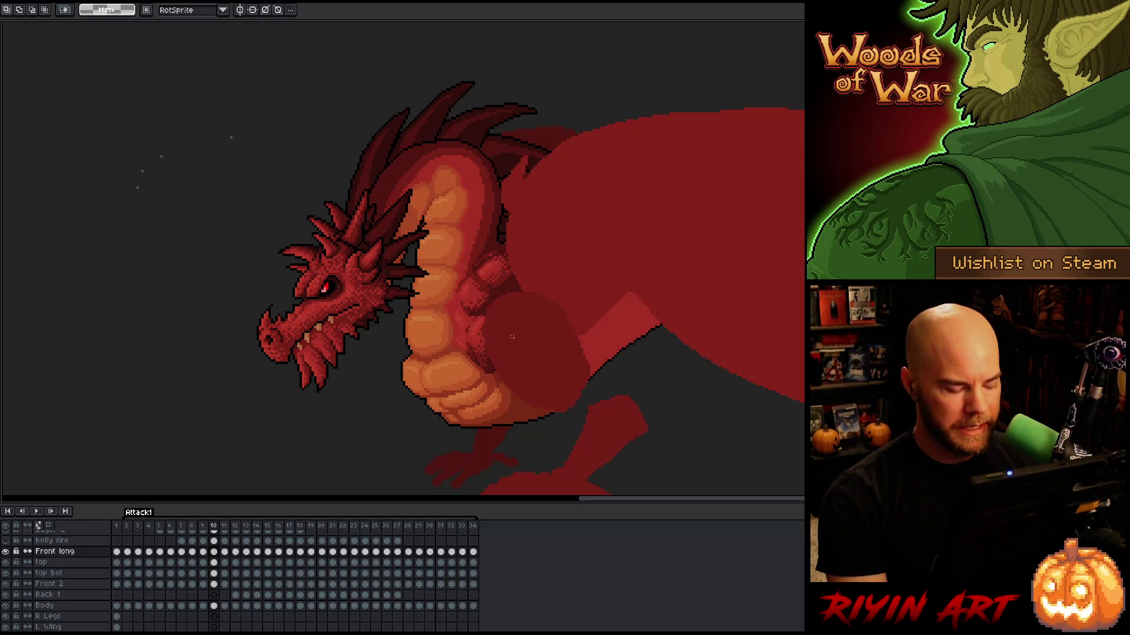
Flip between frames 9 and 10 to compare the two poses
key("Left")
key("Right")
key("Left")
key("Right")
key("Left")
key("Right")
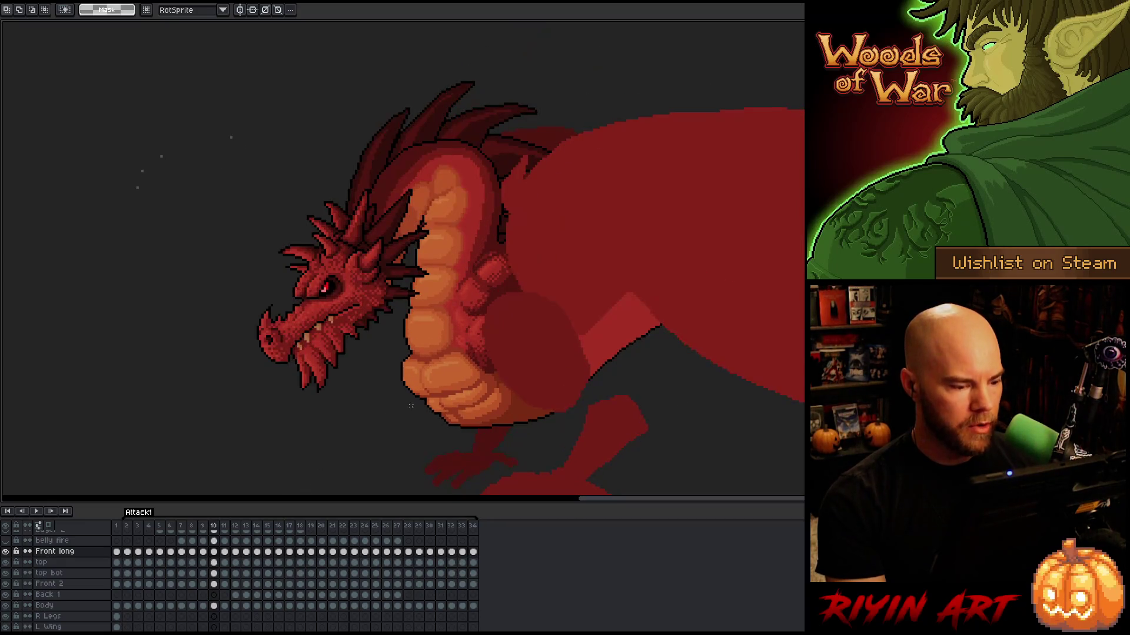
key("Left")
key("Right")
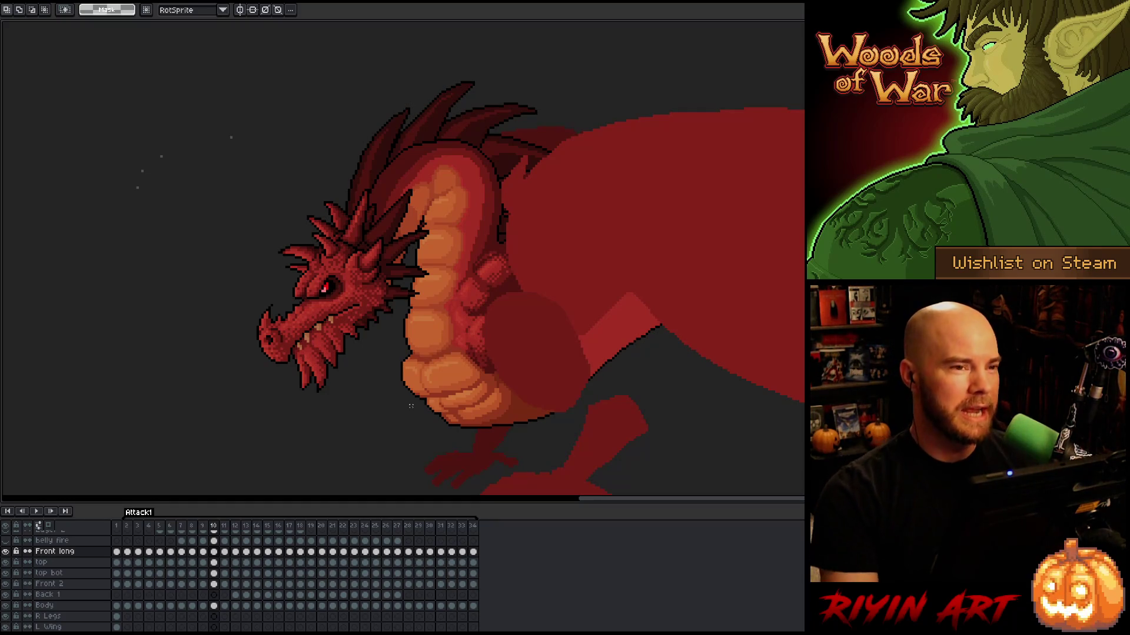
Step back through the attack to frame 6, then forward again as far as frame 11
key("Left")
key("Left")
key("Right")
key("Left")
key("Right")
key("Left")
key("Left")
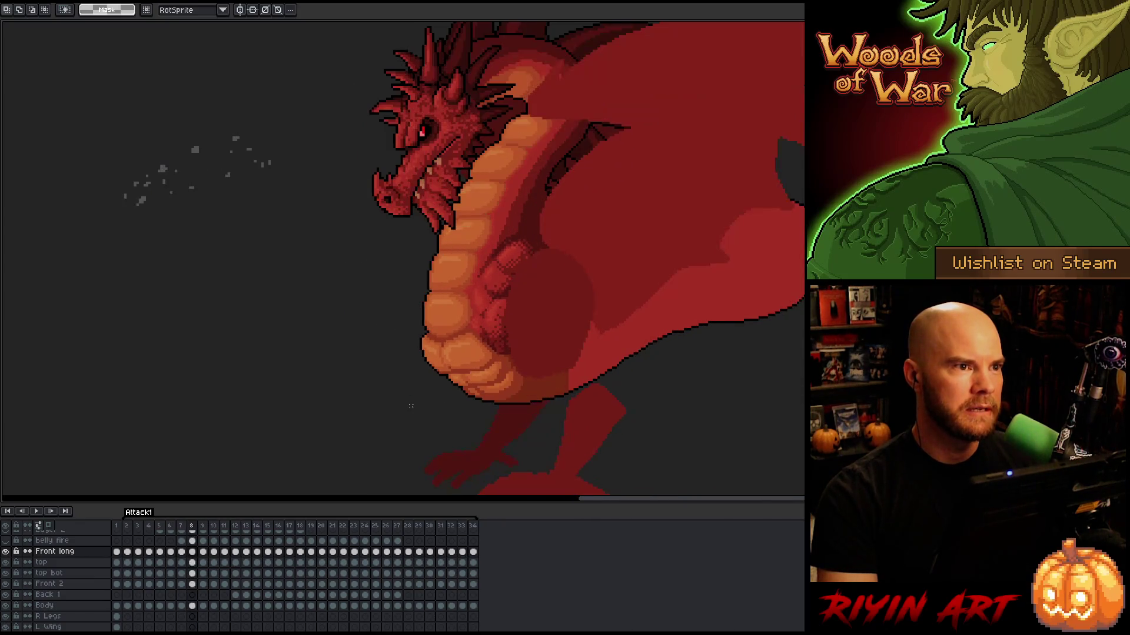
key("Left")
key("Right")
key("Right")
key("Right")
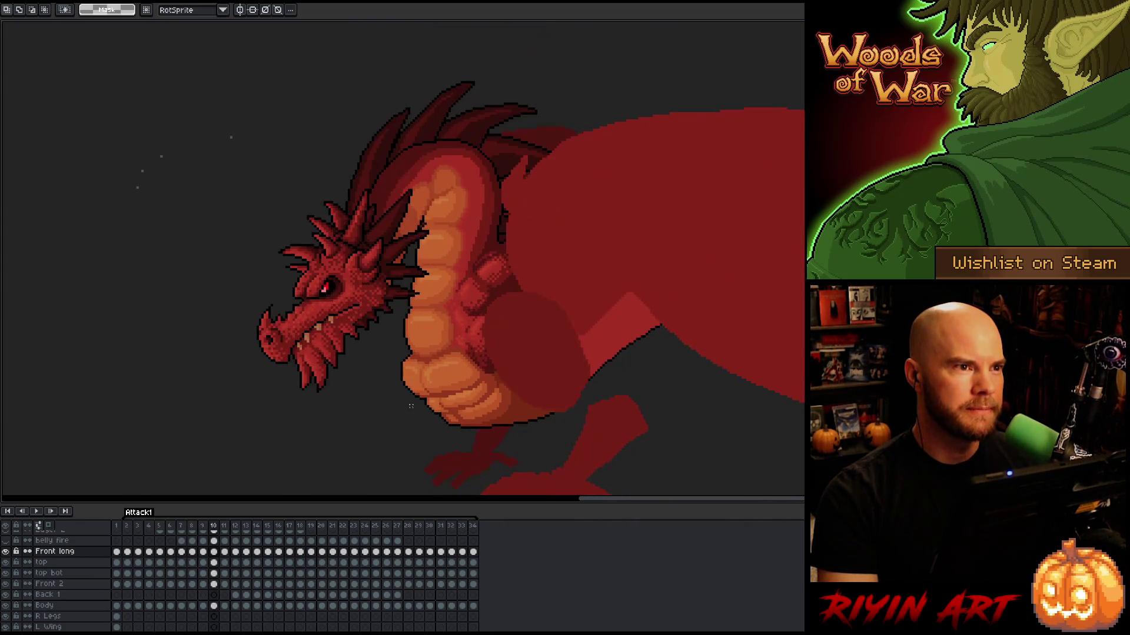
key("Right")
key("Right")
key("Left")
key("Left")
key("Left")
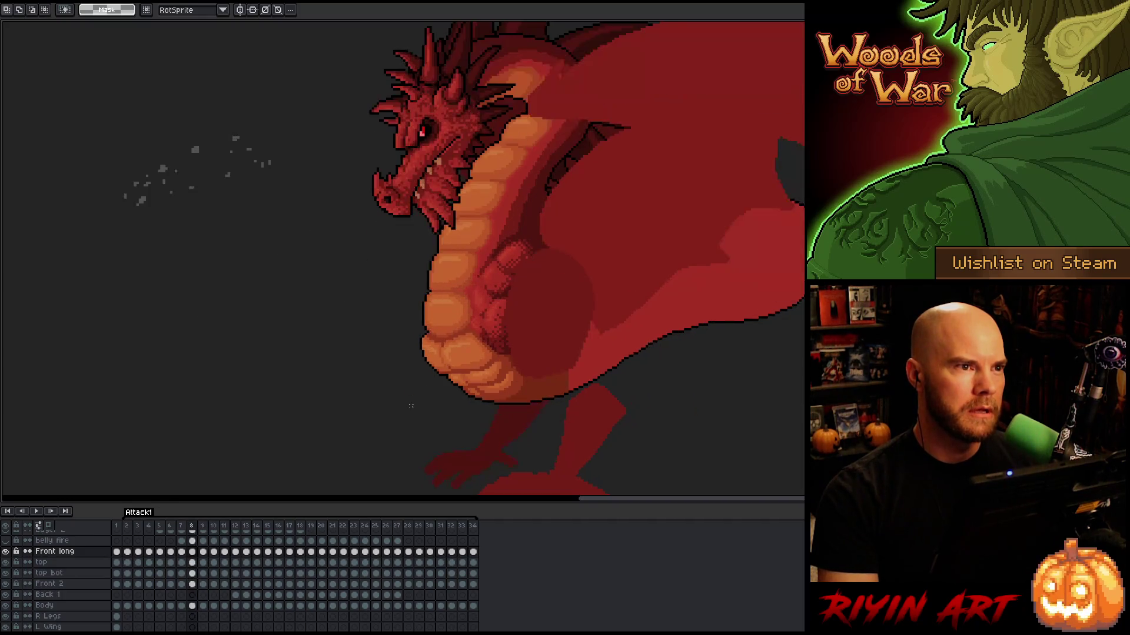
key("Right")
key("Left")
key("Left")
key("Left")
key("Left")
key("Right")
key("Right")
key("Right")
key("Left")
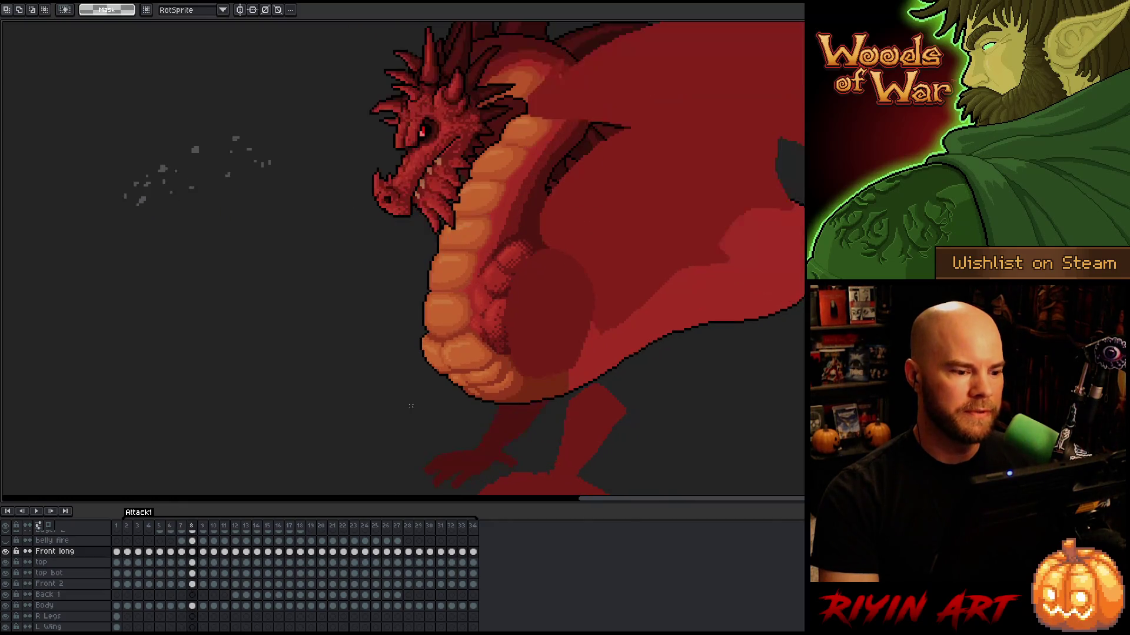
key("Left")
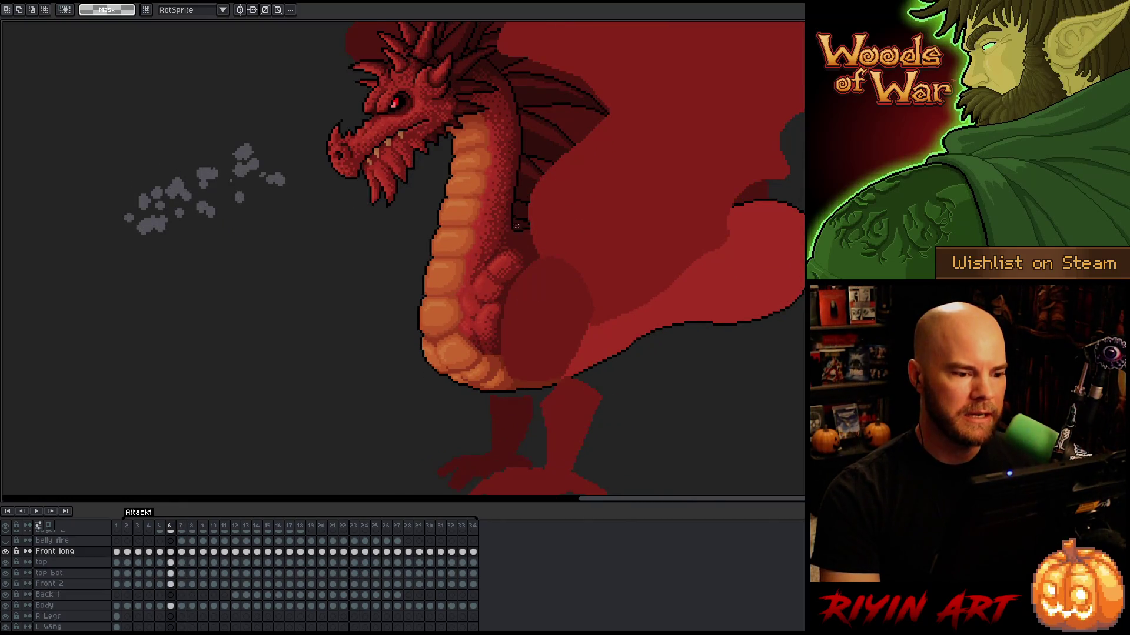
key("Right")
key("Right")
key("Right")
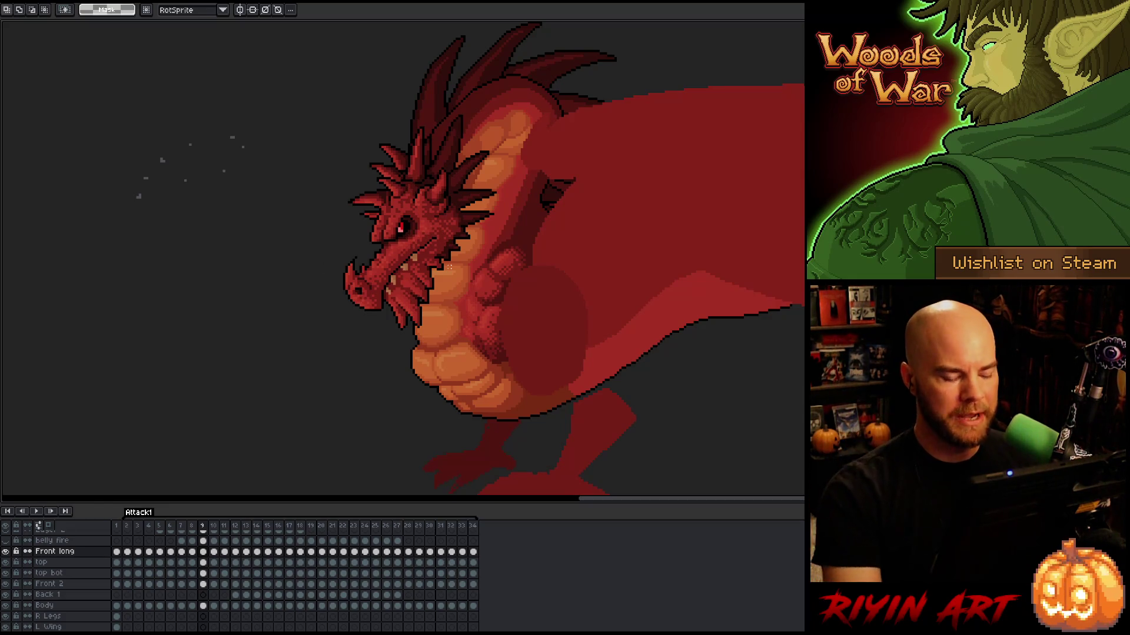
Review frames 5–10 again, settle on frame 10, then compare raised-head frame 6 with its neighbours
key("Left")
key("Left")
key("Right")
key("Left")
key("Left")
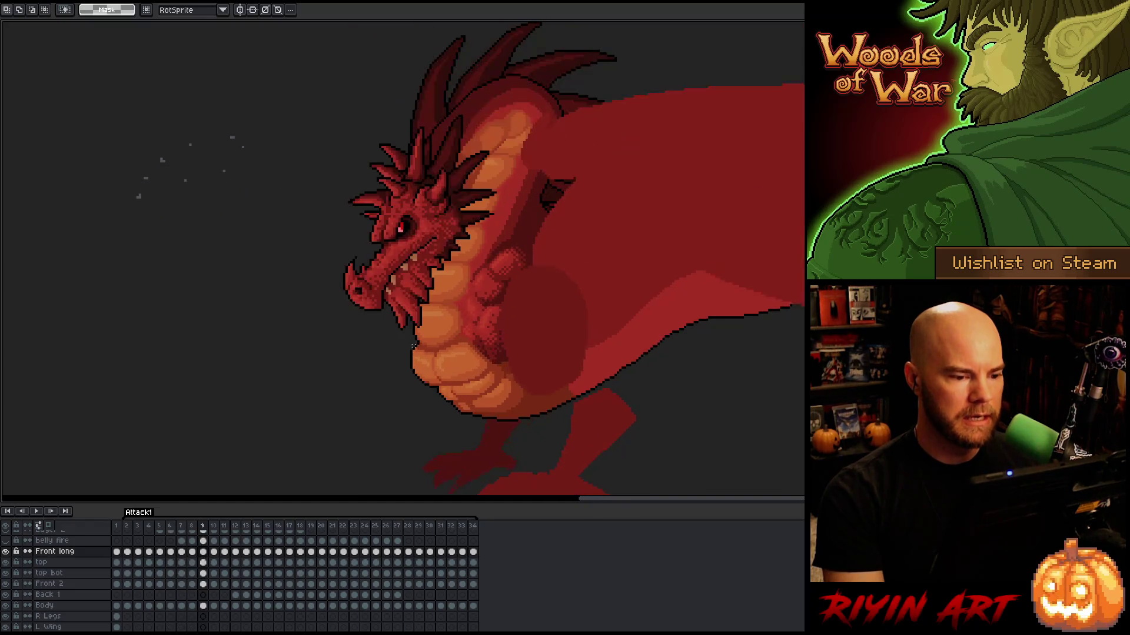
key("Right")
key("Right")
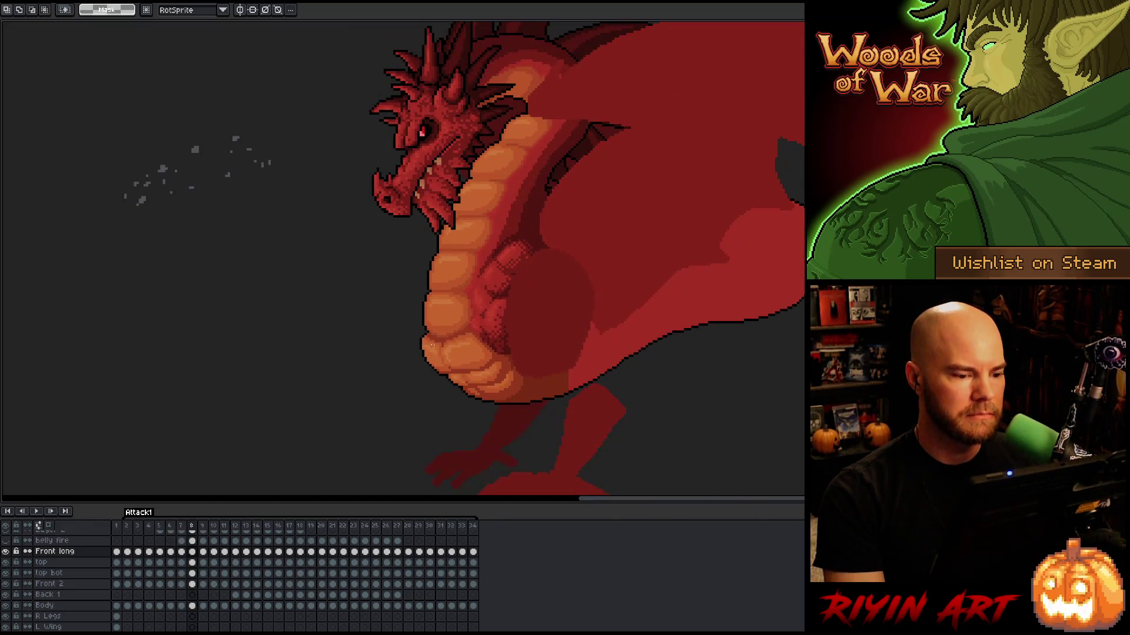
key("Left")
key("Left")
key("Left")
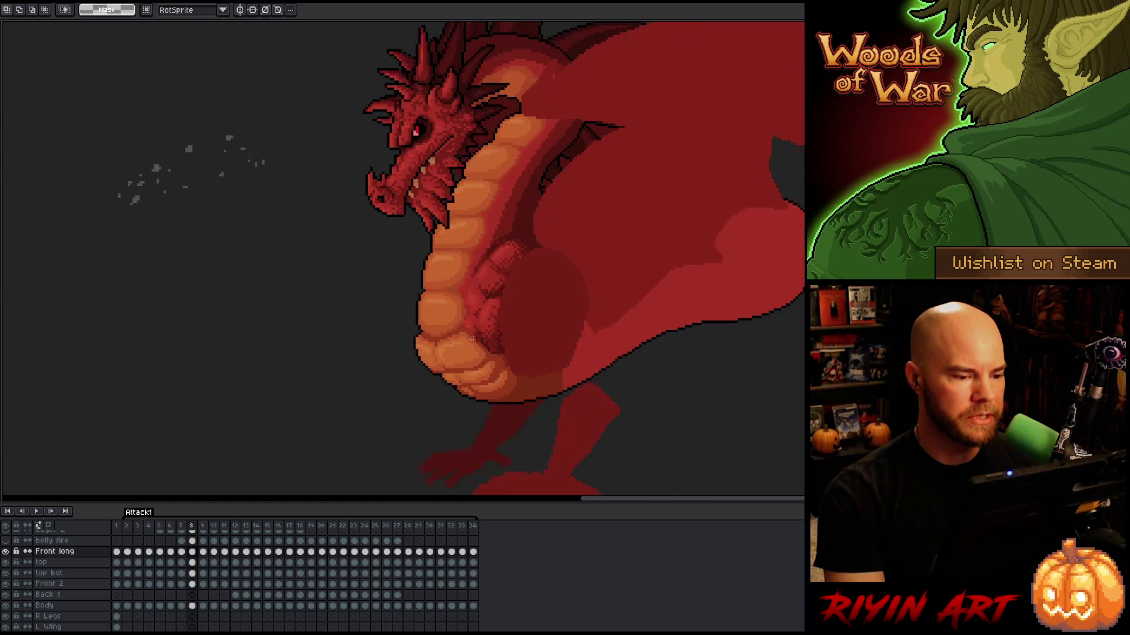
key("Right")
key("Right")
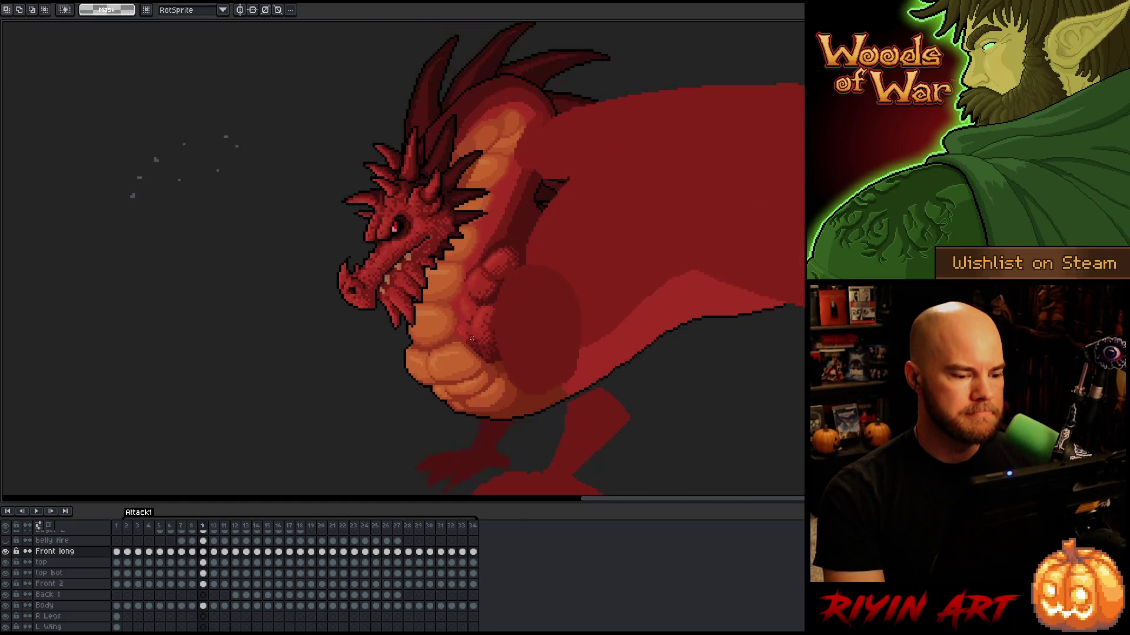
key("Right")
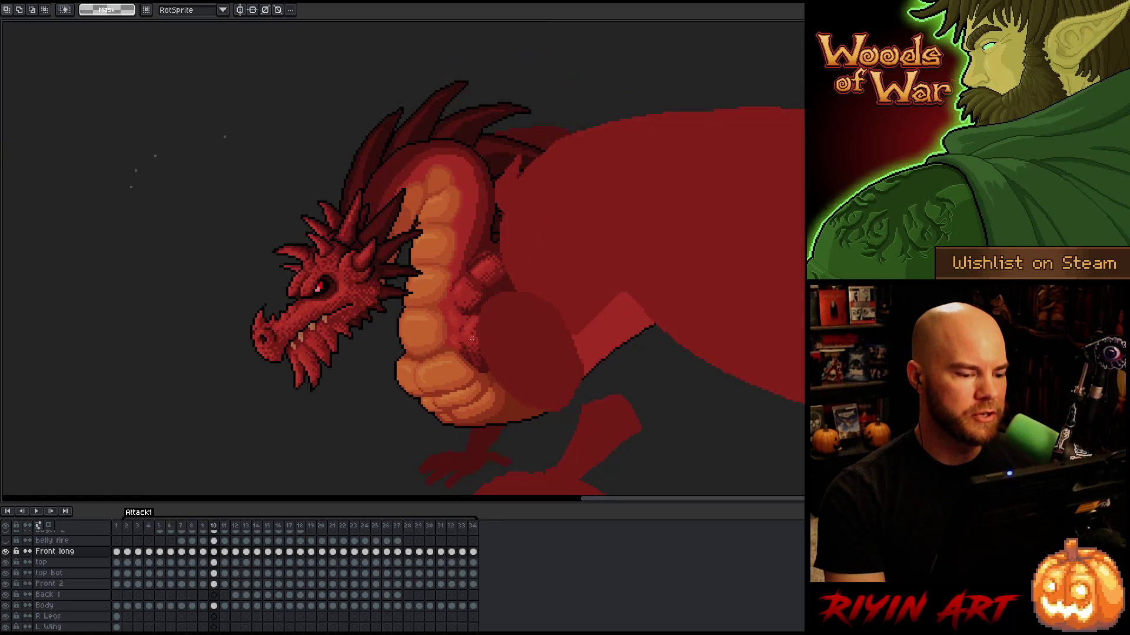
key("Right")
key("Right")
key("Left")
key("Left")
key("Left")
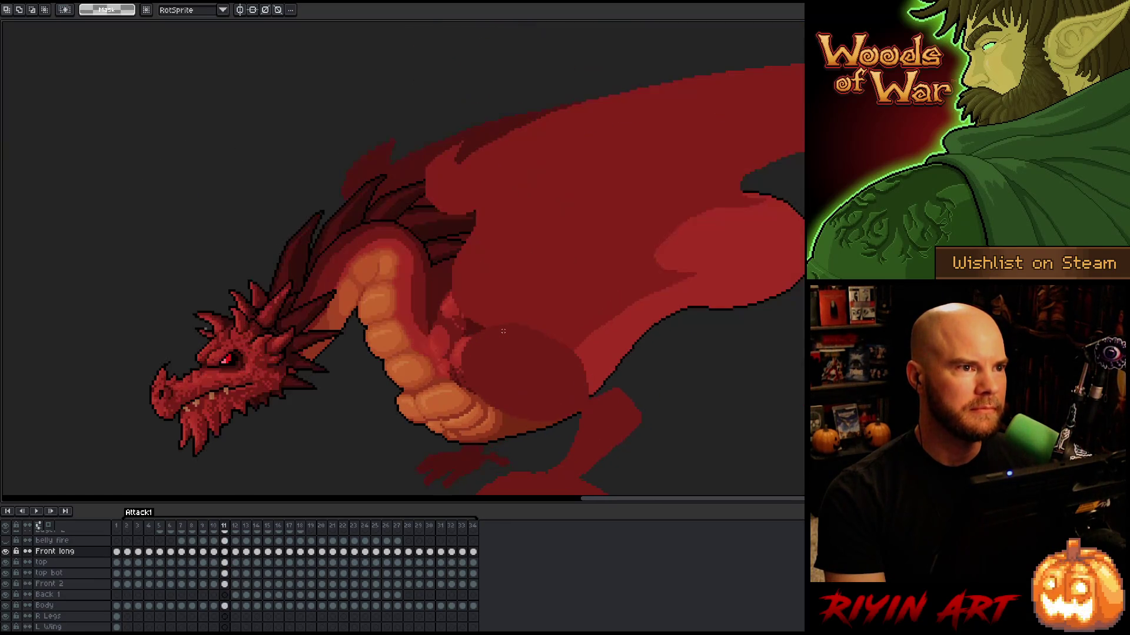
key("Right")
key("Right")
key("Right")
key("Left")
key("Left")
key("Left")
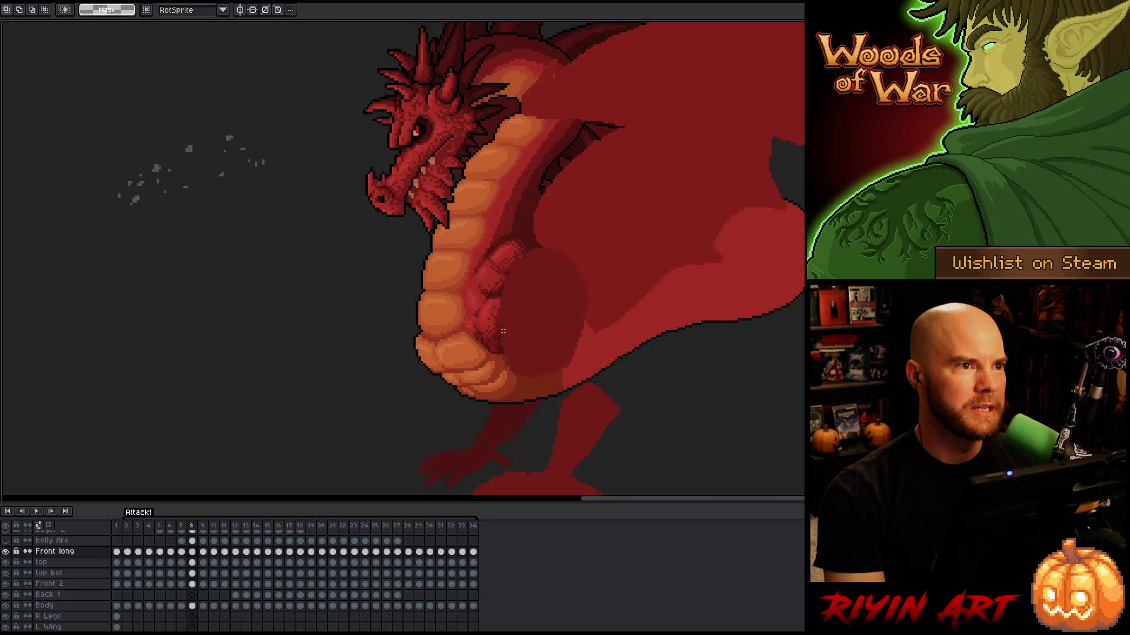
key("Right")
key("Right")
key("Left")
key("Left")
key("Left")
key("Left")
key("Left")
key("Right")
key("Right")
key("Left")
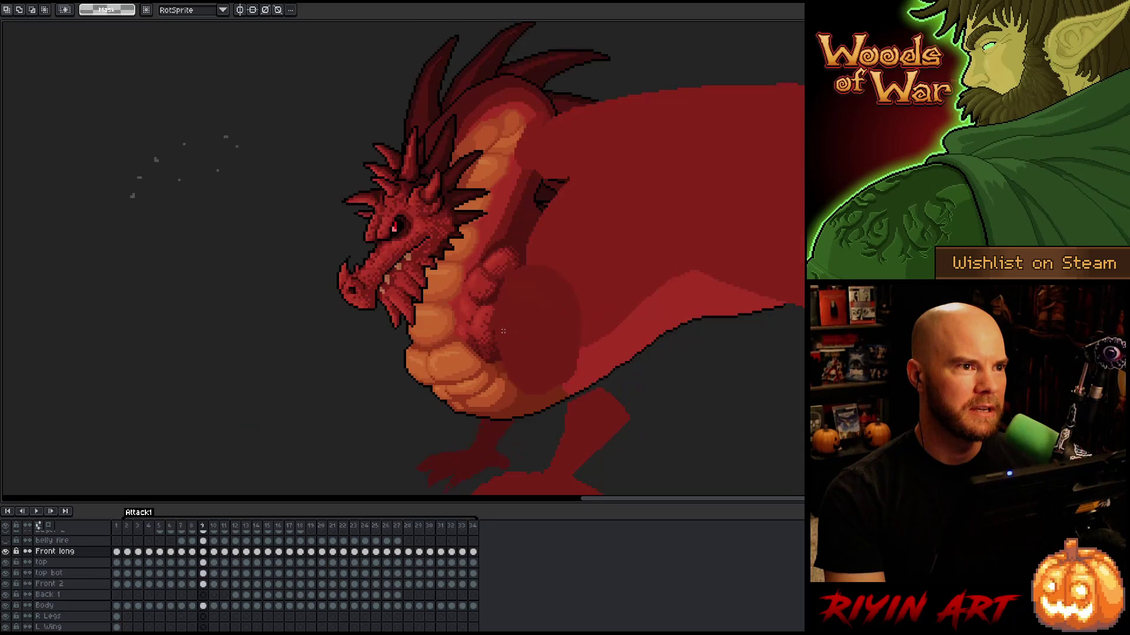
key("Left")
key("Return")
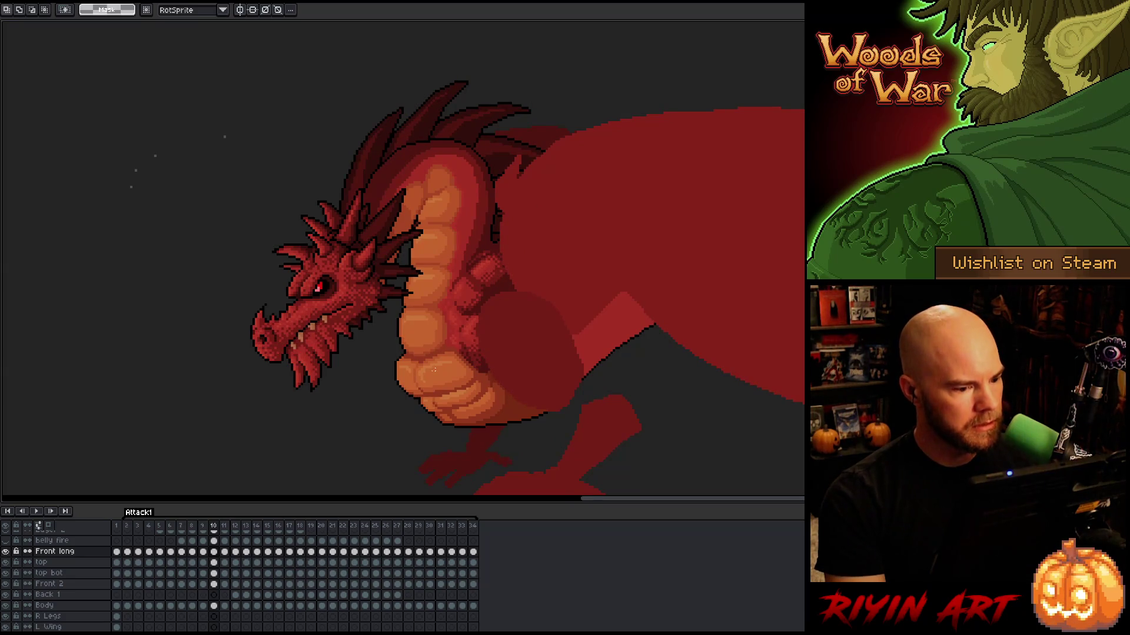
On Front long's frame 10 cel, select the chest, nudge it up one pixel and commit
left_click(214, 551)
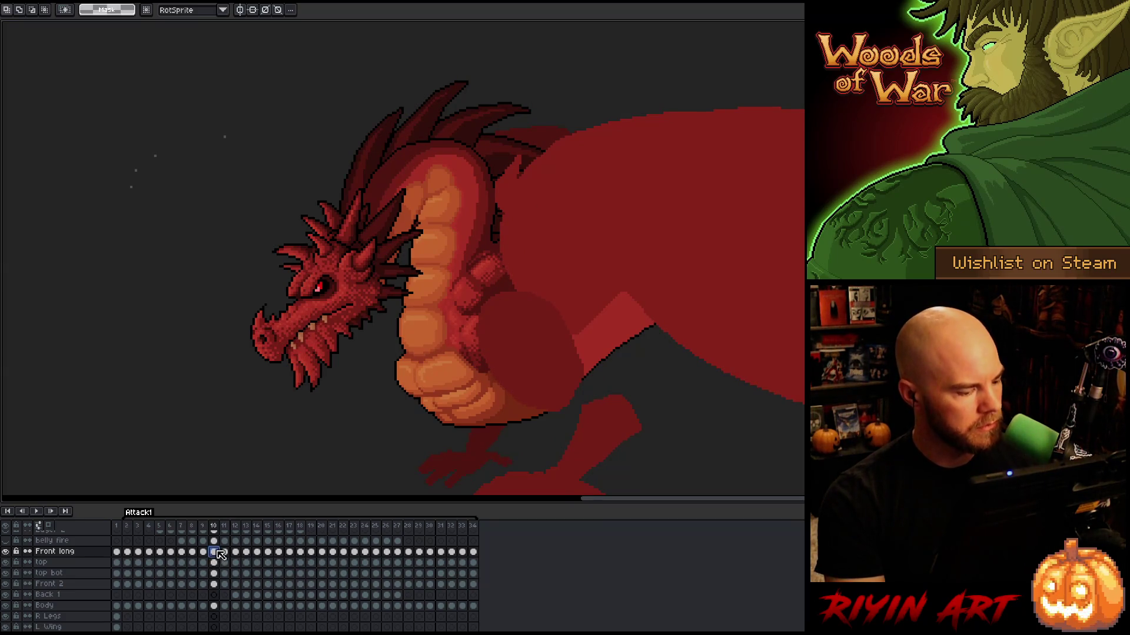
mouse_move(535, 278)
left_mouse_down()
mouse_move(417, 342)
mouse_move(416, 333)
left_mouse_up()
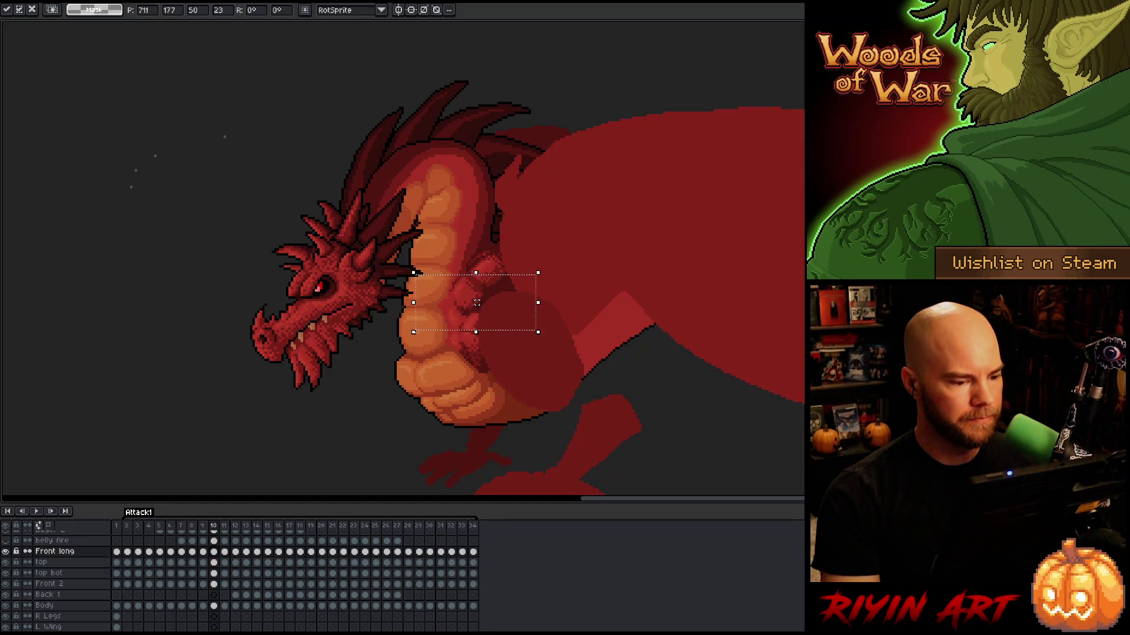
key("Up")
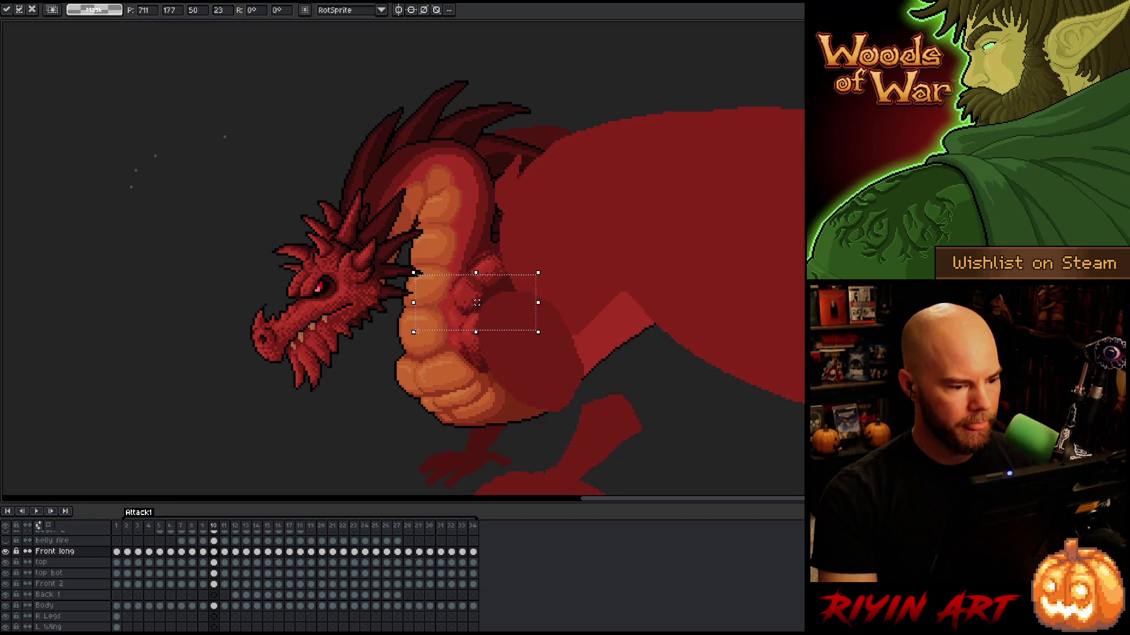
mouse_move(629, 245)
left_mouse_down()
mouse_move(619, 236)
mouse_move(308, 361)
mouse_move(296, 343)
left_mouse_up()
key("Return")
Flip between frames 9, 10 and 11 to check the raised chest's motion
key("comma")
key("period")
key("comma")
key("period")
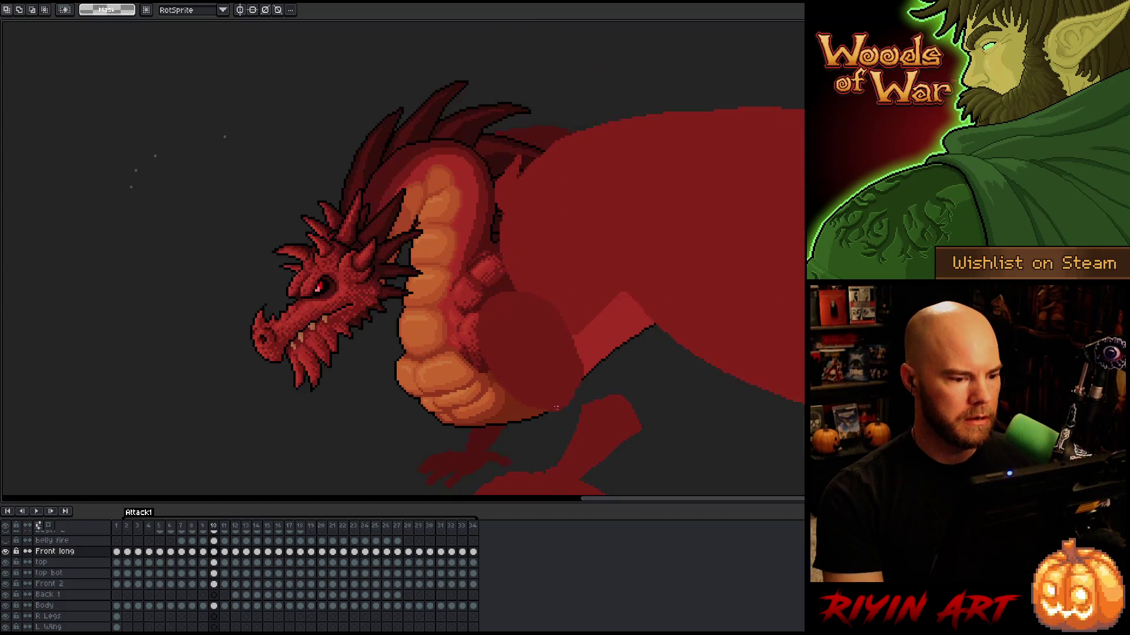
key("comma")
key("period")
key("comma")
key("period")
key("comma")
key("period")
key("comma")
key("period")
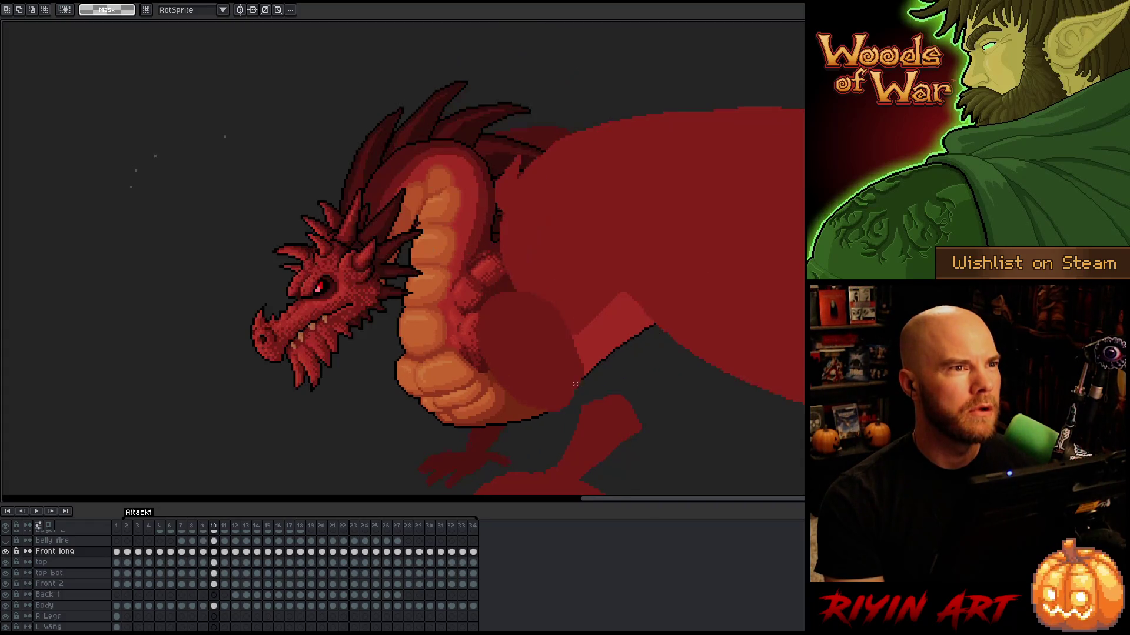
scroll(465, 360, "up", 1)
key("comma")
key("period")
key("comma")
key("period")
key("period")
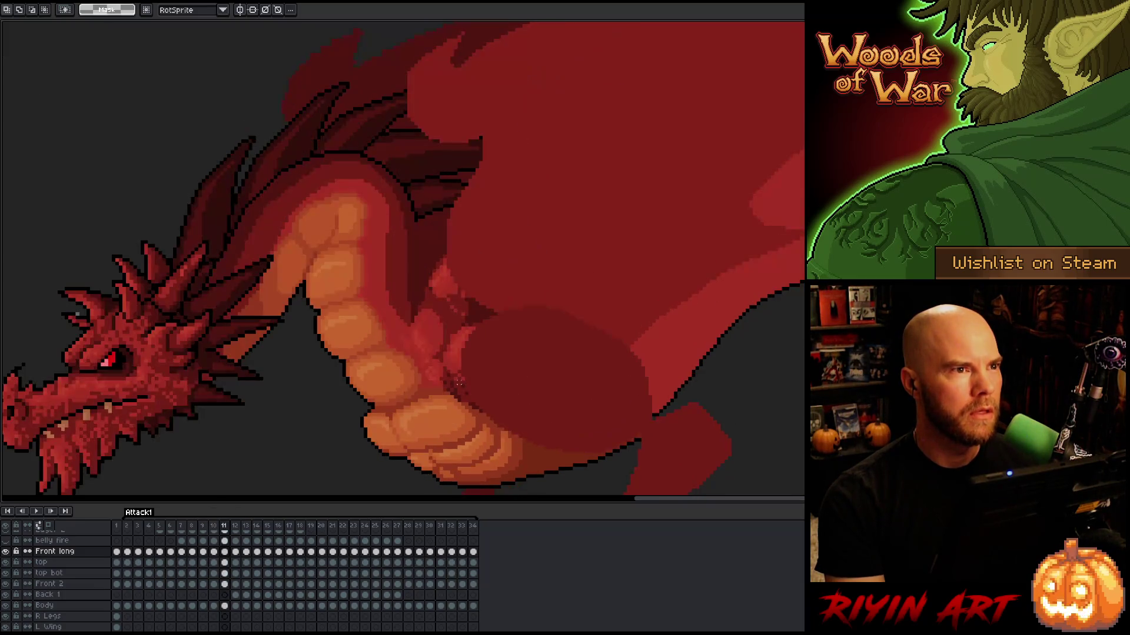
key("comma")
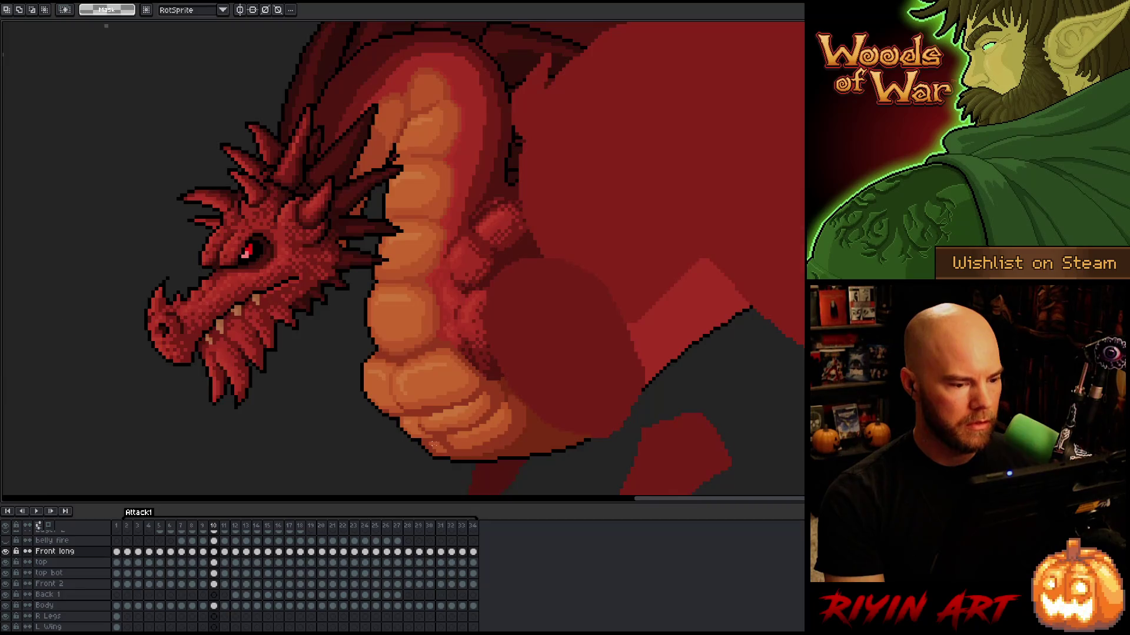
key("period")
key("comma")
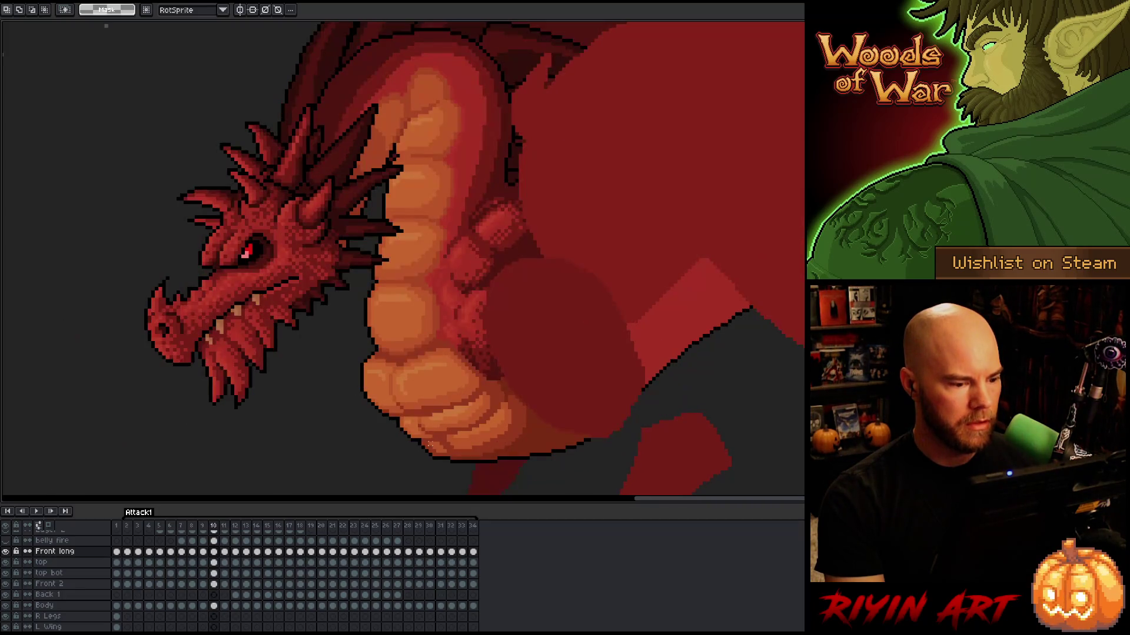
key("period")
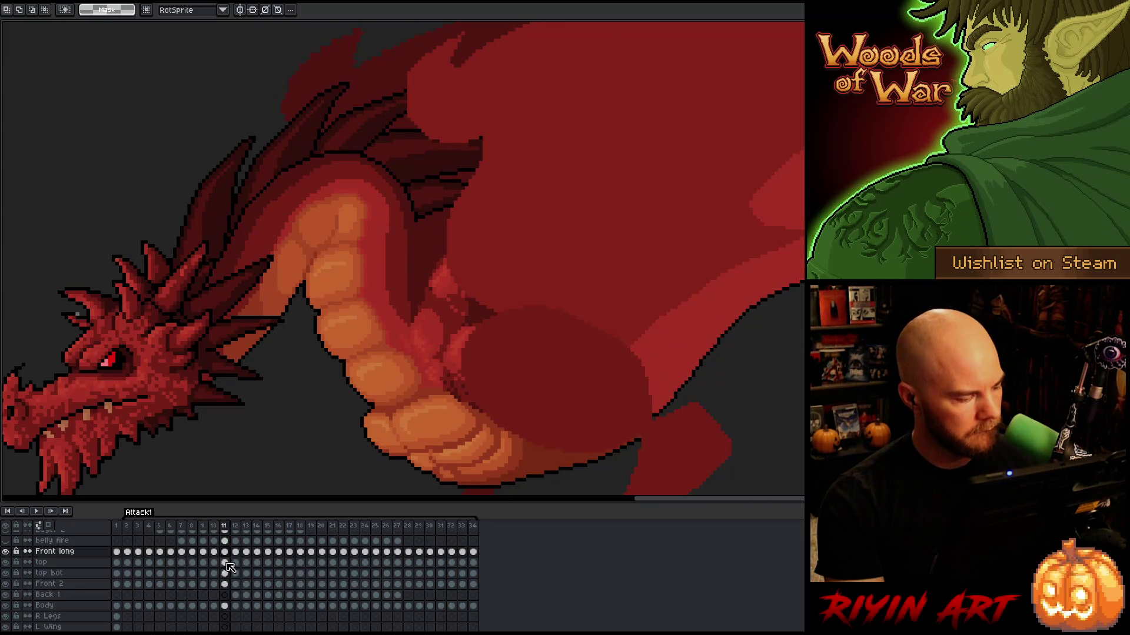
left_click_drag(235, 563, 235, 574)
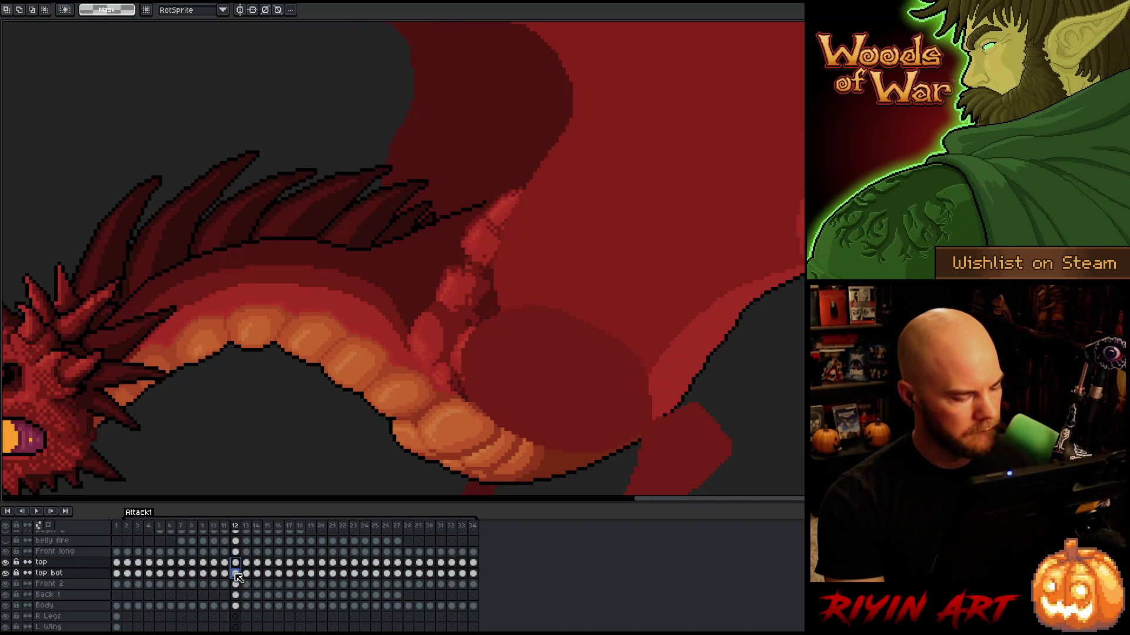
With the Move tool, shift the frame 12 claw piece down-left, then nudge the top cel slightly
key("v")
mouse_move(465, 254)
left_mouse_down()
mouse_move(415, 310)
mouse_move(413, 282)
mouse_move(426, 328)
left_mouse_up()
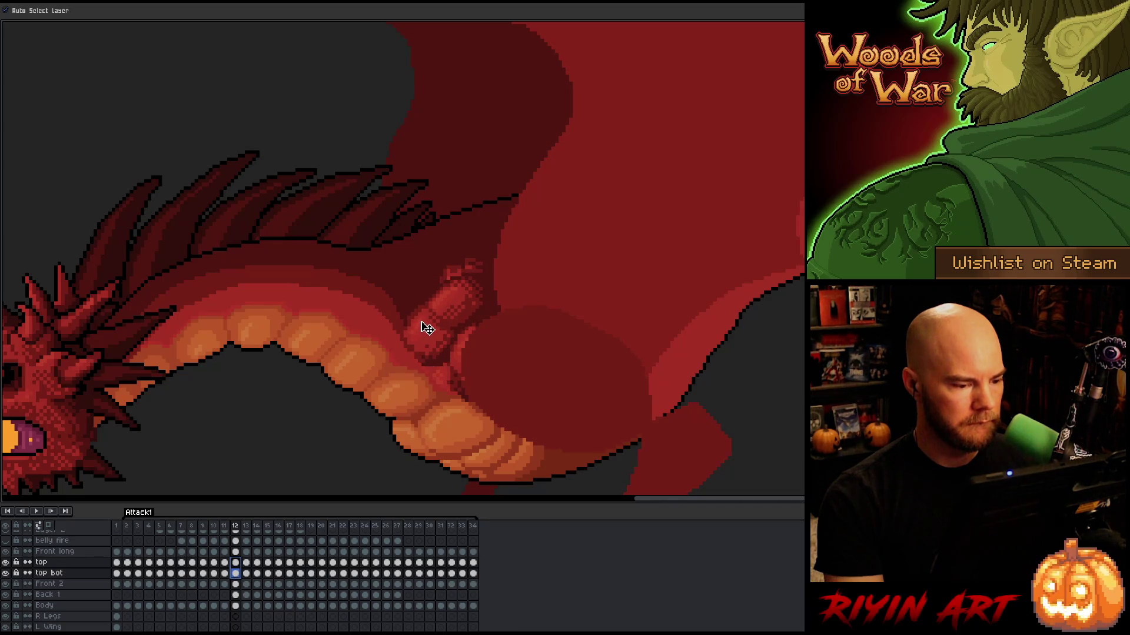
left_click(237, 563)
left_click_drag(454, 294, 457, 297)
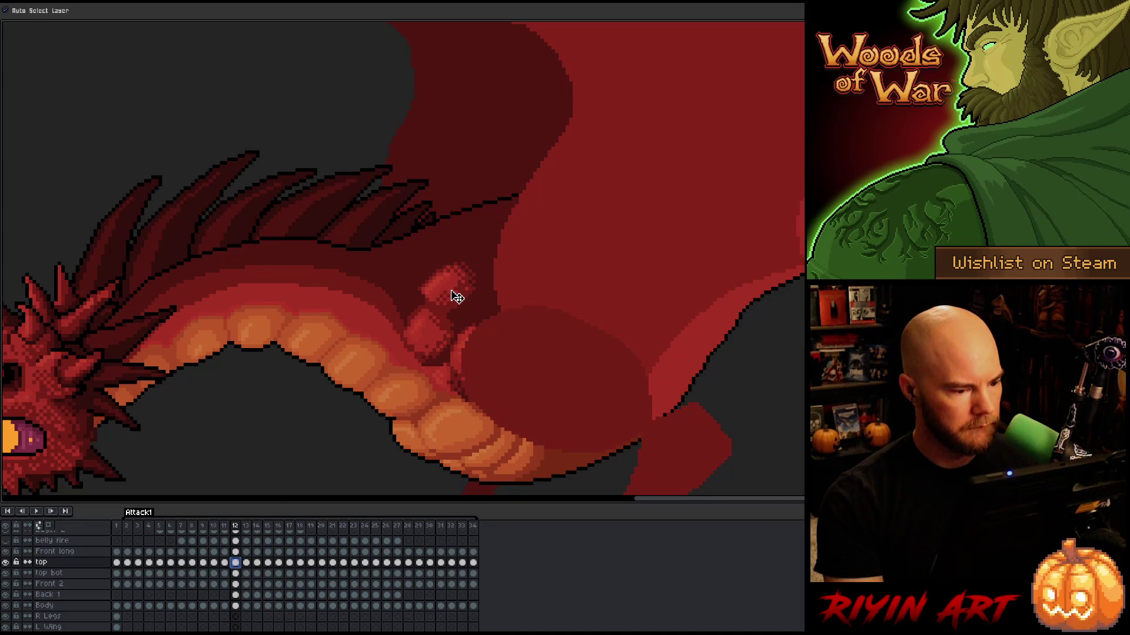
key("comma")
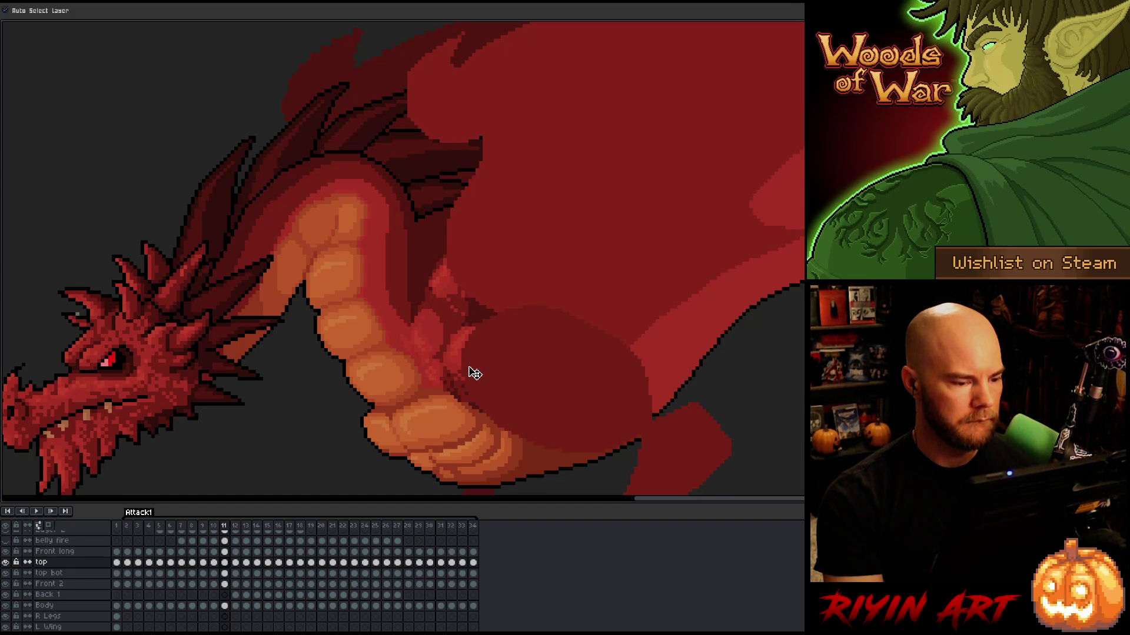
key("period")
key("comma")
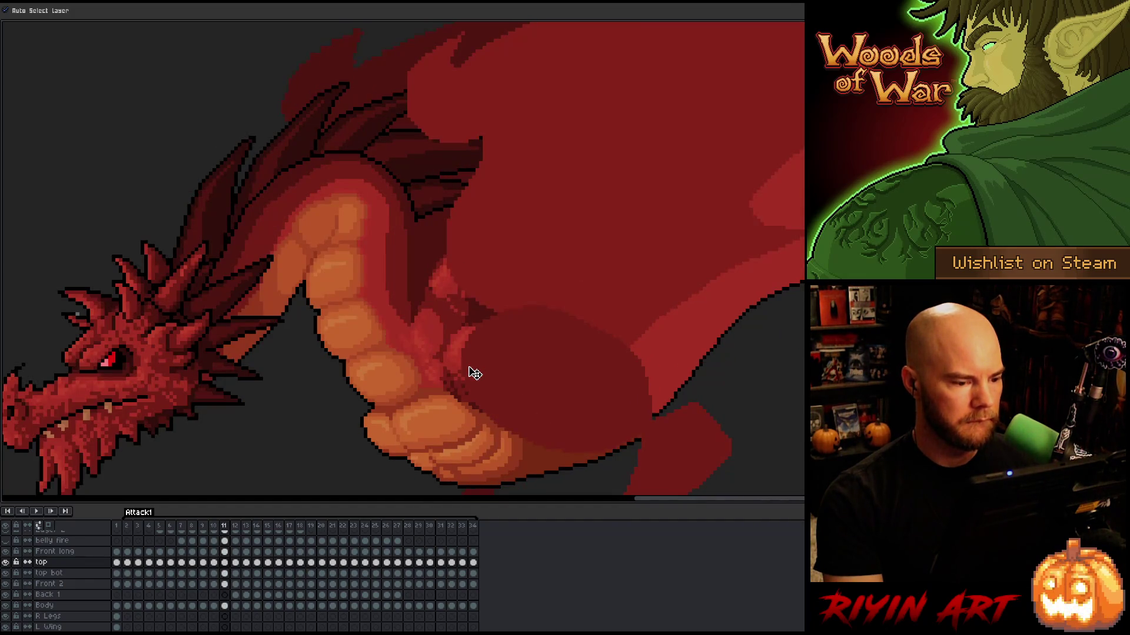
On frame 11, with Auto Select Layer off, move both arm pieces up-left, then raise the top piece
left_click(225, 563)
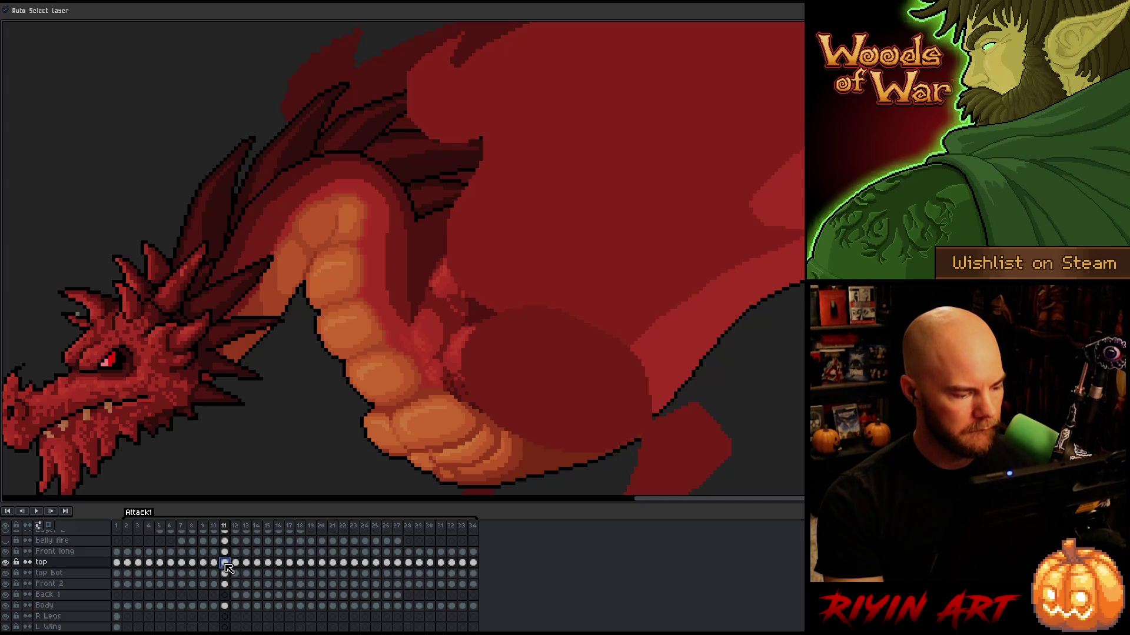
left_click_drag(227, 567, 225, 574)
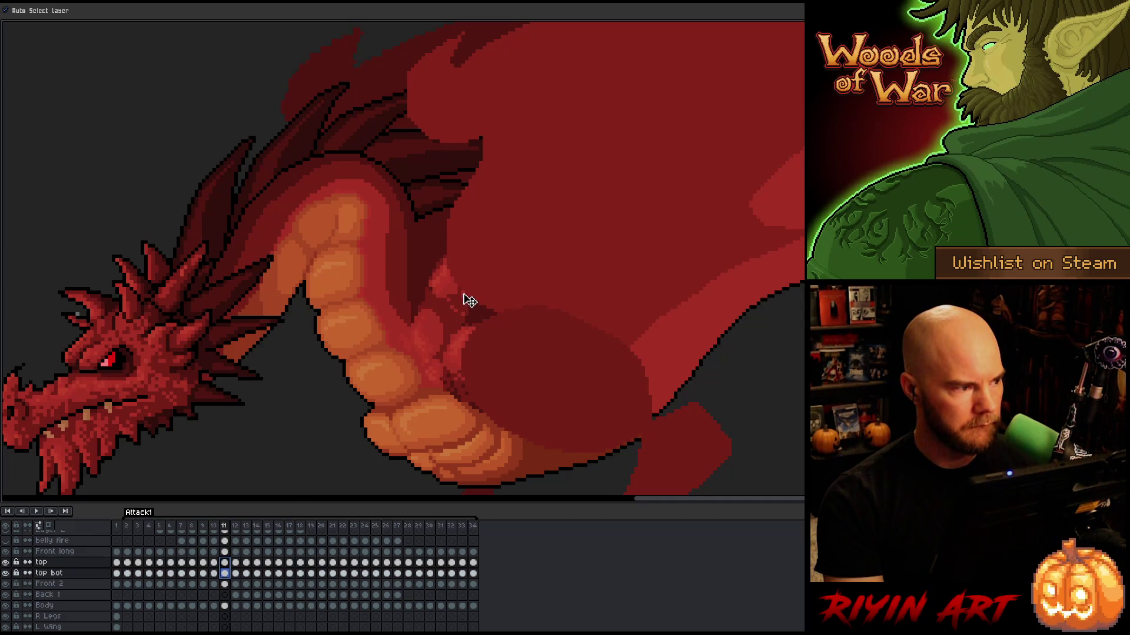
left_click(5, 10)
mouse_move(498, 287)
left_mouse_down()
mouse_move(435, 327)
mouse_move(347, 343)
mouse_move(461, 320)
mouse_move(467, 342)
mouse_move(450, 353)
left_mouse_up()
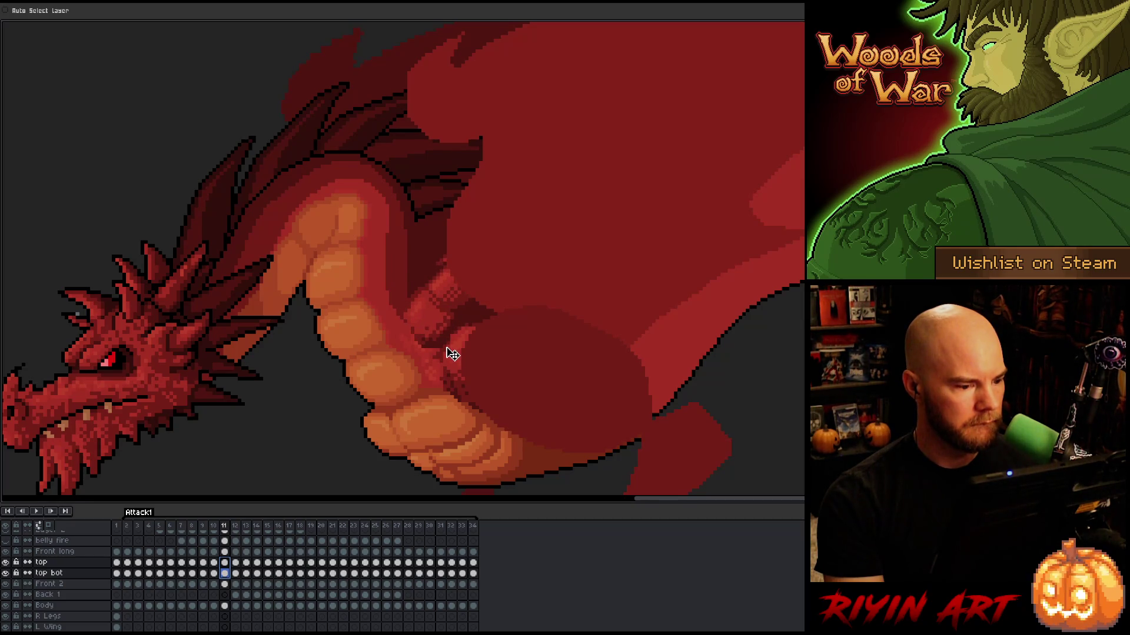
left_click(225, 562)
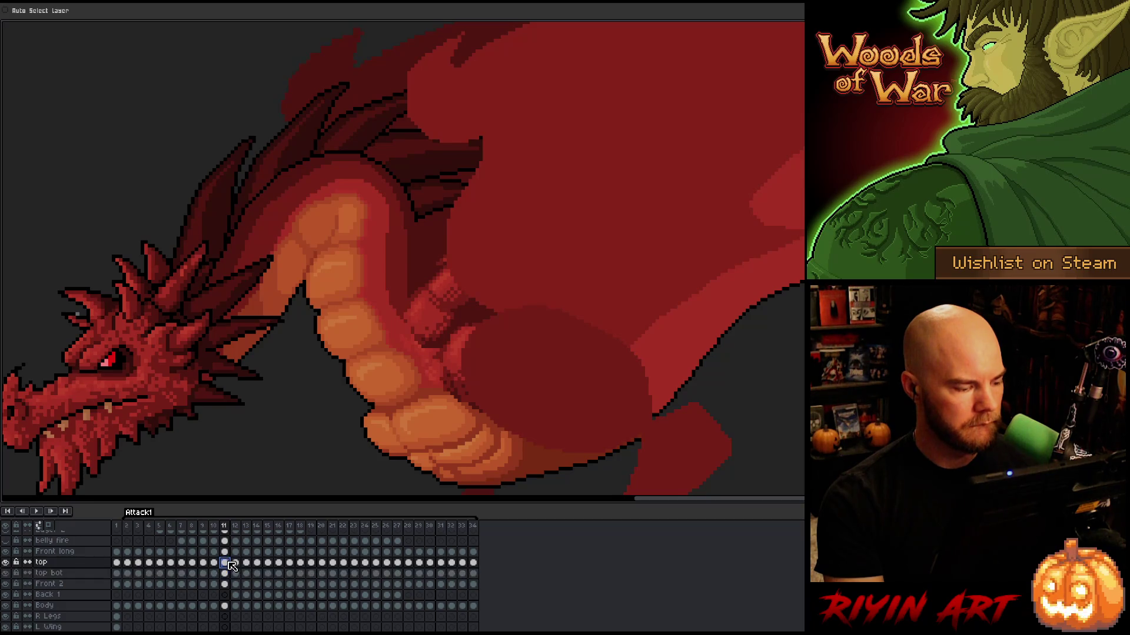
left_click_drag(414, 318, 447, 292)
key("Left")
After comparing neighbouring frames, move the frame 11 top arm piece upward and adjust it
key("Left")
key("Right")
key("Right")
key("Left")
key("Right")
key("Left")
key("Right")
key("Left")
key("Right")
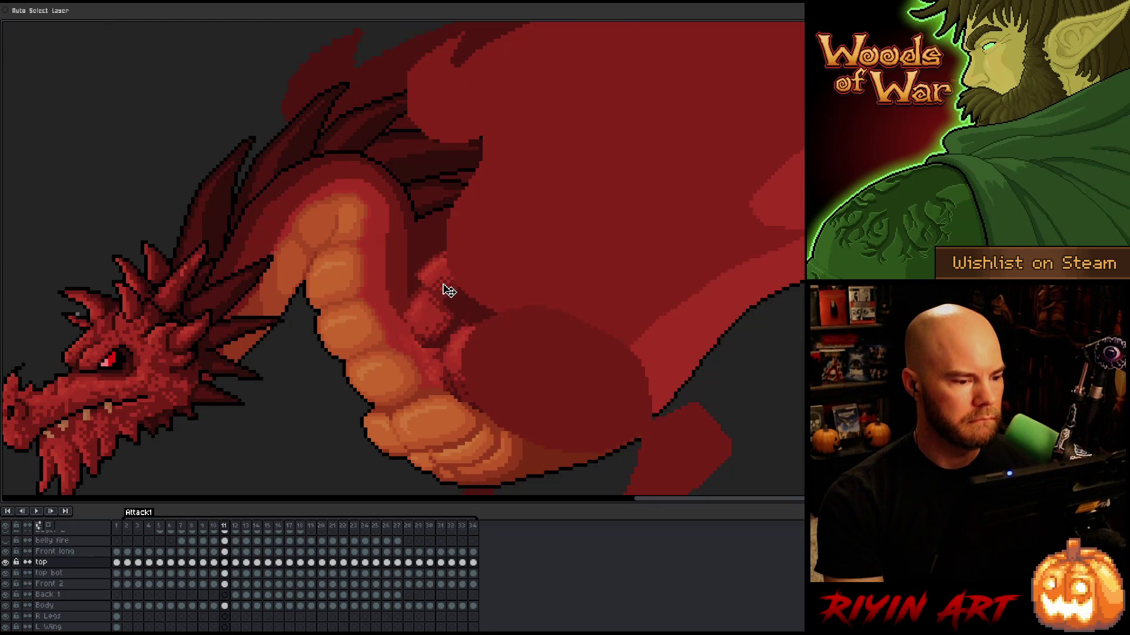
key("Left")
key("Right")
key("Left")
key("Right")
key("Left")
key("Right")
left_click_drag(449, 290, 447, 278)
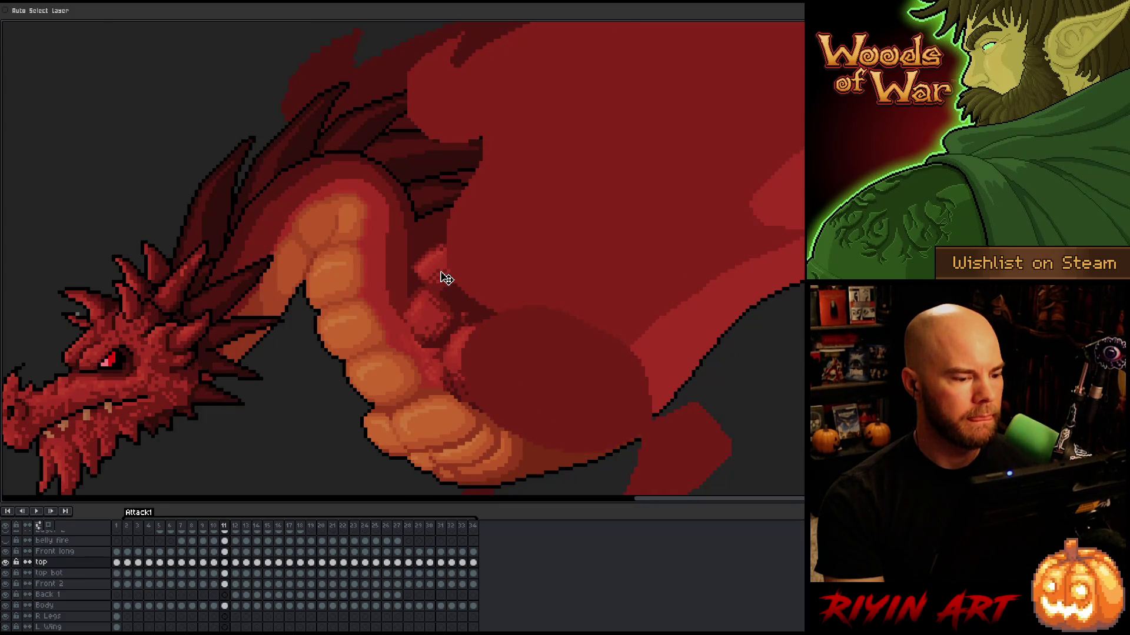
mouse_move(453, 293)
left_mouse_down()
mouse_move(429, 290)
mouse_move(451, 290)
left_mouse_up()
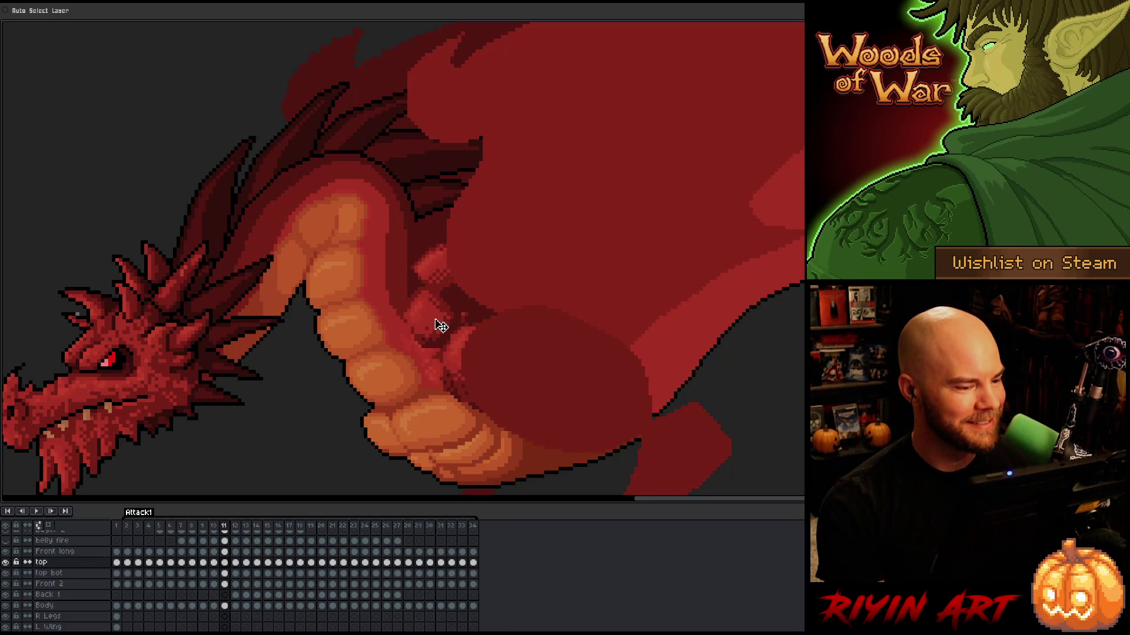
Re-enable Auto Select Layer and nudge the top arm piece up slightly, checking against adjacent frames
left_click(41, 12)
left_click(432, 331)
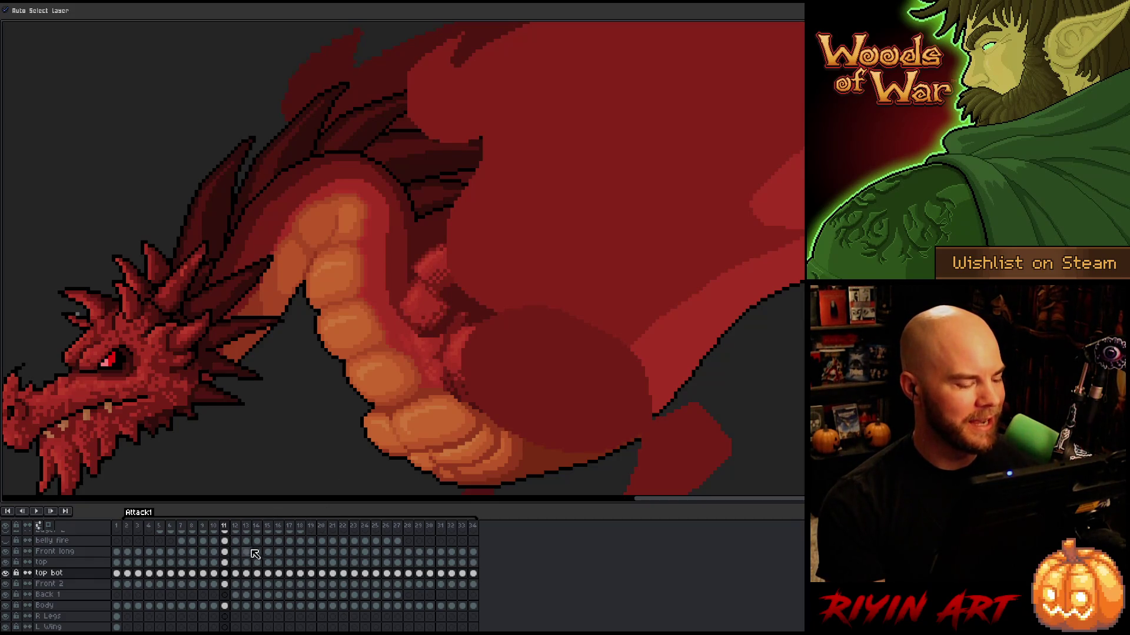
left_click(439, 271)
left_click_drag(441, 274, 442, 272)
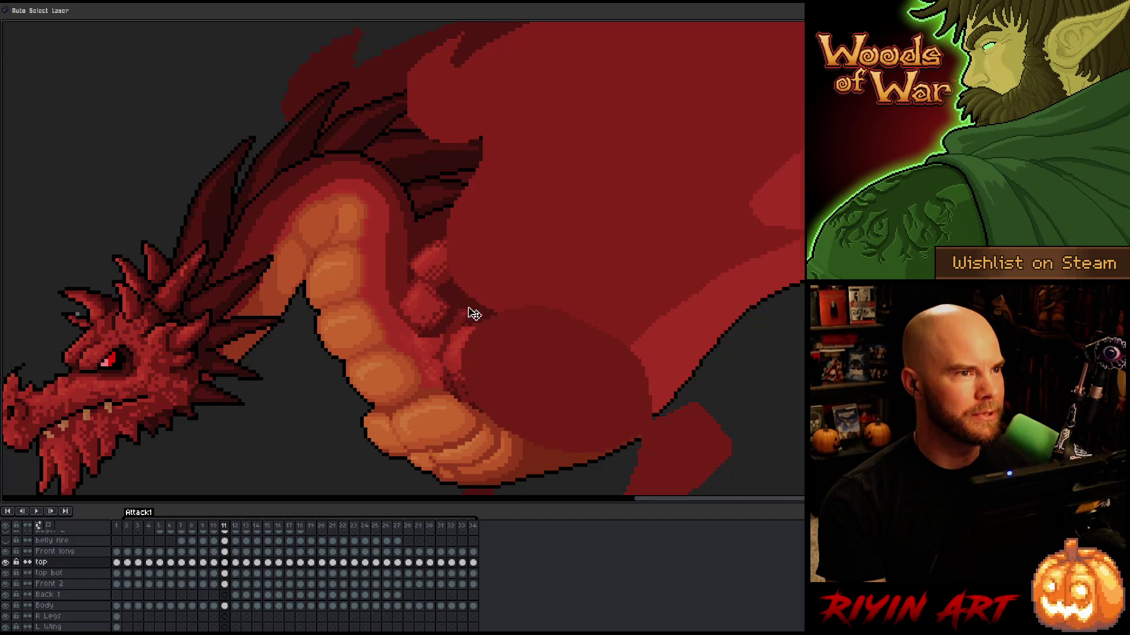
key("Left")
key("Right")
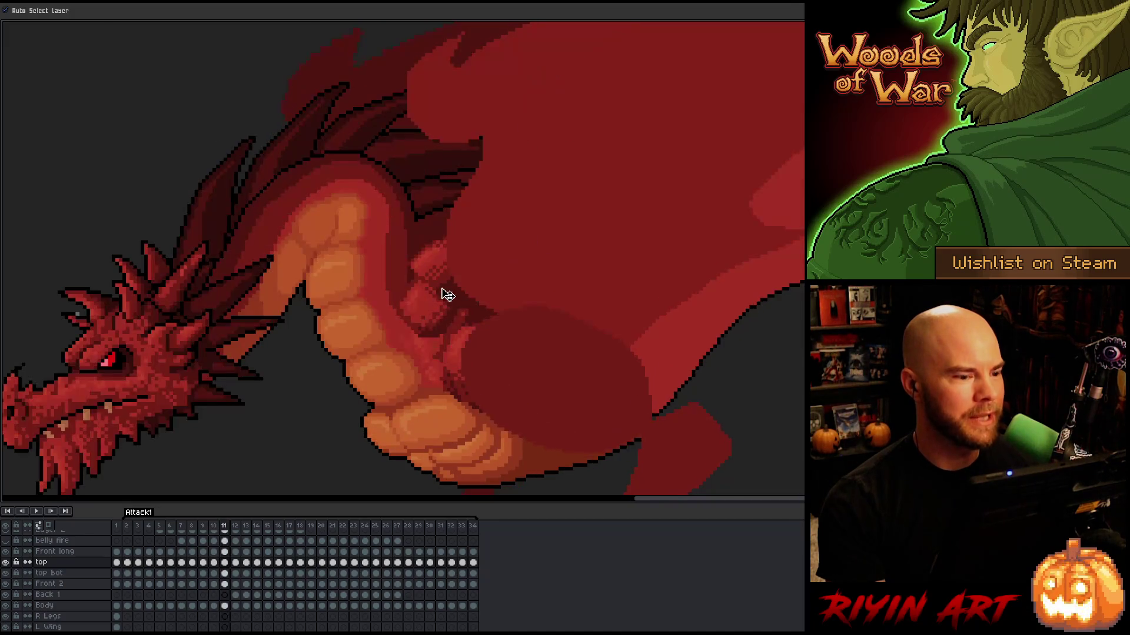
left_click_drag(455, 277, 456, 275)
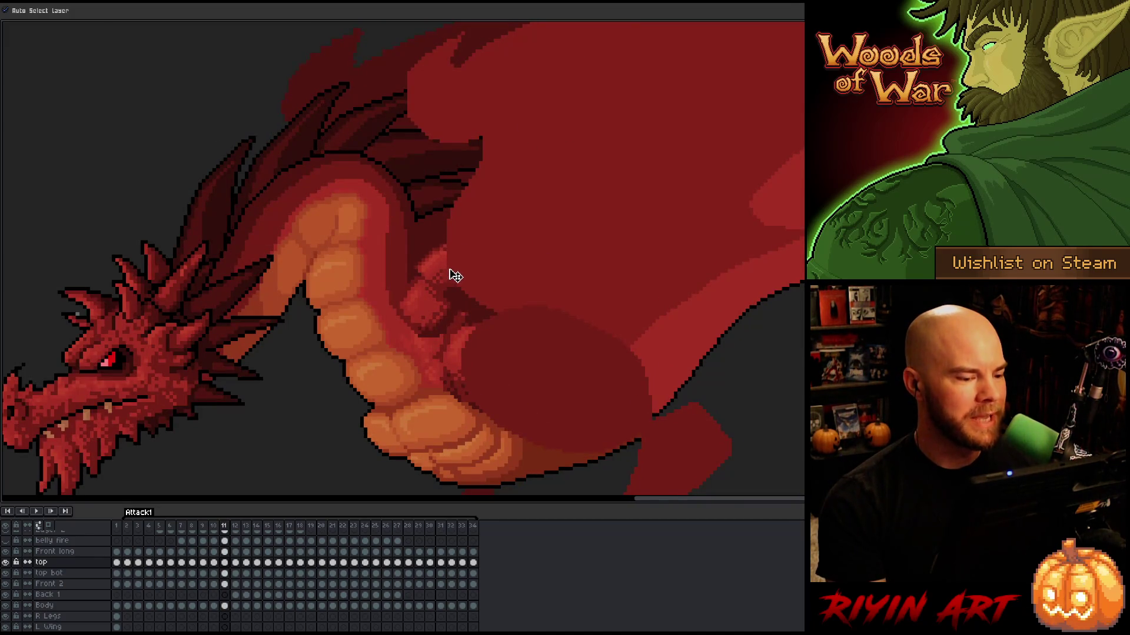
key("Left")
key("Right")
key("Left")
key("Right")
key("Left")
key("Right")
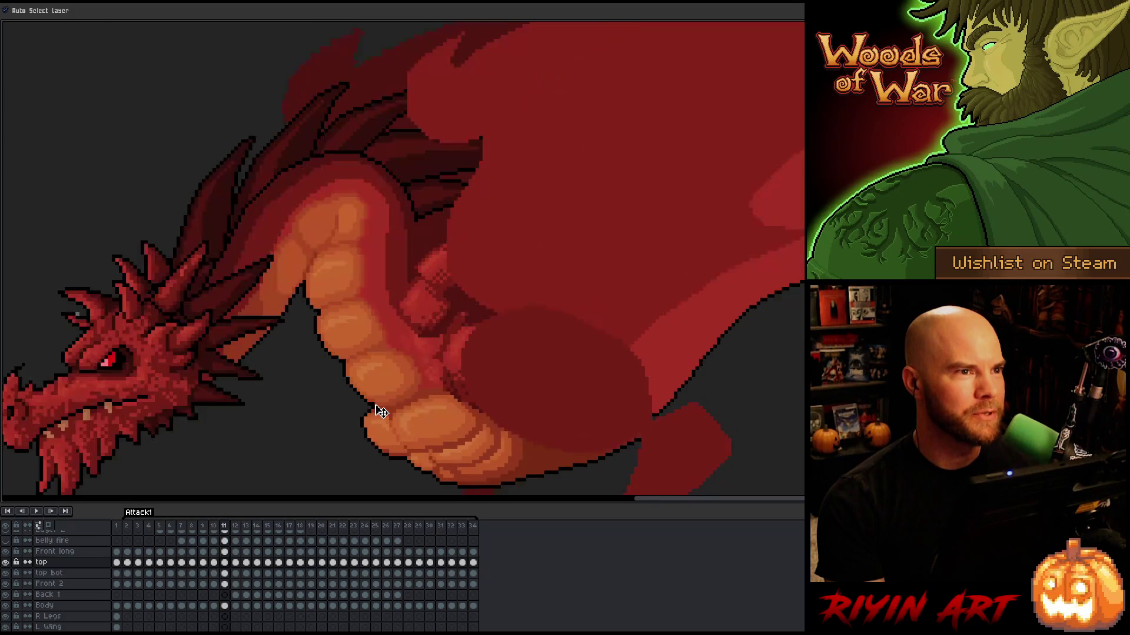
key("Left")
key("Right")
key("Left")
key("Left")
key("Right")
key("Right")
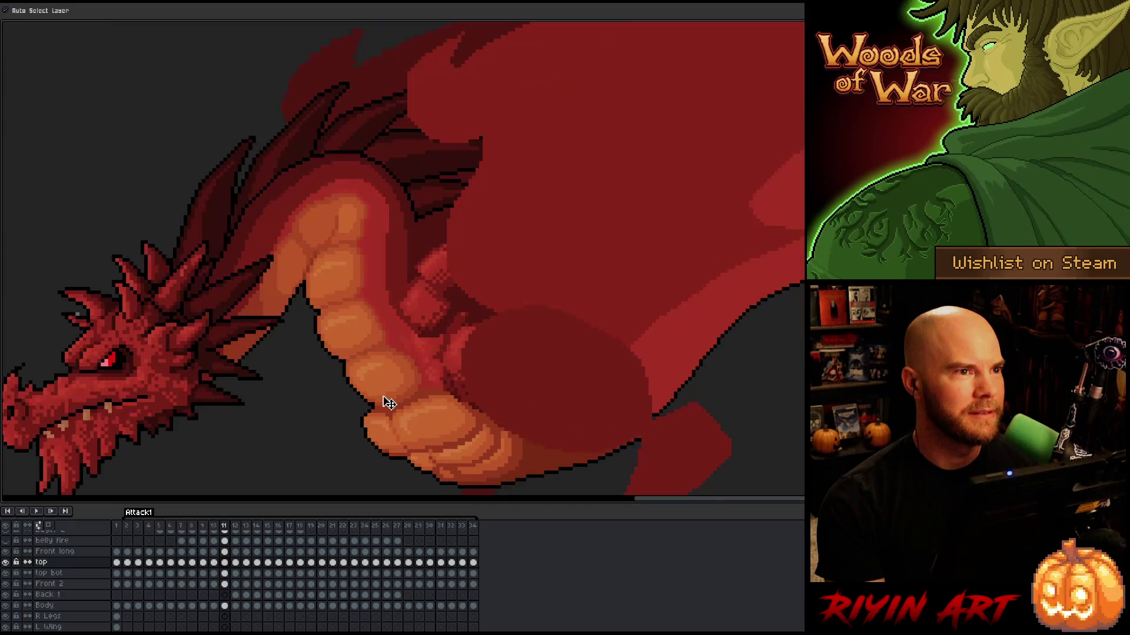
key("Left")
key("Right")
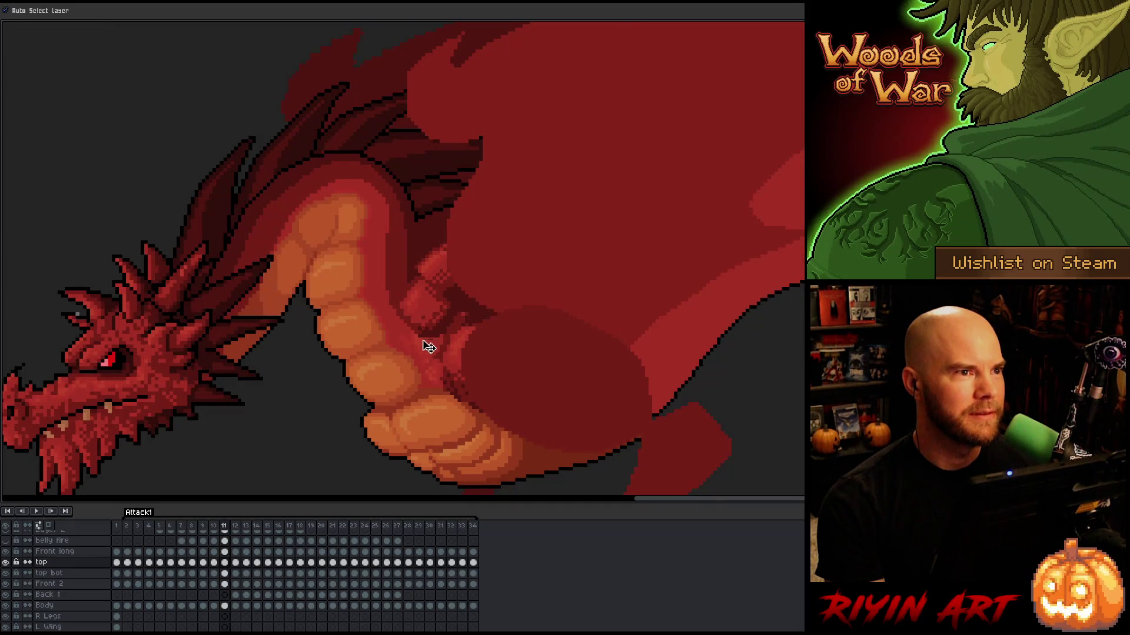
left_click(428, 316)
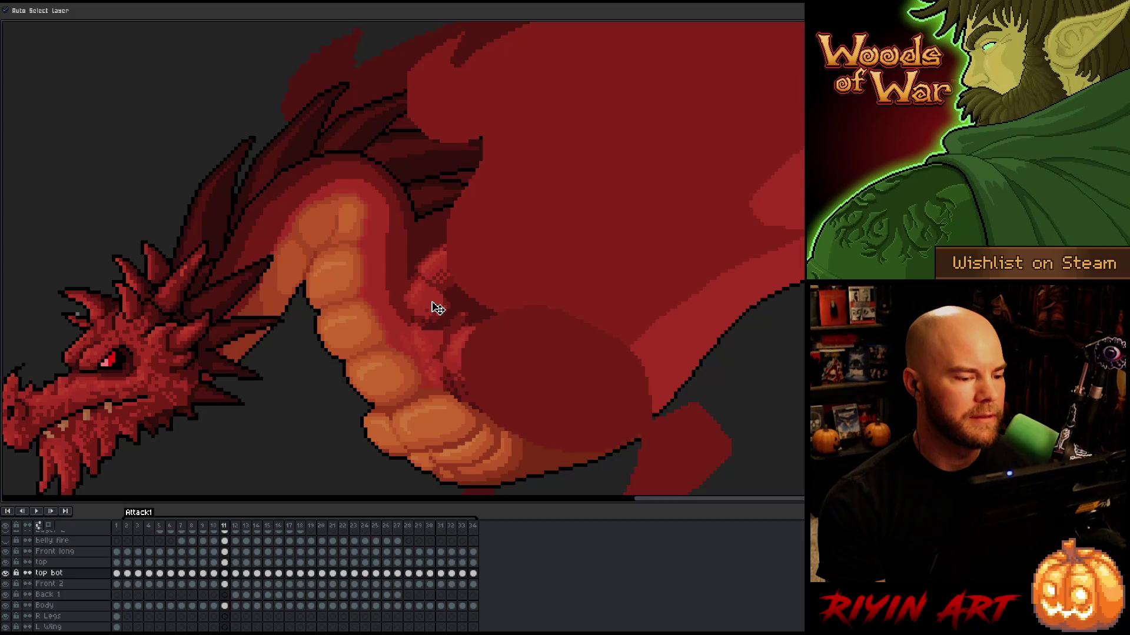
left_click(446, 282)
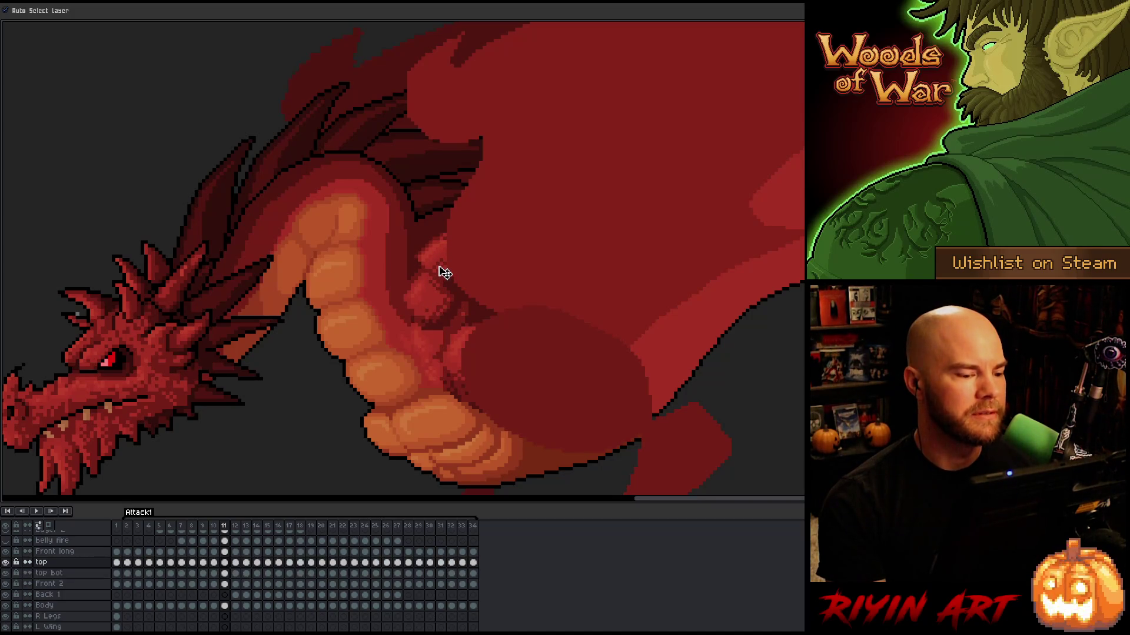
key("Left")
key("Right")
key("Left")
key("Right")
key("Left")
key("Right")
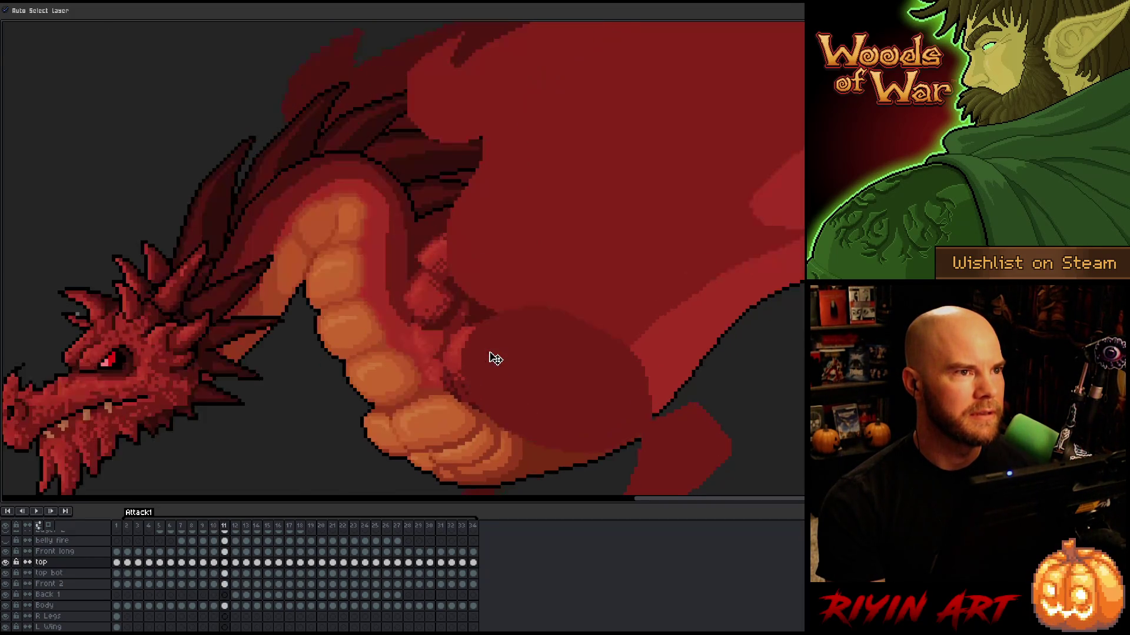
key("Left")
key("Right")
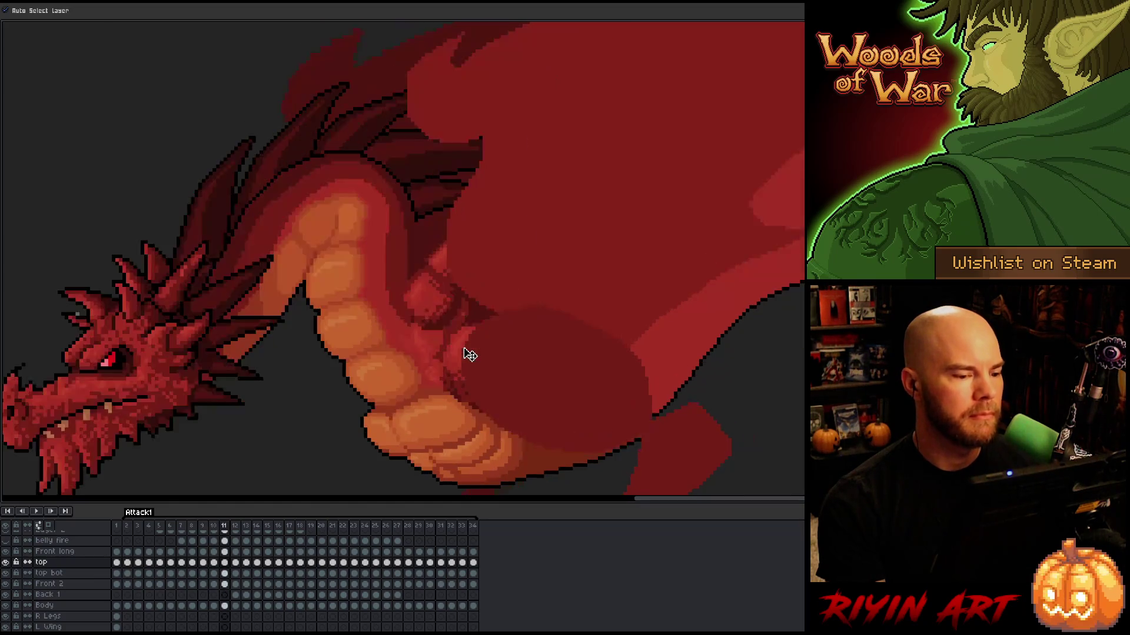
key("Right")
key("Left")
key("Left")
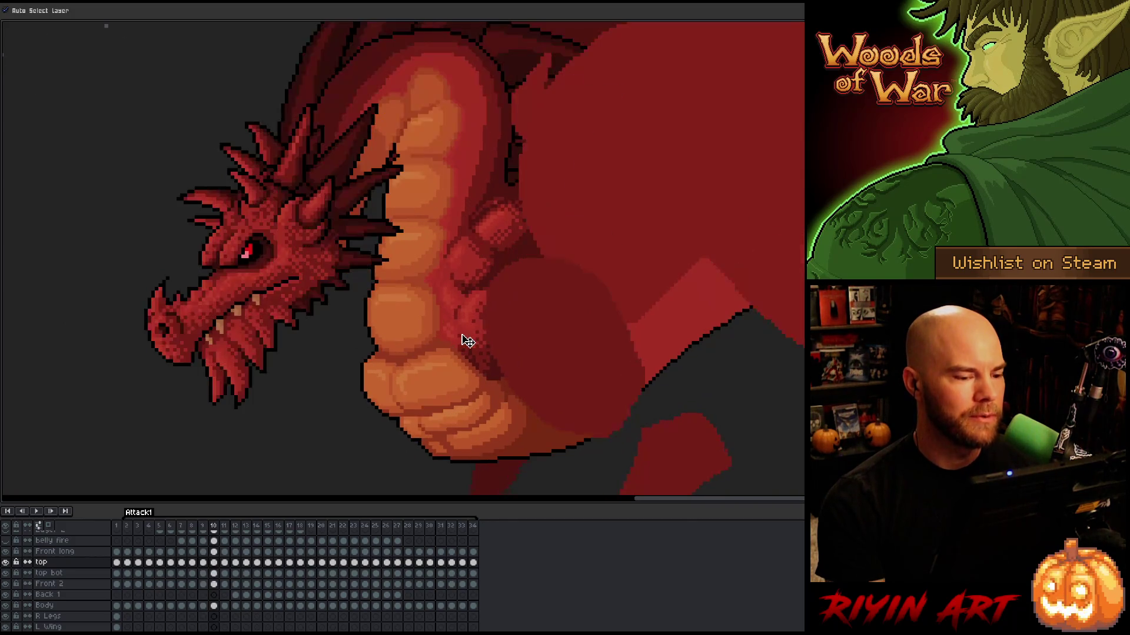
key("Right")
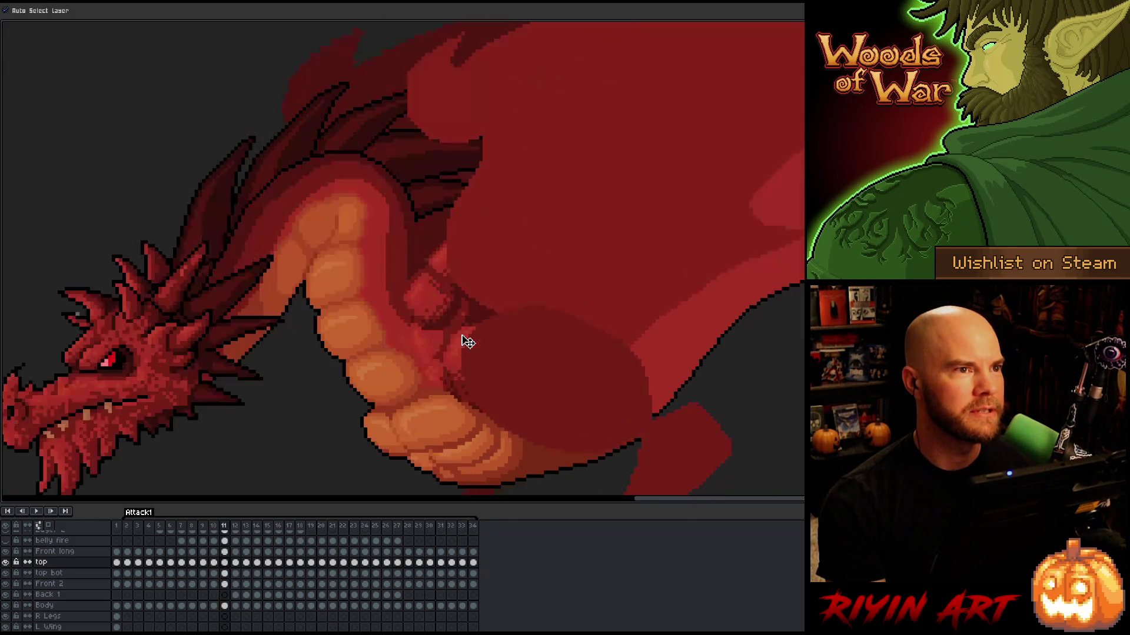
key("Left")
key("Right")
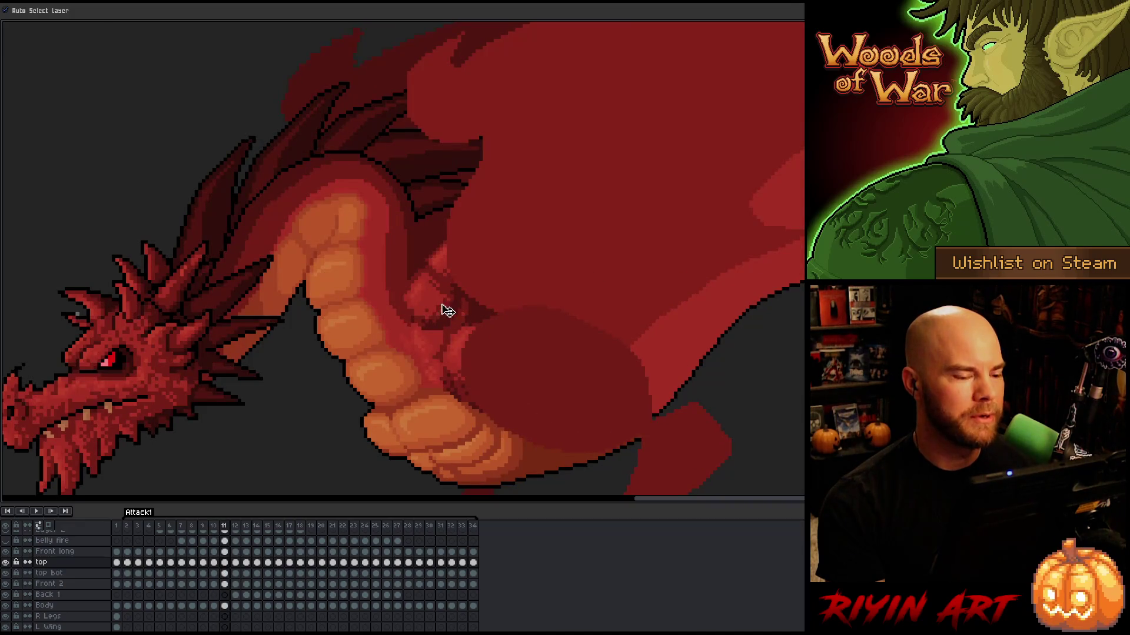
left_click(442, 310)
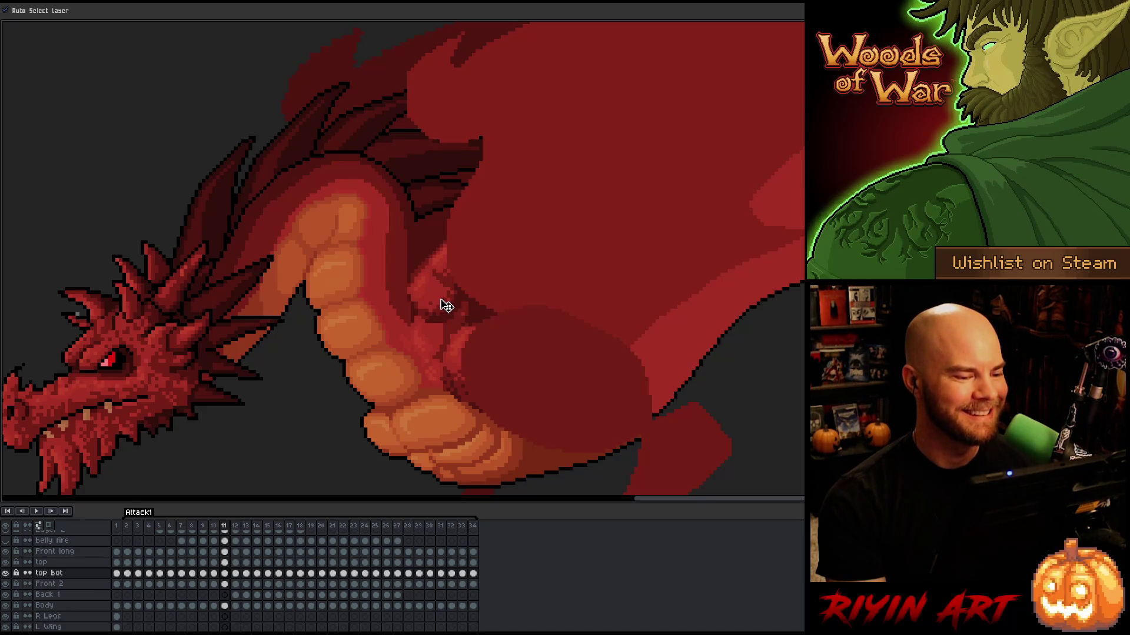
left_click(451, 265)
key("comma")
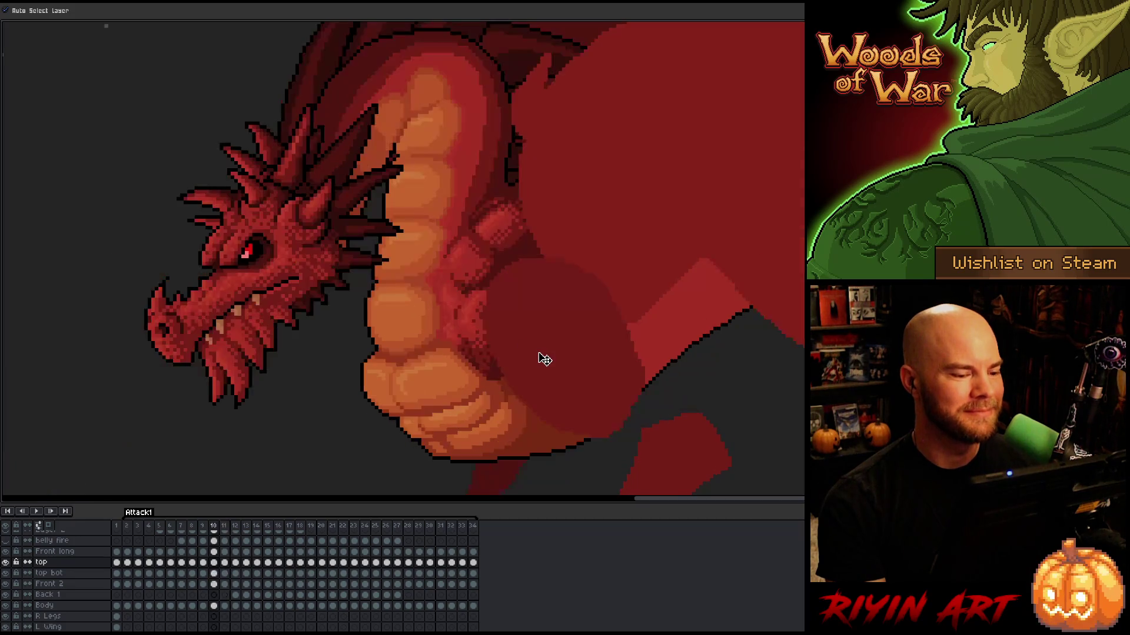
key("period")
key("comma")
key("period")
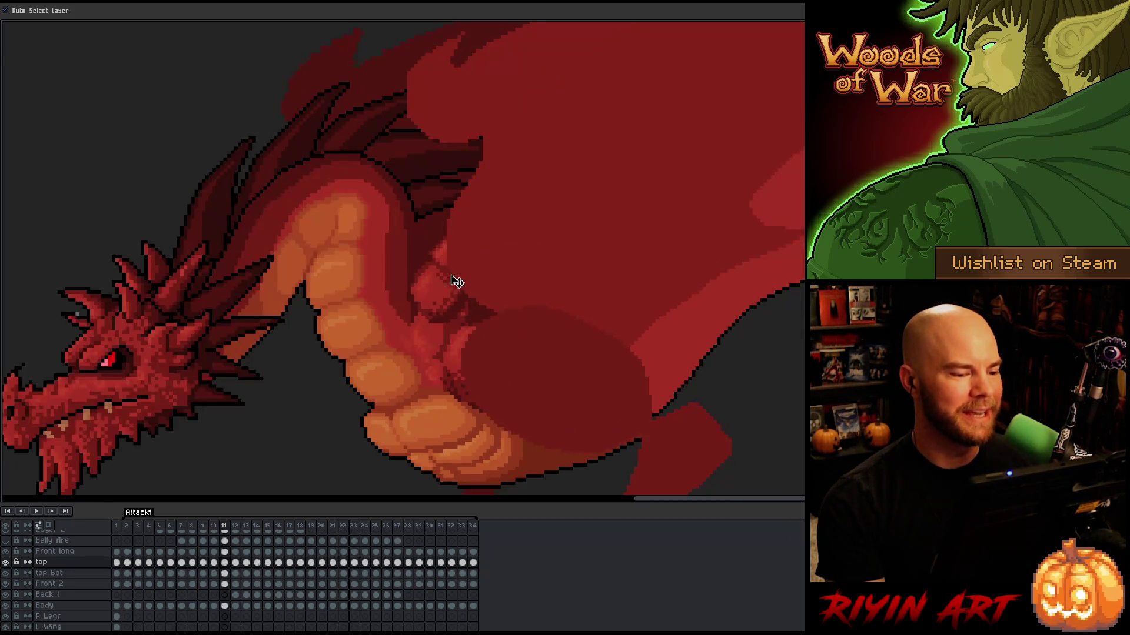
left_click(441, 291)
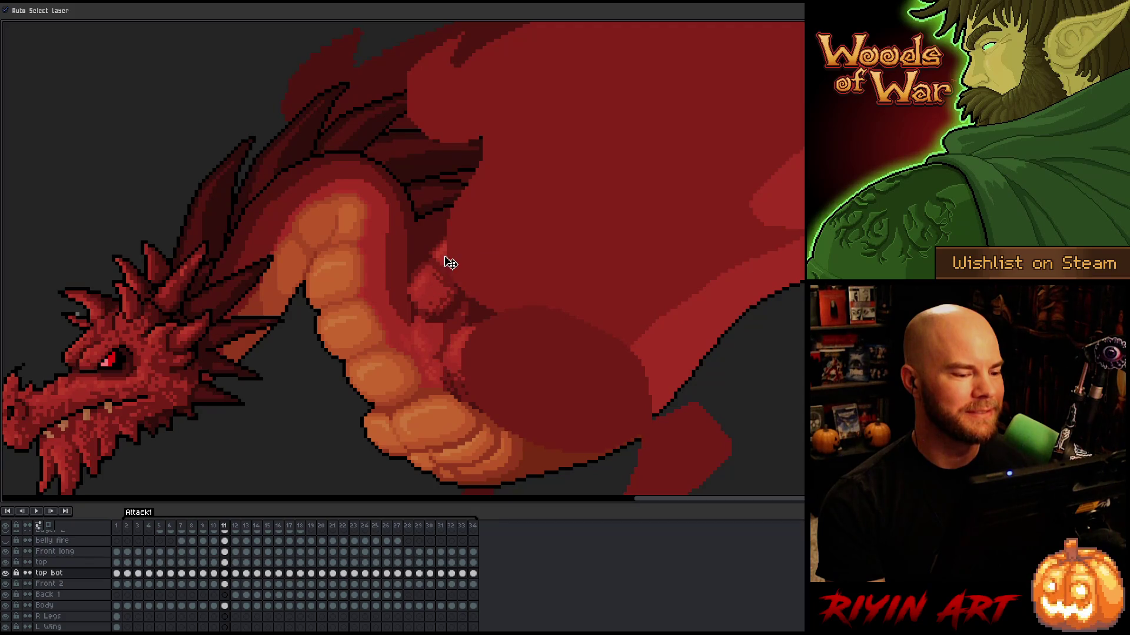
left_click(446, 264)
key("comma")
key("period")
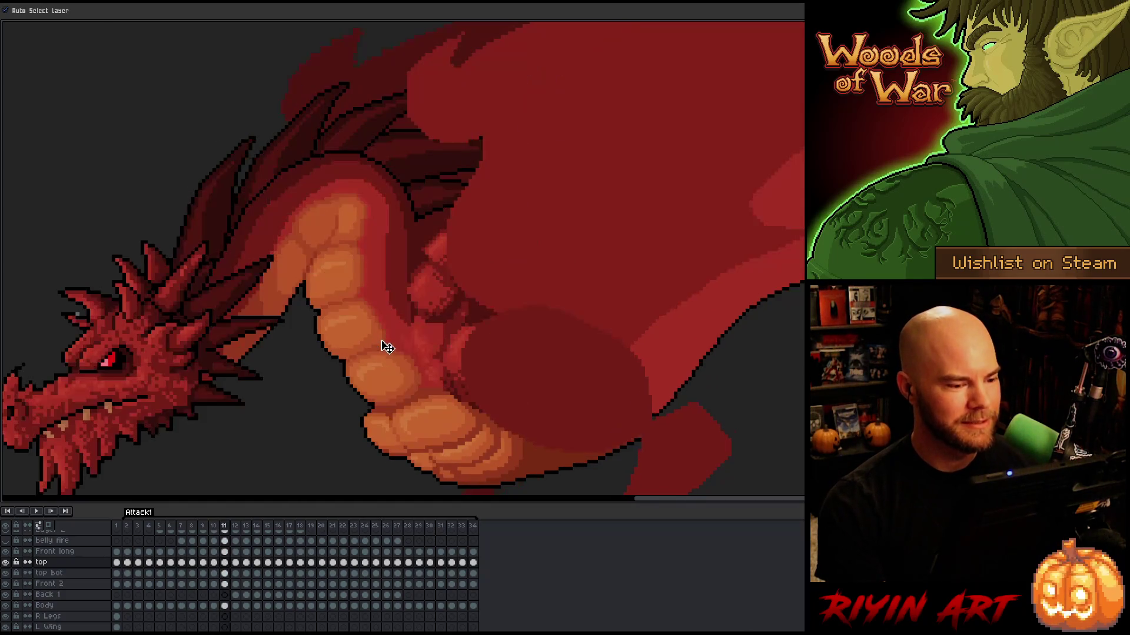
Move the frame 11 top bot arm piece down and to the right
left_click_drag(420, 296, 443, 316)
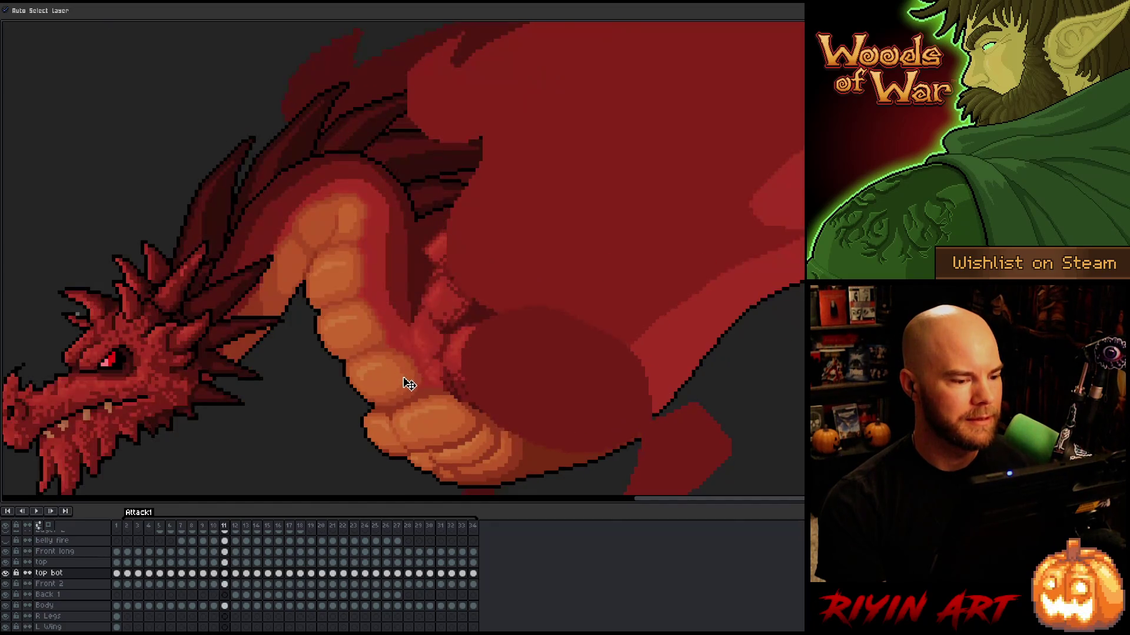
mouse_move(459, 297)
left_mouse_down()
mouse_move(444, 310)
mouse_move(464, 359)
left_mouse_up()
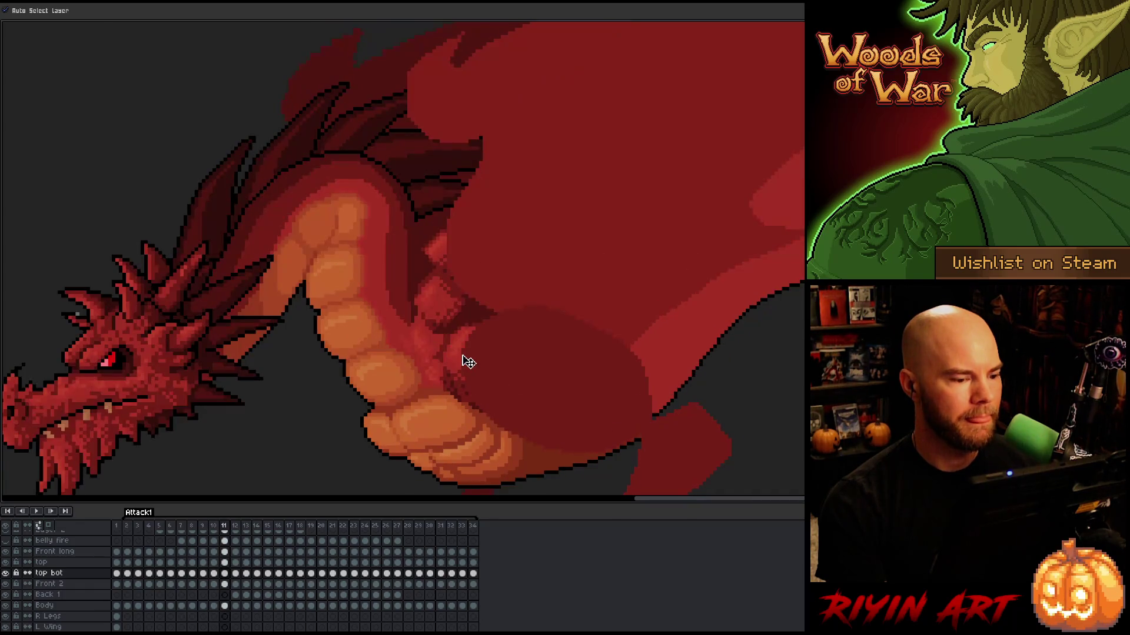
key("Left")
key("Right")
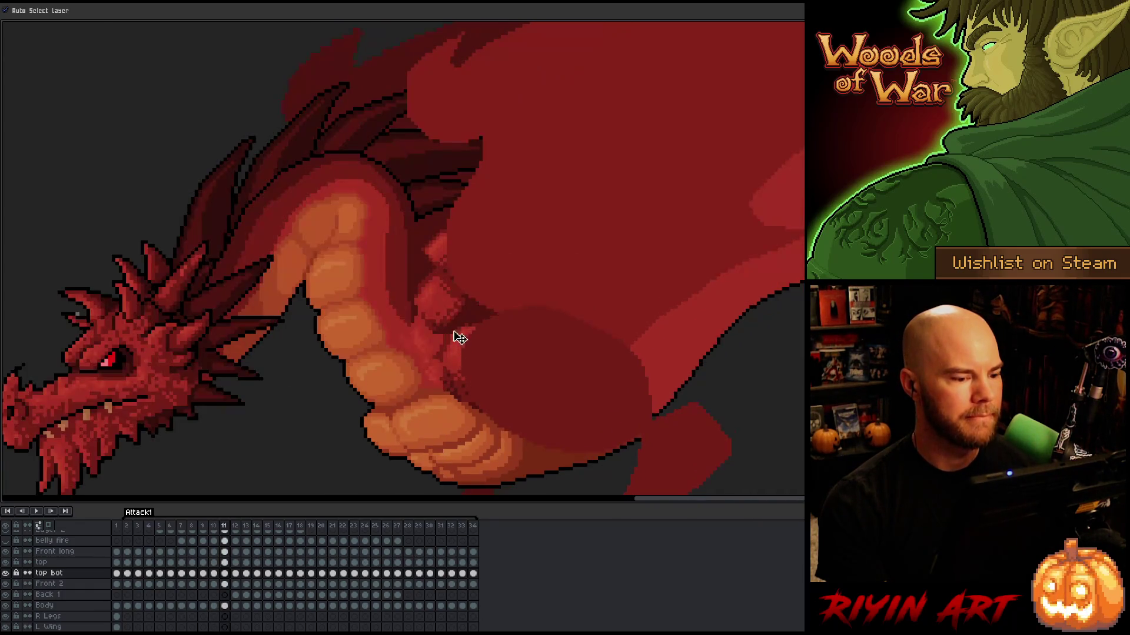
Shift the top arm piece right on frame 11, flipping between frames 10 and 11 to check
left_click(425, 263)
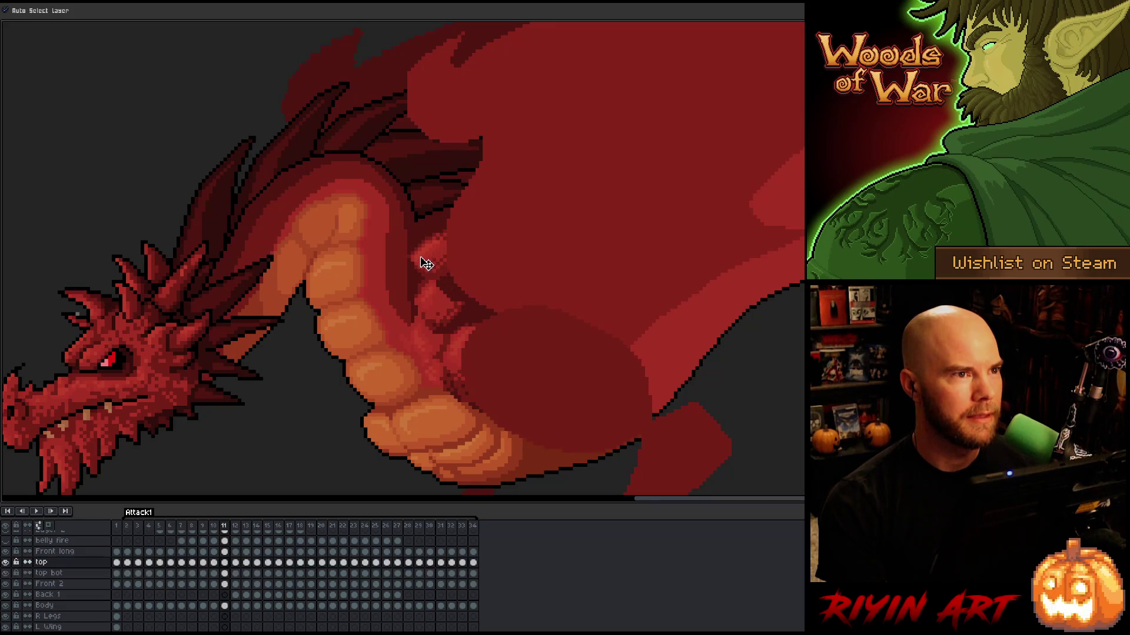
left_click_drag(426, 264, 445, 257)
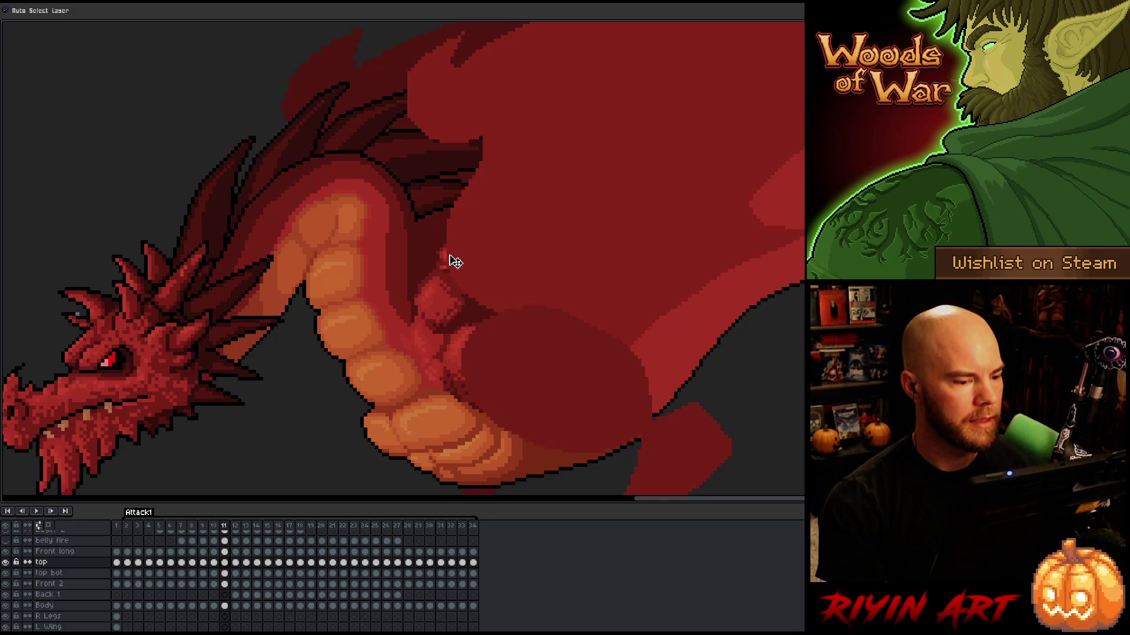
key("comma")
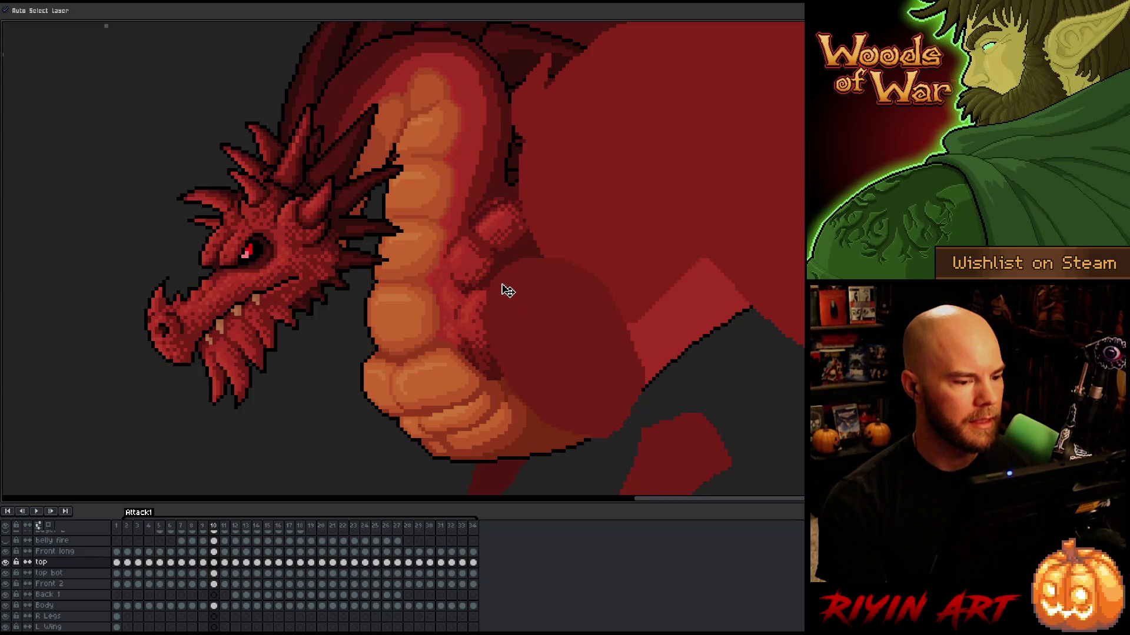
key("period")
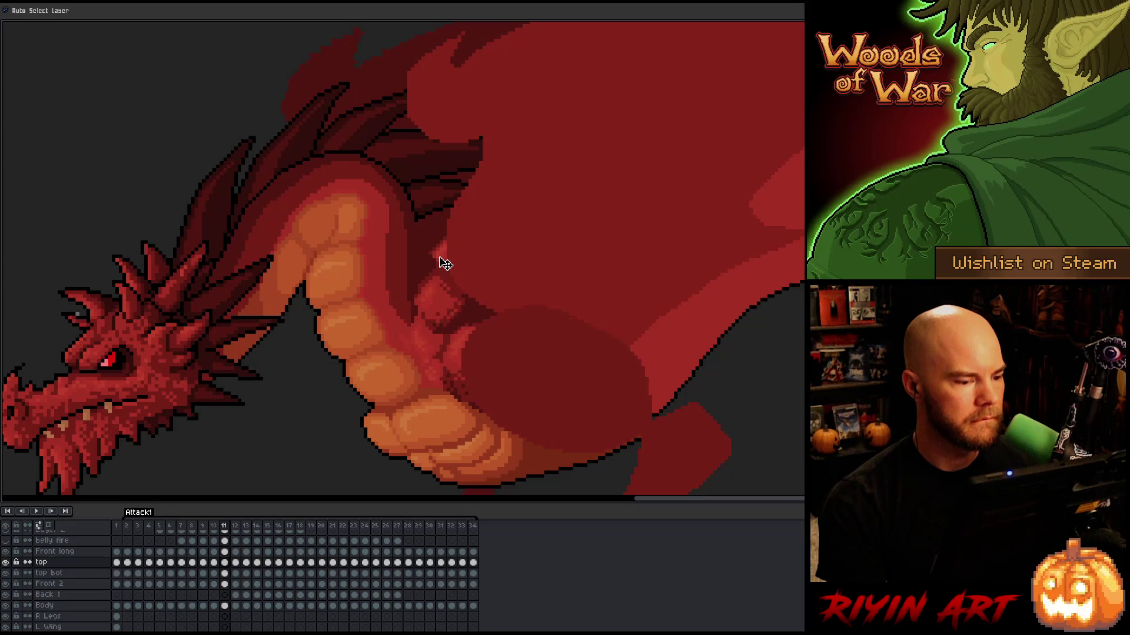
key("comma")
key("period")
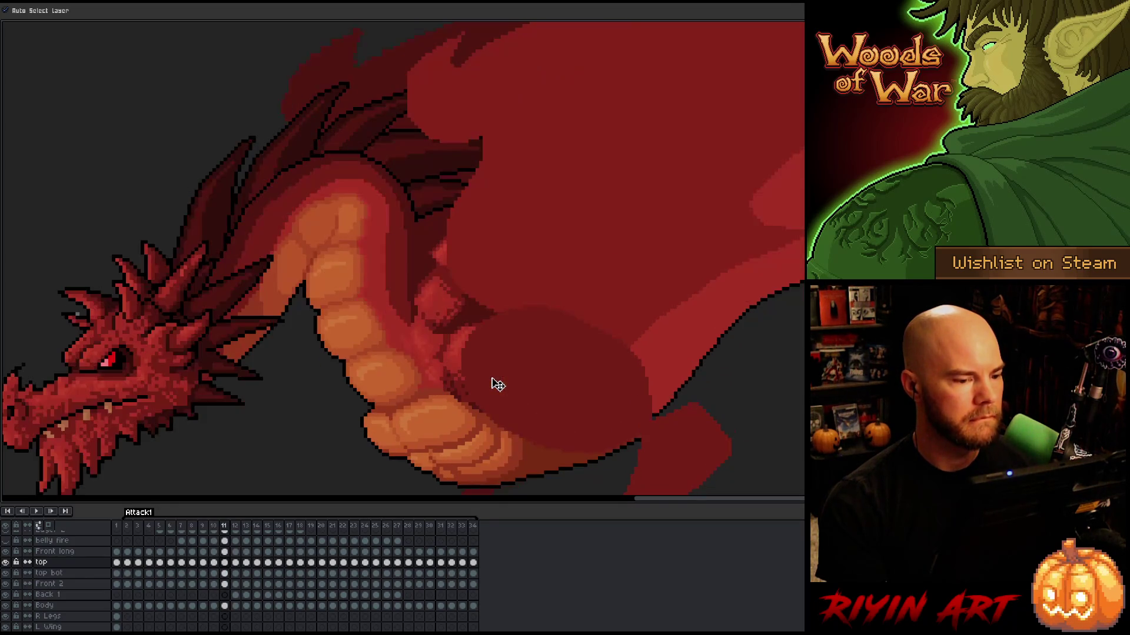
key("comma")
key("period")
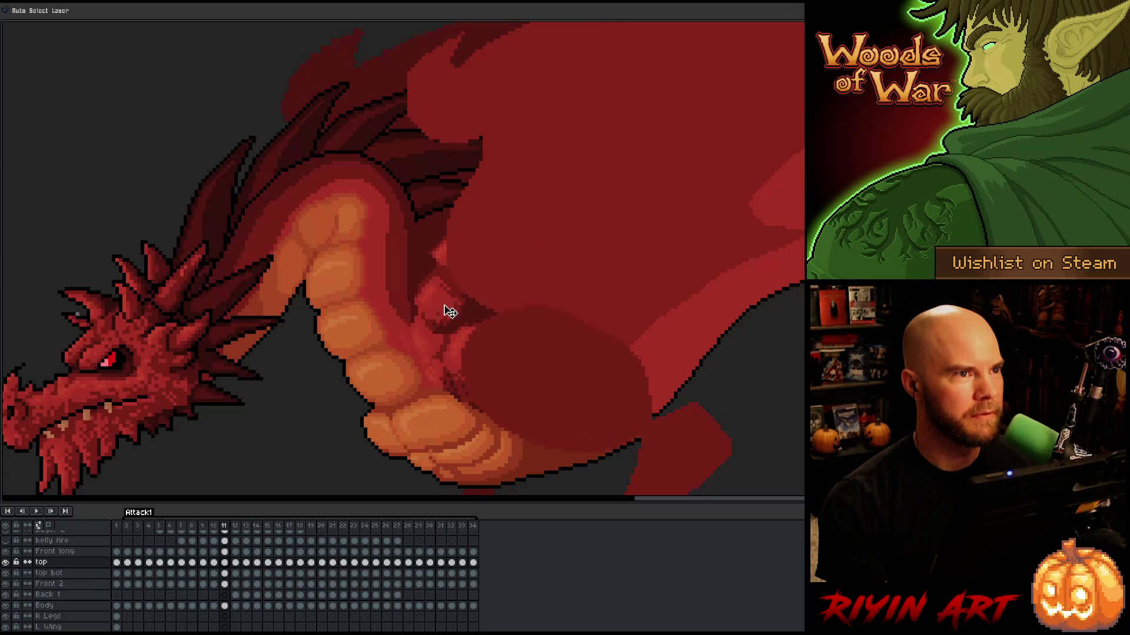
key("comma")
key("comma")
key("period")
key("period")
key("comma")
key("period")
Undo a trial shift of the top bot piece, then move the dark top bot piece slightly right
left_click_drag(443, 318, 451, 312)
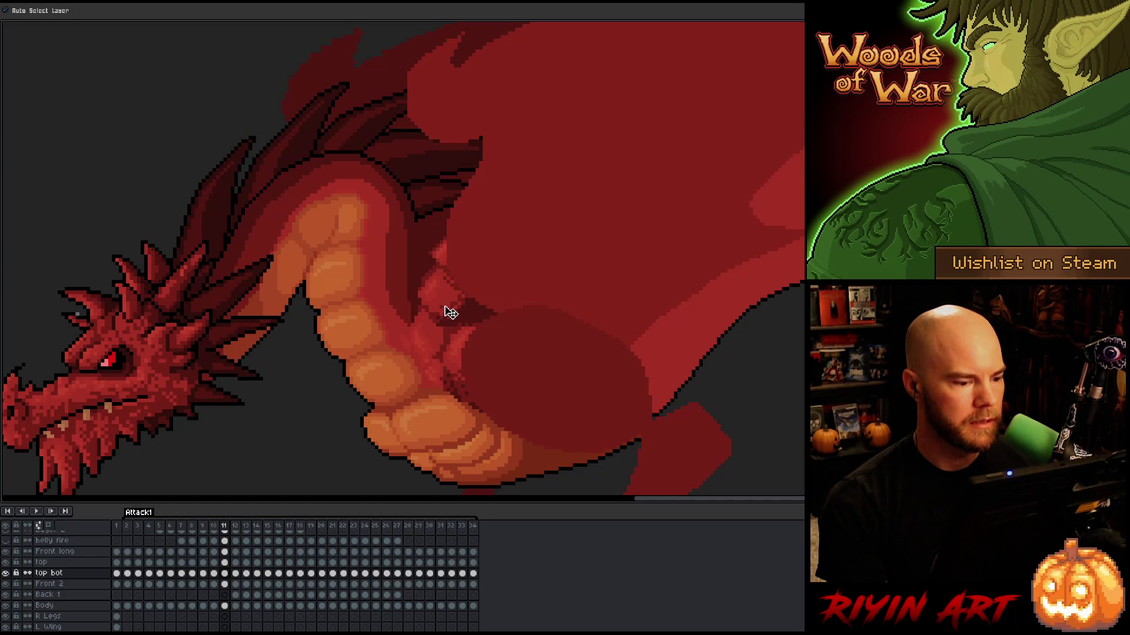
key("ctrl+z")
key("period")
key("comma")
key("period")
key("comma")
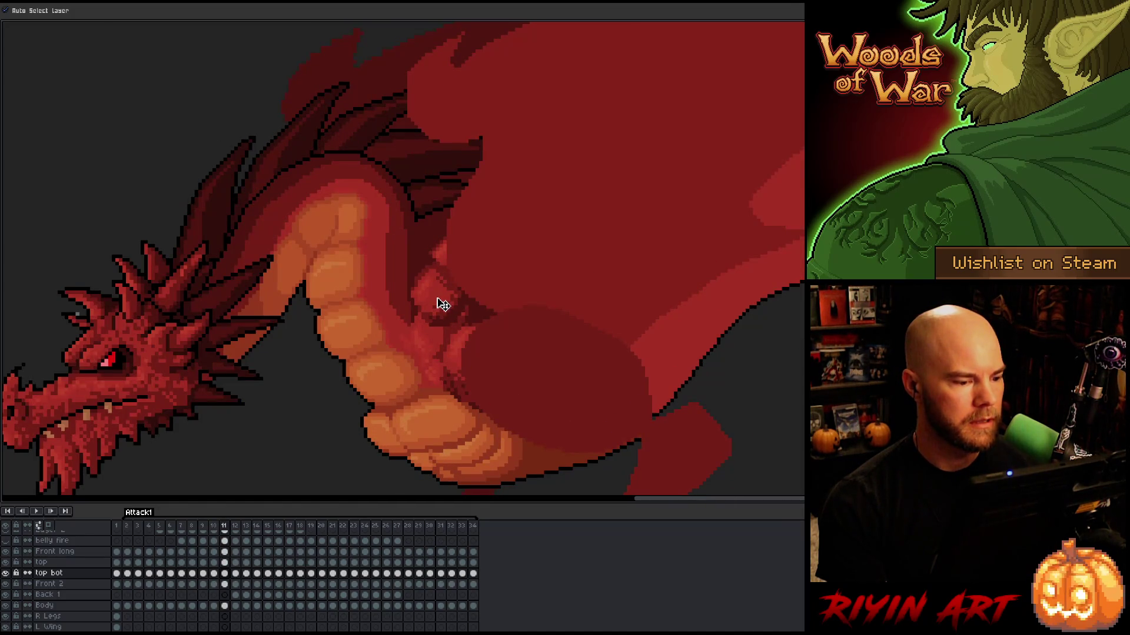
key("period")
key("comma")
left_click_drag(449, 305, 453, 305)
key("period")
key("comma")
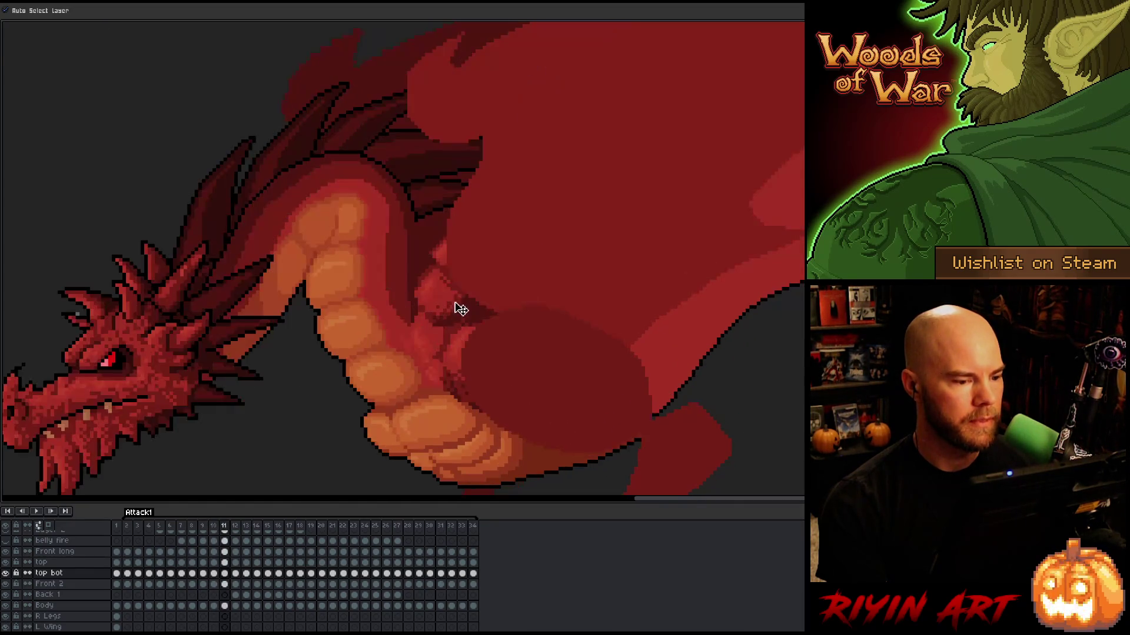
key("period")
key("comma")
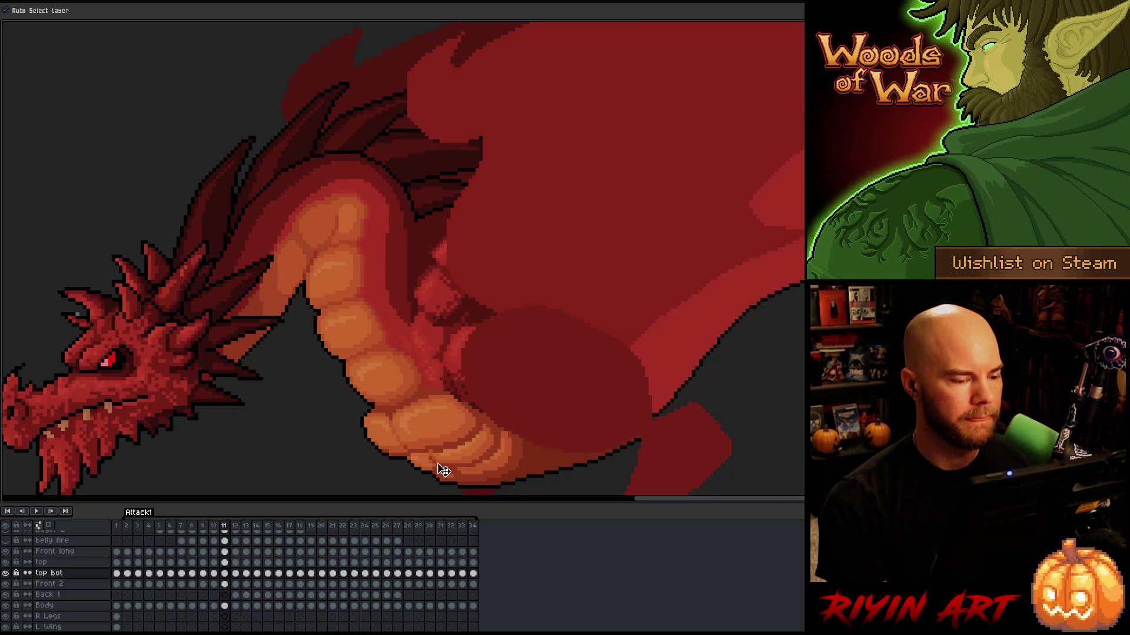
key("period")
key("comma")
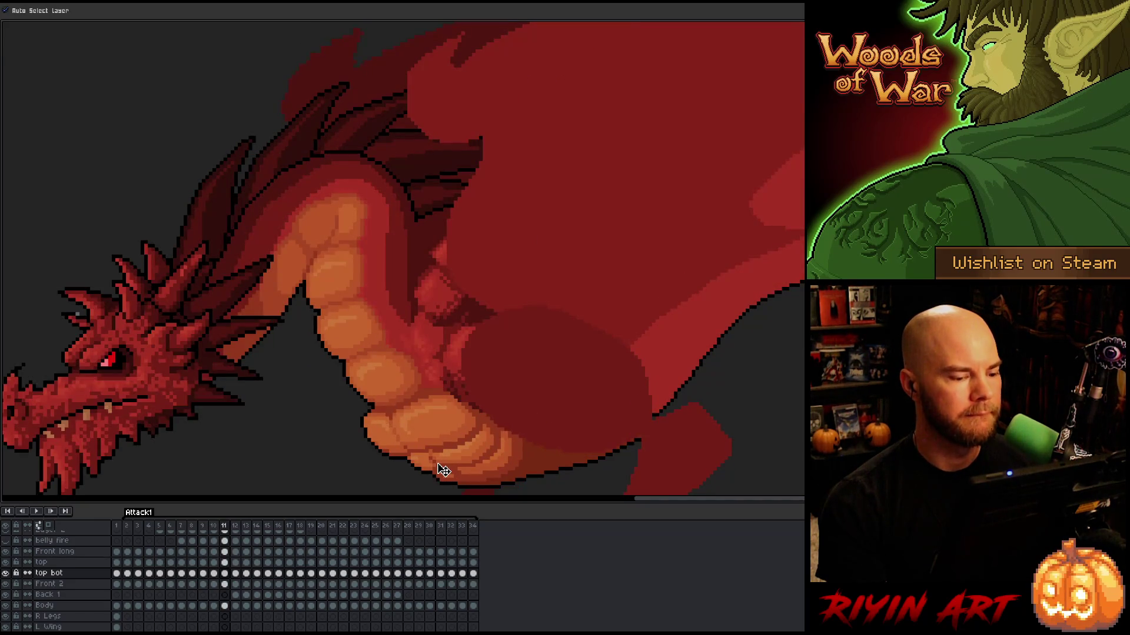
Play the attack back, then nudge the dark top bot arm pixels on frame 11, comparing with frame 10
key("comma")
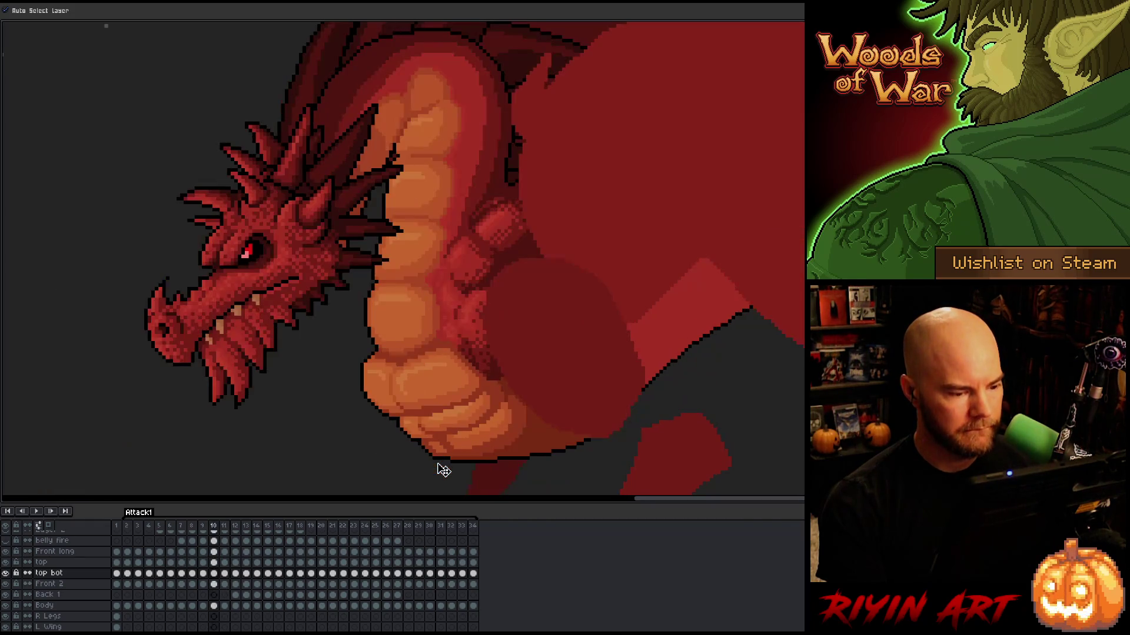
key("period")
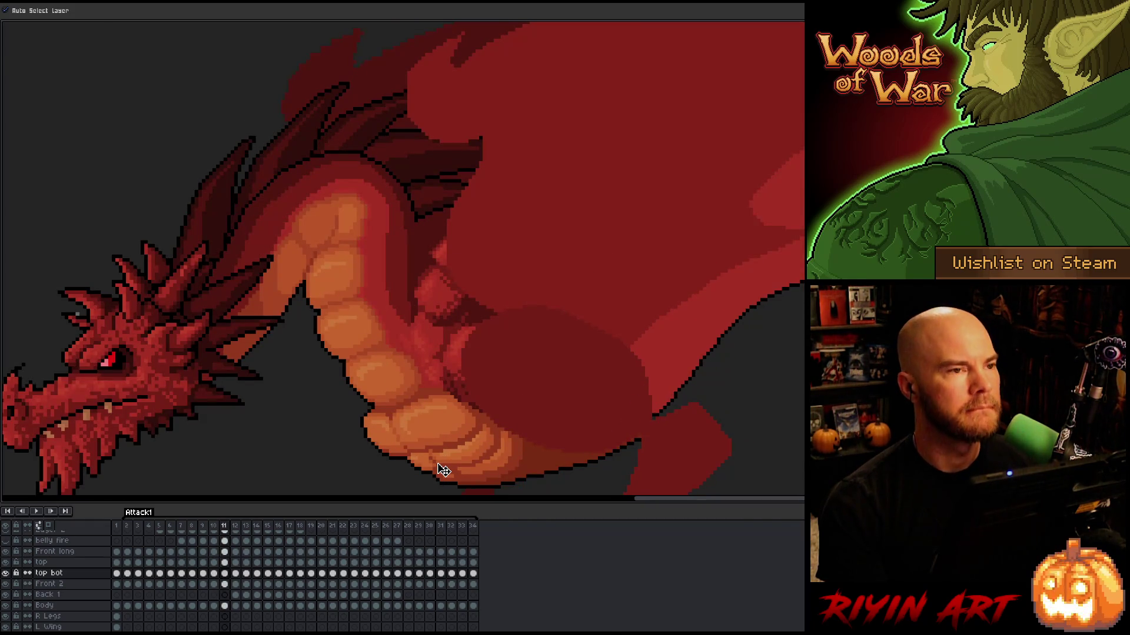
key("Return")
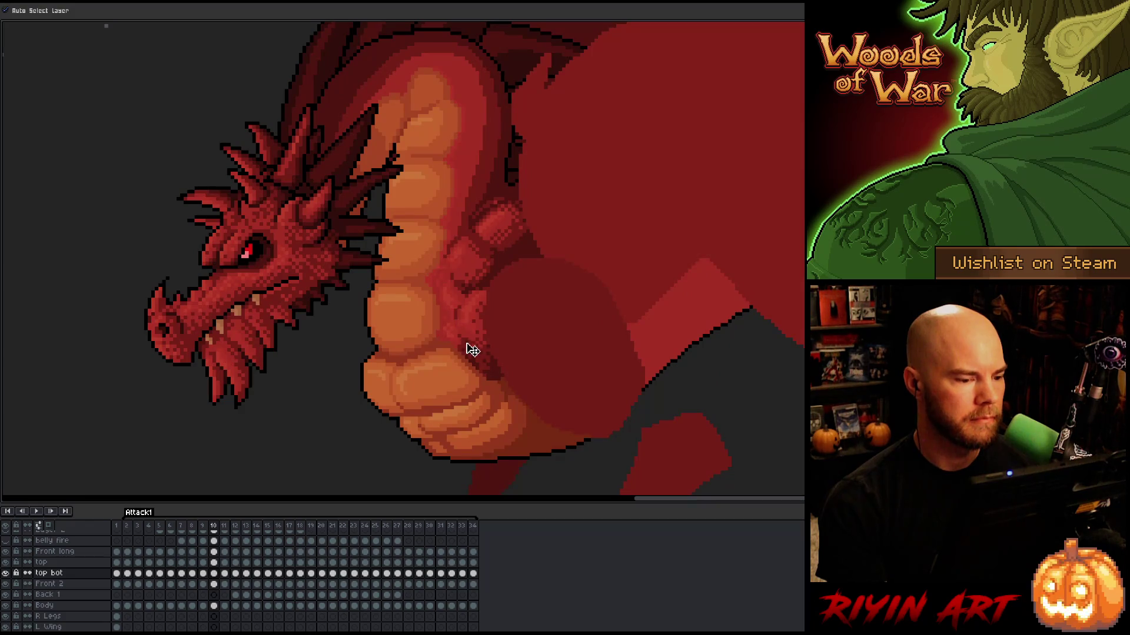
key("Right")
left_click_drag(446, 305, 447, 306)
key("Left")
key("Right")
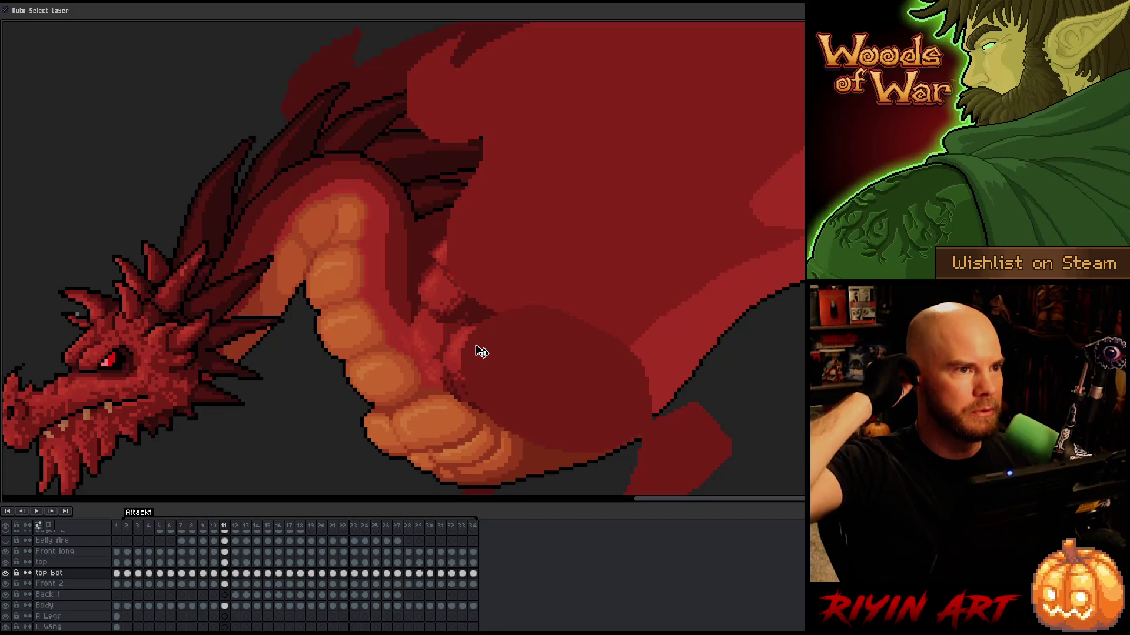
key("comma")
key("period")
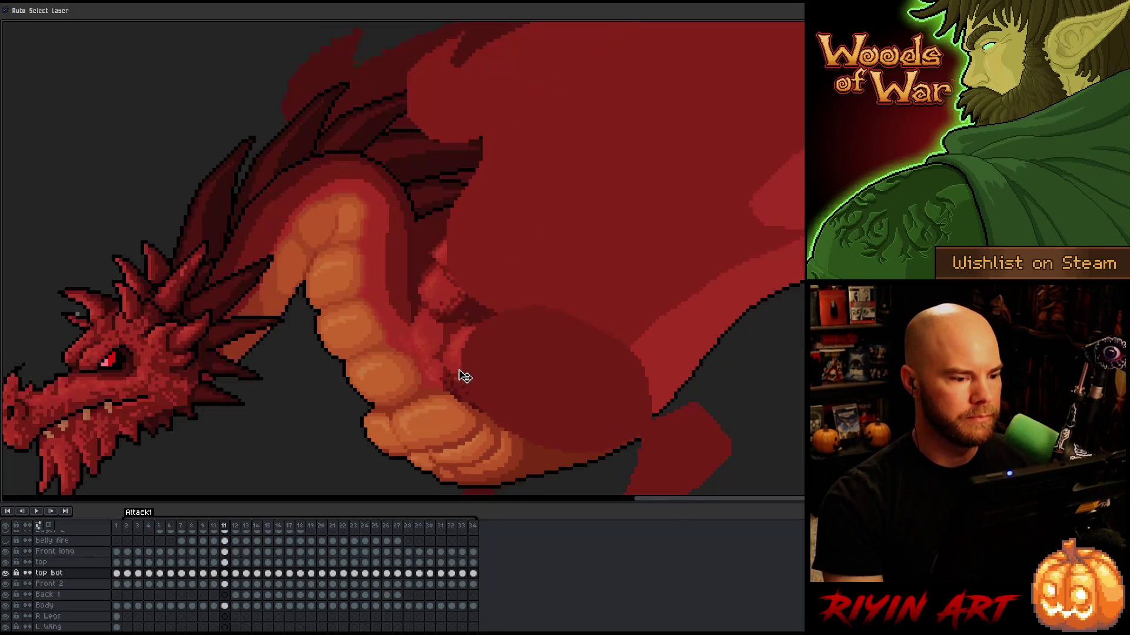
key("comma")
key("period")
key("comma")
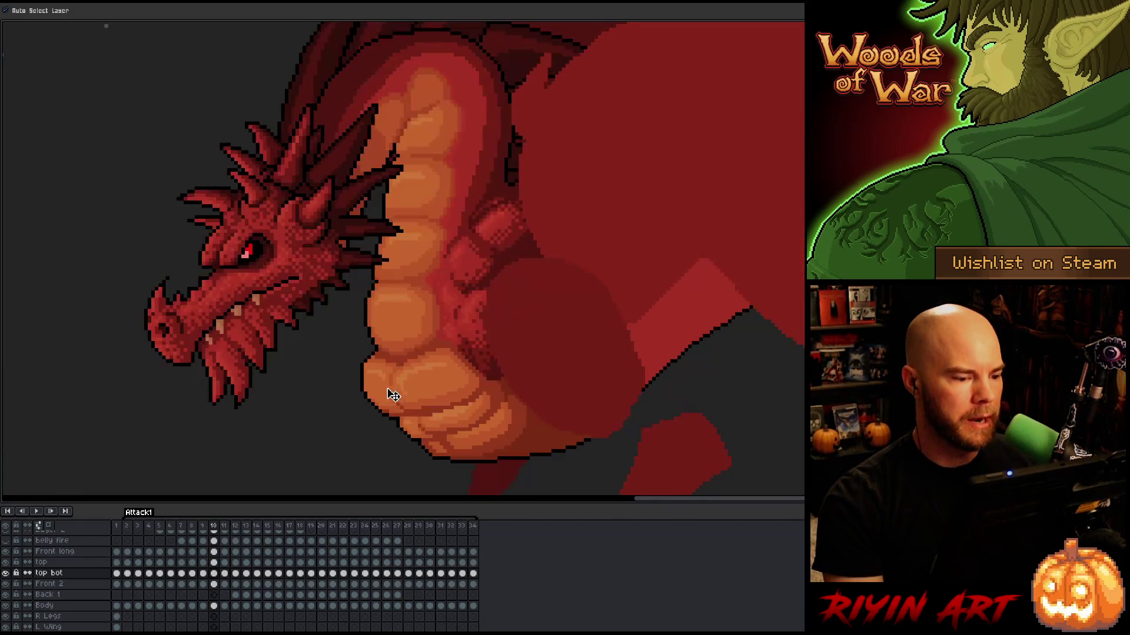
key("period")
Raise the top claw piece on frame 12, then nudge it one pixel up and one left
key("period")
key("comma")
key("period")
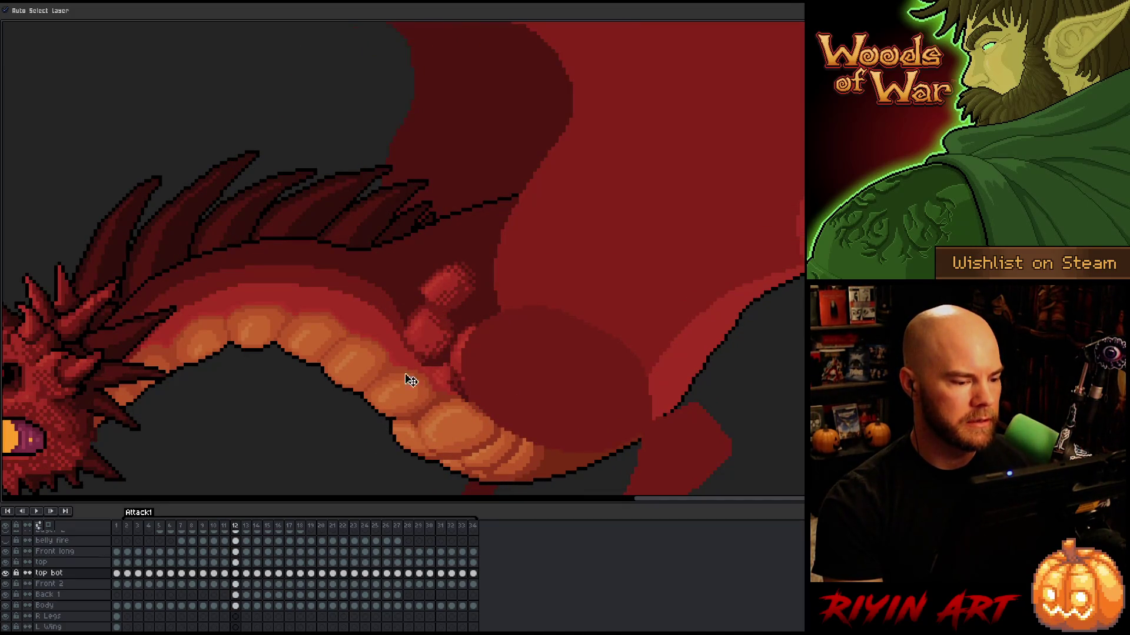
key("comma")
key("period")
key("comma")
key("period")
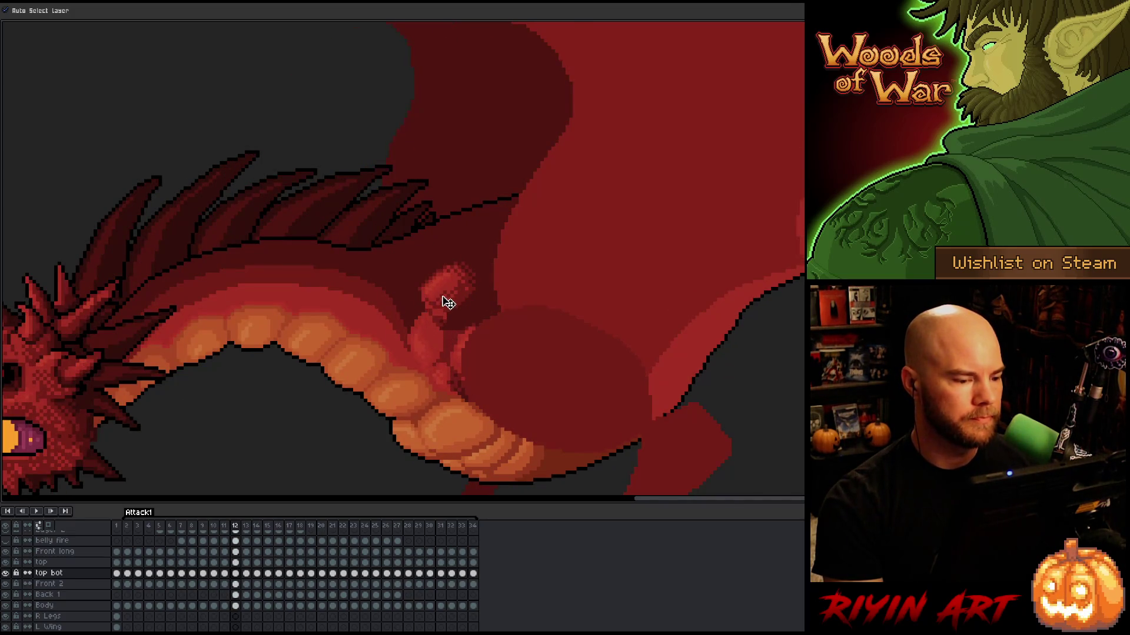
key("comma")
key("period")
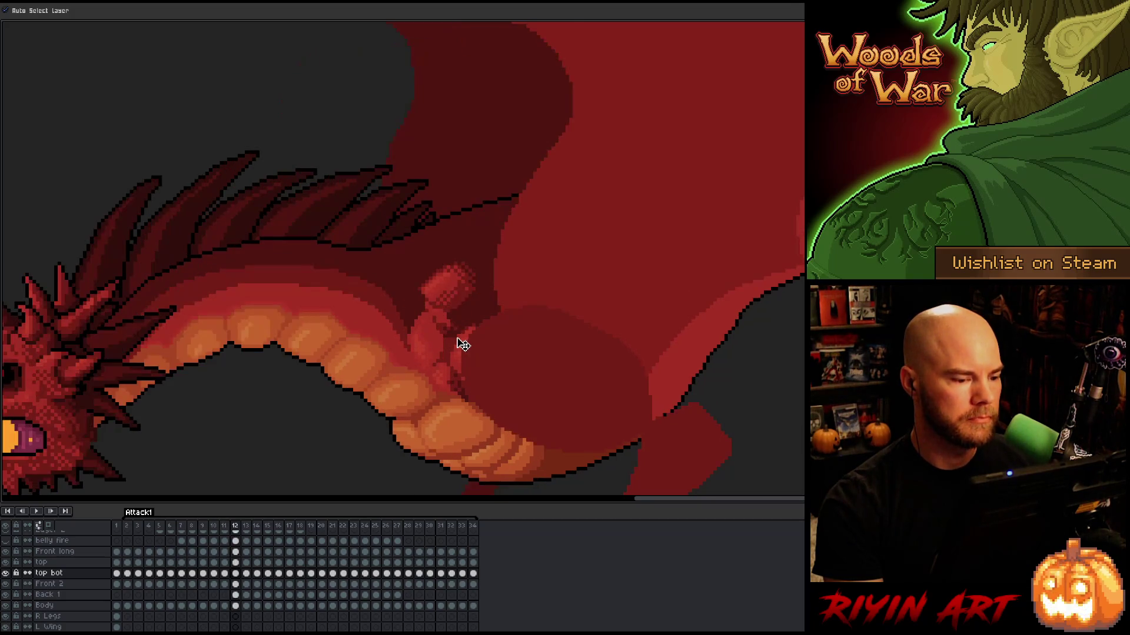
key("comma")
key("period")
key("comma")
key("period")
mouse_move(463, 283)
left_mouse_down()
mouse_move(479, 247)
mouse_move(484, 257)
mouse_move(464, 262)
left_mouse_up()
key("comma")
key("period")
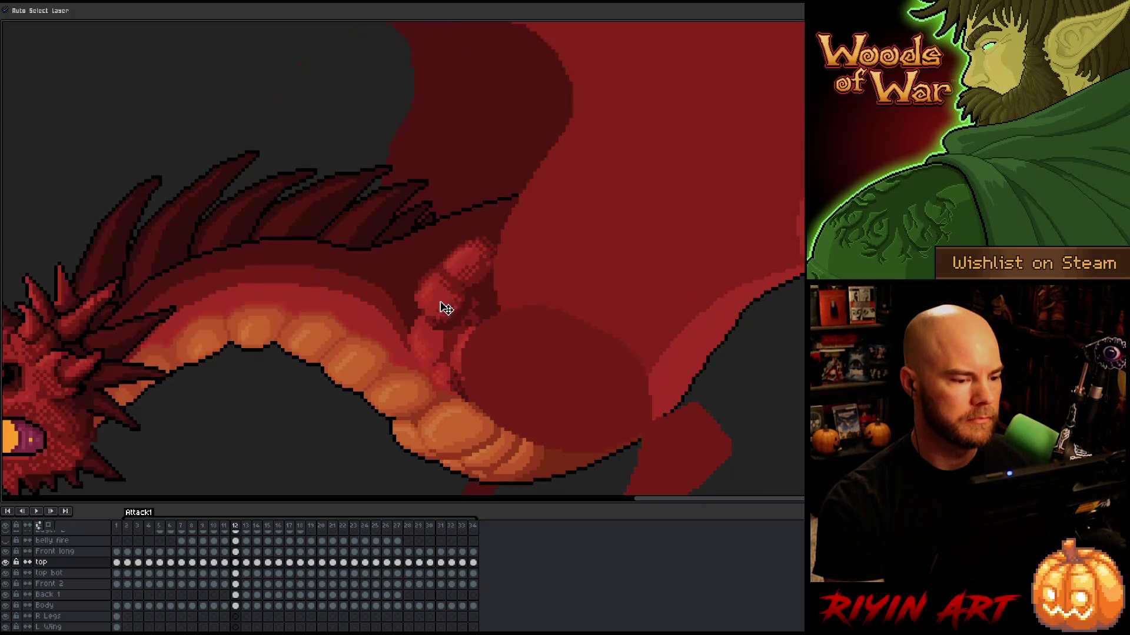
key("Up")
key("Left")
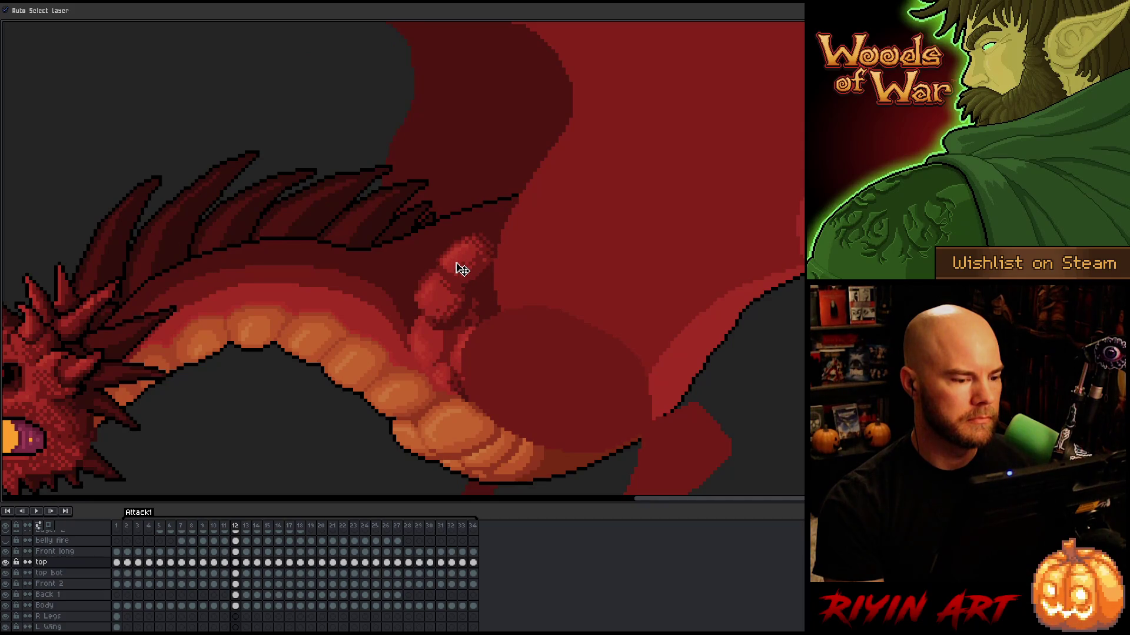
On frame 12, shift the top bot claw right and the top claw down-right, then replay to check
key("comma")
key("period")
key("comma")
key("period")
key("comma")
key("period")
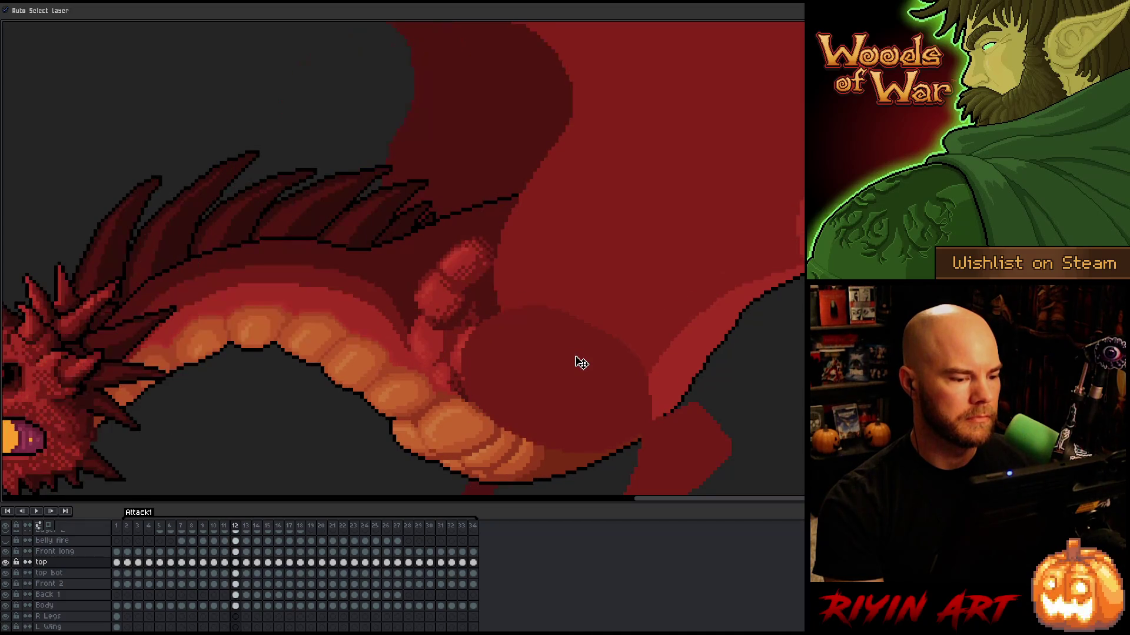
key("comma")
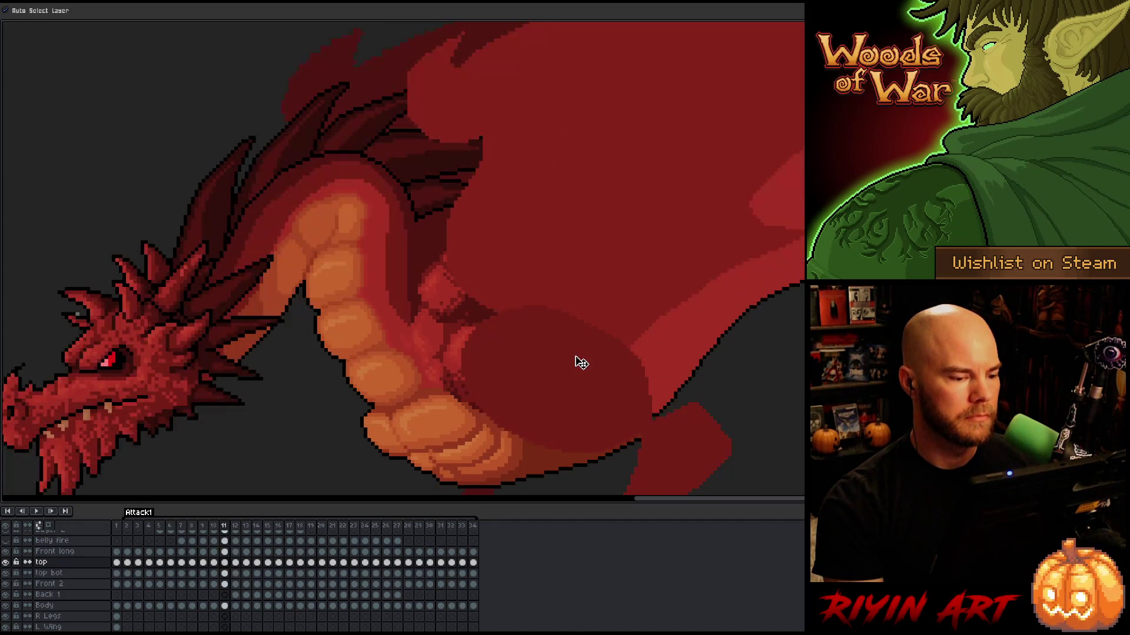
key("comma")
key("comma")
key("period")
key("period")
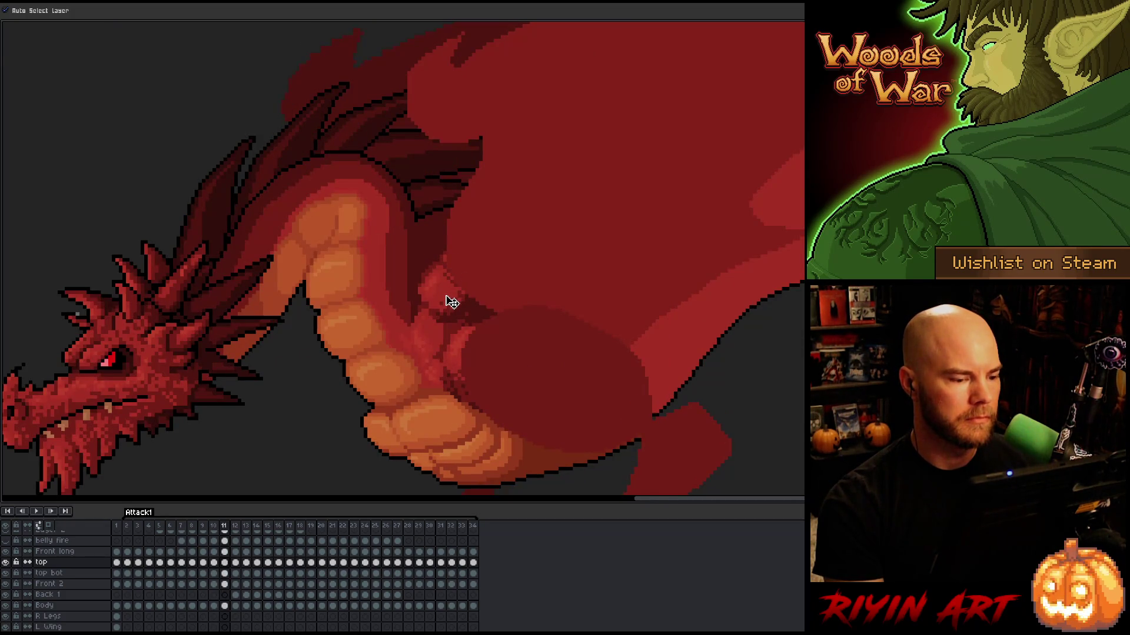
left_click(452, 302)
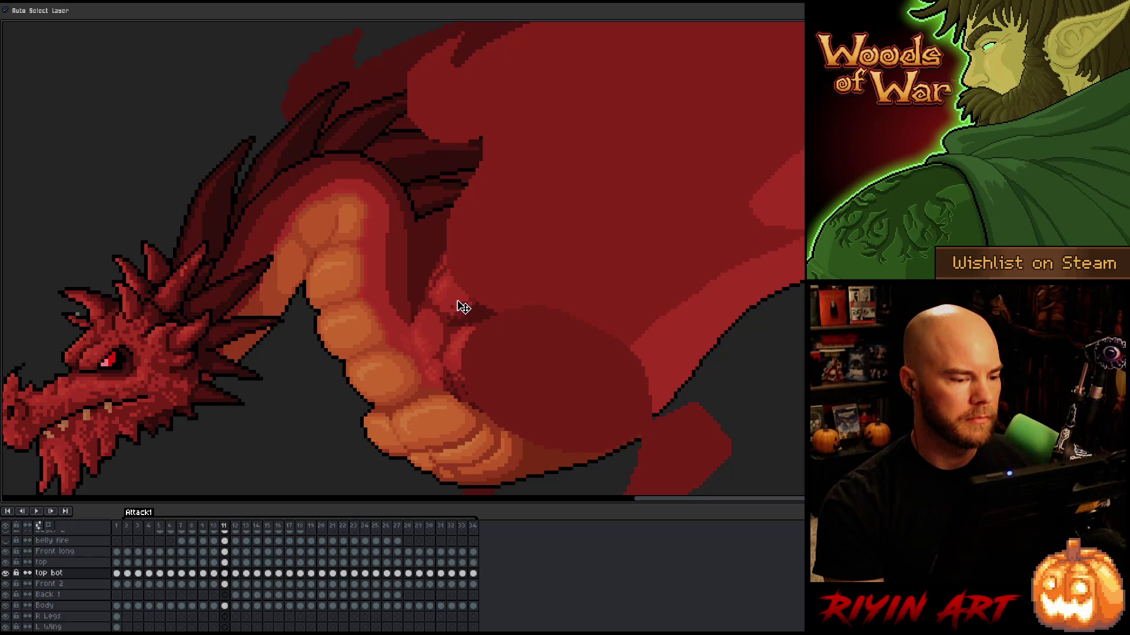
left_click(447, 260)
key("Left")
key("Right")
key("Right")
key("Left")
key("Right")
left_click_drag(444, 294, 461, 302)
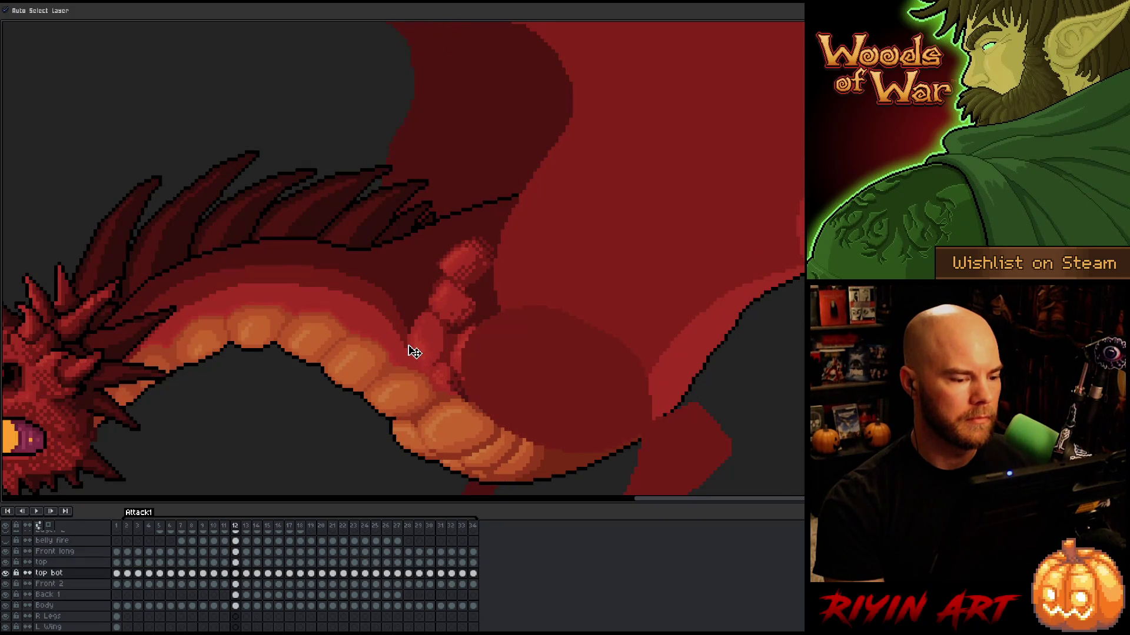
left_click_drag(465, 259, 486, 269)
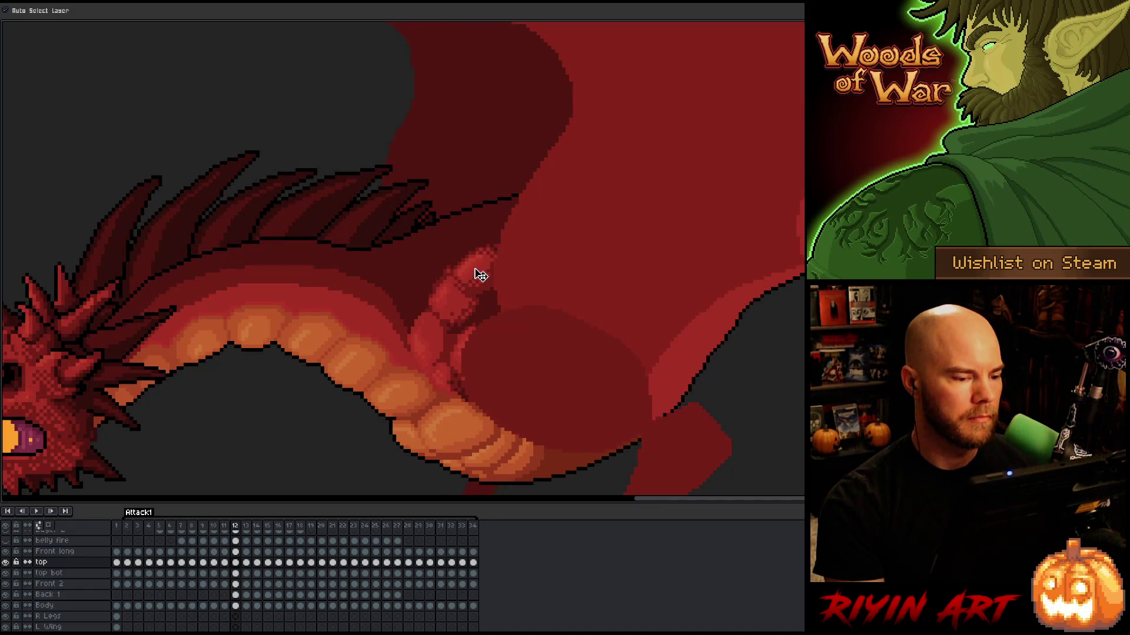
key("comma")
key("period")
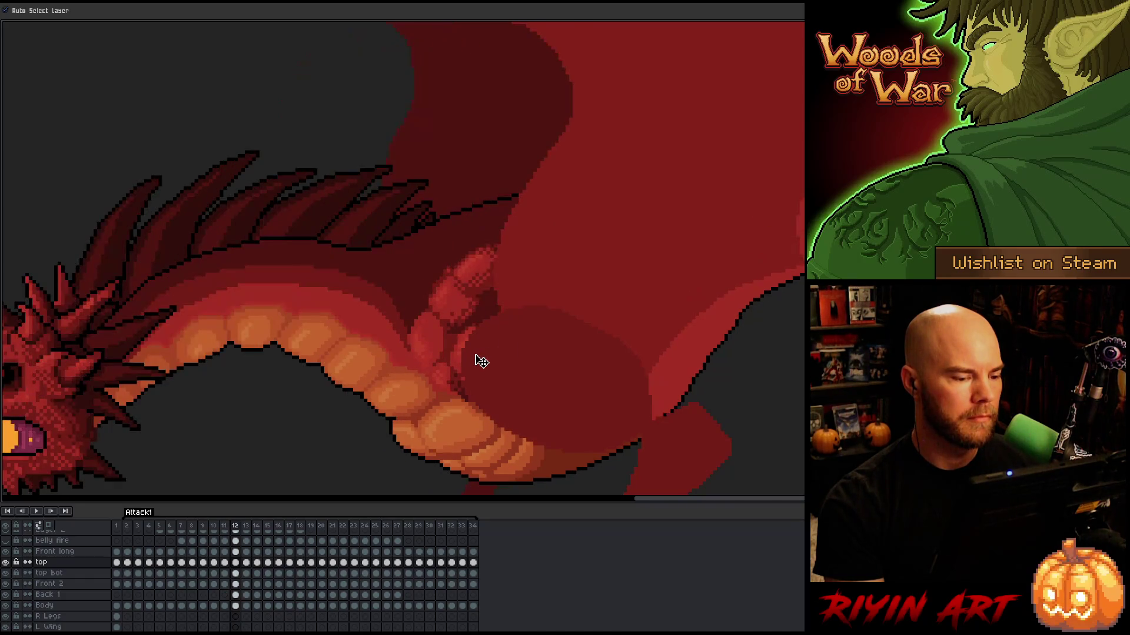
key("comma")
key("period")
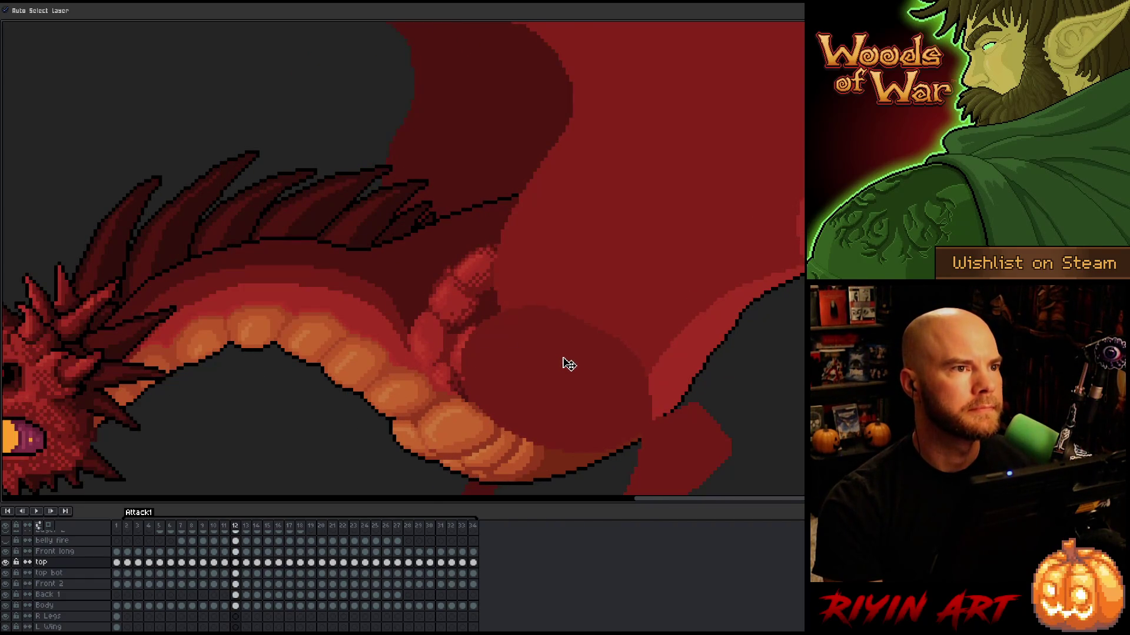
key("comma")
key("Return")
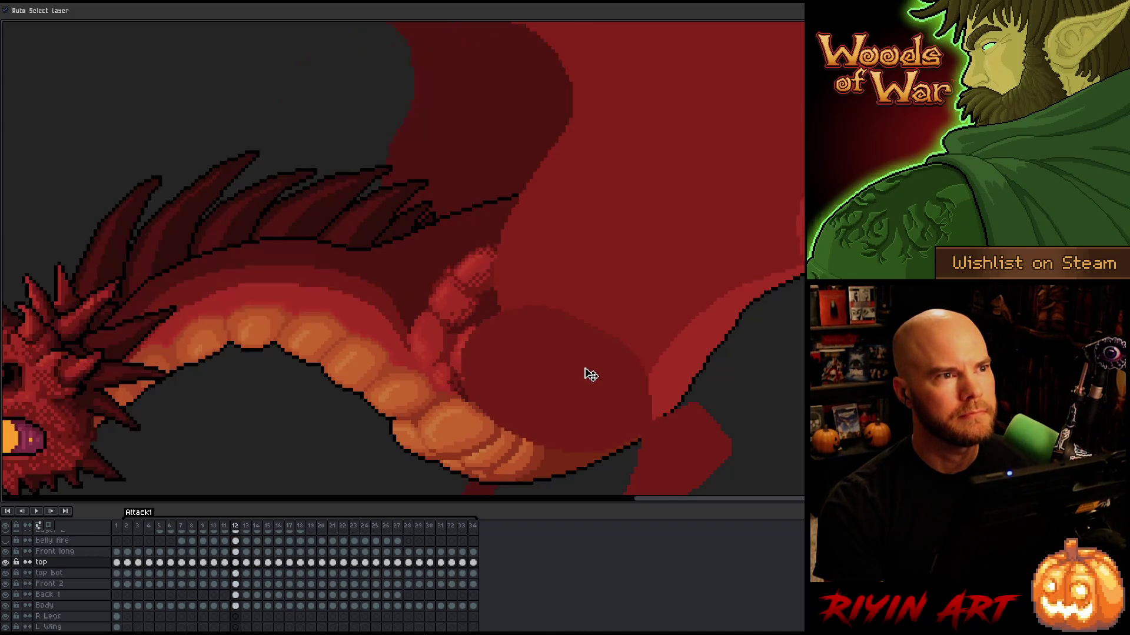
key("Return")
key("period")
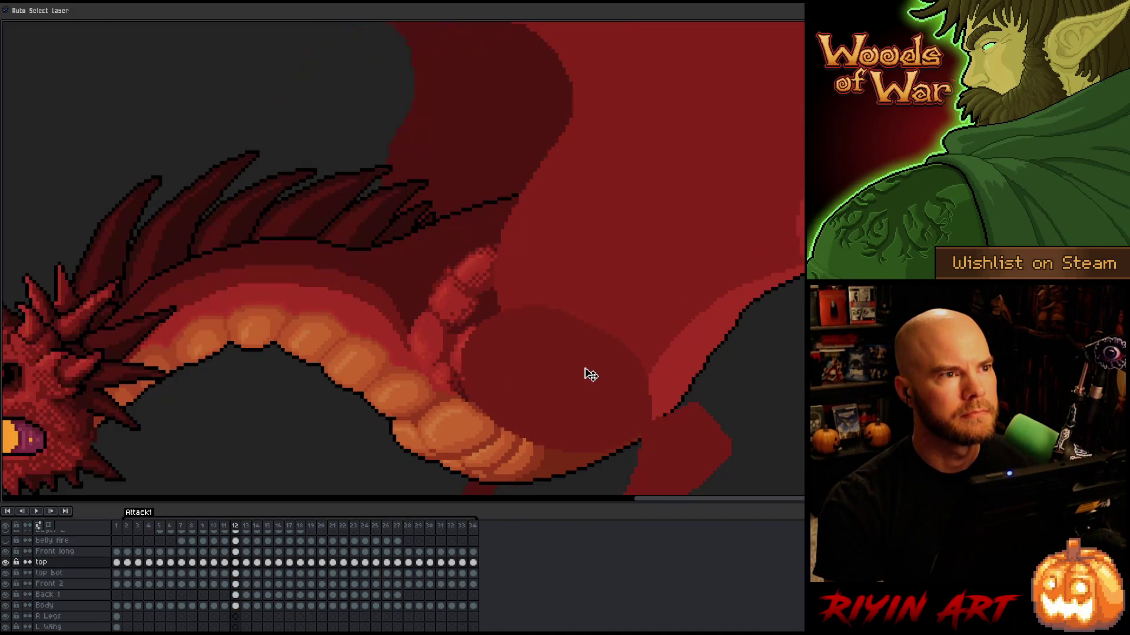
key("comma")
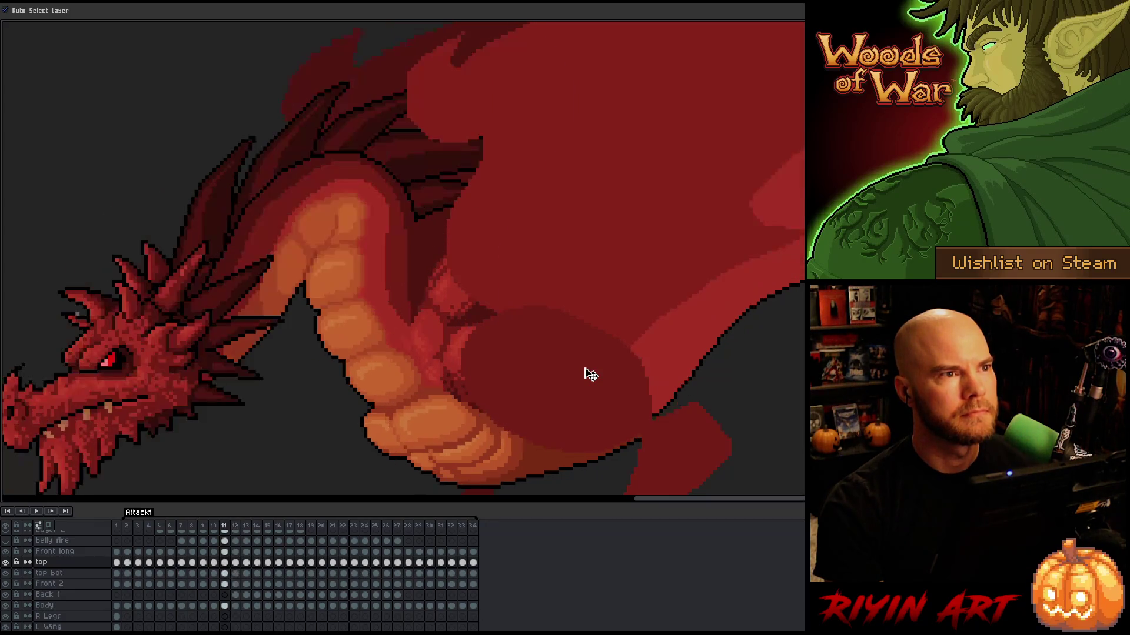
Nudge the top bot arm piece slightly up-left, then compare frames 10 and 11
left_click(459, 303)
left_click_drag(459, 302, 456, 301)
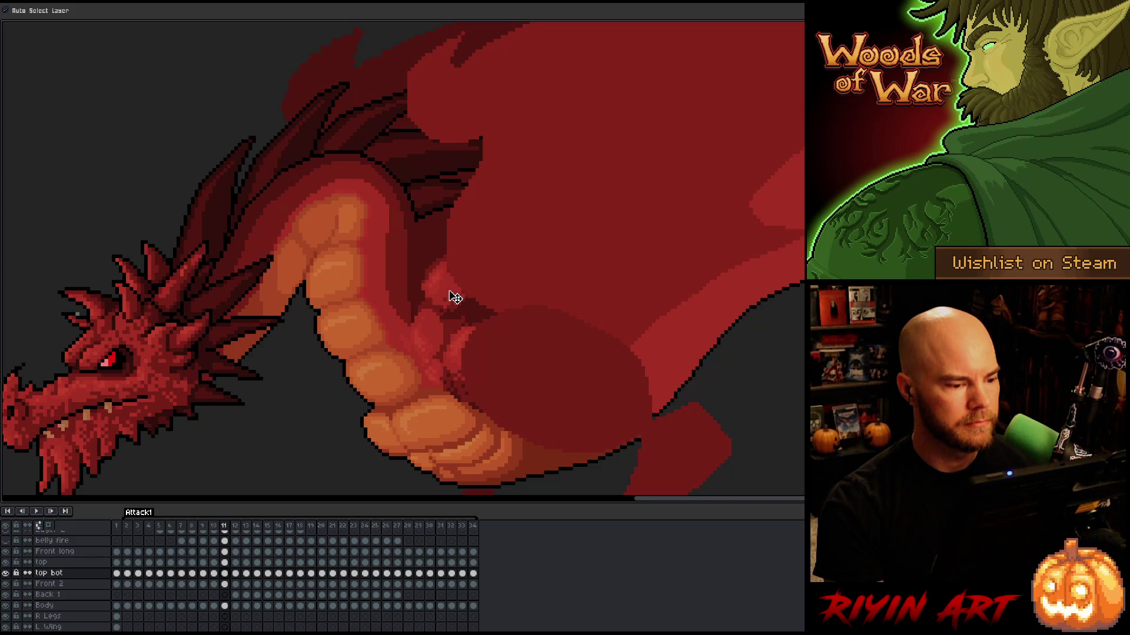
key("comma")
key("period")
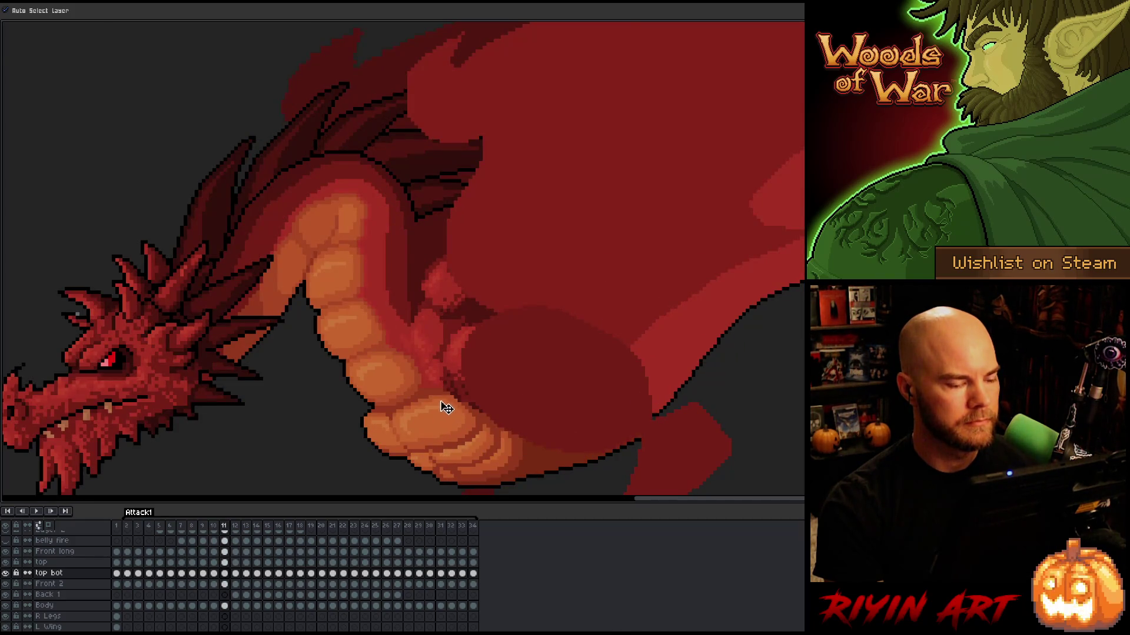
key("comma")
key("period")
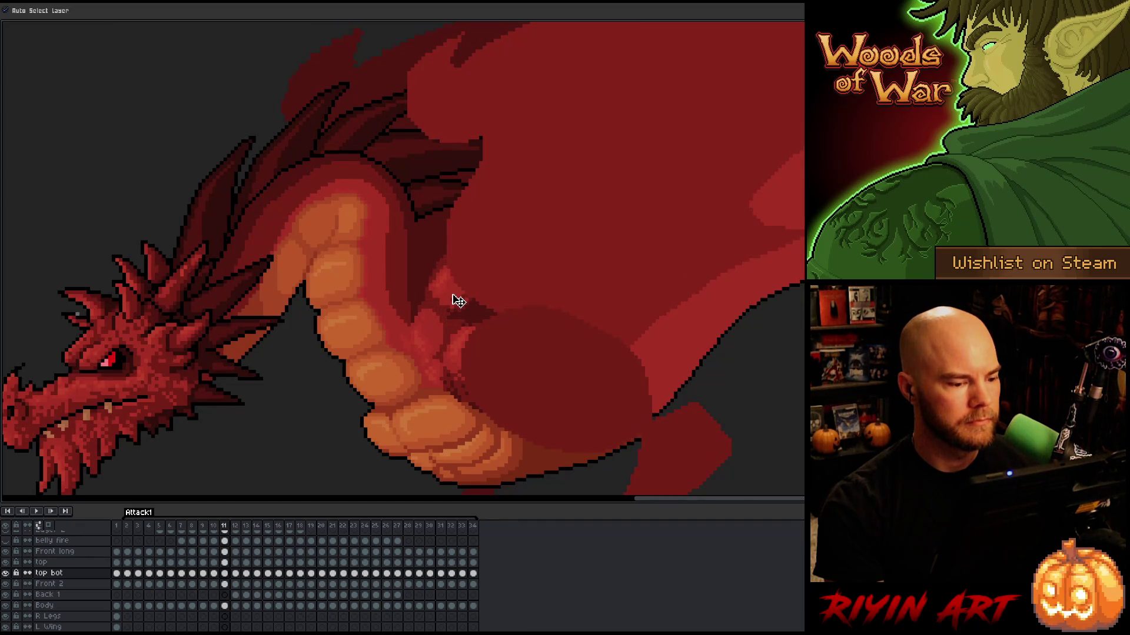
key("comma")
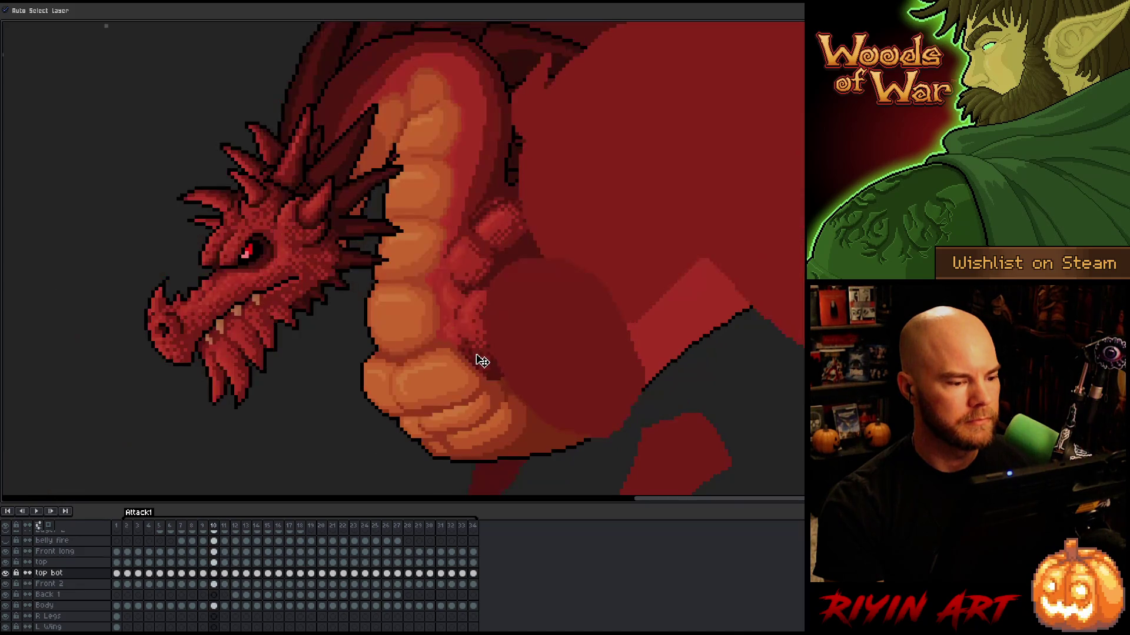
key("period")
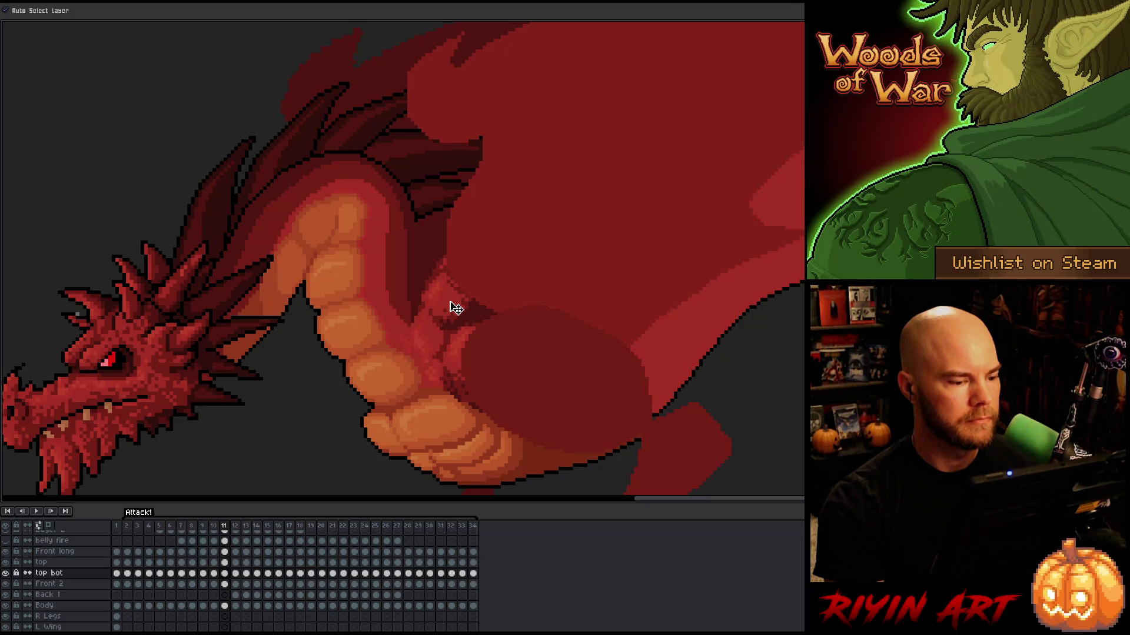
key("comma")
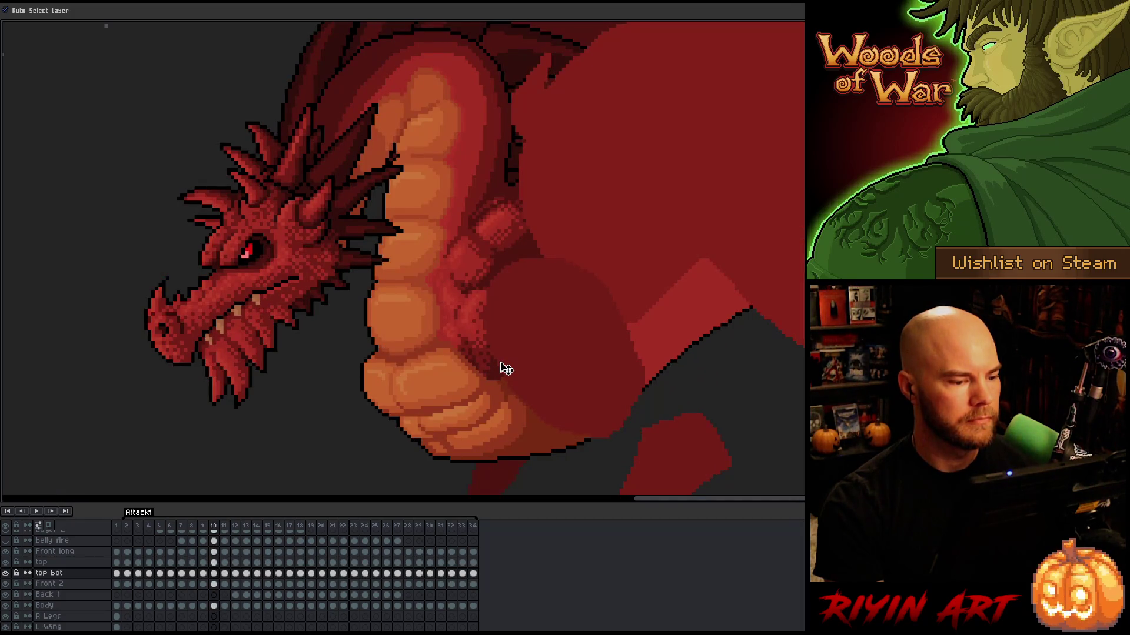
key("period")
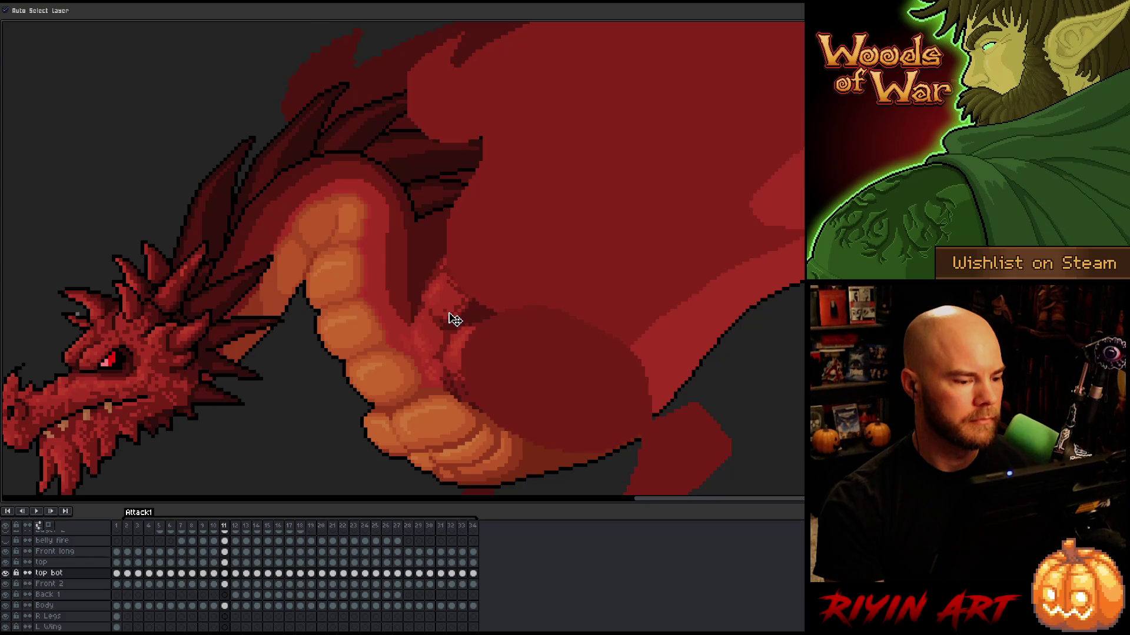
key("comma")
key("period")
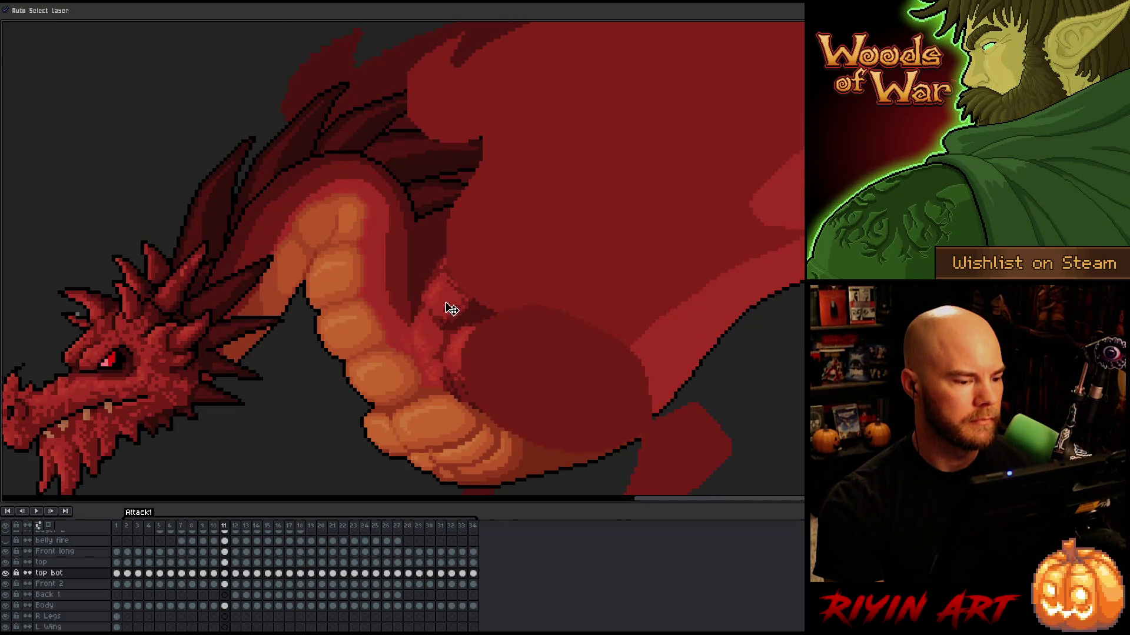
On frame 11, select the top layer's cel and turn off Auto Select Layer
key("Right")
key("Left")
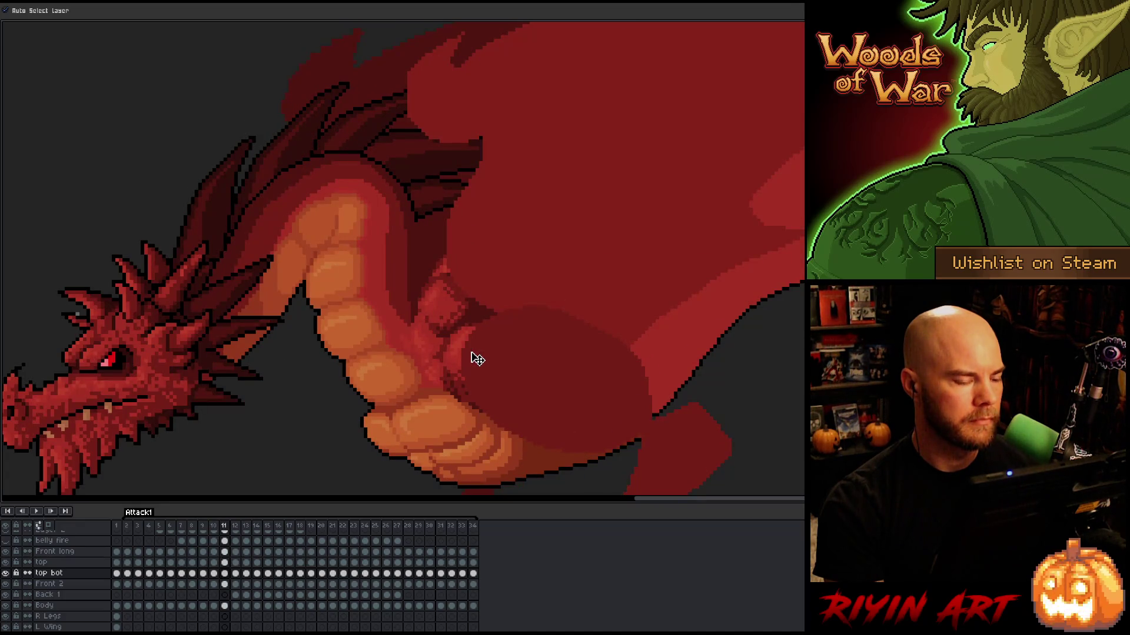
key("Left")
key("Right")
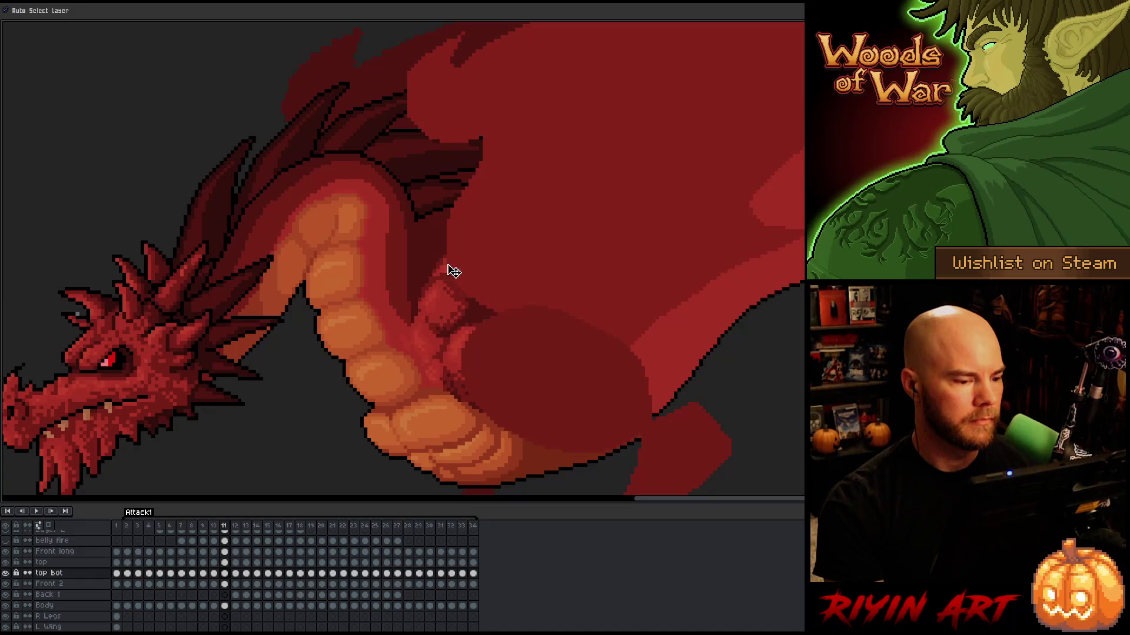
key("Left")
key("Right")
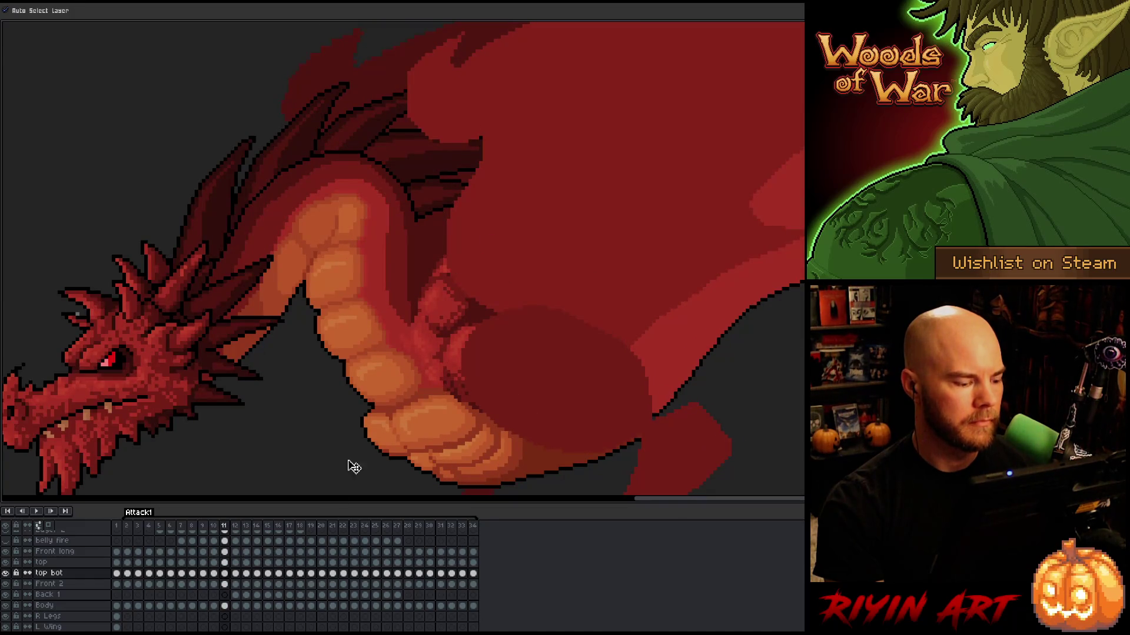
left_click(224, 562)
left_click(62, 10)
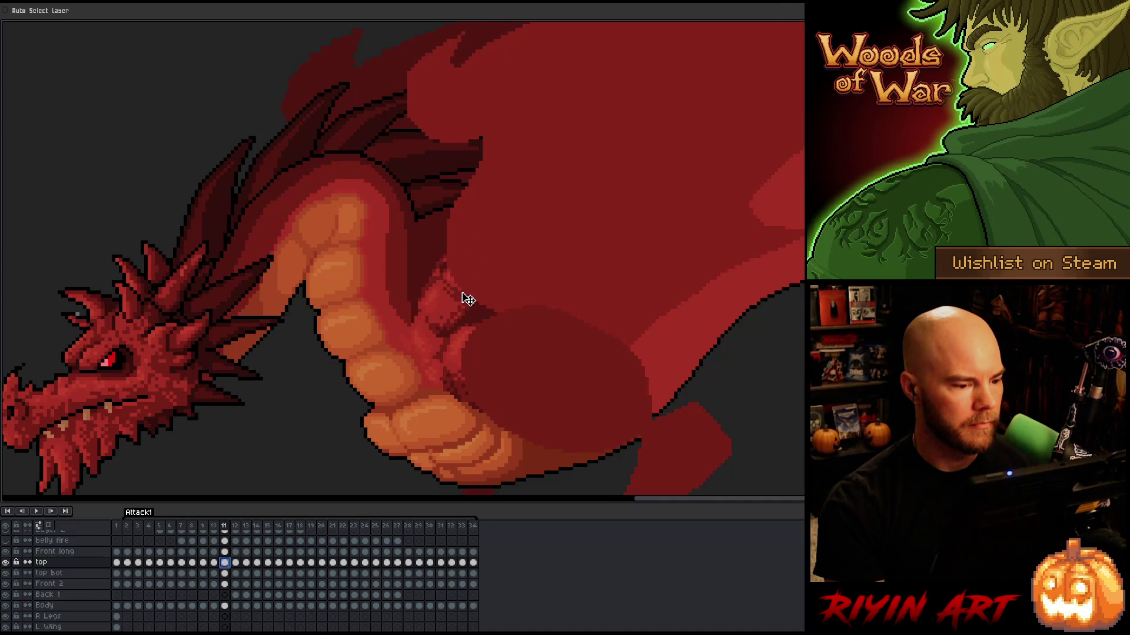
Flip between frames 10 and 11 to check the arm pose
key("Left")
key("Right")
key("Left")
key("Left")
key("Right")
key("Right")
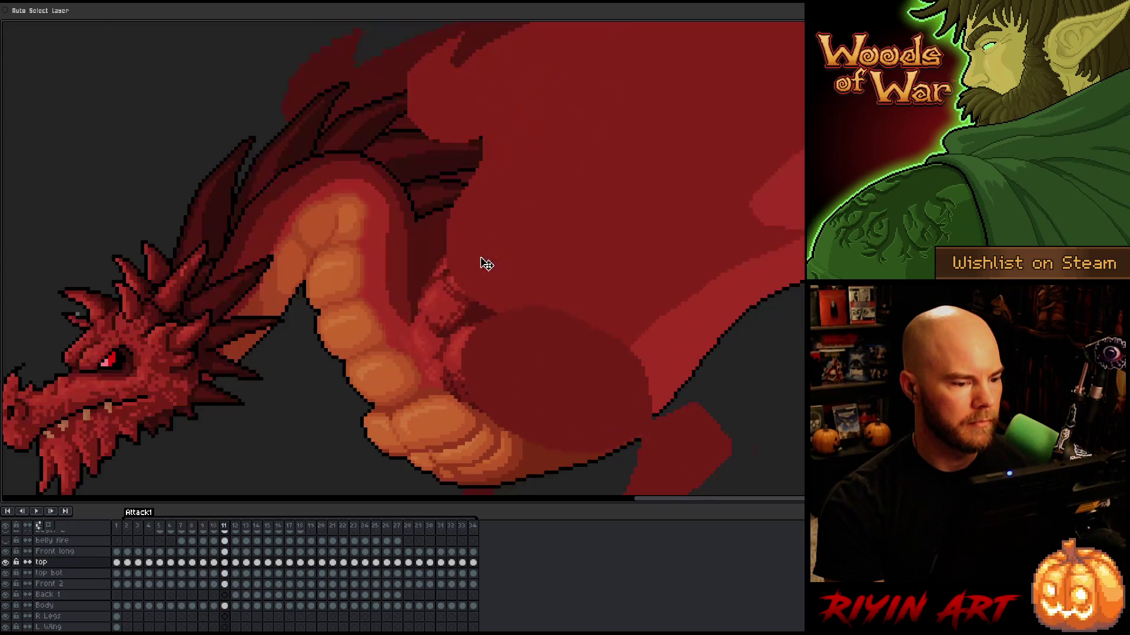
key("Left")
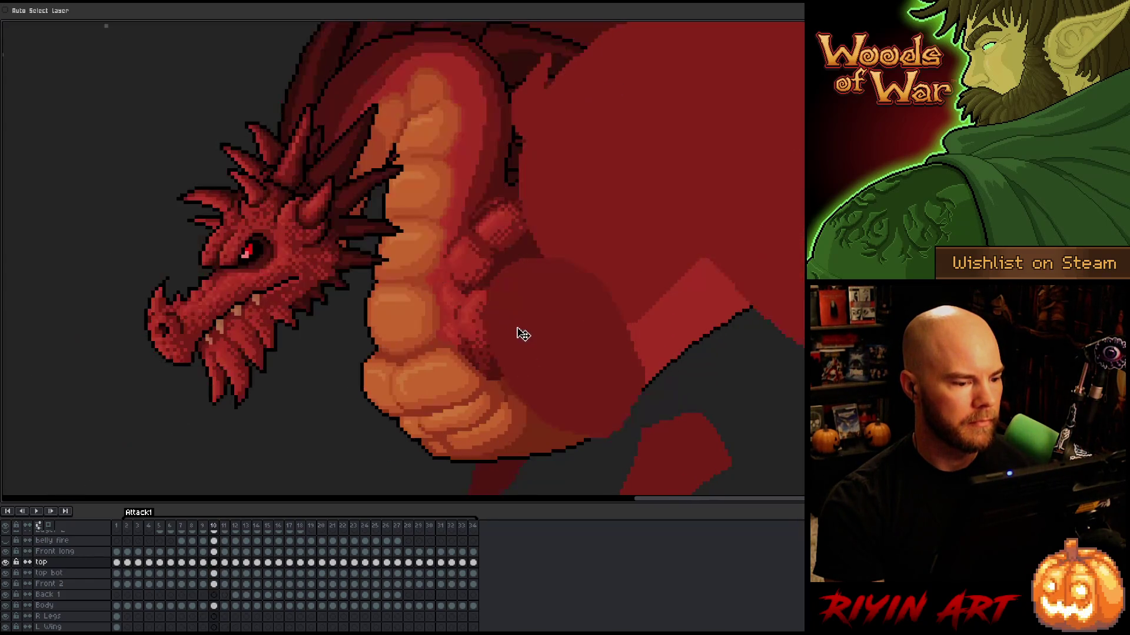
key("Right")
Step ahead to frame 12 and flip it against frame 11 to compare poses
key("Right")
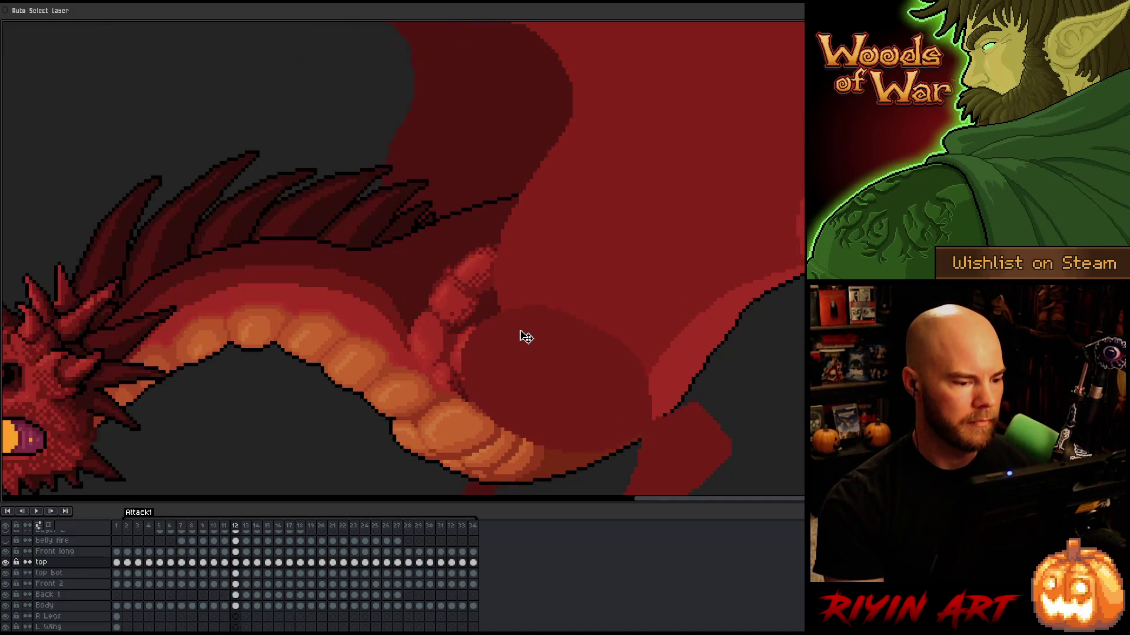
key("Left")
key("Right")
key("Left")
key("Right")
key("Left")
key("Right")
key("Left")
key("Right")
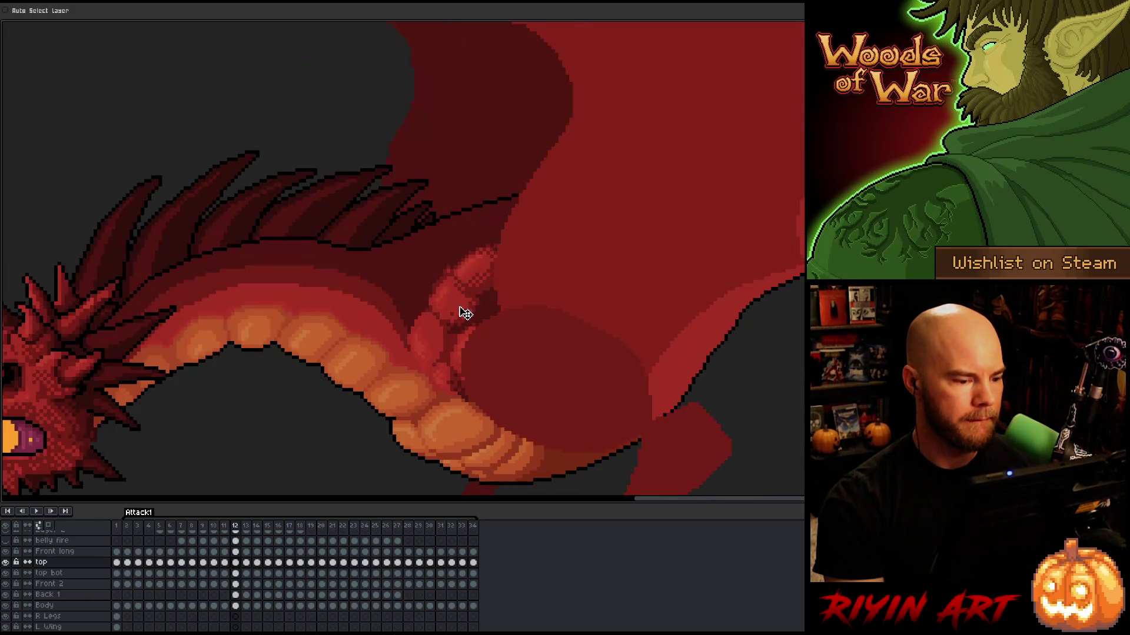
key("Left")
key("Right")
key("Left")
key("Right")
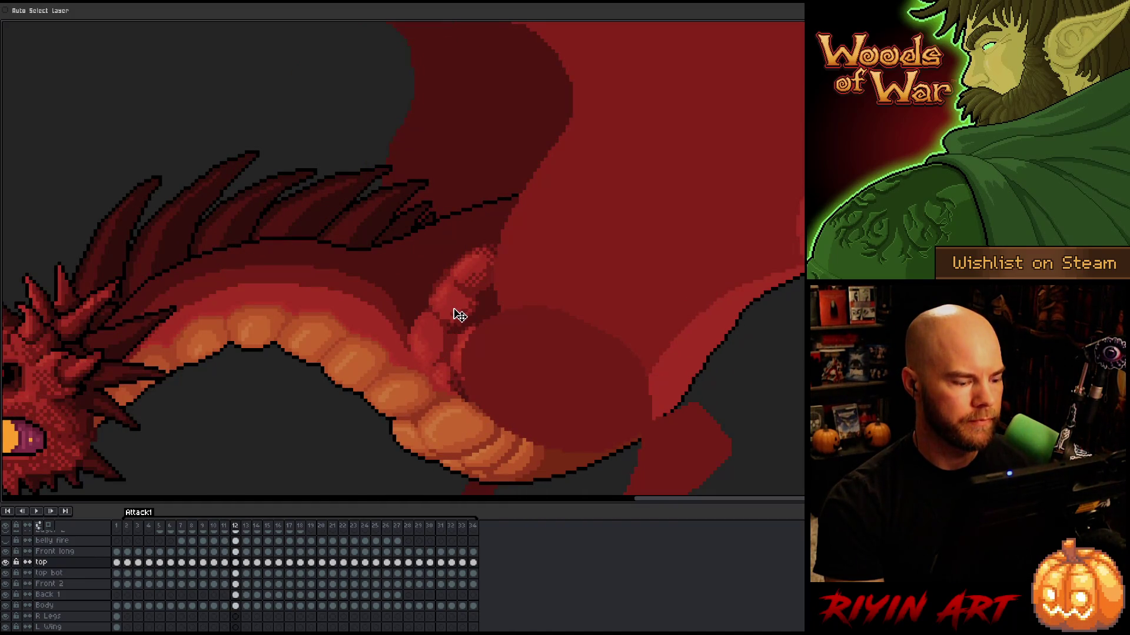
Make top bot the active layer and compare frame 12 with its neighbouring frames
left_click(450, 306)
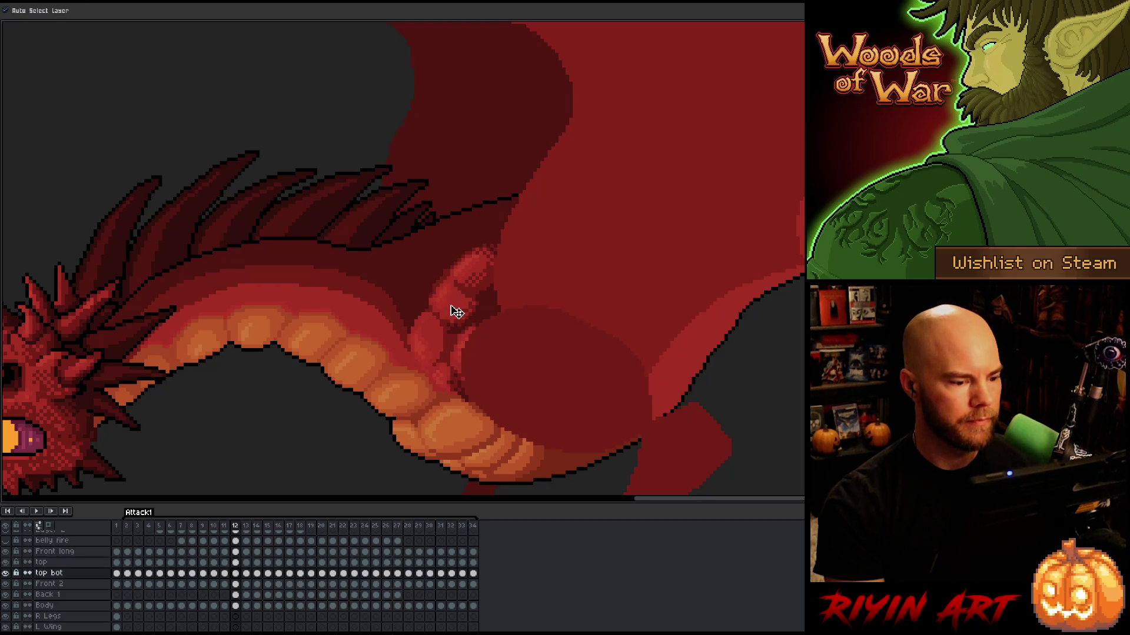
key("Right")
key("Left")
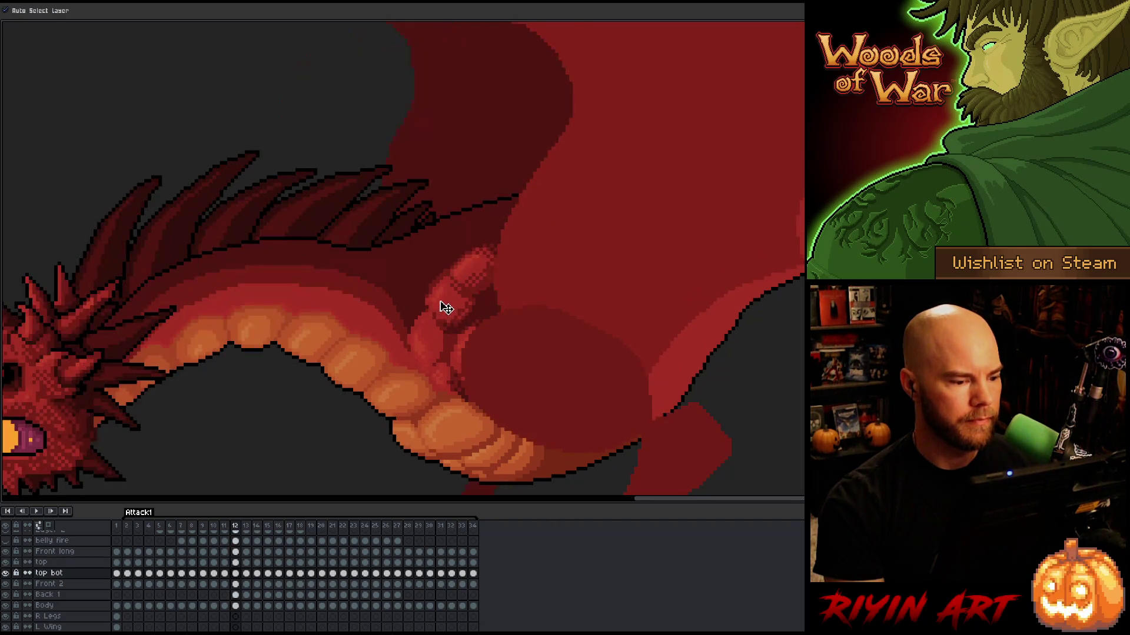
key("Right")
key("Left")
key("Left")
key("Right")
key("Left")
key("Right")
key("Left")
key("Right")
Alternate frames 11 and 12 to check the arm motion, ending on frame 13
key("Left")
key("Right")
key("Left")
key("Right")
key("Left")
key("Right")
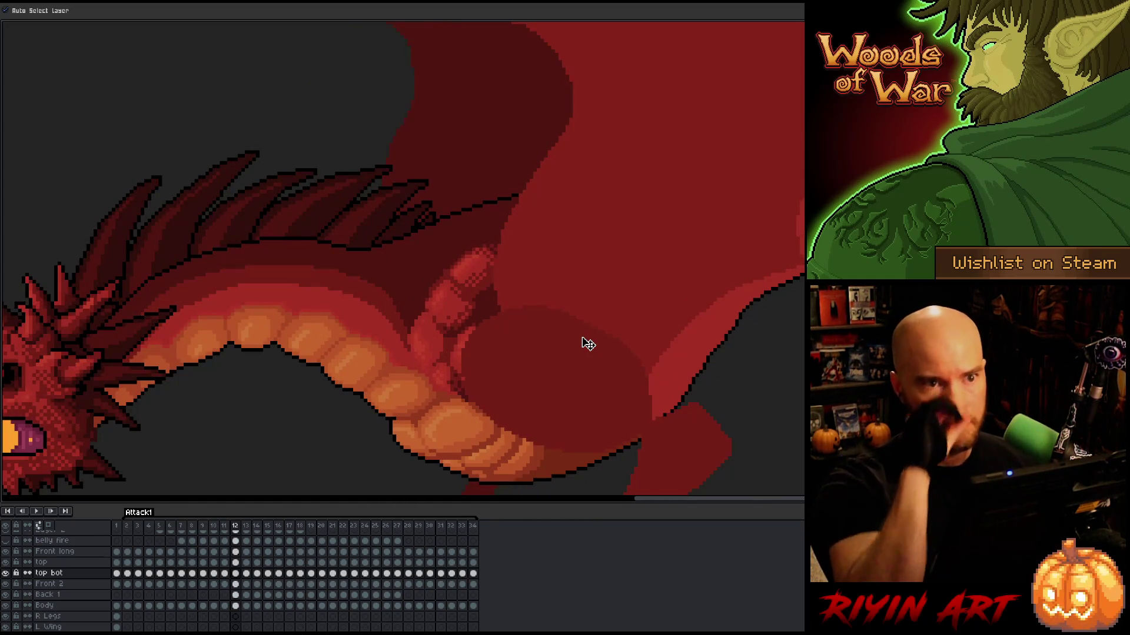
key("Left")
key("Right")
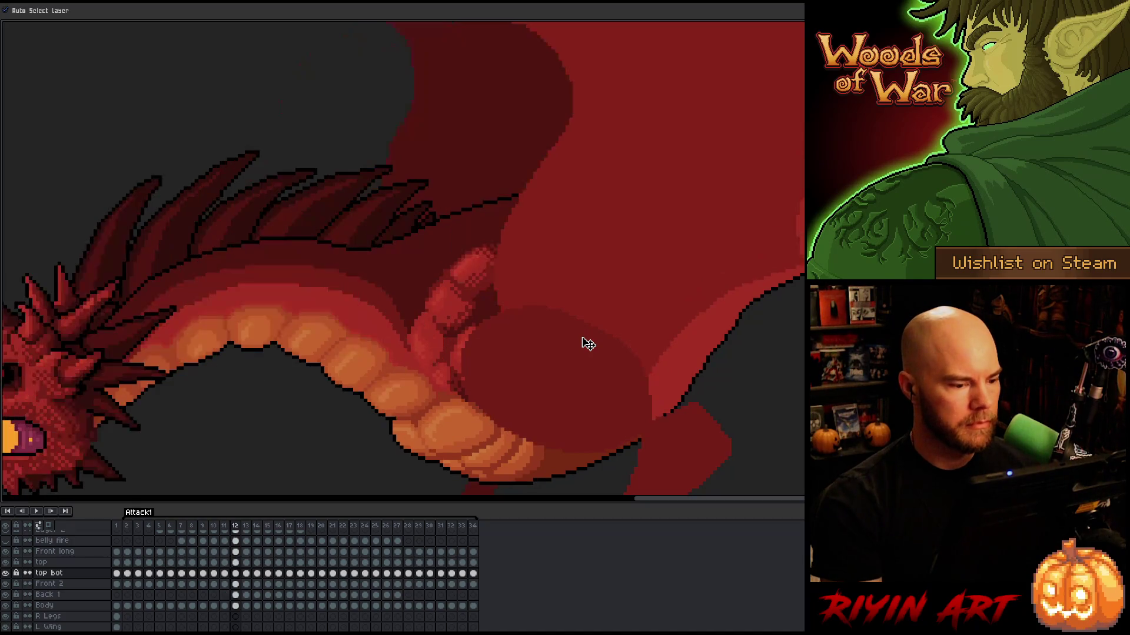
key("Right")
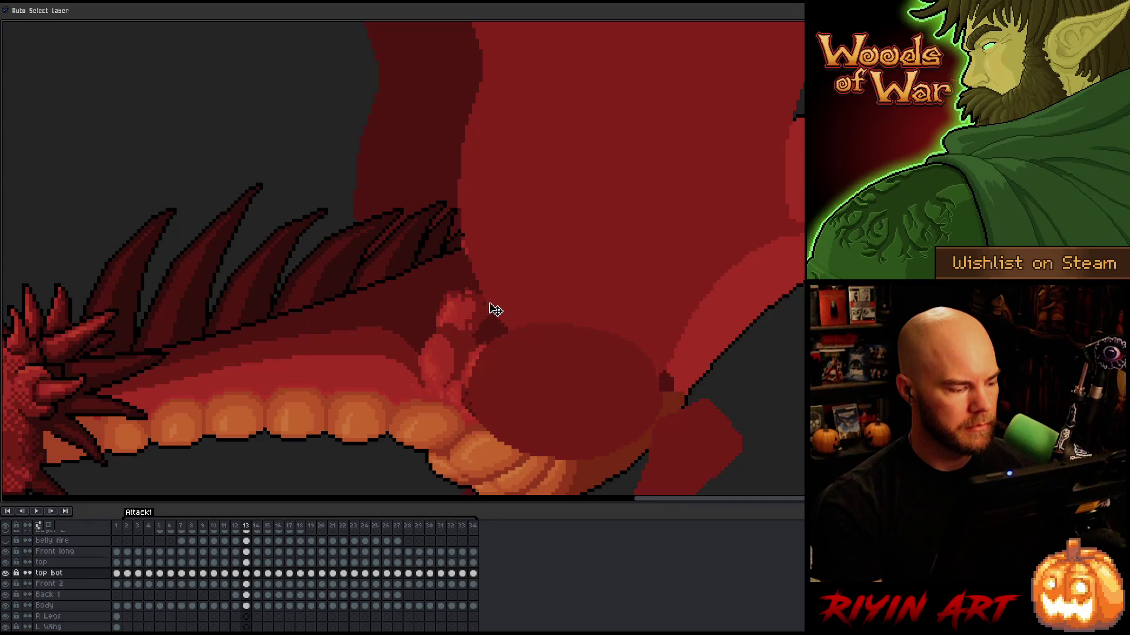
Undo the accidental wing move and turn off Auto Select Layer
left_click_drag(512, 282, 499, 301)
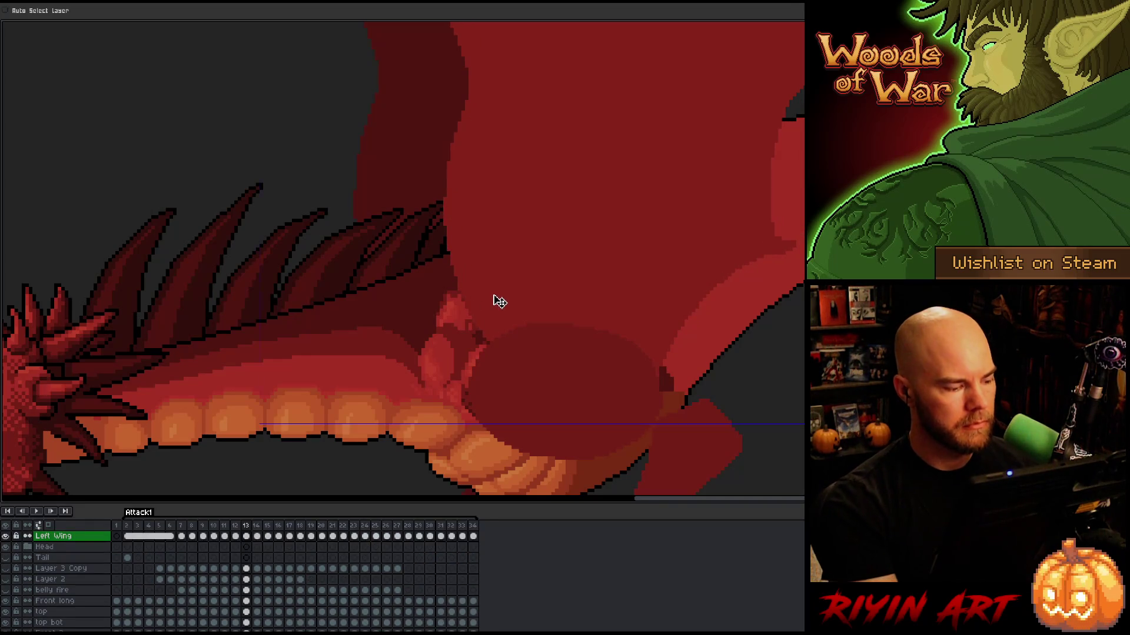
key("ctrl+z")
left_click(42, 11)
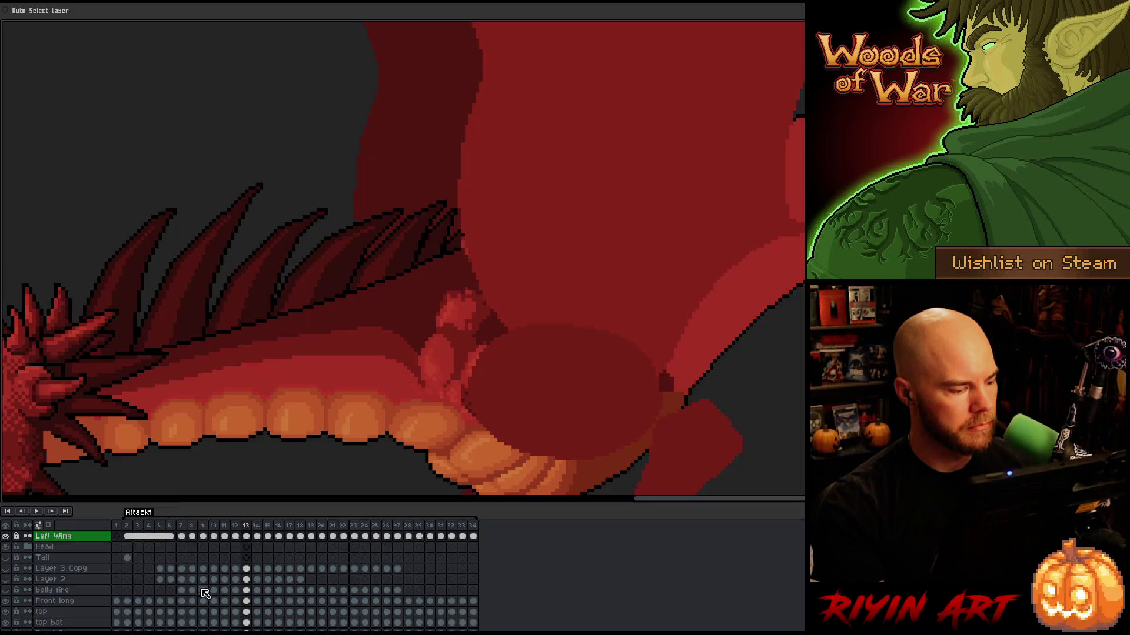
scroll(247, 590, "down", 3)
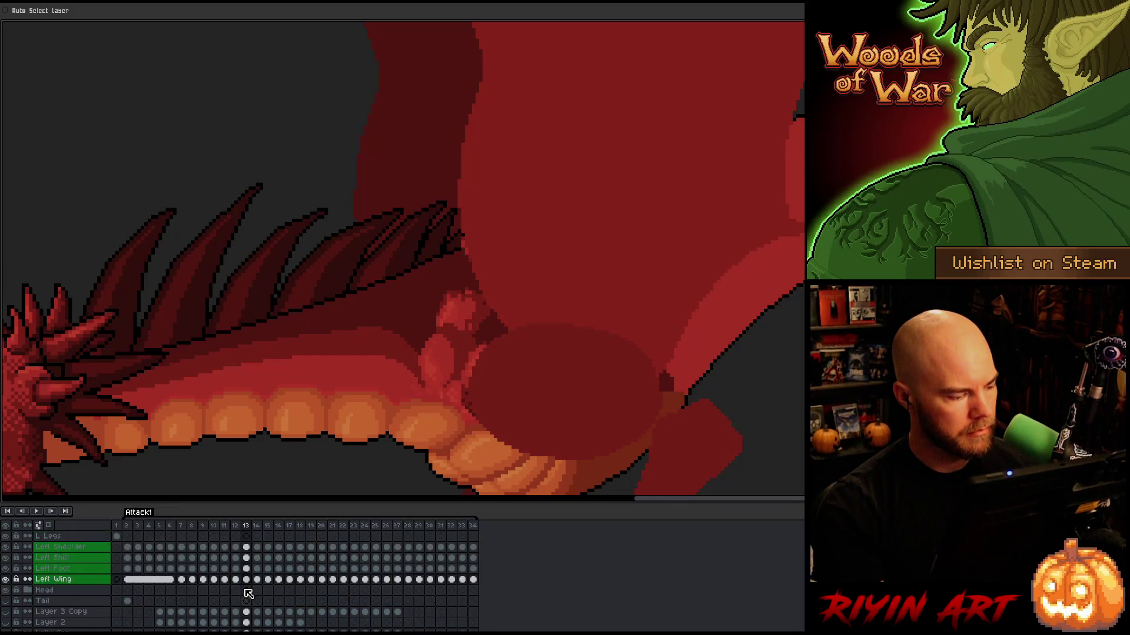
scroll(251, 590, "down", 2)
scroll(251, 590, "up", 3)
scroll(251, 589, "up", 1)
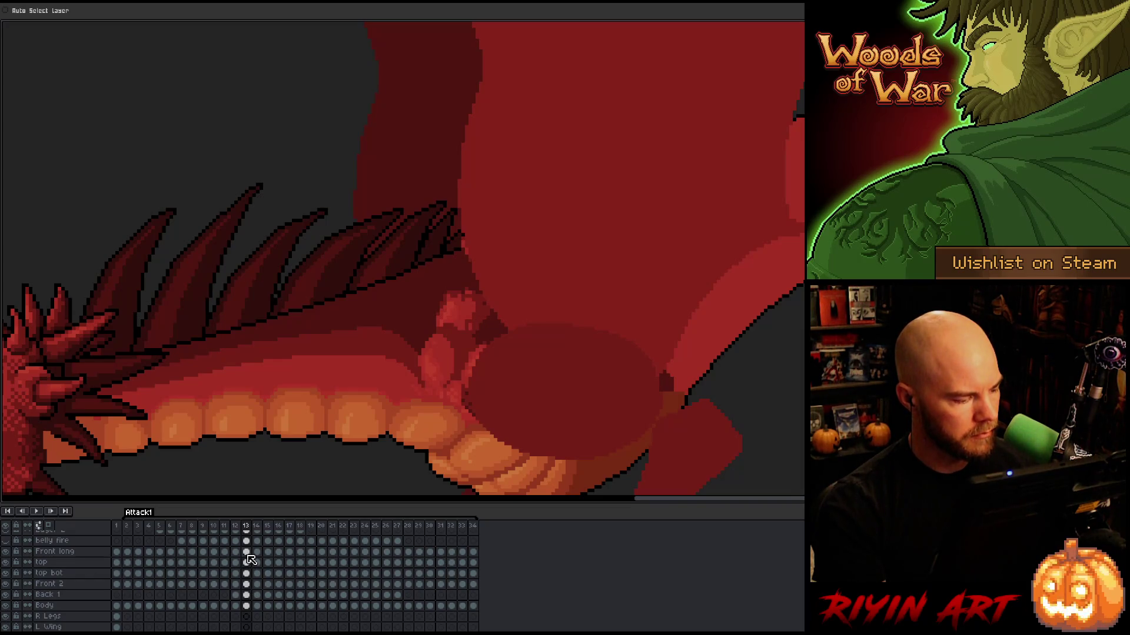
Select the top and top bot cels on frame 13 and drag both arms down
left_click_drag(248, 562, 247, 573)
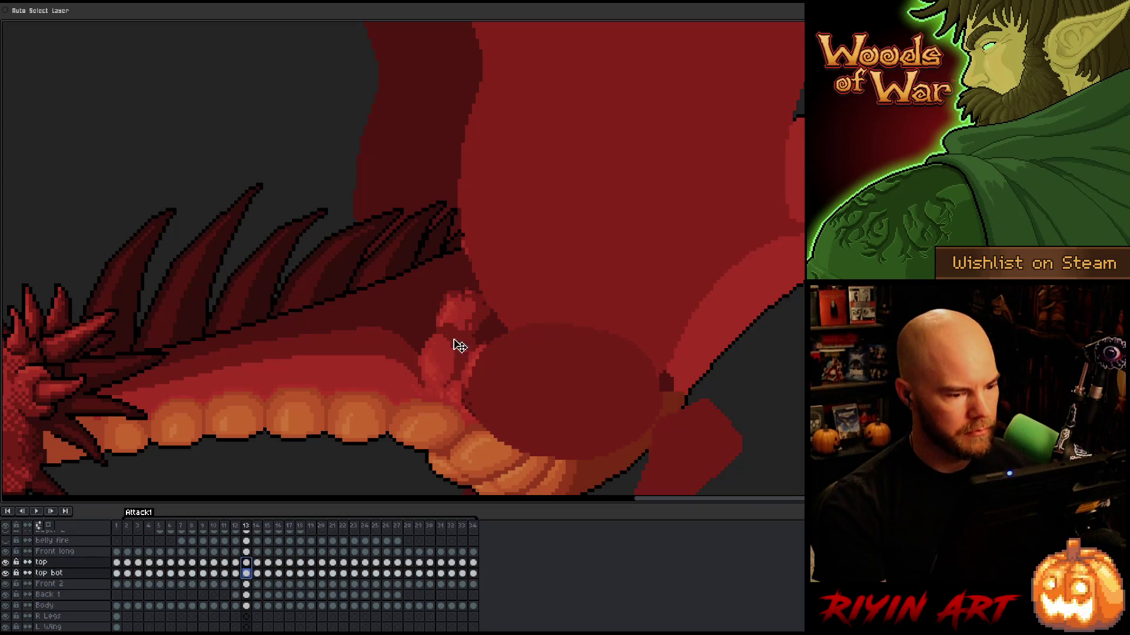
mouse_move(513, 302)
left_mouse_down()
mouse_move(479, 330)
mouse_move(500, 371)
left_mouse_up()
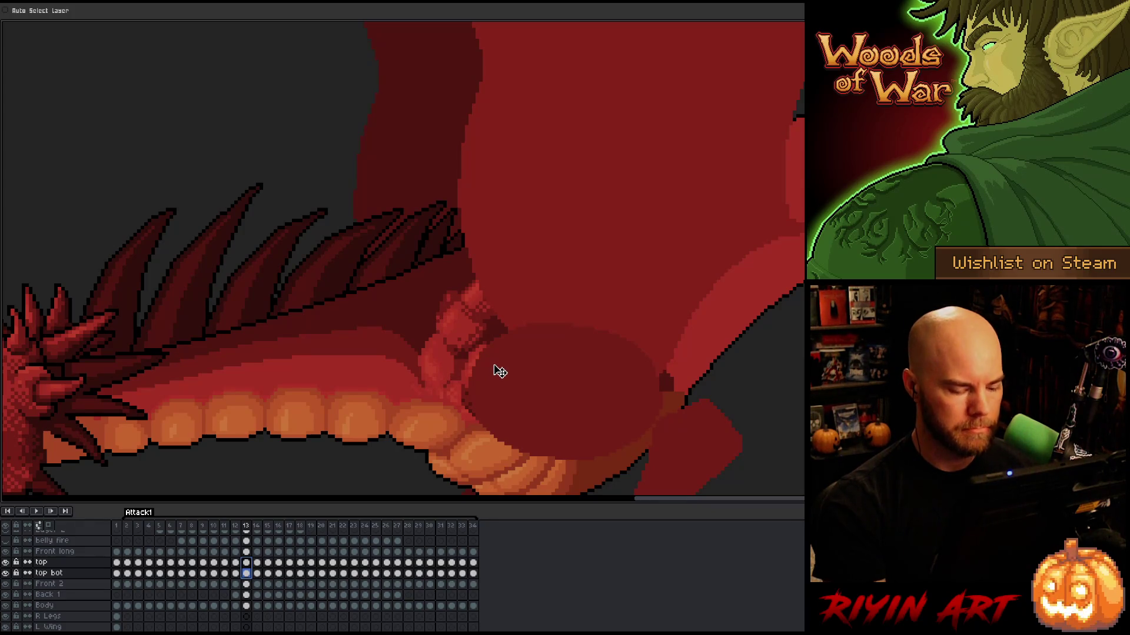
scroll(500, 372, "down", 3)
scroll(500, 371, "up", 3)
scroll(459, 379, "down", 2)
scroll(416, 391, "up", 2)
scroll(410, 392, "down", 2)
scroll(409, 394, "up", 2)
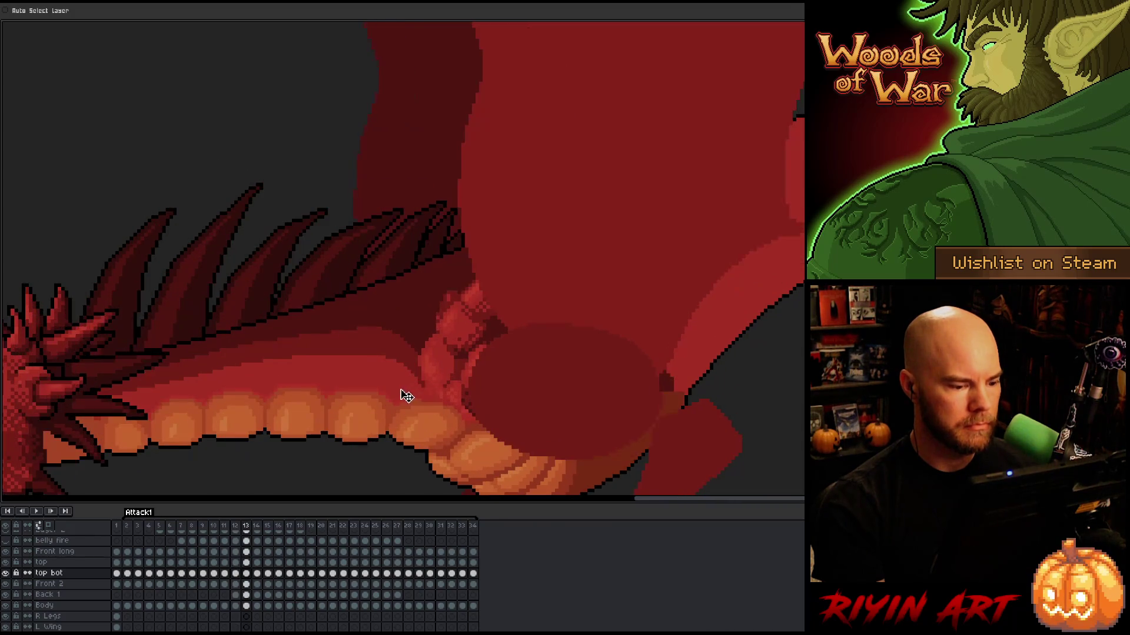
Return to frame 12 and pan to the dragon's head and fire
key("Left")
mouse_move(466, 424)
left_mouse_down()
mouse_move(505, 343)
mouse_move(544, 346)
left_mouse_up()
left_click_drag(471, 358, 580, 318)
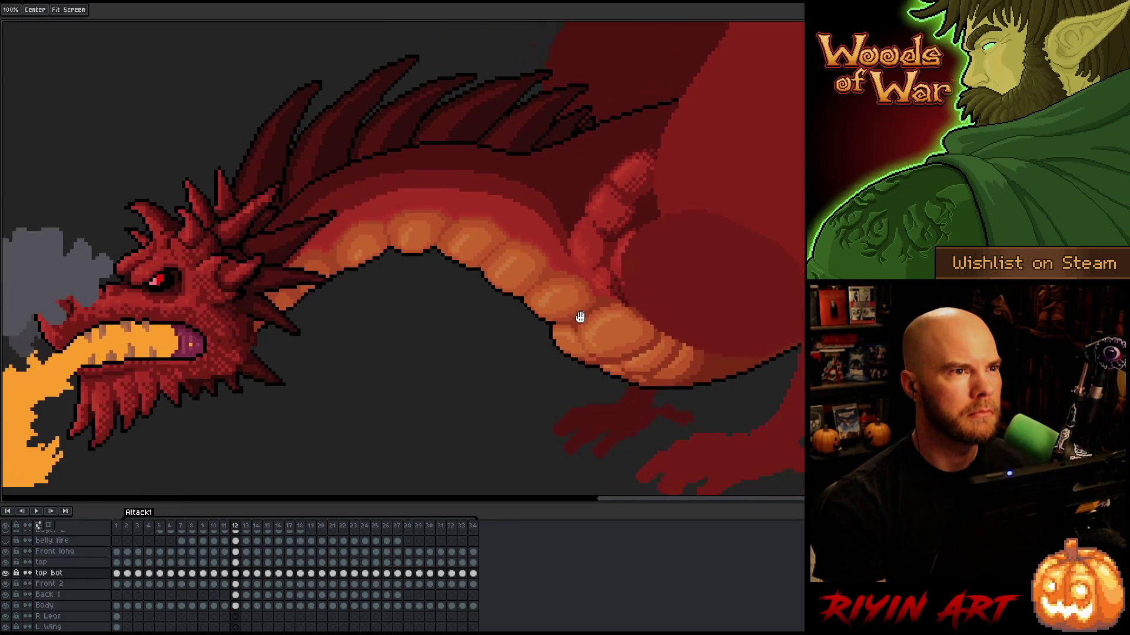
Flip between frames 12 and 13 to compare the arm poses
scroll(577, 337, "down", 2)
scroll(514, 358, "up", 2)
scroll(545, 368, "down", 2)
scroll(552, 369, "up", 2)
key("Left")
key("Right")
key("Left")
key("Right")
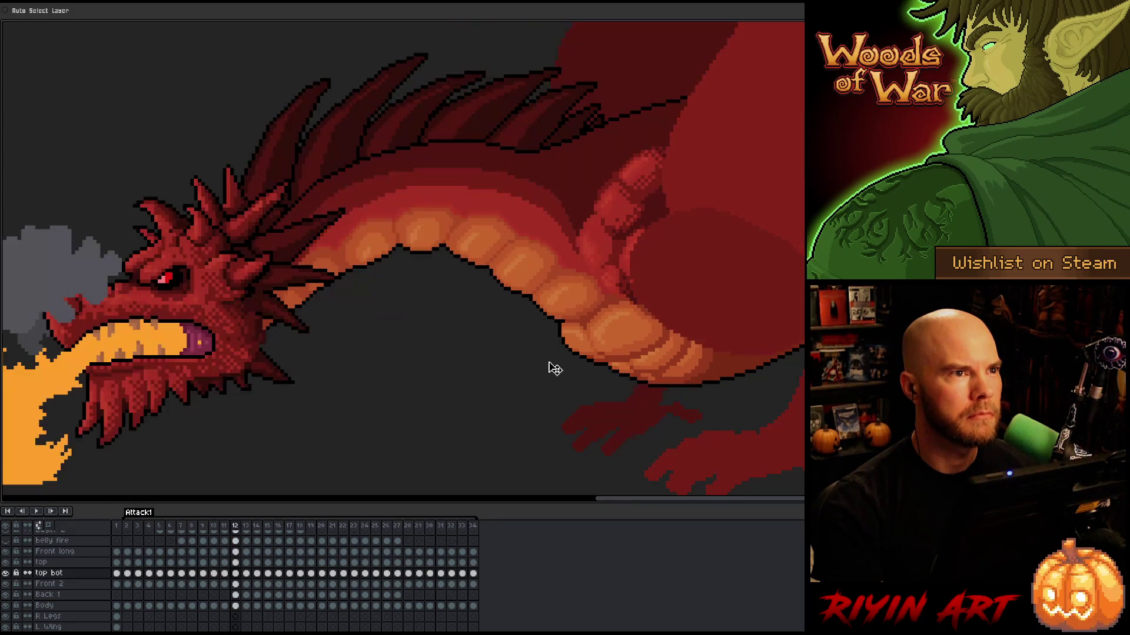
key("Right")
key("Left")
key("Right")
key("Left")
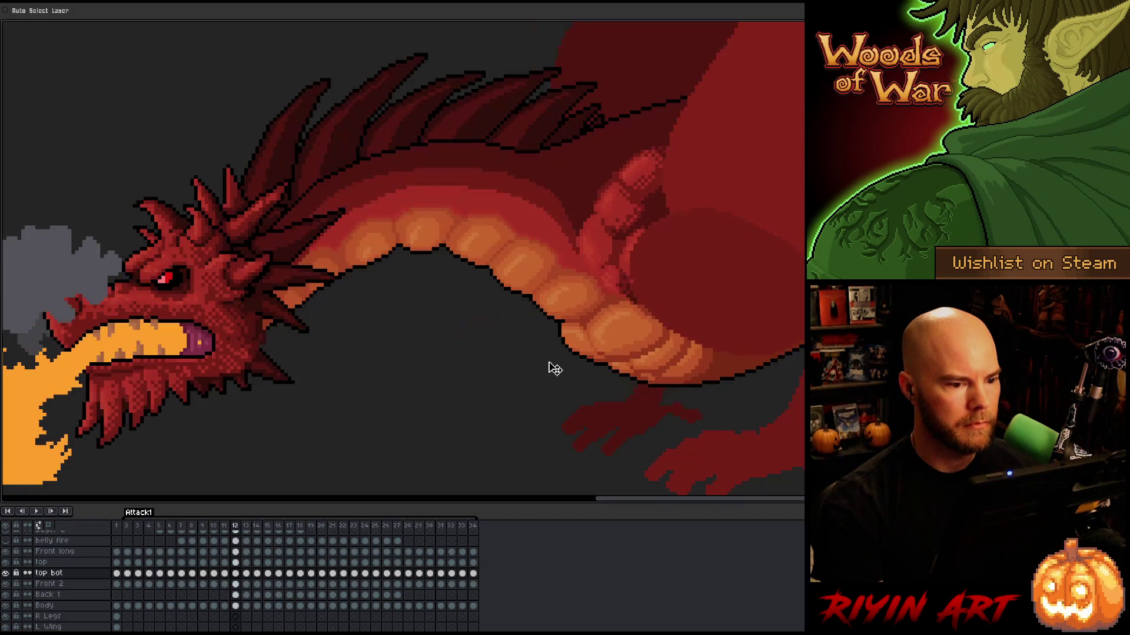
key("Right")
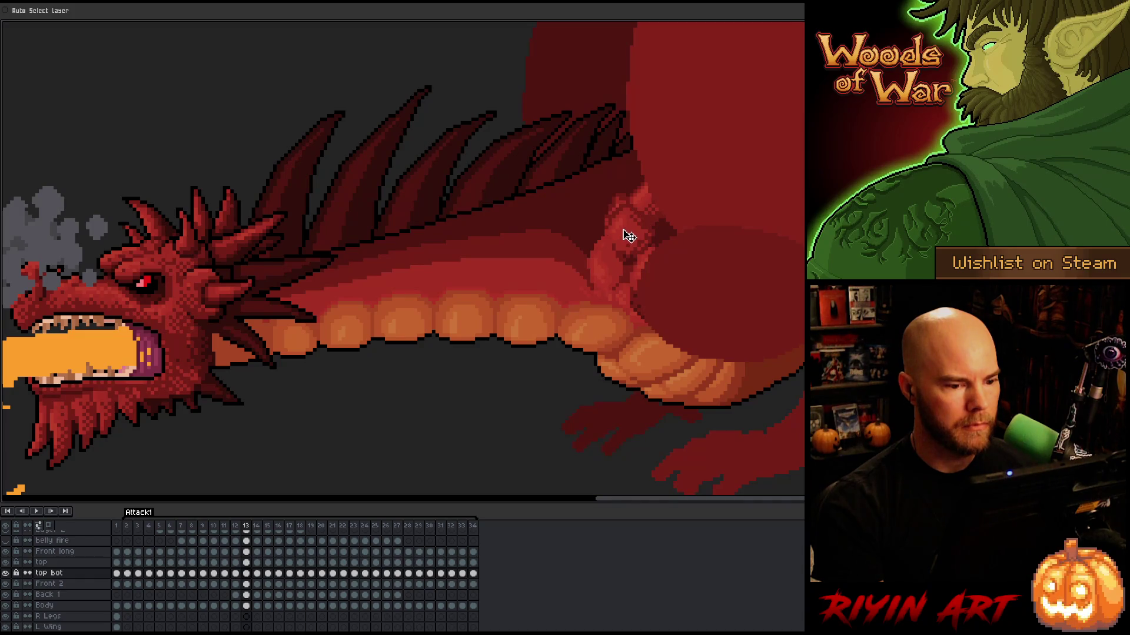
Toggle frames 12 and 13 again, then make the top layer active on frame 13
key("Left")
key("Right")
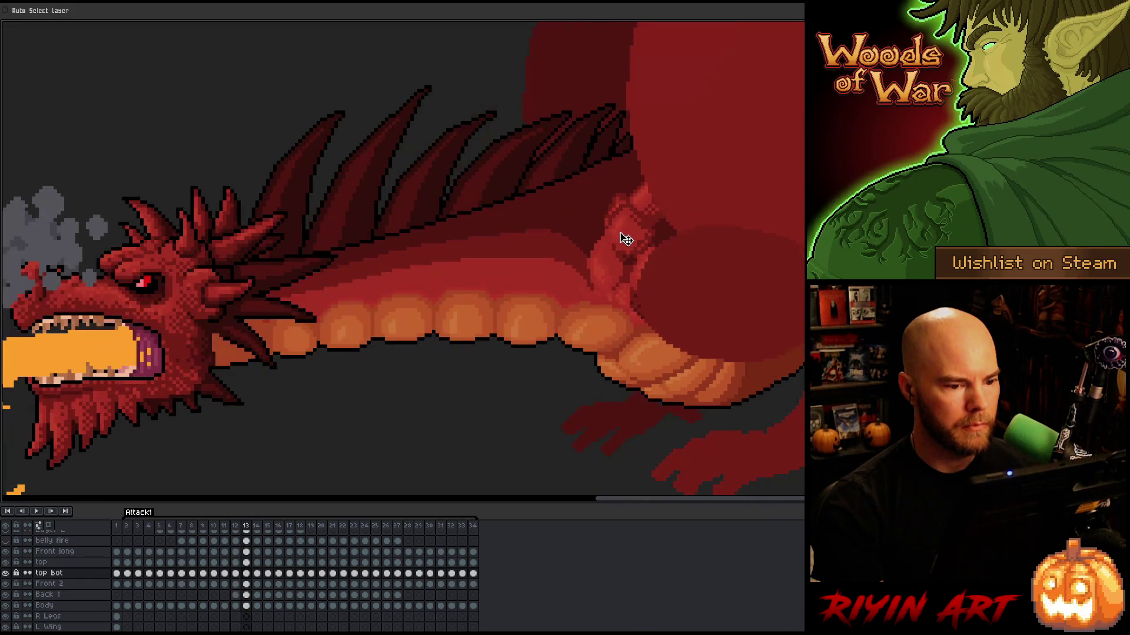
key("Left")
key("Right")
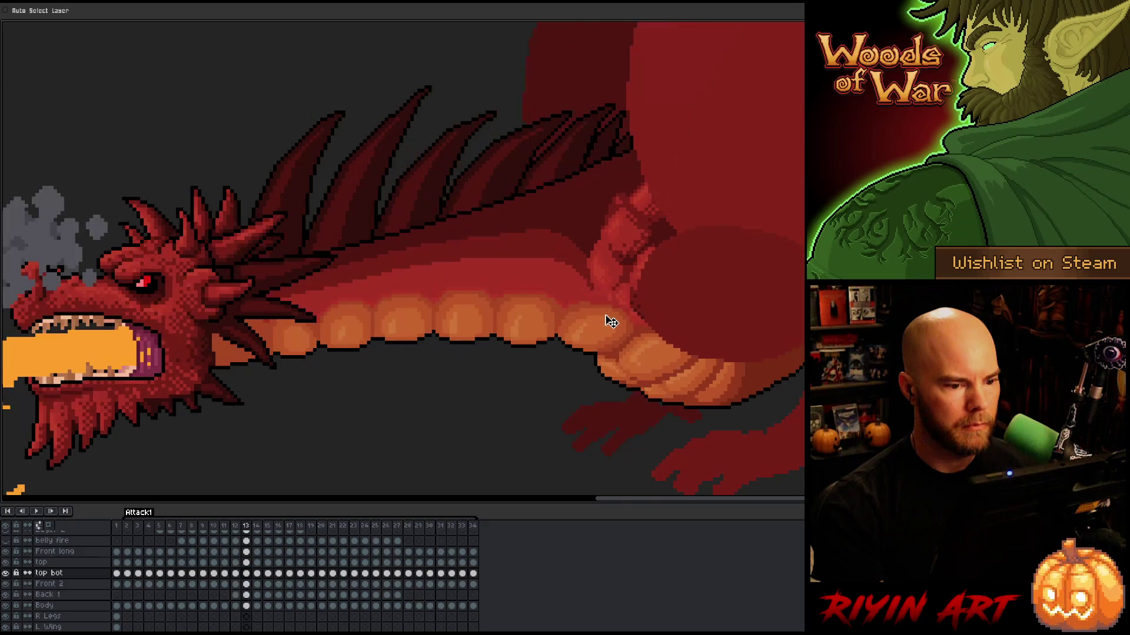
key("Left")
key("Right")
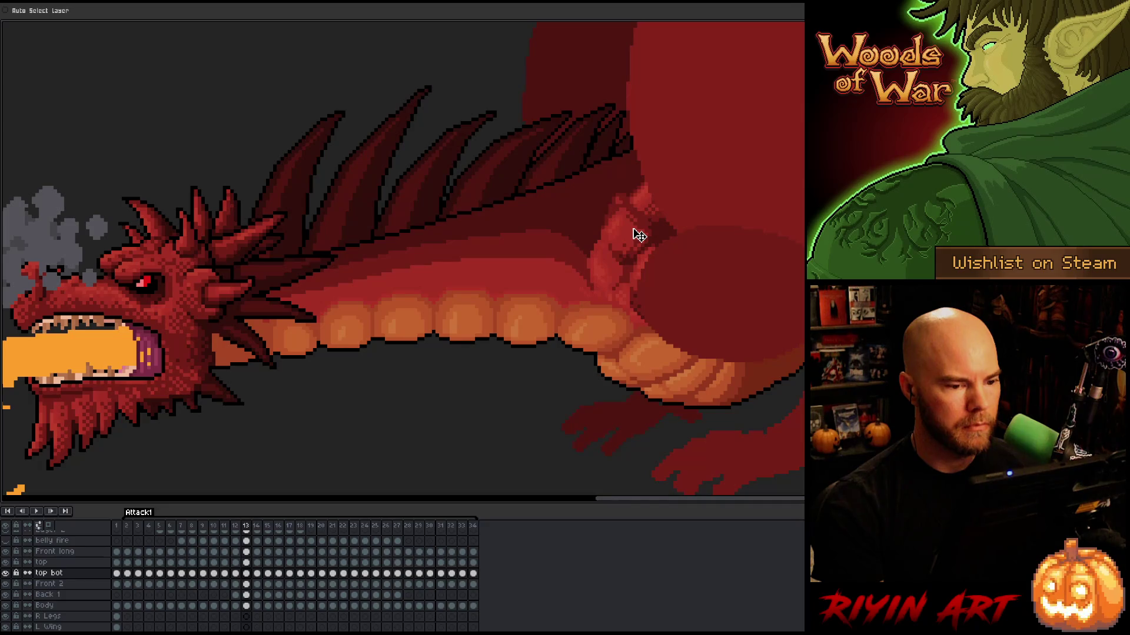
left_click(248, 562)
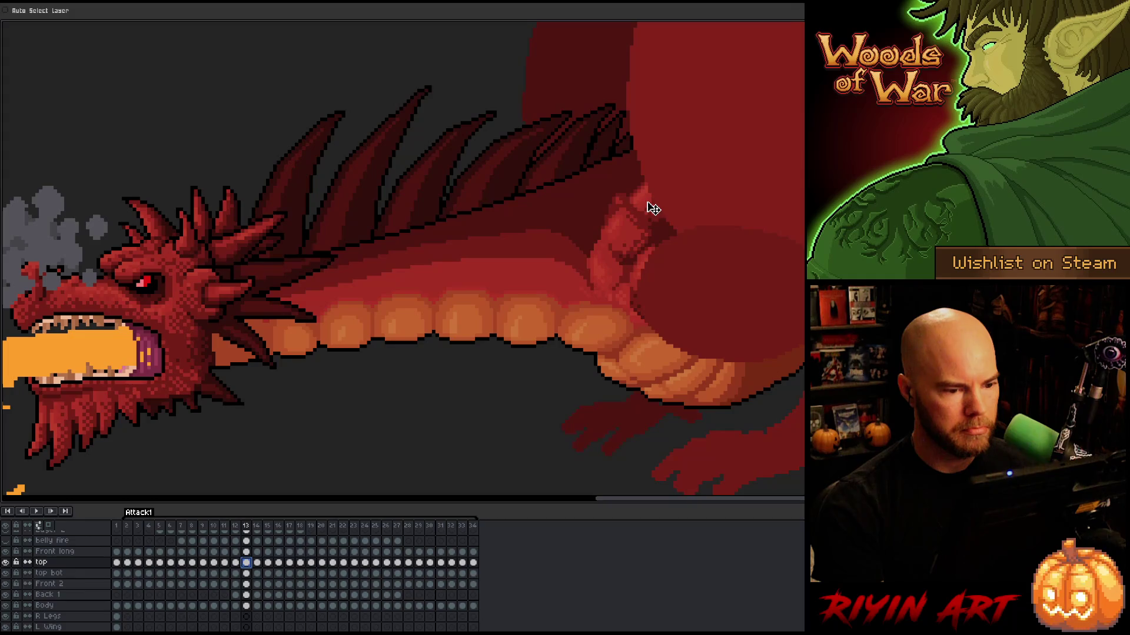
Recheck frame 12 against frame 13 using the comma and period keys
key("comma")
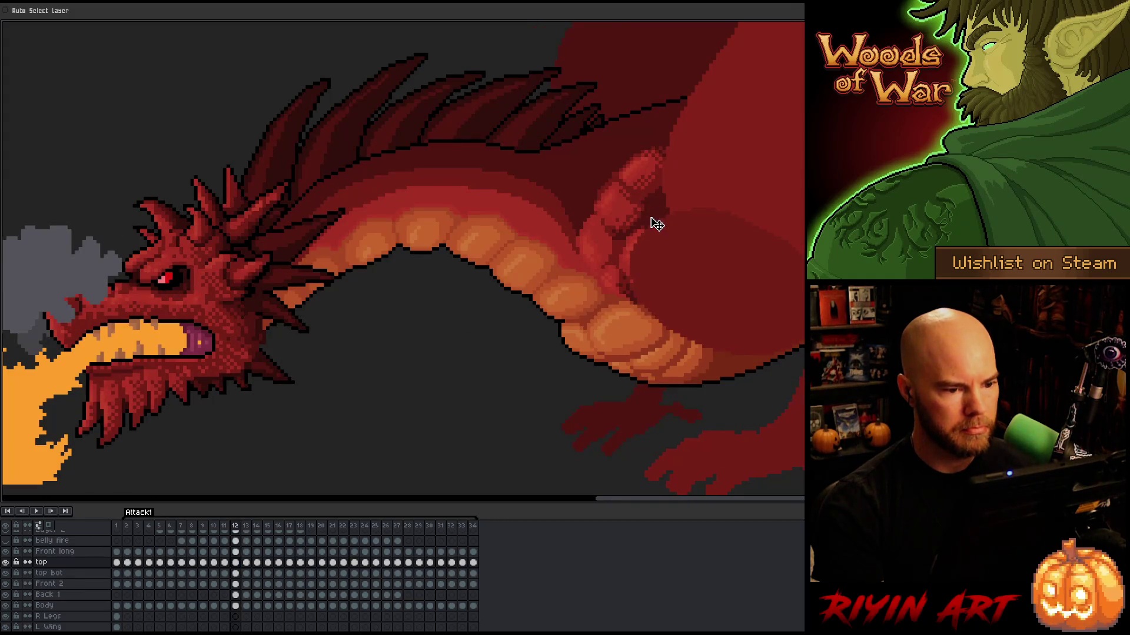
key("period")
key("comma")
key("period")
key("comma")
key("period")
key("comma")
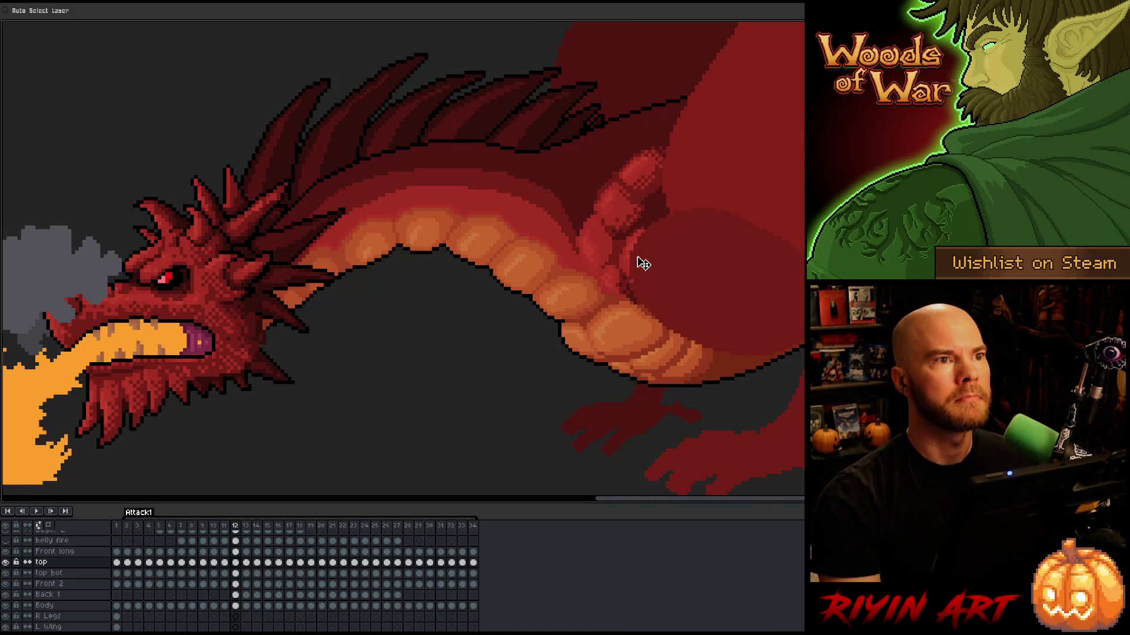
key("period")
Give frames 12 and 13 a final comparison and advance to frame 14
key("comma")
key("period")
key("comma")
key("period")
key("comma")
key("period")
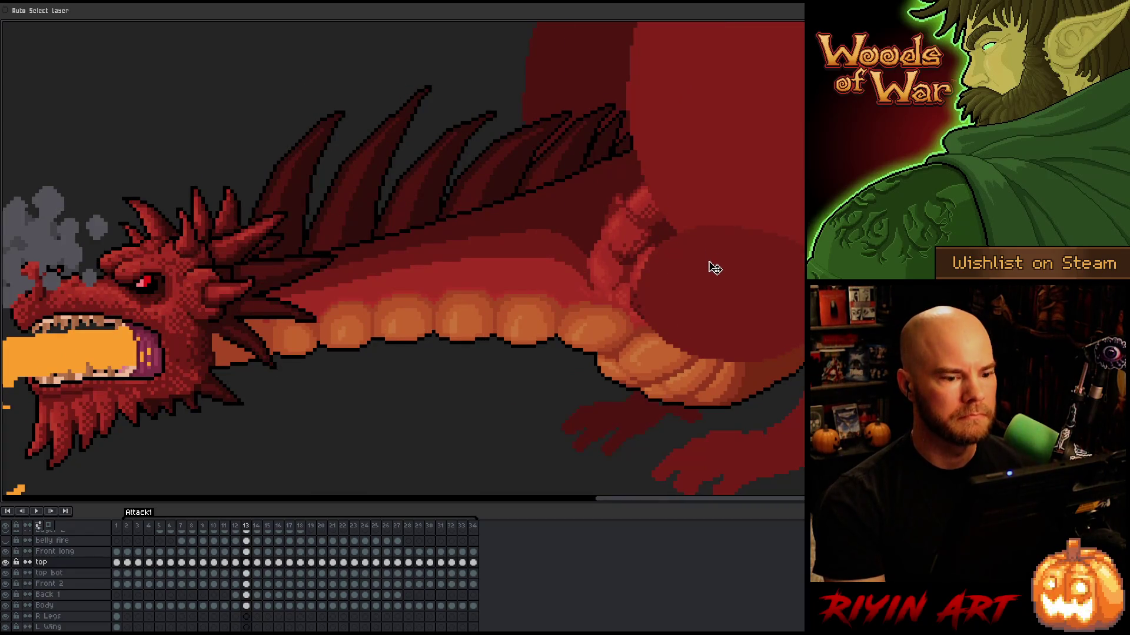
key("period")
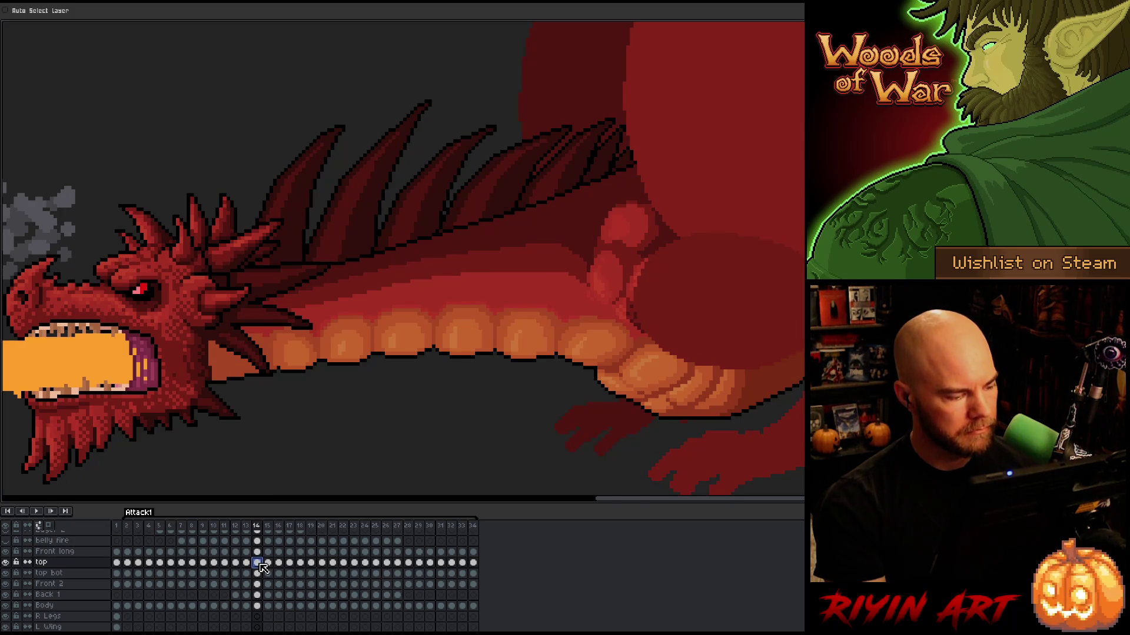
Reposition the frame 14 top and top bot arm pieces, nudging the shoulder slightly left
left_click_drag(261, 563, 262, 570)
mouse_move(693, 214)
left_mouse_down()
mouse_move(618, 315)
mouse_move(673, 370)
mouse_move(652, 322)
mouse_move(620, 300)
mouse_move(655, 295)
mouse_move(669, 310)
left_mouse_up()
key("Left")
key("Right")
left_click_drag(639, 259, 637, 257)
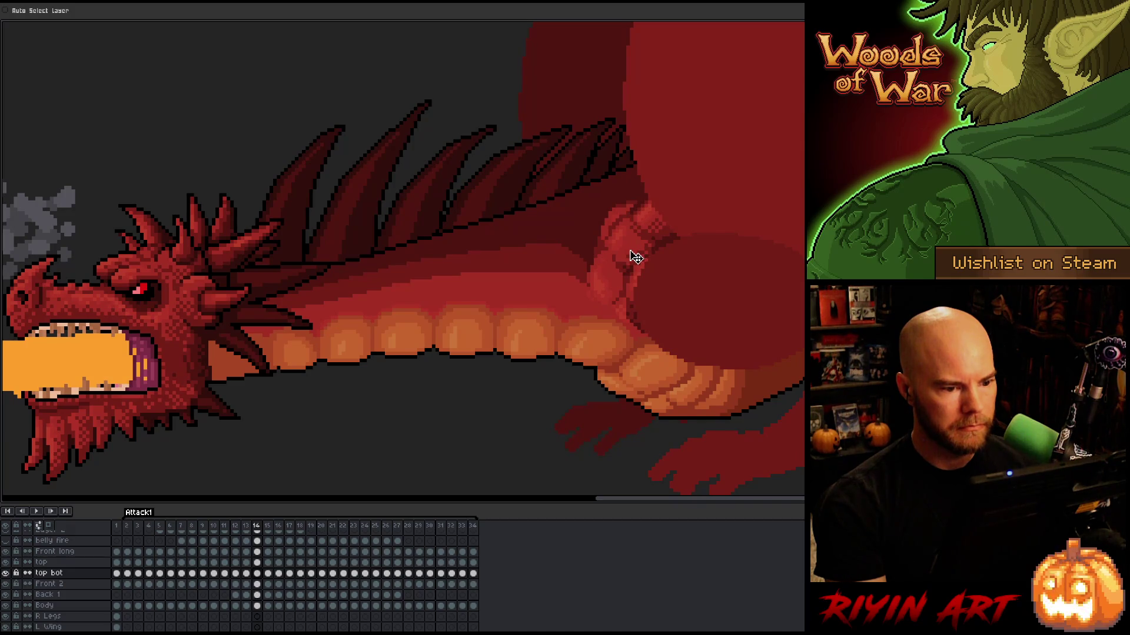
key("Left")
key("Right")
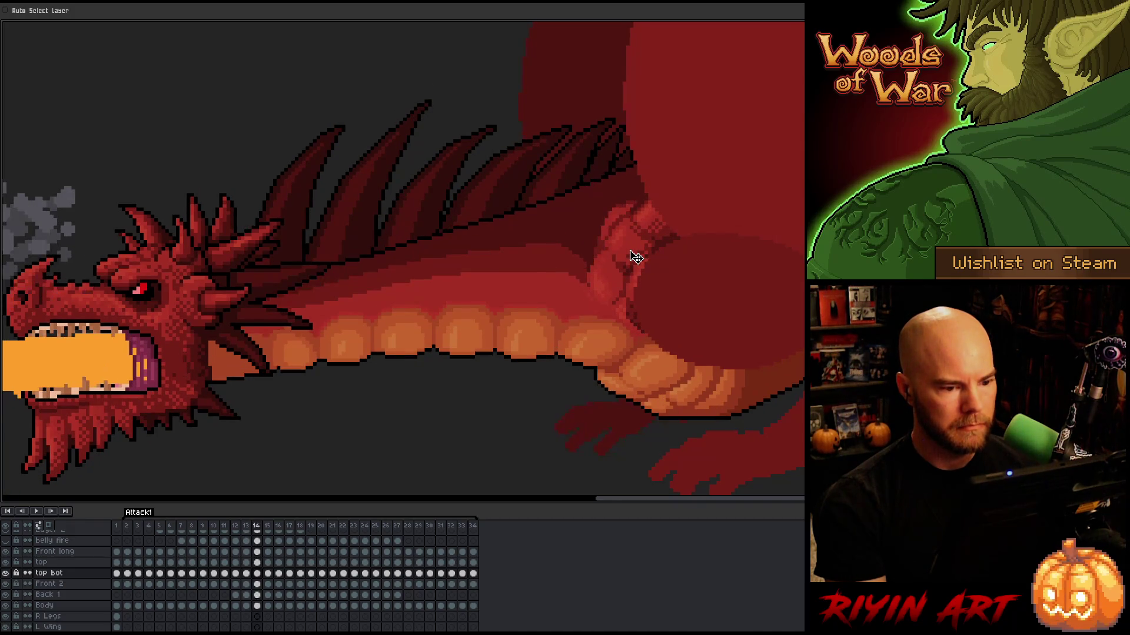
left_click_drag(634, 257, 632, 257)
key("Left")
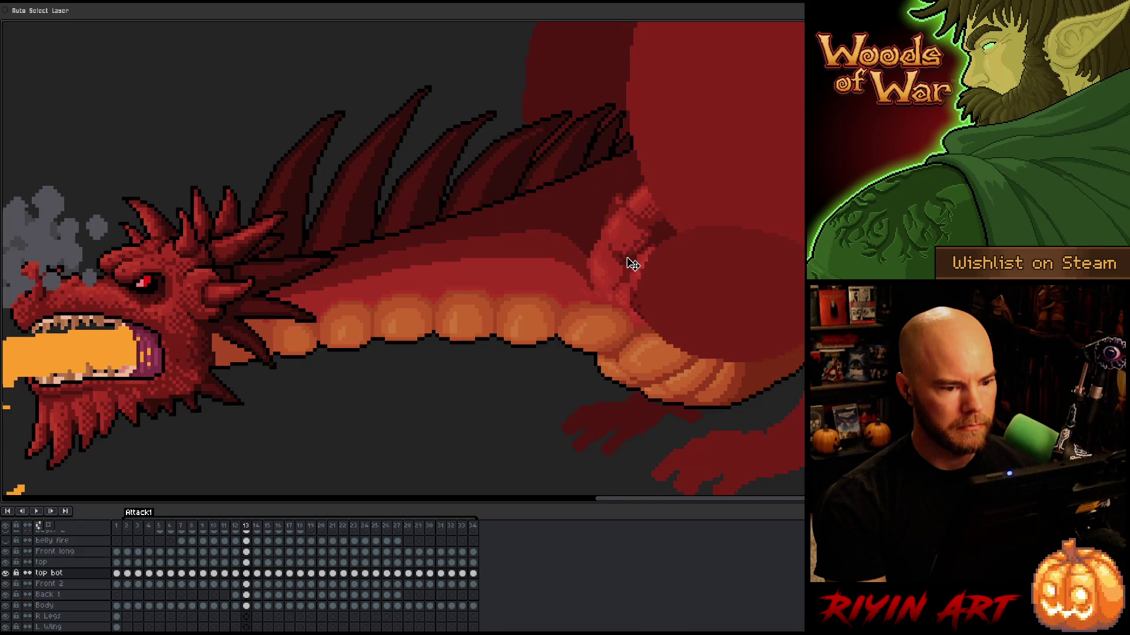
key("Right")
key("Left")
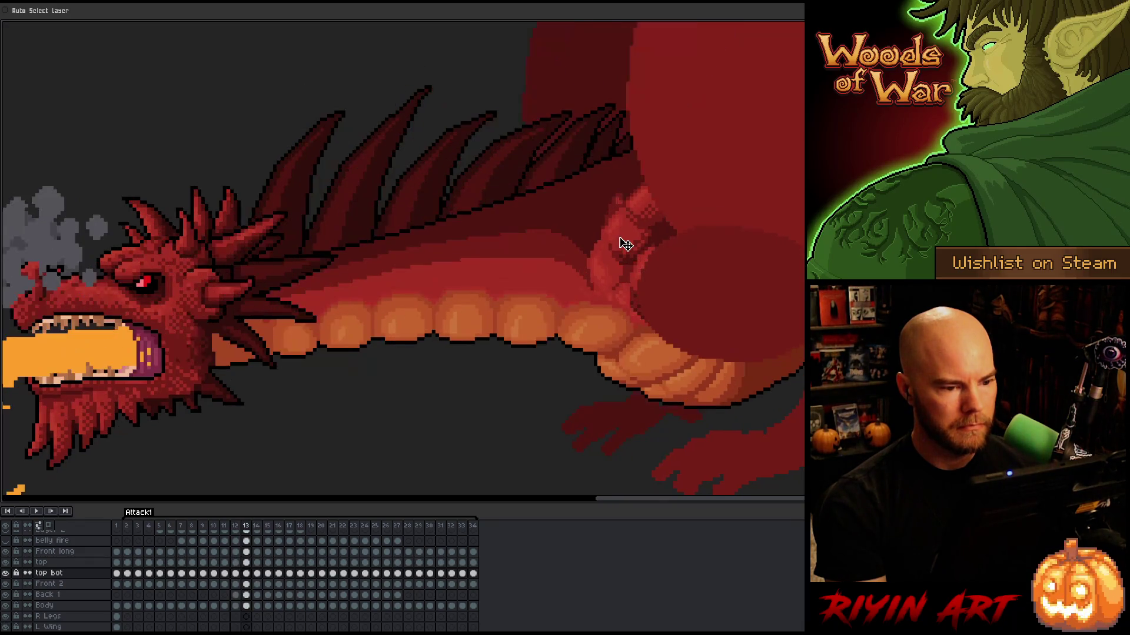
key("Right")
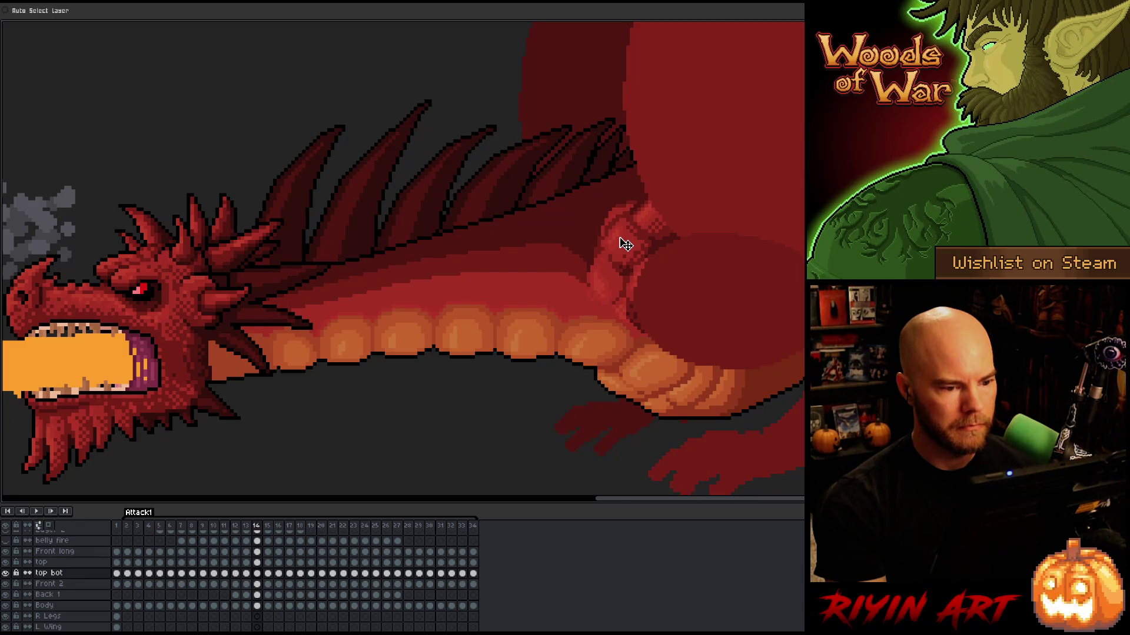
Compare frames 13 and 14 to check the arm pose
key("Left")
key("Right")
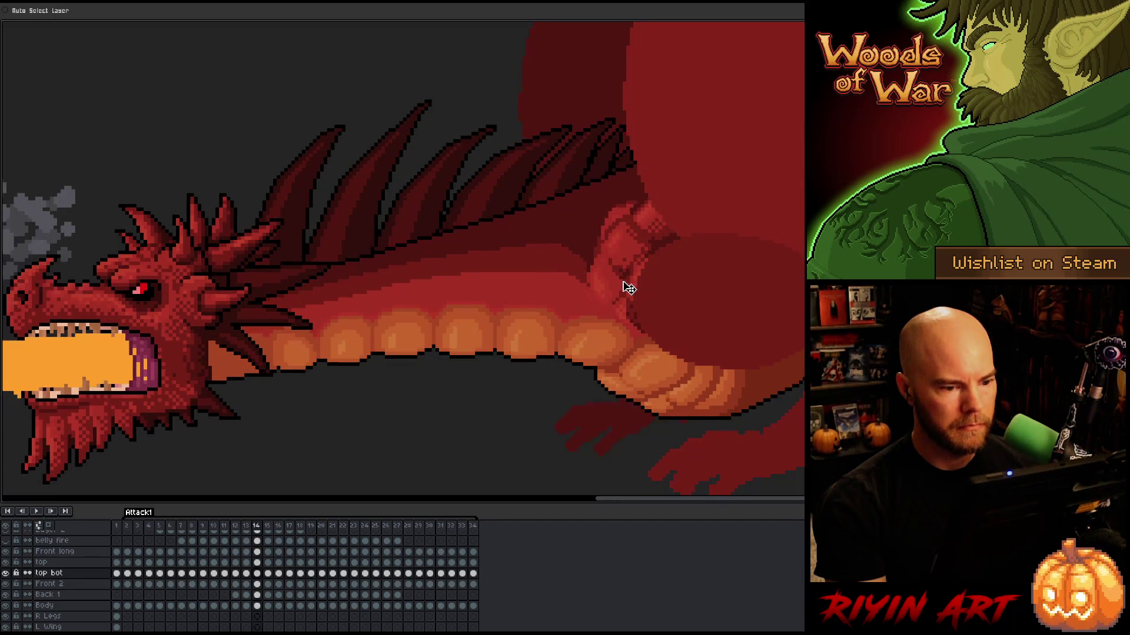
key("Left")
key("Right")
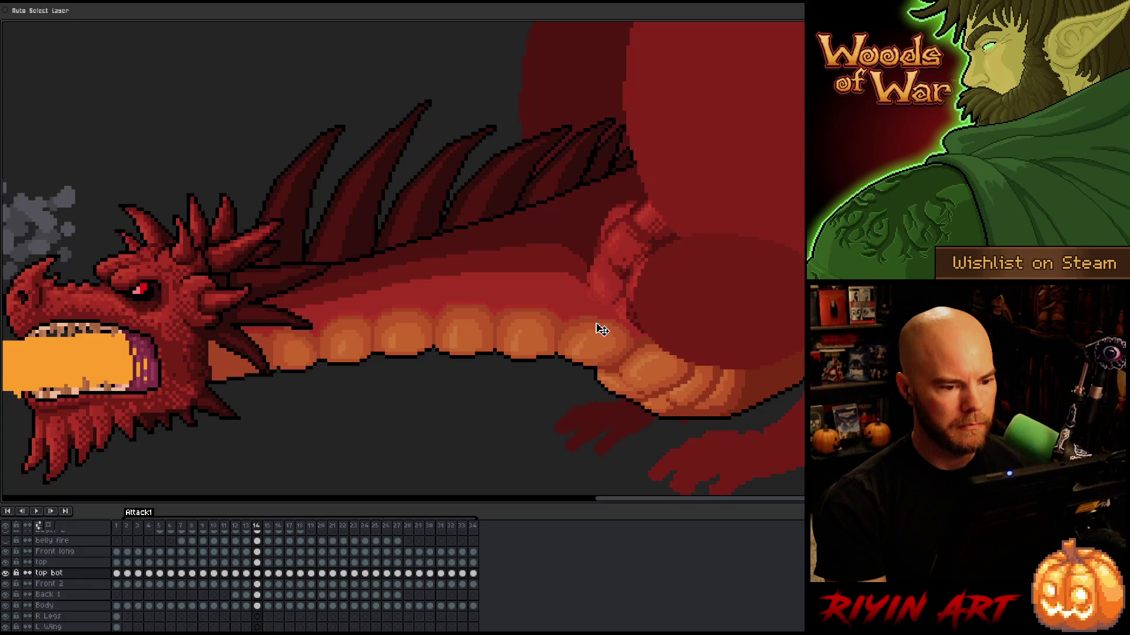
key("Left")
key("Right")
key("Left")
key("Right")
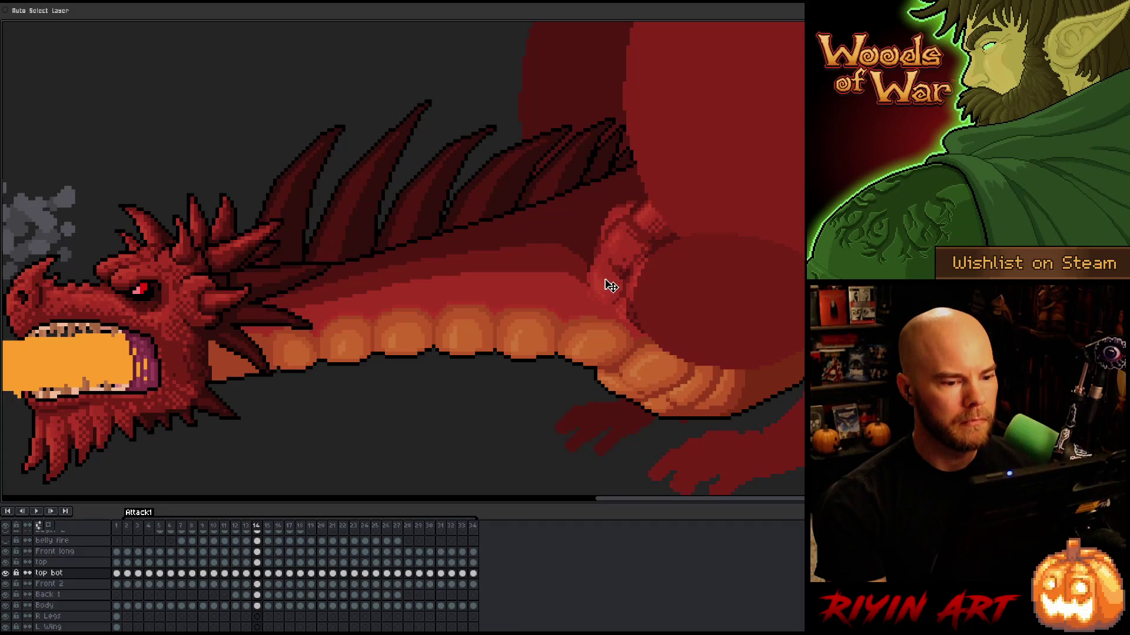
left_click(257, 562)
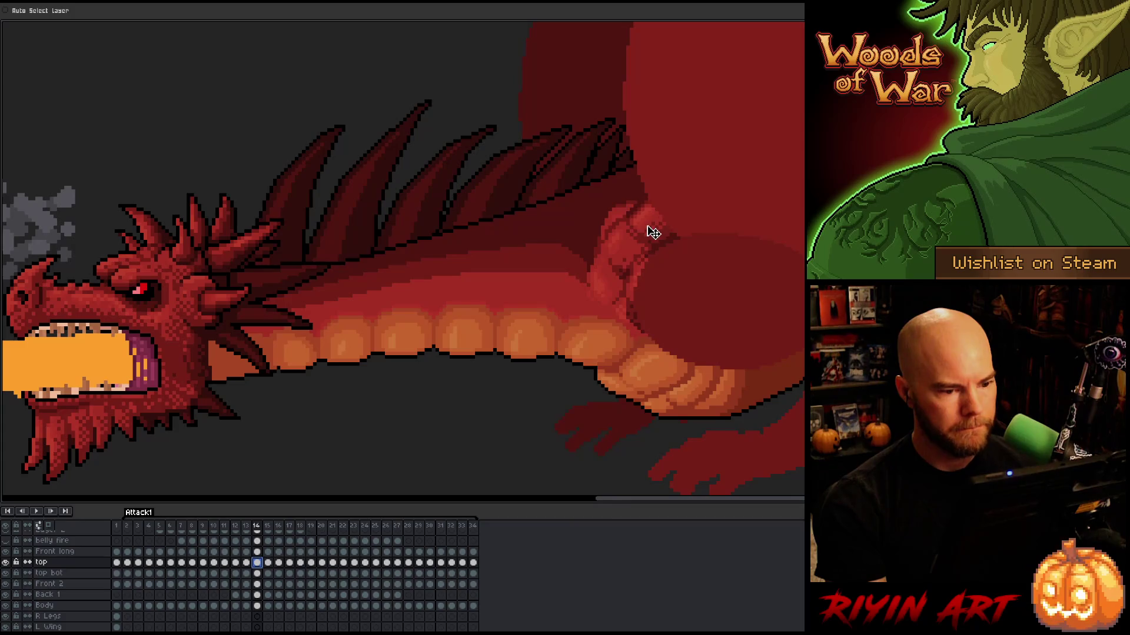
key("Left")
key("Right")
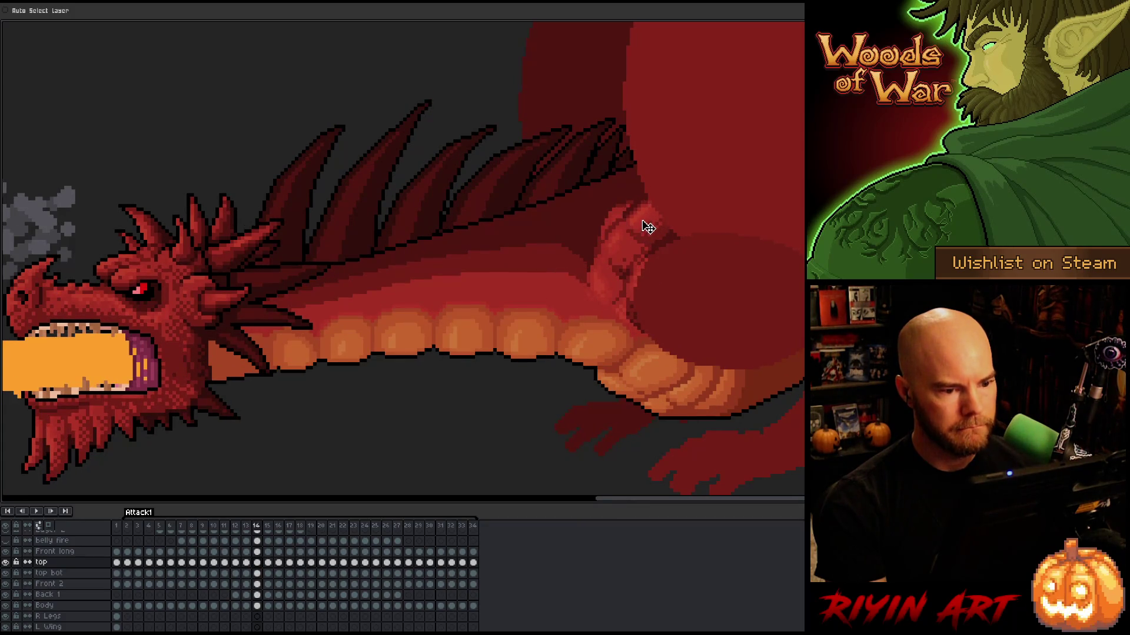
key("Left")
key("Right")
key("Left")
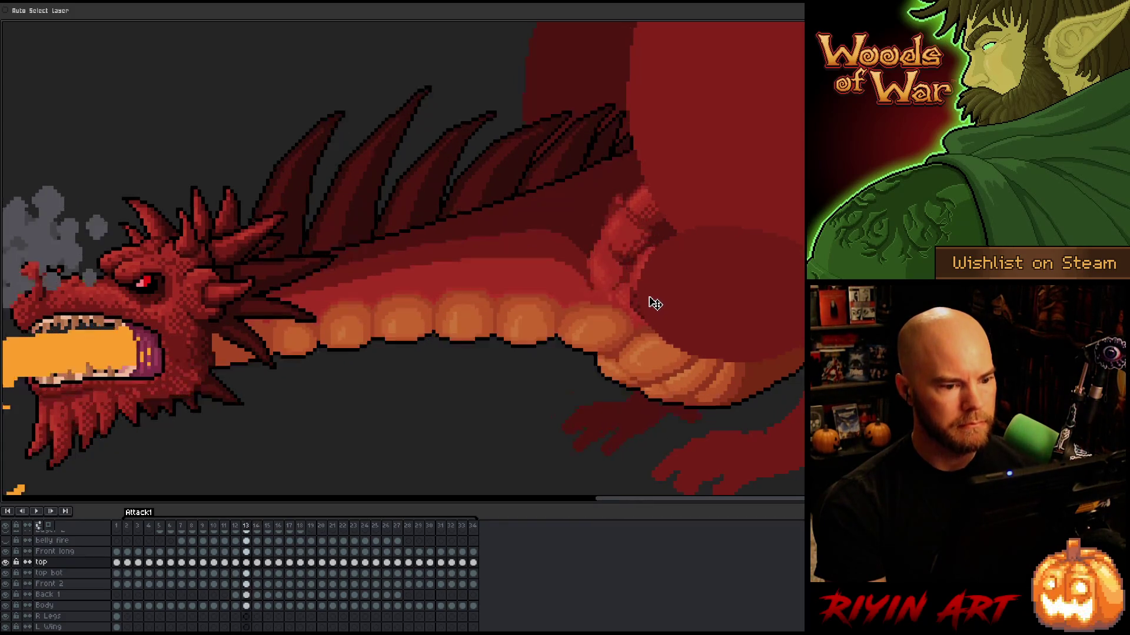
key("Right")
key("Left")
key("Right")
left_click_drag(675, 317, 613, 307)
key("Left")
key("Right")
key("Left")
key("Right")
scroll(622, 318, "down", 3)
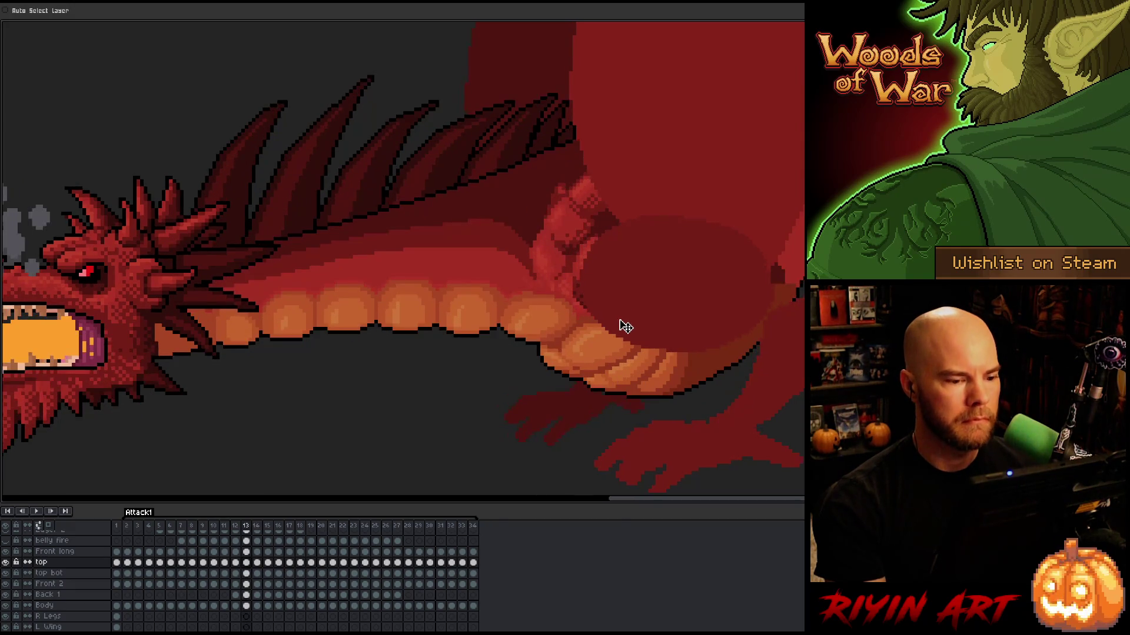
key("Left")
key("Right")
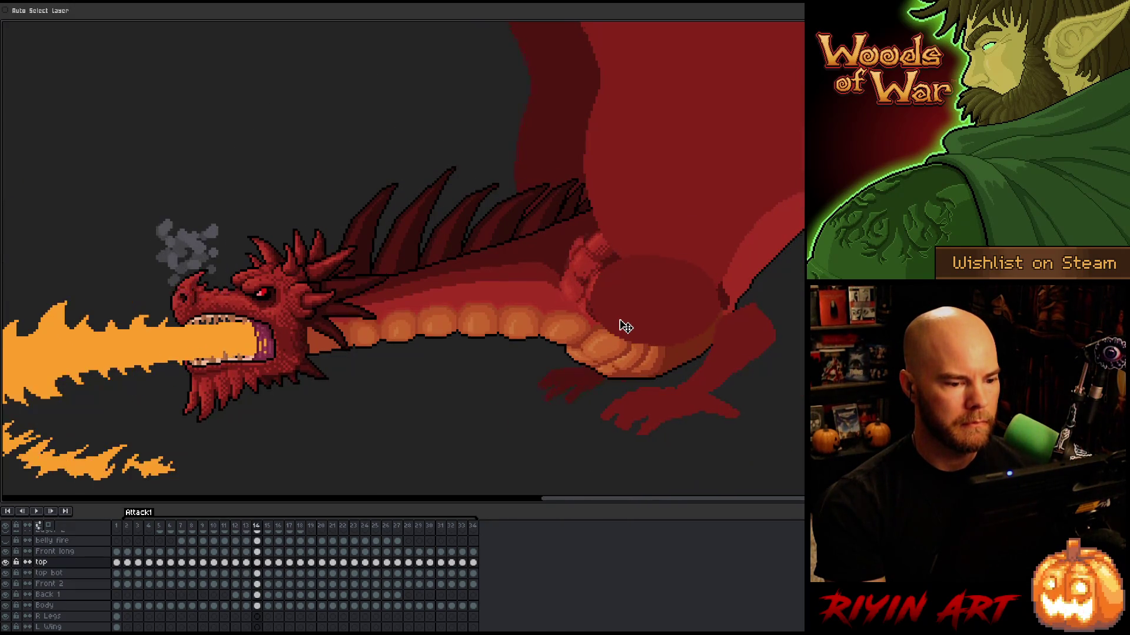
key("Left")
key("Right")
key("Left")
key("Right")
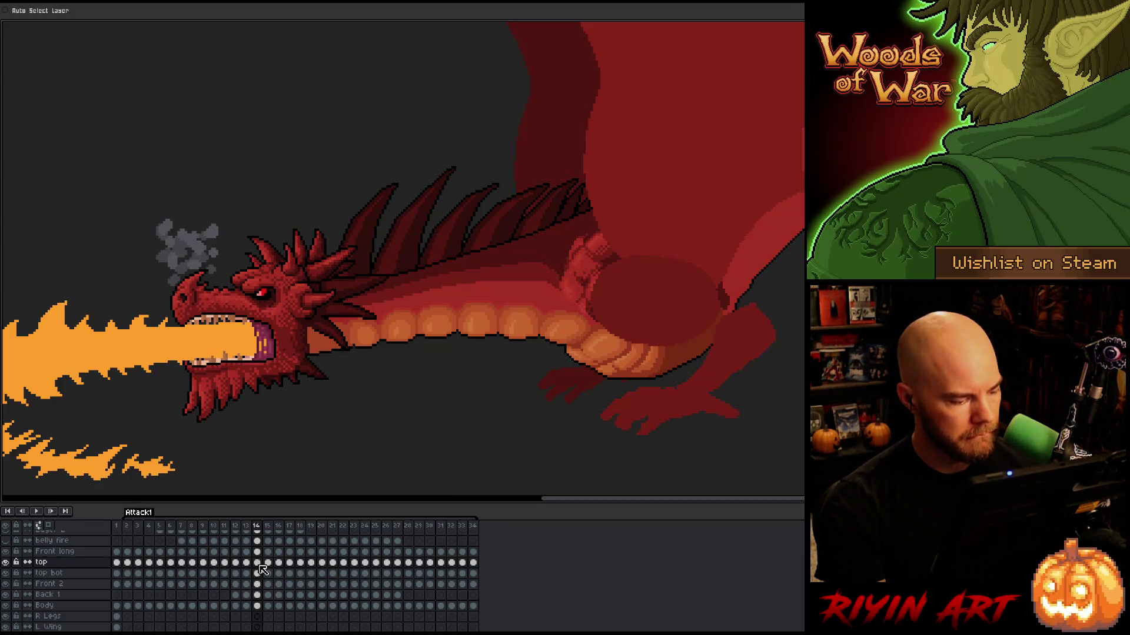
Shift the frame 15 top and top bot arm cels down a few pixels
left_click_drag(262, 571, 262, 575)
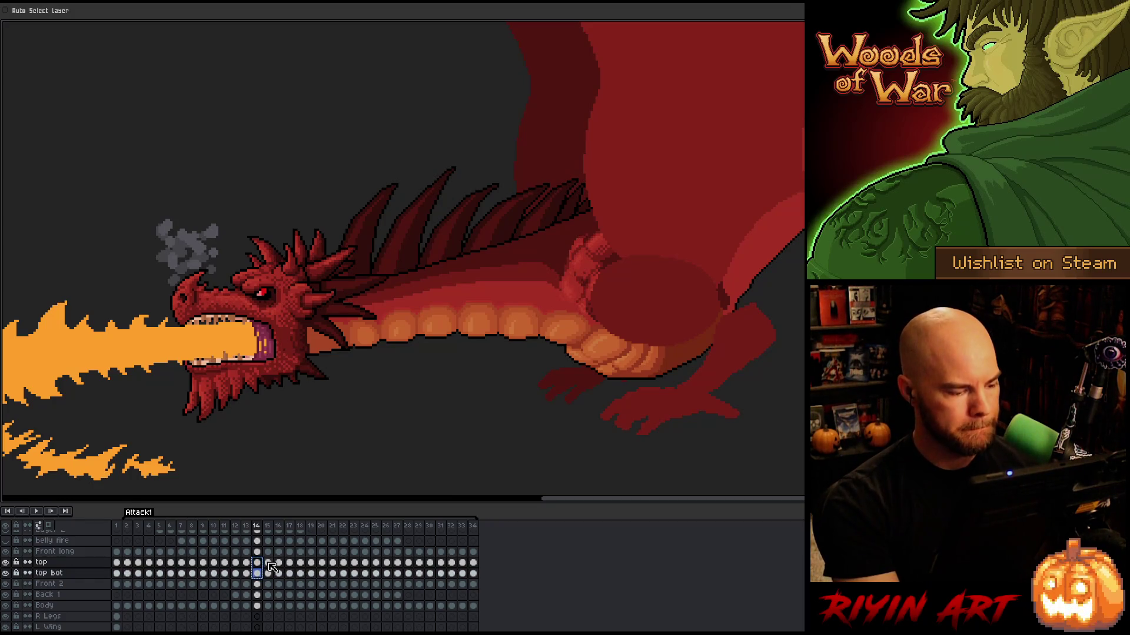
left_click(268, 563)
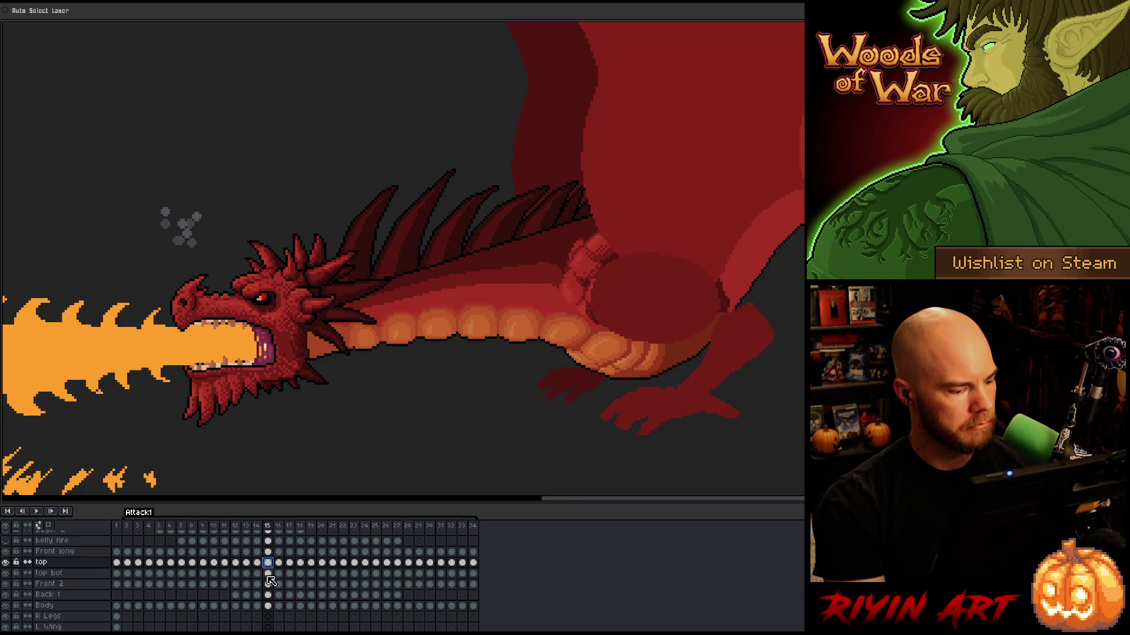
left_click_drag(267, 575, 268, 566)
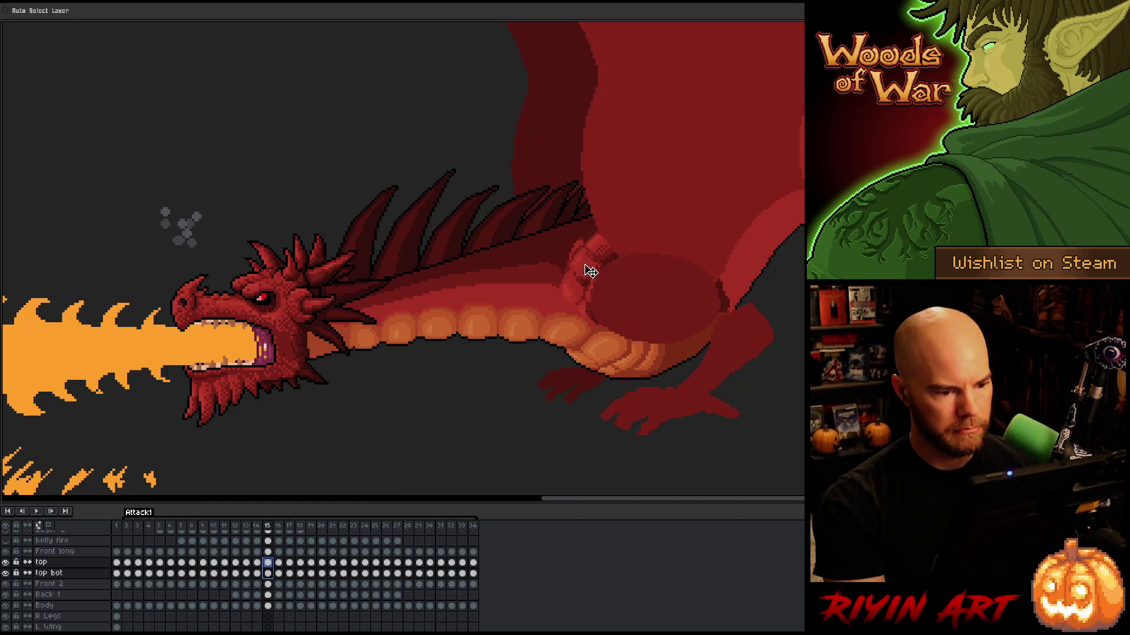
left_click_drag(590, 271, 590, 274)
Play back the animation and compare frames 14 and 15
key("Return")
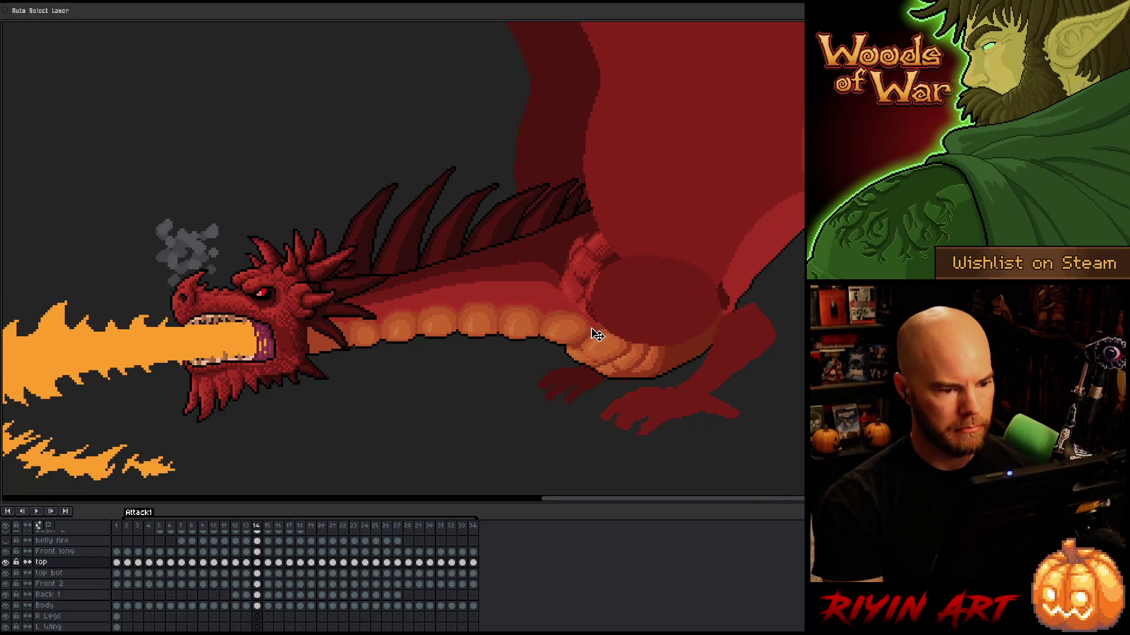
key("Return")
key("comma")
key("period")
key("comma")
key("period")
key("comma")
key("period")
key("period")
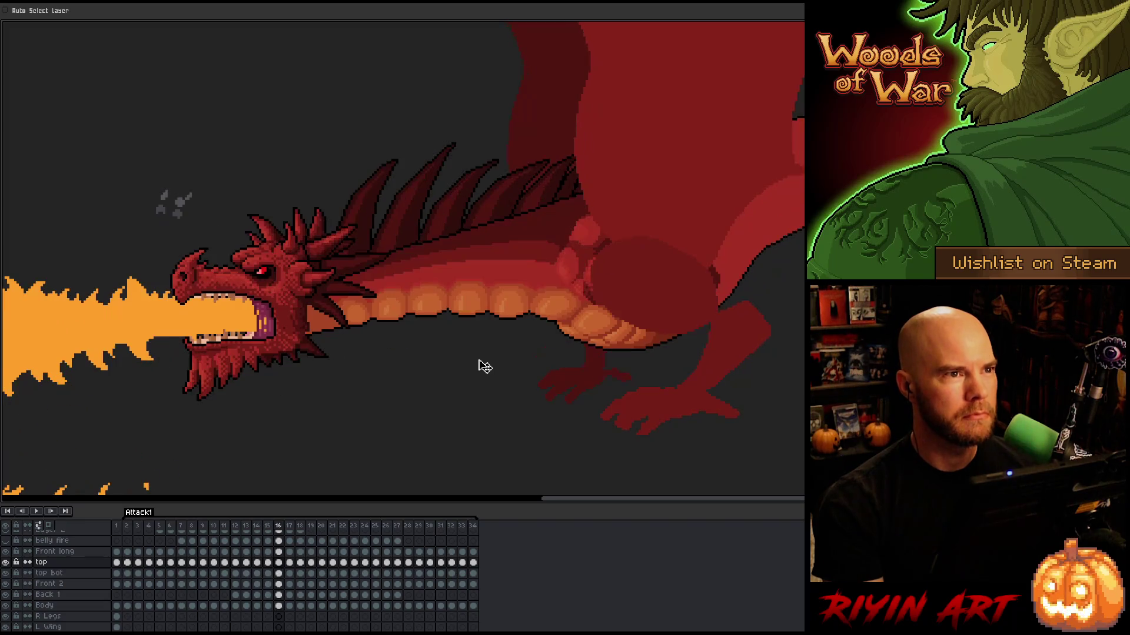
Move the frame 16 top and top bot arm pieces up slightly, comparing with frame 15
left_click(269, 573)
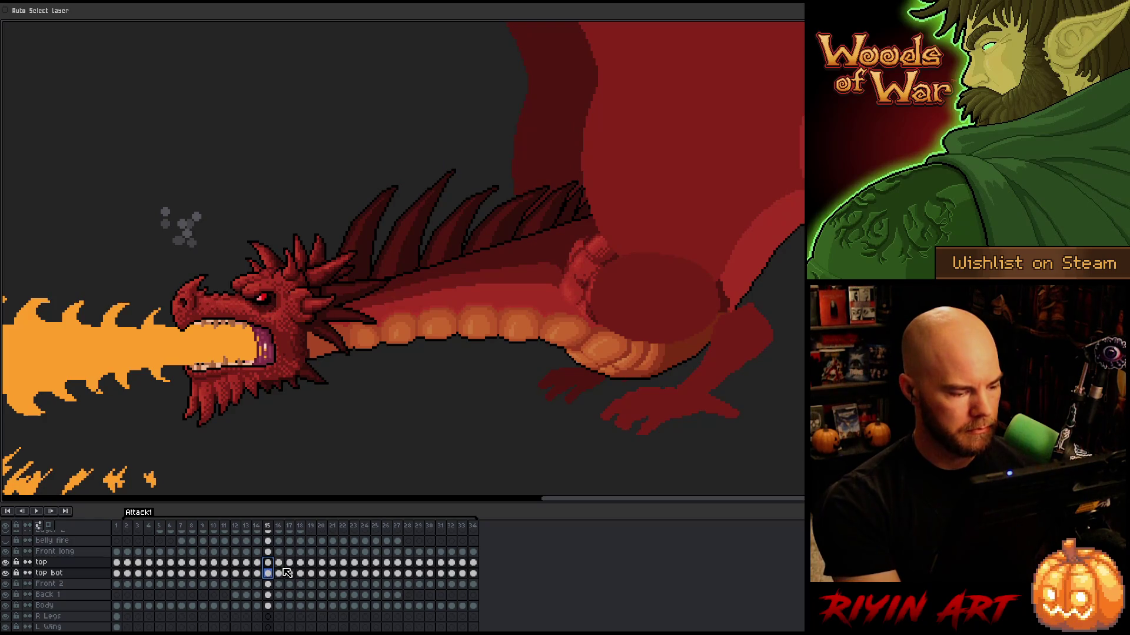
left_click(280, 563)
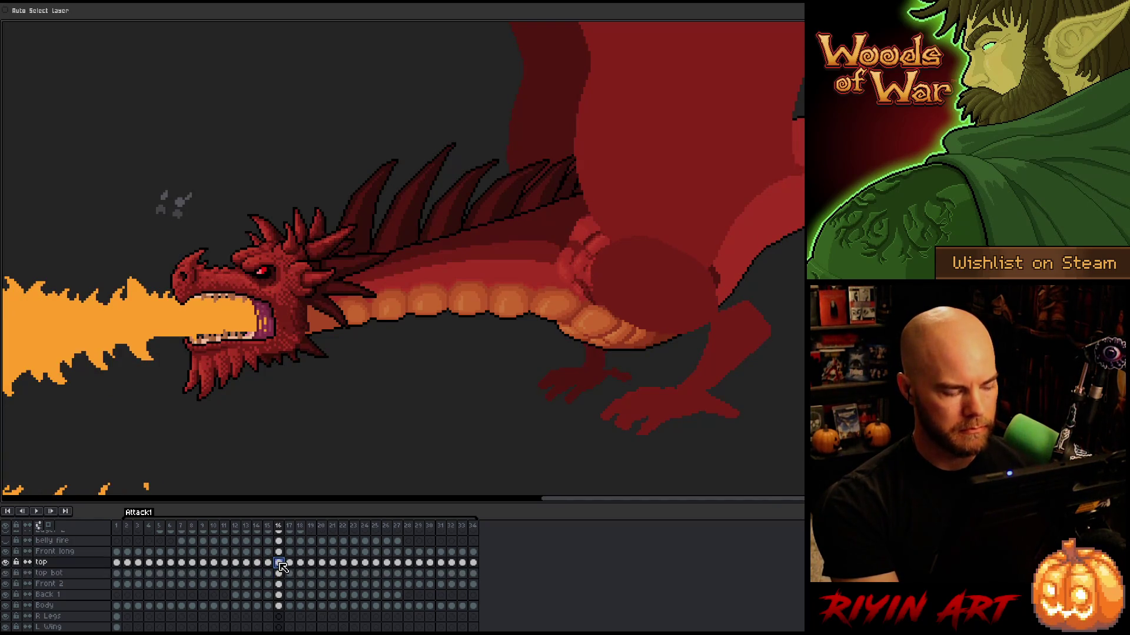
left_click_drag(281, 566, 285, 569)
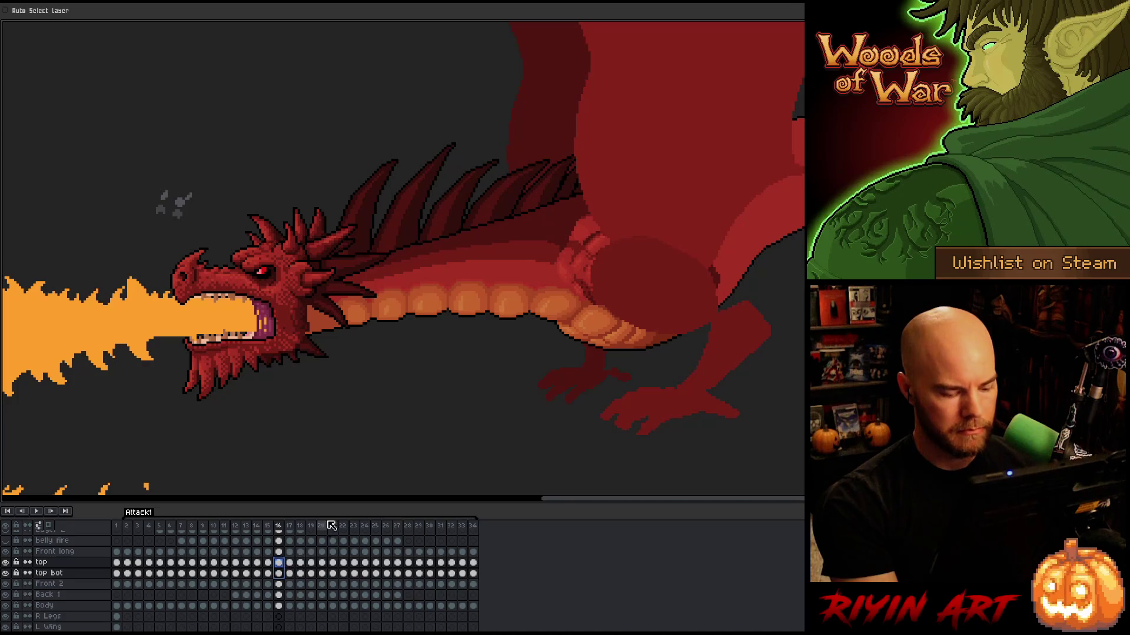
mouse_move(594, 241)
left_mouse_down()
mouse_move(559, 222)
mouse_move(606, 267)
mouse_move(581, 238)
mouse_move(582, 217)
mouse_move(583, 235)
mouse_move(594, 235)
left_mouse_up()
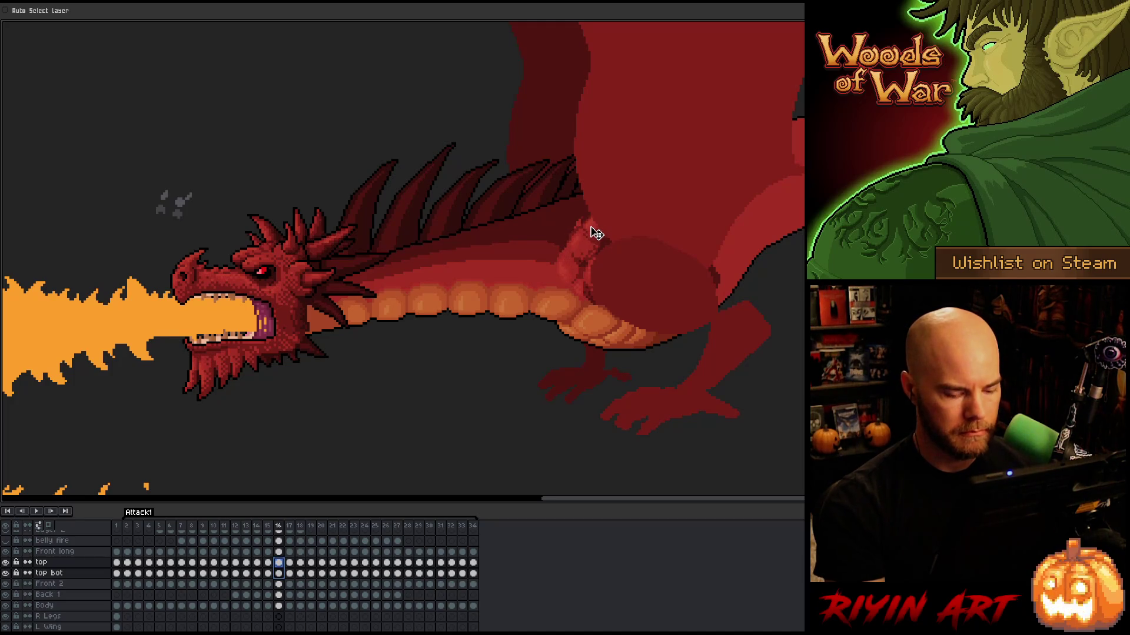
key("comma")
key("period")
key("comma")
key("period")
key("comma")
key("period")
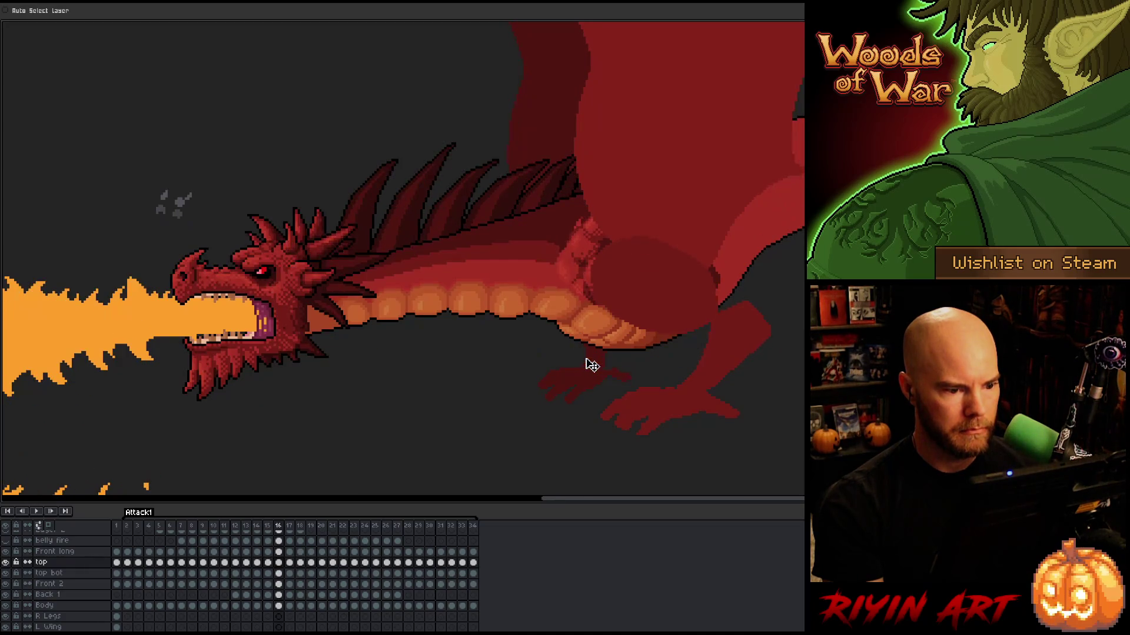
key("comma")
key("period")
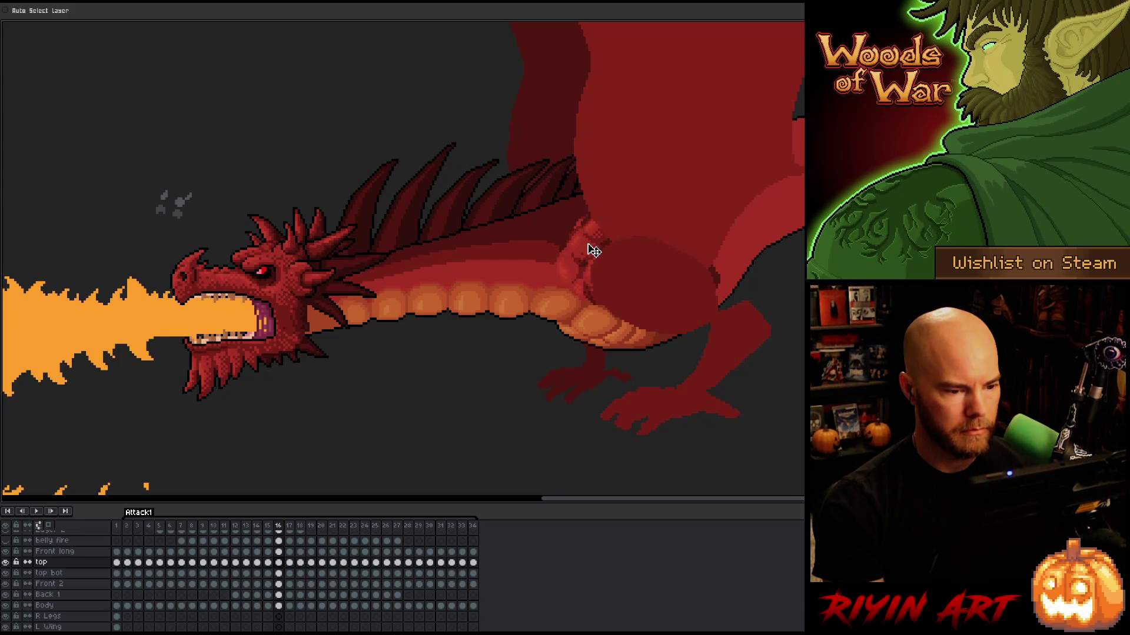
Review the frame 16 arm position against frame 15 on both arm layers
left_click(281, 573)
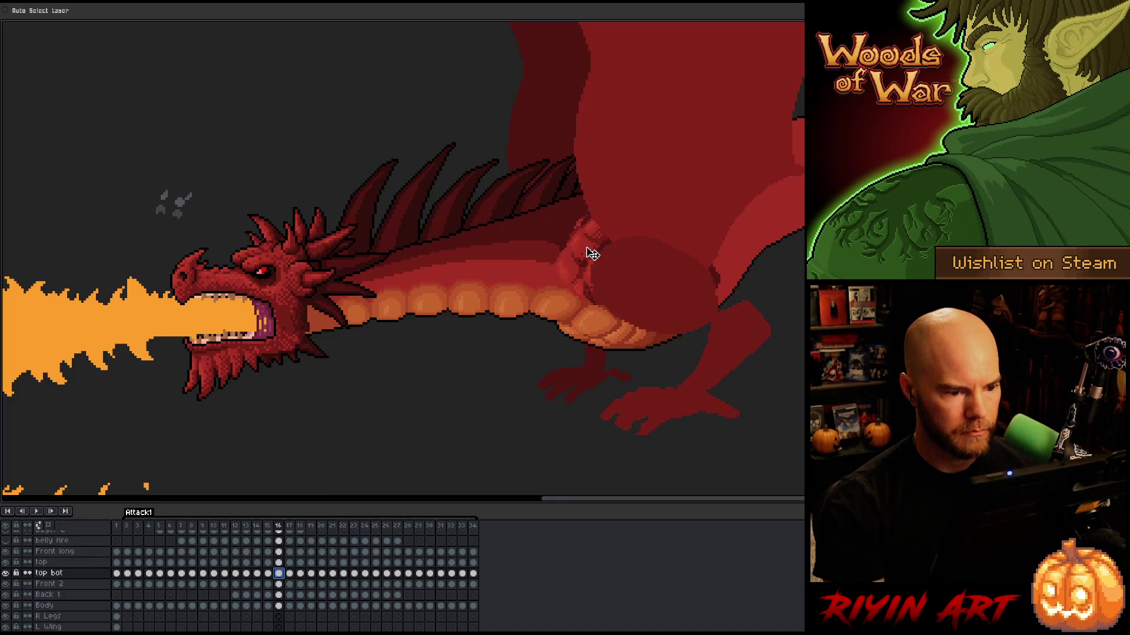
key("Left")
key("Right")
key("Left")
key("Right")
key("Left")
key("Right")
key("Left")
key("Right")
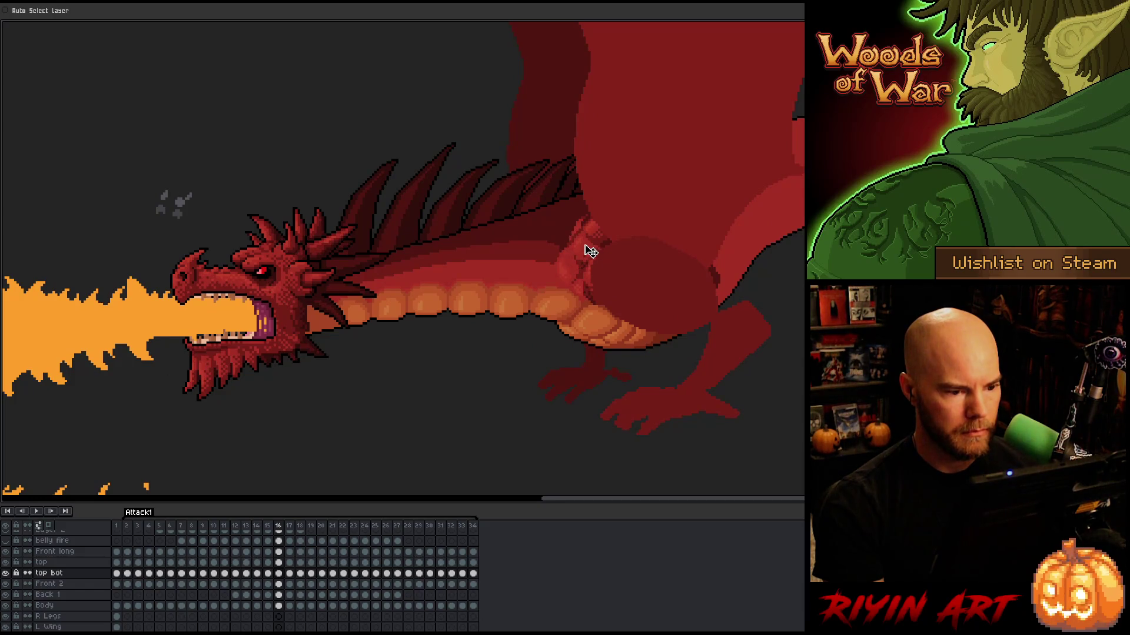
left_click(279, 563)
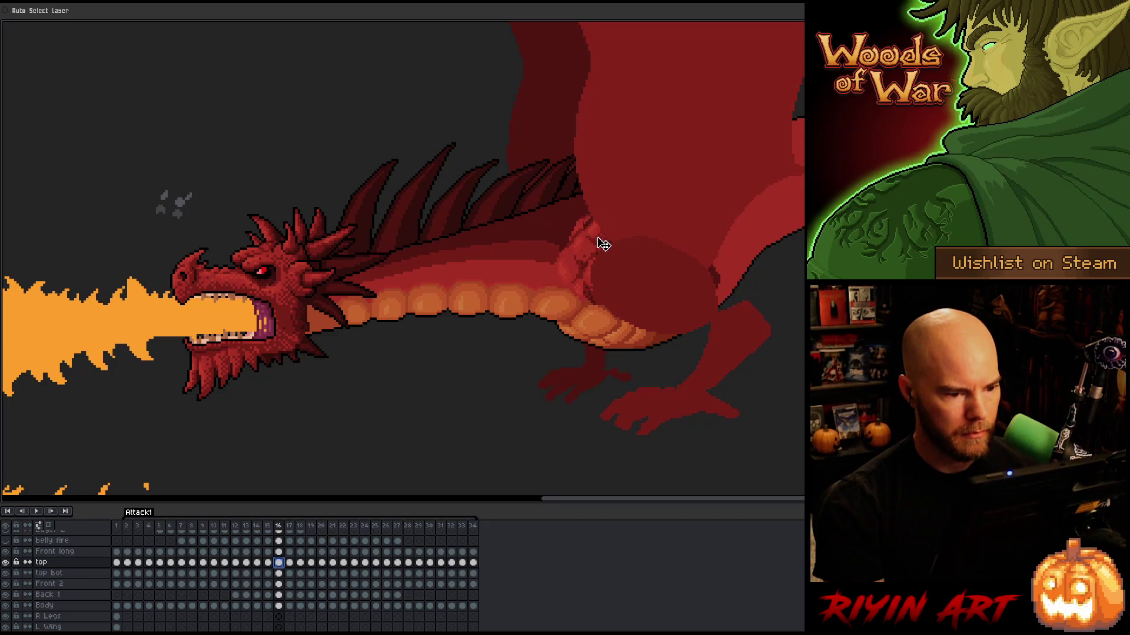
key("Return")
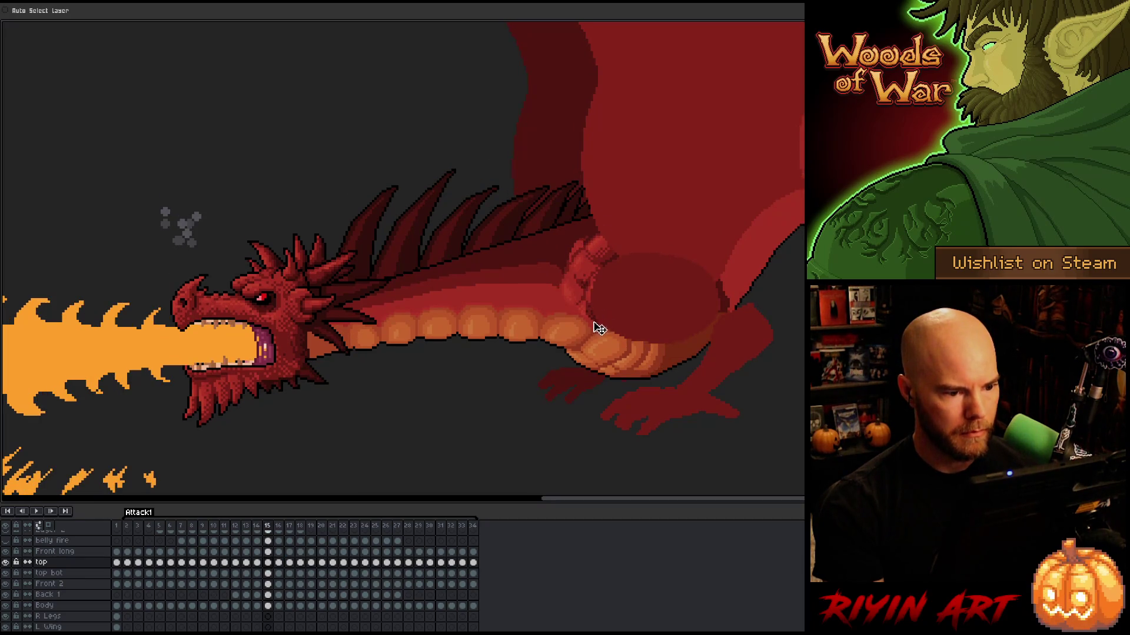
key("Return")
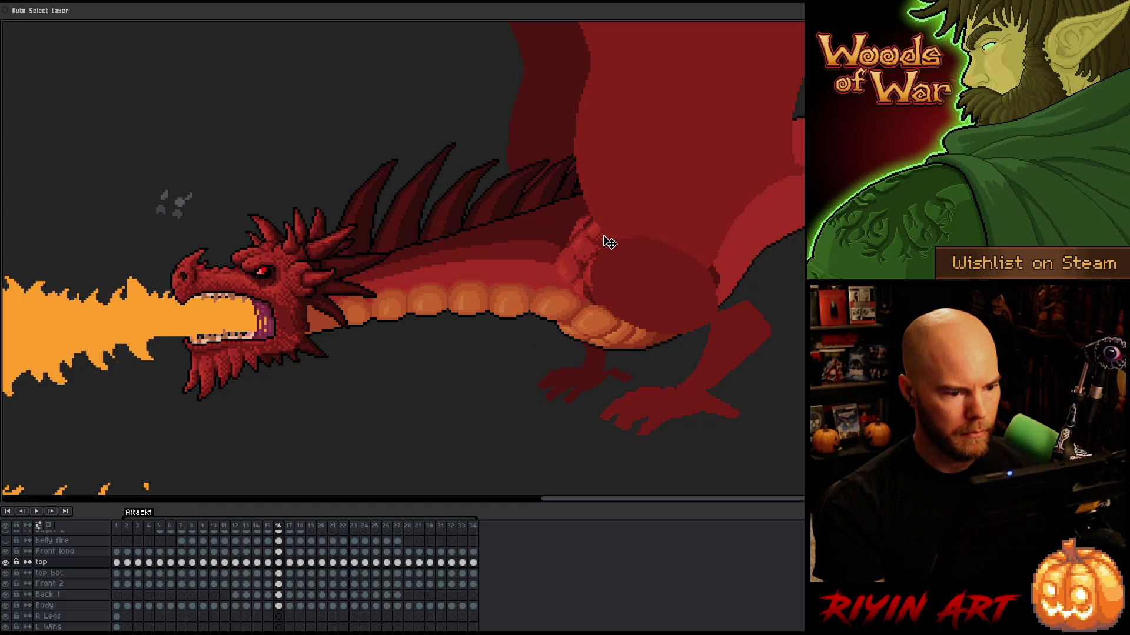
key("Return")
key("Return")
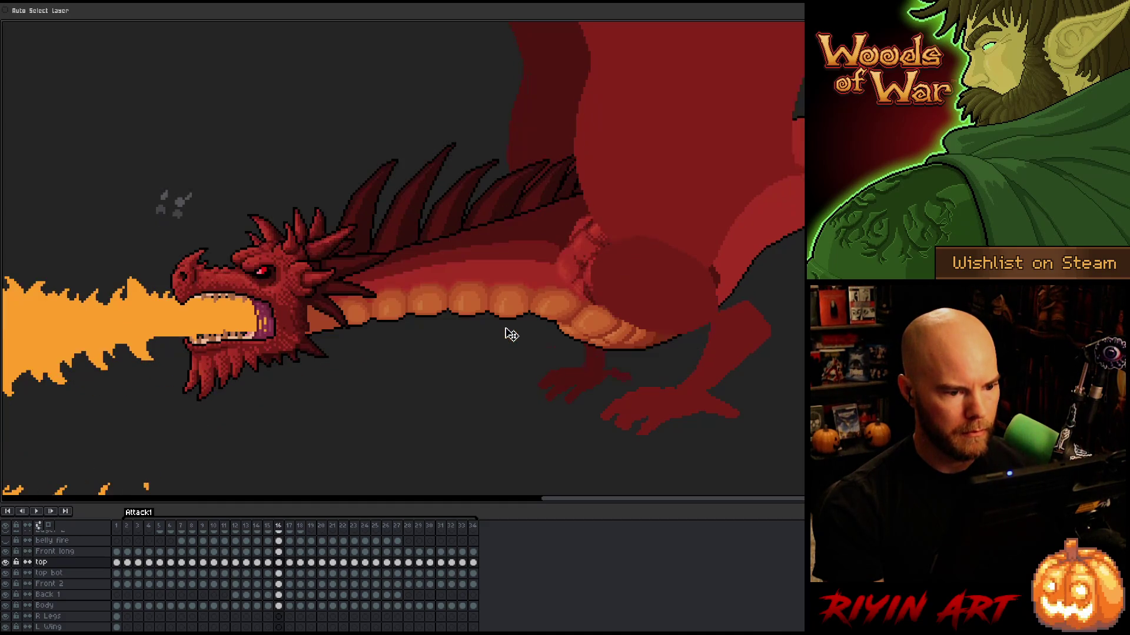
key("Left")
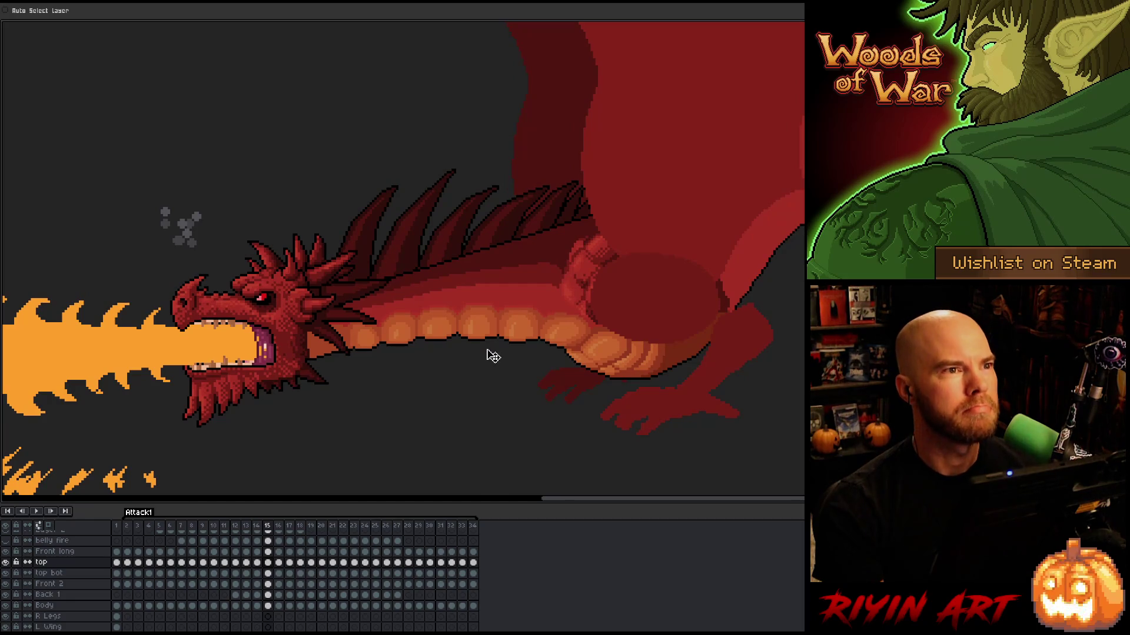
key("Right")
key("Left")
key("Right")
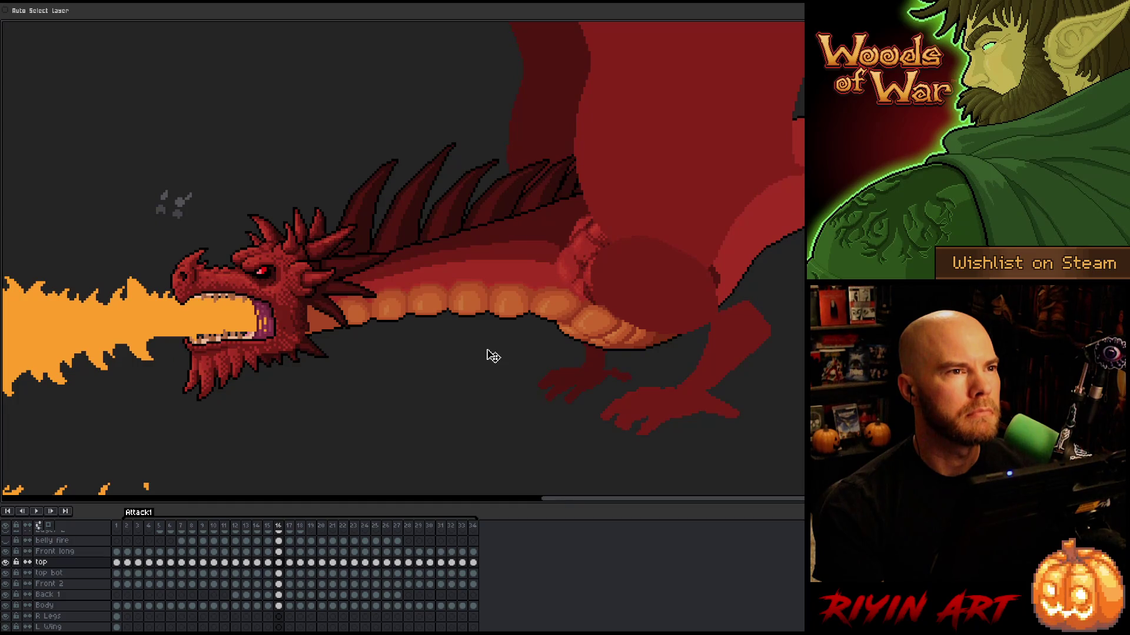
key("Left")
key("Right")
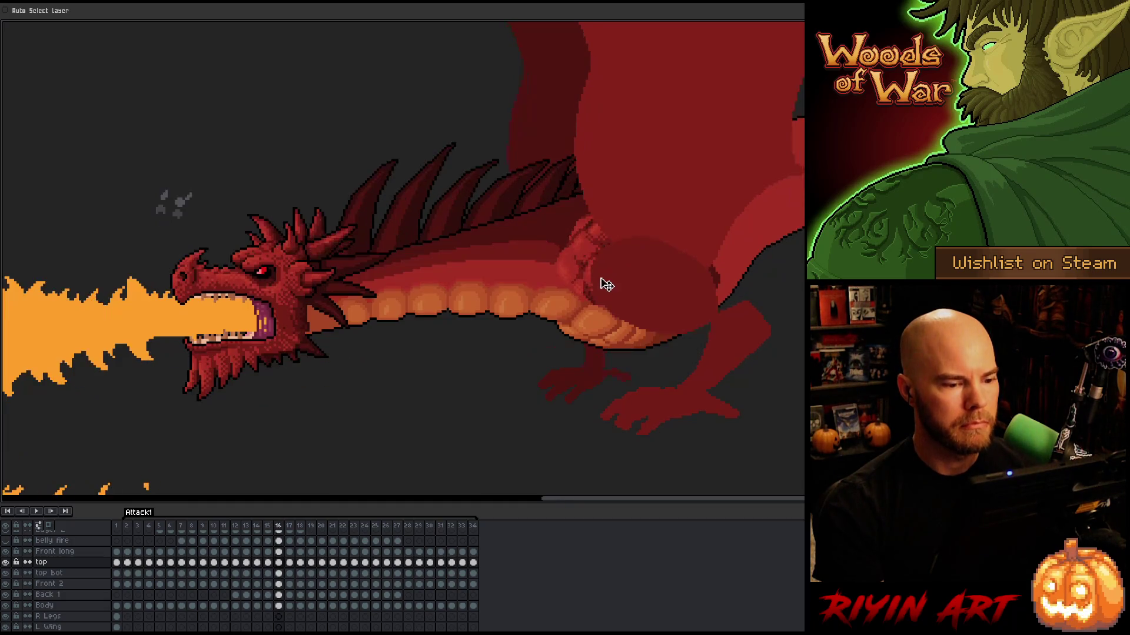
left_click(611, 334)
key("Left")
key("Right")
key("Left")
key("Right")
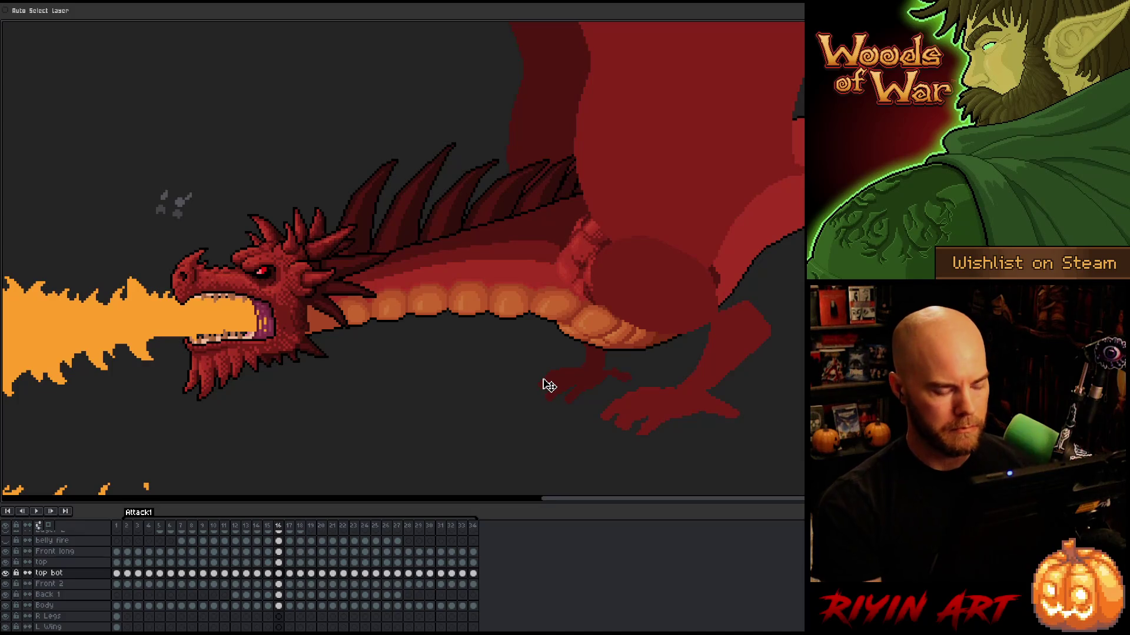
Save the animation and go to frame 17
key("ctrl+s")
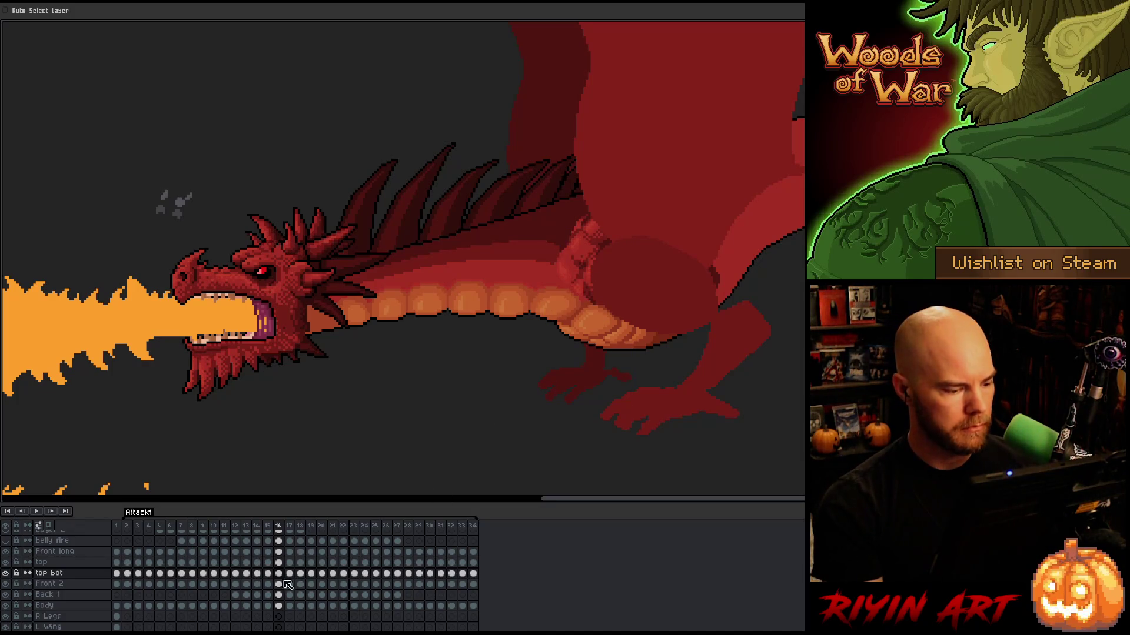
left_click_drag(278, 564, 282, 574)
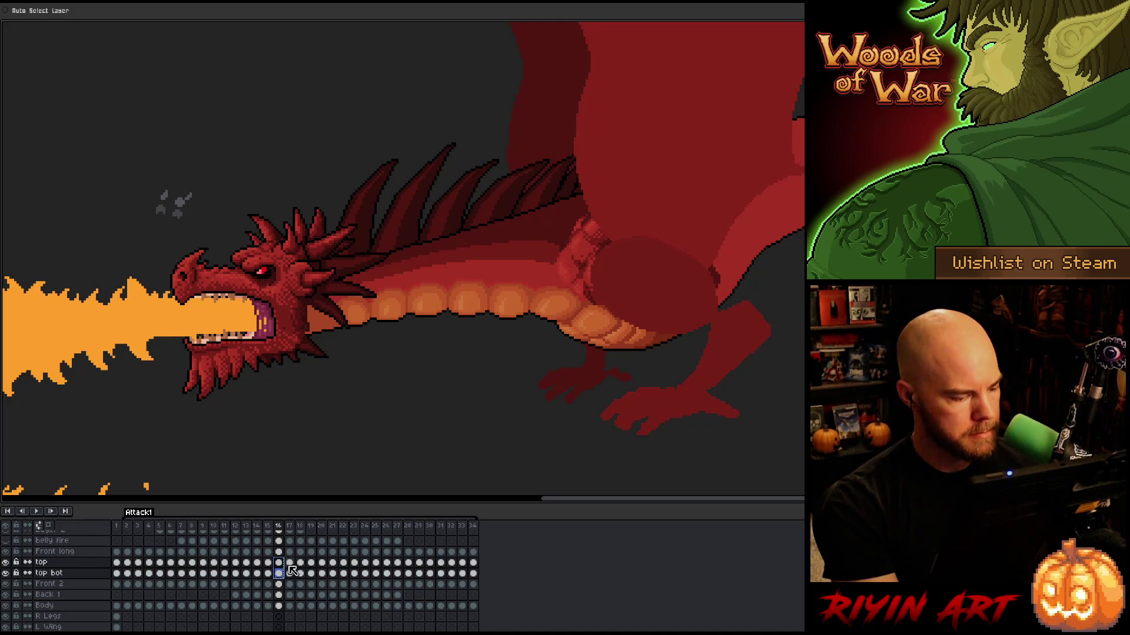
left_click(291, 563)
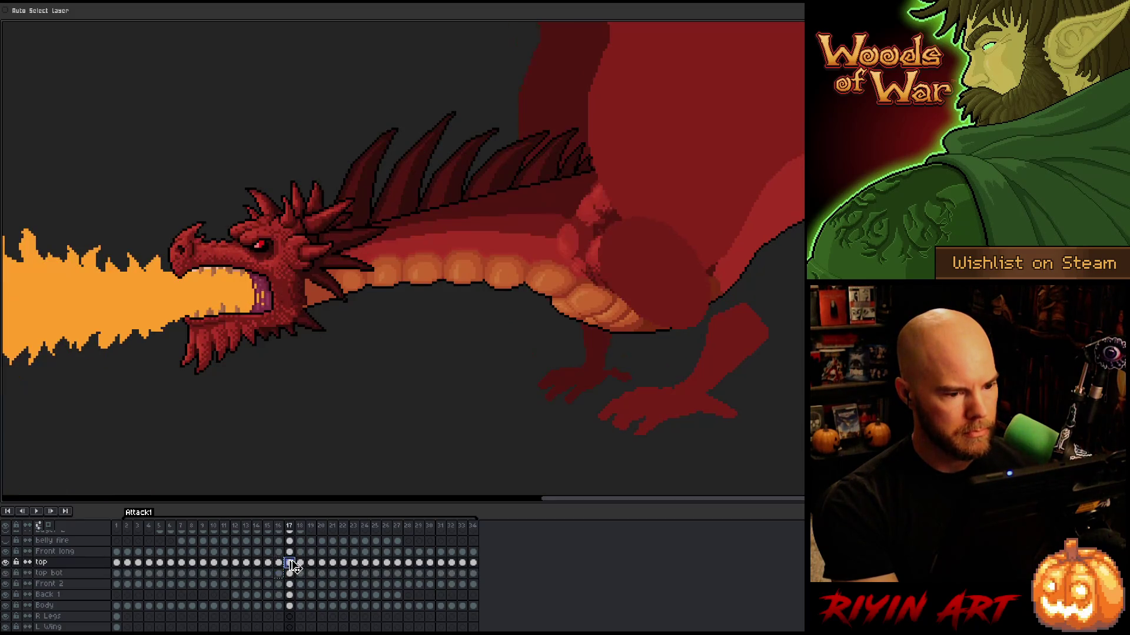
Move the frame 17 top and top bot arm pieces up, then nudge them down slightly
left_click_drag(293, 576, 293, 569)
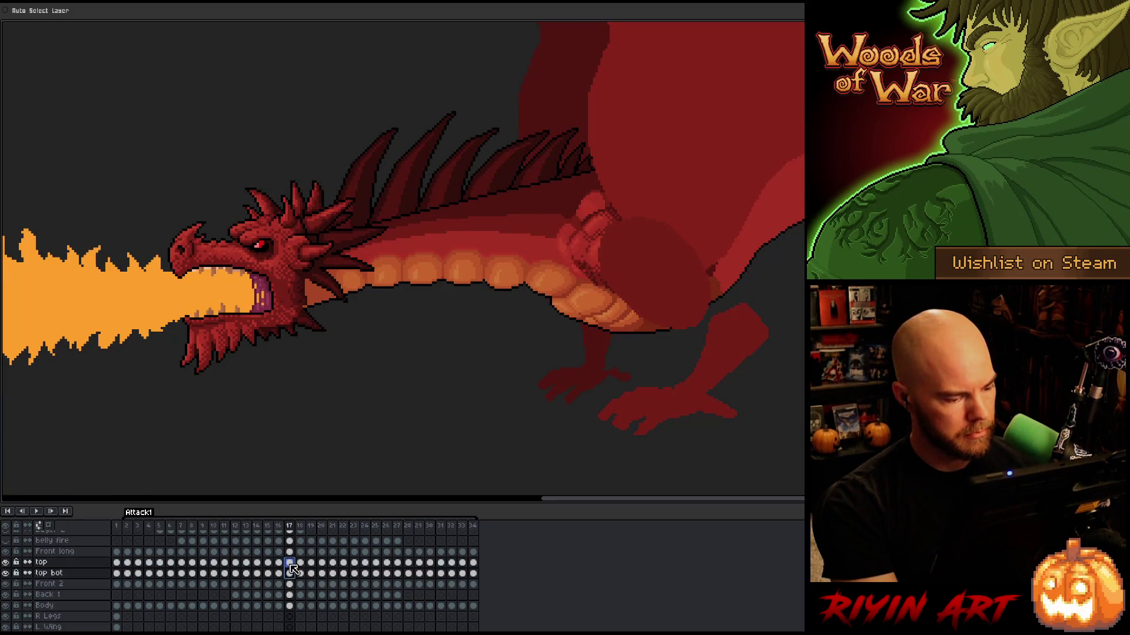
mouse_move(605, 222)
left_mouse_down()
mouse_move(591, 197)
mouse_move(597, 189)
mouse_move(608, 200)
left_mouse_up()
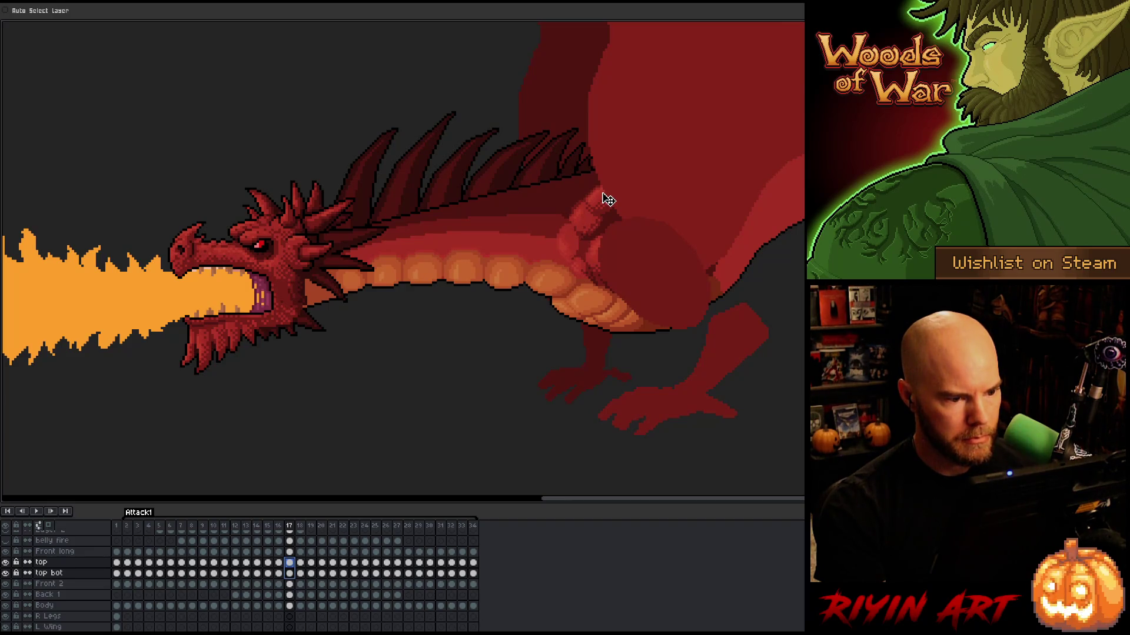
key("Left")
key("Right")
key("Left")
key("Right")
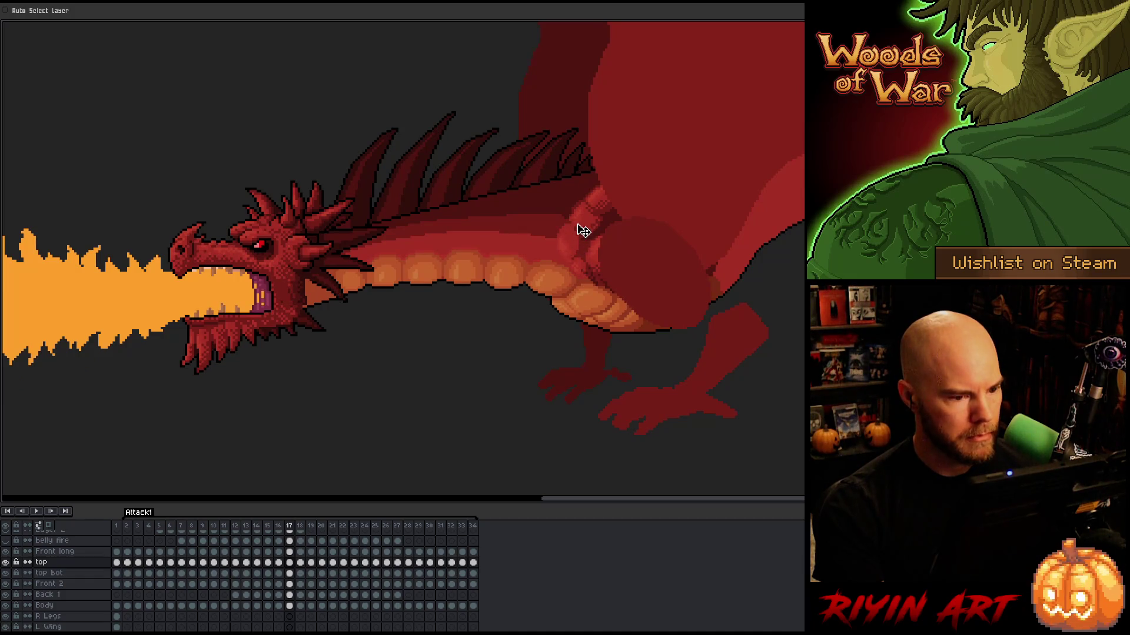
left_click_drag(585, 231, 583, 232)
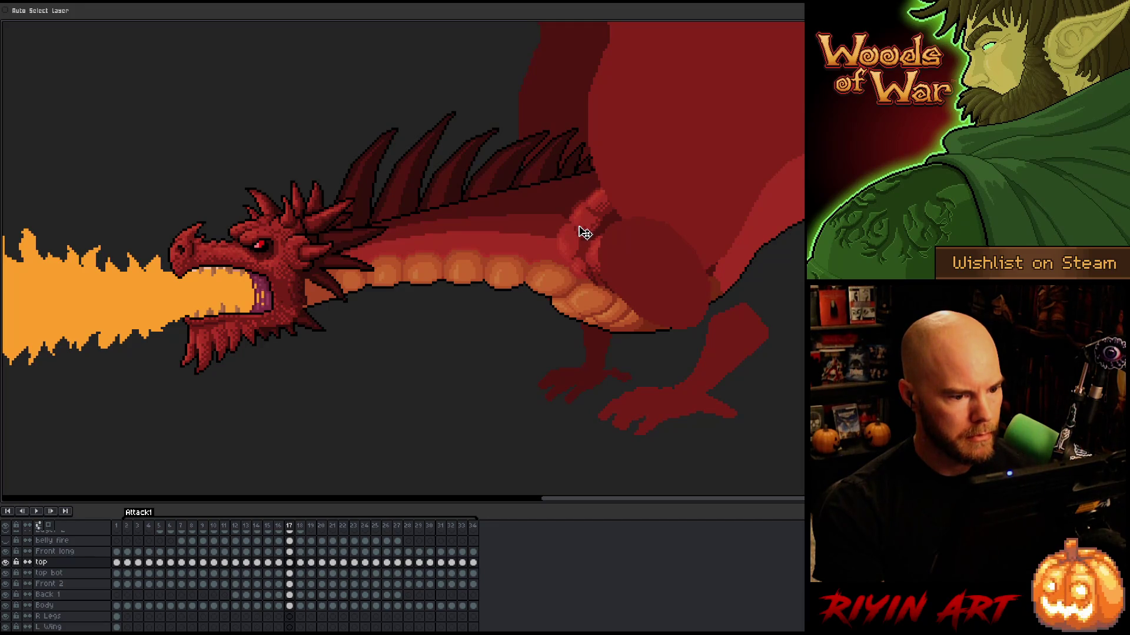
Fine-tune the top bot shoulder joint on its own, then return to the top layer
left_click(290, 574)
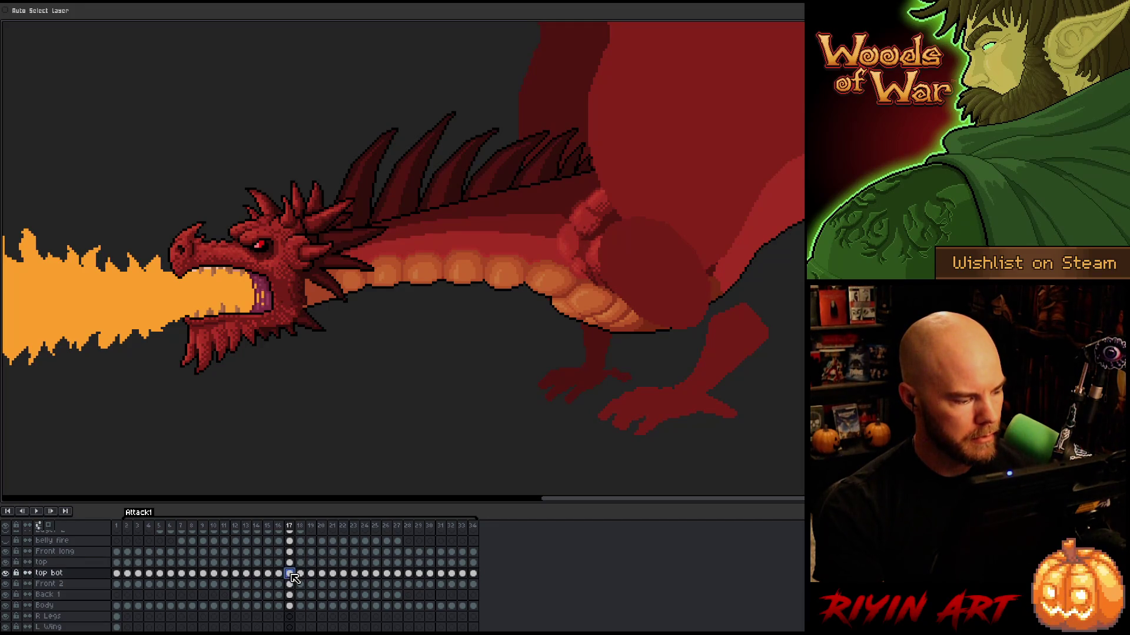
left_click_drag(596, 236, 596, 237)
left_click(596, 237)
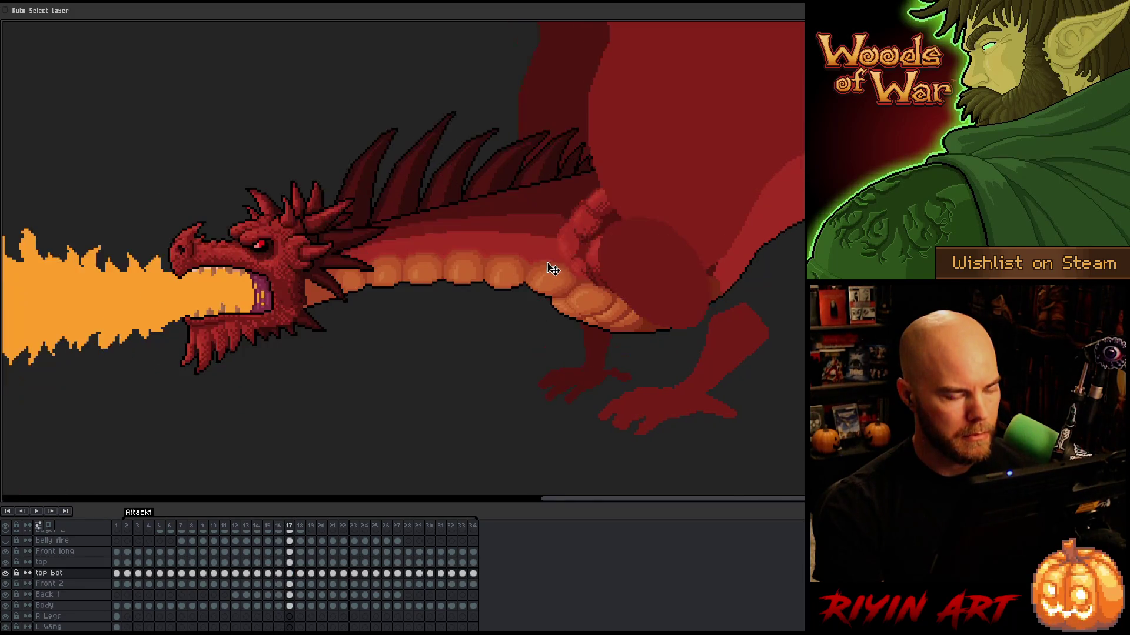
left_click_drag(589, 230, 593, 232)
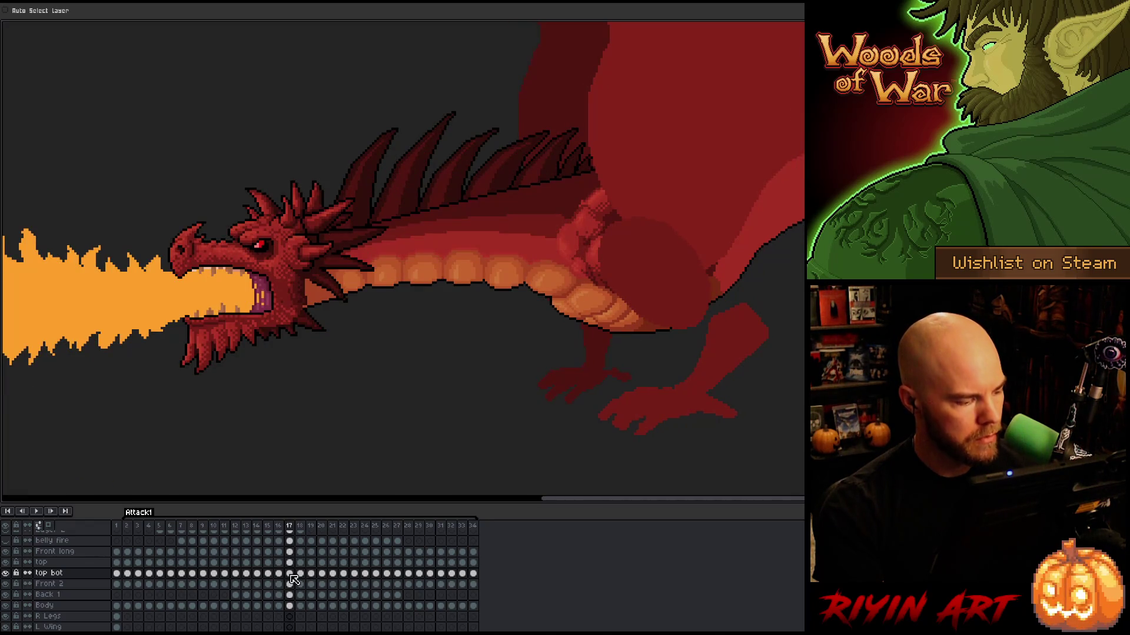
left_click(289, 563)
scroll(609, 176, "up", 1)
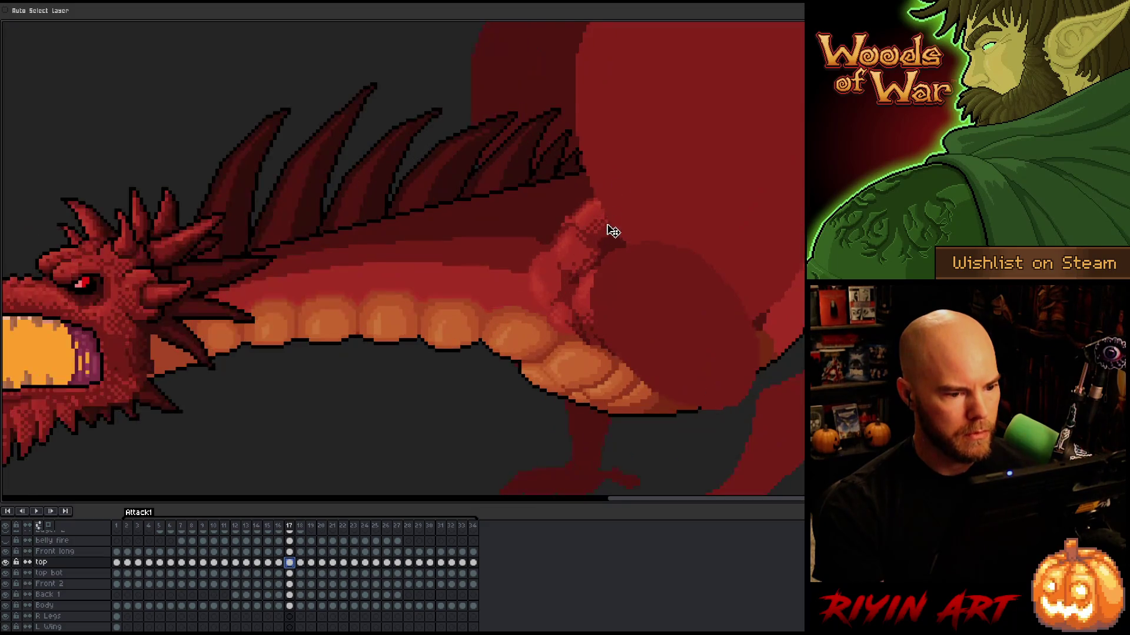
Flip repeatedly between frames 16 and 17 to check the arm motion
key("comma")
key("period")
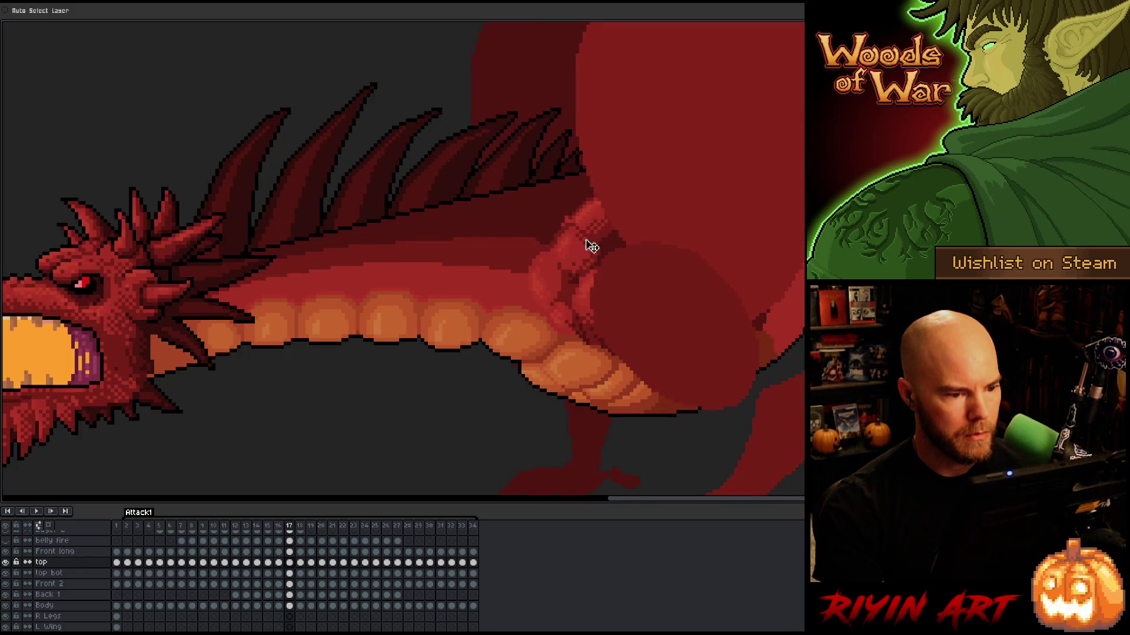
key("comma")
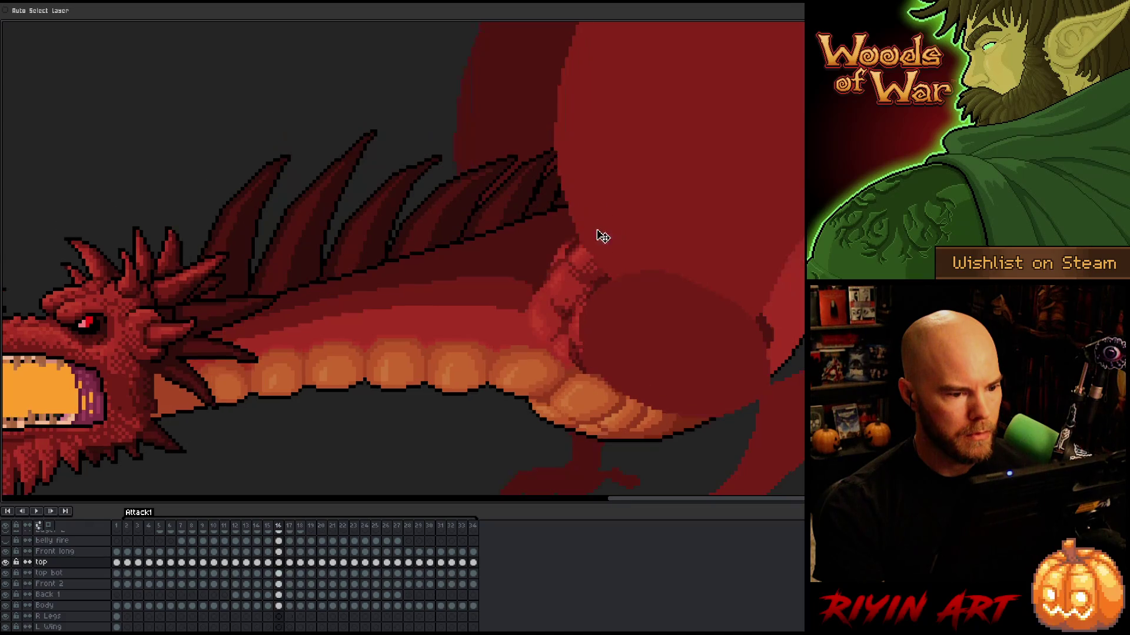
key("period")
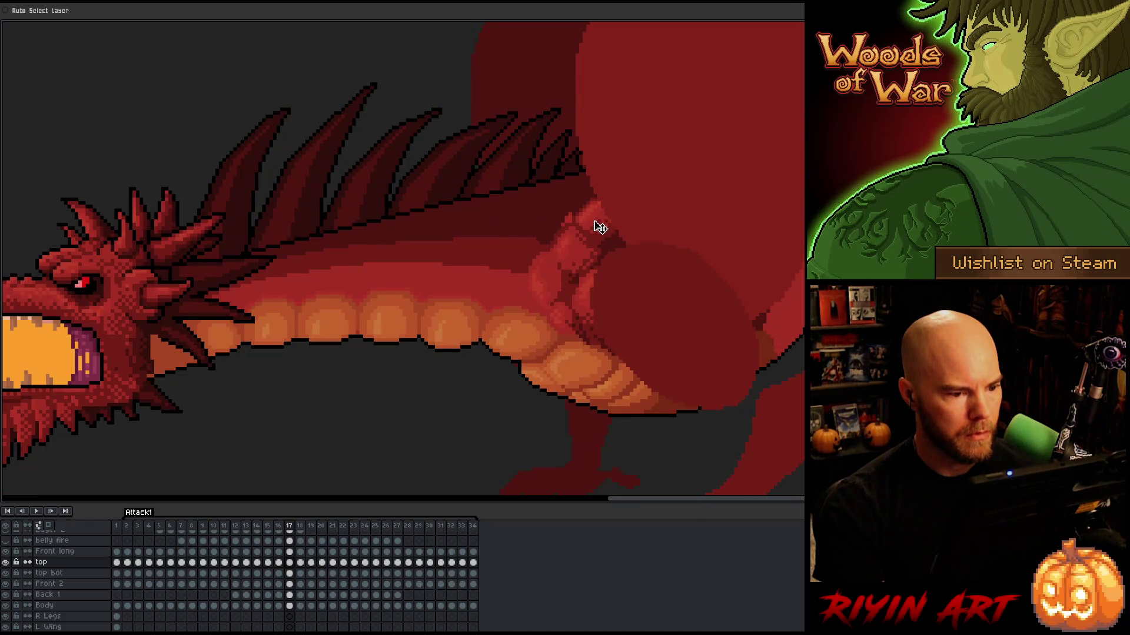
key("comma")
key("period")
key("comma")
key("period")
key("comma")
key("period")
key("comma")
key("period")
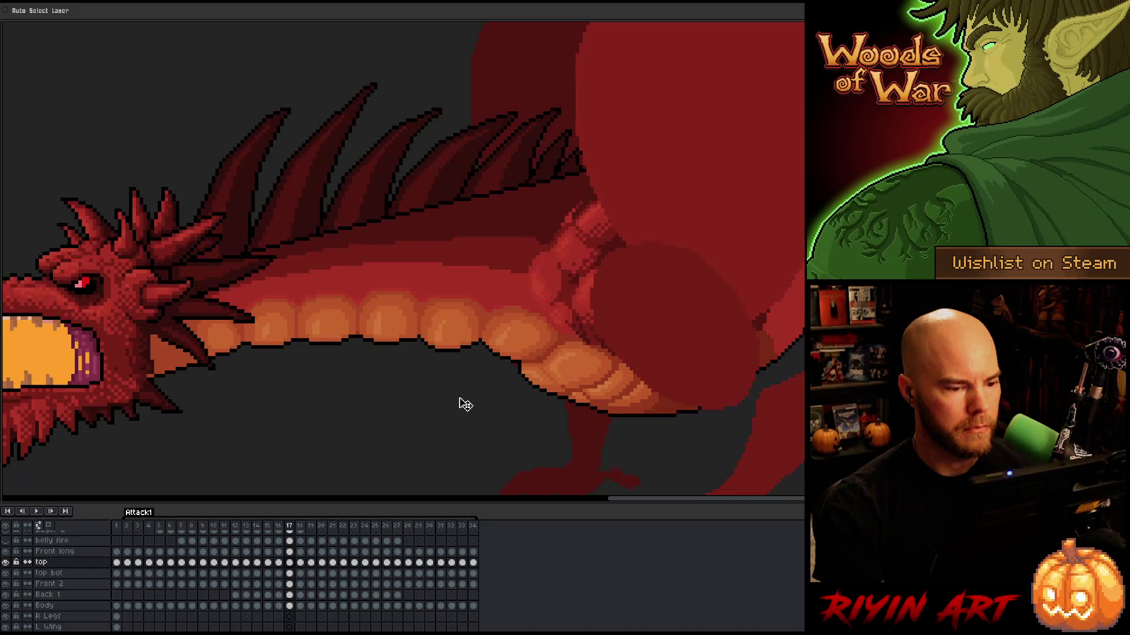
Zoom out, save with Ctrl+S, and go to frame 18
scroll(459, 400, "down", 3)
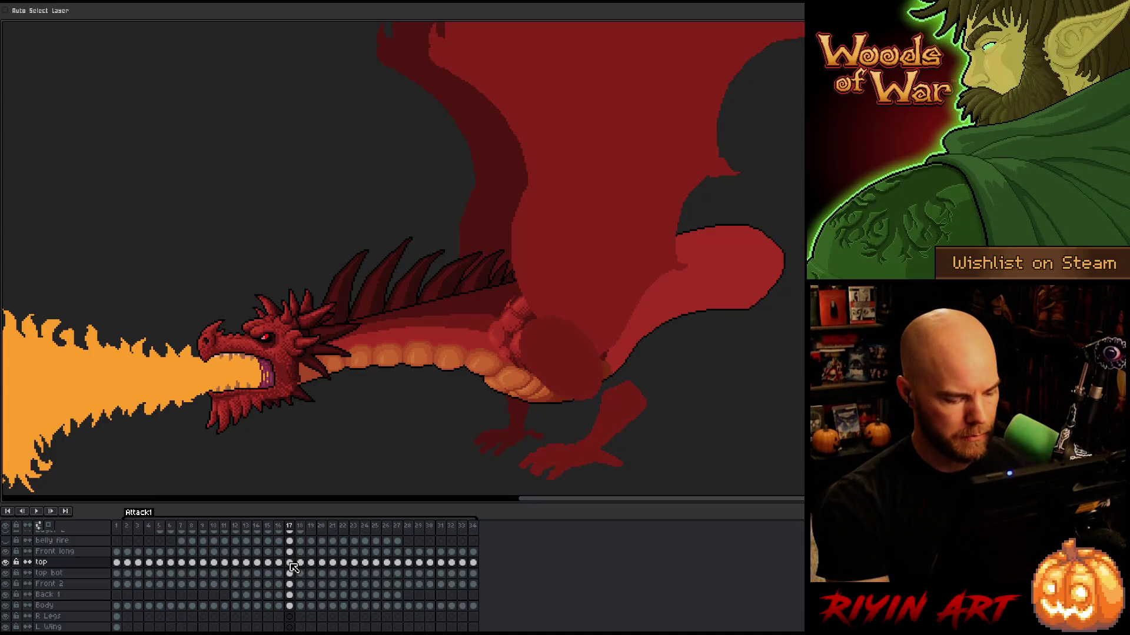
key("ctrl+s")
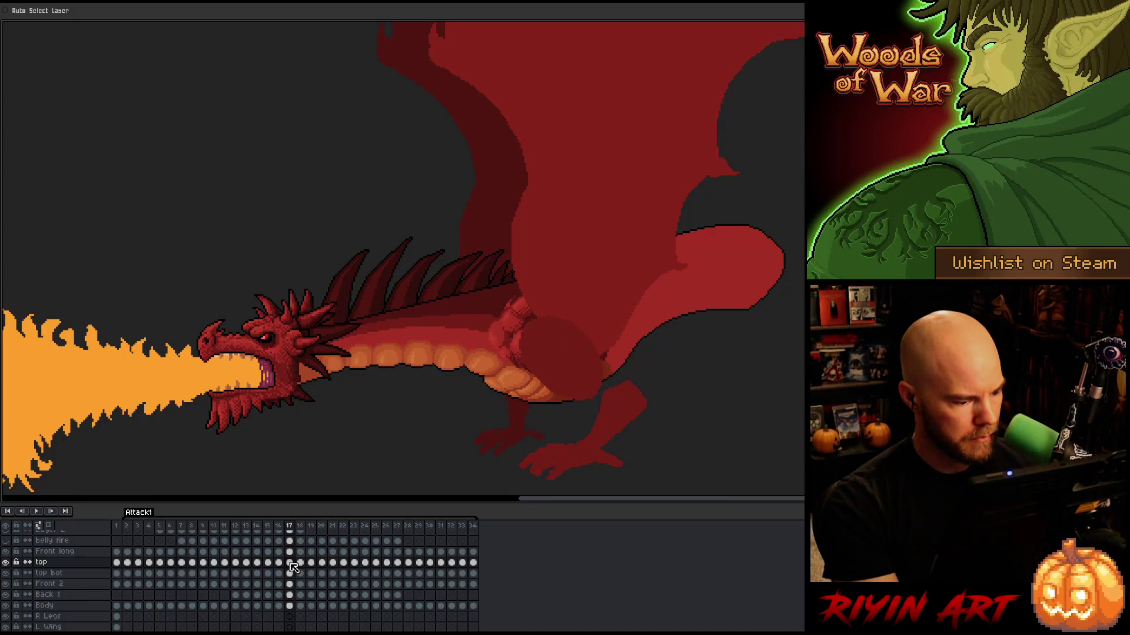
left_click(289, 573)
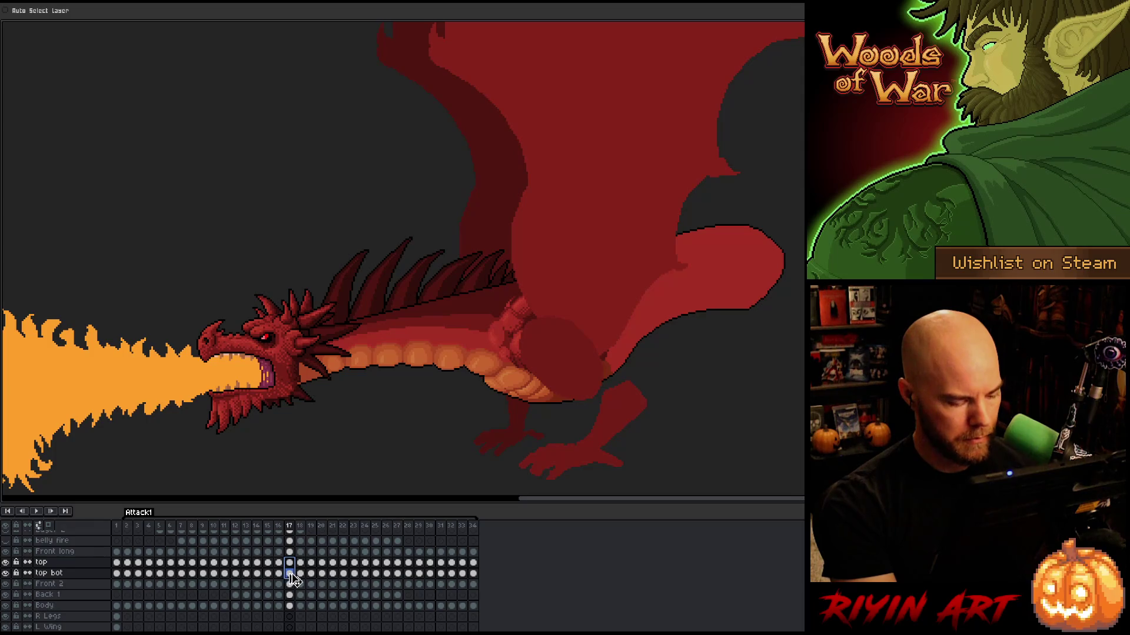
left_click(302, 563)
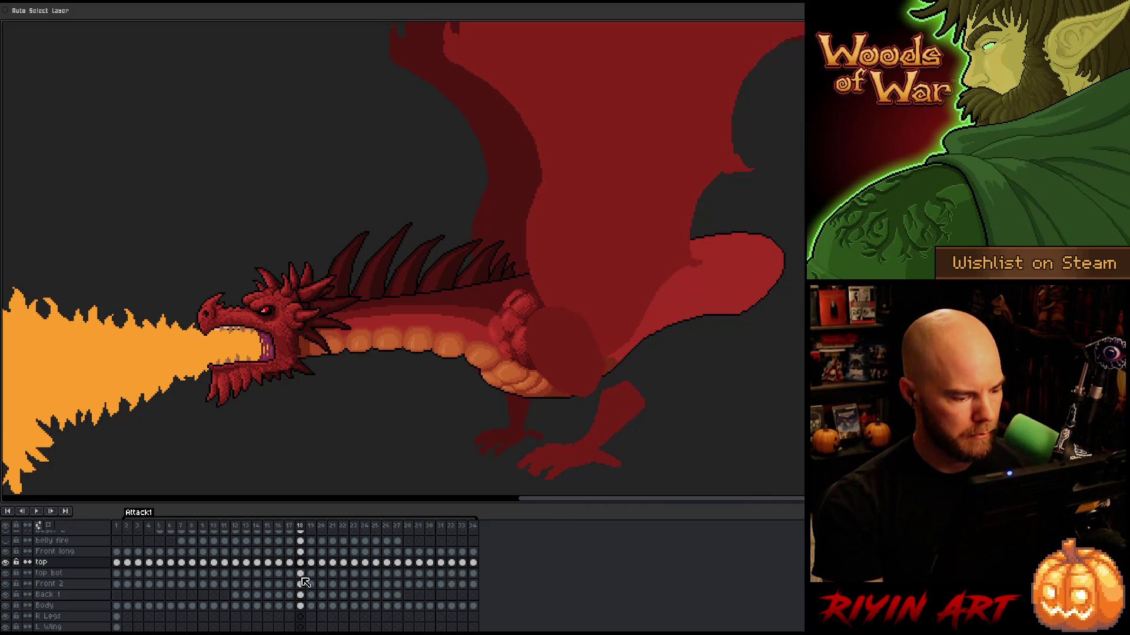
Move the frame 18 top and top bot shoulder pieces, comparing with frame 17
left_click(300, 574)
left_click(301, 563, "shift")
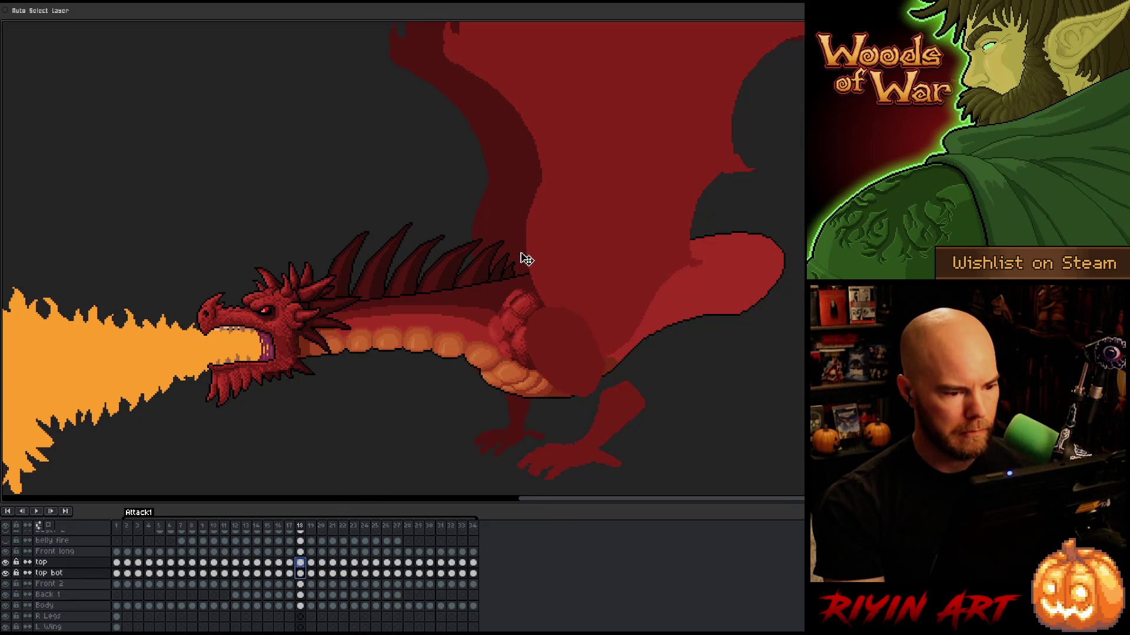
left_click_drag(516, 310, 525, 308)
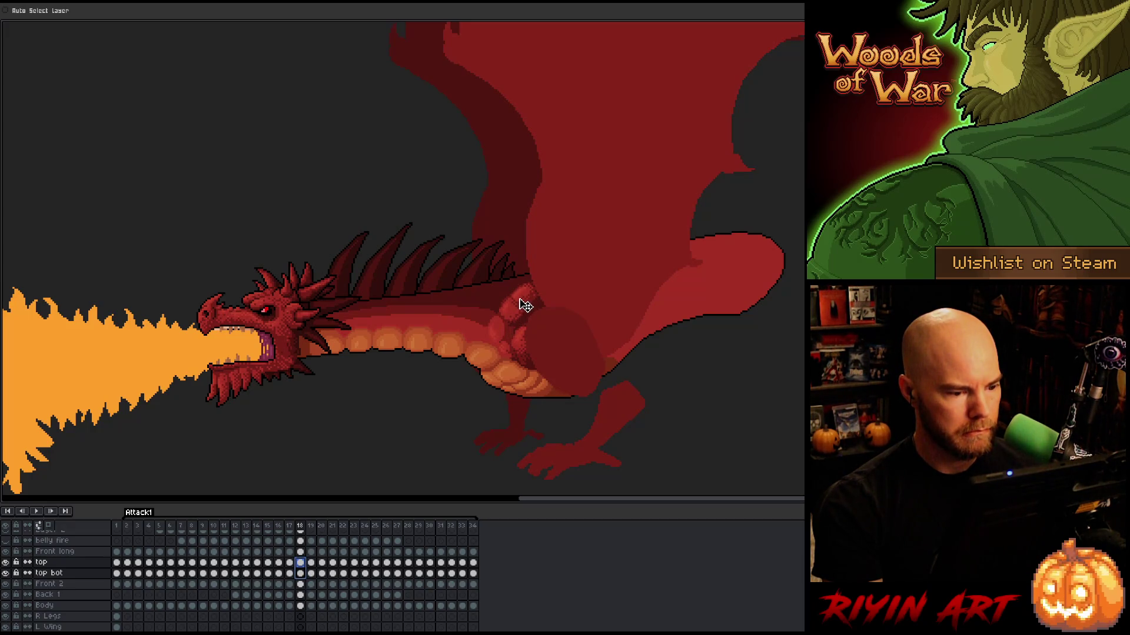
key("comma")
key("period")
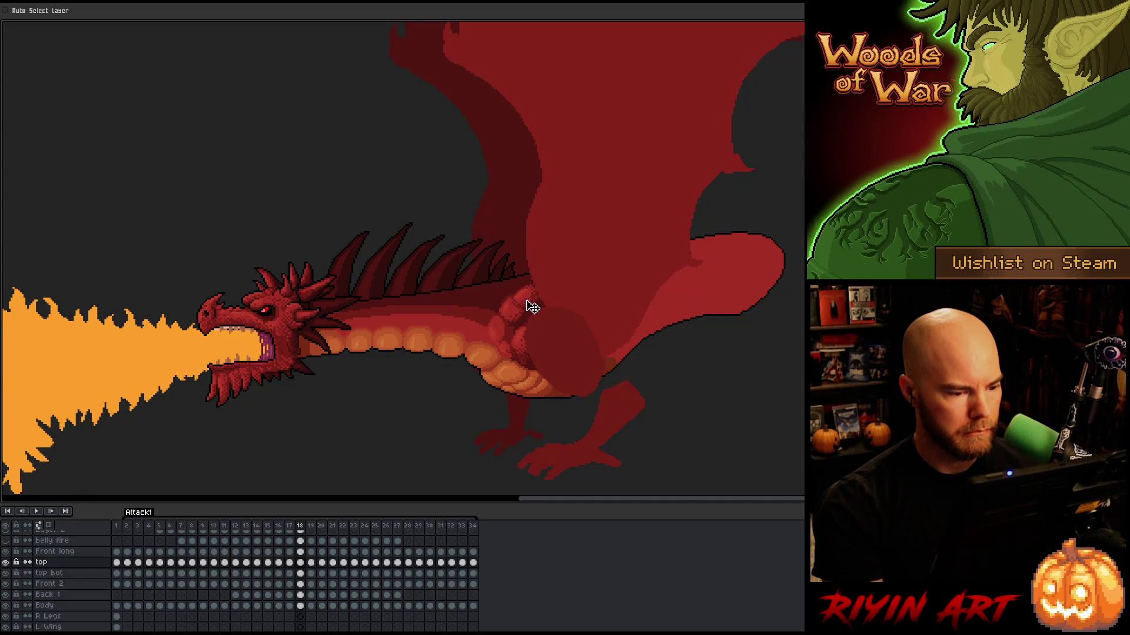
Enable Auto Select Layer and pick the top layer by its shoulder piece
left_click(302, 573)
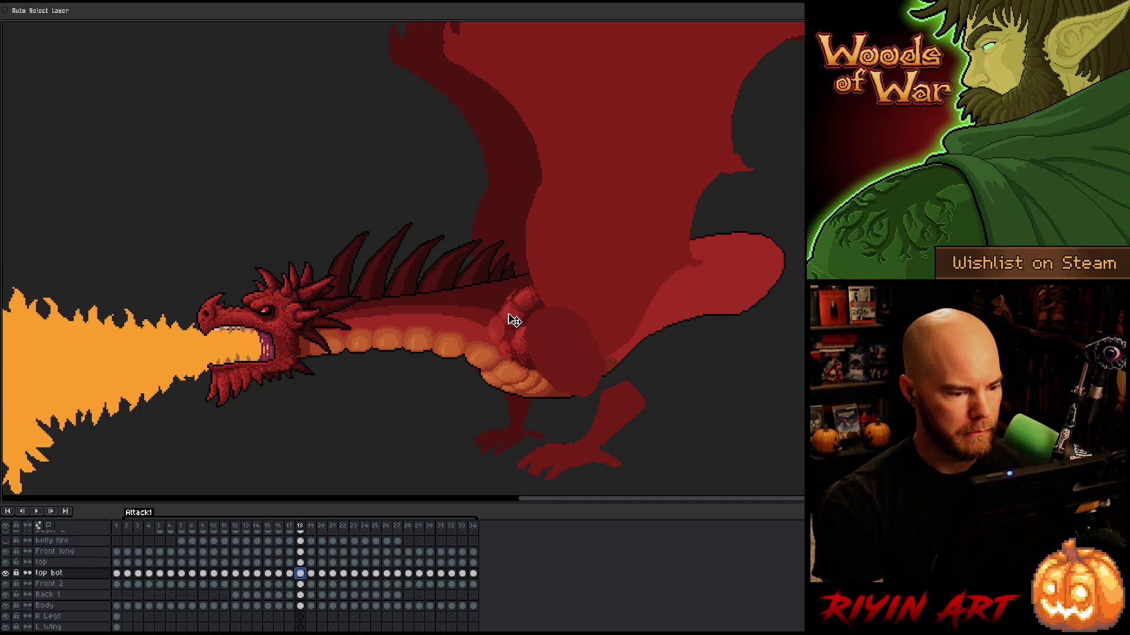
left_click(7, 10)
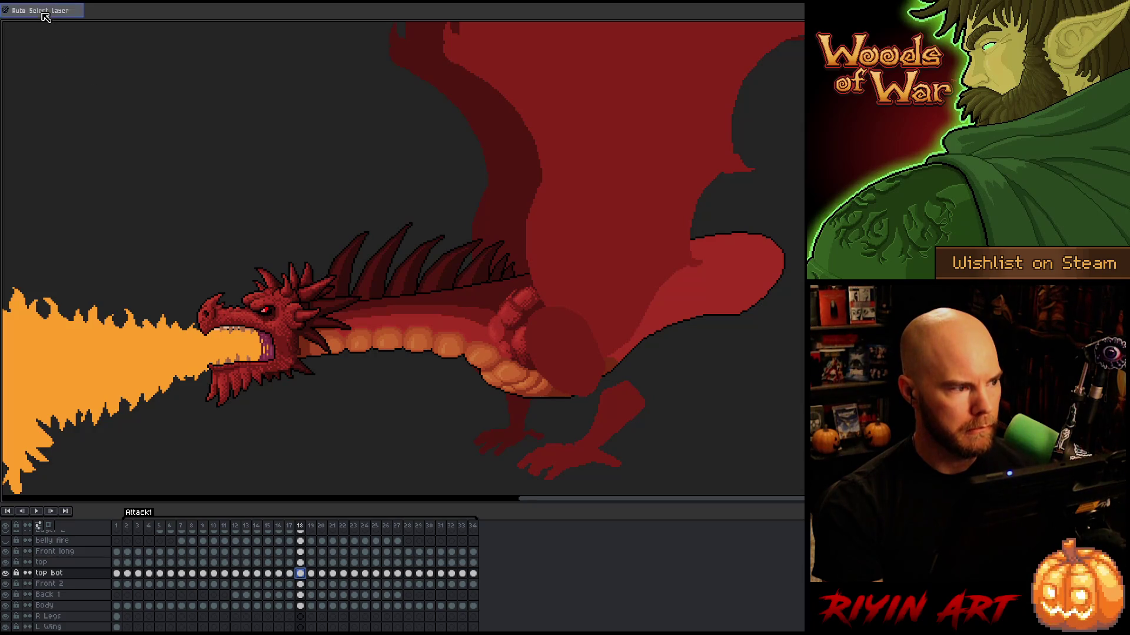
left_click(532, 333)
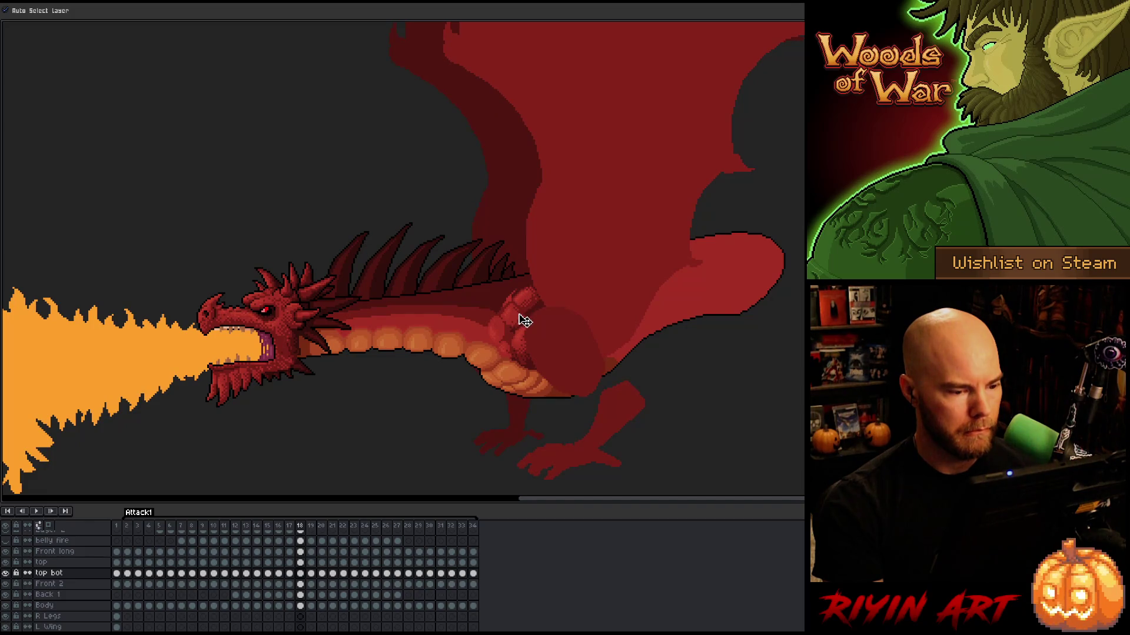
left_click(540, 307)
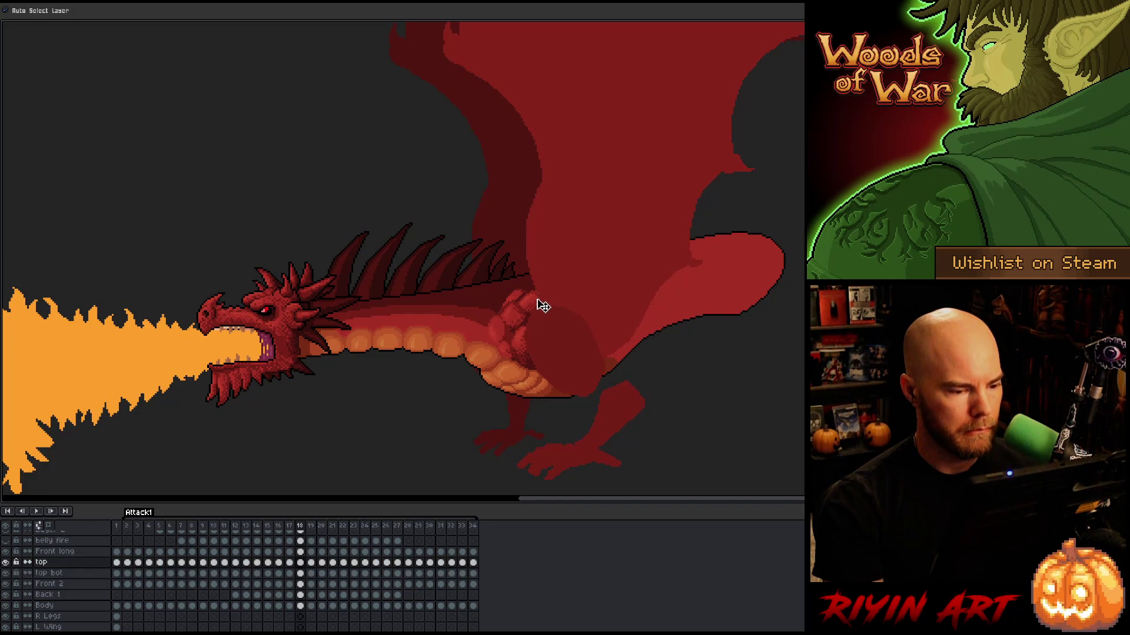
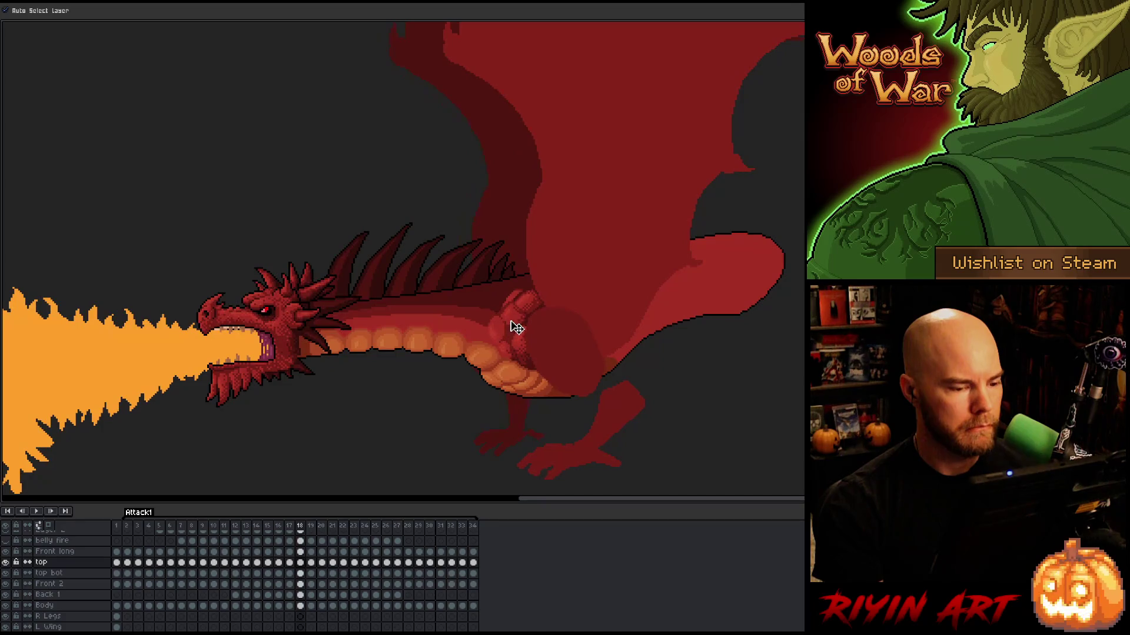
Select the frame 18 'top' and 'top bot' cels and turn off Auto Select Layer
left_click(300, 573)
left_click(300, 562, "shift")
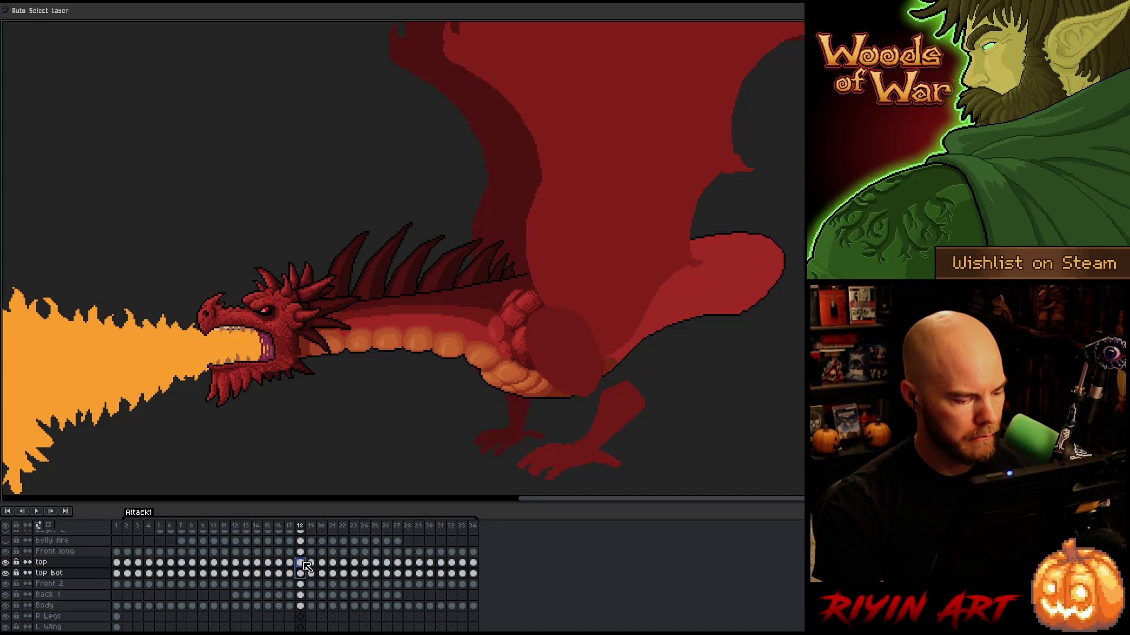
left_click(61, 10)
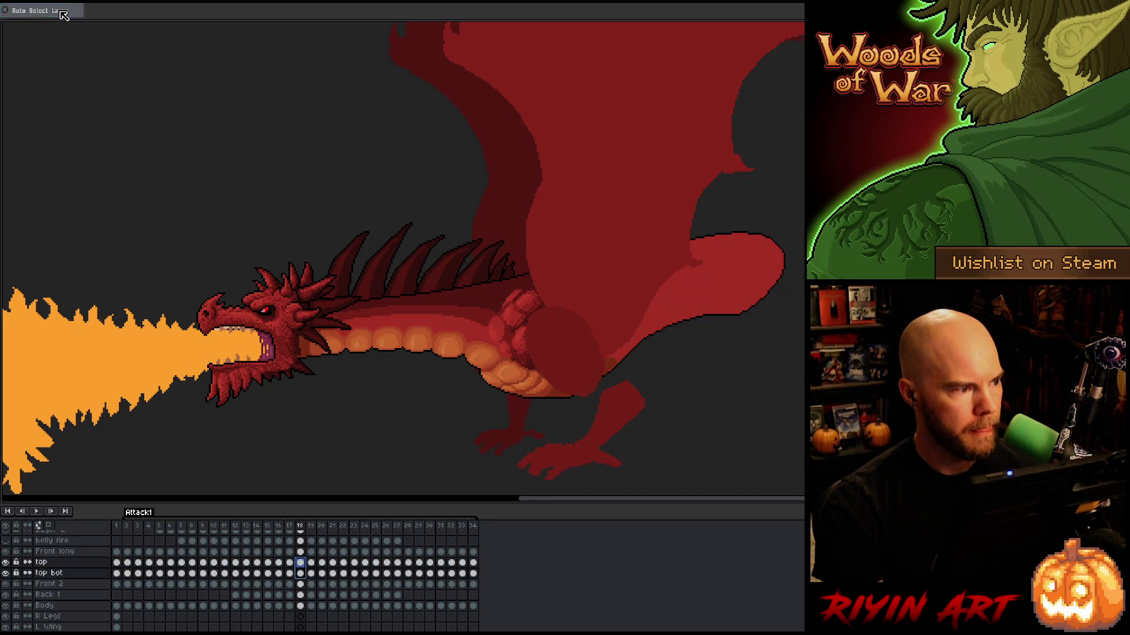
left_click(524, 324)
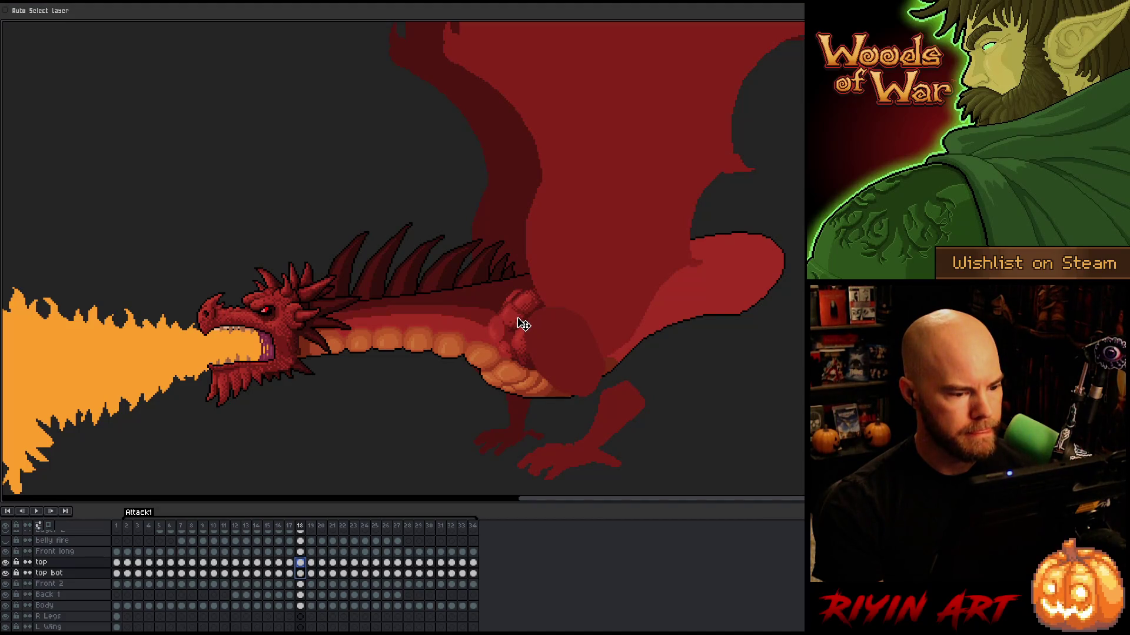
Flip between frames 17 and 18 to compare the dragon's arm pose
key("Left")
key("Right")
left_click(301, 574, "shift")
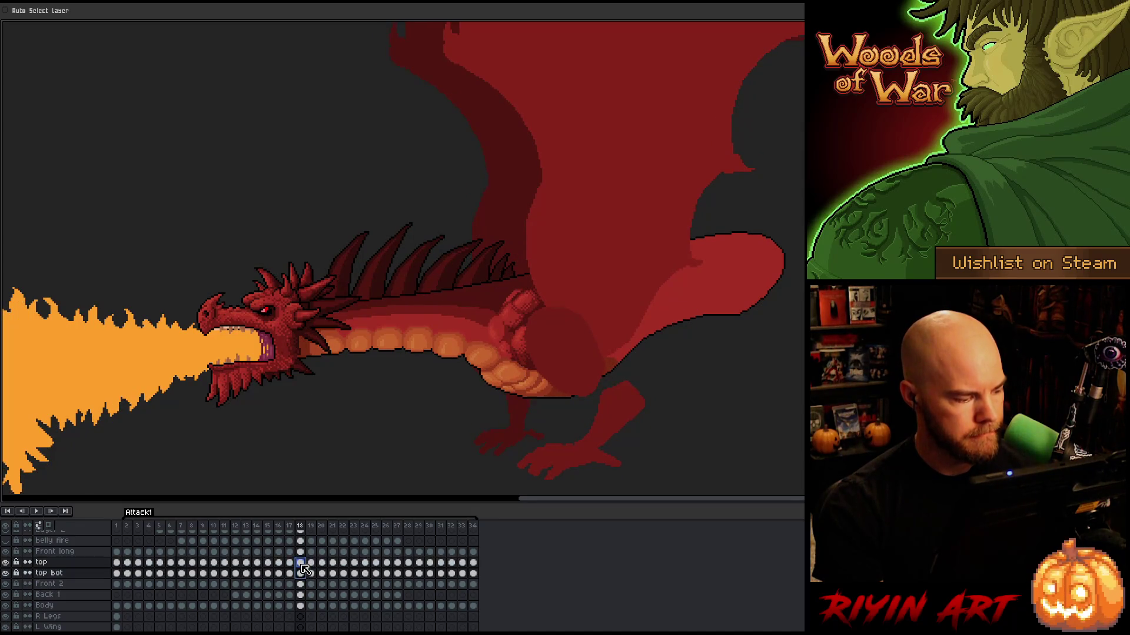
left_click(523, 324)
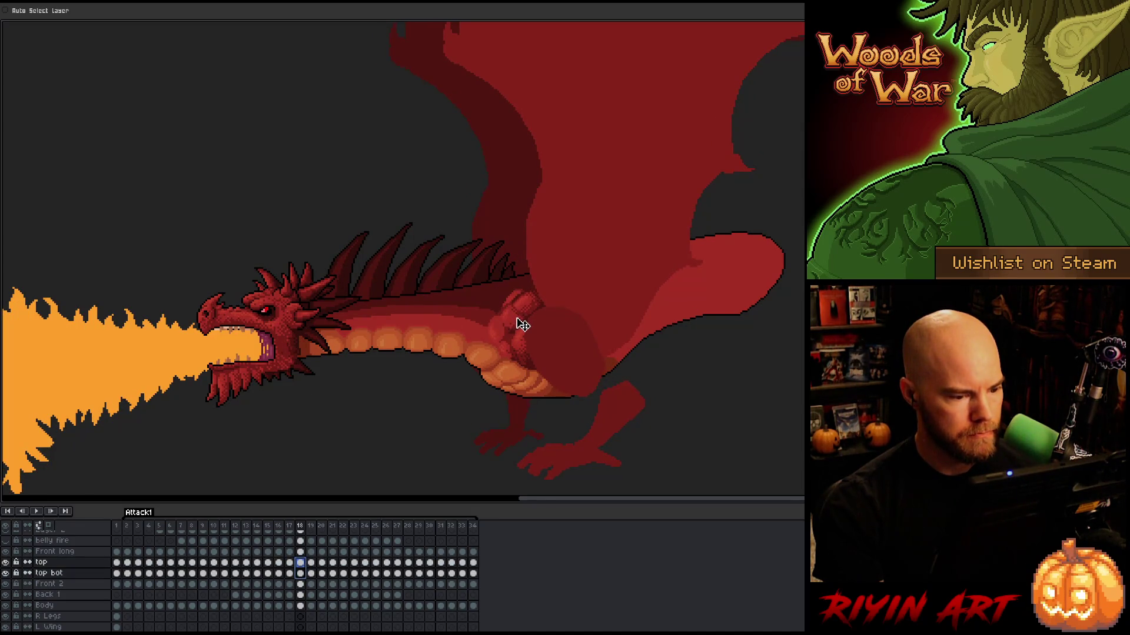
key("Left")
key("Right")
key("Left")
key("Right")
key("Left")
key("Right")
key("Left")
key("Right")
key("Left")
key("Right")
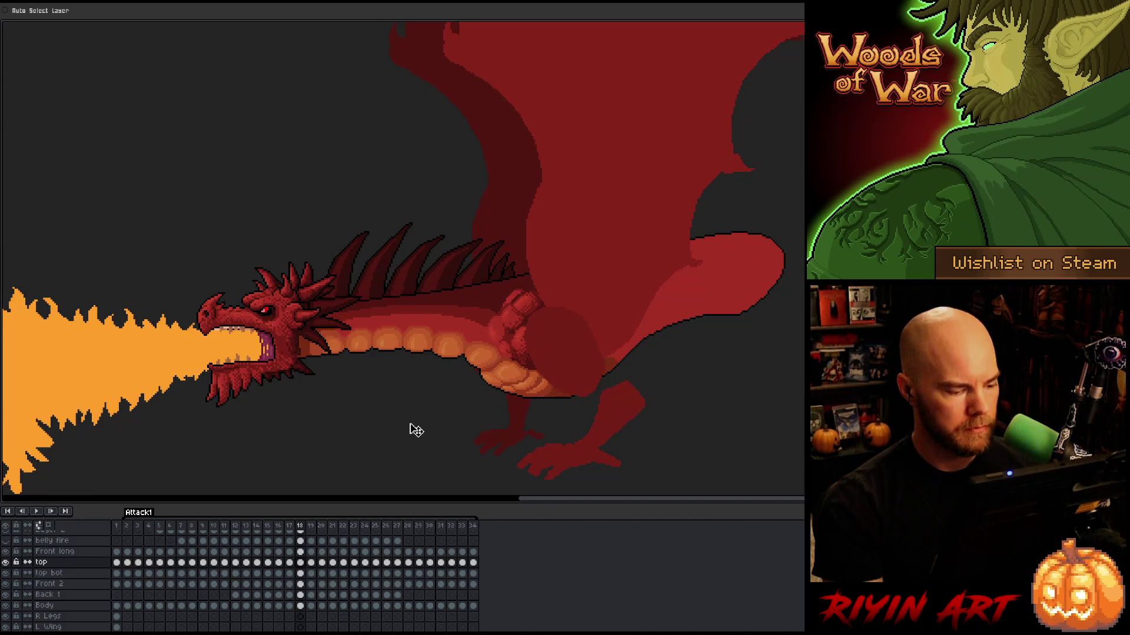
Select the frame 19 'top' and 'top bot' cels and drag the arm pieces up into place
left_click_drag(300, 563, 305, 576)
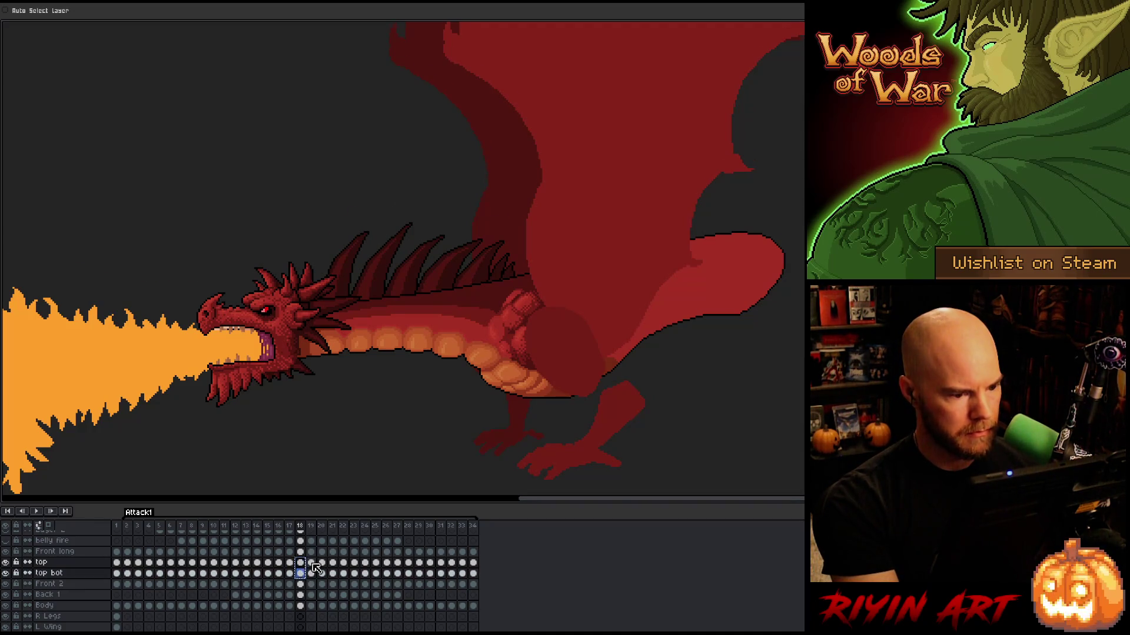
left_click(312, 564)
left_click_drag(314, 565, 312, 574)
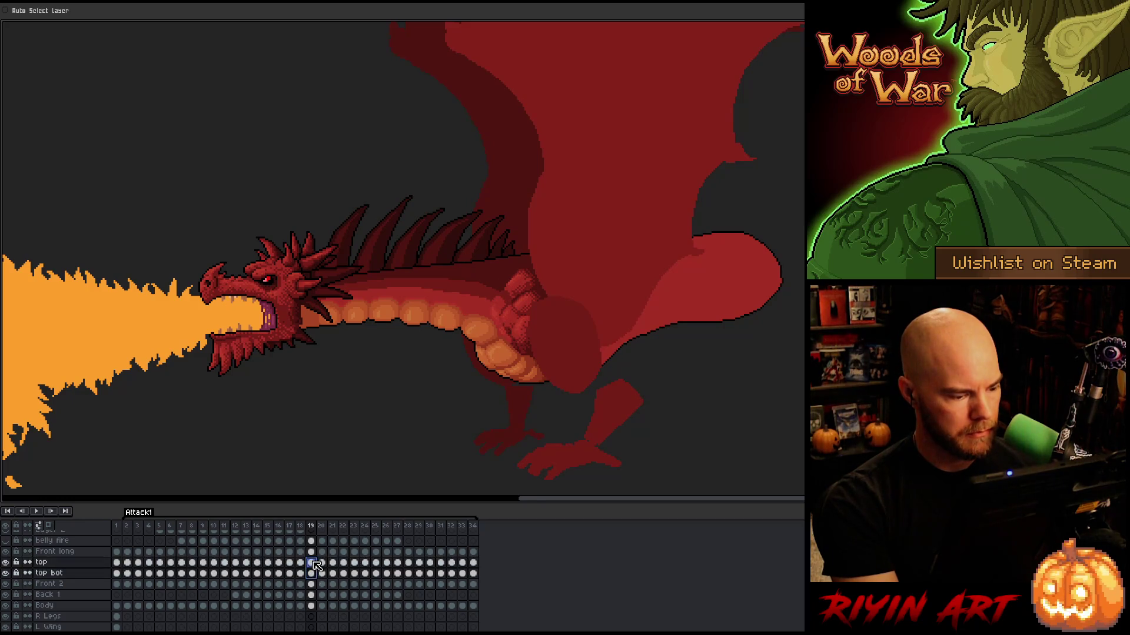
left_click_drag(530, 310, 528, 284)
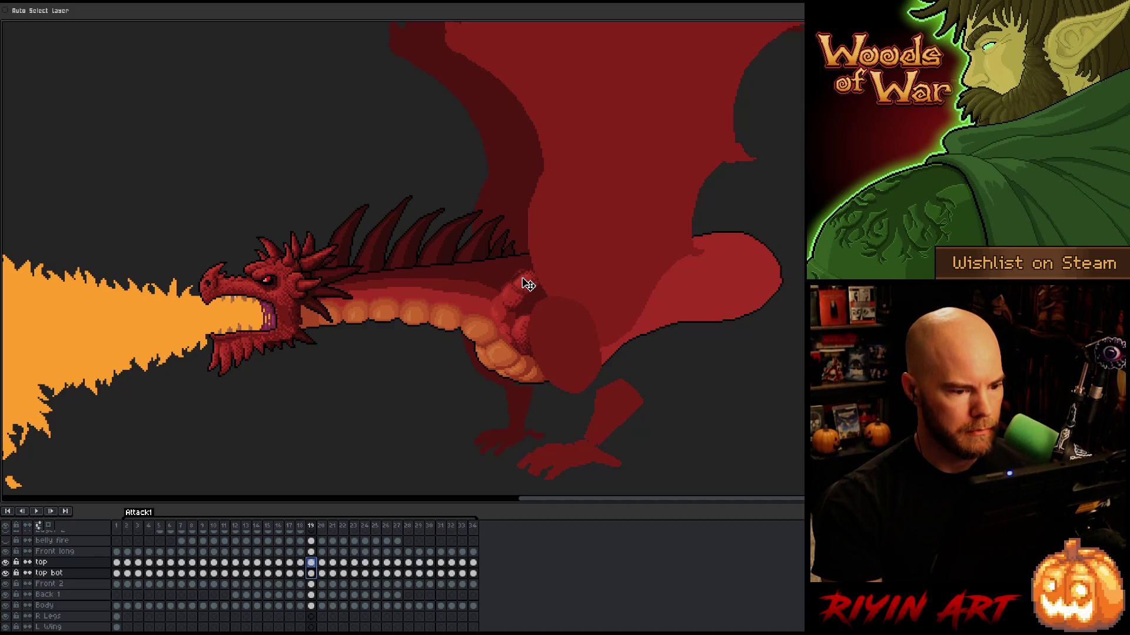
Compare with frame 18, then nudge the frame 19 arm pieces slightly down and right
key("comma")
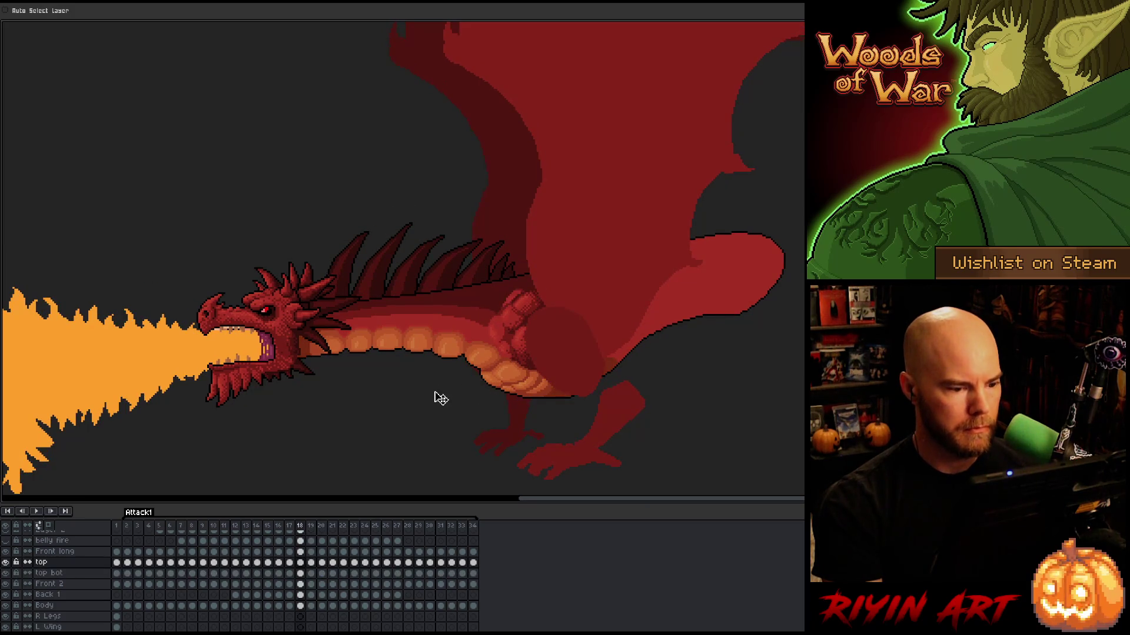
key("period")
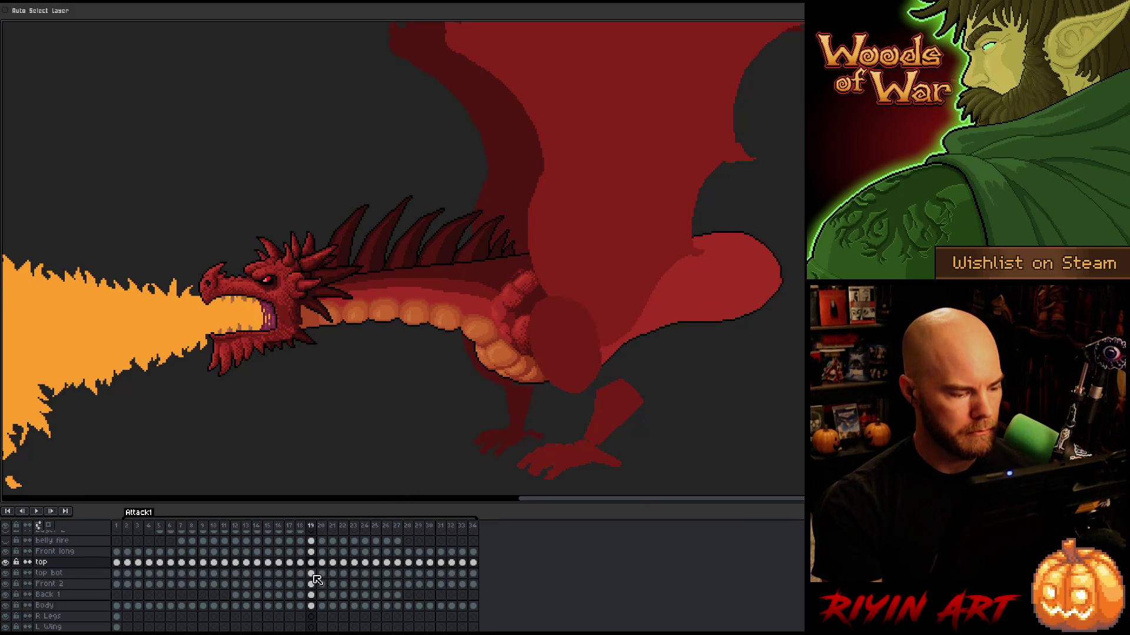
left_click_drag(311, 574, 310, 562)
left_click_drag(523, 300, 528, 304)
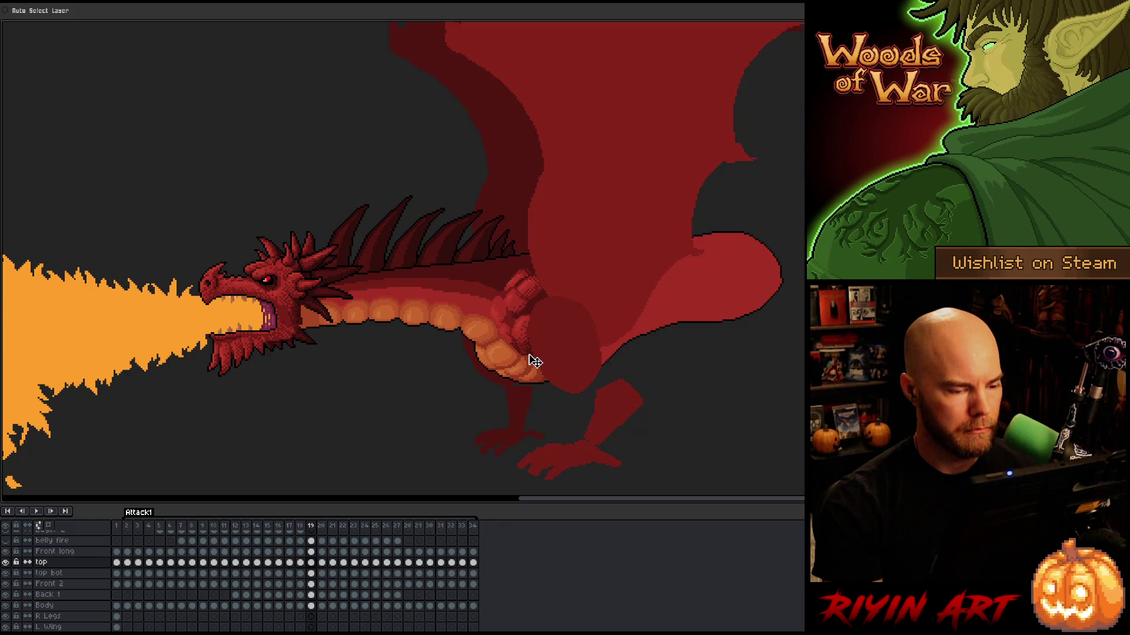
Flip between frames 18 and 19 to check the arm, ending on frame 19
key("comma")
key("period")
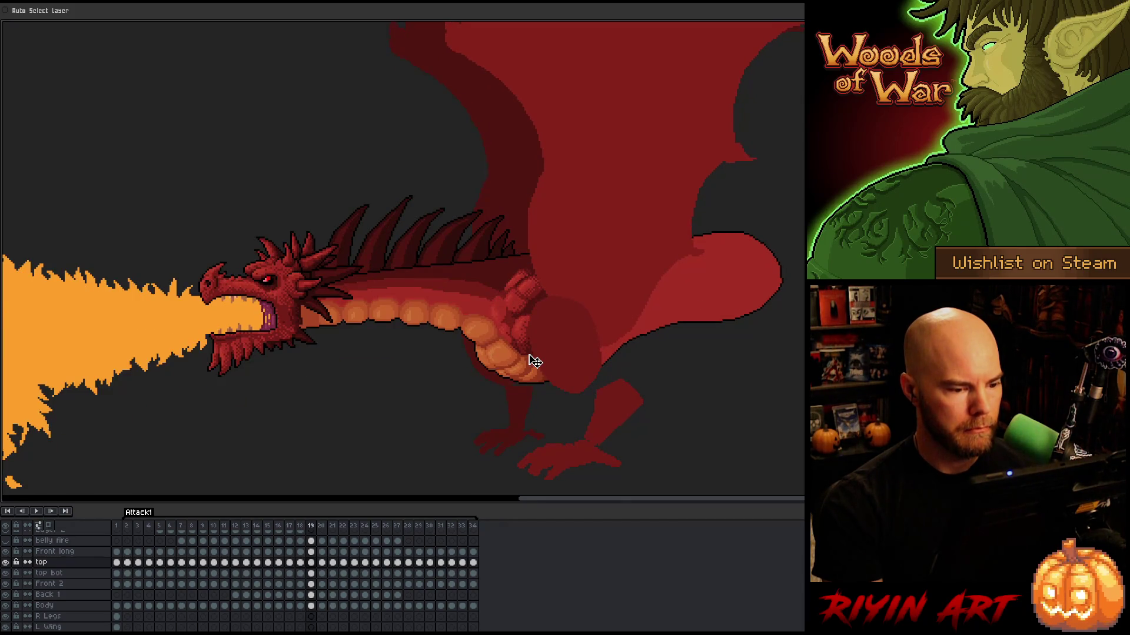
key("comma")
key("period")
key("comma")
key("period")
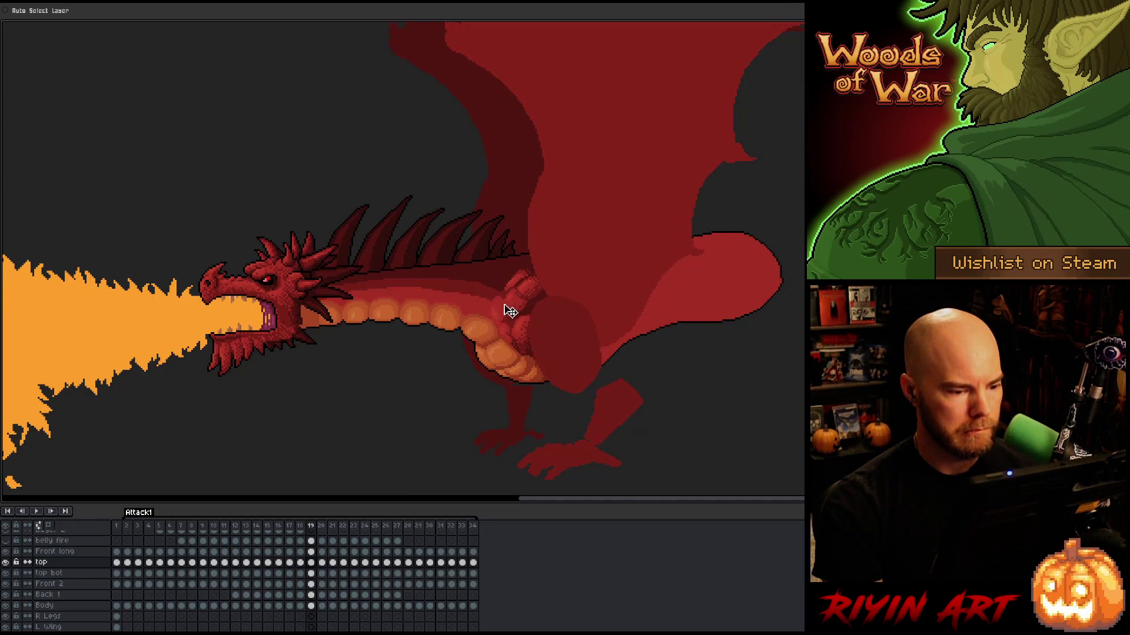
Re-enable Auto Select Layer, pick 'top bot' from the arm, and compare frames 18 and 19
left_click(6, 10)
left_click(519, 310)
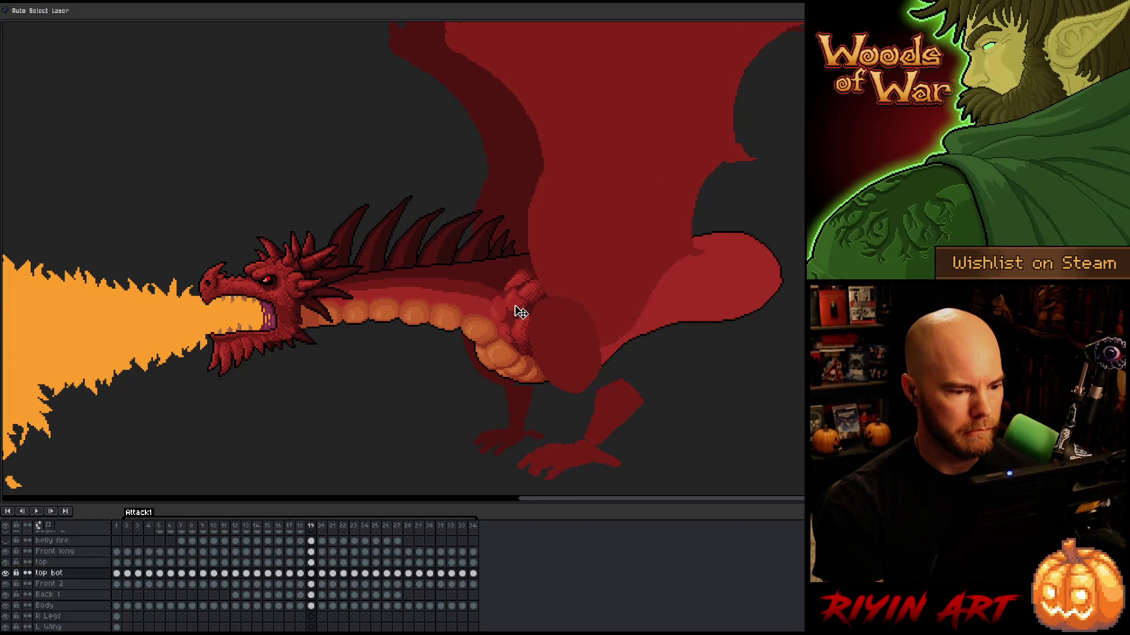
key("comma")
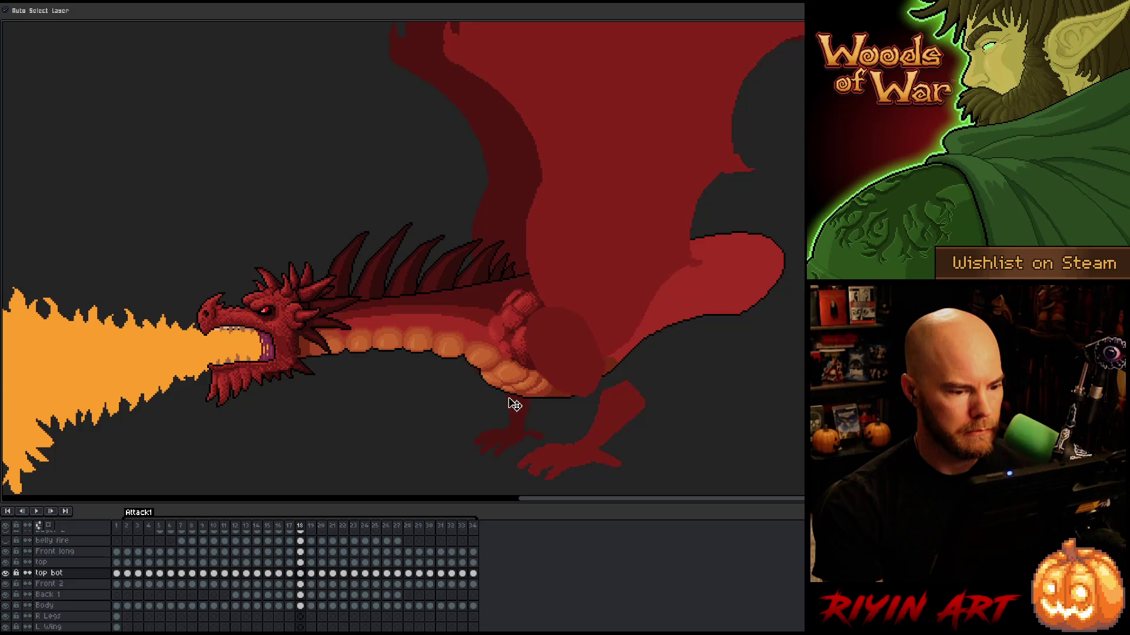
key("period")
key("comma")
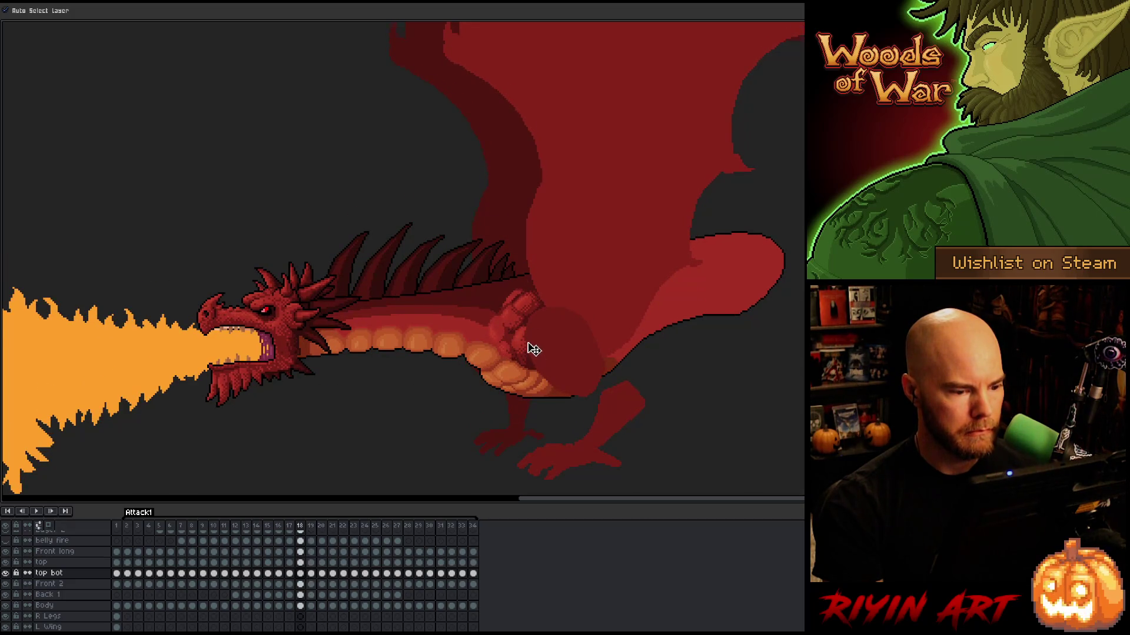
key("period")
key("comma")
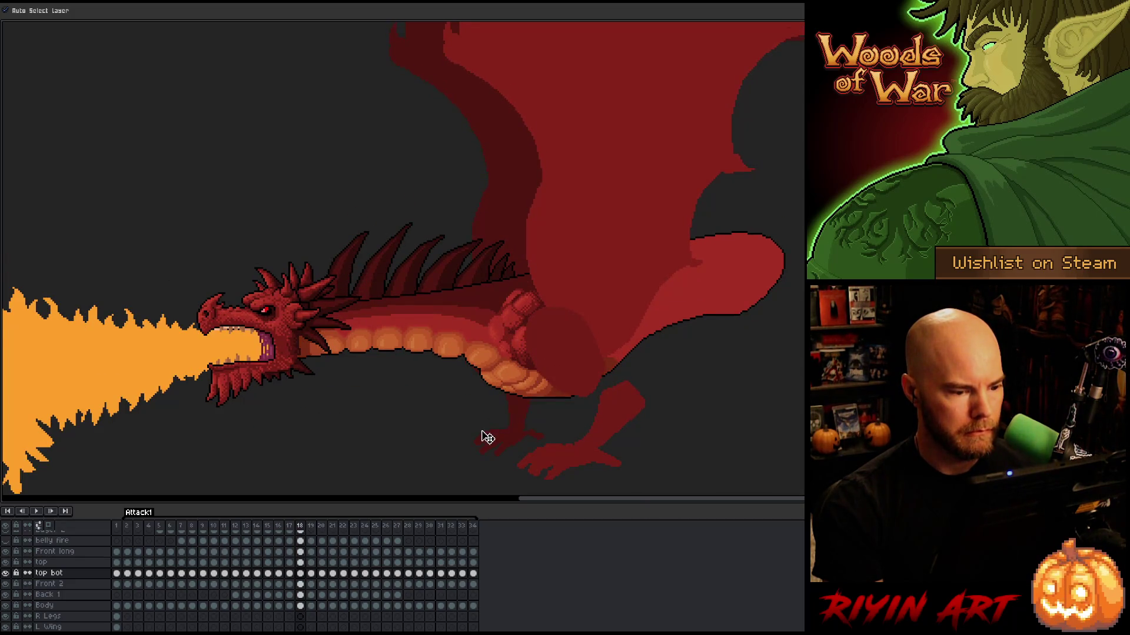
key("period")
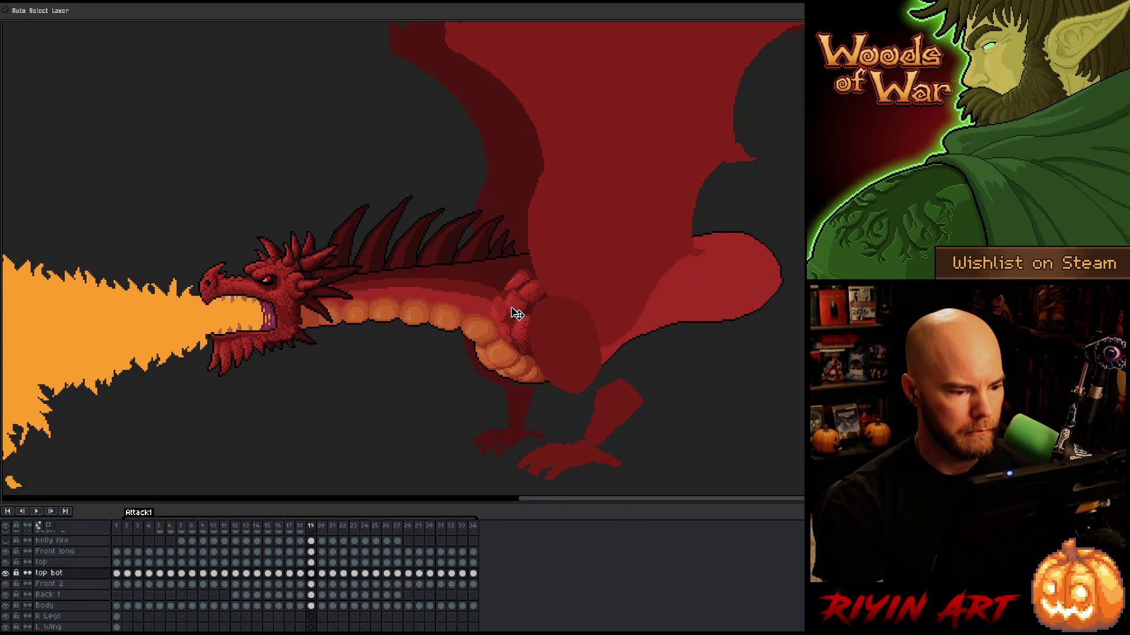
key("comma")
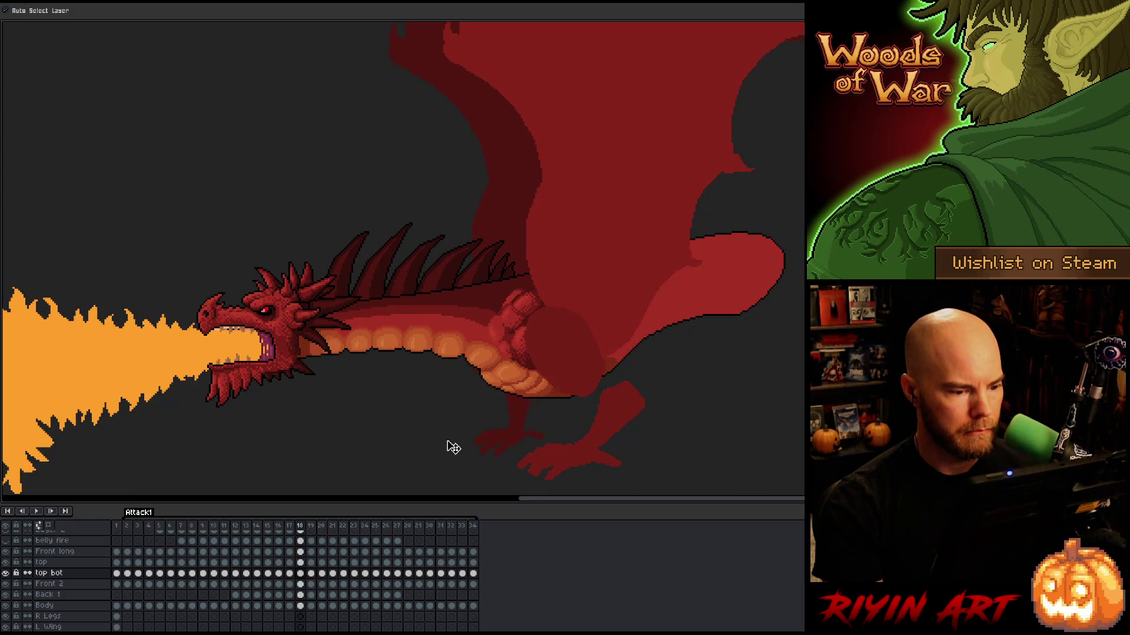
key("period")
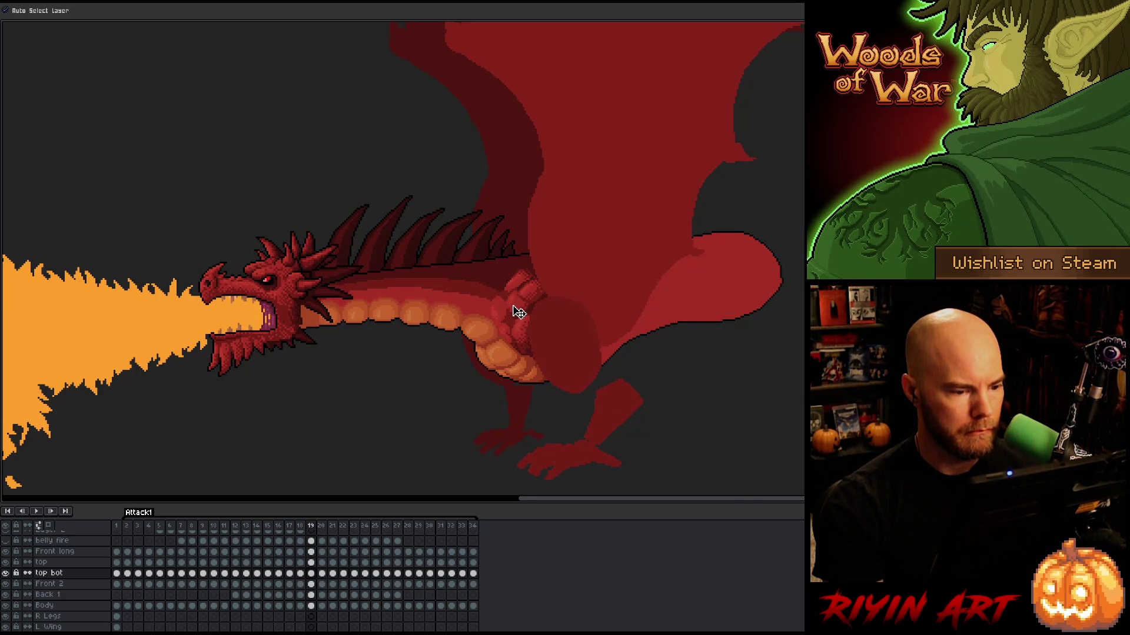
key("comma")
key("period")
key("comma")
key("period")
key("comma")
key("period")
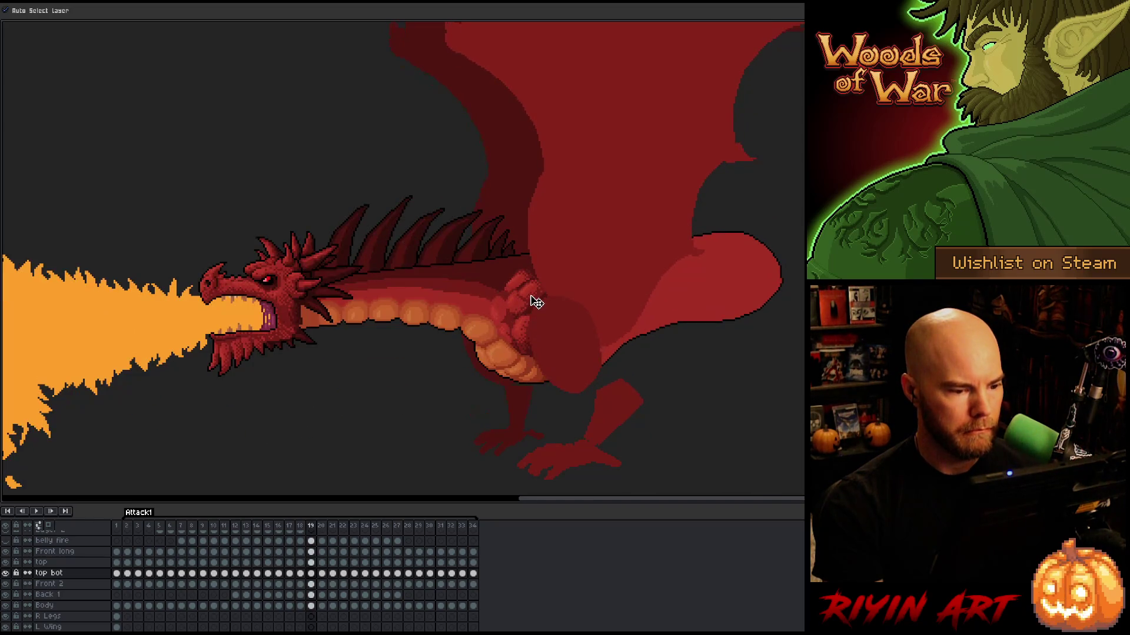
Pick the 'top' layer from the arm and flip frames 18/19 again, then select frame 19's cels
left_click(536, 303)
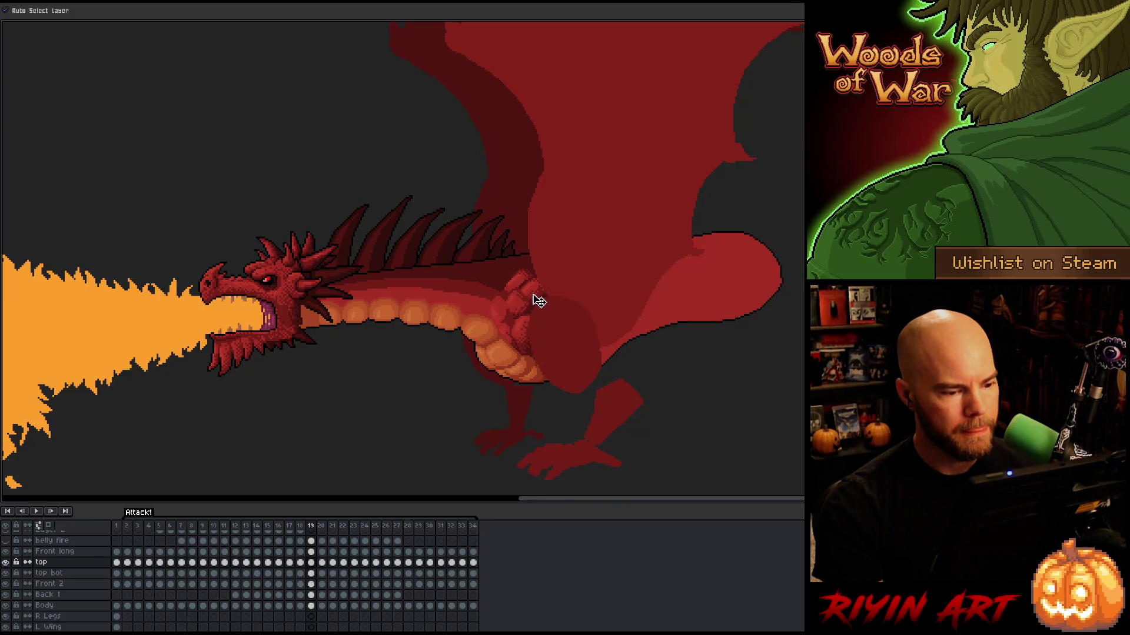
key("comma")
key("period")
key("comma")
key("period")
key("comma")
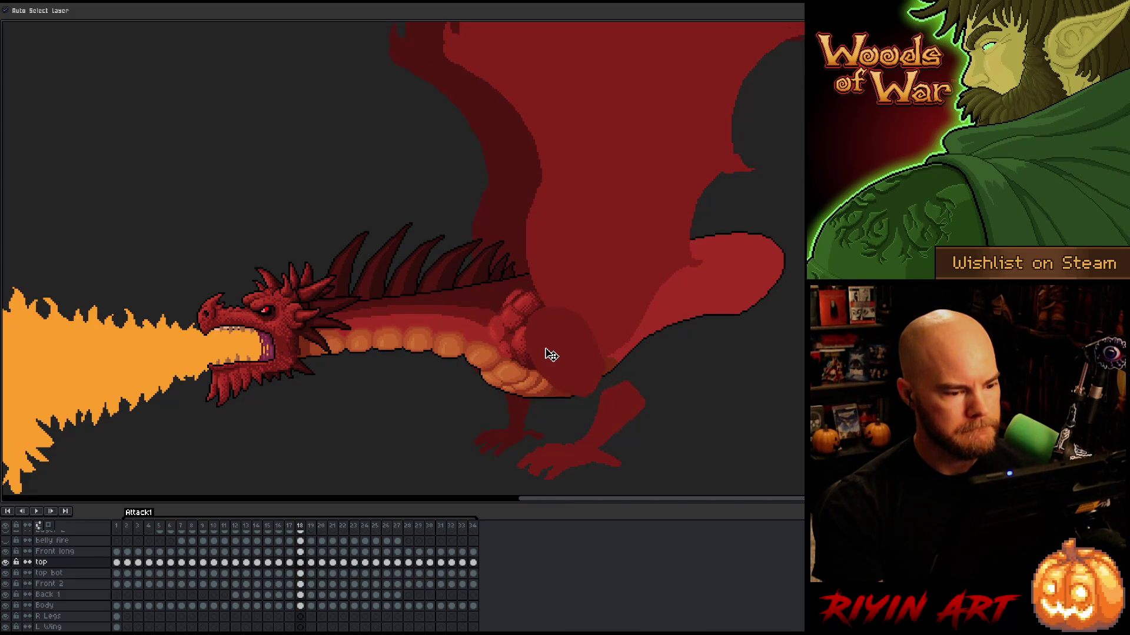
key("period")
key("comma")
key("period")
key("comma")
key("period")
key("comma")
key("period")
key("comma")
key("period")
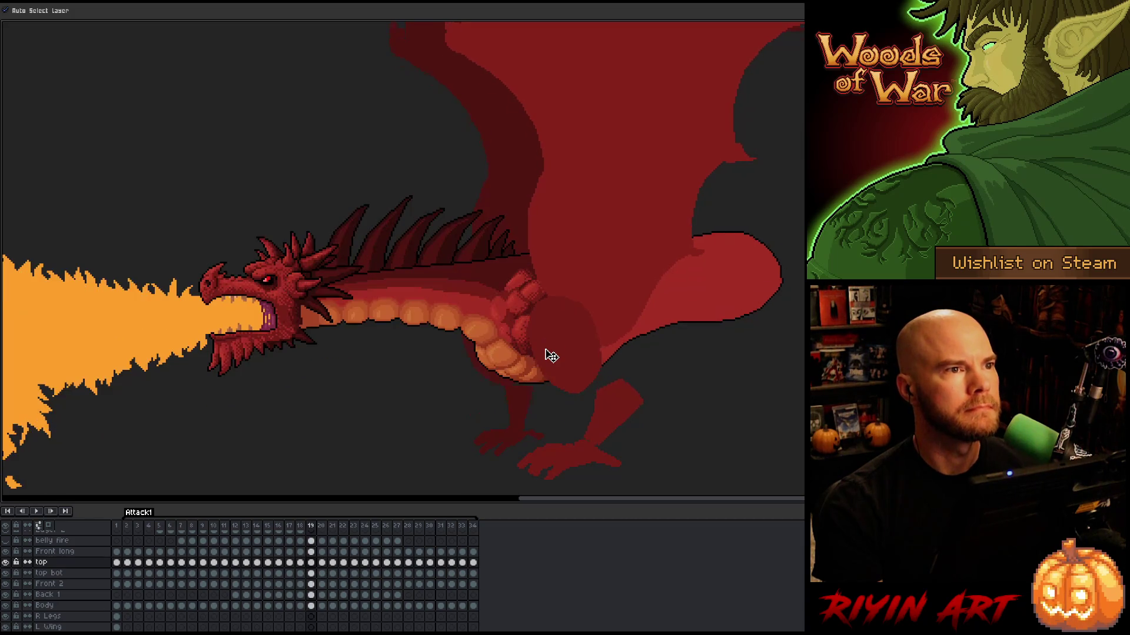
key("comma")
key("period")
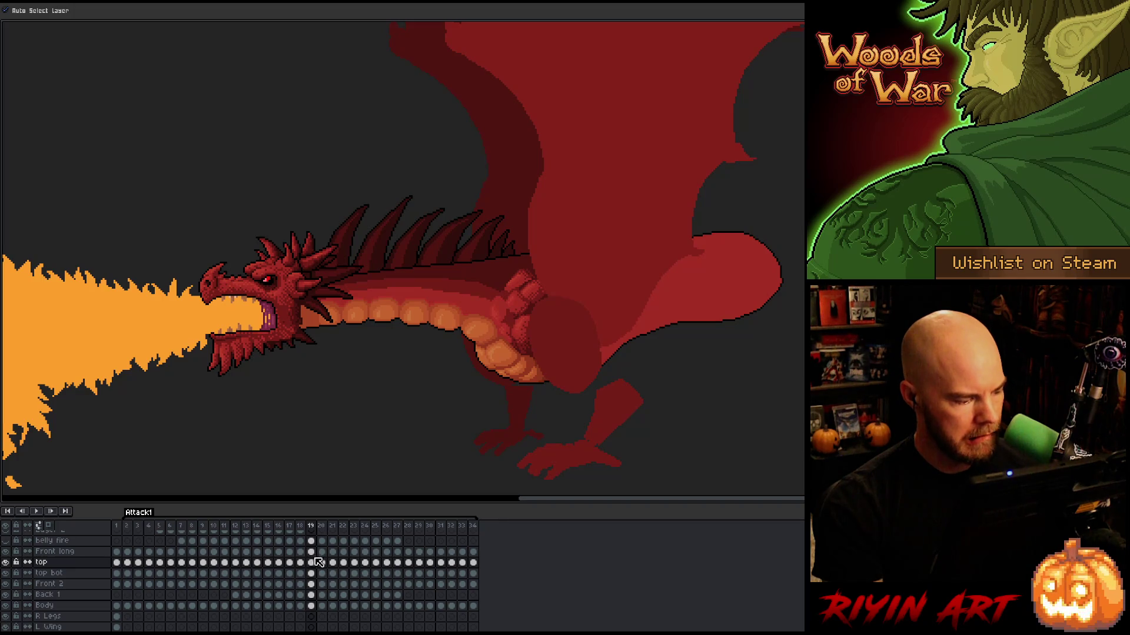
left_click_drag(316, 568, 316, 574)
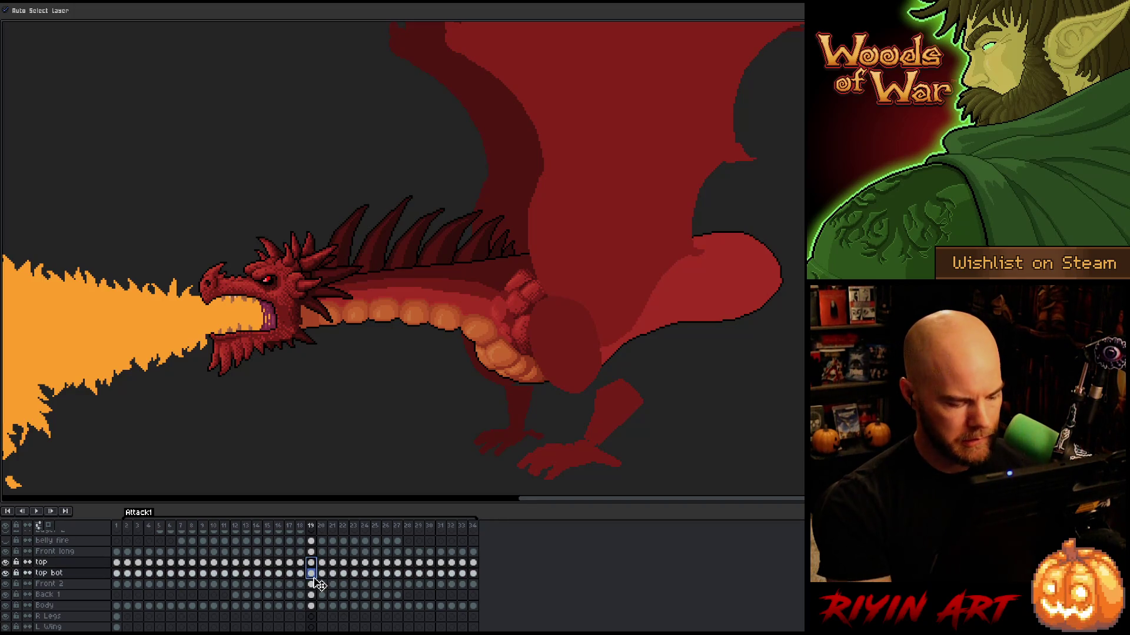
Place the 'top' cel over the dragon's arm on frame 20, comparing with frame 19
left_click(322, 564)
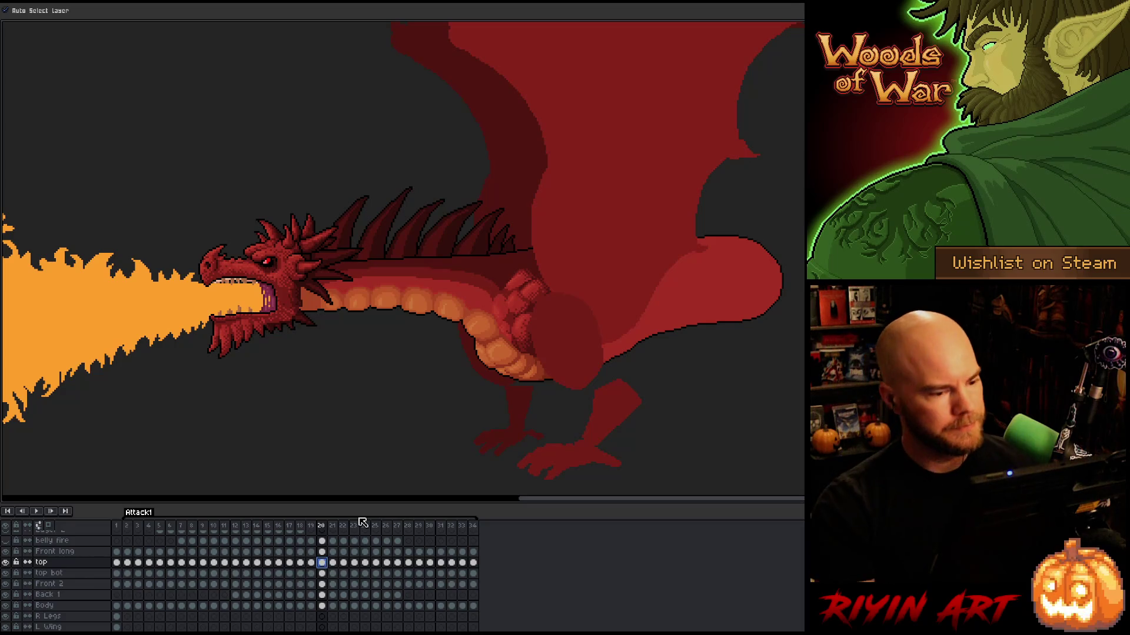
key("comma")
key("period")
left_click(322, 567)
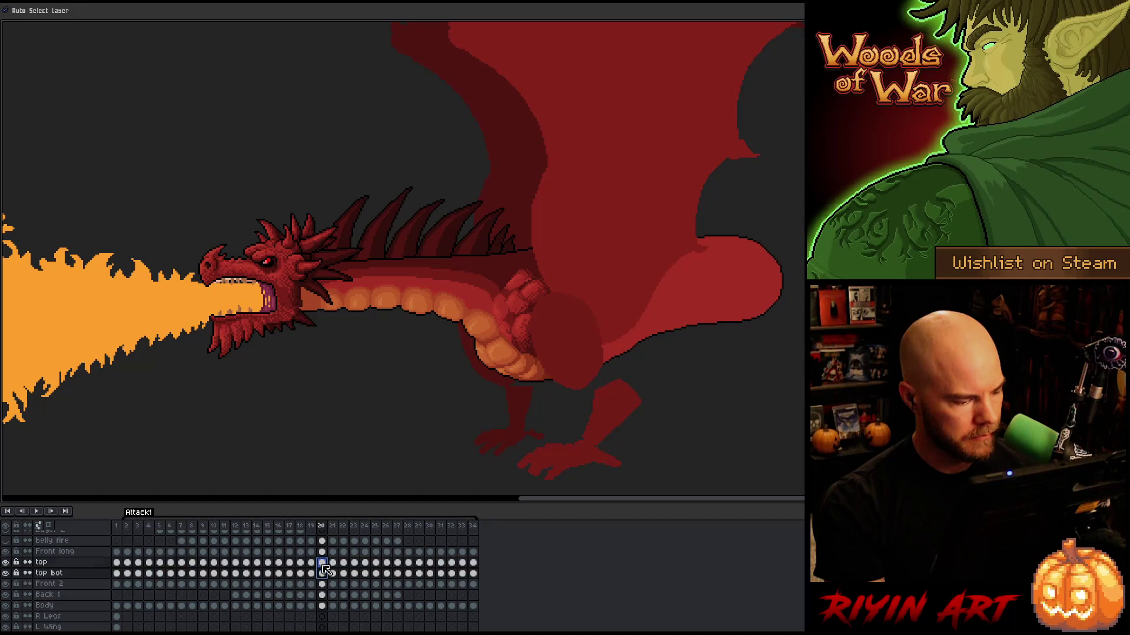
left_click(522, 310)
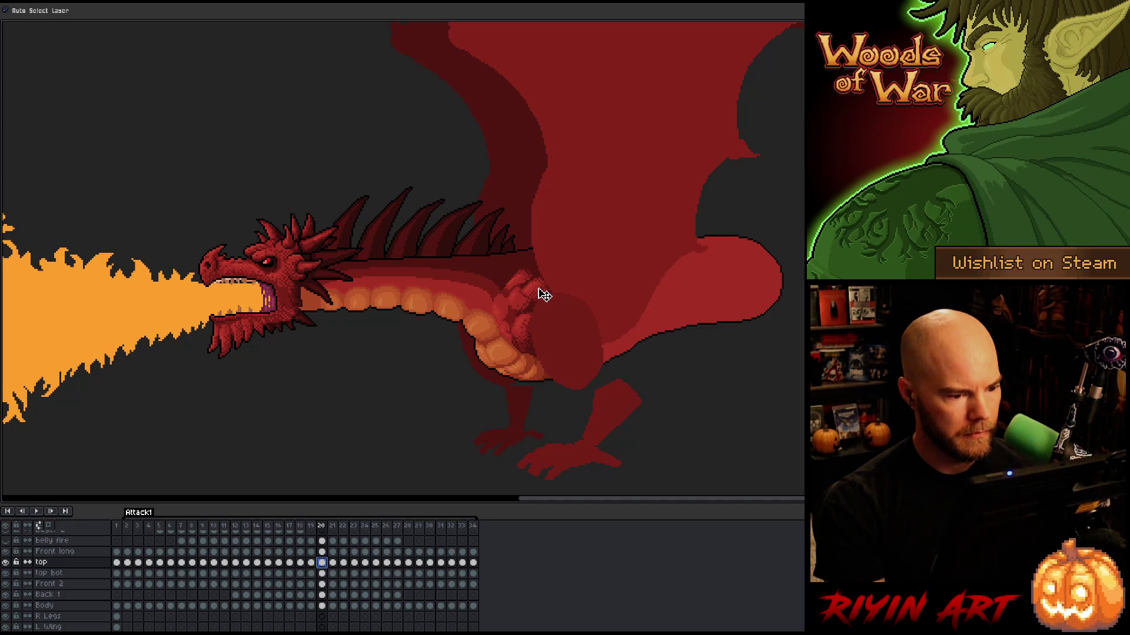
left_click(544, 294)
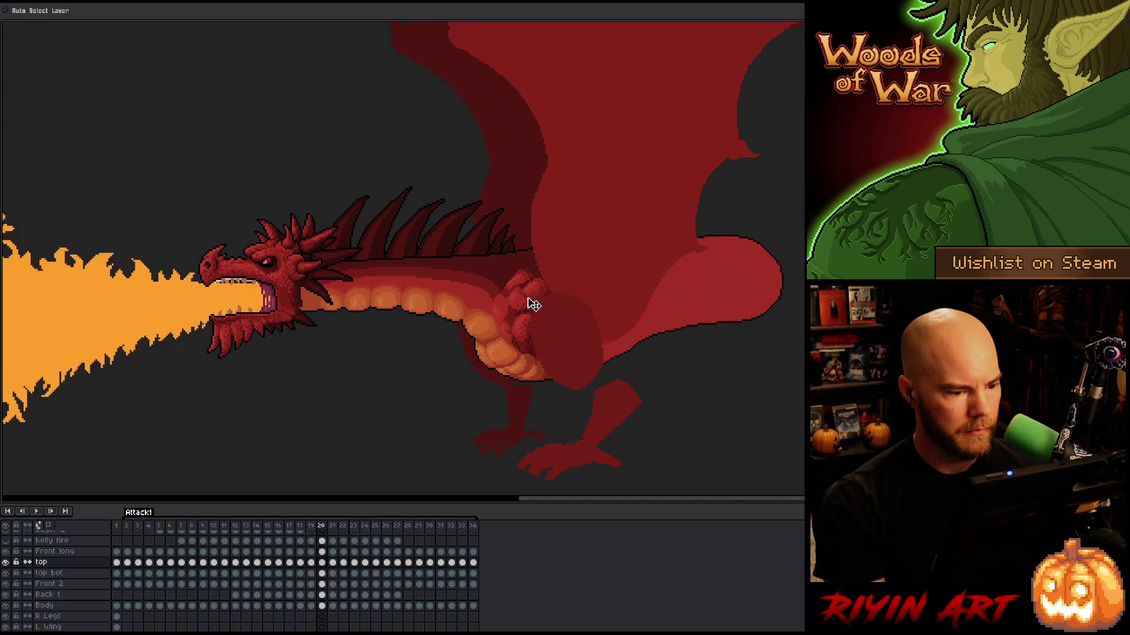
Flip around frame 20 to check the arm coverage, then move to frame 21
key("Left")
key("Right")
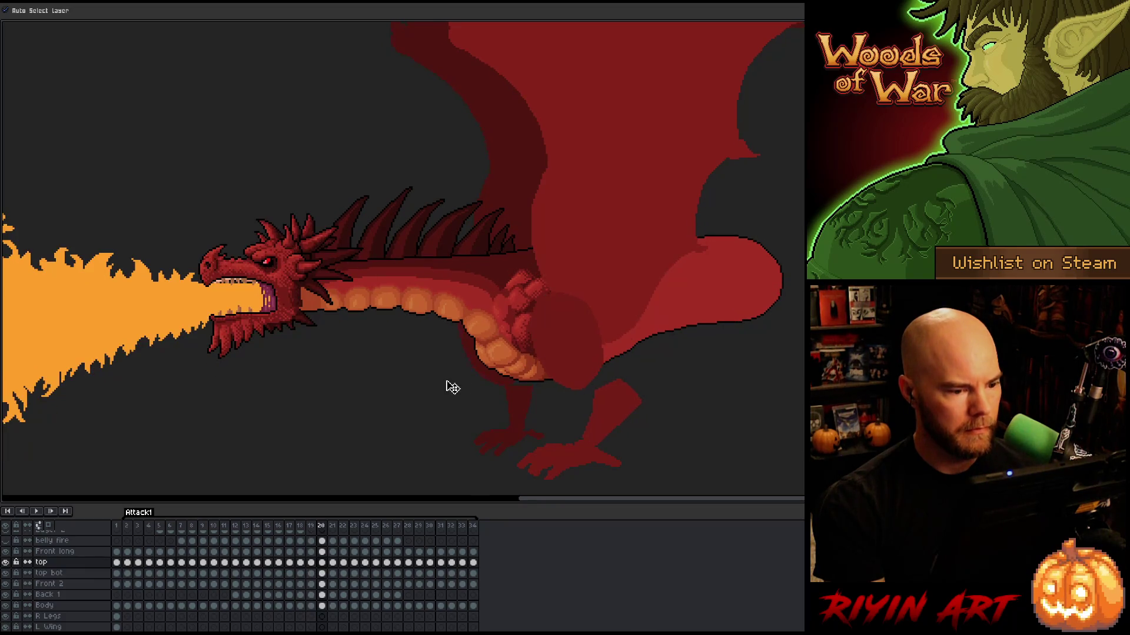
key("Left")
key("Right")
key("Left")
key("Right")
key("Left")
key("Right")
key("Left")
key("Right")
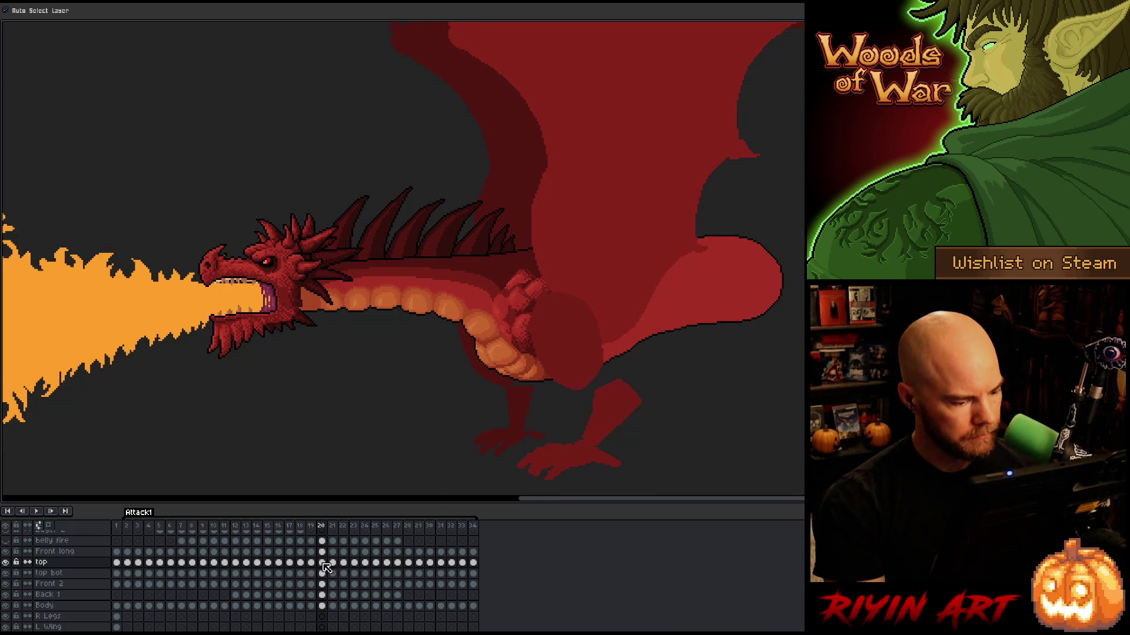
left_click(324, 574, "shift")
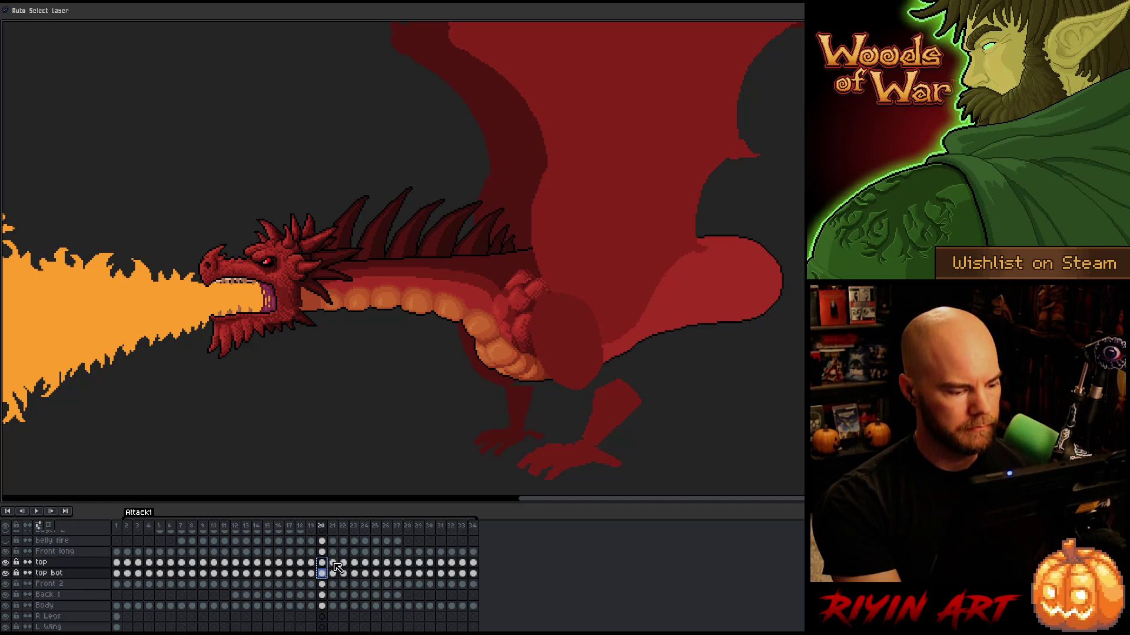
left_click(333, 563)
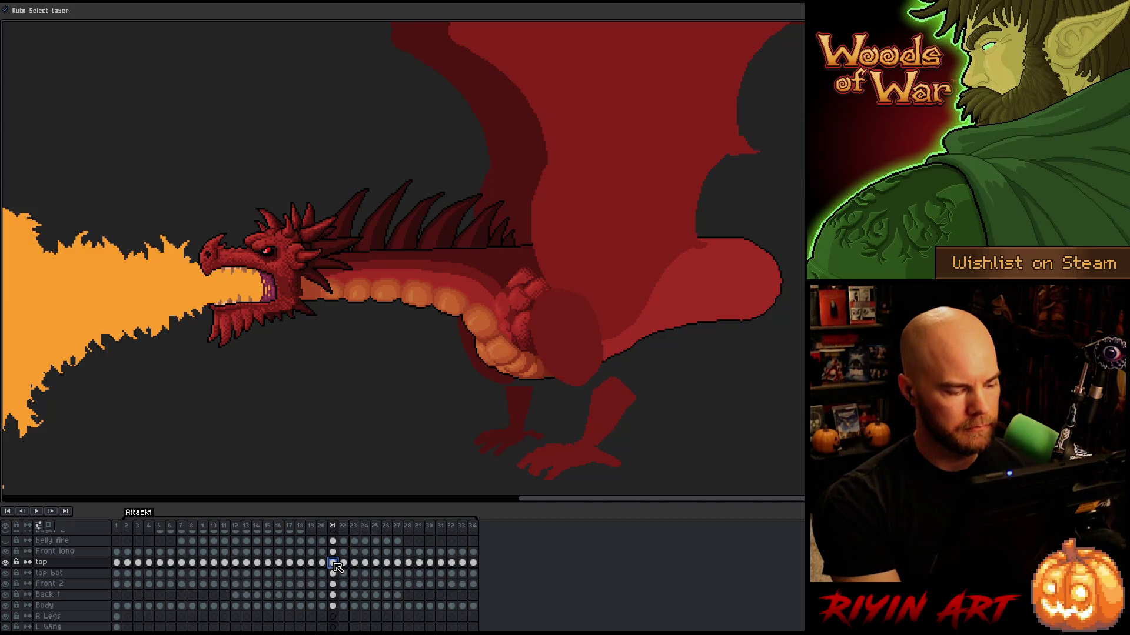
Flip between frames 20 and 21 to compare the dragon's arm coverage
left_click(337, 566)
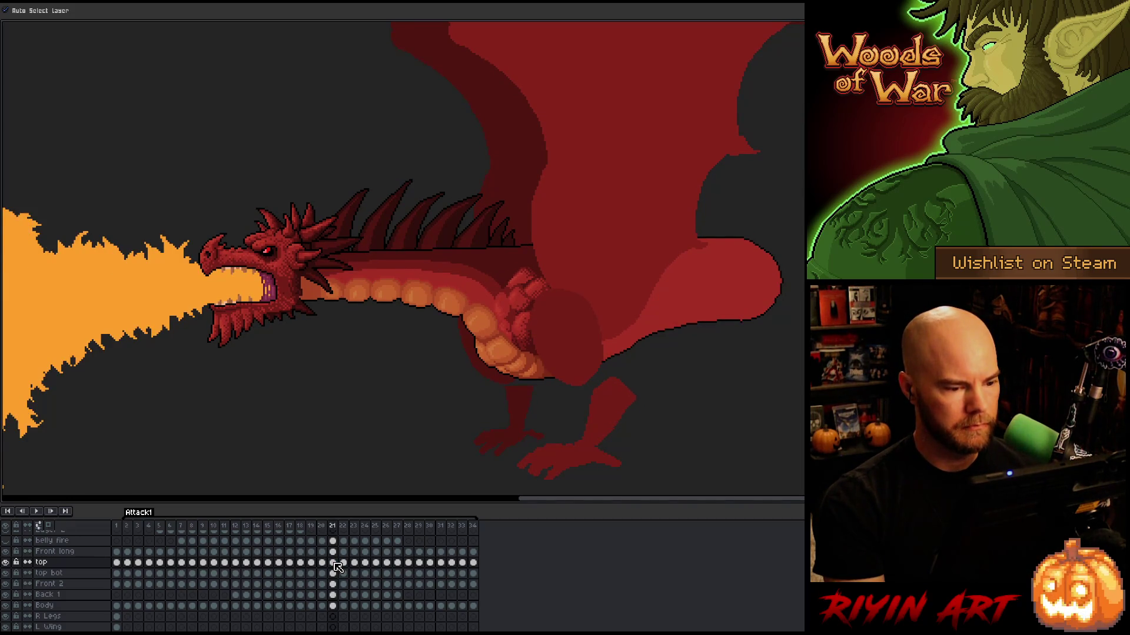
key("Left")
key("Right")
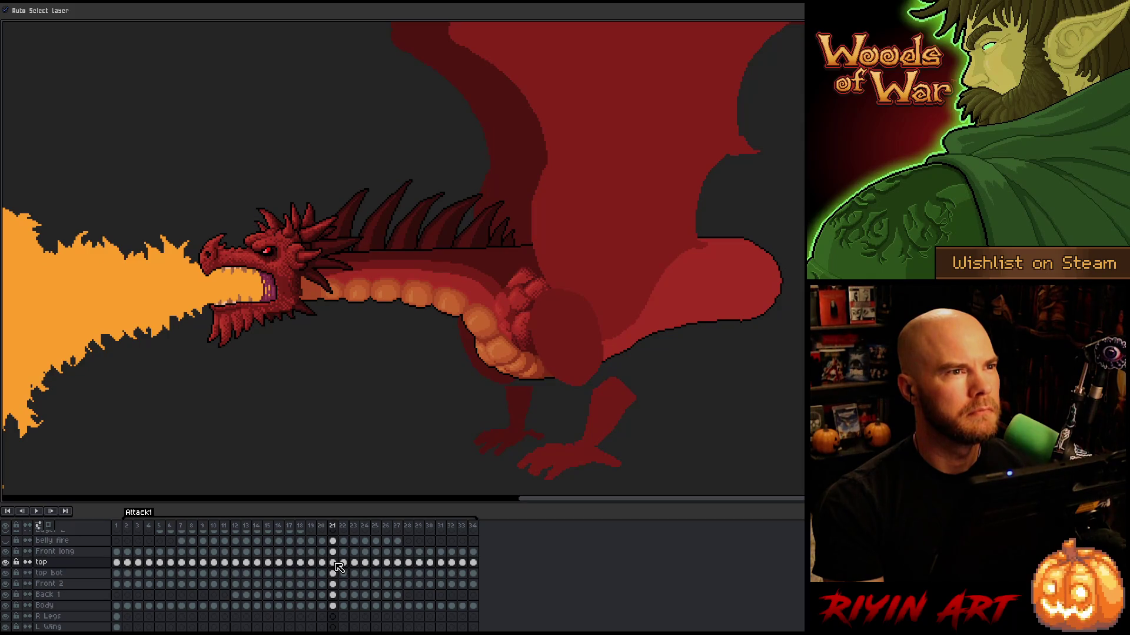
key("Left")
key("Right")
key("Left")
key("Right")
key("Left")
key("Right")
key("Left")
key("Right")
key("Left")
key("Right")
key("Left")
key("Right")
key("Left")
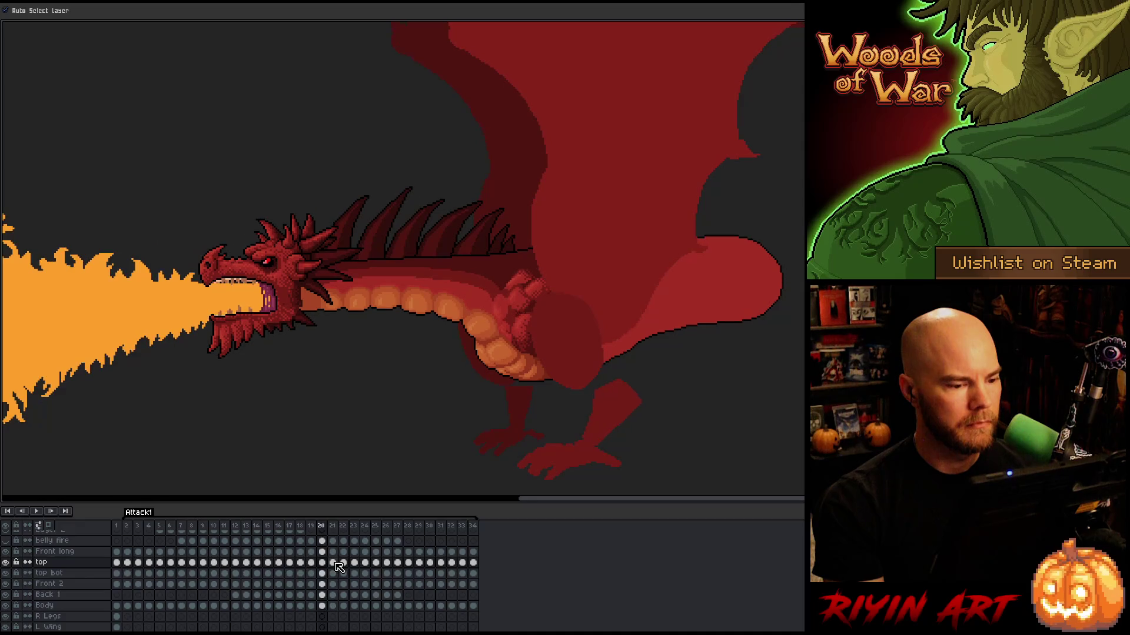
key("Right")
key("Left")
key("Right")
Turn off Auto Select Layer and select the frame 21 'top' and 'top bot' cels
left_click_drag(334, 573, 334, 566)
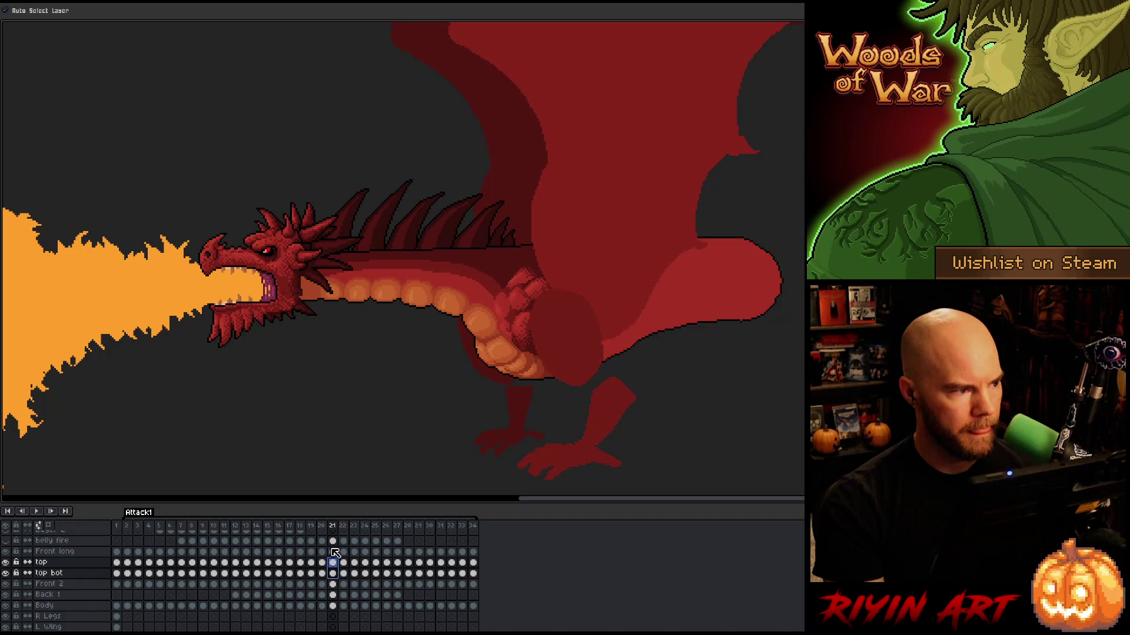
left_click(57, 11)
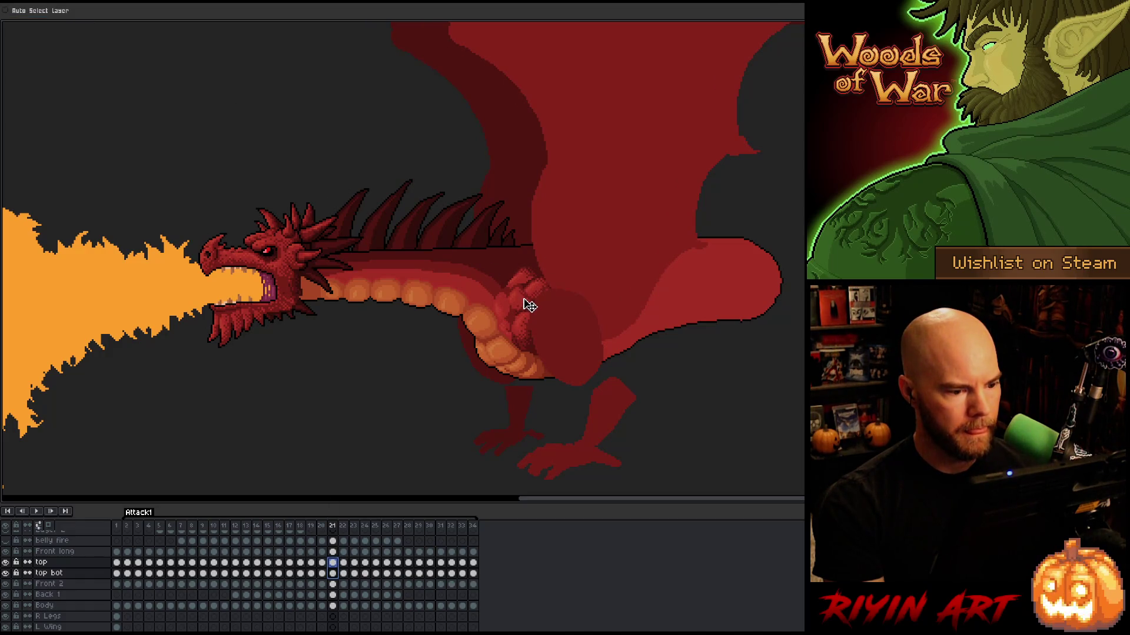
key("Left")
key("Right")
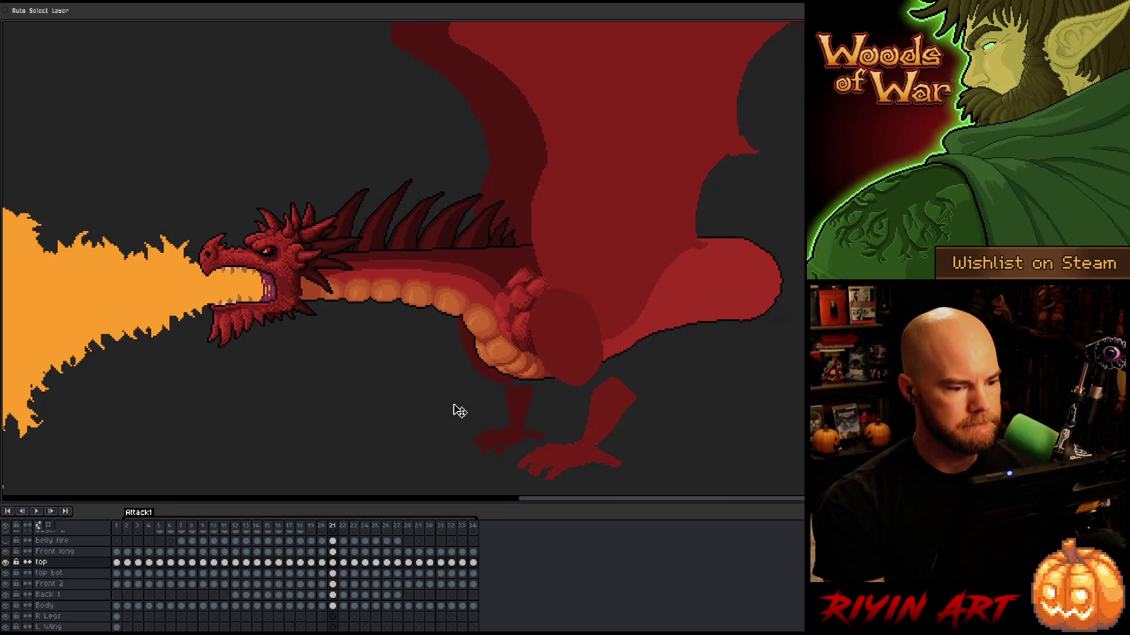
left_click_drag(335, 567, 336, 573)
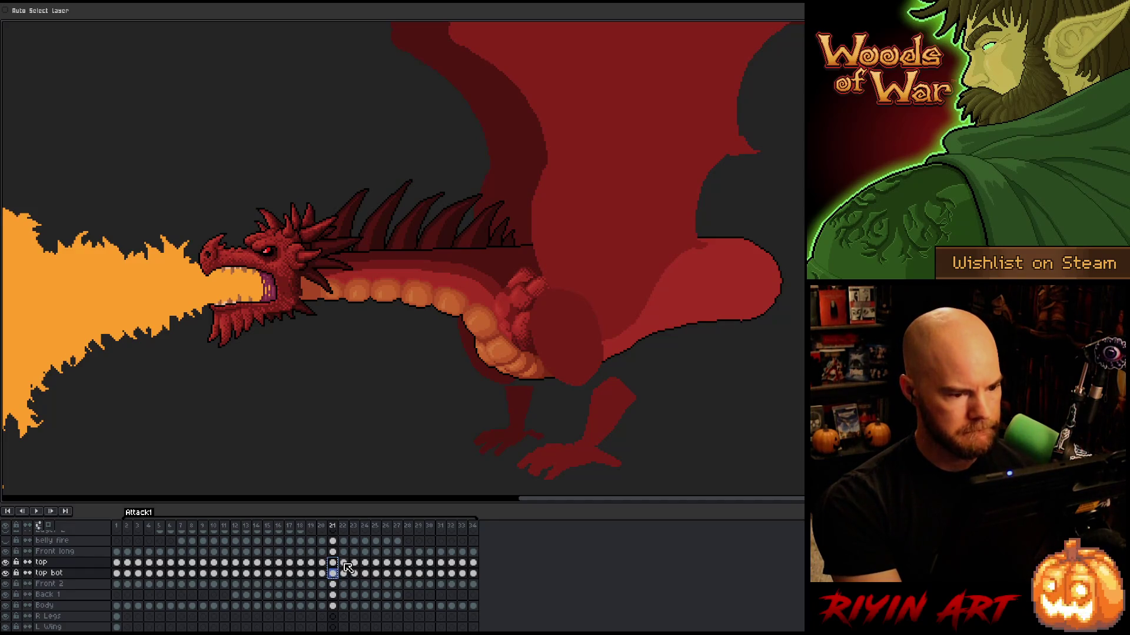
Select the frame 22 'top' and 'top bot' cels and nudge the arm cover right
key("period")
left_click(346, 563)
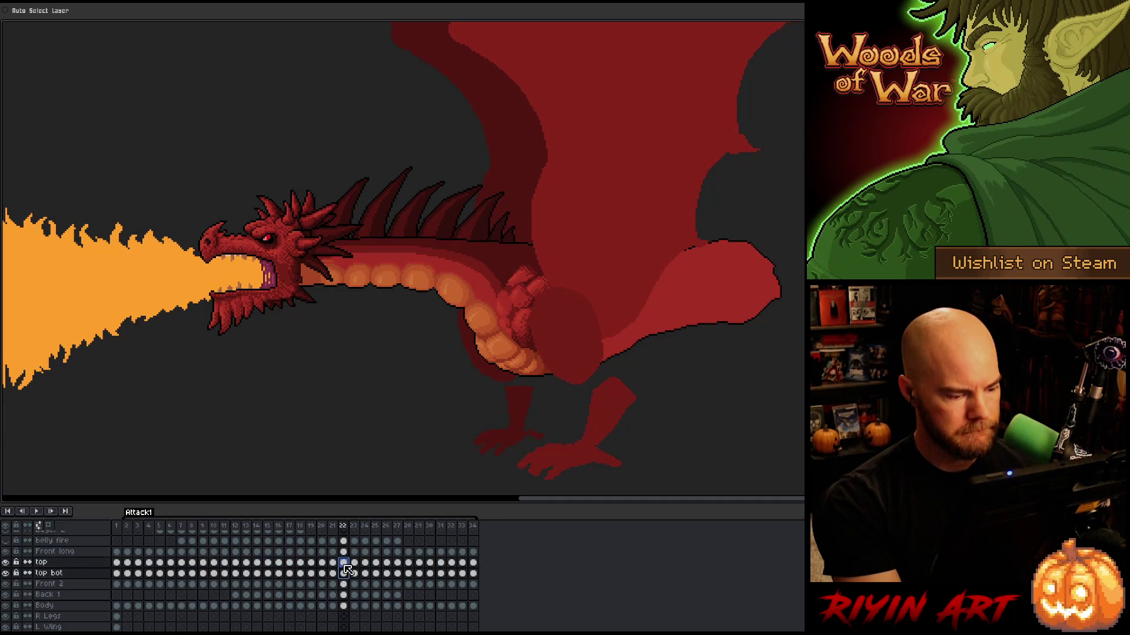
key("comma")
left_click(348, 563)
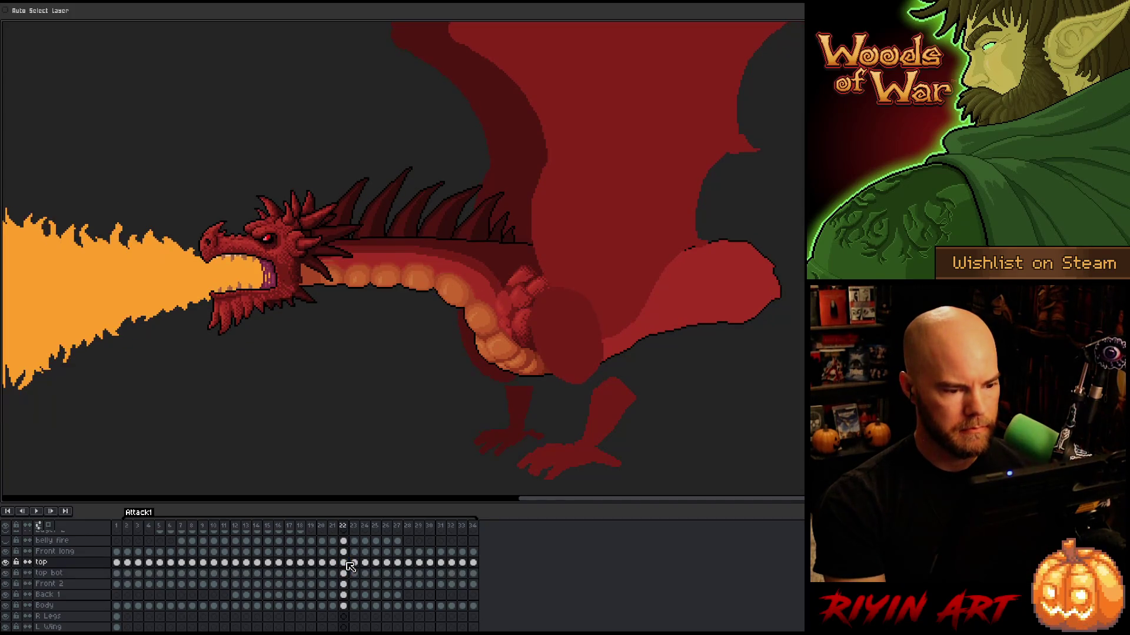
left_click_drag(347, 564, 347, 572)
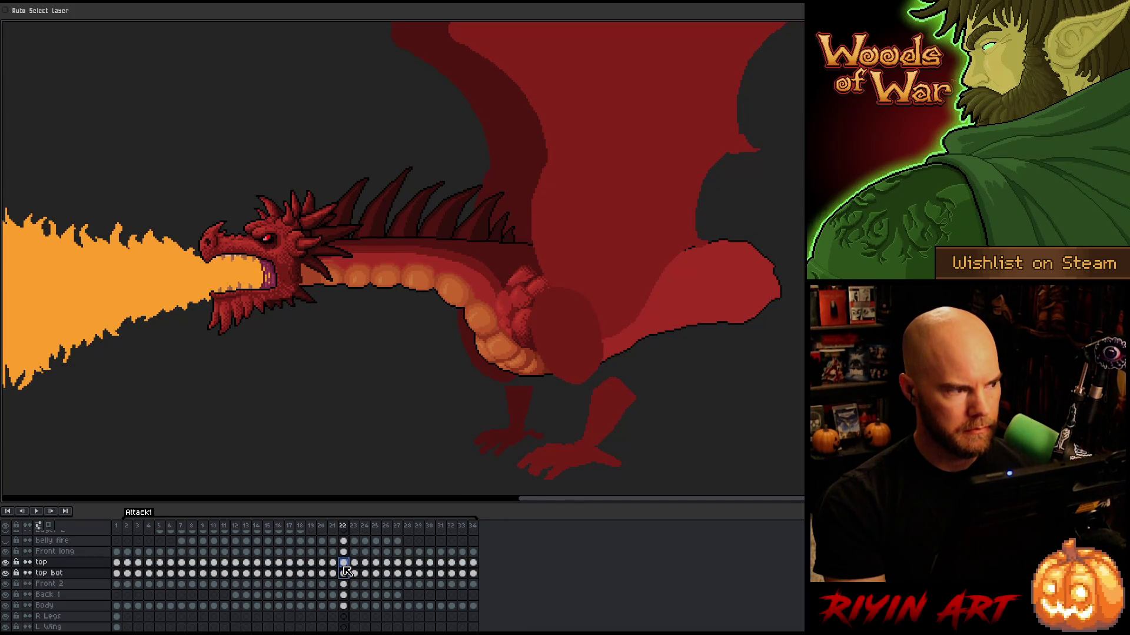
left_click(532, 306)
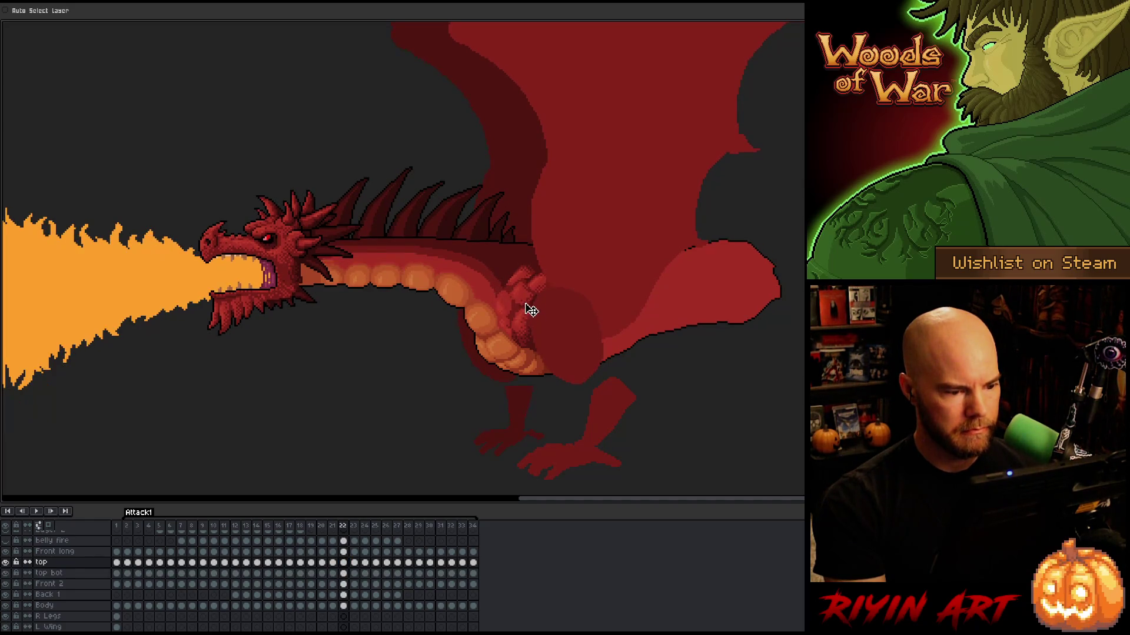
left_click_drag(346, 574, 347, 563)
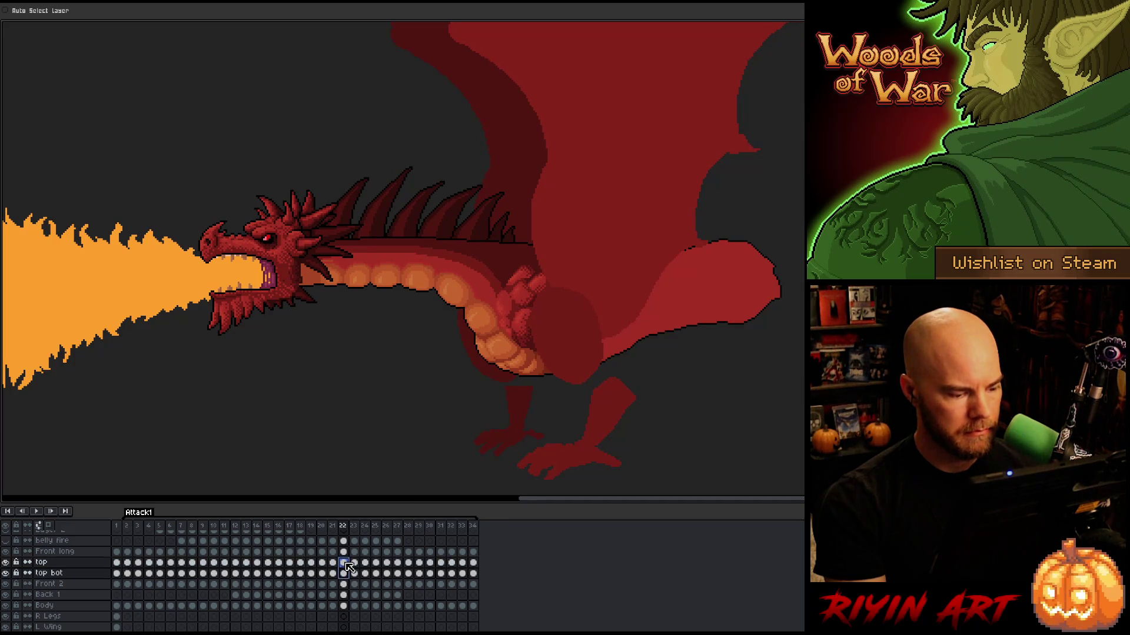
key("Right")
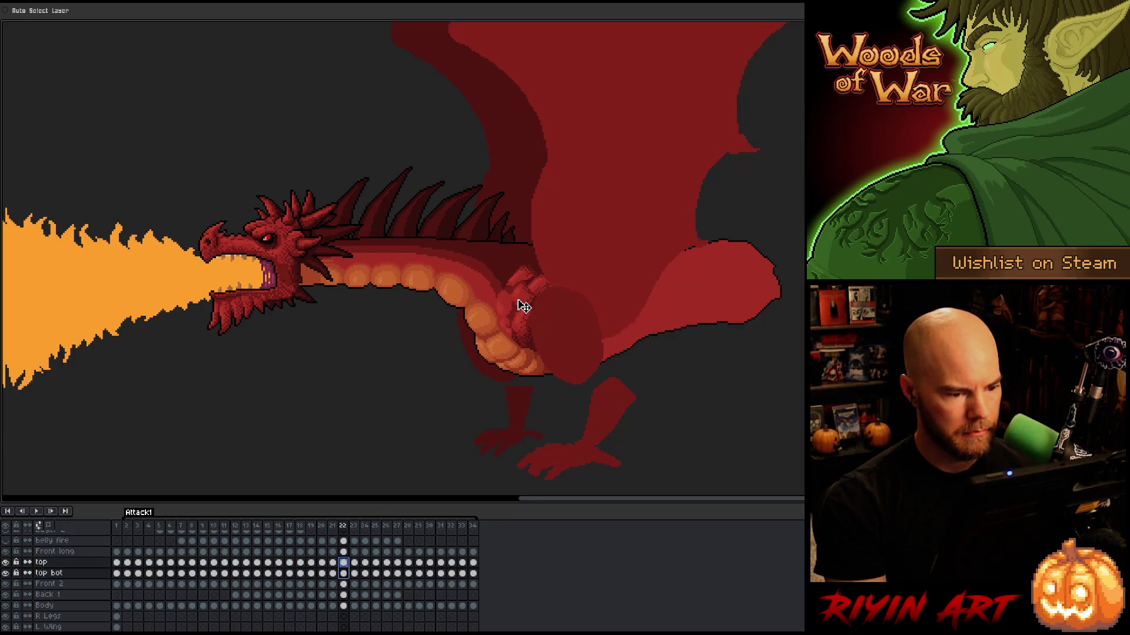
Flip around frame 22 to check the arm coverage, then move on to frame 23
key("Right")
key("Left")
key("Left")
key("Right")
key("Left")
key("Right")
key("Left")
key("Right")
key("Right")
key("Left")
key("Left")
key("Right")
key("Left")
key("Right")
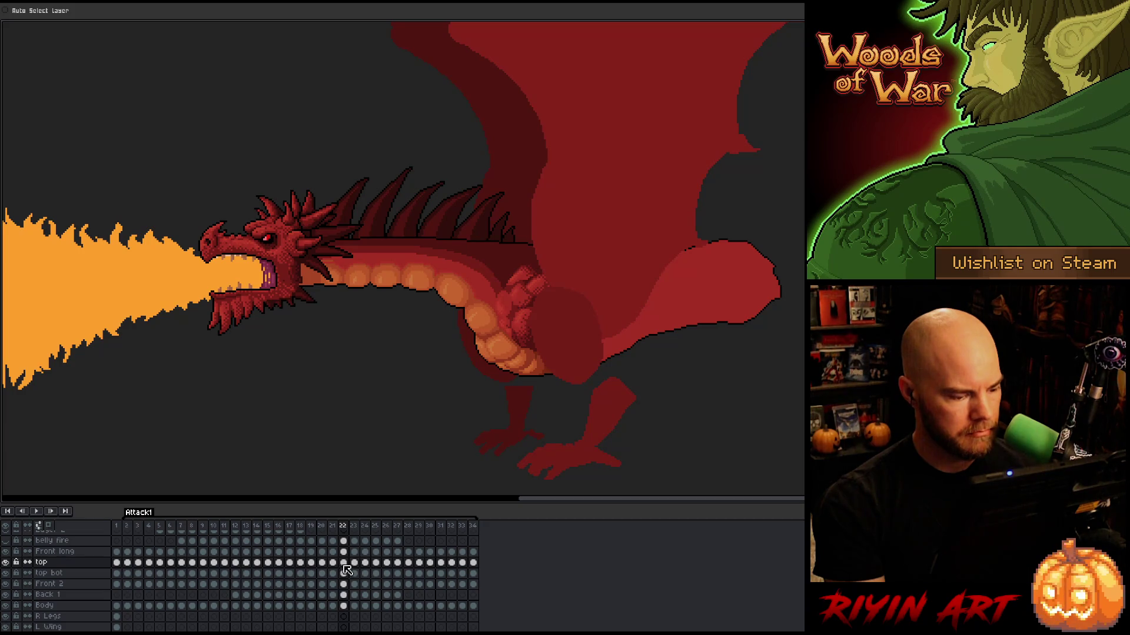
left_click_drag(345, 565, 345, 572)
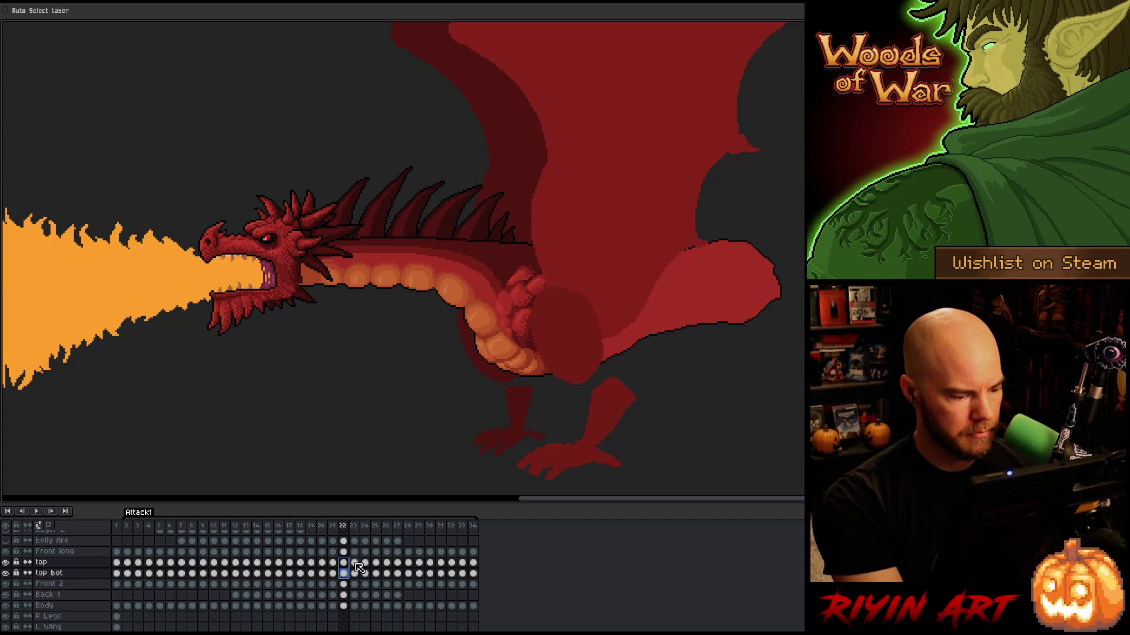
left_click(355, 563)
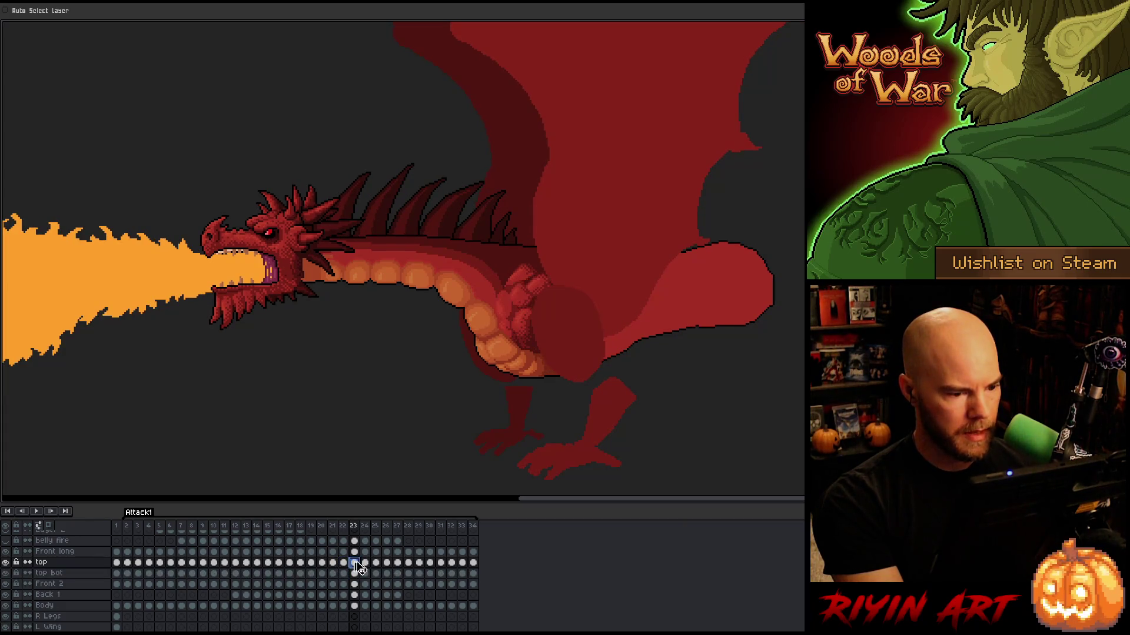
Nudge frame 23's shoulder cover slightly over the arm, then clear the cel selection
left_click(356, 573, "shift")
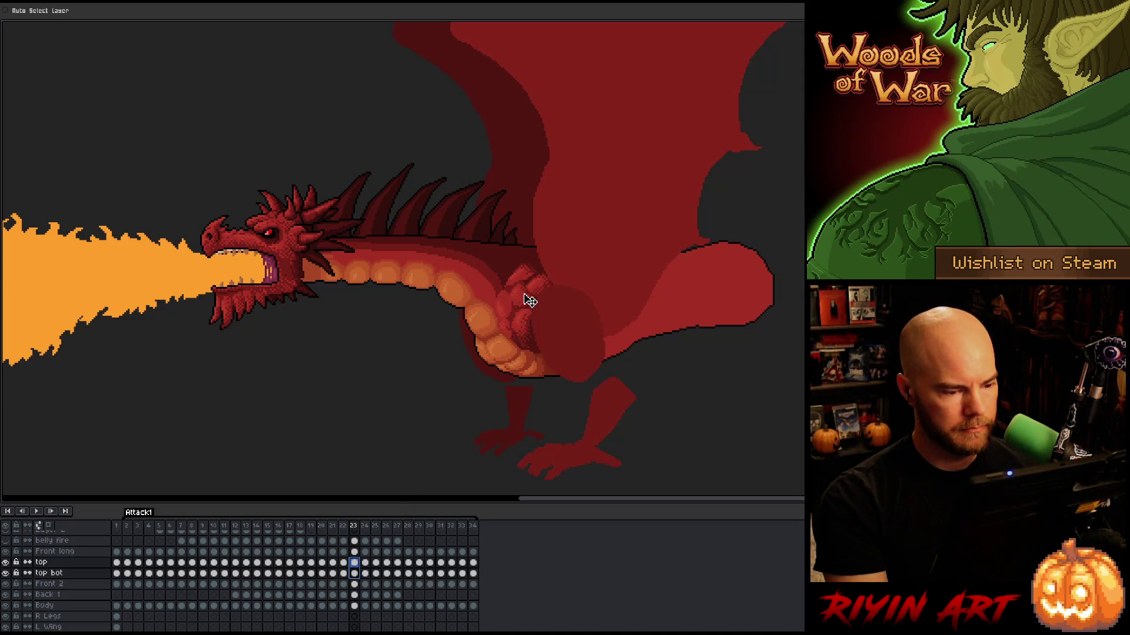
left_click_drag(529, 301, 529, 301)
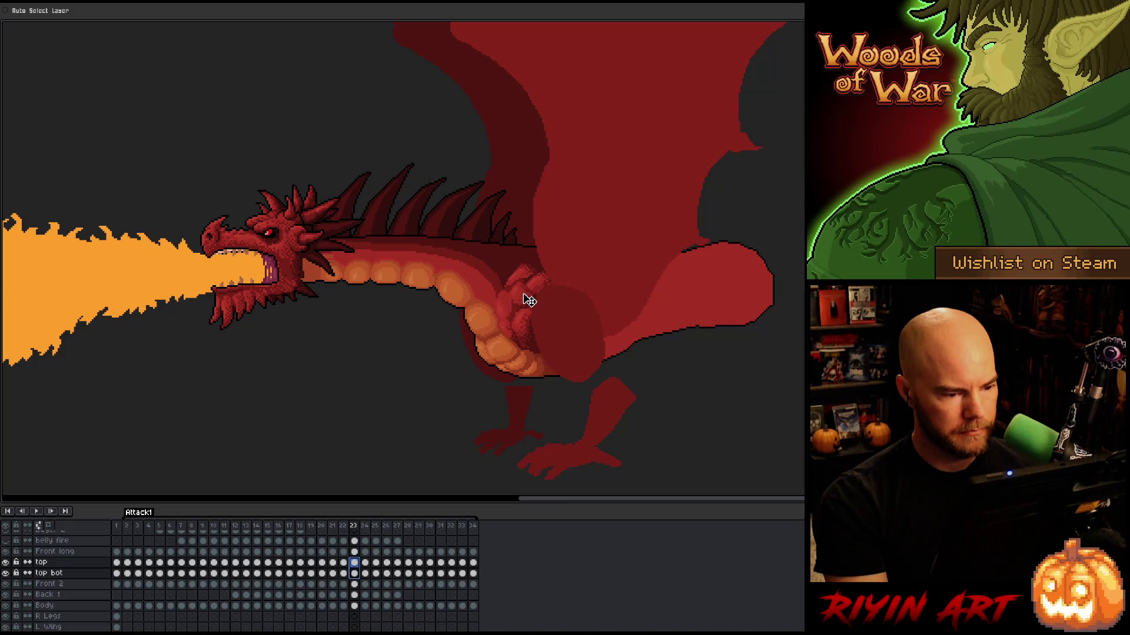
left_click(521, 388)
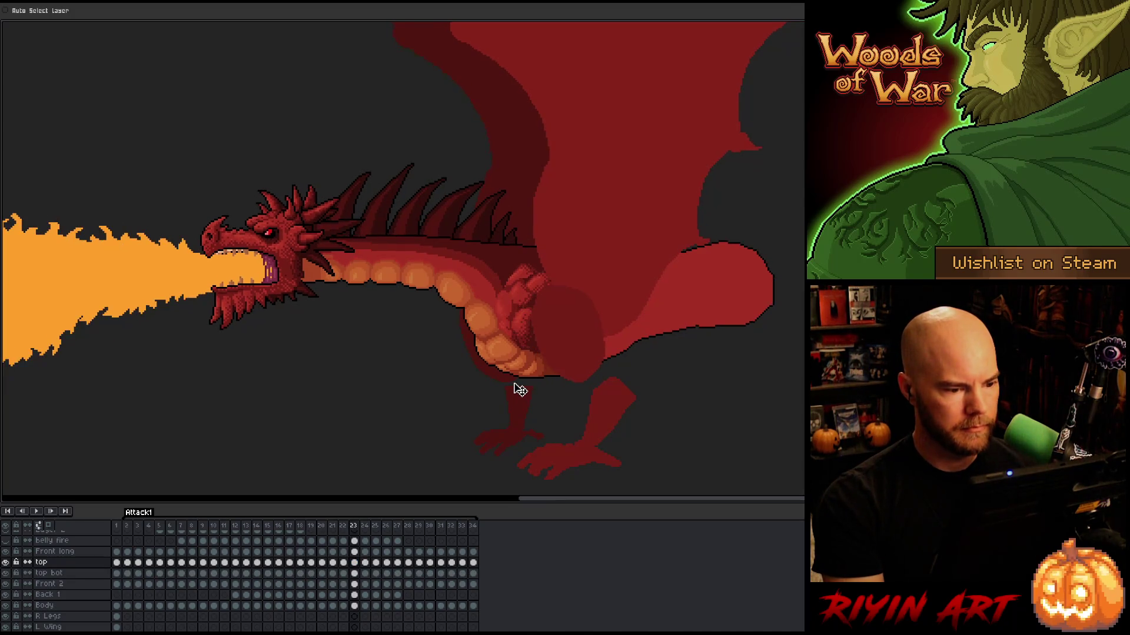
Compare frame 23 with frame 22, briefly selecting frame 23's top and top bot cels
key("Left")
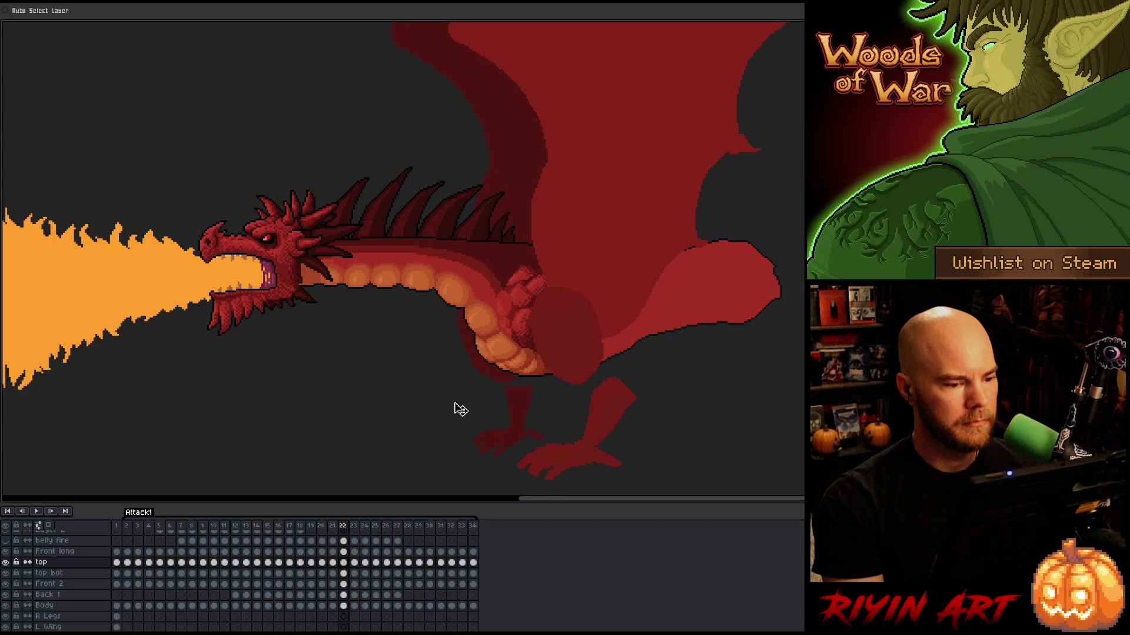
key("Right")
key("Left")
key("Right")
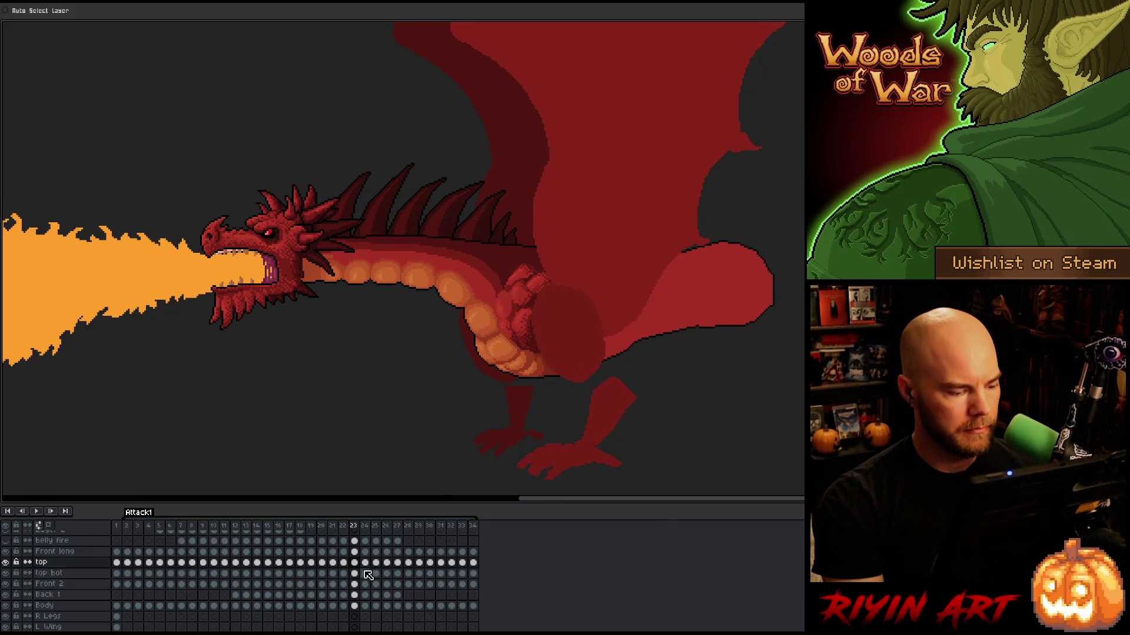
left_click_drag(354, 562, 356, 573)
left_click(364, 562)
Flip between frames 22 and 23 again, then select frame 23's top cel
key("Left")
key("Right")
key("Left")
key("Right")
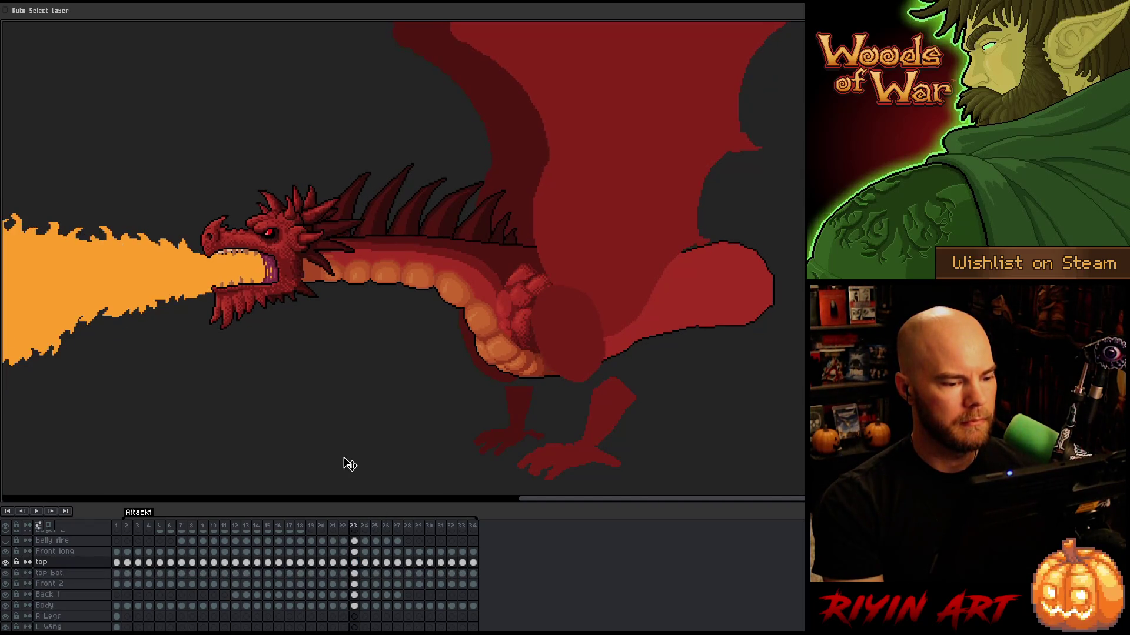
key("Left")
key("Right")
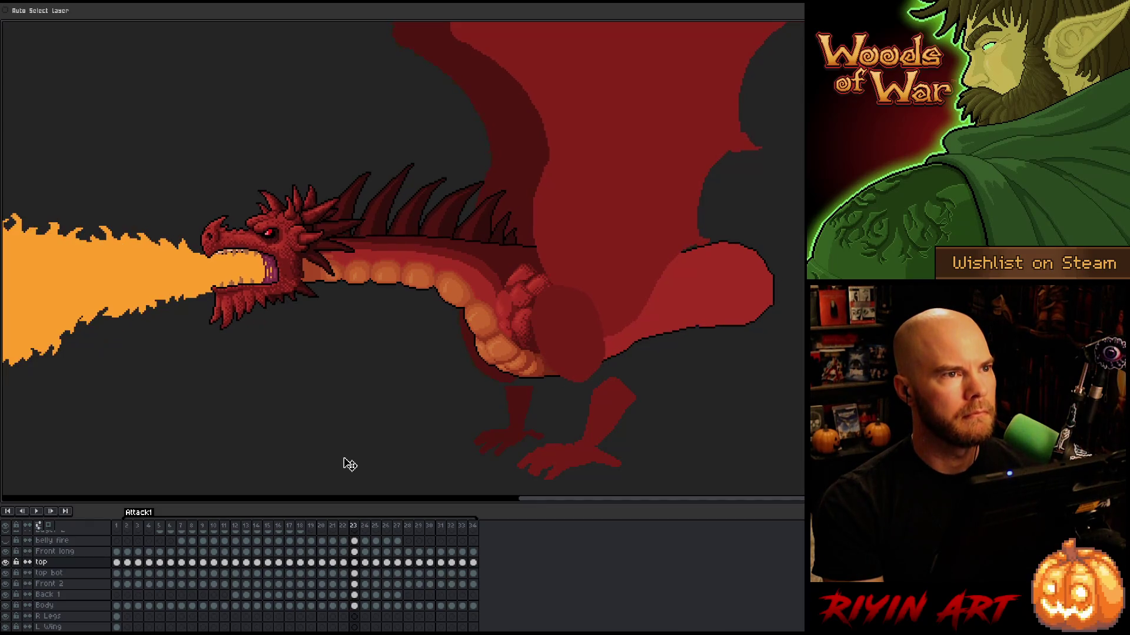
left_click(353, 563)
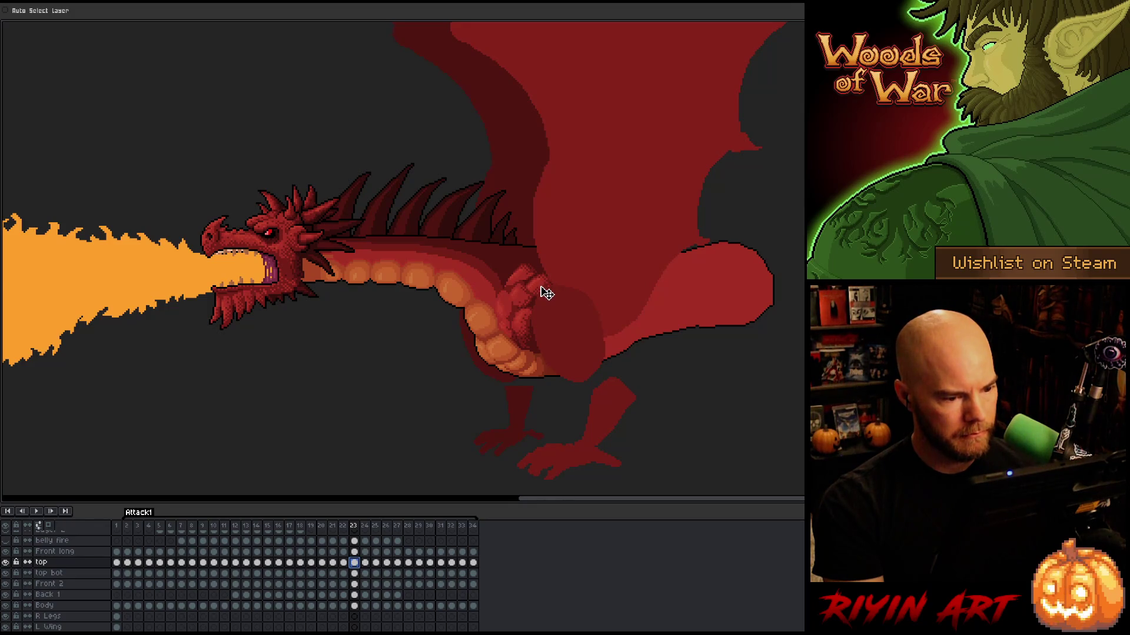
Flip repeatedly between frames 22 and 23 to compare the arm poses
key("Left")
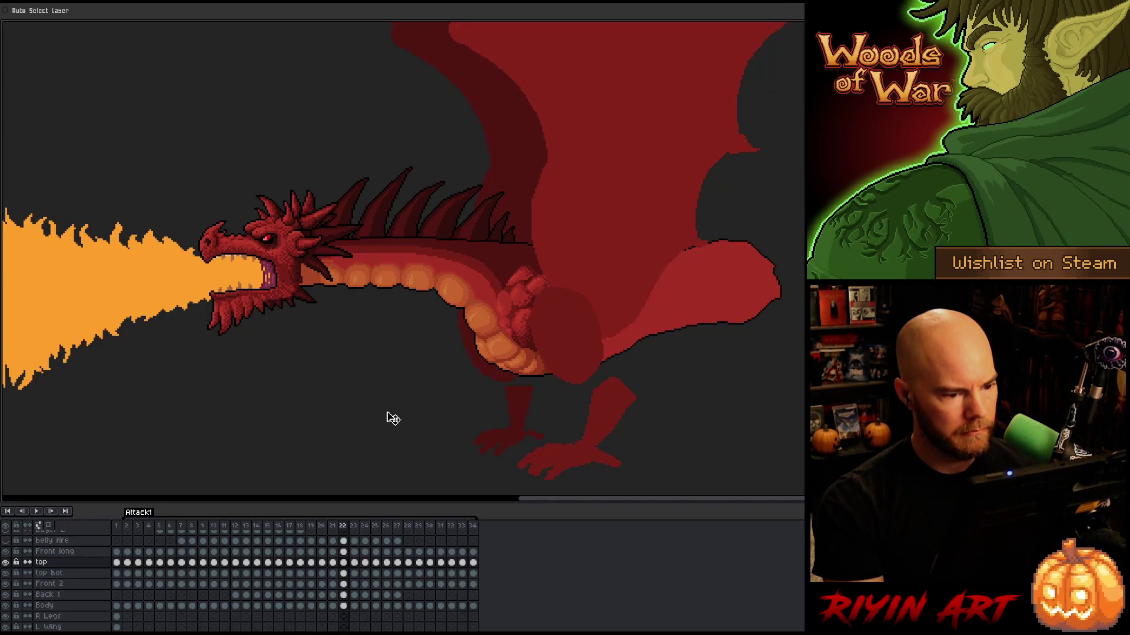
key("Right")
key("Left")
key("Right")
key("Right")
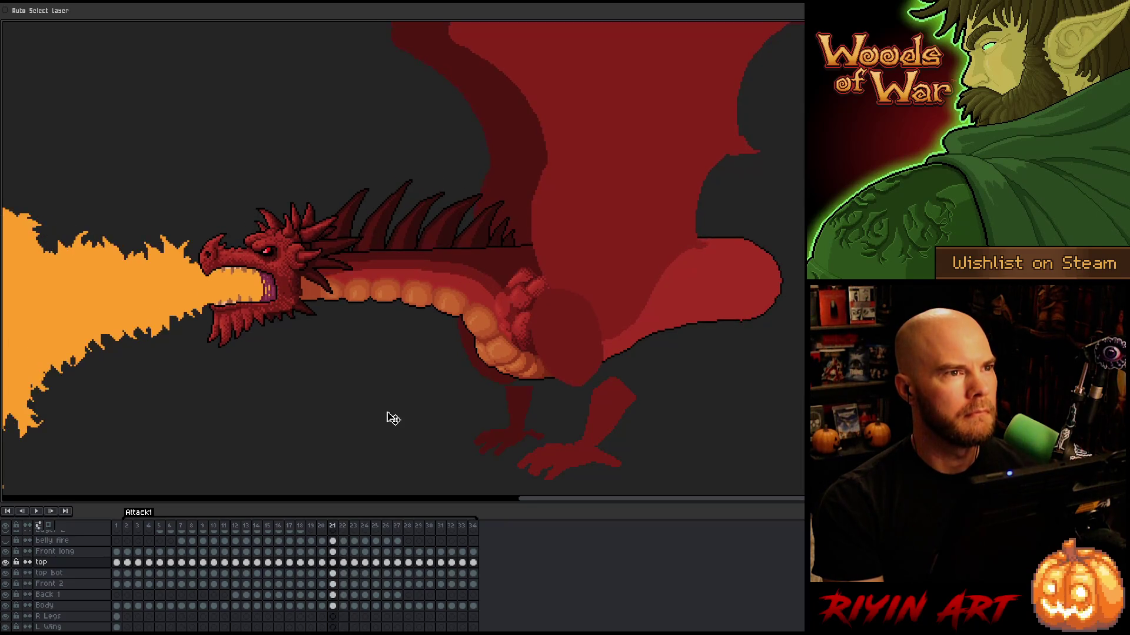
key("Left")
key("Left")
key("Right")
key("Right")
key("Left")
key("Left")
key("Right")
key("Left")
key("Left")
key("Right")
key("Right")
key("Left")
key("Right")
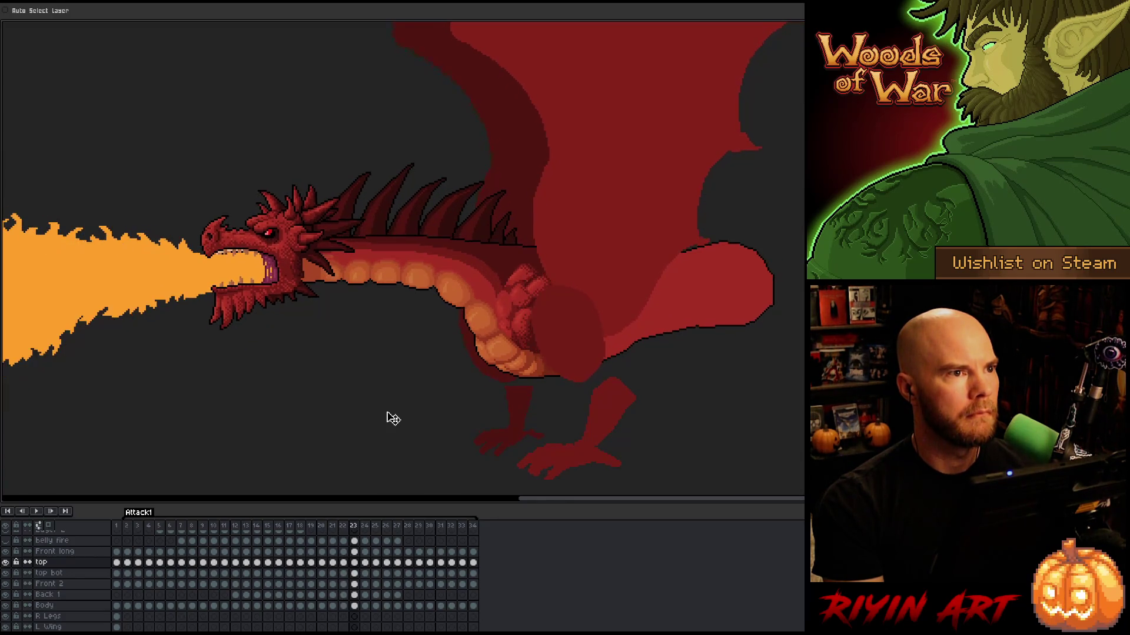
key("Left")
key("Right")
key("Right")
key("Left")
Scrub frames 22–24, then drag-select frame 23's top and top bot cels together
left_click(354, 573)
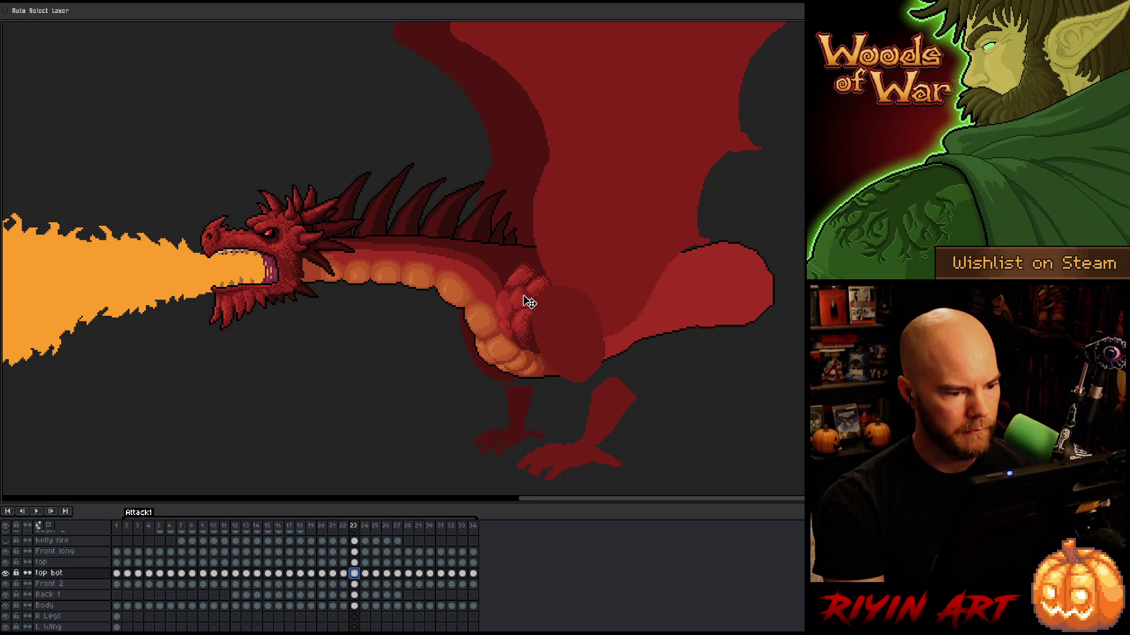
left_click(447, 388)
key("Left")
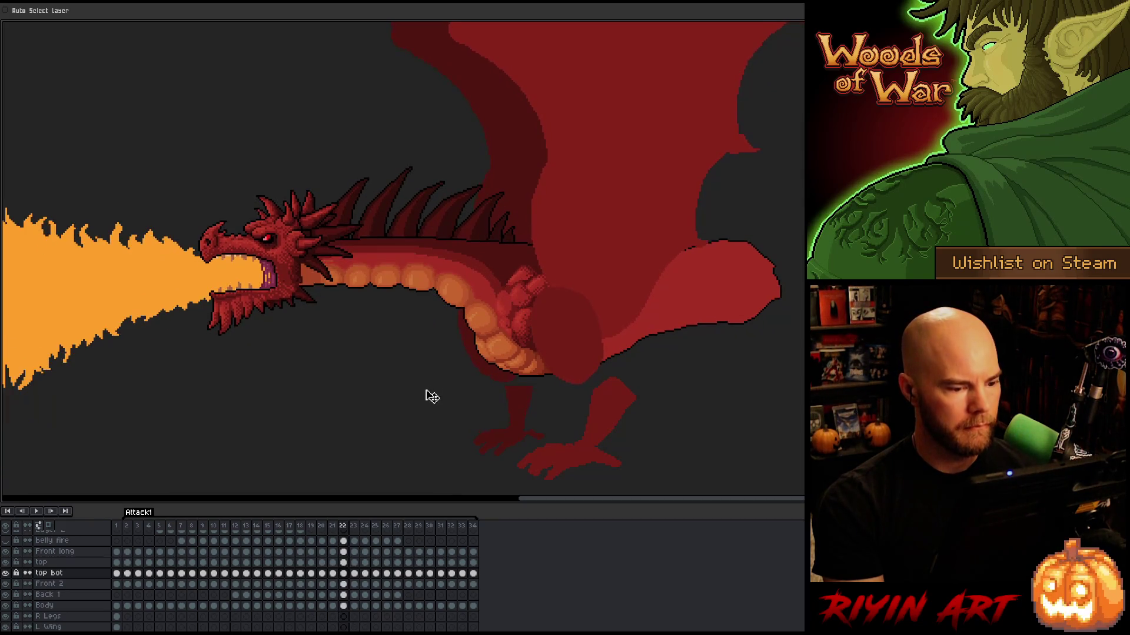
key("Right")
key("Right")
key("Left")
key("Left")
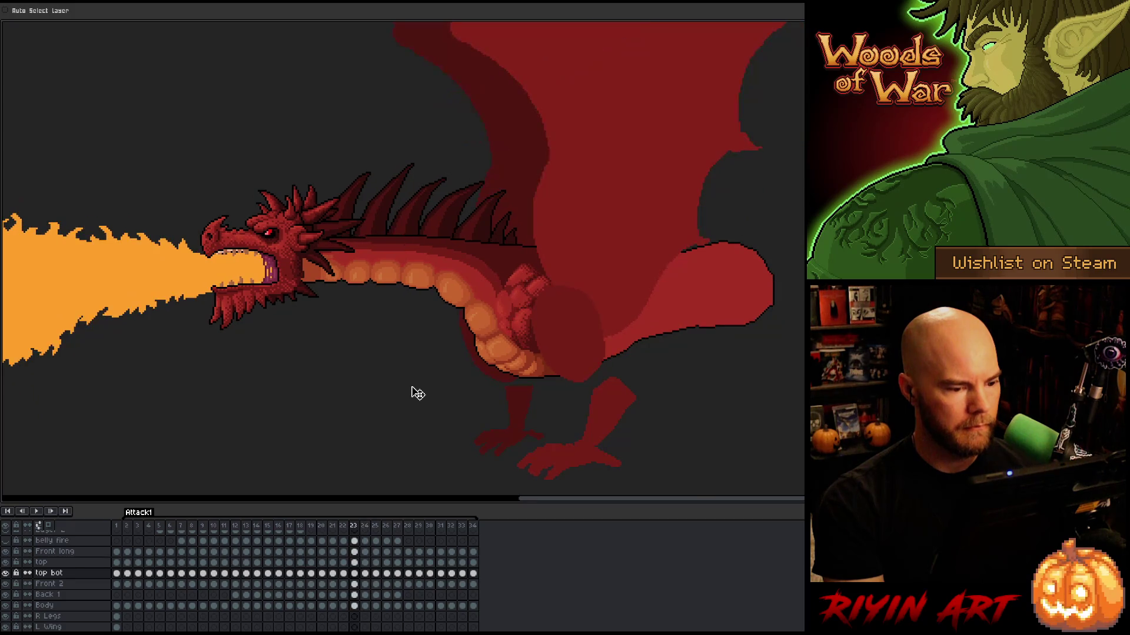
key("Right")
key("Right")
key("Left")
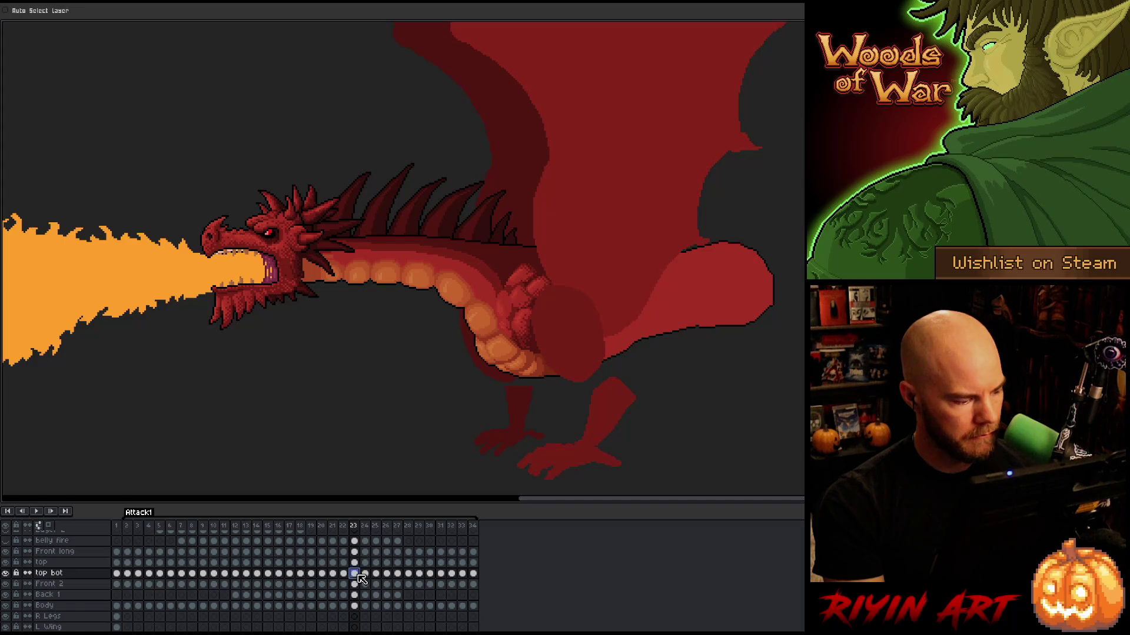
left_click_drag(358, 575, 357, 567)
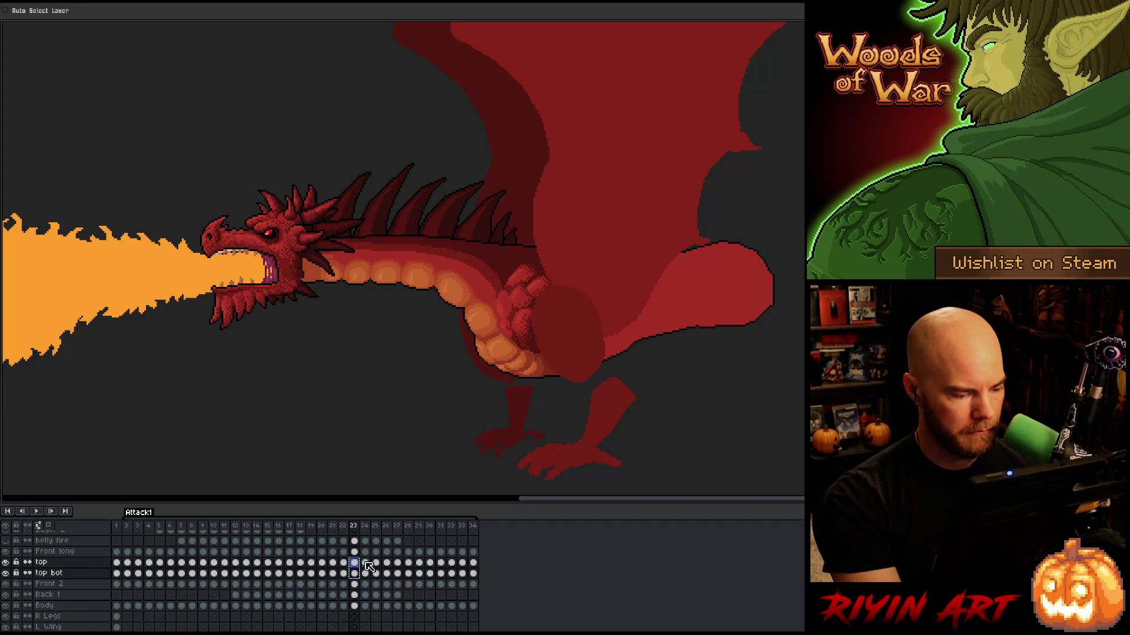
left_click(366, 565)
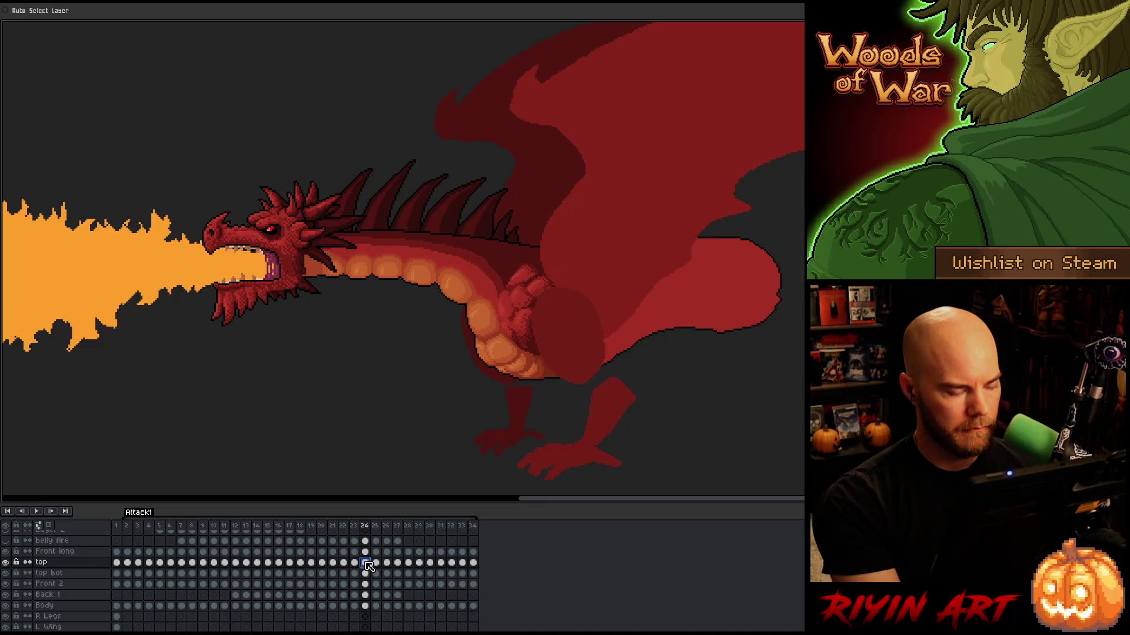
Select frame 24's top and top bot cels, narrow to the top layer, then clear the selection
key("Left")
key("Right")
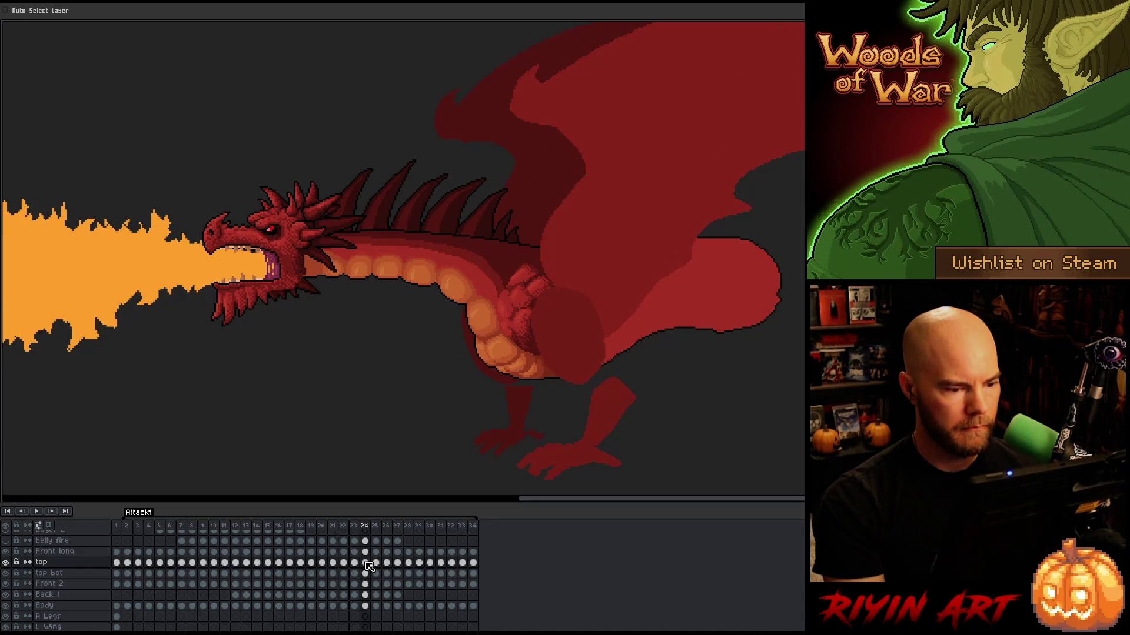
left_click_drag(366, 565, 365, 573)
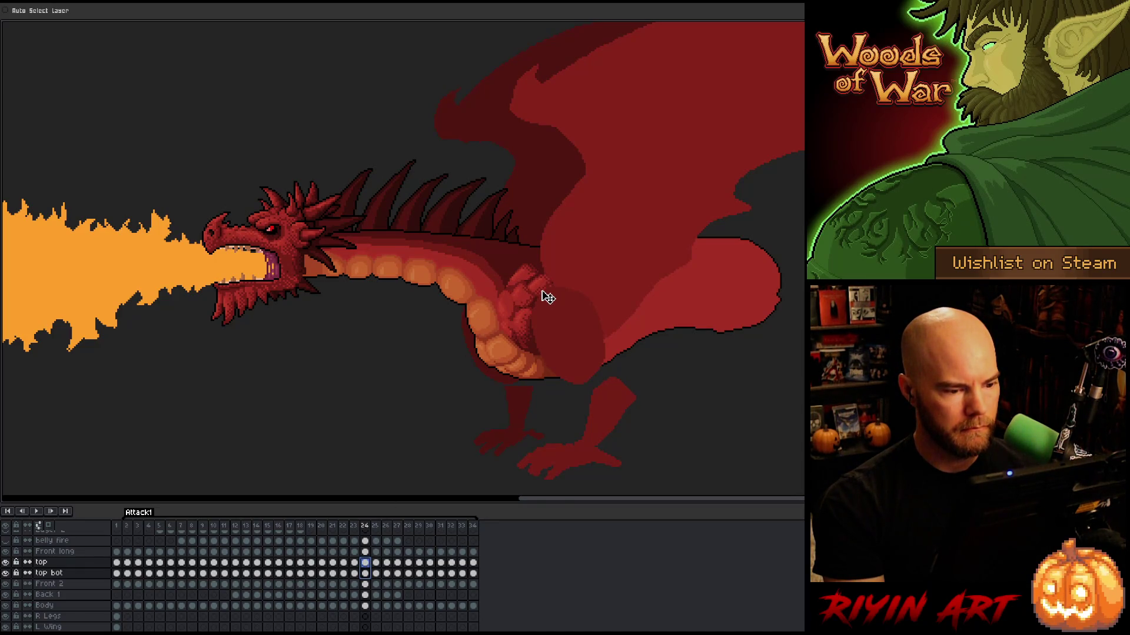
left_click(522, 358)
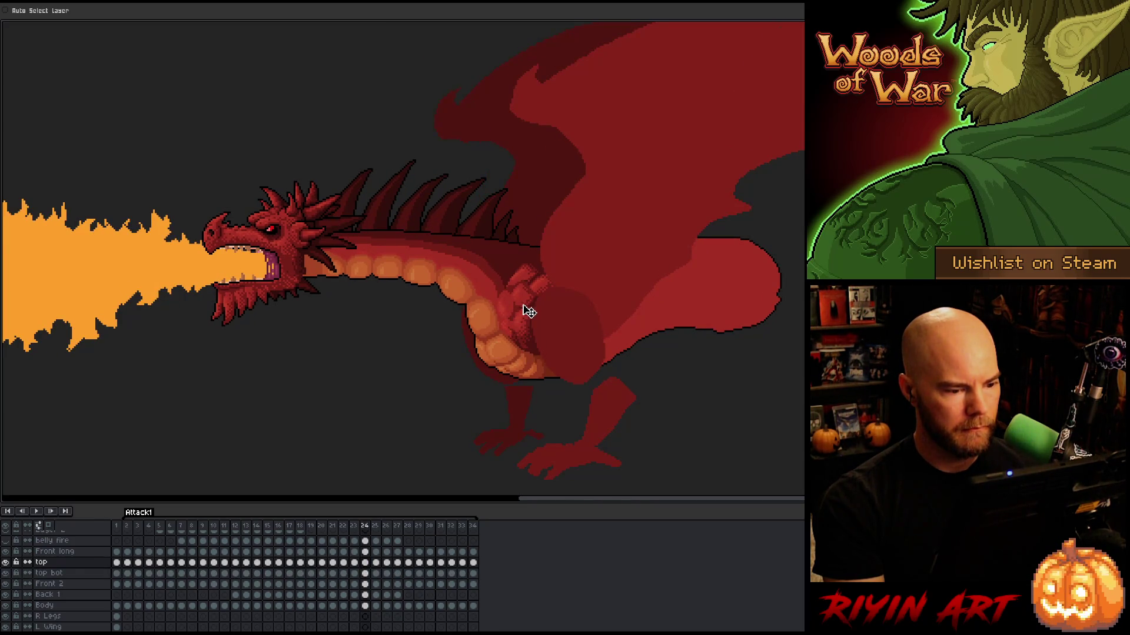
left_click(366, 573)
left_click(504, 373)
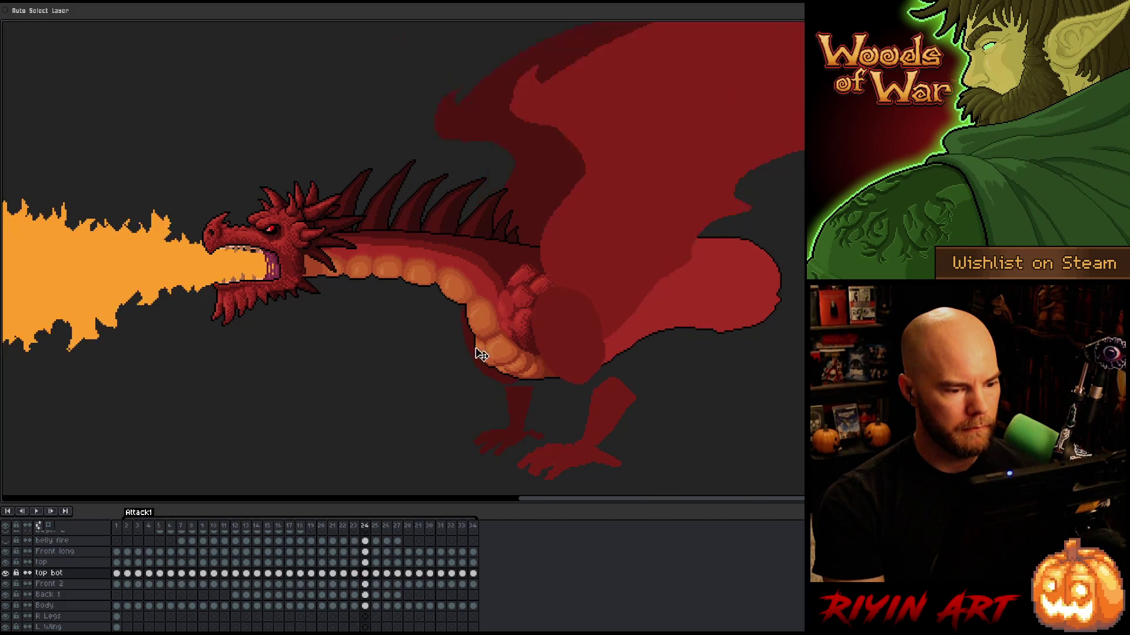
Enable Auto Select Layer, pick the top layer from the arm, and compare frames 23 and 24
left_click(64, 12)
left_click(547, 295)
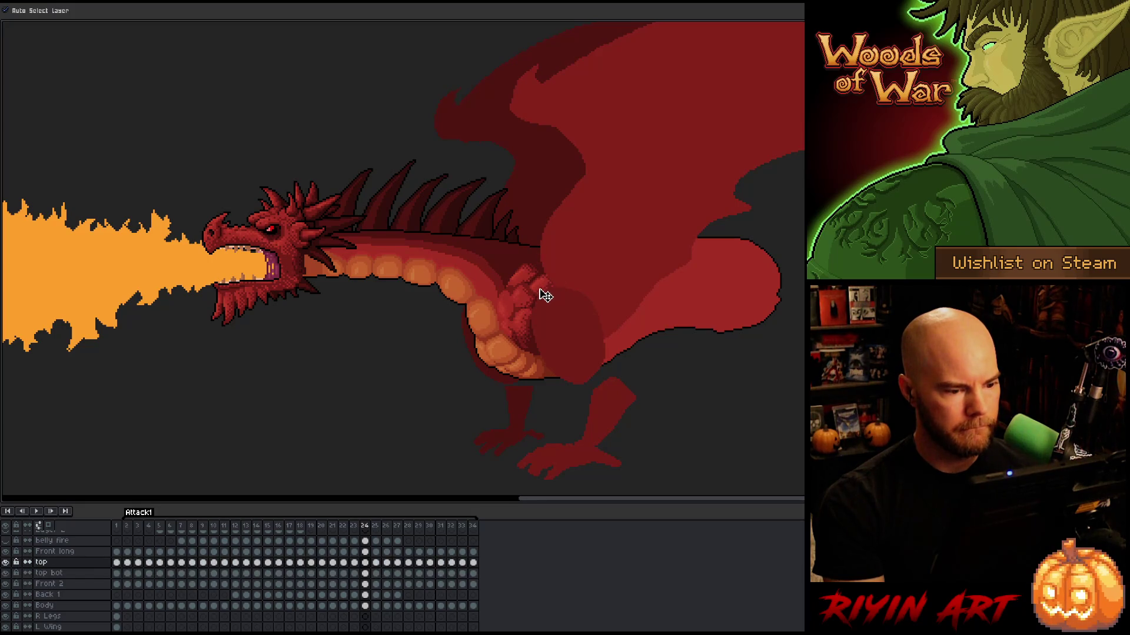
key("Left")
key("Right")
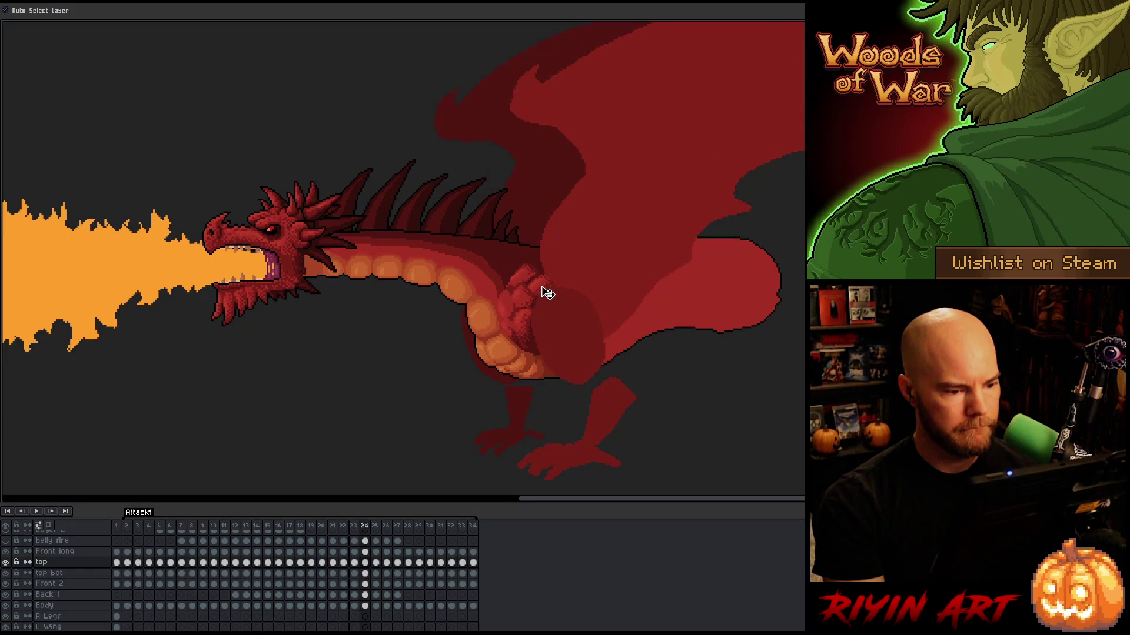
key("Left")
key("Right")
key("Left")
key("Right")
key("Left")
key("Left")
key("Right")
key("Right")
key("Left")
key("Left")
key("Right")
key("Right")
key("Right")
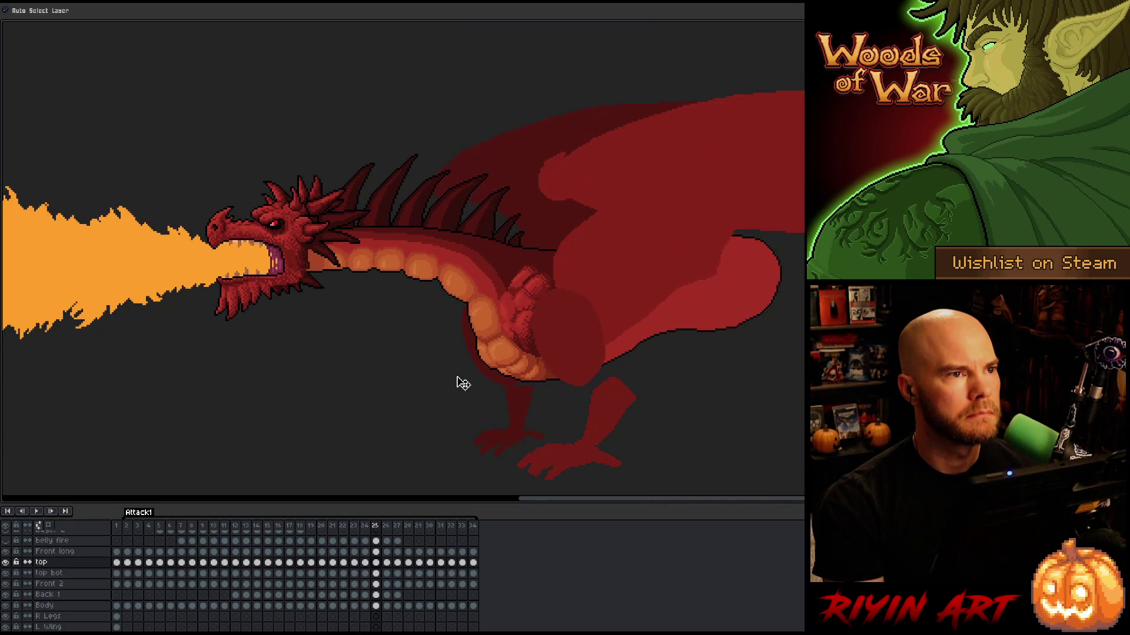
Check frame 25 against 24, then drag-select frame 24's top and top bot cels
key("Left")
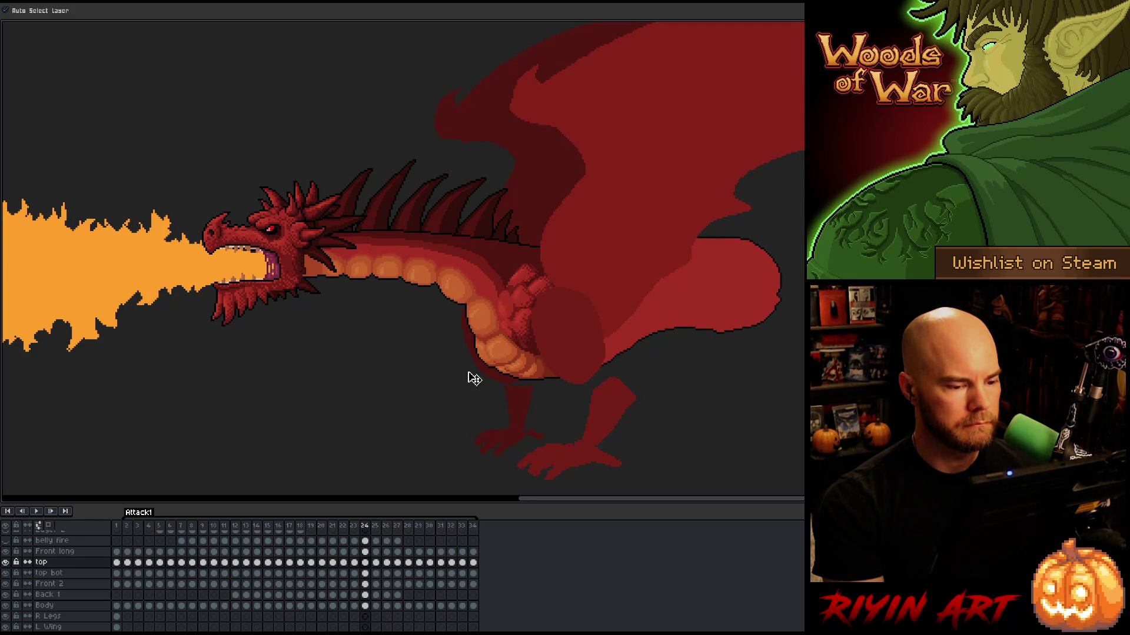
key("Right")
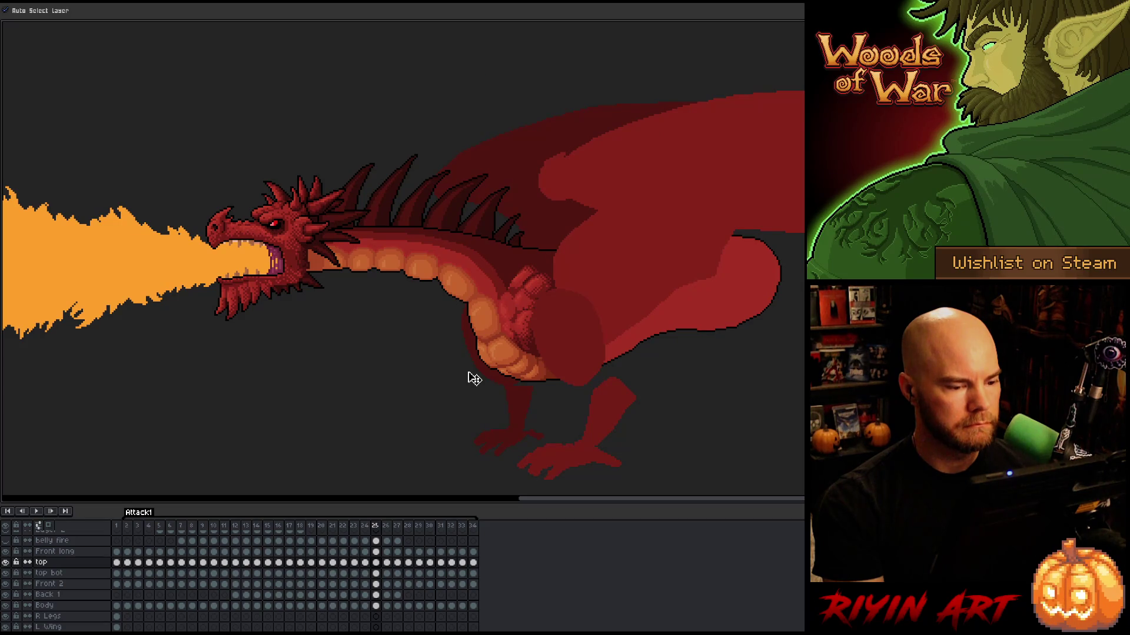
key("Left")
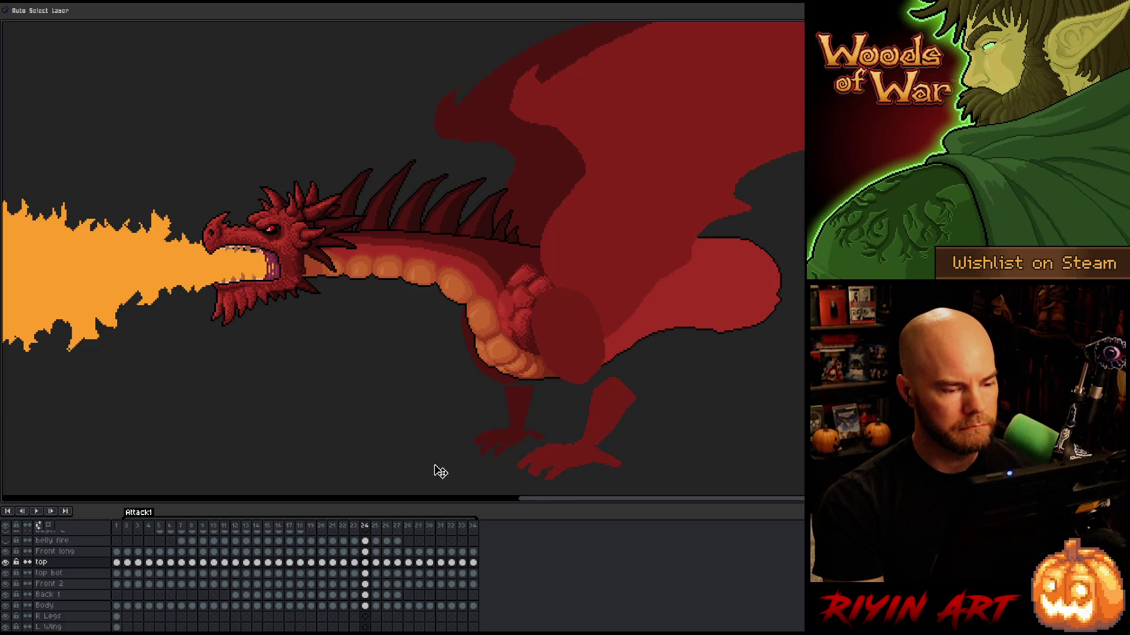
left_click_drag(365, 563, 365, 576)
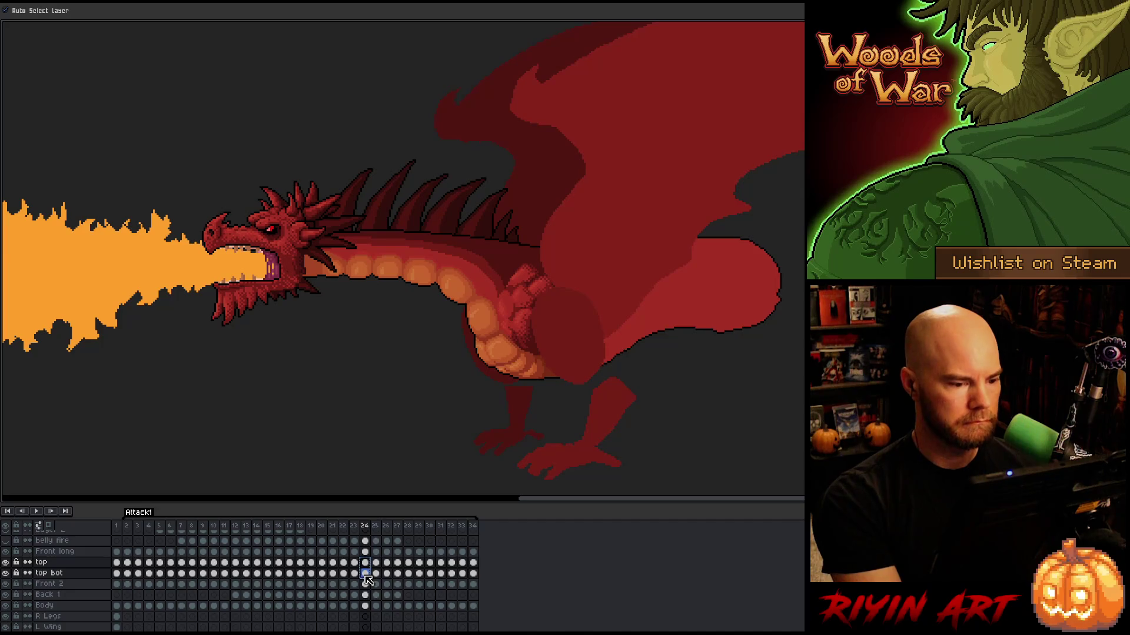
left_click(377, 563)
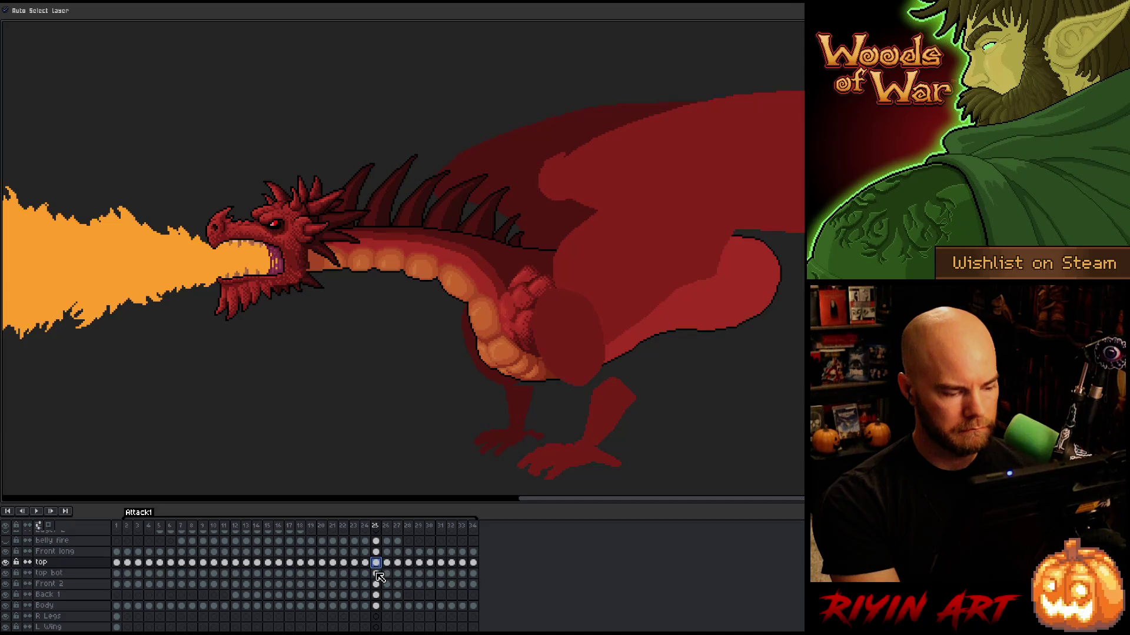
Extend frame 25's selection to the top bot cel and turn Auto Select Layer off
left_click_drag(376, 563, 377, 574)
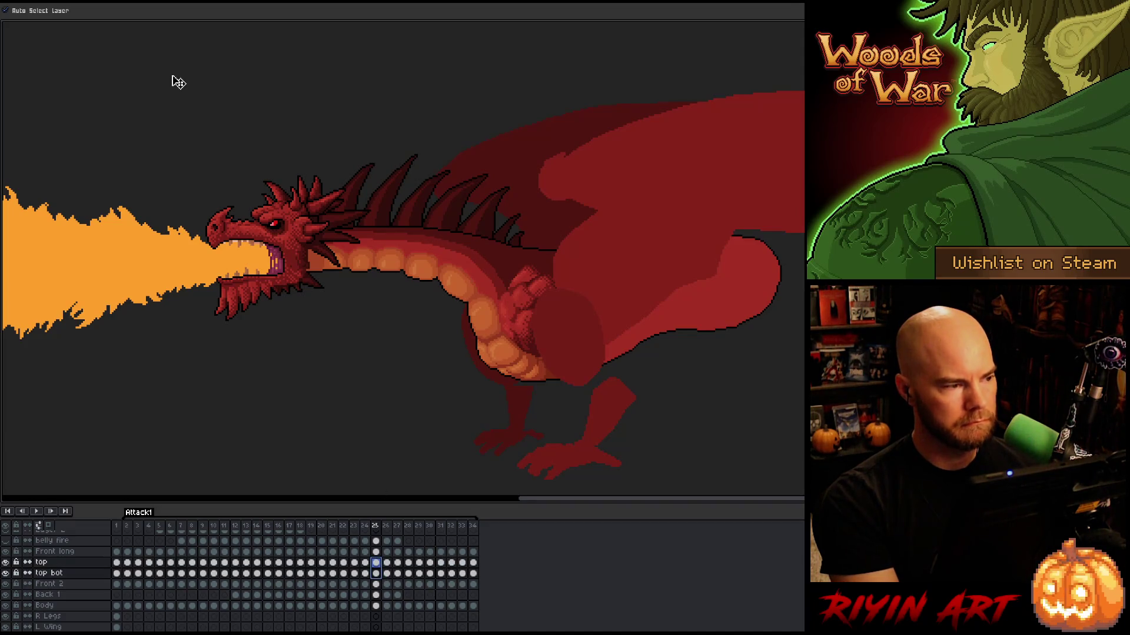
left_click(35, 10)
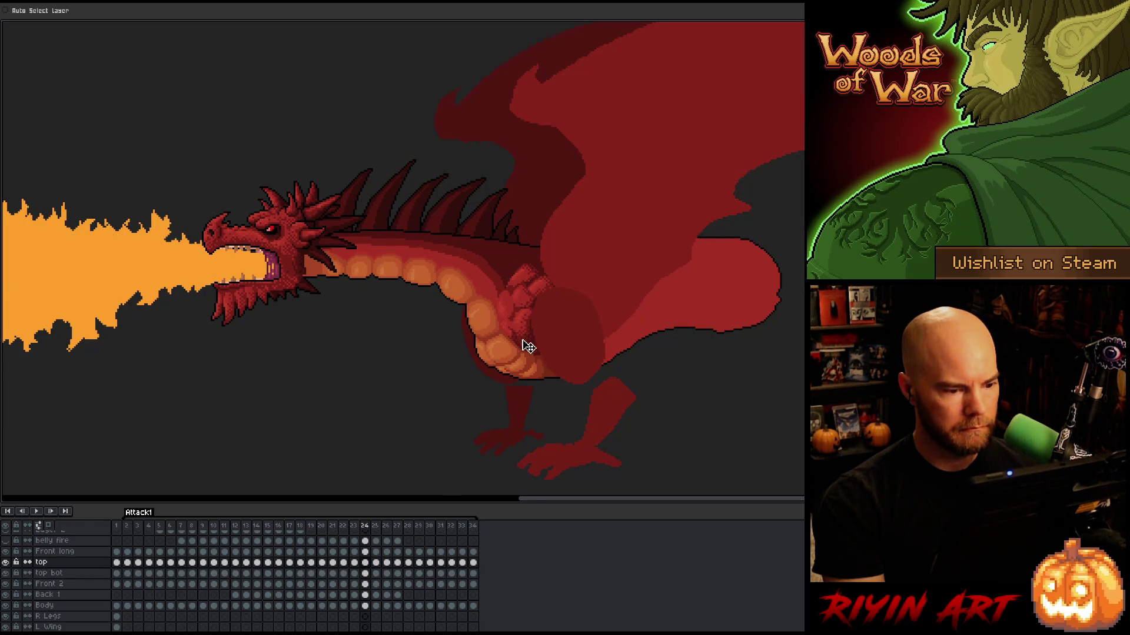
left_click(376, 573, "ctrl")
left_click(376, 575, "ctrl")
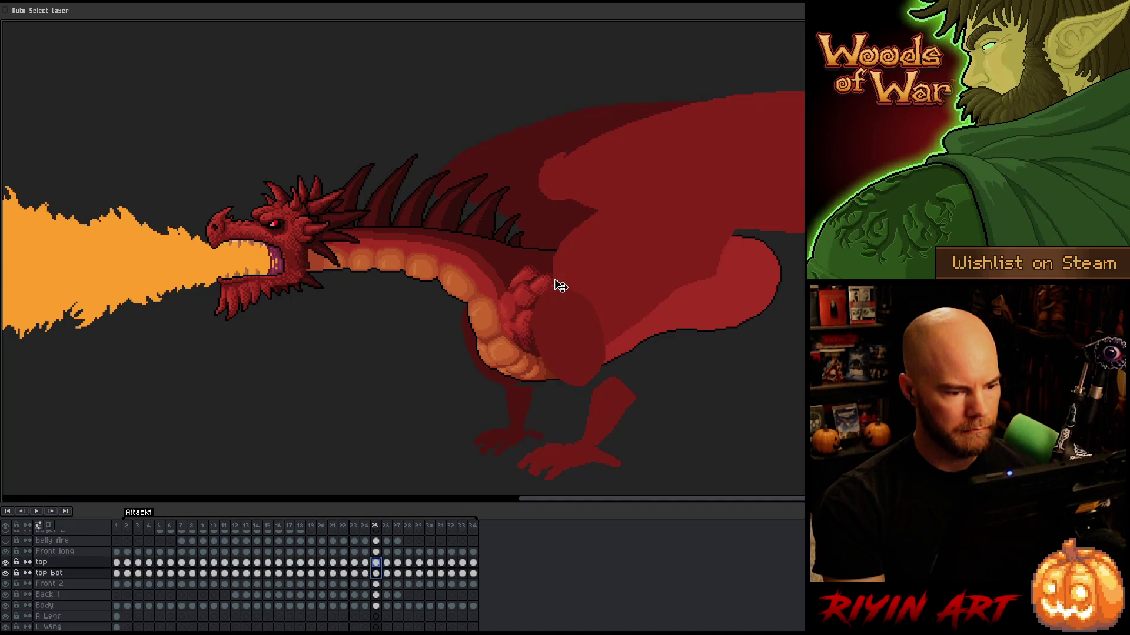
Flip between frames 24 and 25 to compare the arm cover
key("Left")
key("Right")
key("Left")
key("Right")
key("Left")
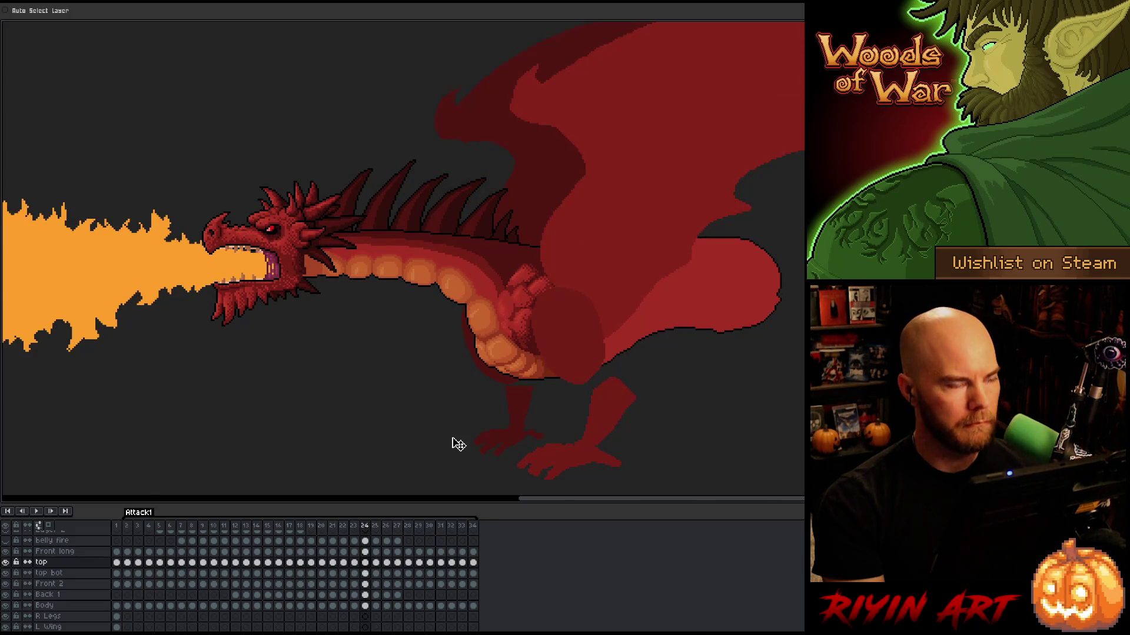
key("Right")
key("Left")
key("Left")
key("Right")
key("Right")
key("Left")
key("Right")
Select frame 25's top bot and top cels together and preview the neighbouring frames
left_click(377, 573)
left_click_drag(378, 574, 379, 565)
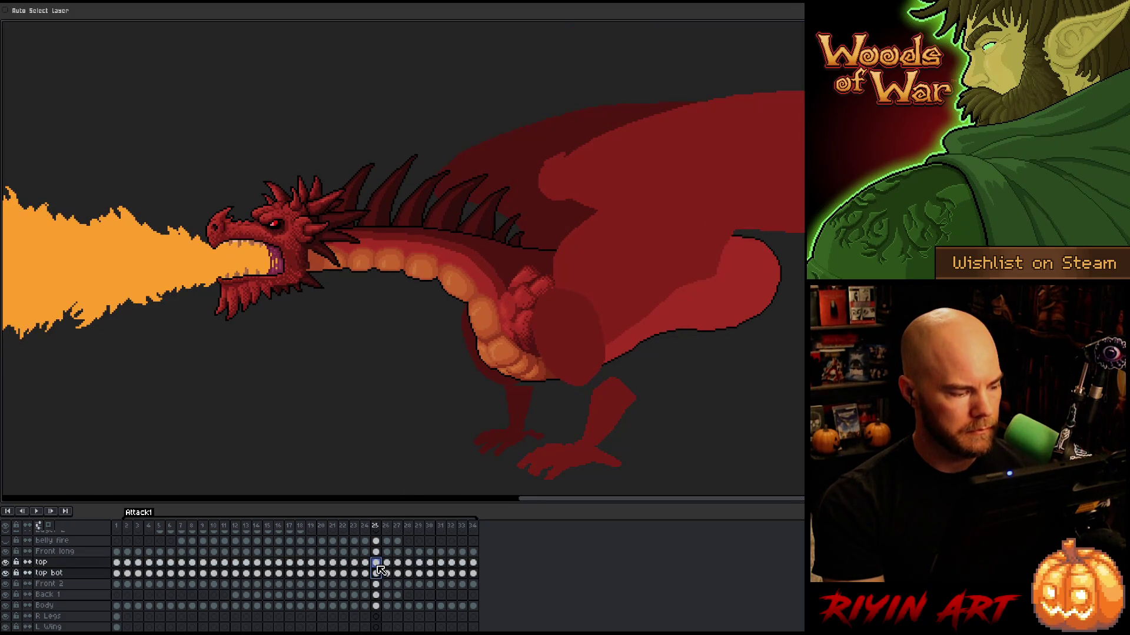
key("Left")
key("Right")
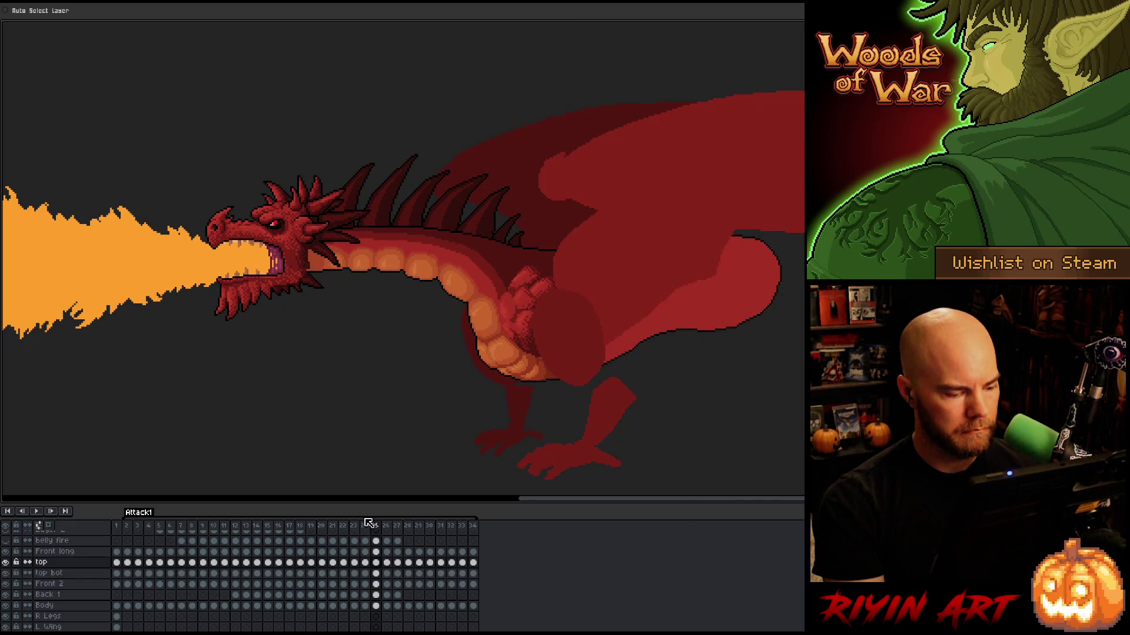
key("Right")
left_click(379, 574)
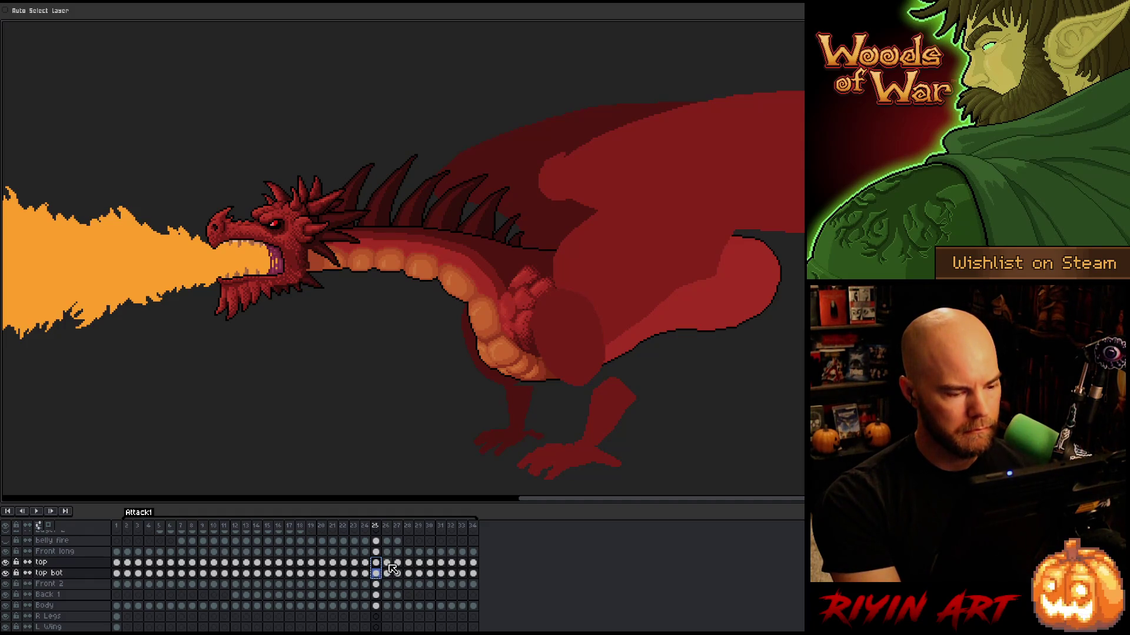
Move to frame 26's top cel and flip between frames 25 and 26
left_click(388, 563)
key("Left")
key("Right")
key("Left")
key("Right")
key("Left")
key("Right")
Select frame 26's top and top bot cels together, checking against frame 25
left_click(387, 574, "shift")
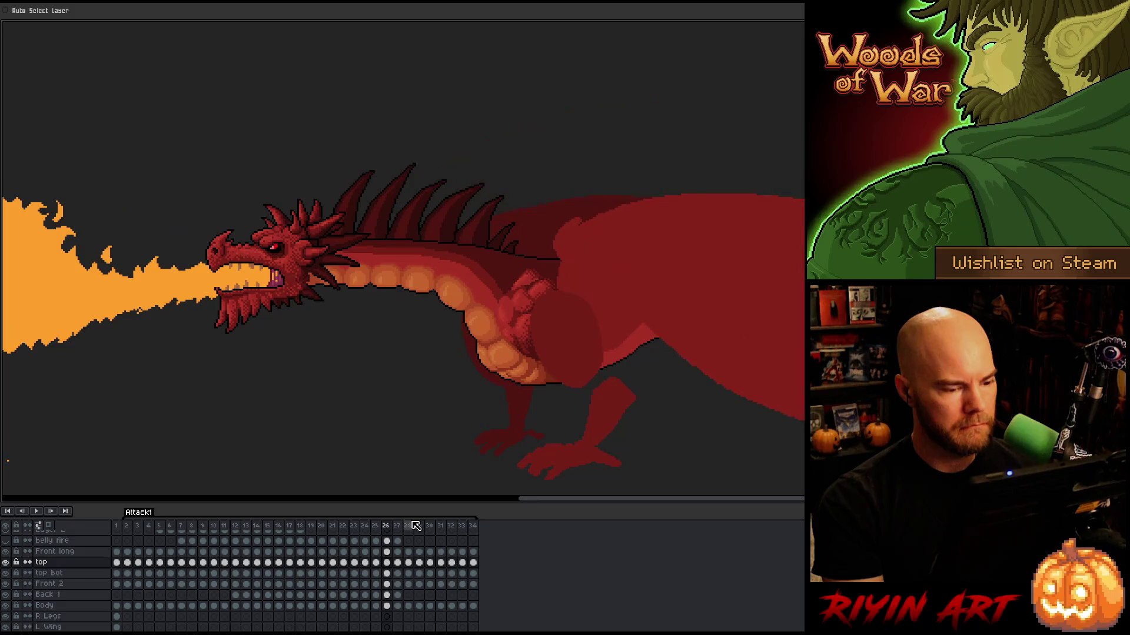
left_click(387, 563)
left_click(387, 573, "shift")
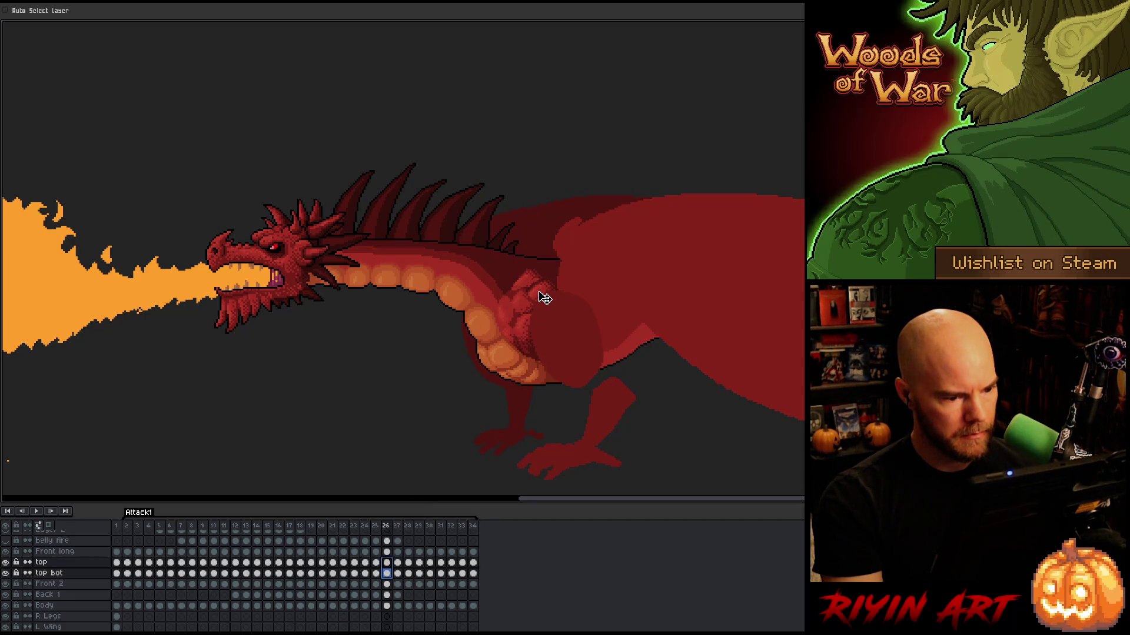
key("Left")
key("Right")
key("Left")
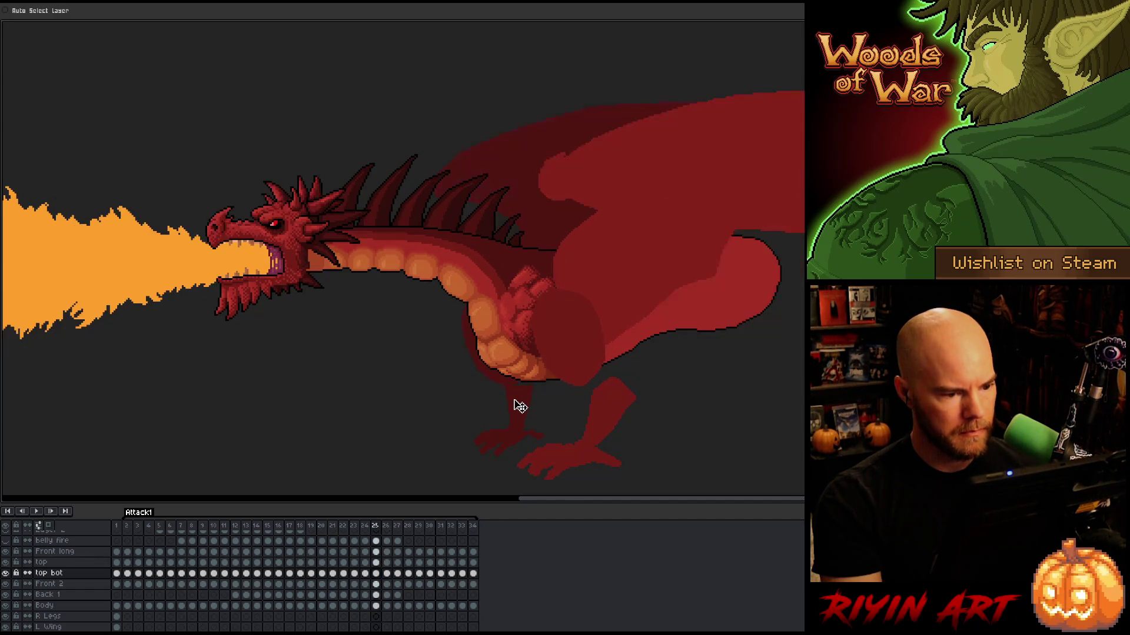
key("Right")
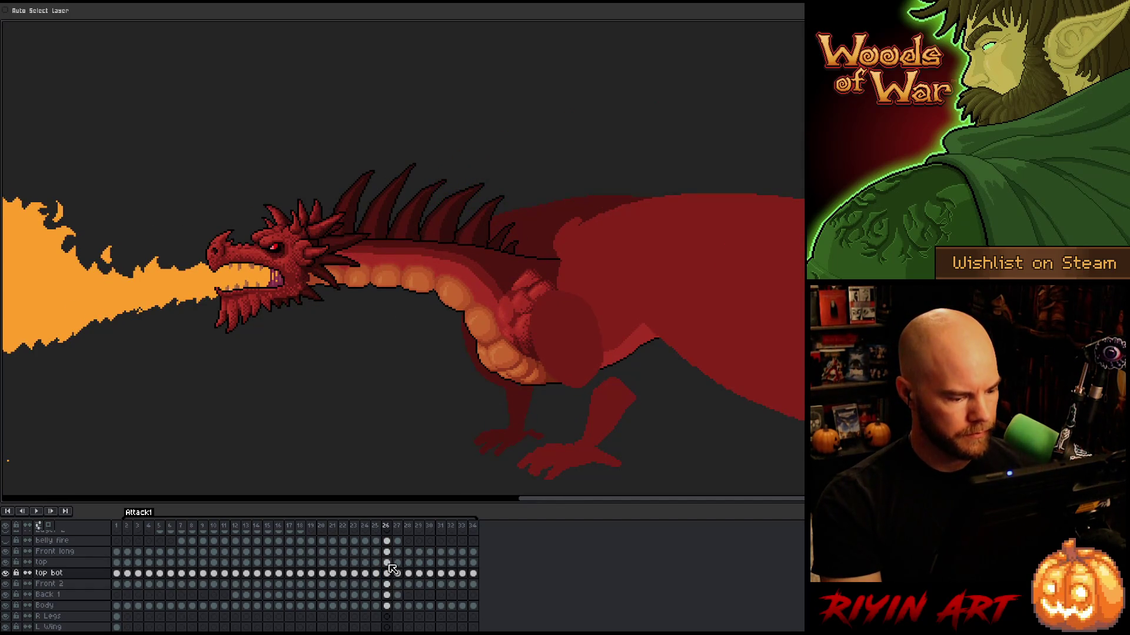
left_click_drag(387, 563, 392, 573)
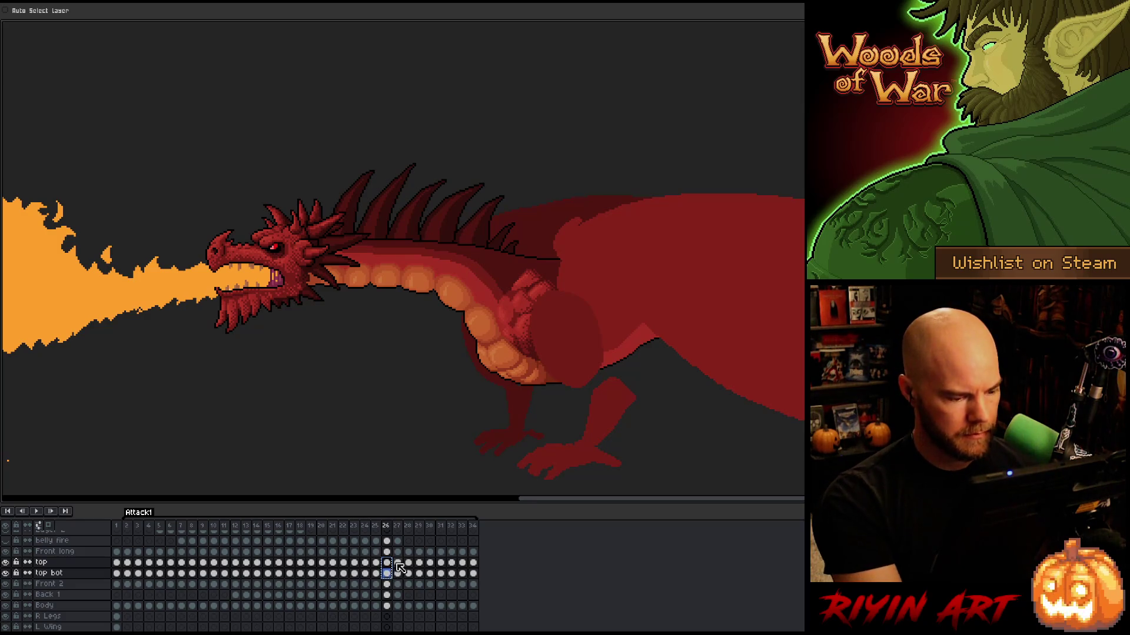
Adjust the cover over the arm on frame 27 and compare it with frame 26
left_click(400, 564)
left_click(402, 569)
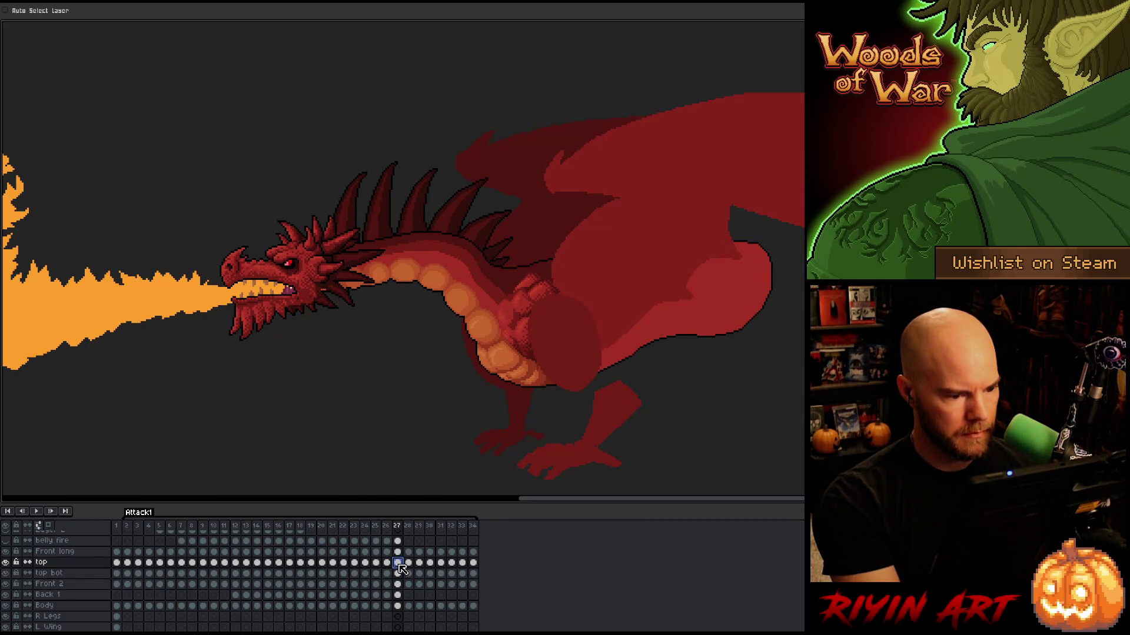
key("Left")
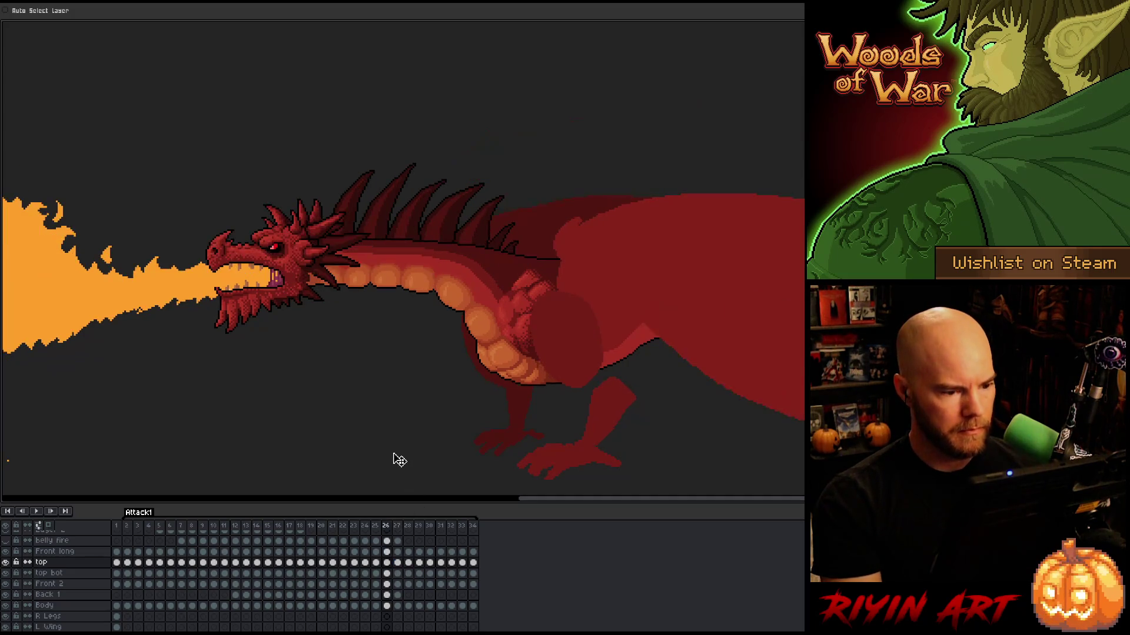
key("Right")
key("Left")
key("Right")
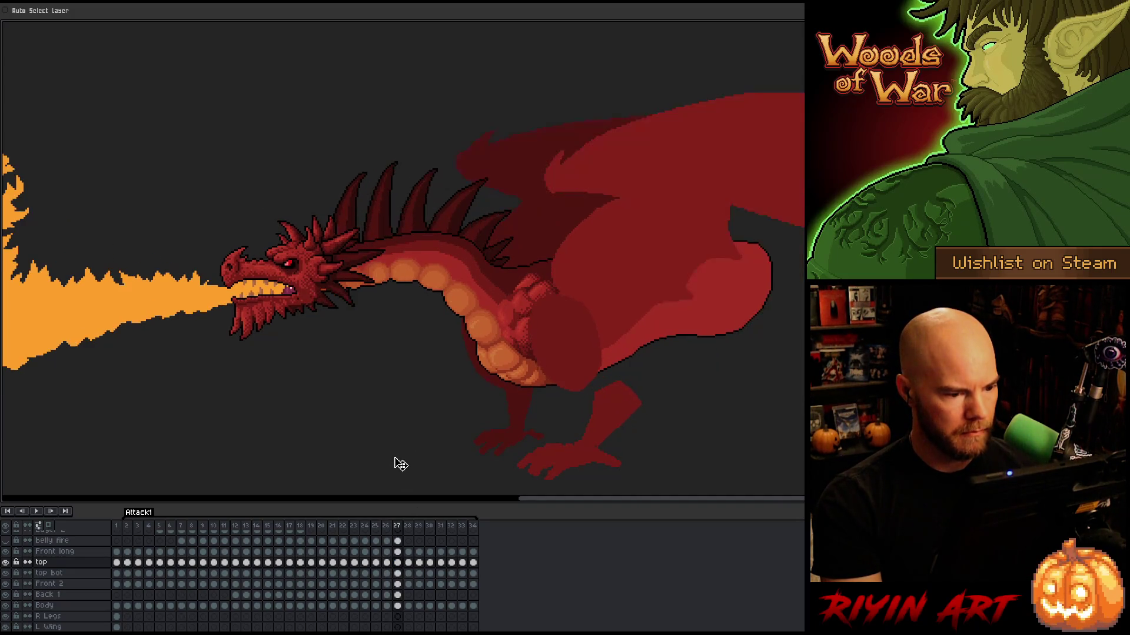
Enable Auto Select Layer and check frames 26–27 on both the top bot and top layers
left_click(56, 10)
key("Left")
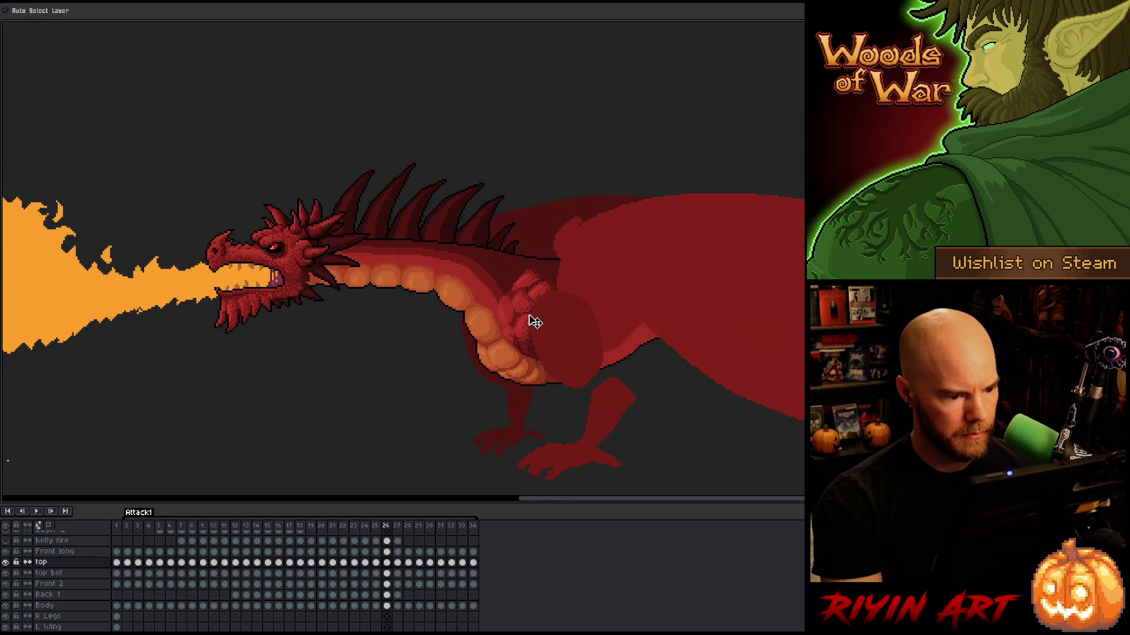
key("Right")
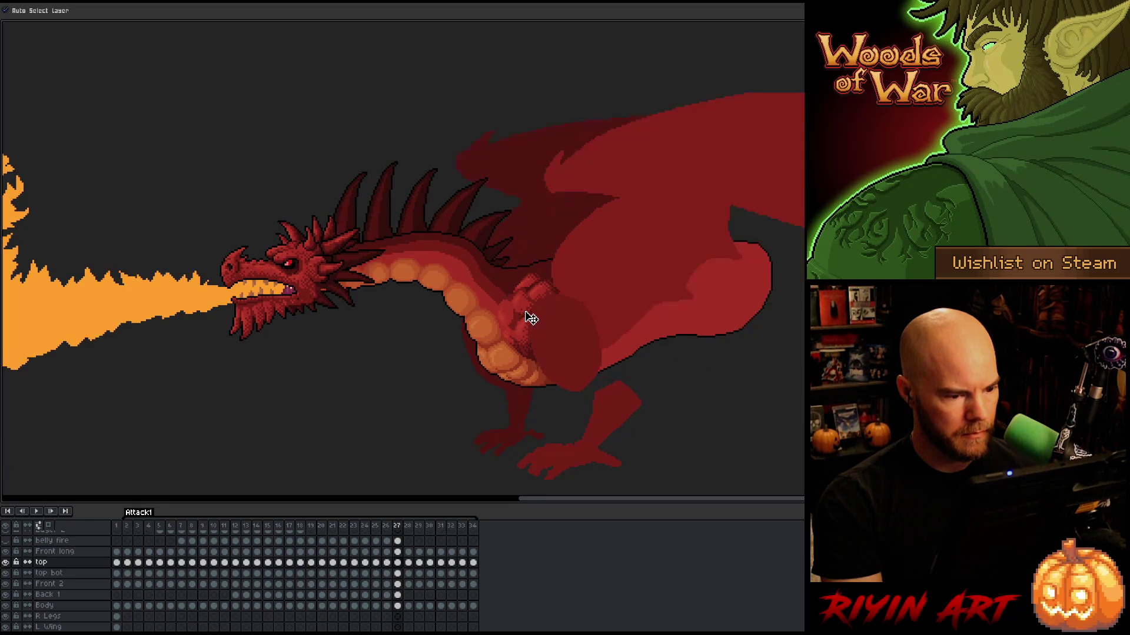
key("Down")
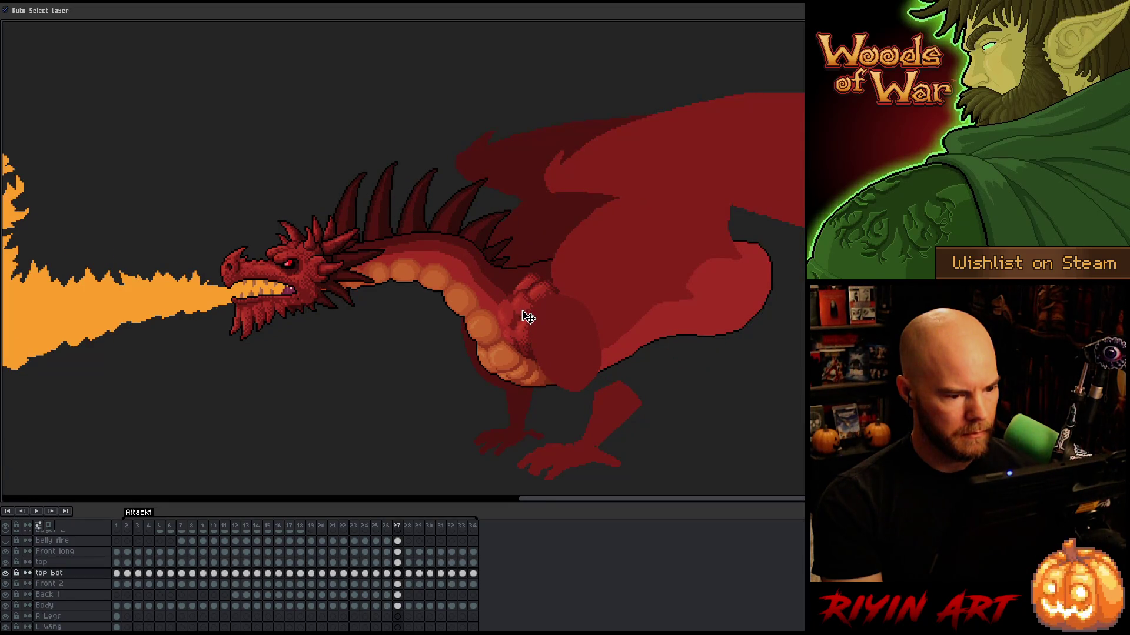
key("Left")
key("Right")
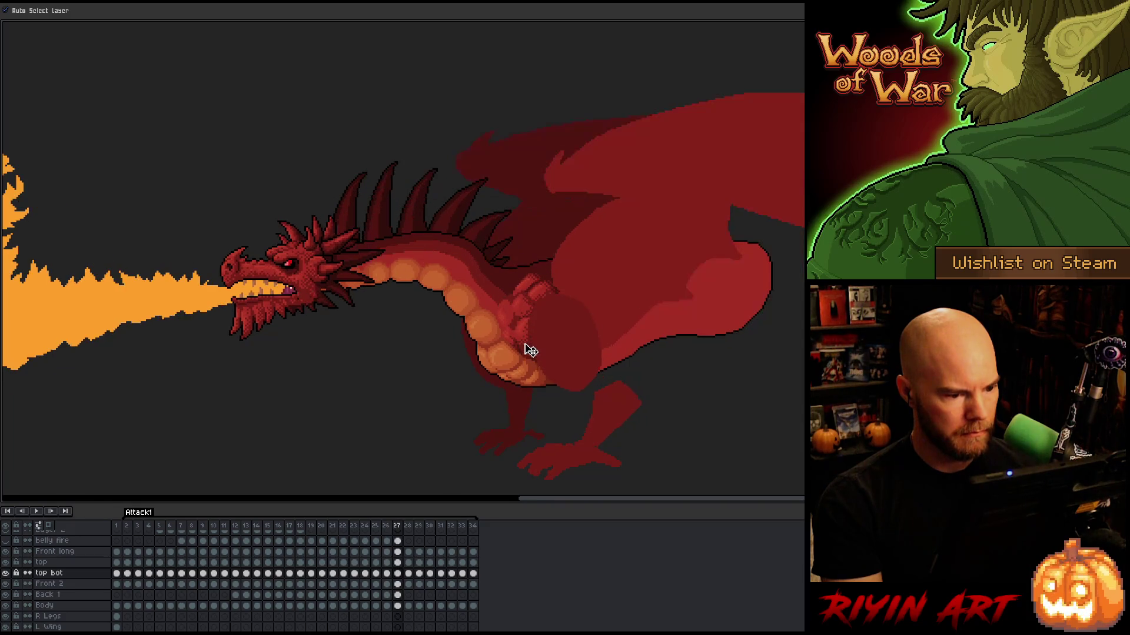
key("Left")
key("Right")
key("Up")
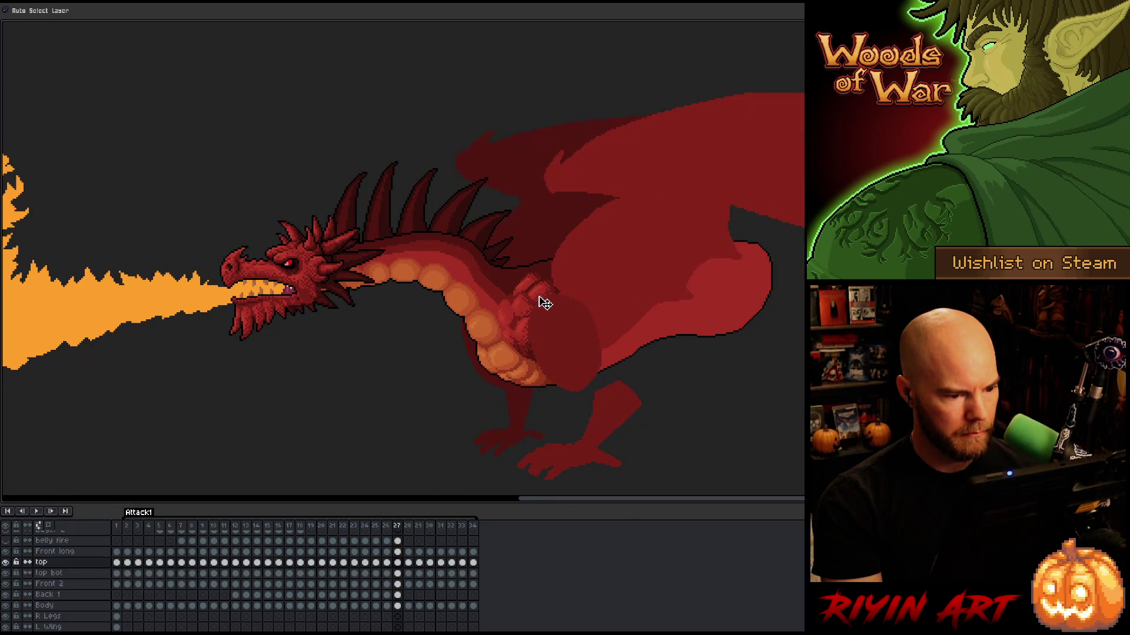
Flip frames 26–27 once more, then select frame 27's top and top bot cels together
key("Left")
key("Right")
key("Left")
key("Right")
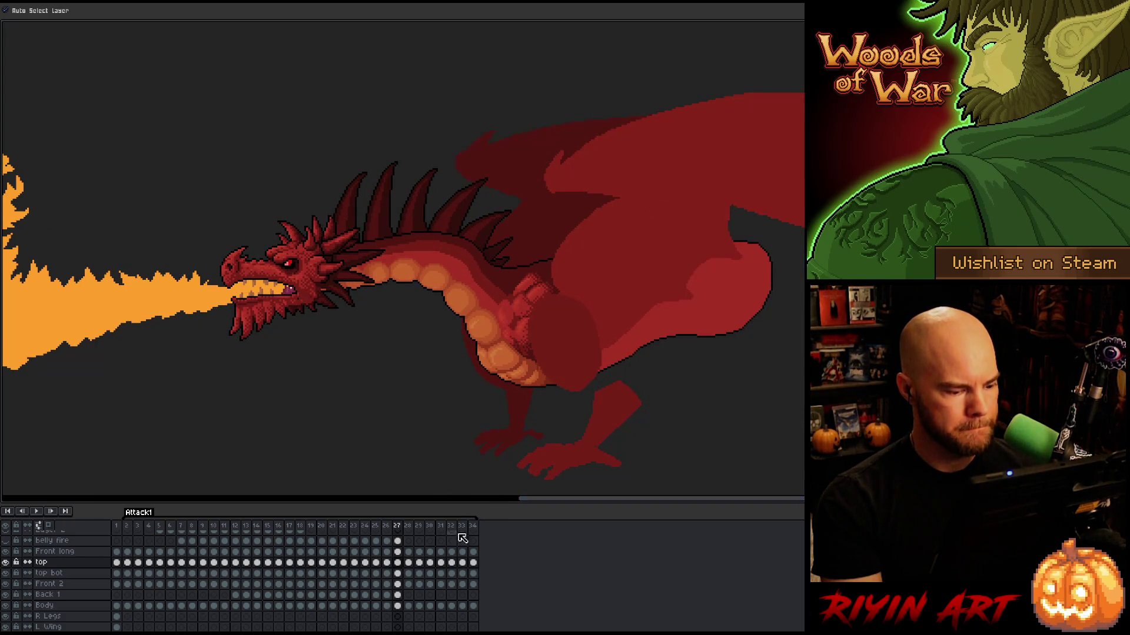
left_click_drag(402, 567, 404, 575)
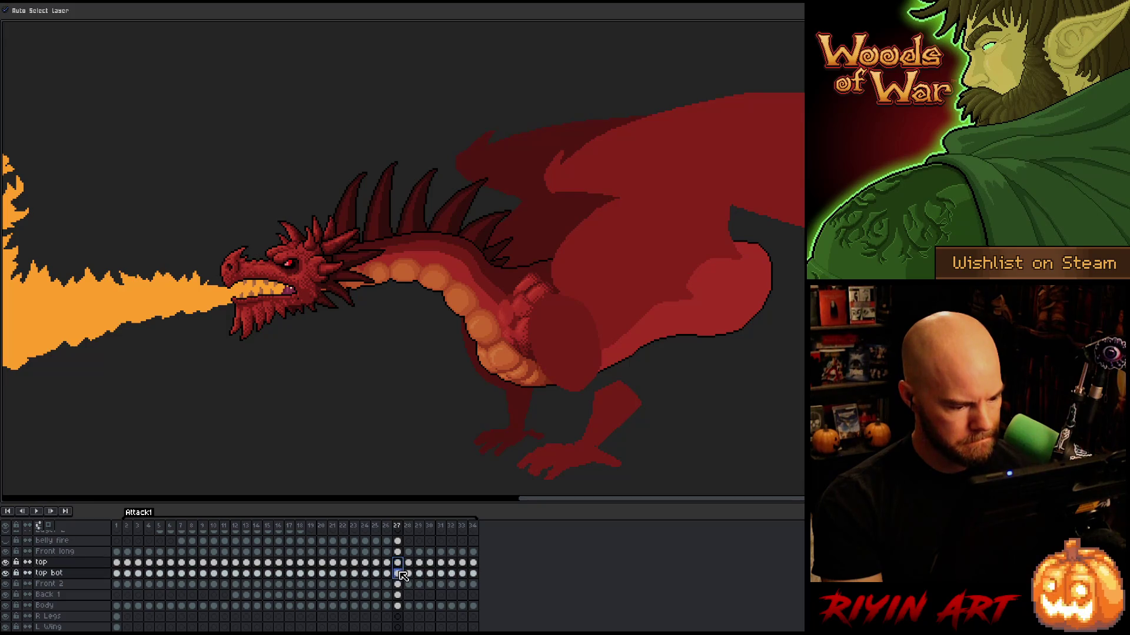
left_click(412, 564)
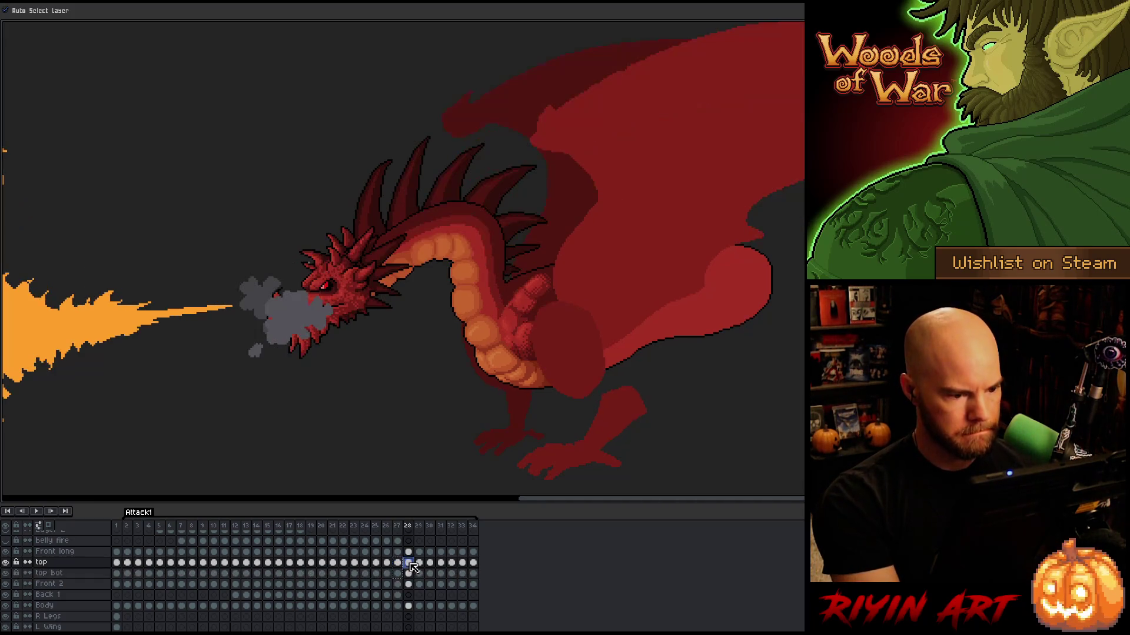
On frame 28, select the top bot chest piece, compare with frame 27, then pick the top layer piece
left_click(532, 317)
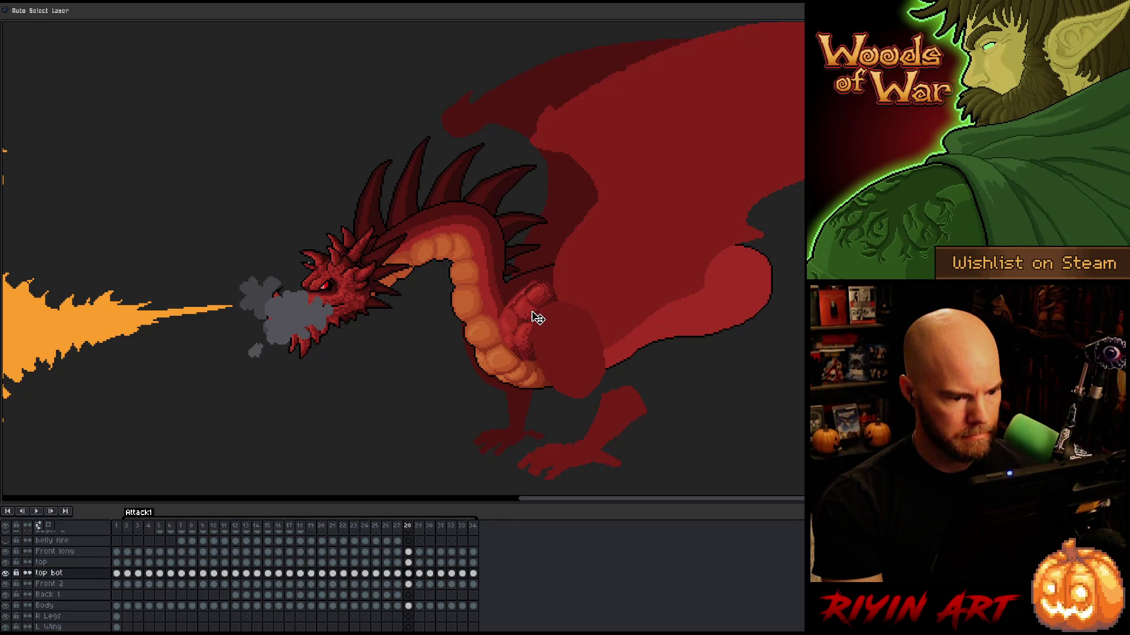
key("Left")
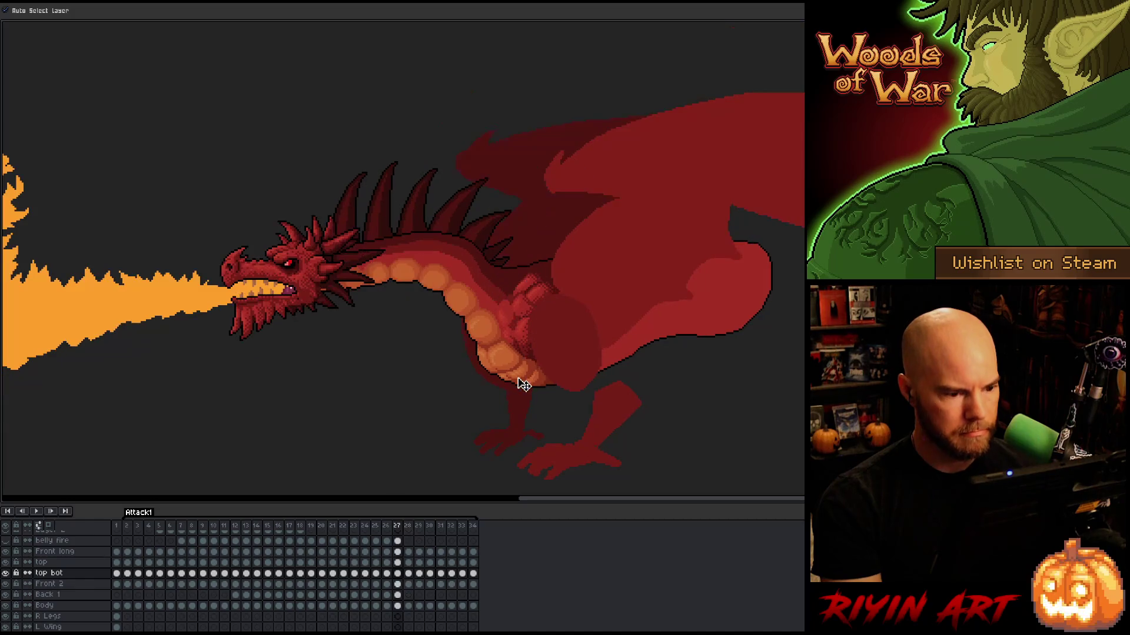
key("Right")
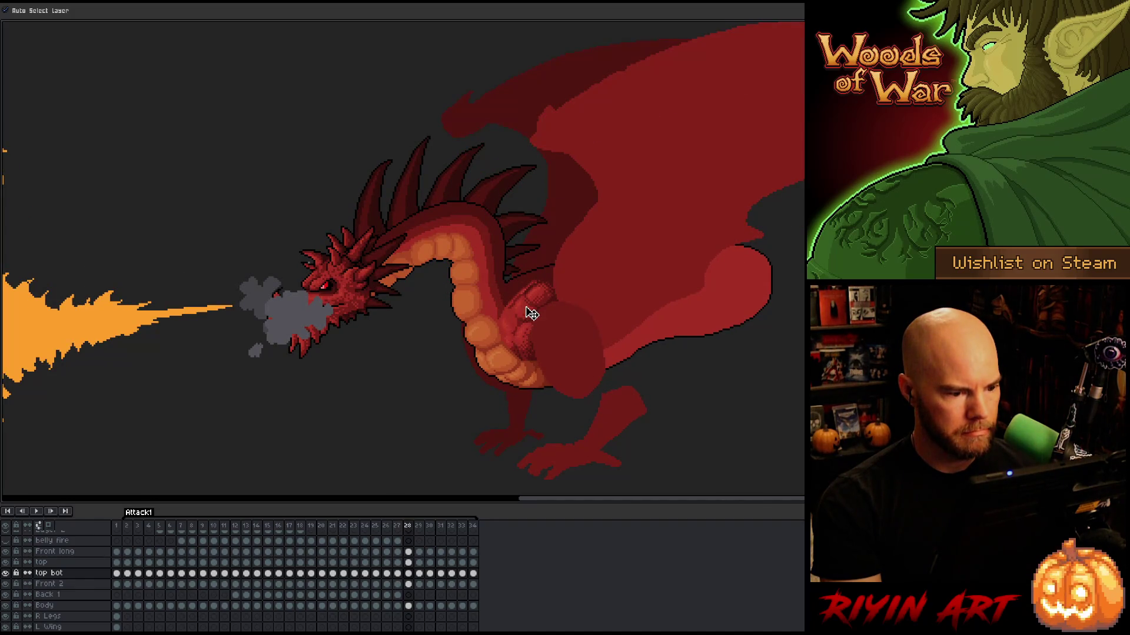
key("Left")
key("Right")
key("Left")
key("Right")
left_click(544, 301)
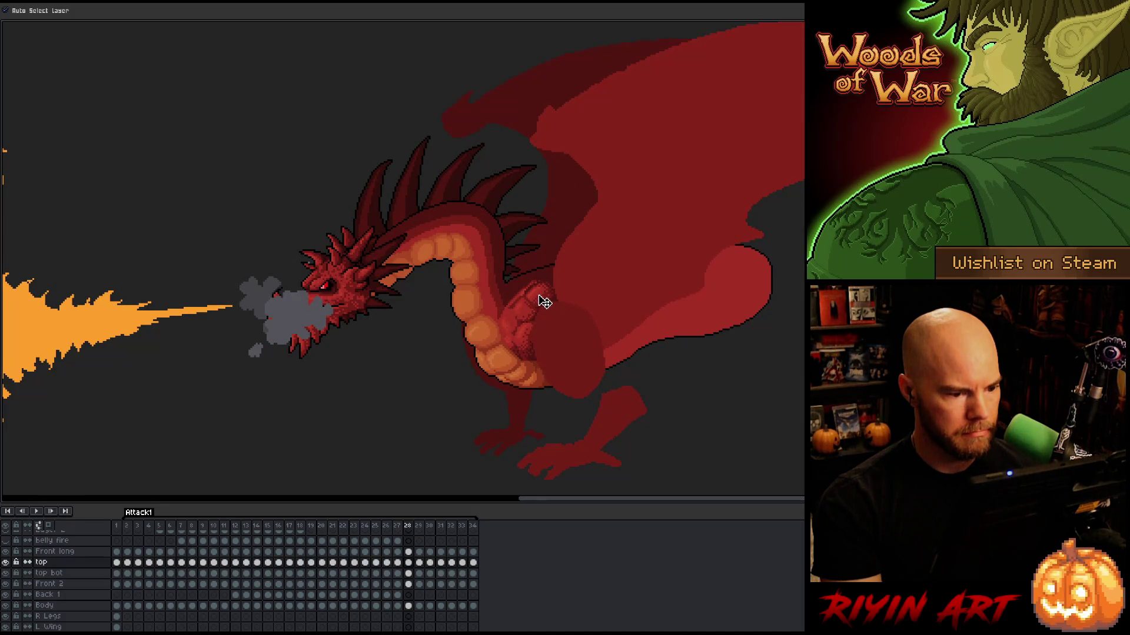
Flip between frames 27 and 28 to compare the chest, briefly checking frame 29
key("Left")
key("Right")
key("Left")
key("Right")
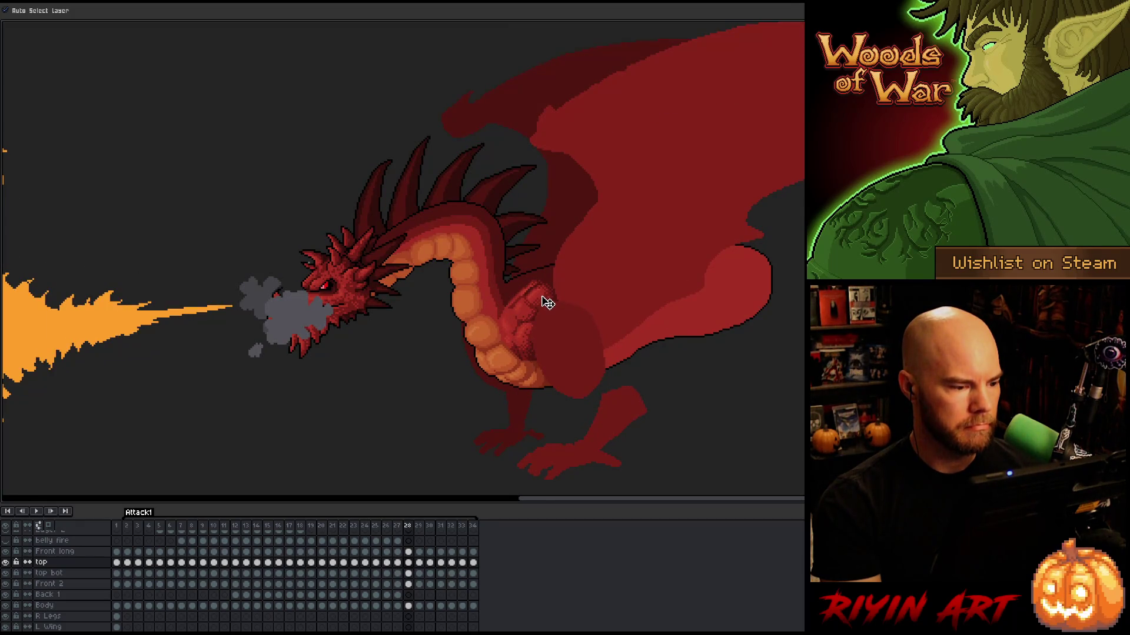
key("Left")
key("Right")
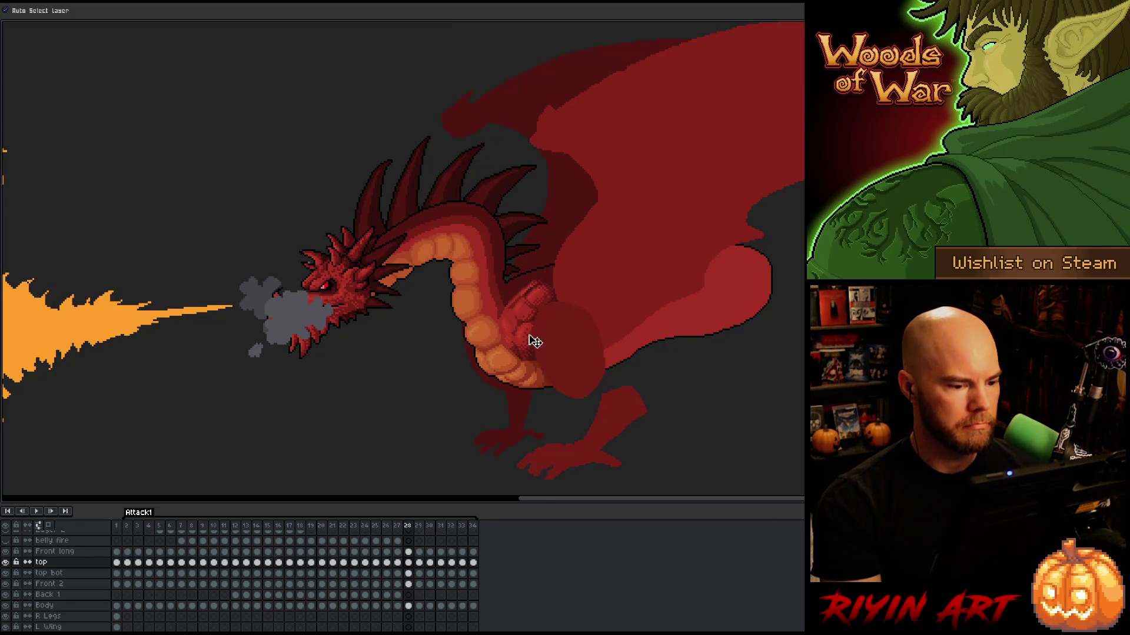
key("Left")
key("Right")
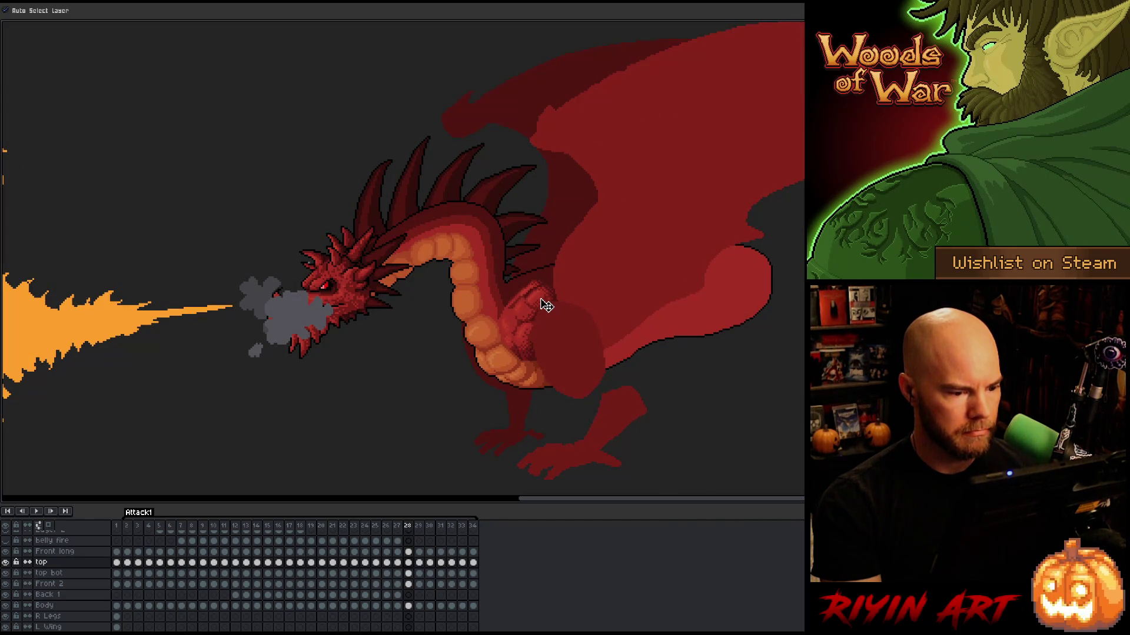
key("Left")
key("Right")
key("Right")
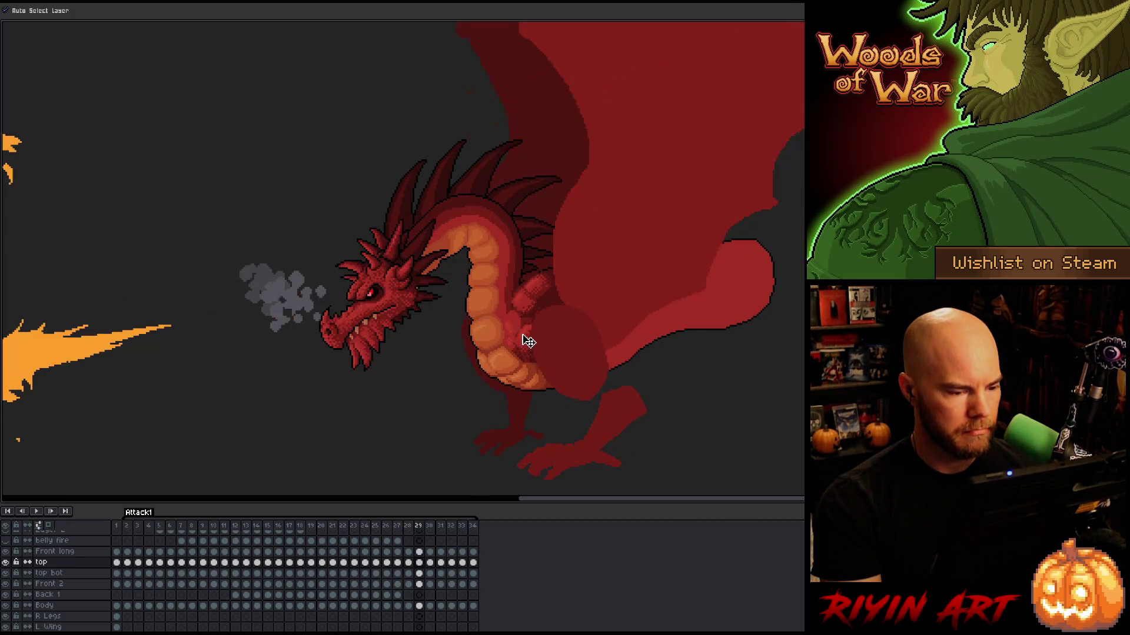
key("Left")
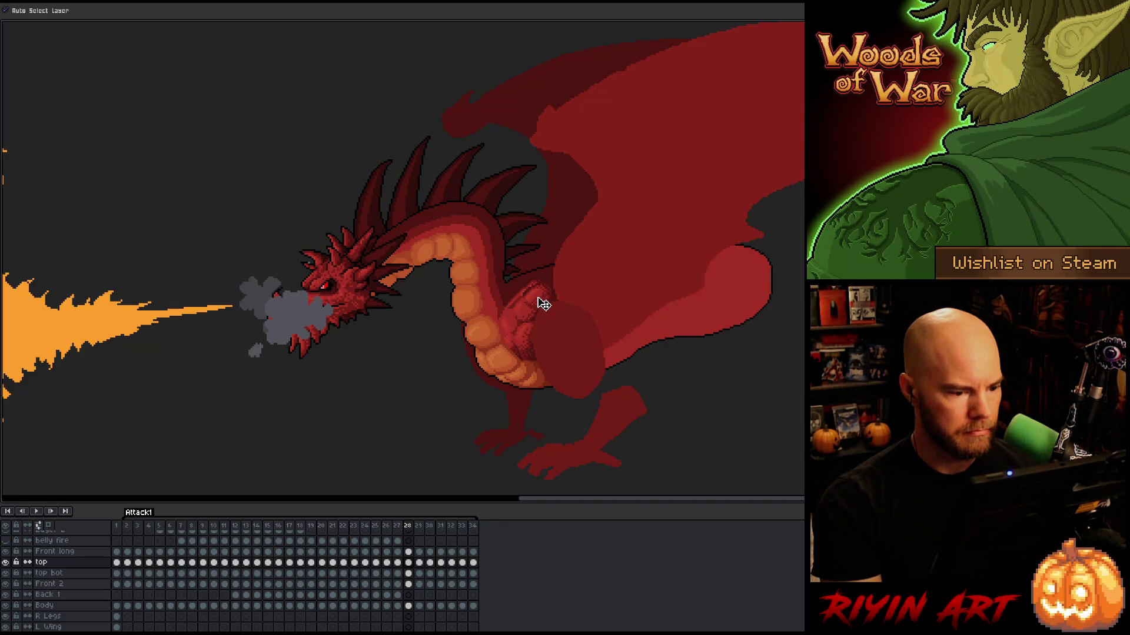
Turn off picking layers from the artwork and compare frames 27 and 28 again, including the smoke puff
key("ctrl")
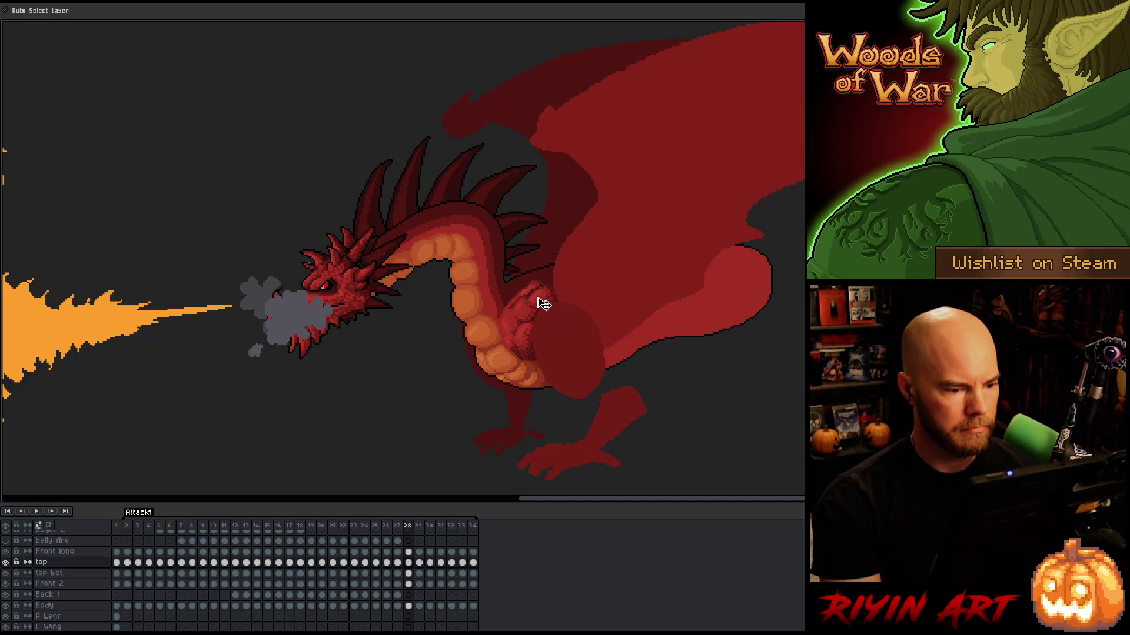
key("Left")
key("Right")
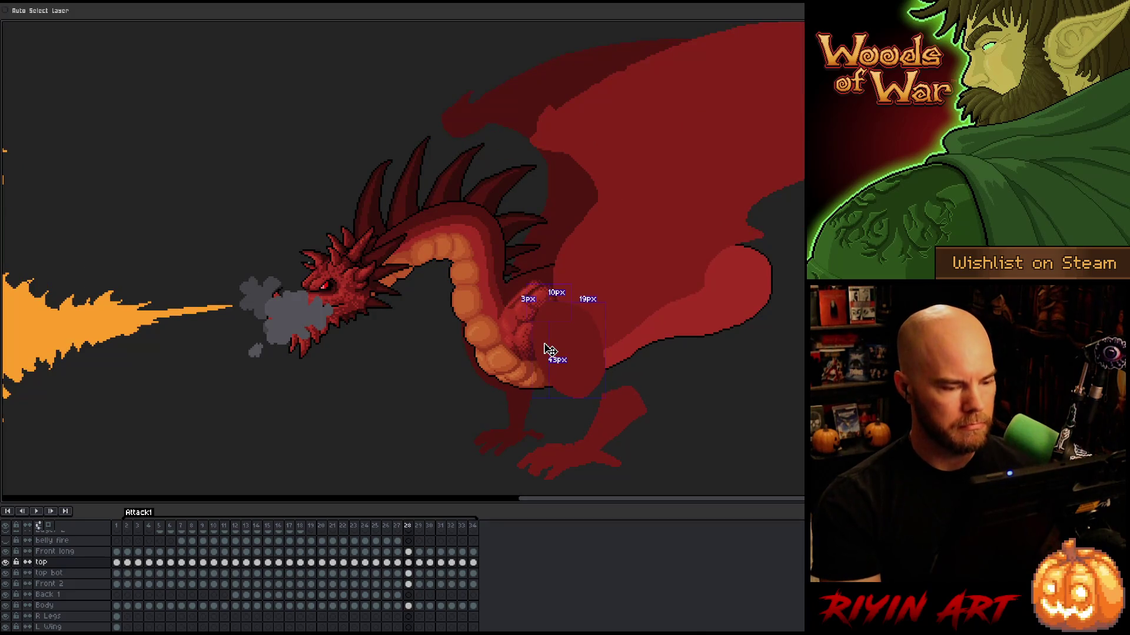
key("Left")
key("Right")
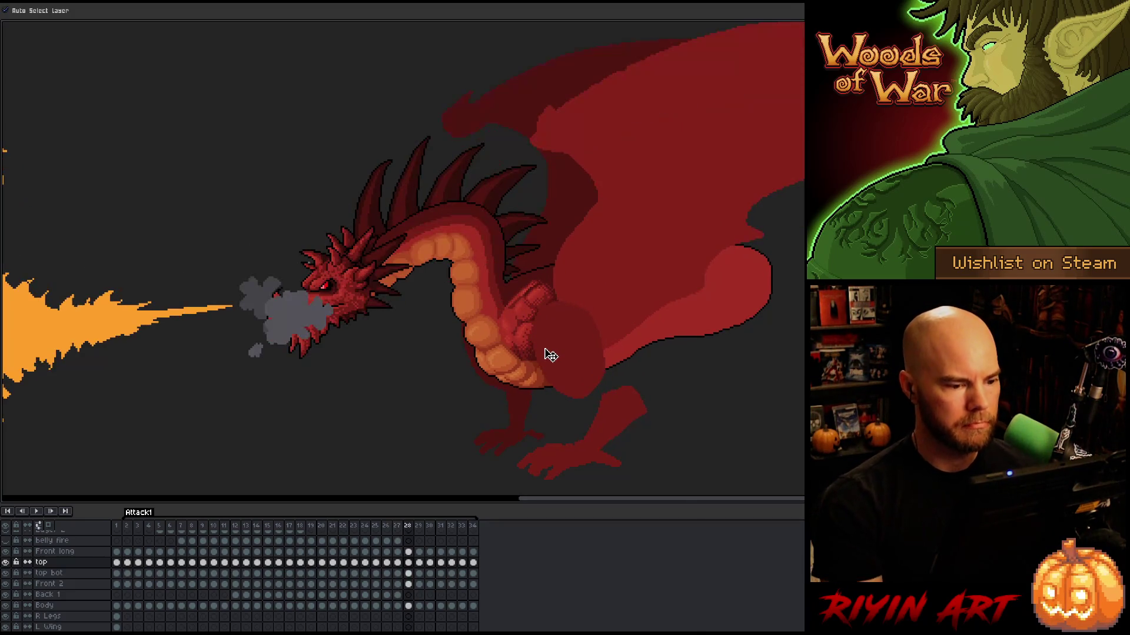
key("Left")
key("Right")
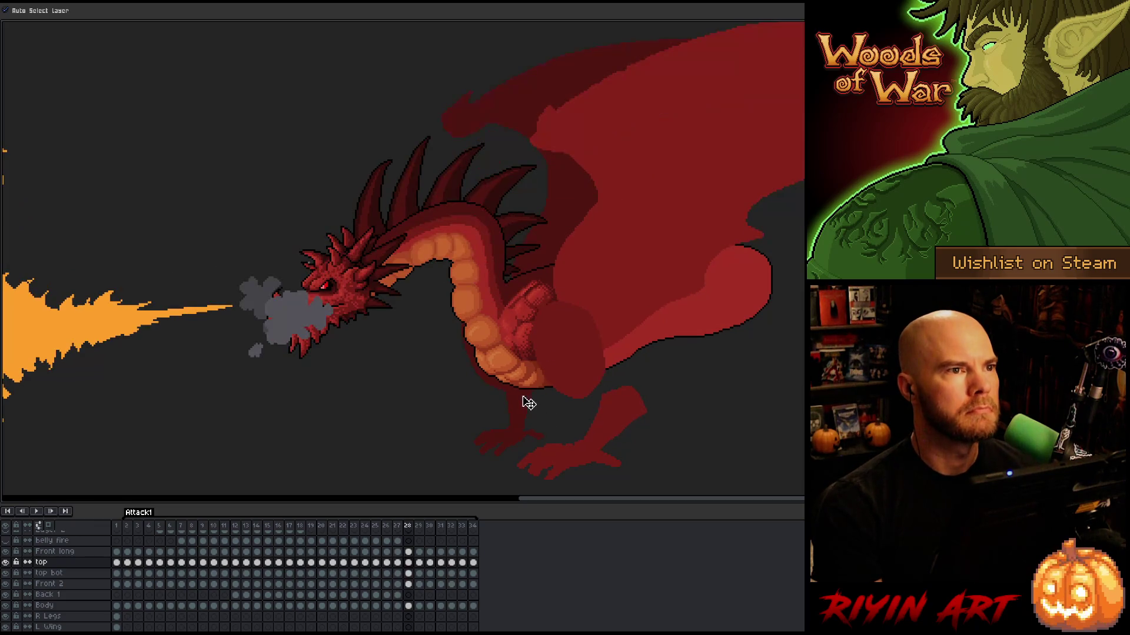
key("Left")
key("Right")
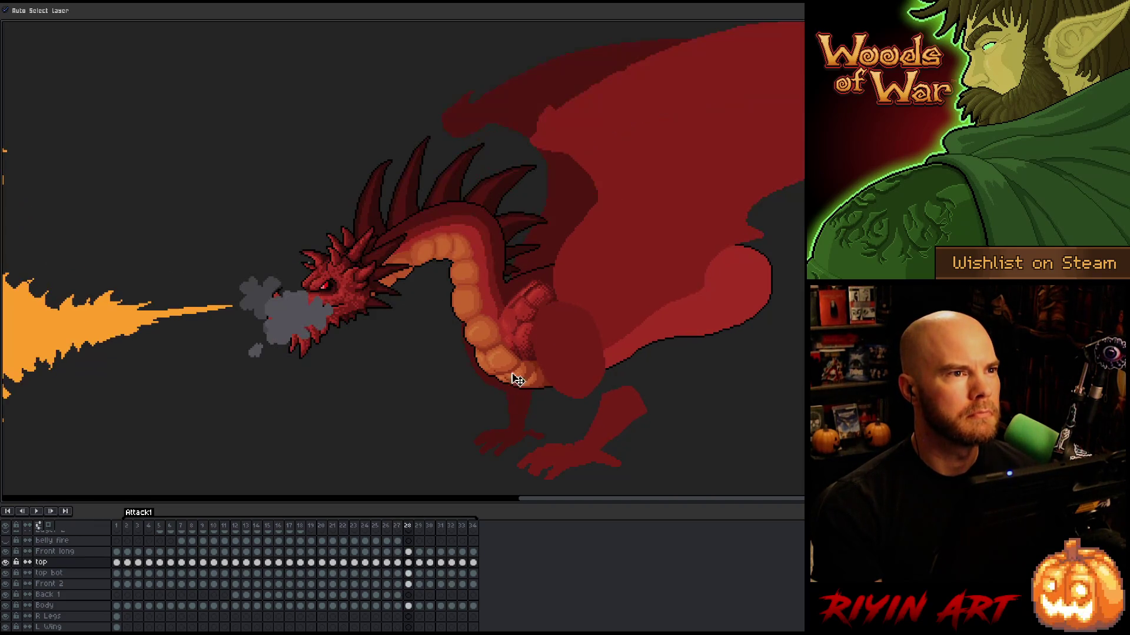
key("Left")
key("Right")
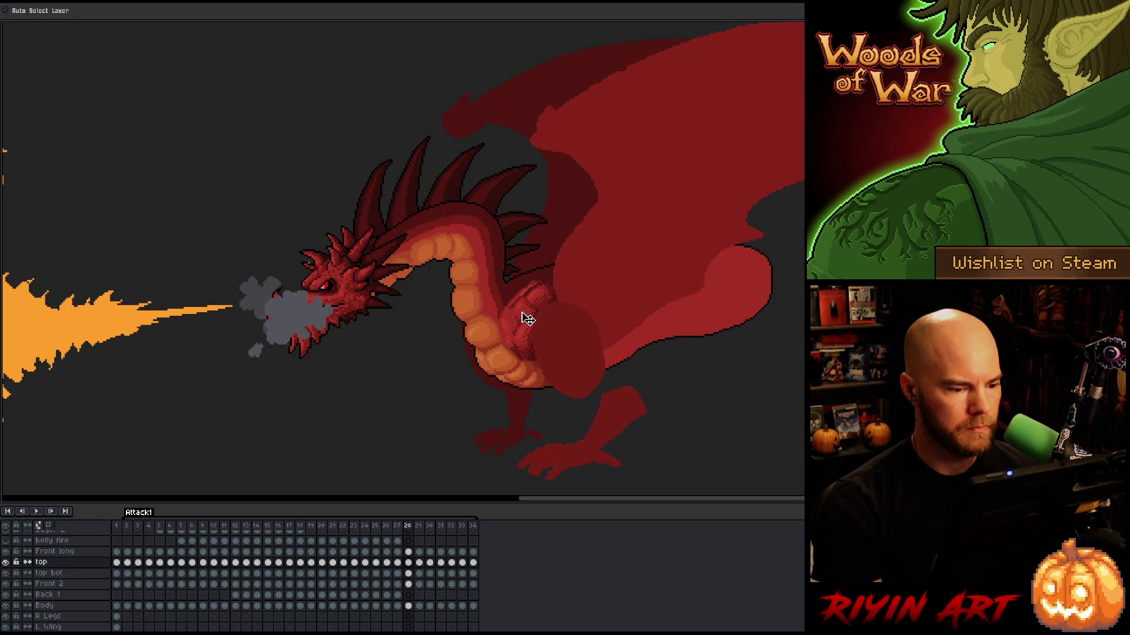
Adjust the top bot body piece and top layer chest piece on frame 28, checking against frame 27
left_click(528, 318)
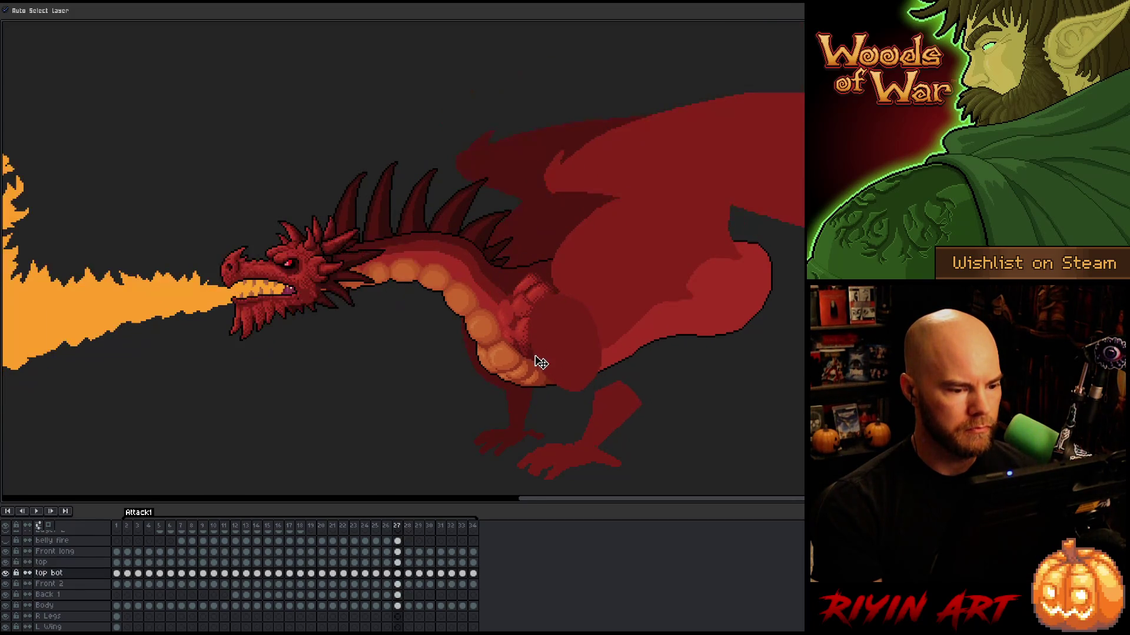
left_click(542, 308)
key("Left")
key("Right")
key("Left")
key("Right")
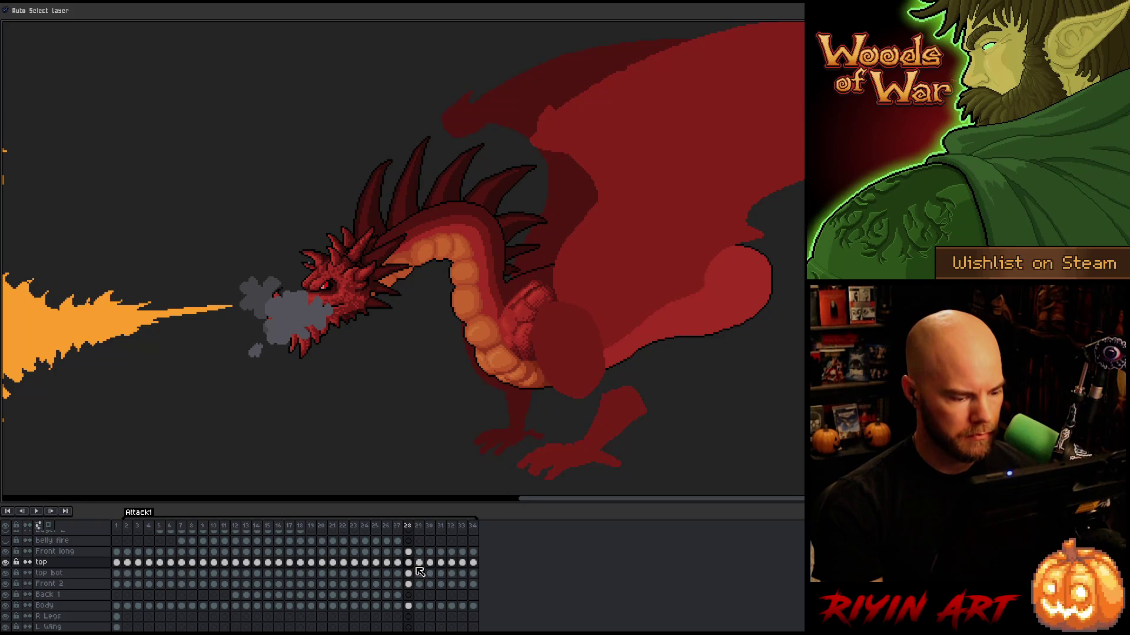
On frame 29, pick and adjust the top bot body piece, comparing with frame 28
key("Right")
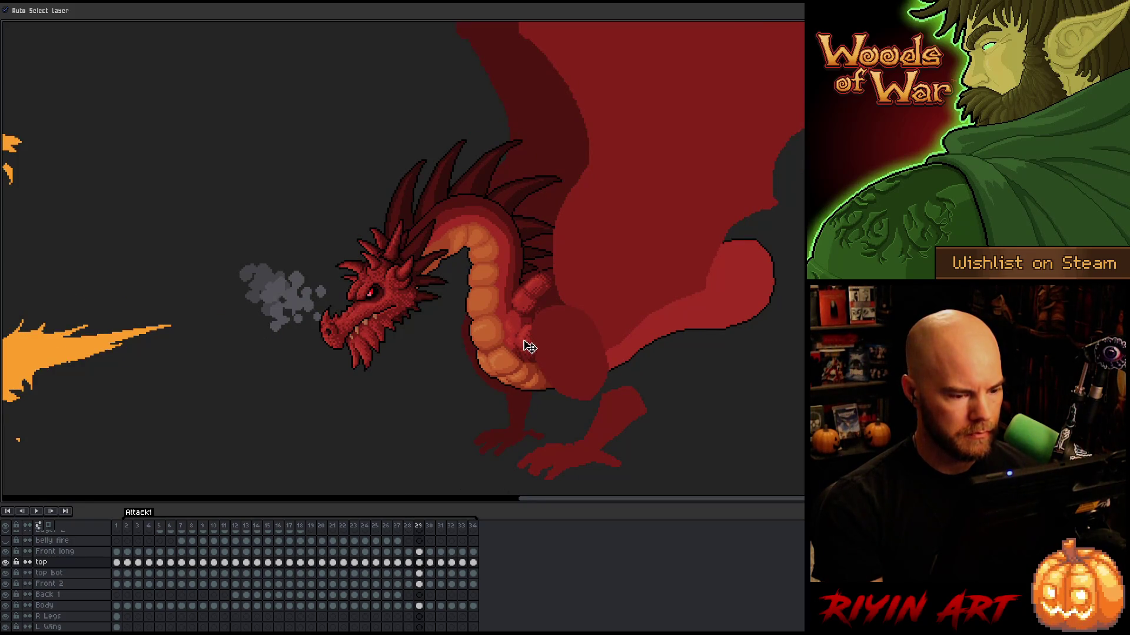
key("Left")
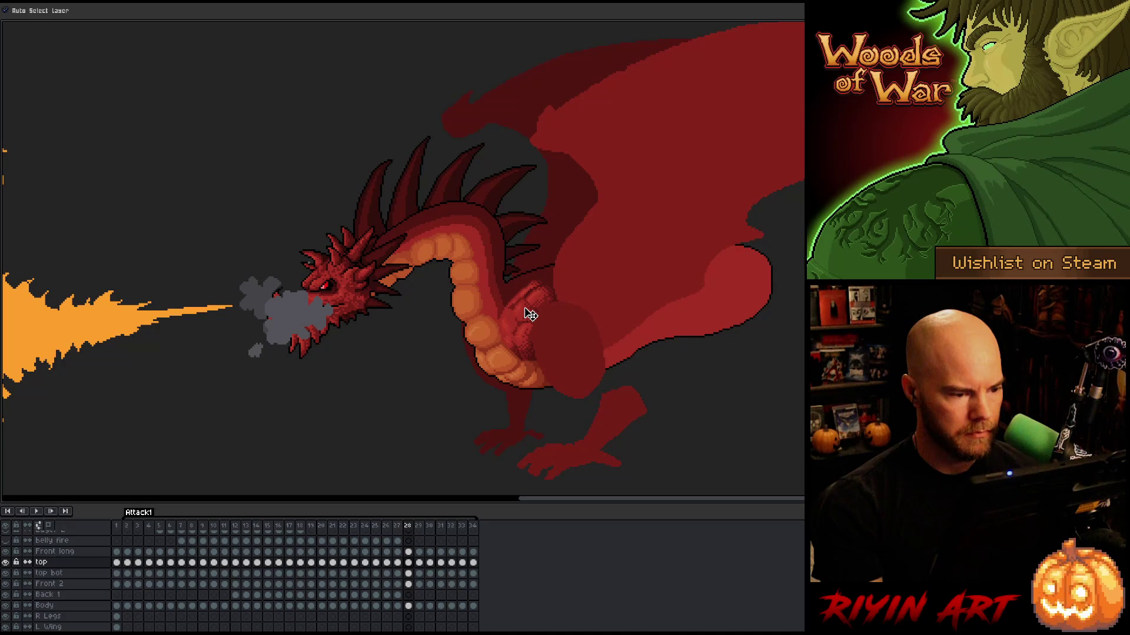
key("Right")
left_click(531, 315)
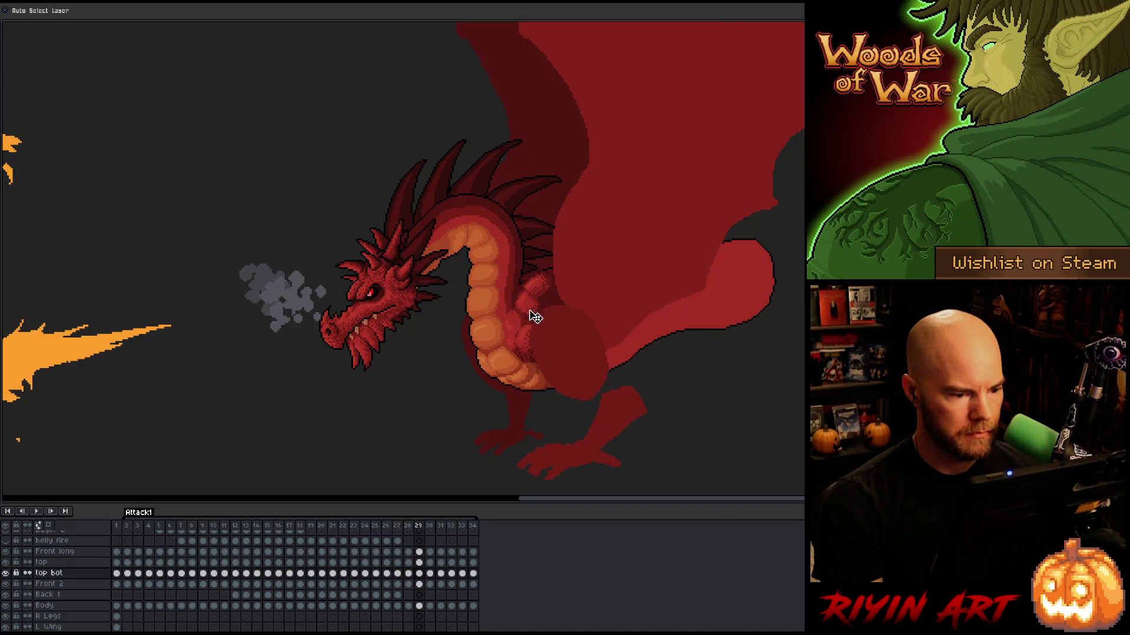
key("Left")
key("Right")
key("Left")
key("Right")
Adjust the top layer chest piece on frame 29, compare poses, then move on to frame 30
left_click(541, 285)
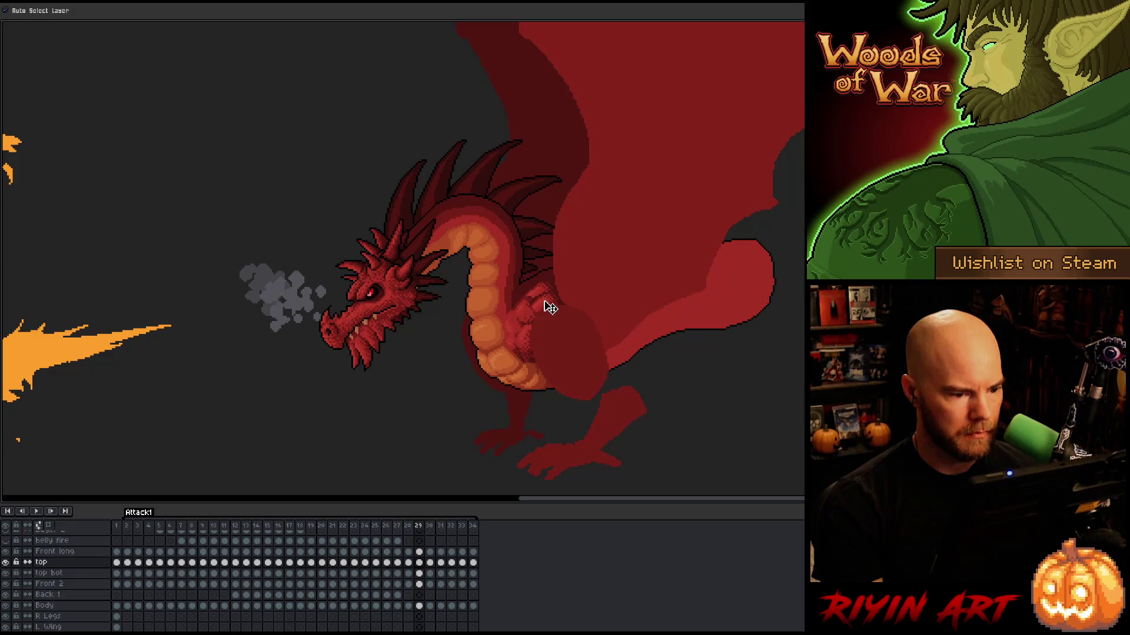
key("Left")
key("Right")
key("Left")
key("Right")
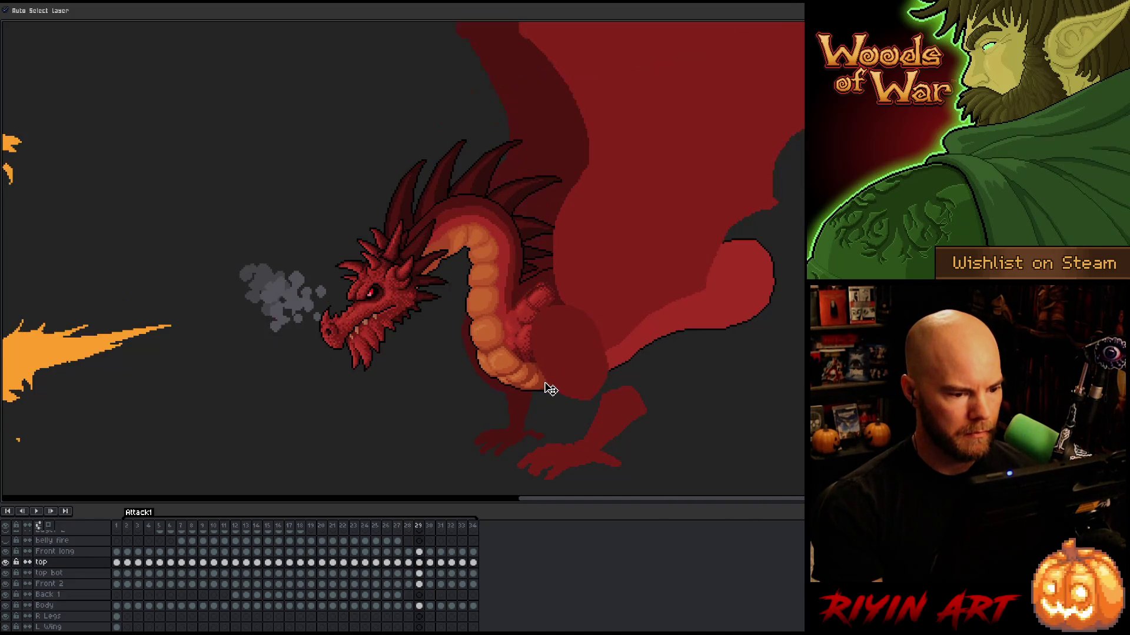
key("Right")
Adjust the top bot chest piece on frame 30, reviewing frames 28 through 31
left_click(533, 317)
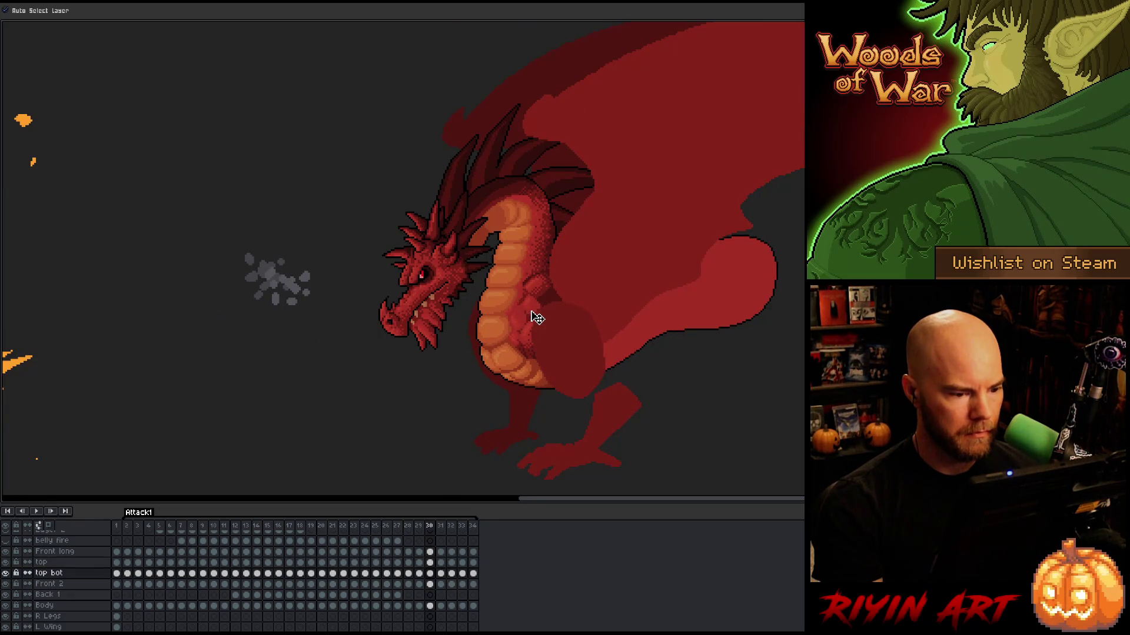
key("Left")
key("Right")
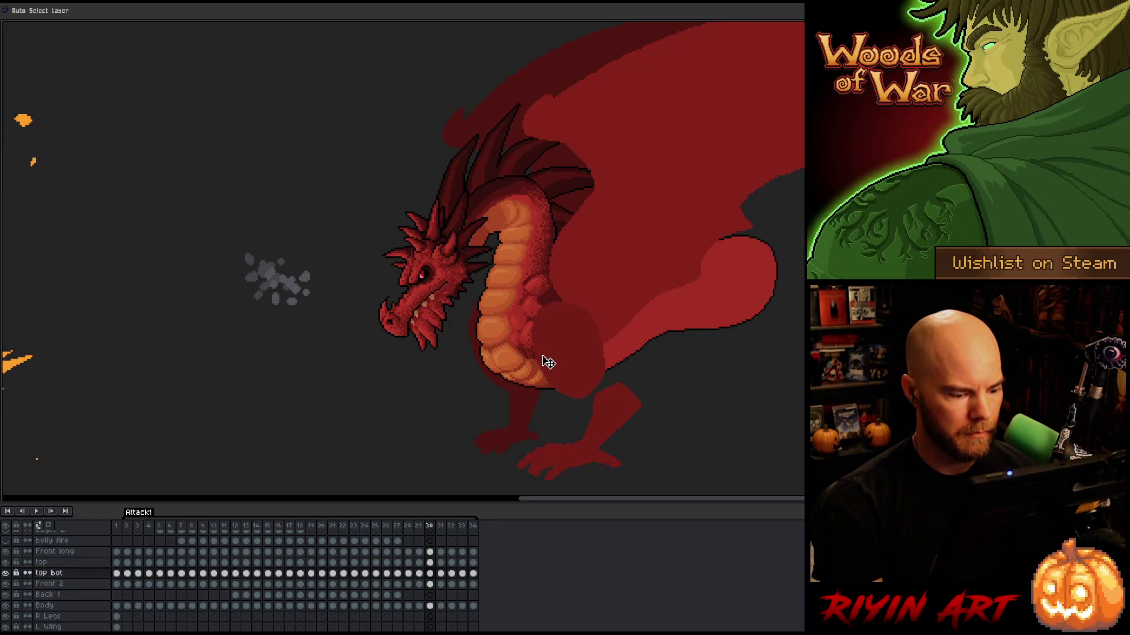
key("Right")
key("Left")
key("Left")
key("Left")
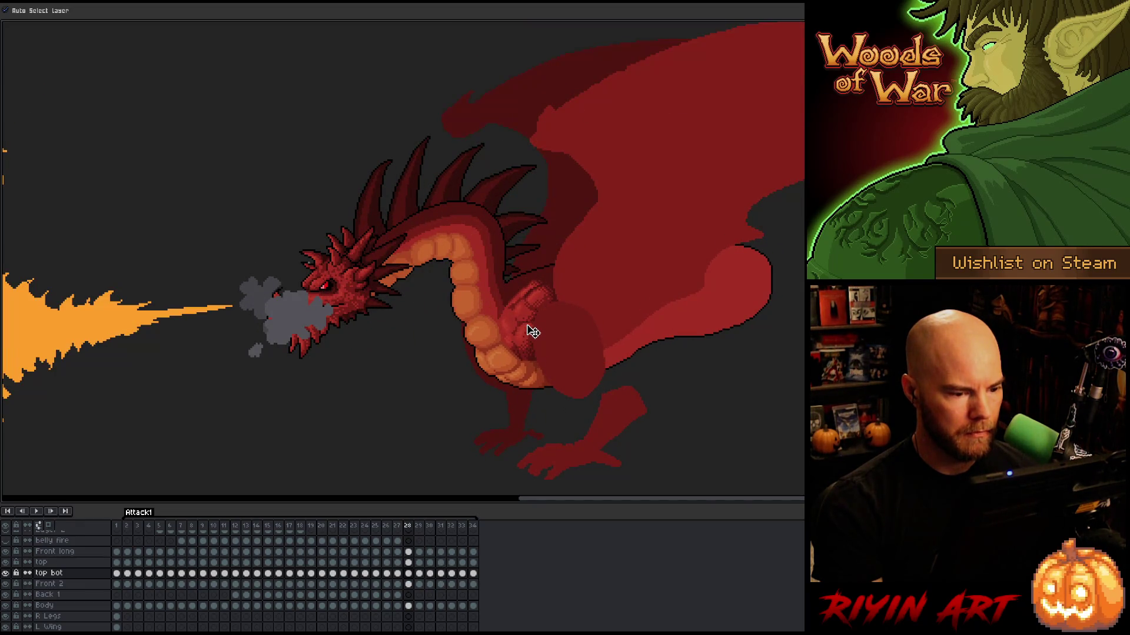
key("Right")
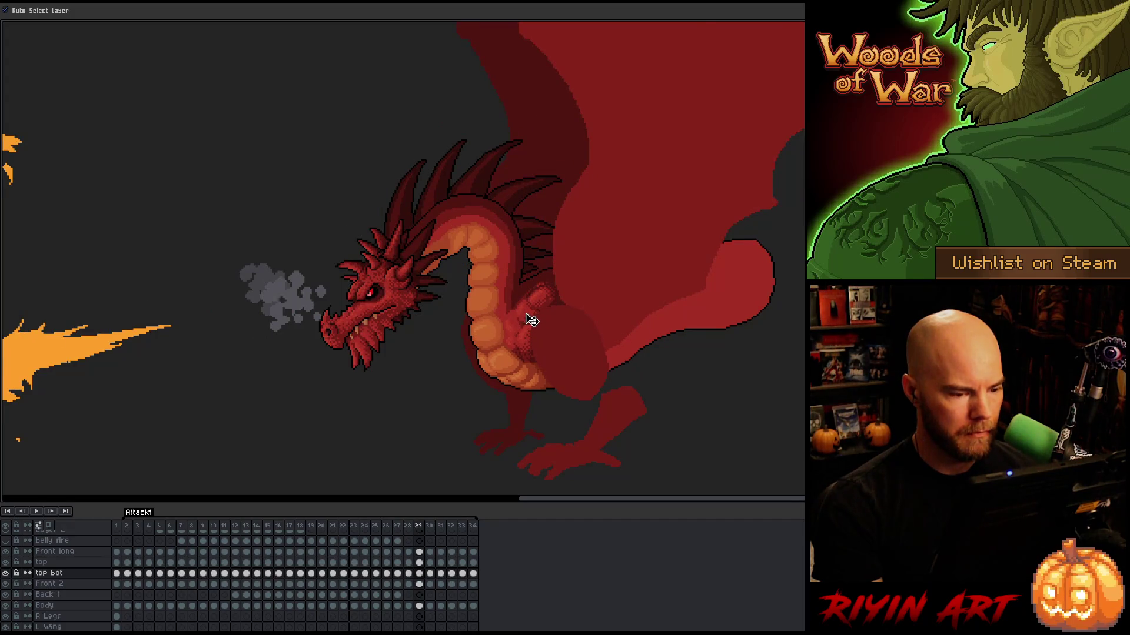
key("Right")
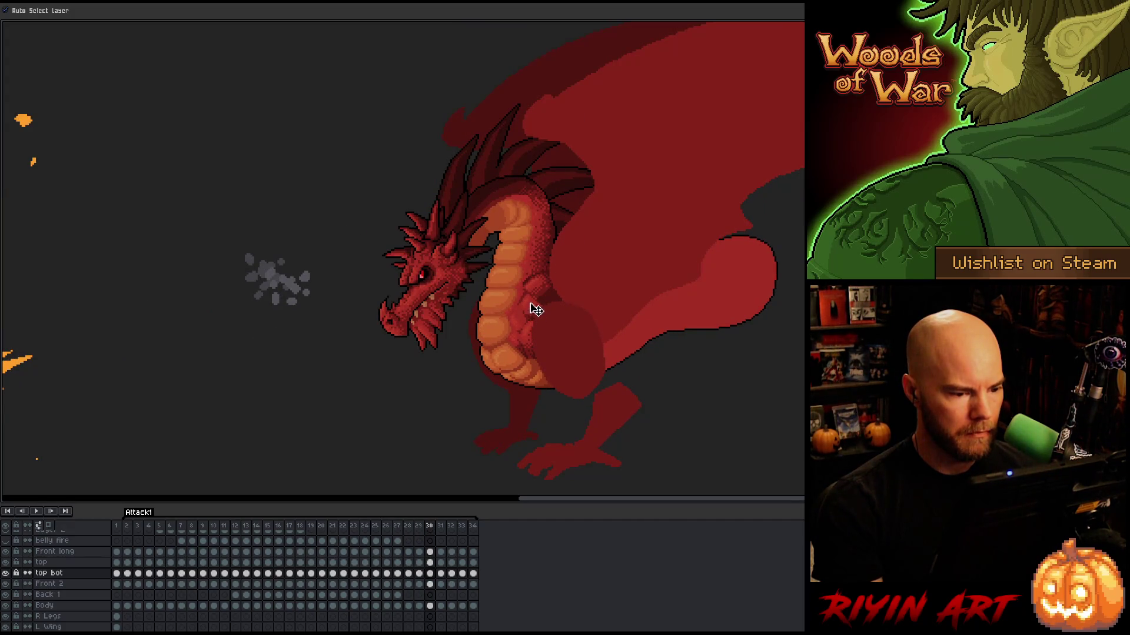
Adjust the top layer piece on frame 30, then compare top and top bot layers through frames 31–32
left_click(544, 295)
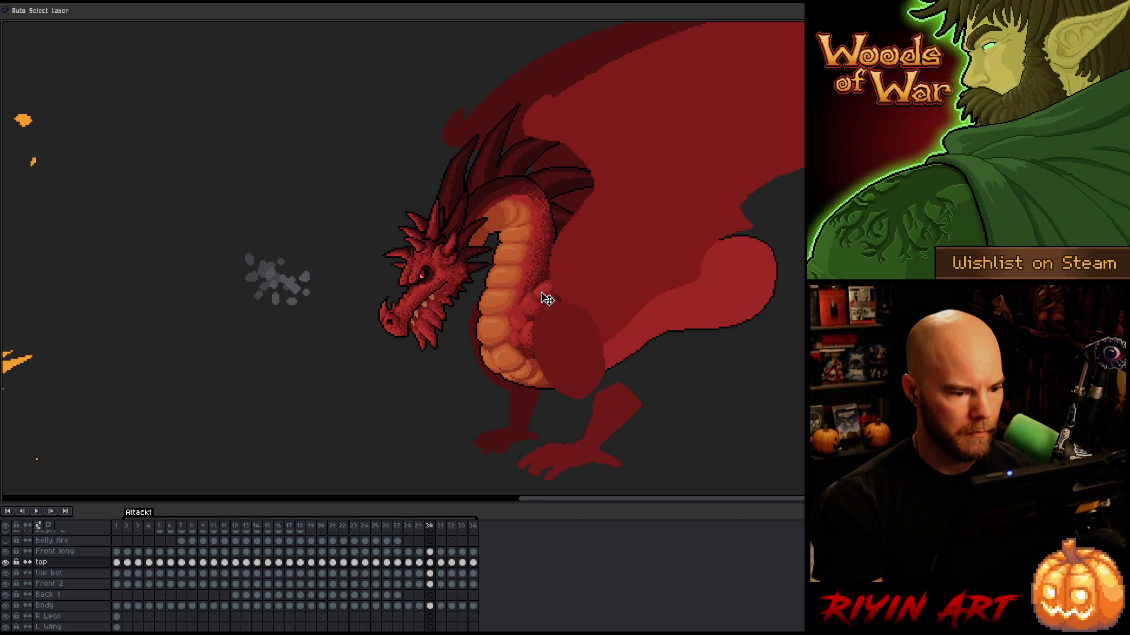
key("comma")
key("period")
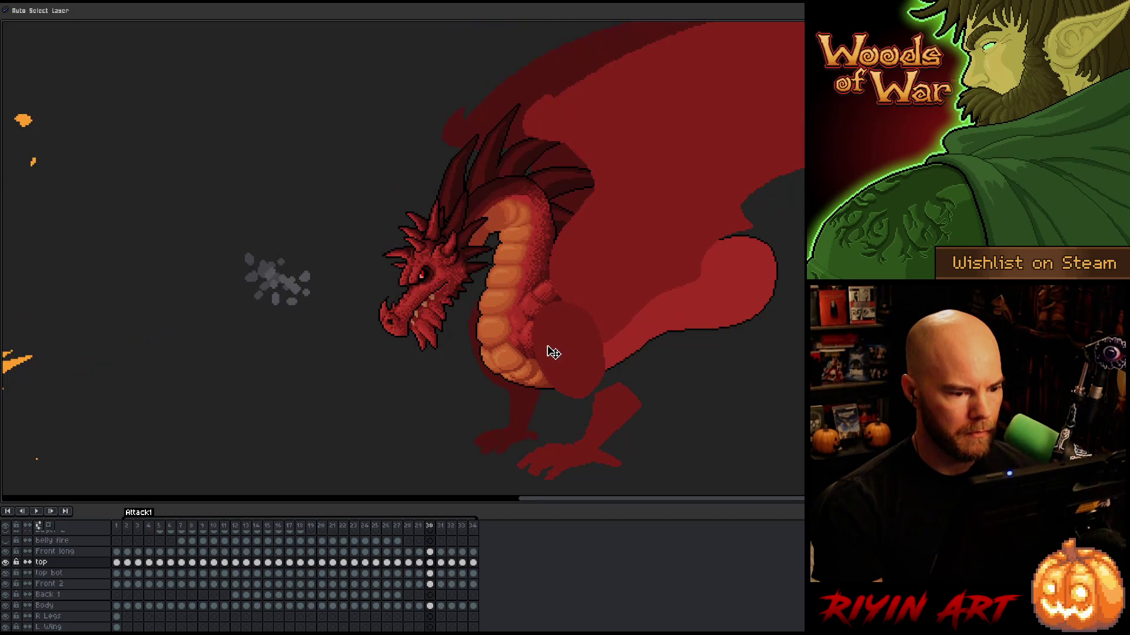
key("period")
key("Down")
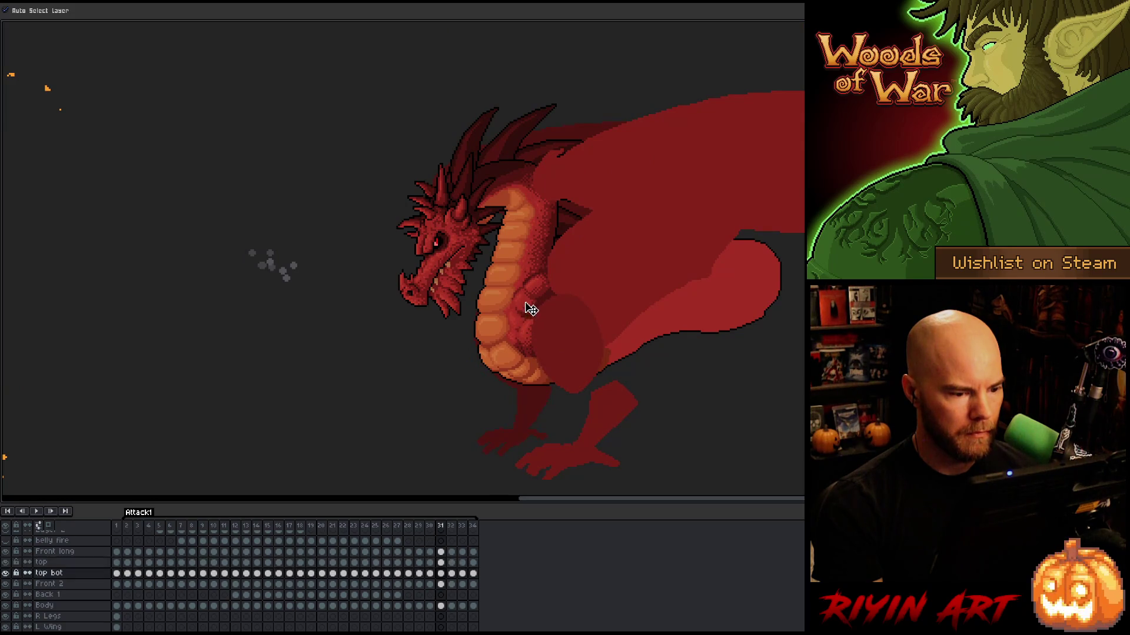
key("Up")
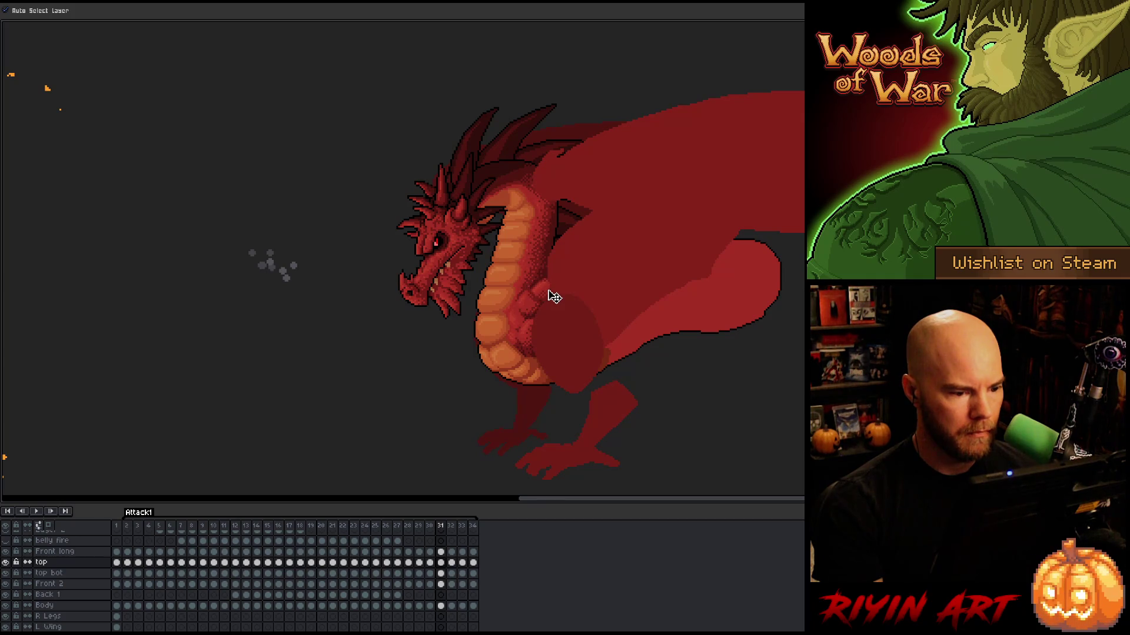
key("Left")
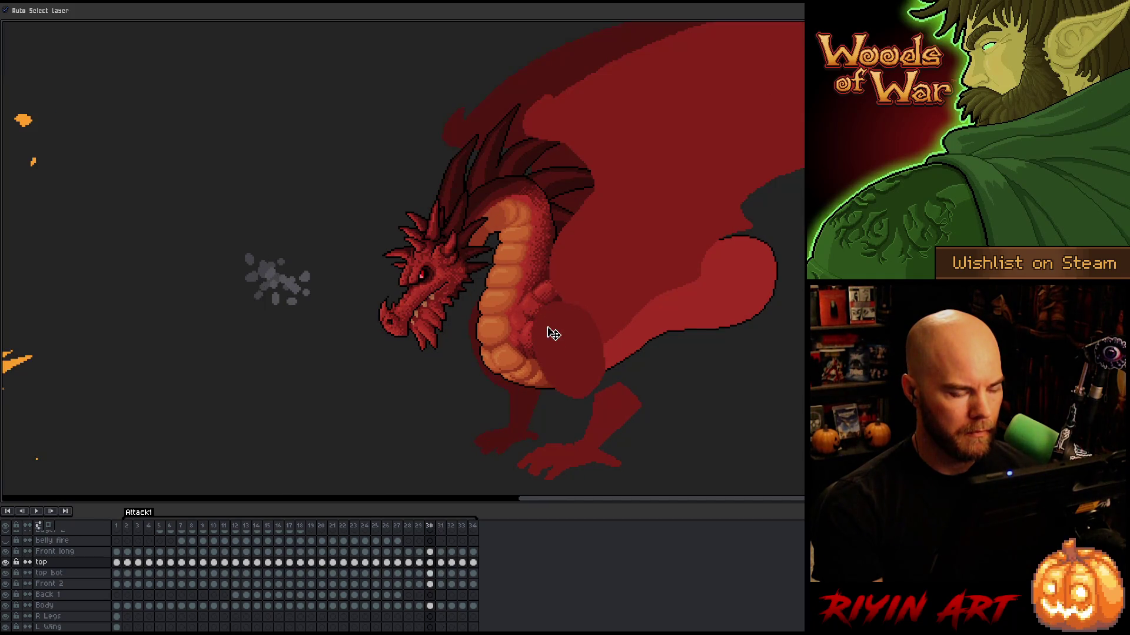
key("Right")
key("Right")
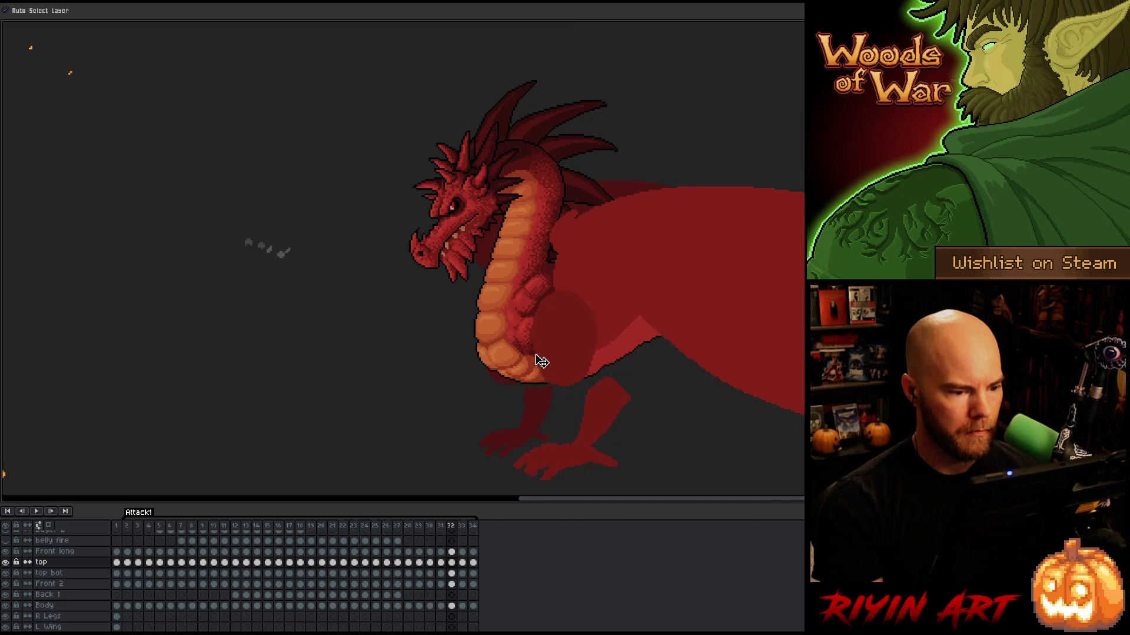
Adjust the top bot and top layer neck pieces, comparing frames 31 and 32
left_click(528, 307)
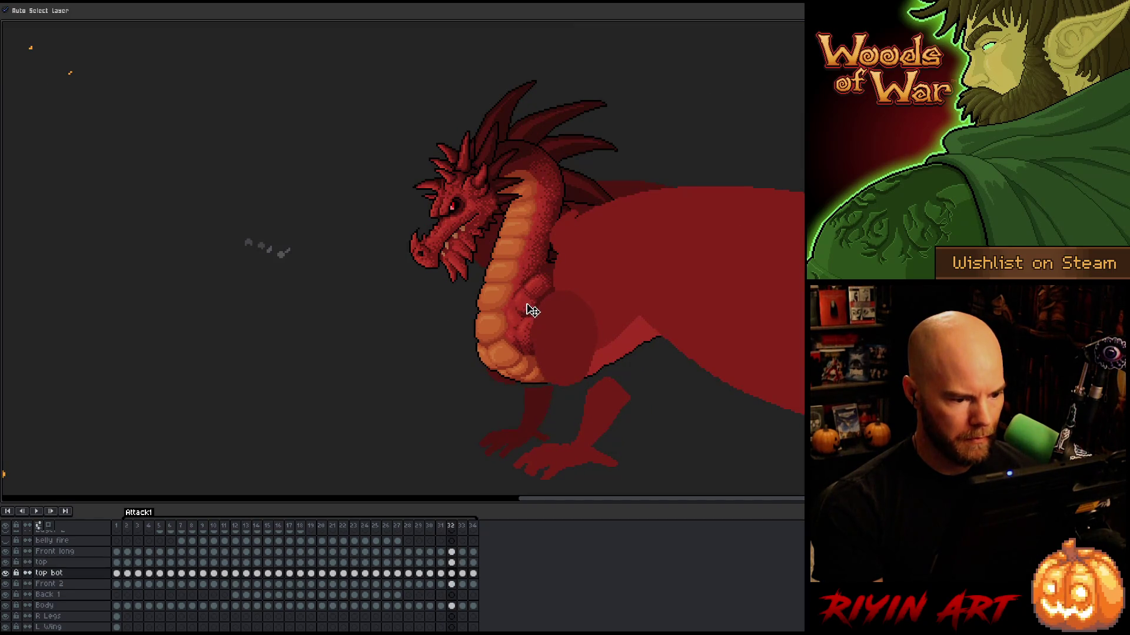
left_click(543, 296)
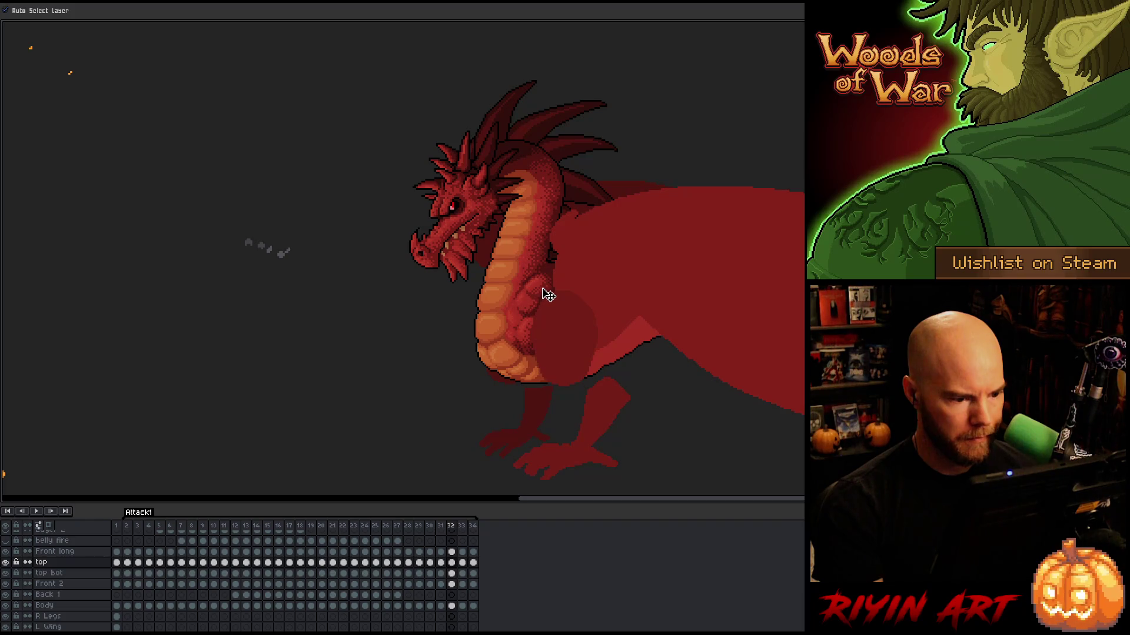
key("Left")
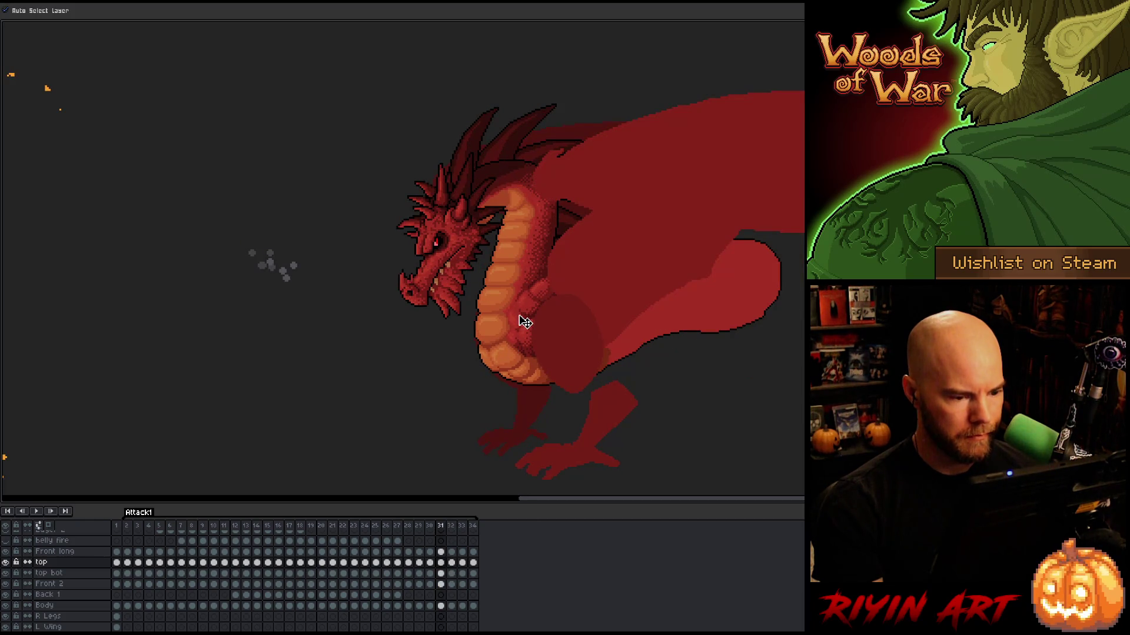
key("Right")
key("Left")
key("Right")
key("Left")
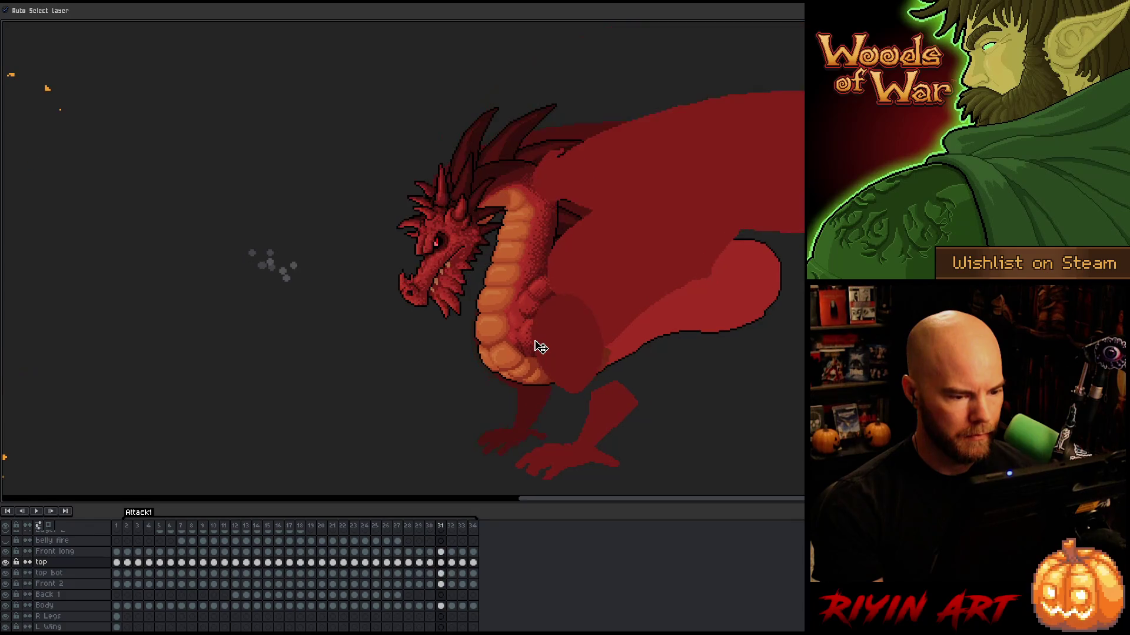
Step through frames 33 and 34, flipping back to compare with earlier frames
key("Right")
key("Right")
key("Right")
key("Left")
key("Left")
key("Right")
key("Right")
key("Left")
key("Left")
key("Right")
key("Left")
key("Left")
key("Right")
key("Right")
key("Right")
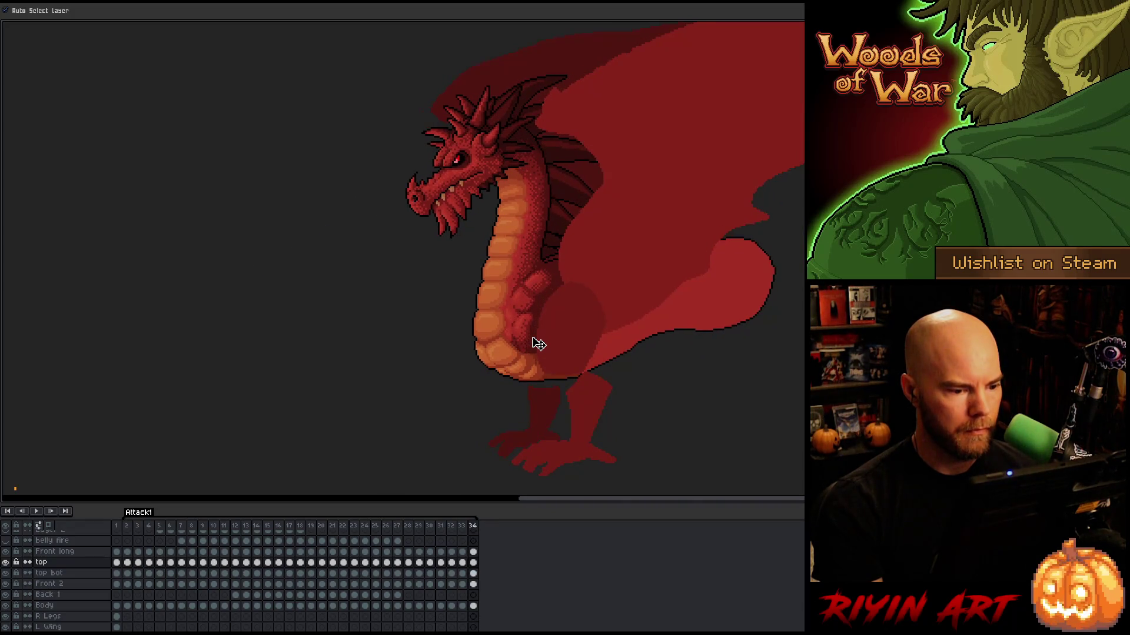
key("Left")
key("Left")
Play and stop the fire-breath animation, then toggle visibility of layers Front 2 through top
key("Return")
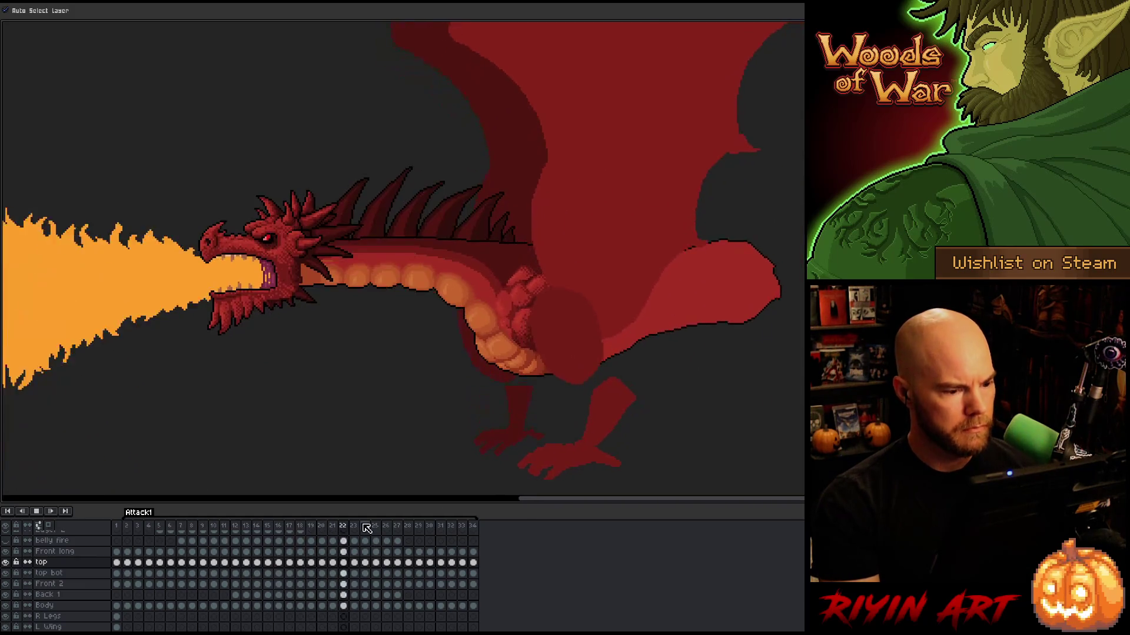
key("space")
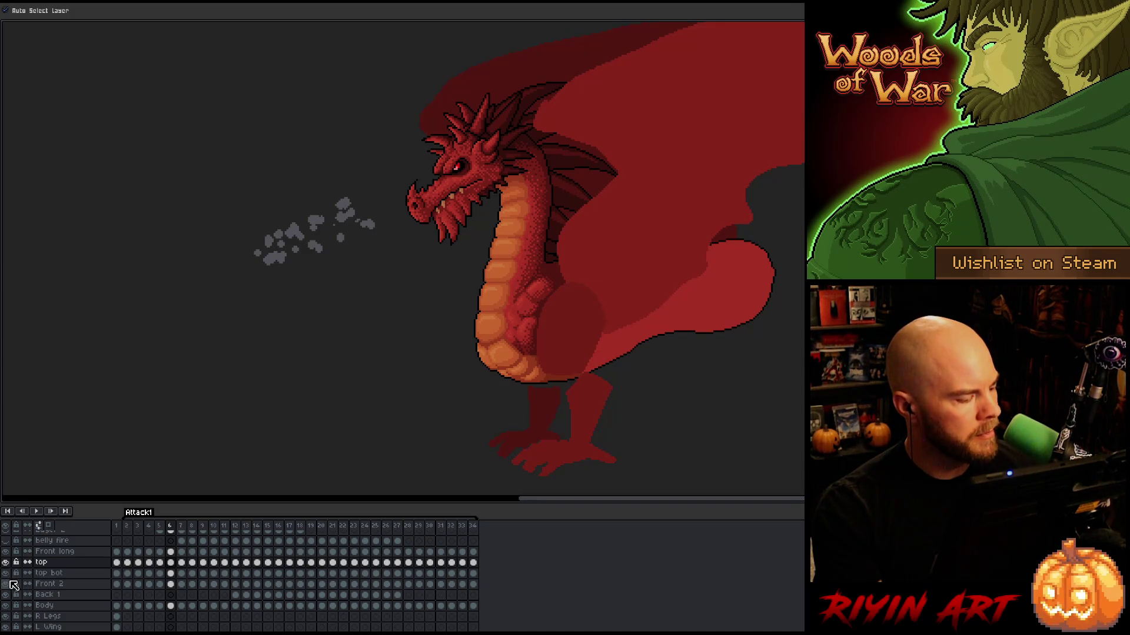
left_click_drag(10, 581, 10, 557)
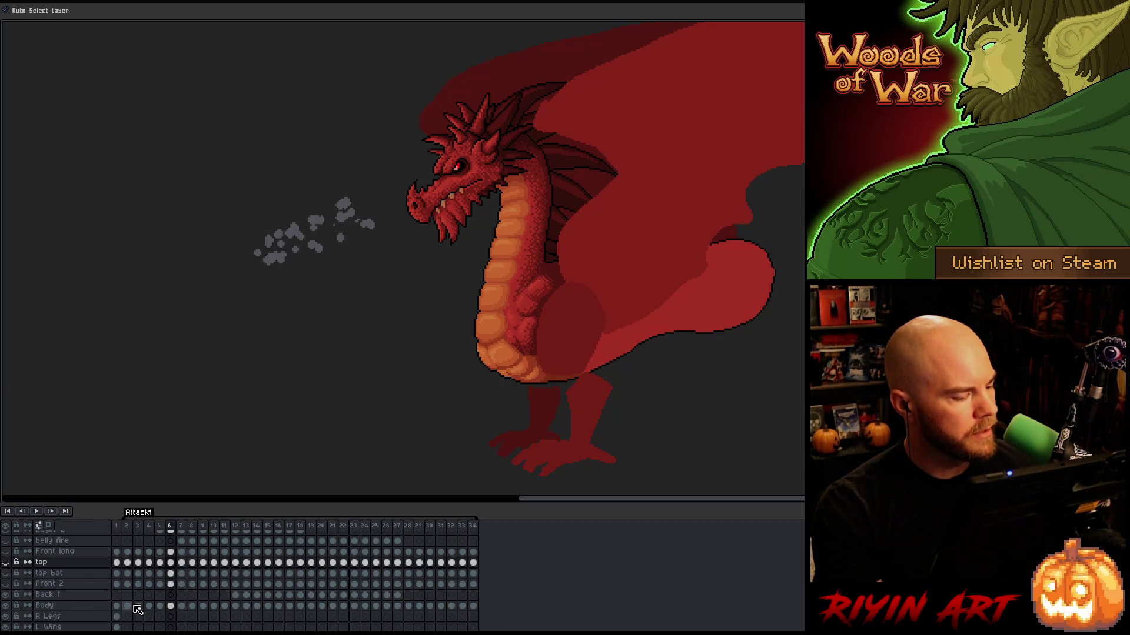
Add a new layer above Body named 'body cover', then preview the animation from frame 6
left_click(85, 607)
key("shift+n")
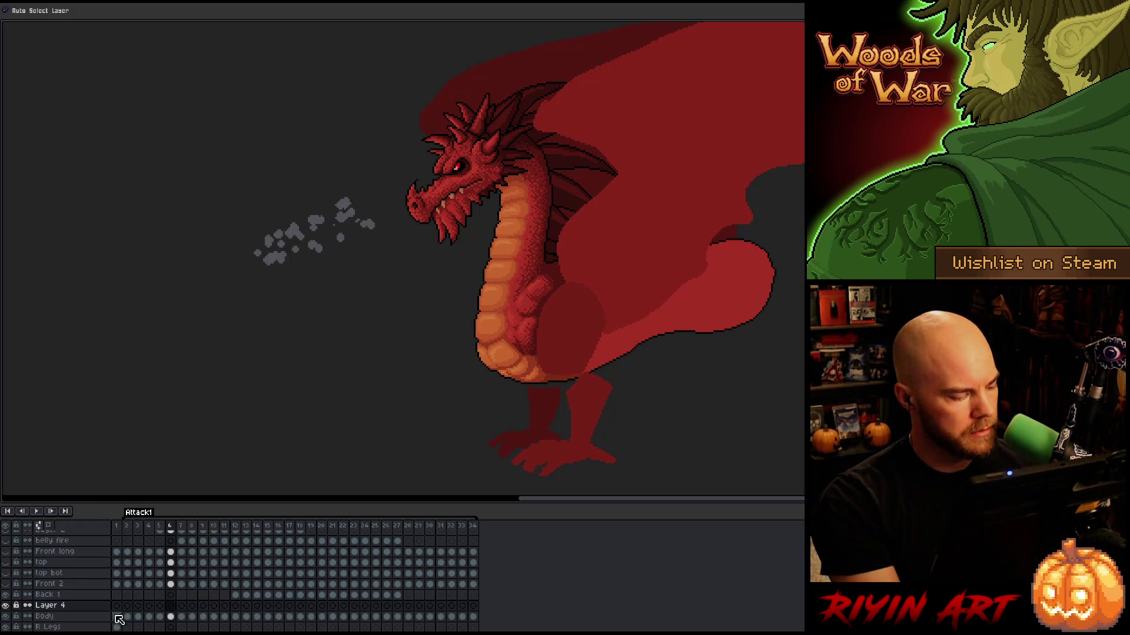
double_click(59, 609)
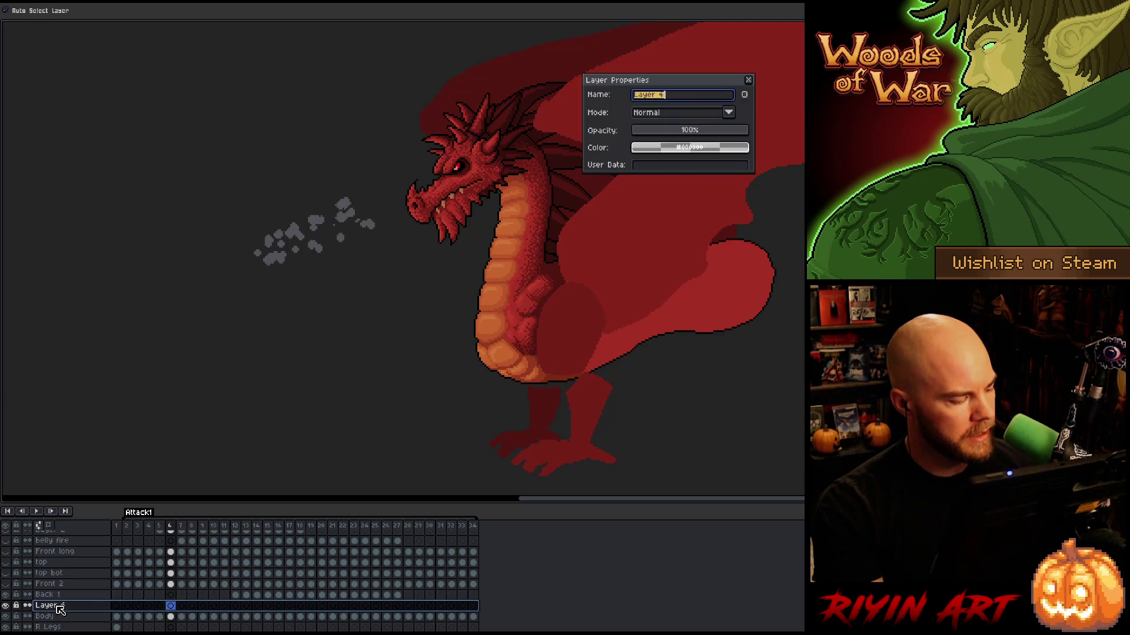
type("bodt")
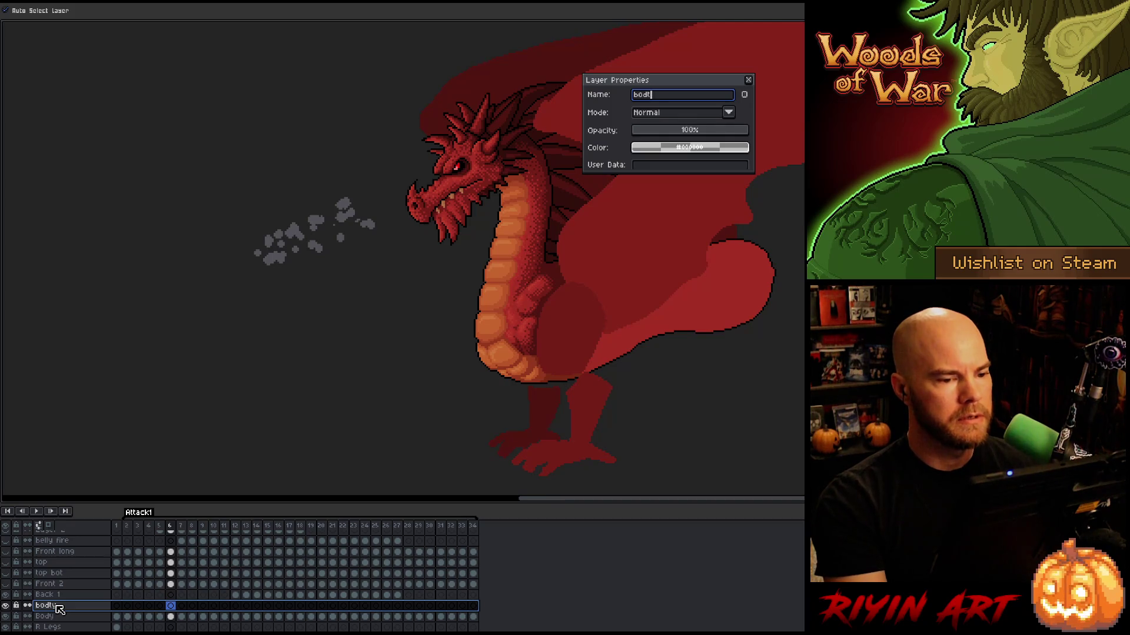
key("BackSpace")
type("y c")
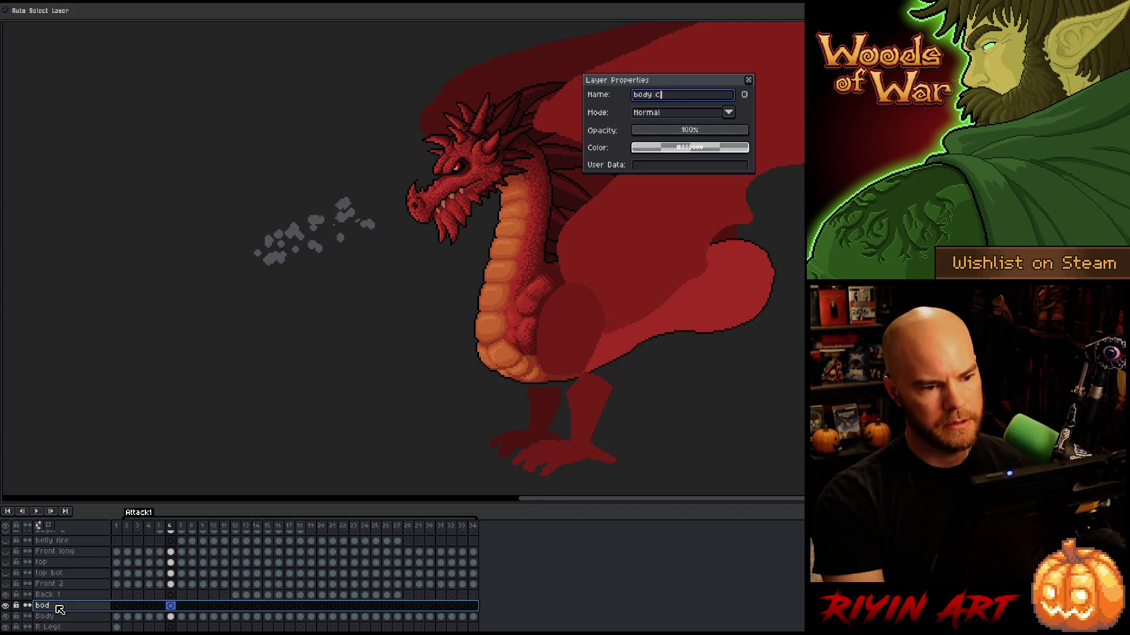
type("over")
key("Return")
left_click(172, 607)
key("Return")
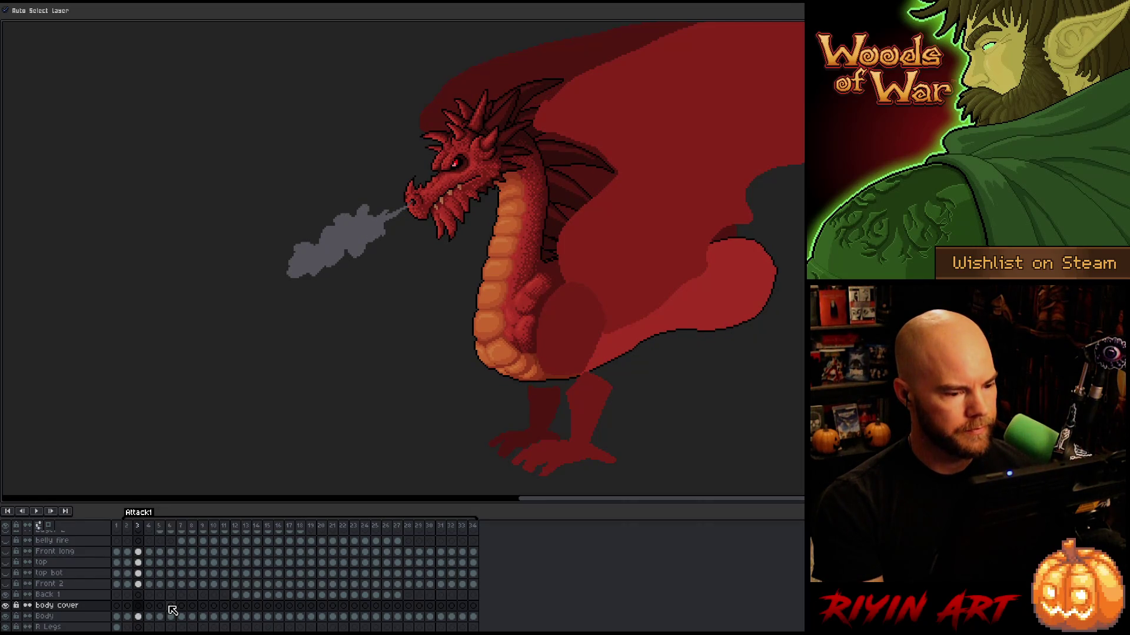
Zoom onto the belly and wing, pick the dark red, and set the pencil to a 4px brush
scroll(510, 358, "up", 3)
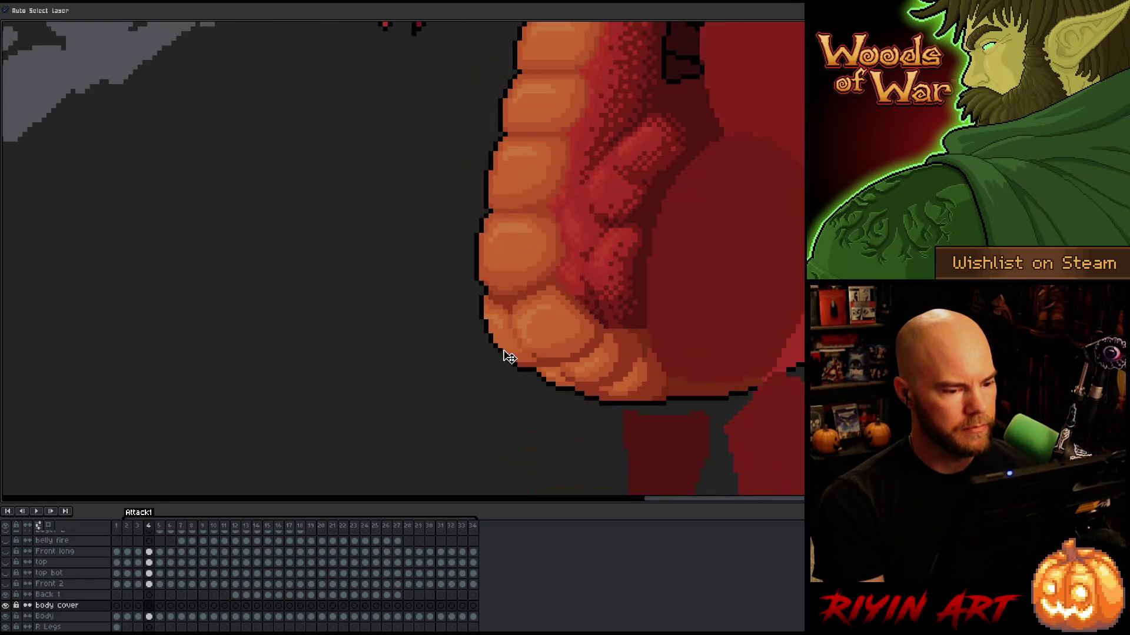
scroll(510, 358, "up", 2)
scroll(457, 378, "up", 1)
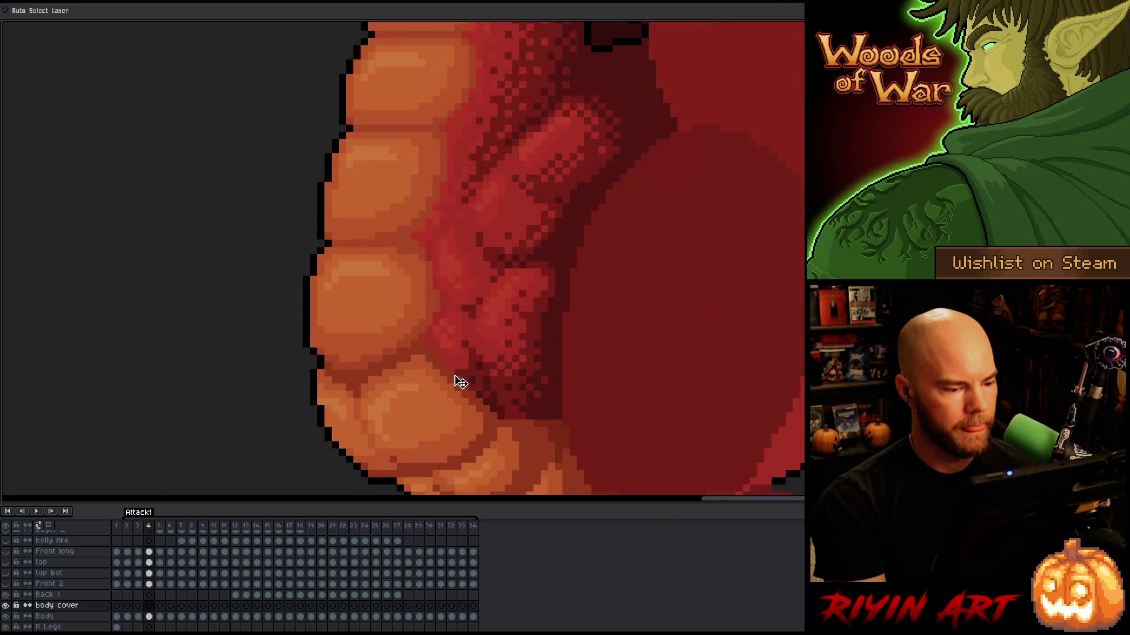
scroll(458, 383, "down", 1)
left_click_drag(514, 365, 488, 386)
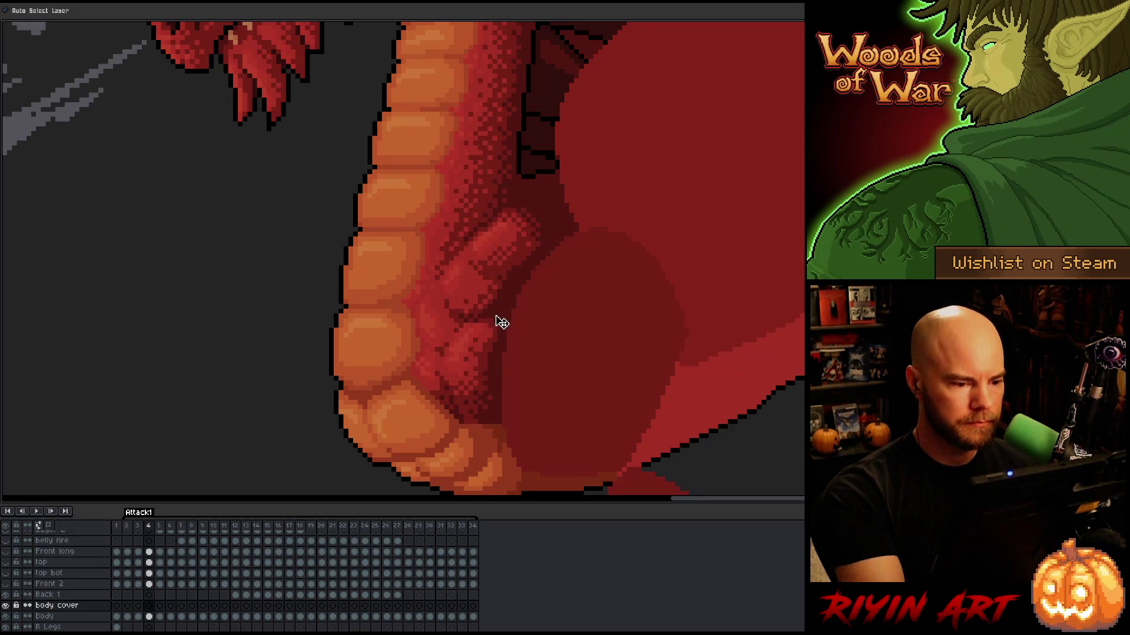
key("i")
key("b")
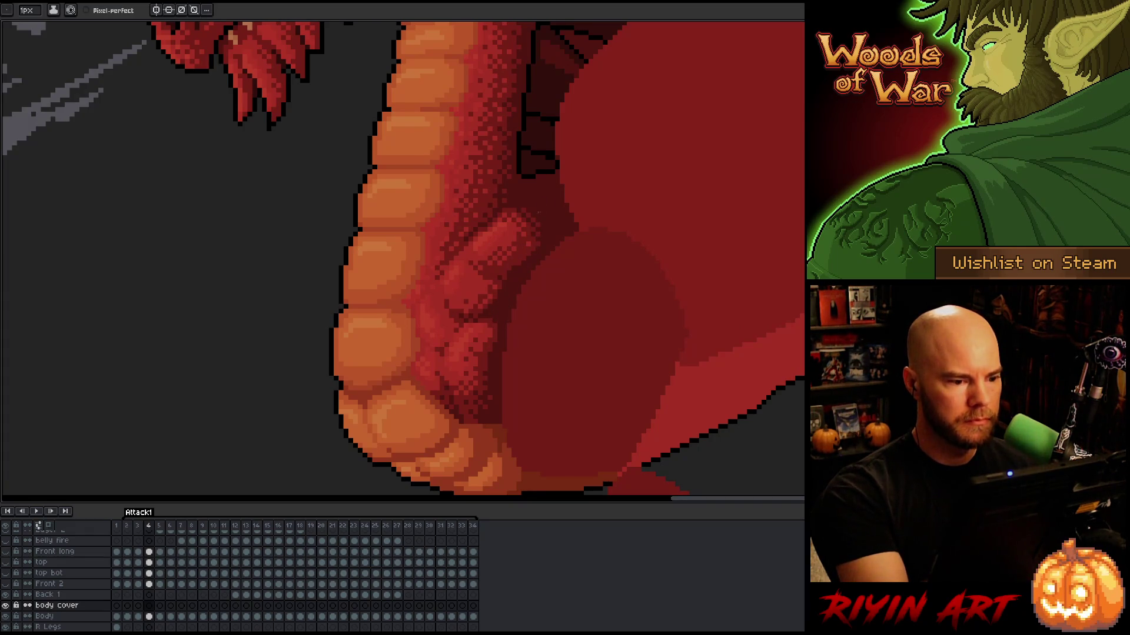
left_click(30, 10)
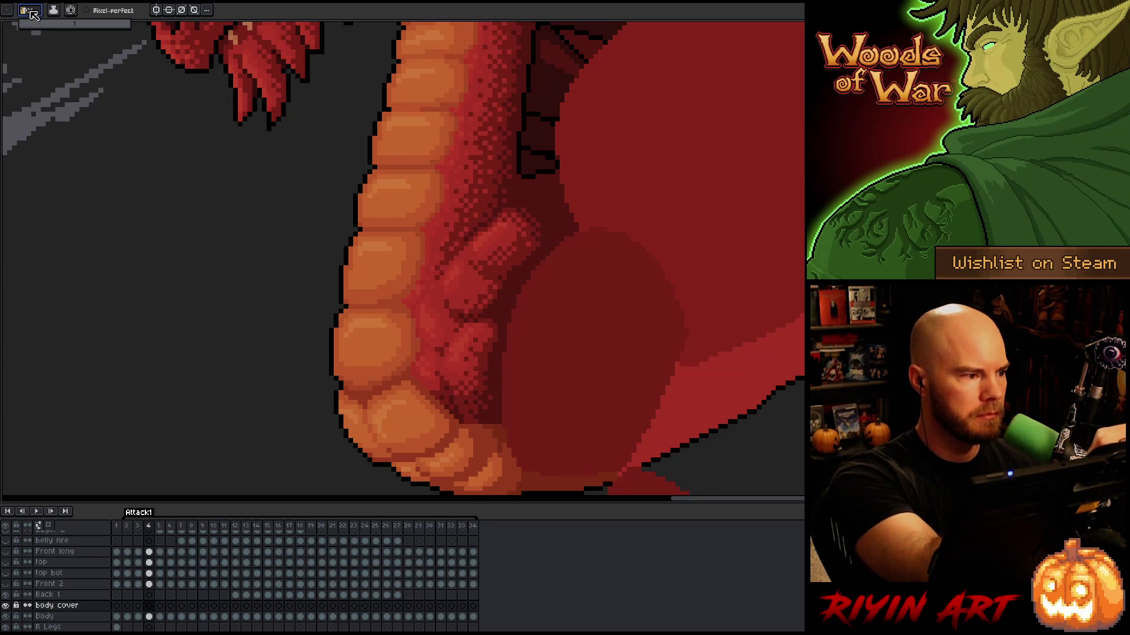
left_click_drag(32, 28, 31, 28)
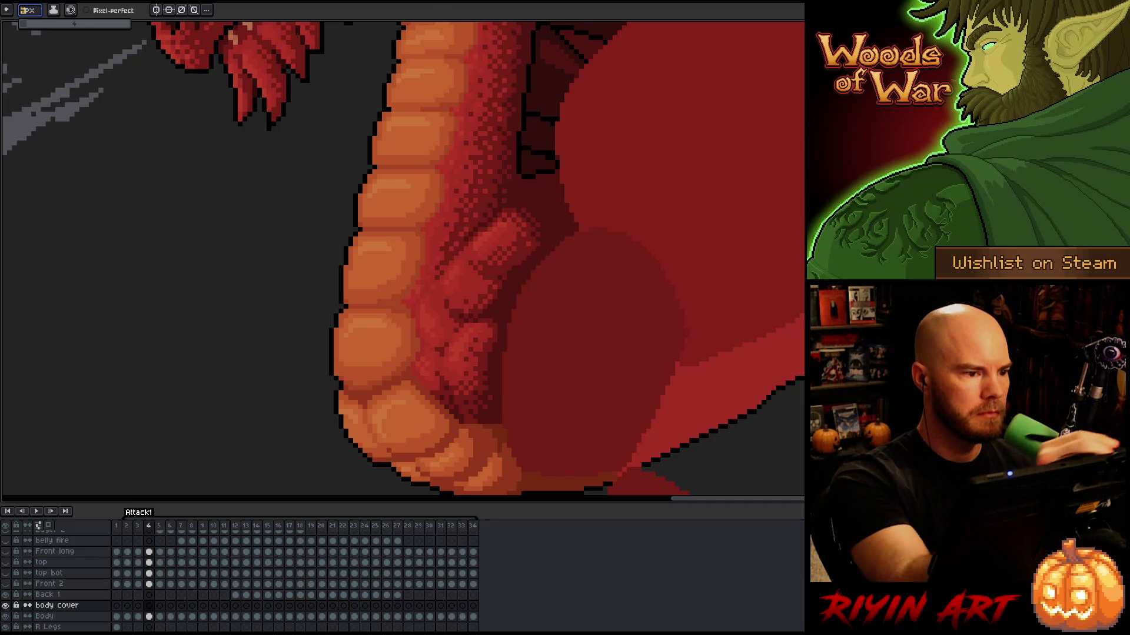
left_click(436, 14)
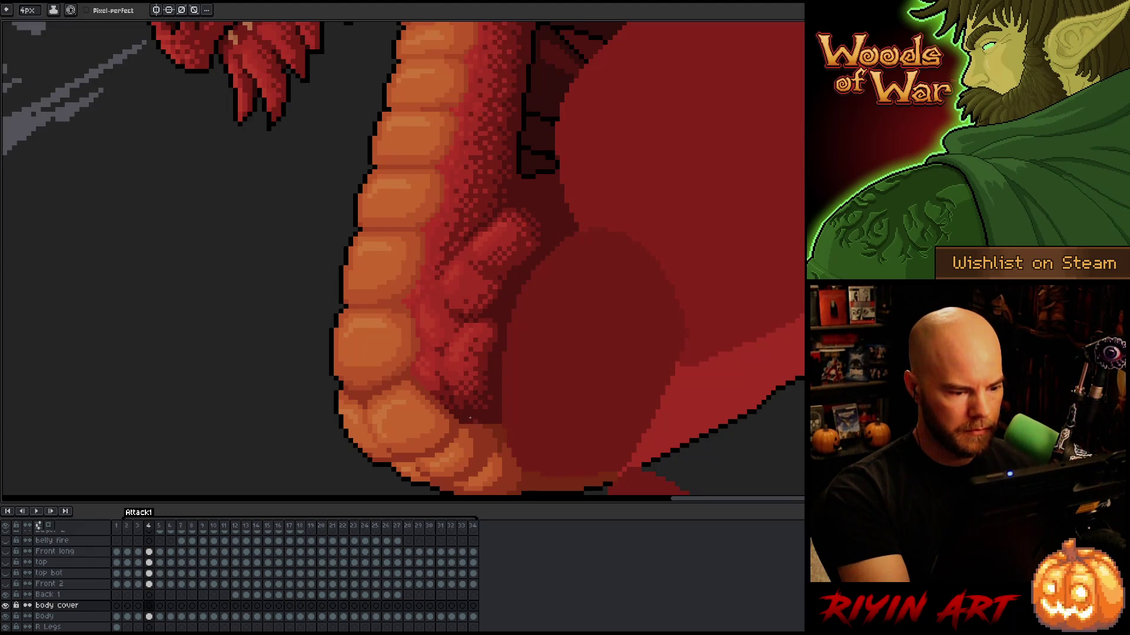
Paint dark red over the arm and dithered patch beside the belly scales, then resample the dark red
left_click_drag(489, 381, 500, 333)
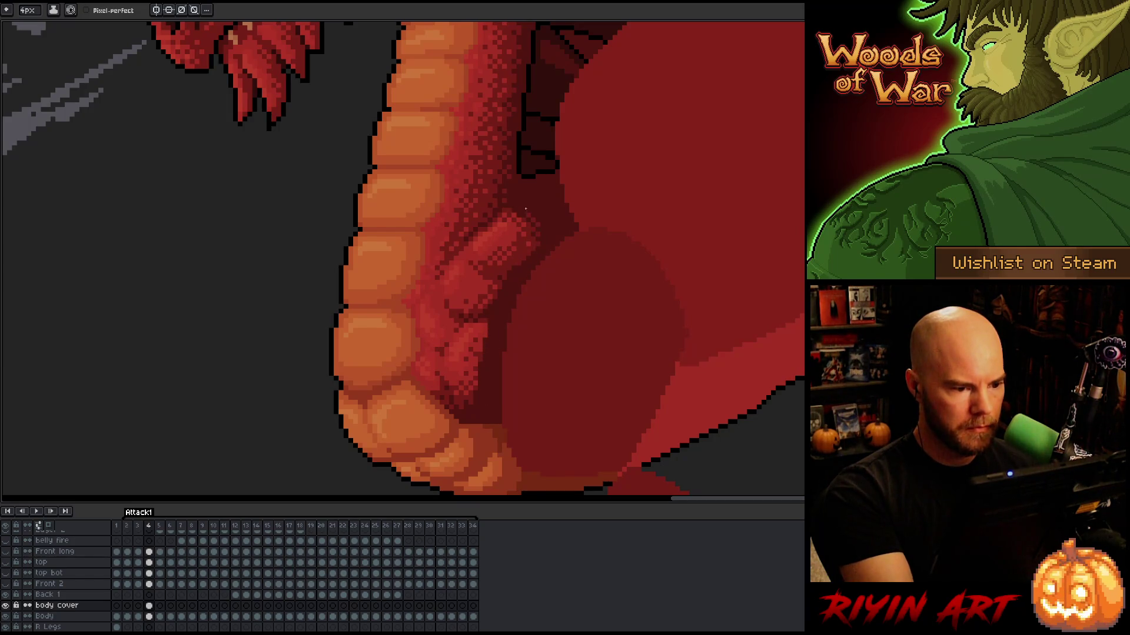
left_click_drag(524, 215, 494, 306)
left_click_drag(539, 232, 512, 299)
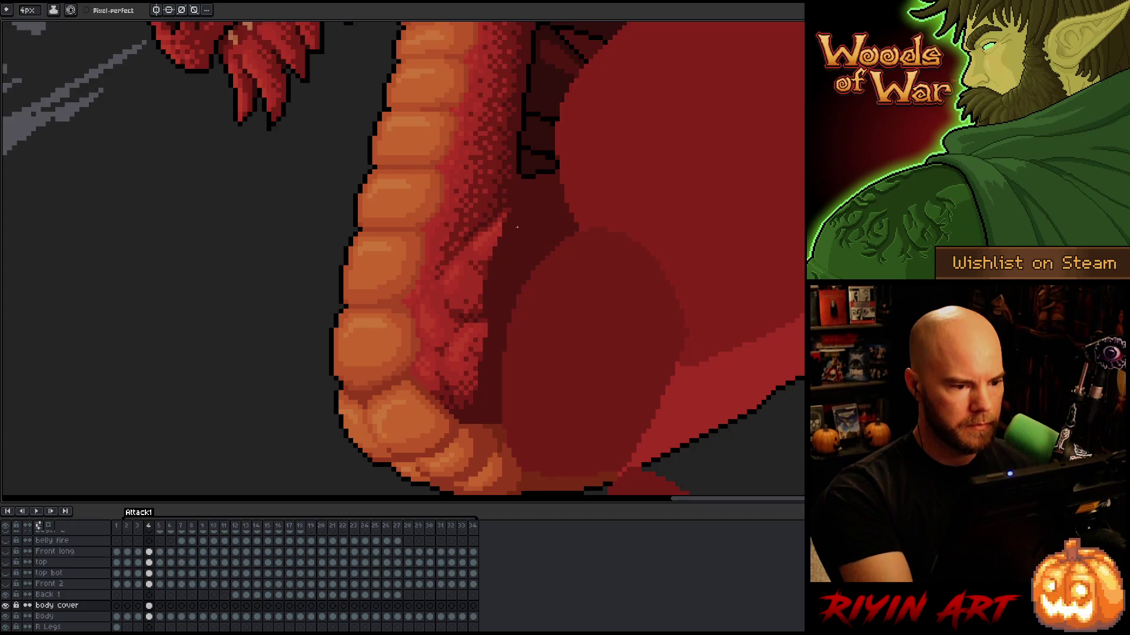
mouse_move(512, 219)
left_mouse_down()
mouse_move(492, 277)
mouse_move(489, 359)
left_mouse_up()
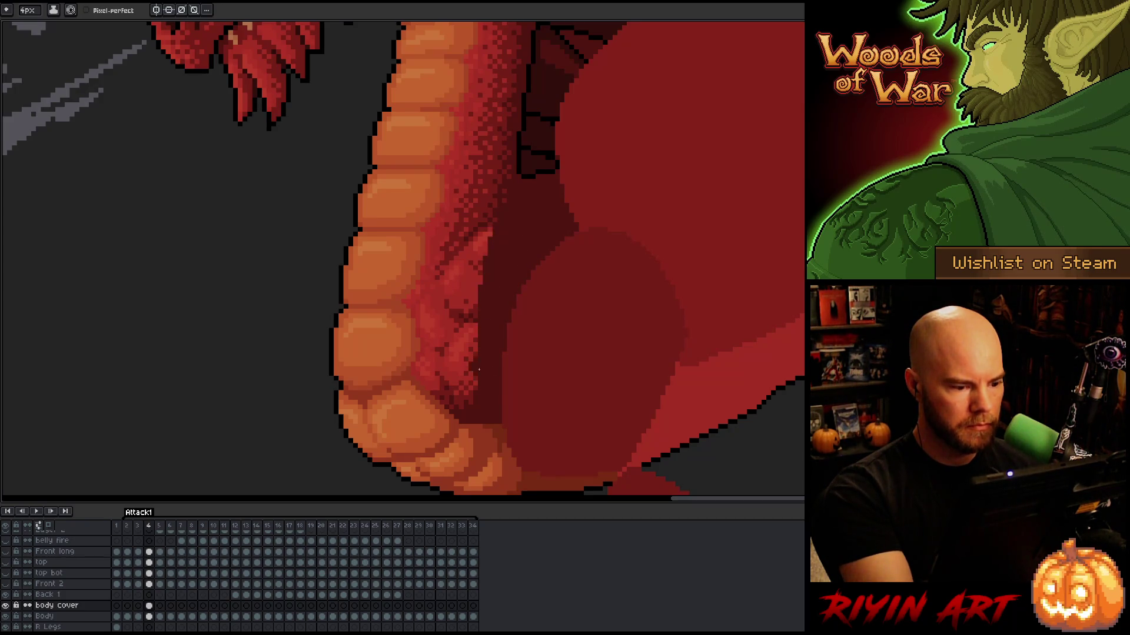
key("alt")
left_click(476, 394, "alt")
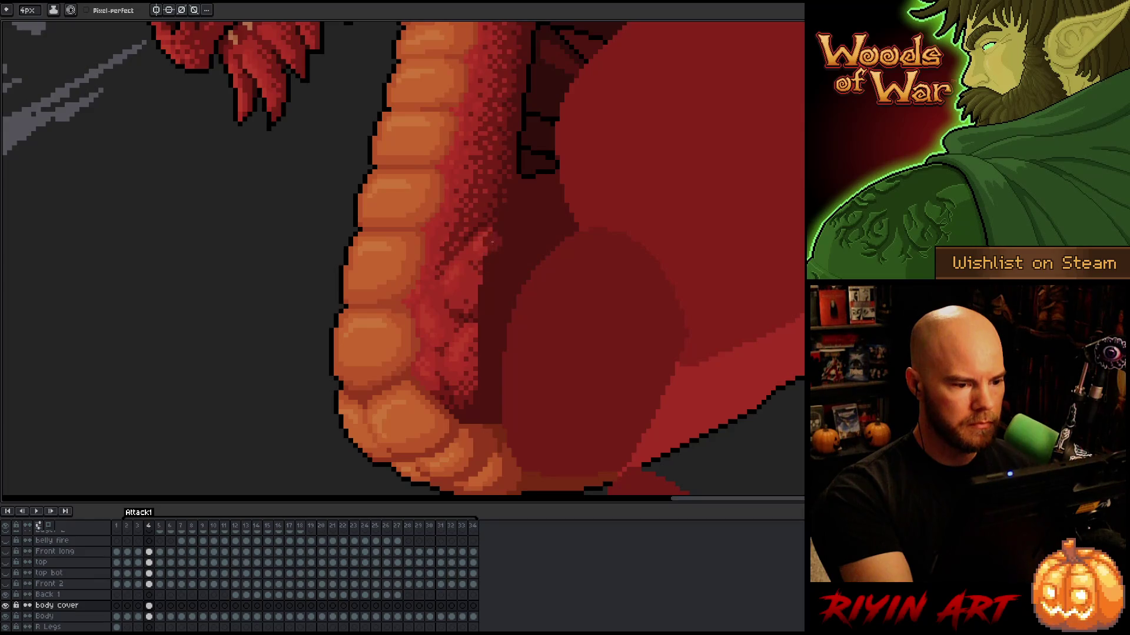
Select the dark red area with the Magic Wand, undo a stray stroke, and transform the selection
key("w")
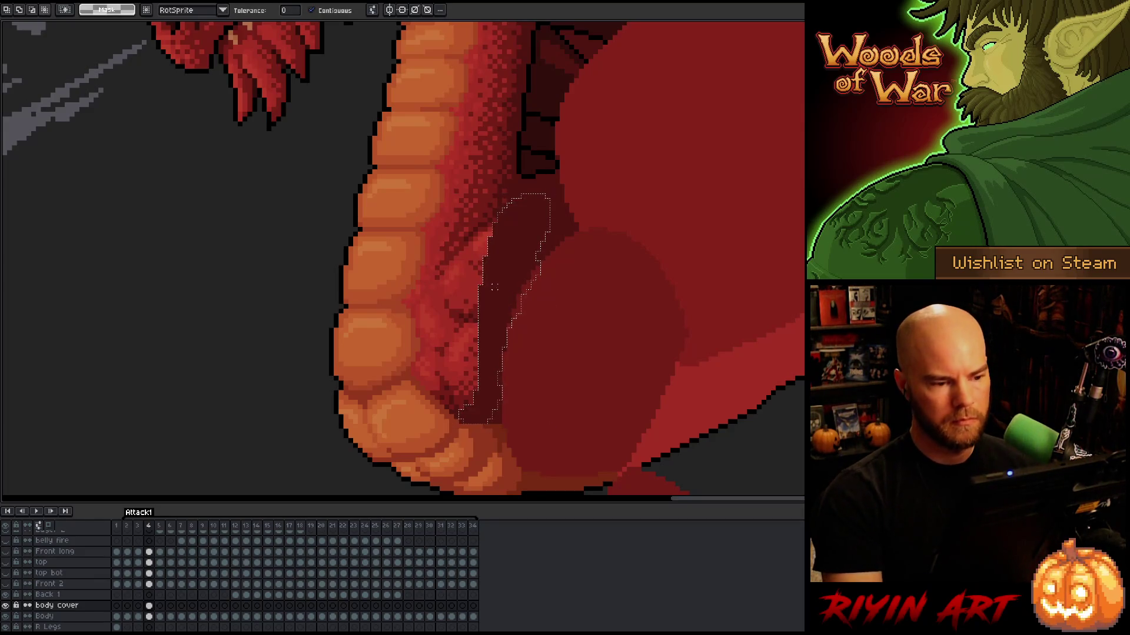
key("b")
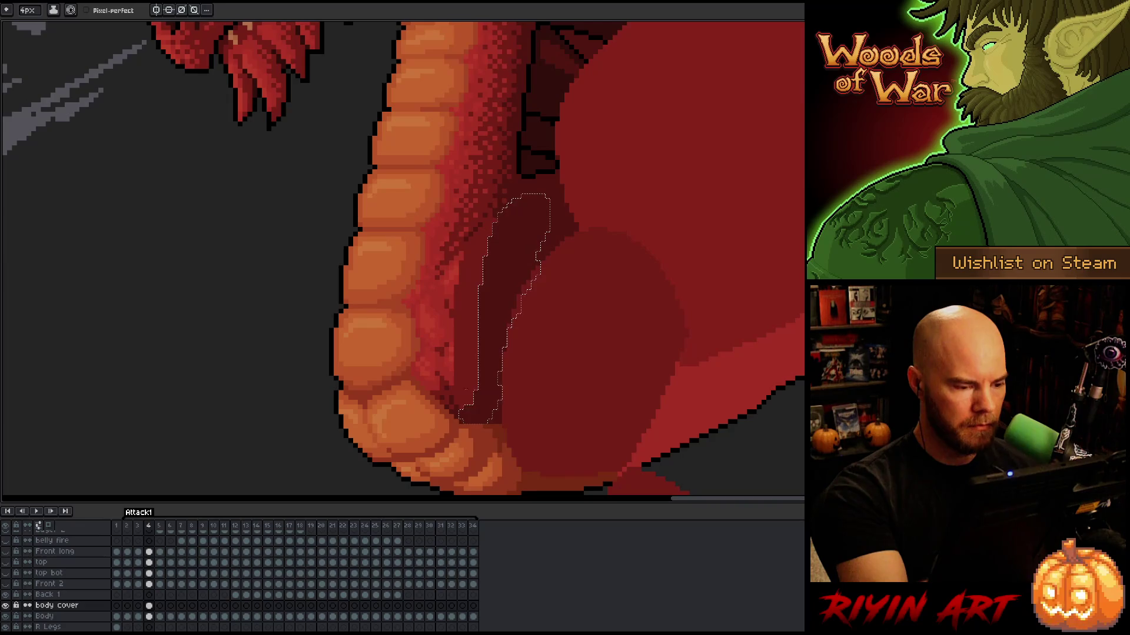
key("w")
key("ctrl+z")
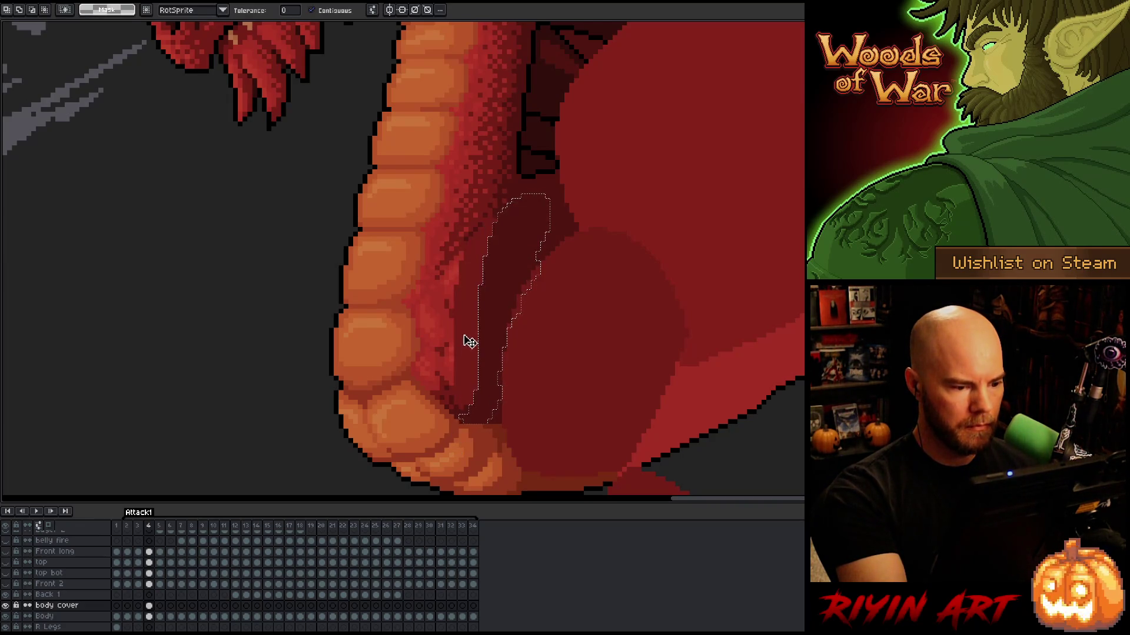
left_click(468, 341)
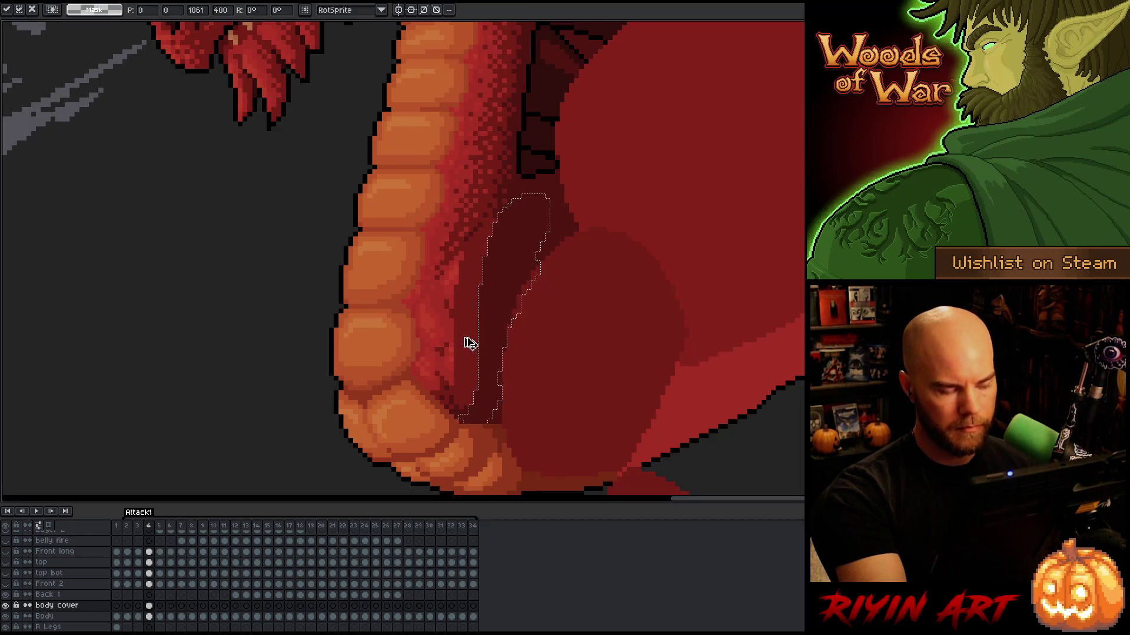
key("ctrl+d")
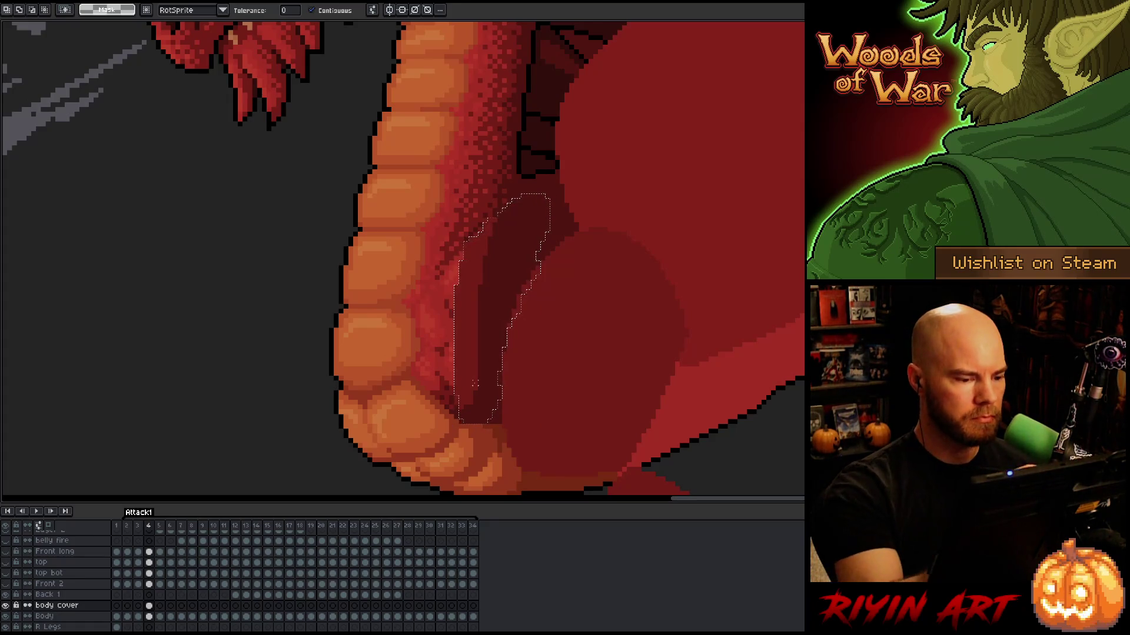
Touch up the belly edge with a 1px dark red pencil stroke, then select the frame-4 body cover cel
key("b")
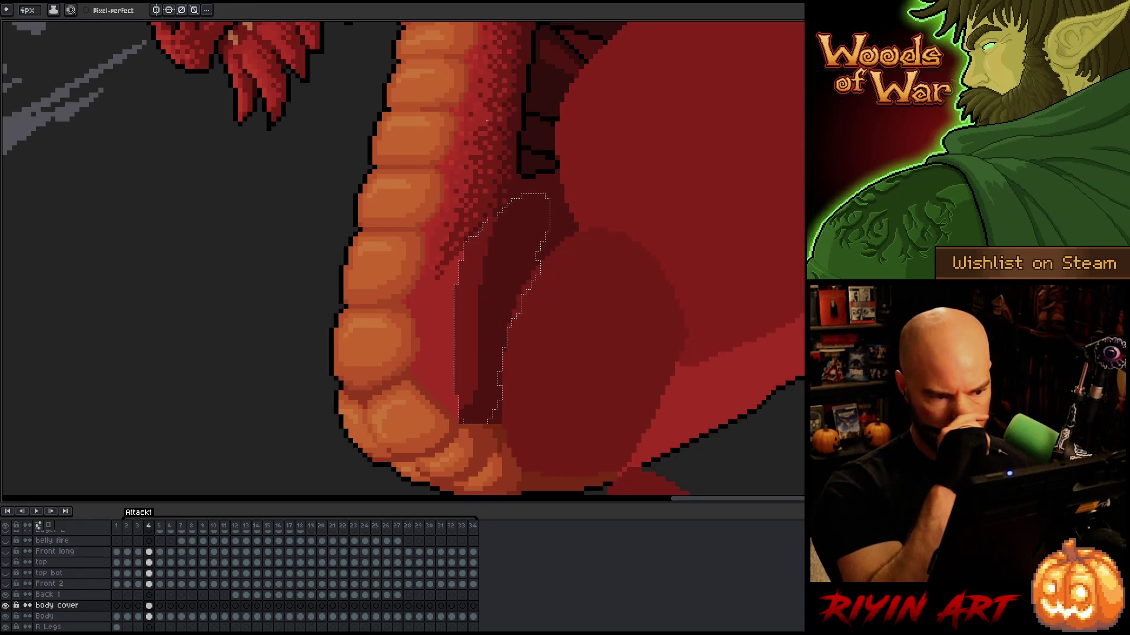
key("minus")
key("minus")
key("minus")
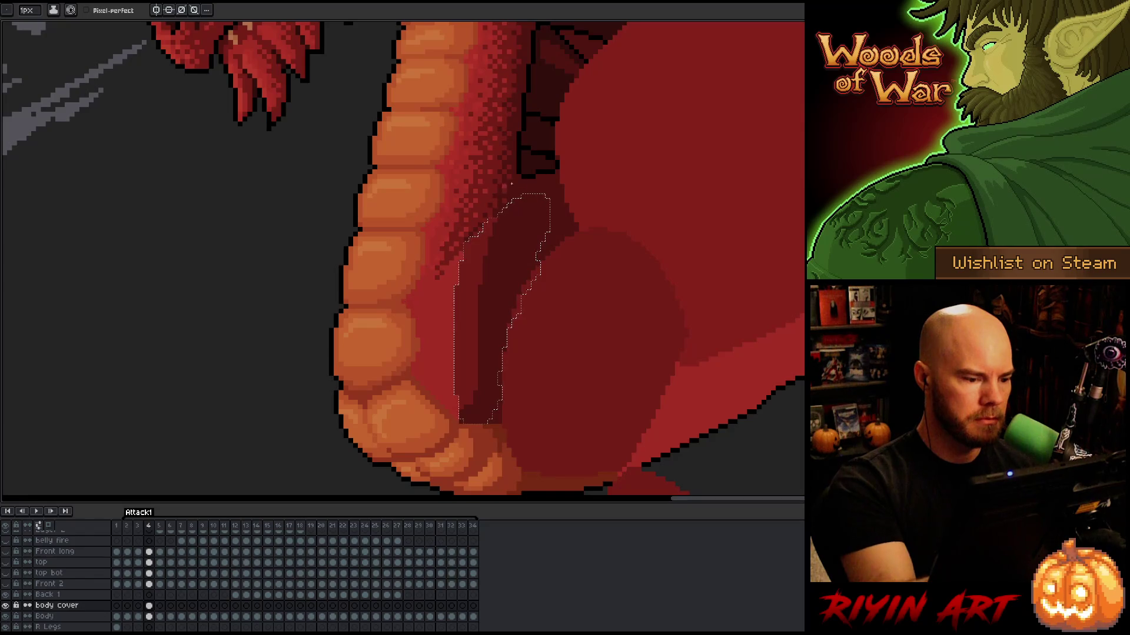
key("ctrl+d")
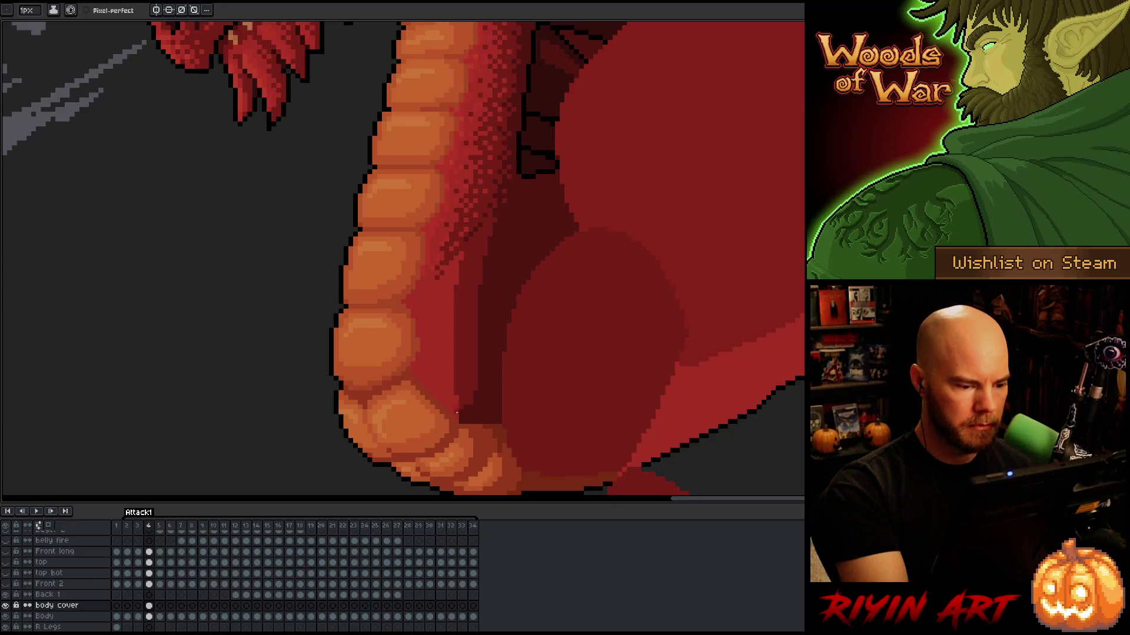
left_click_drag(452, 410, 456, 377)
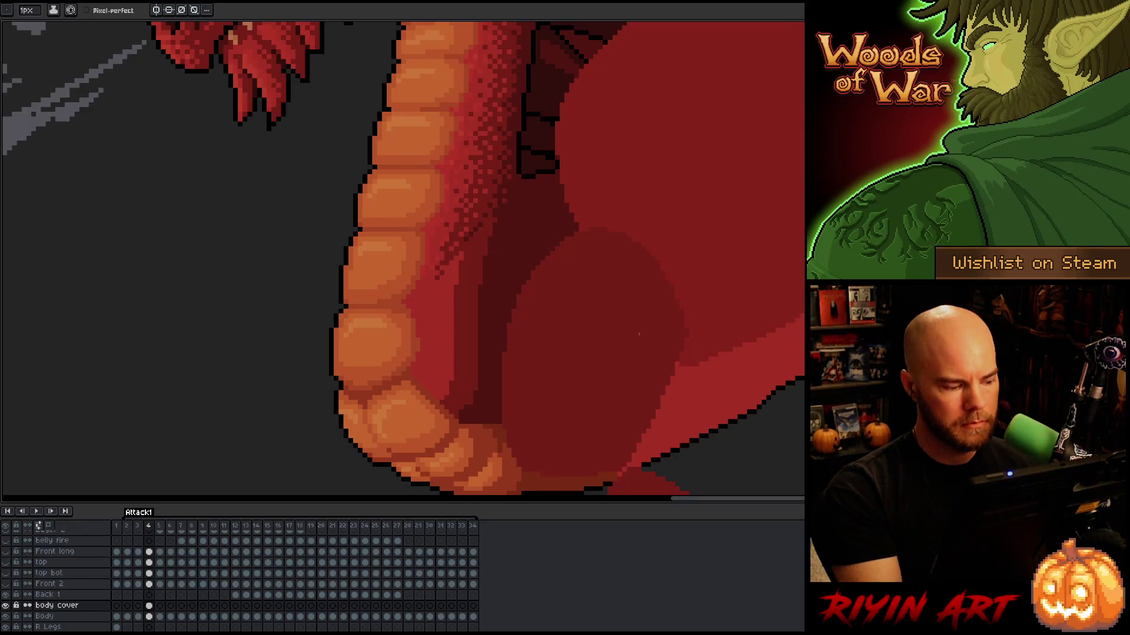
left_click(149, 606)
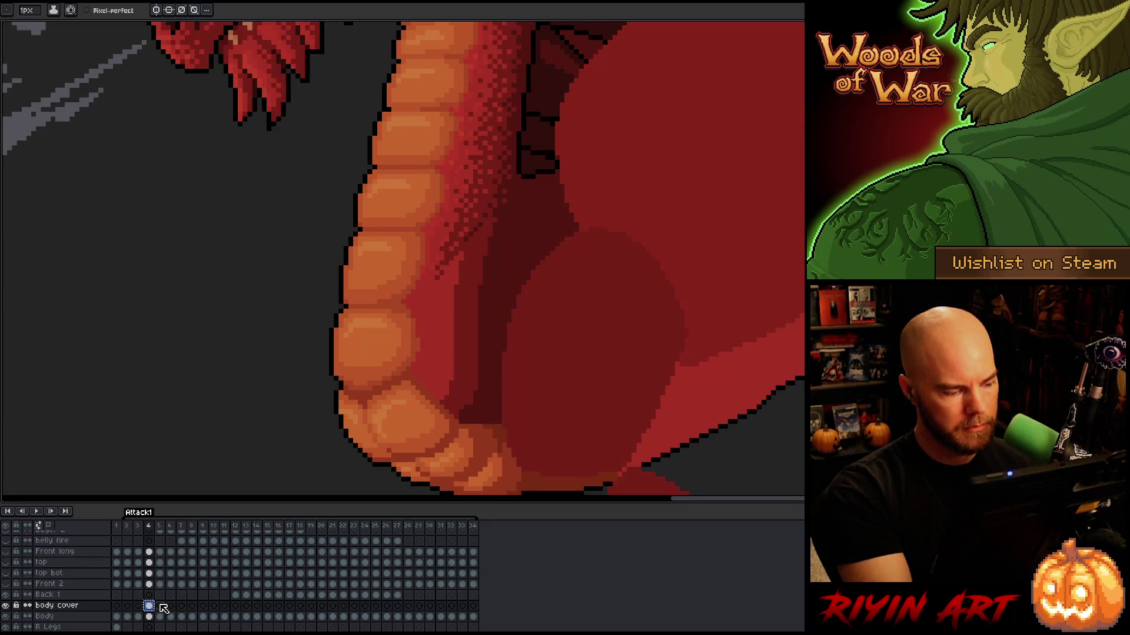
Copy the body cover cel into frame 5 and inspect the belly and arm region
left_click_drag(150, 606, 160, 606)
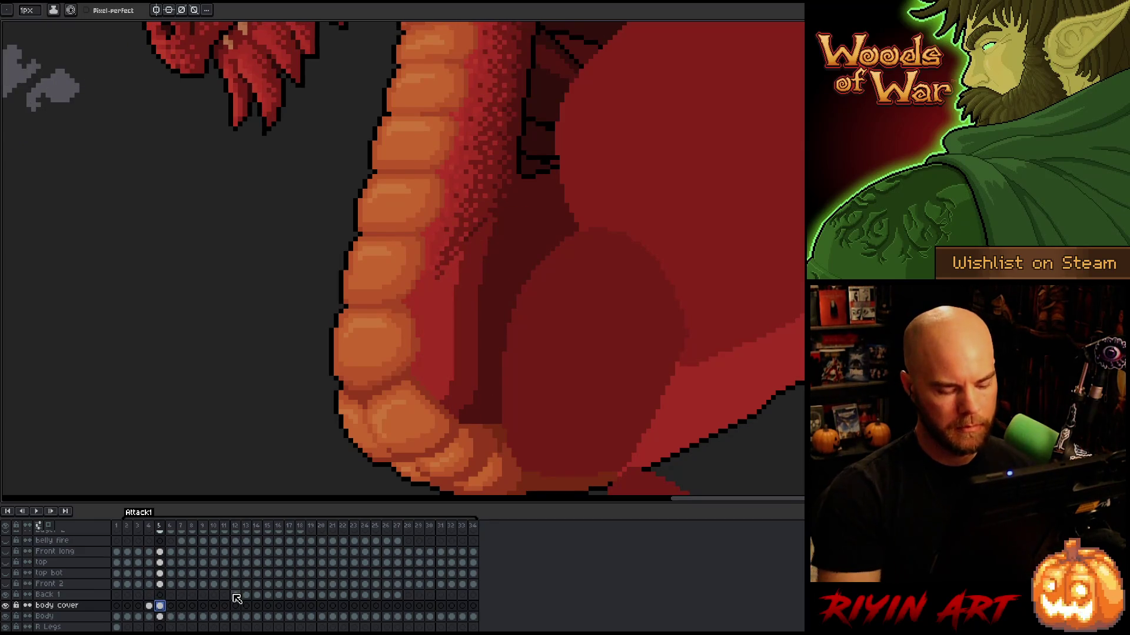
key("Return")
key("Return")
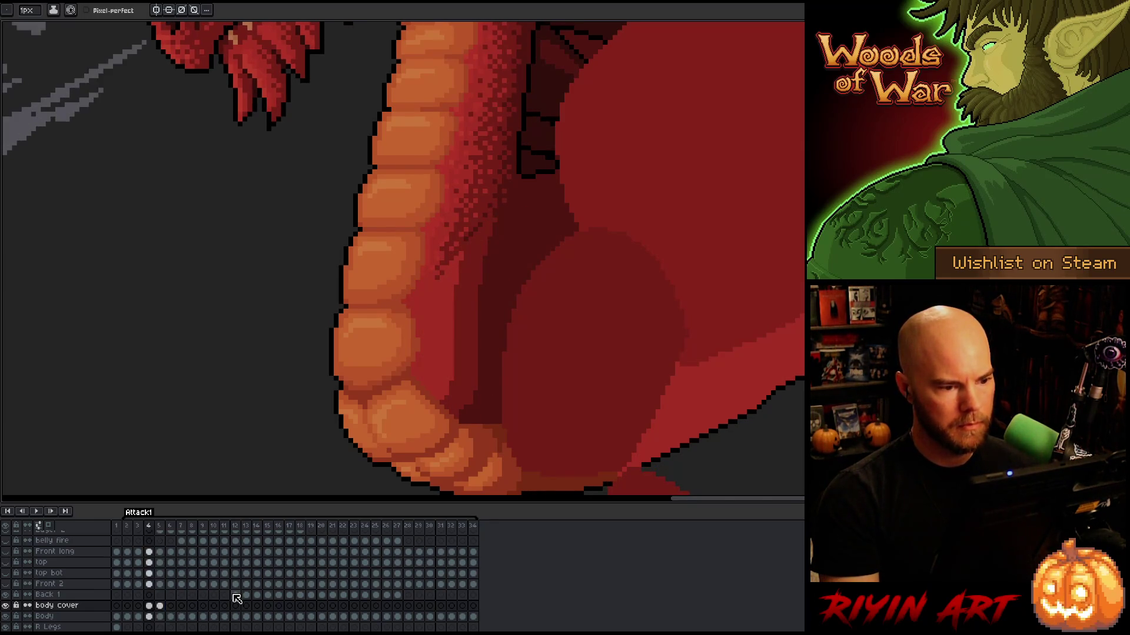
key("m")
mouse_move(328, 115)
left_mouse_down()
mouse_move(686, 302)
mouse_move(690, 324)
left_mouse_up()
key("ctrl+d")
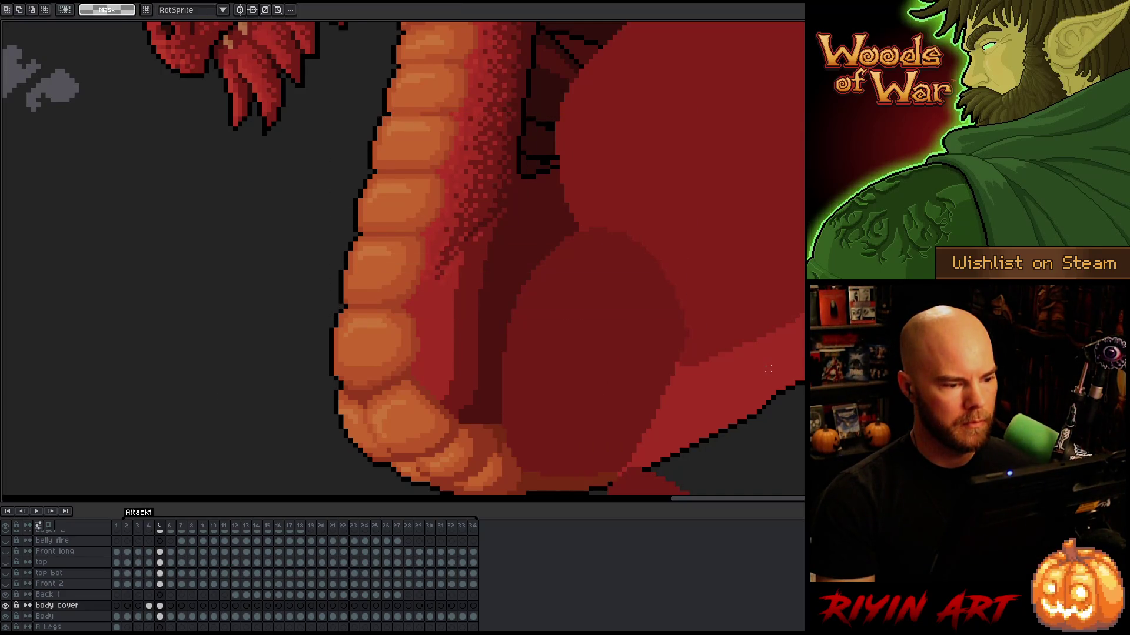
key("comma")
Flip between frames 4 and 5 to compare how the cover hides the arm
key("period")
key("comma")
key("period")
key("comma")
key("period")
key("comma")
key("period")
key("comma")
key("period")
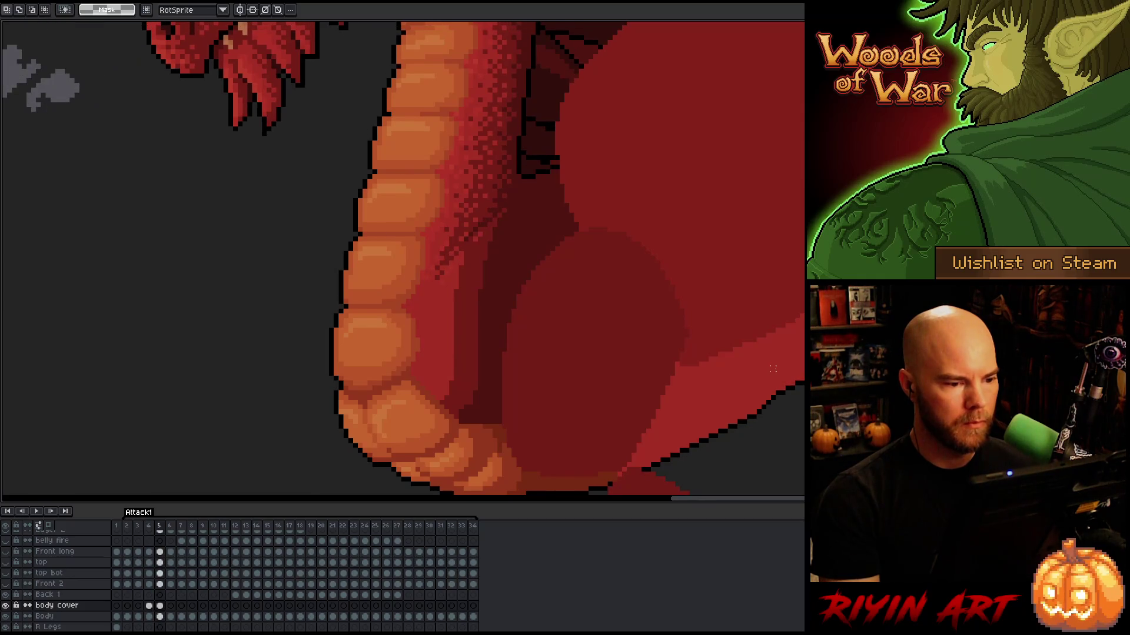
left_click_drag(575, 324, 466, 192)
key("ctrl+d")
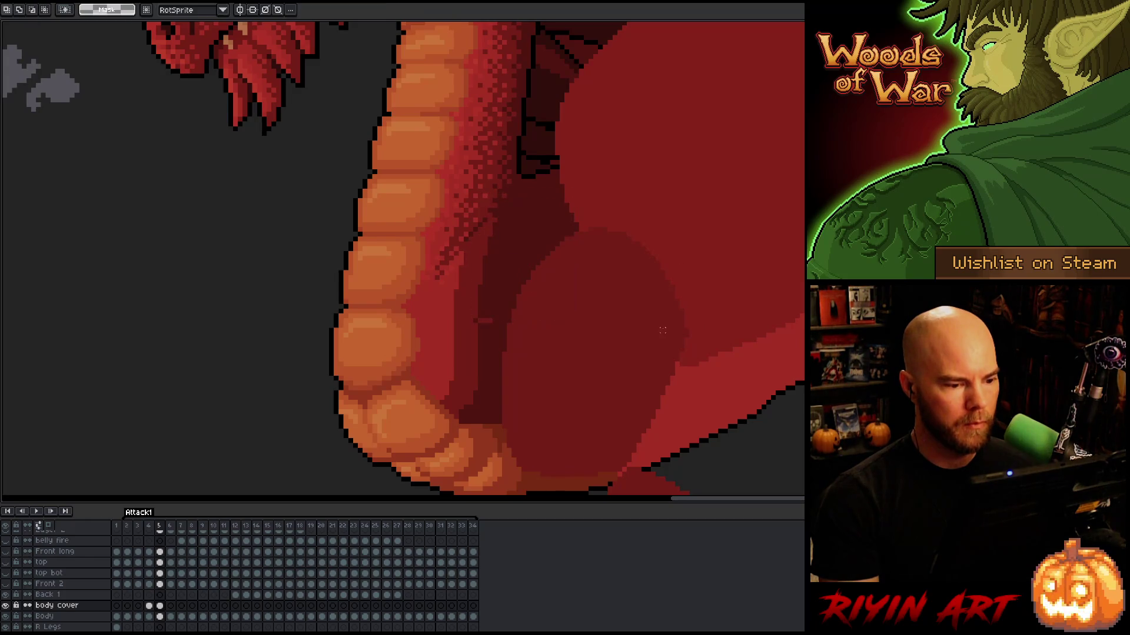
key("b")
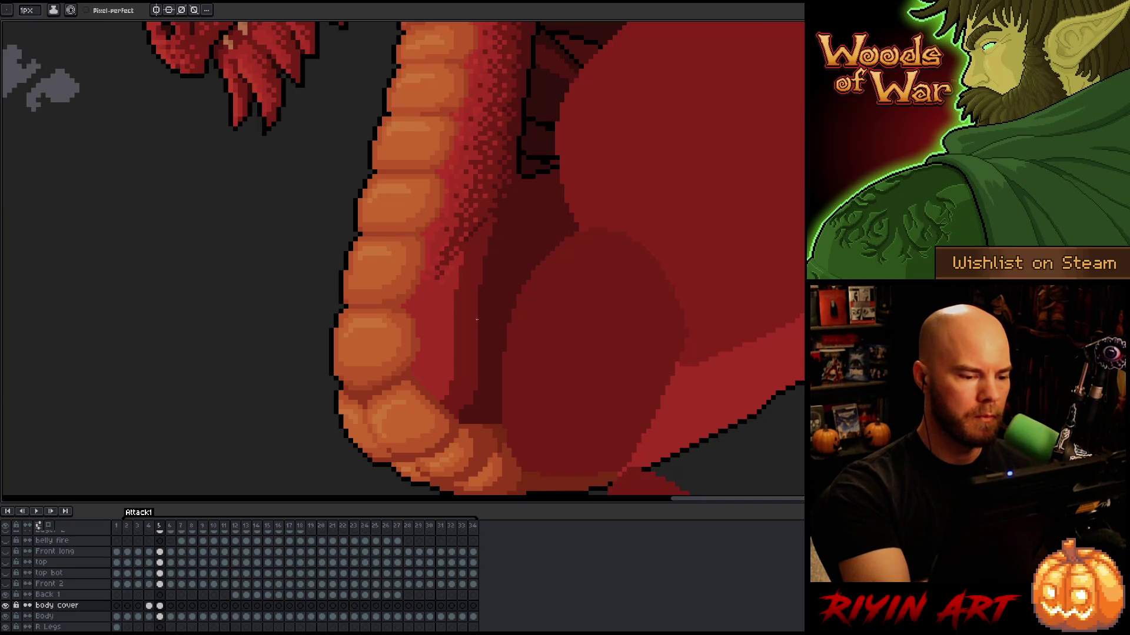
Compare frames 3 through 5 again, ending on frame 5
key("comma")
key("period")
key("comma")
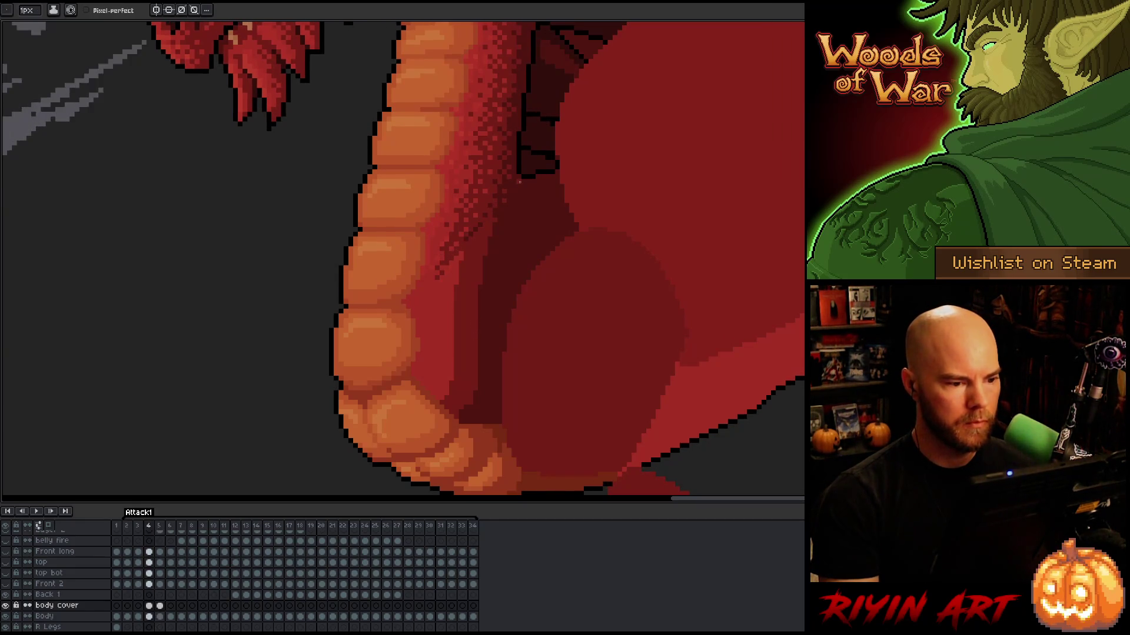
key("comma")
key("period")
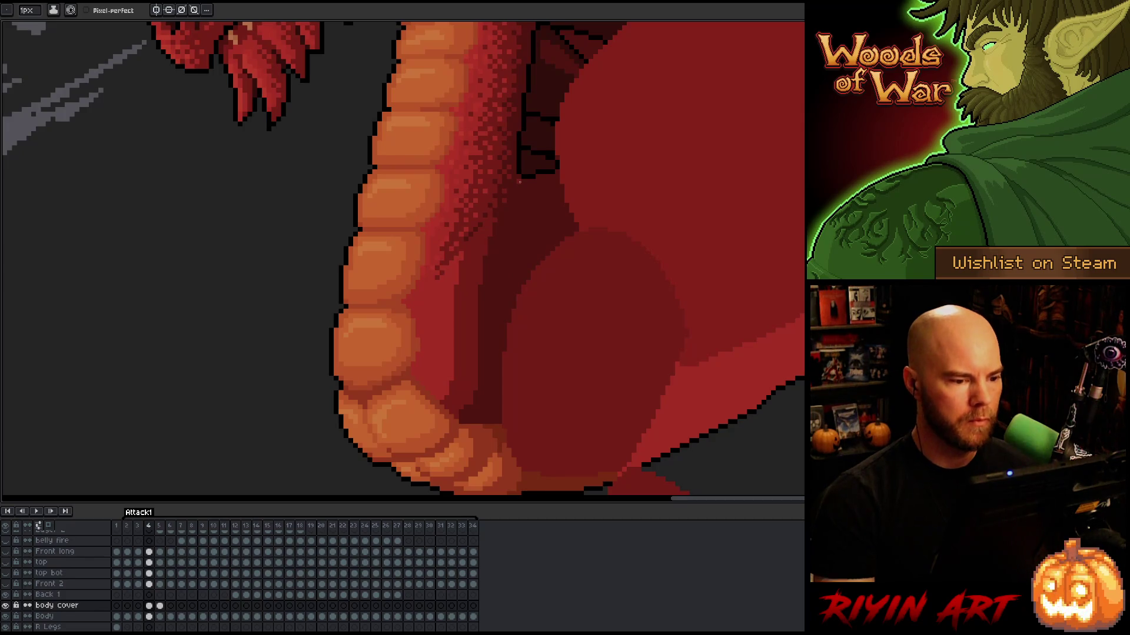
left_click(520, 183, "alt")
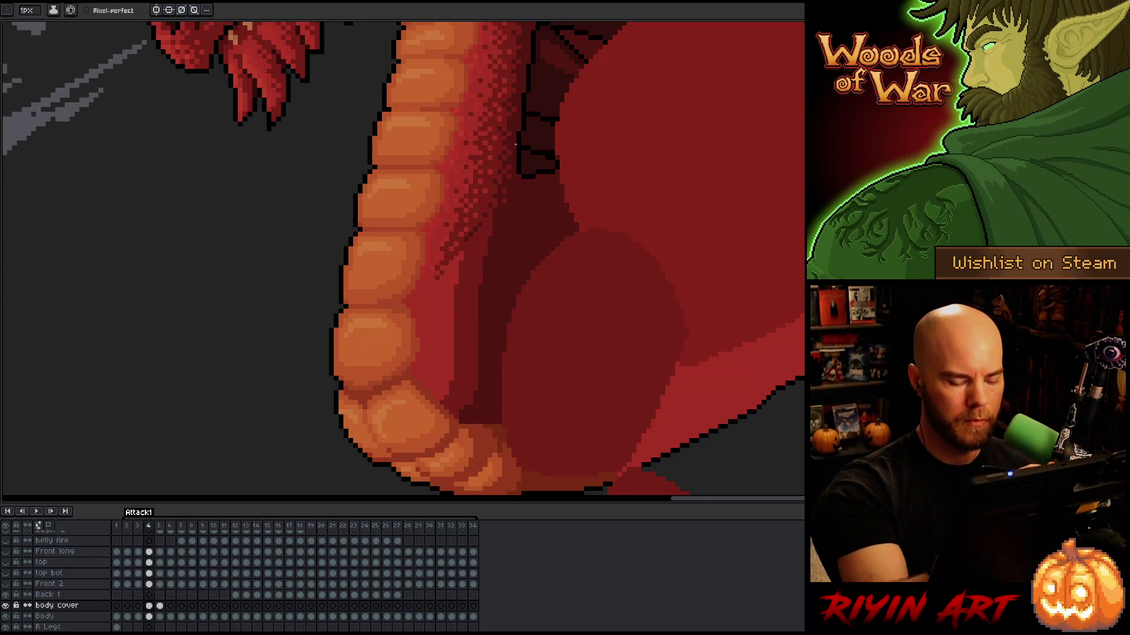
key("period")
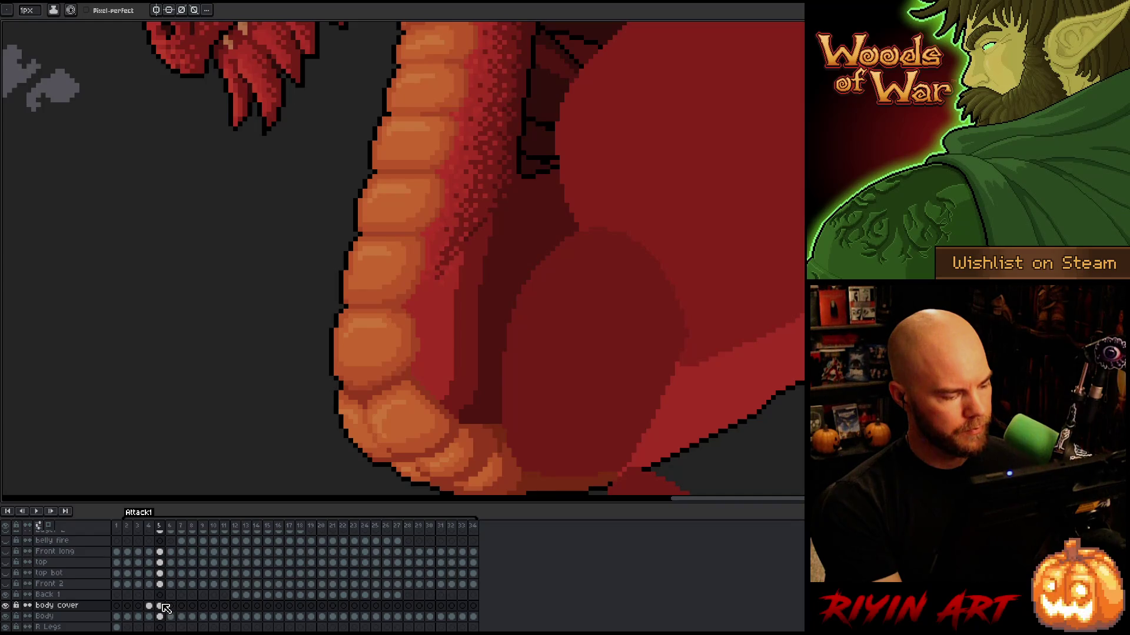
Paste frame 5's body cover onto frame 6, shifted one pixel right
key("ctrl+c")
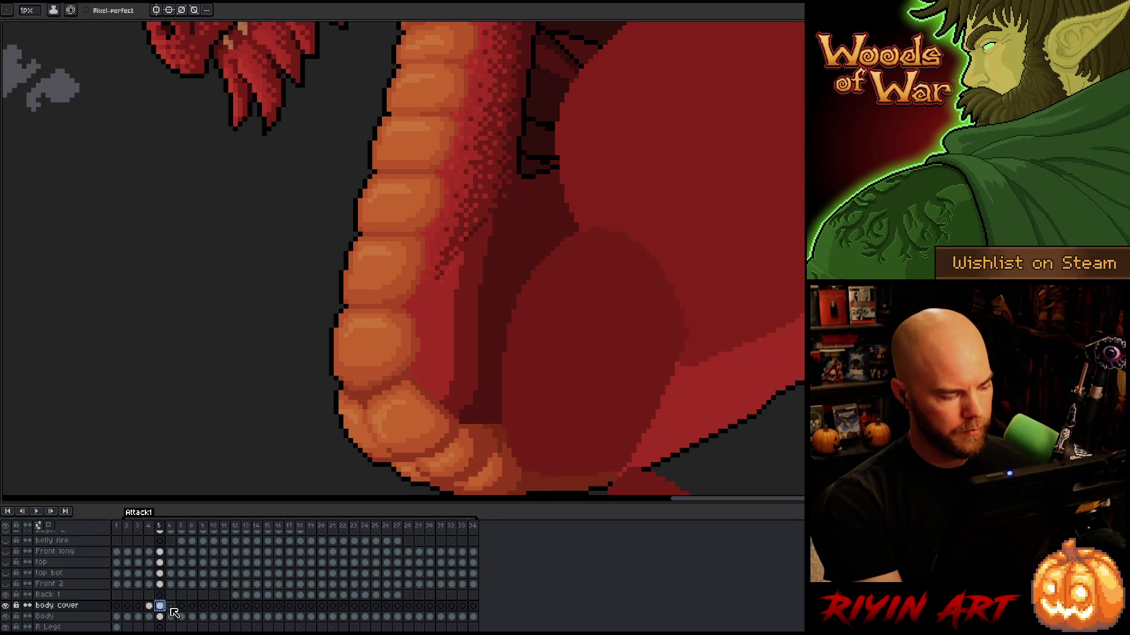
left_click(171, 606)
key("ctrl+v")
key("ctrl+v")
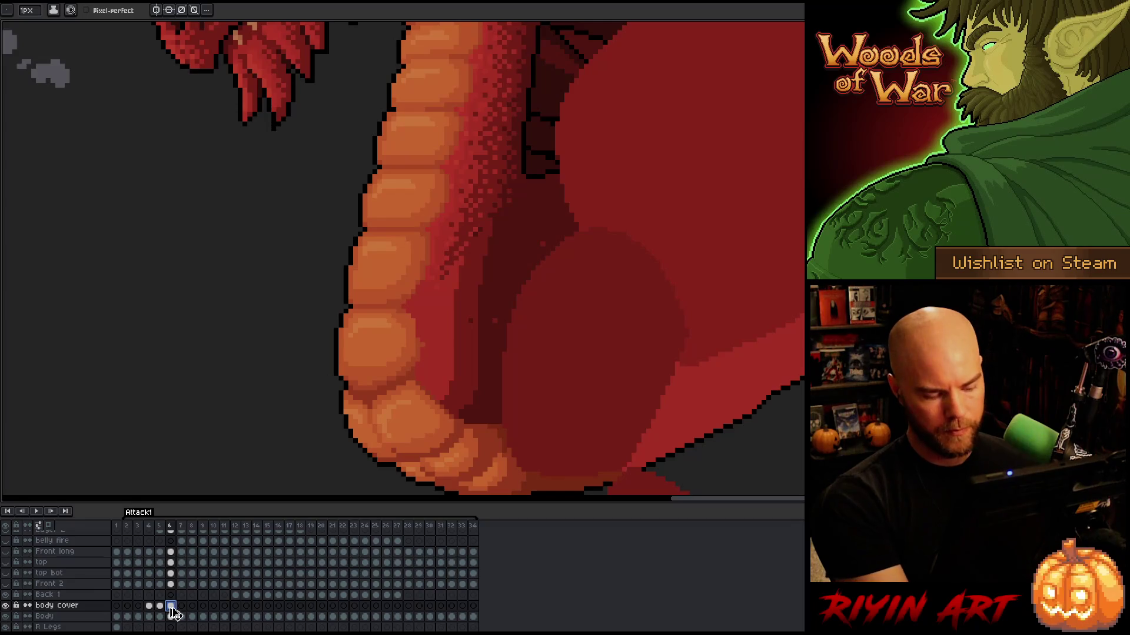
key("Right")
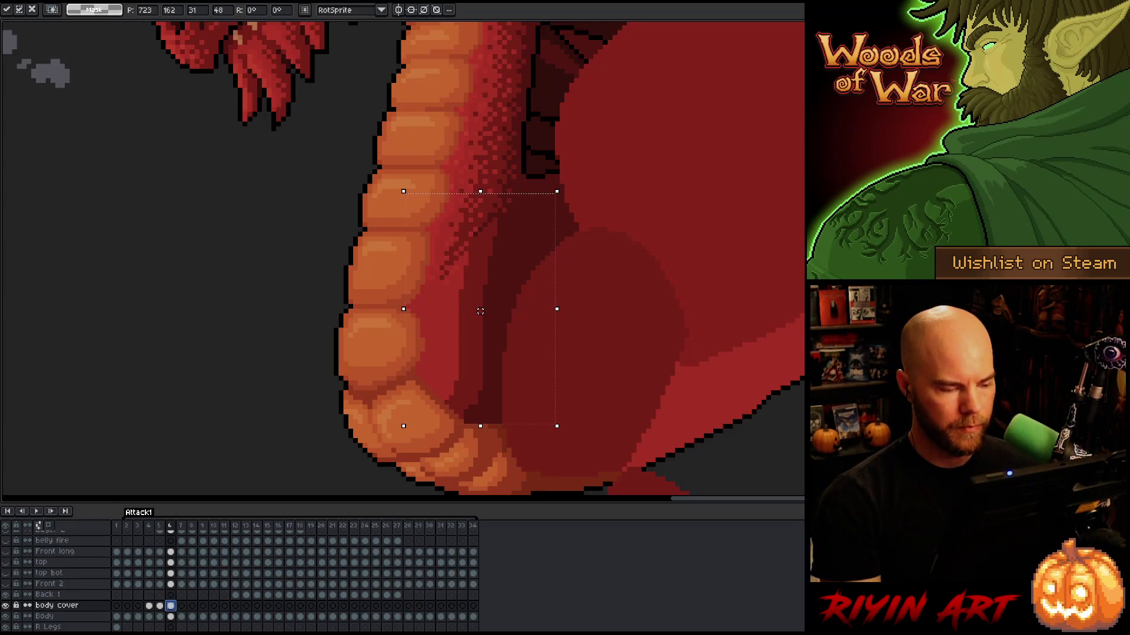
key("Return")
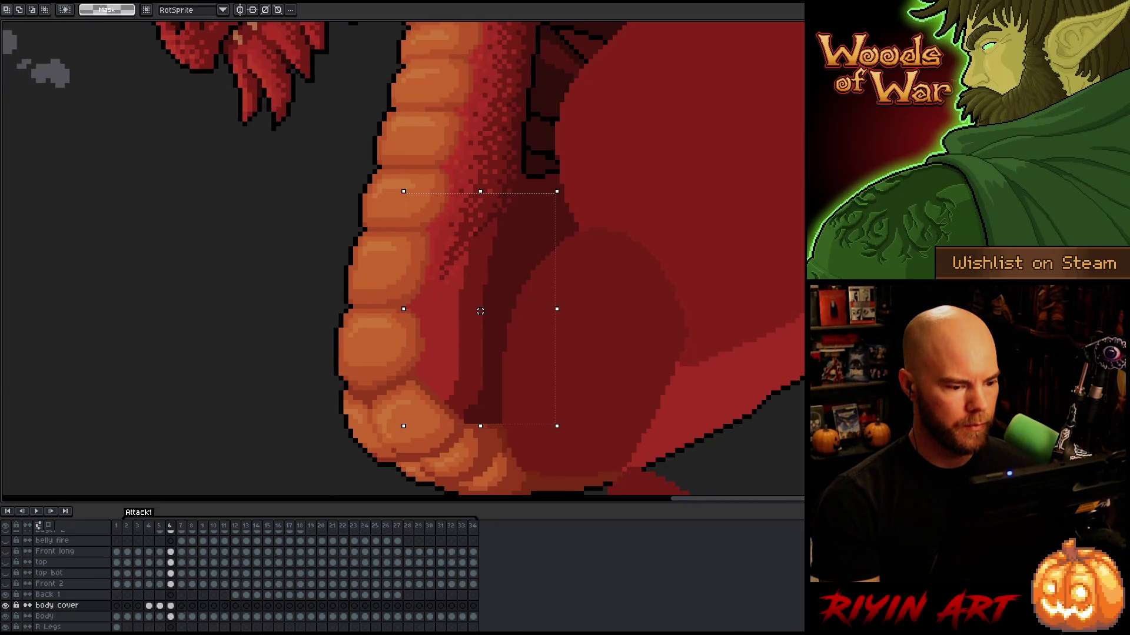
key("ctrl+d")
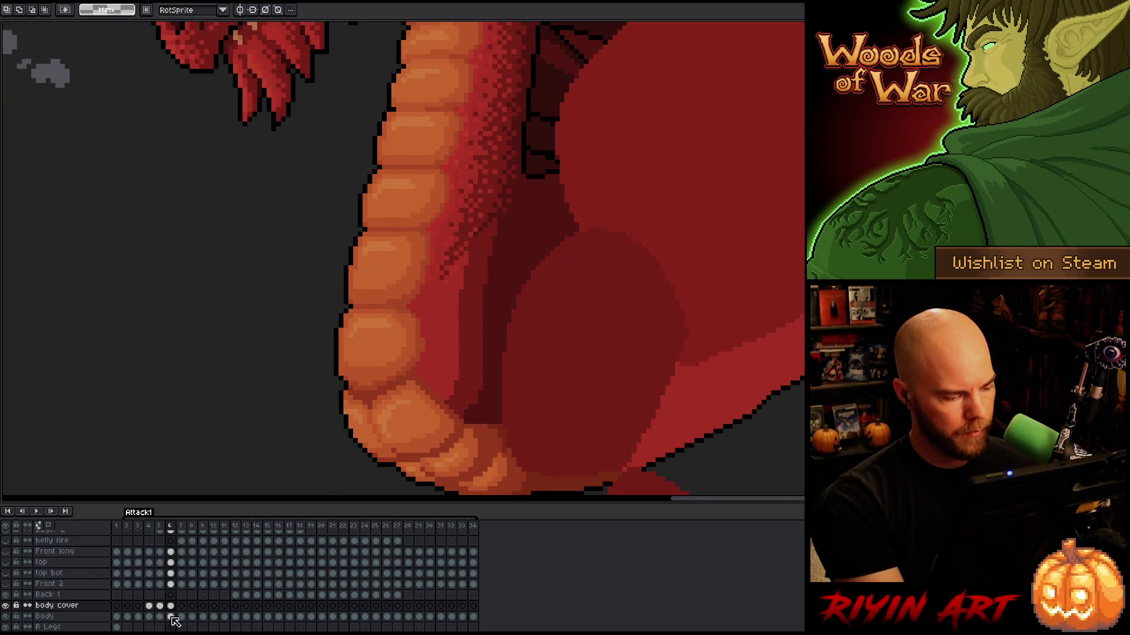
Copy frame 6's body cover cel and move to frame 7
left_click(171, 606)
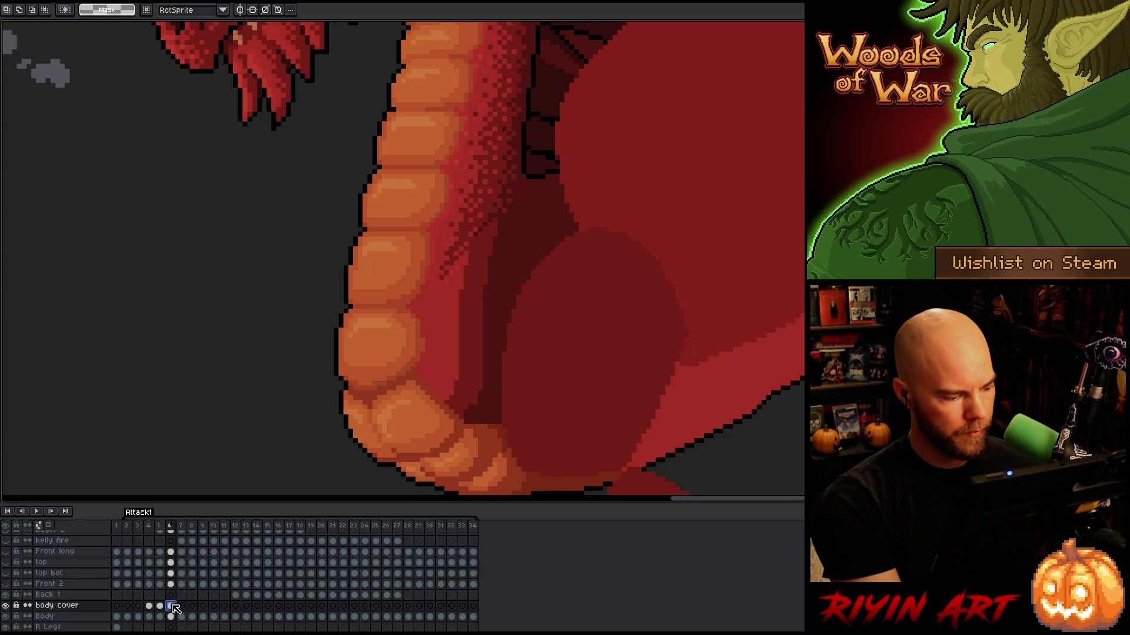
key("ctrl+c")
left_click(182, 607)
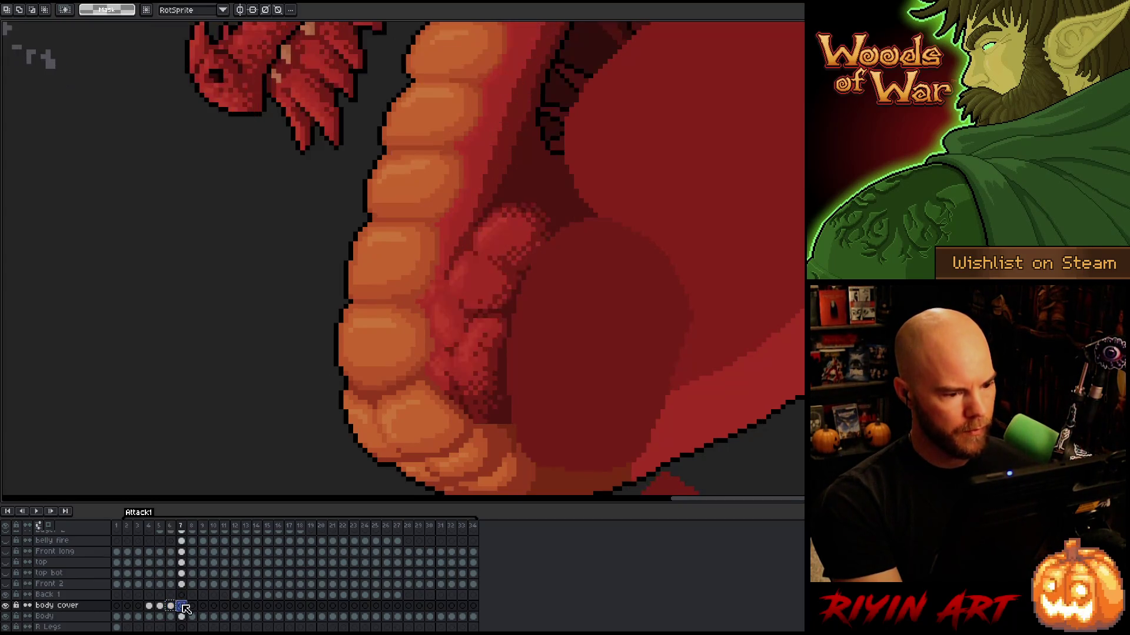
Paste the body cover onto frame 7, shifted right over the arm
key("ctrl+v")
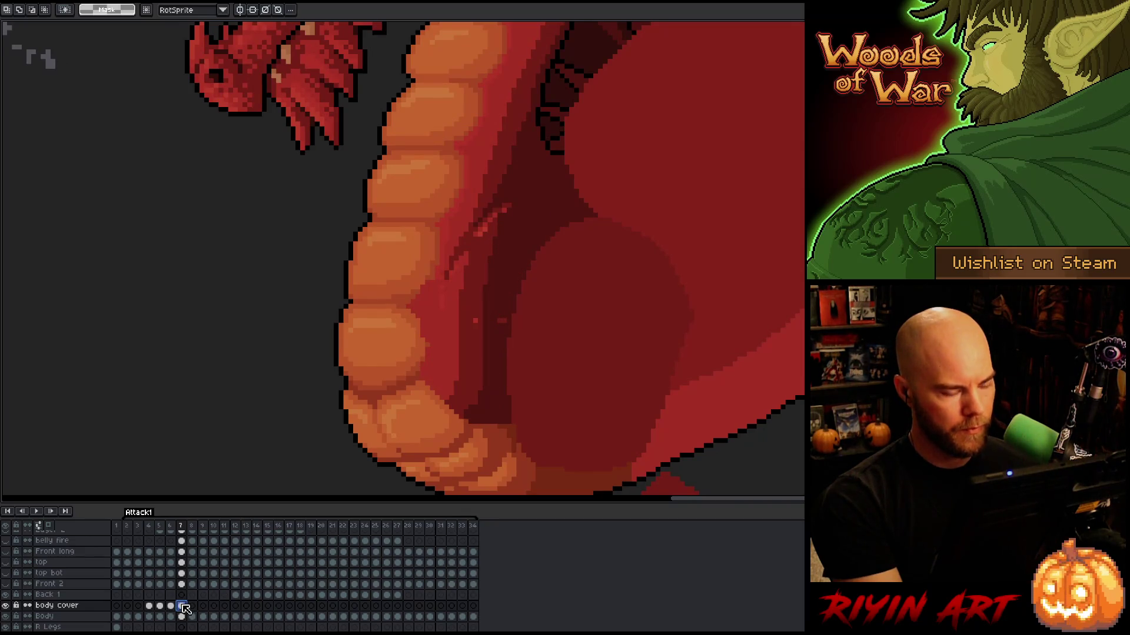
left_click_drag(480, 310, 490, 310)
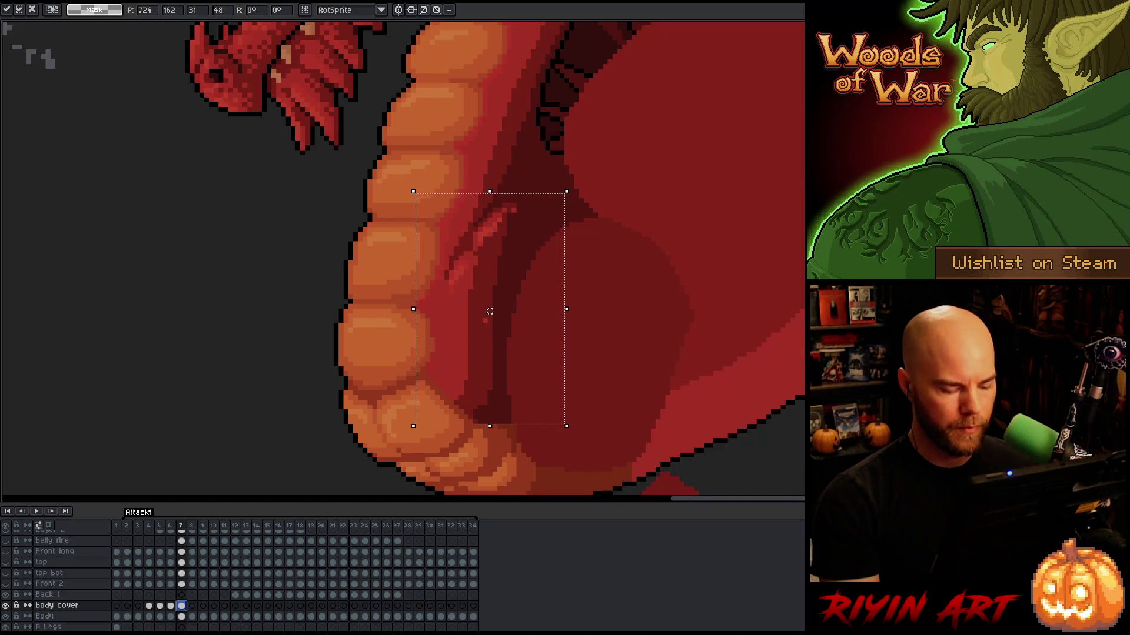
key("Return")
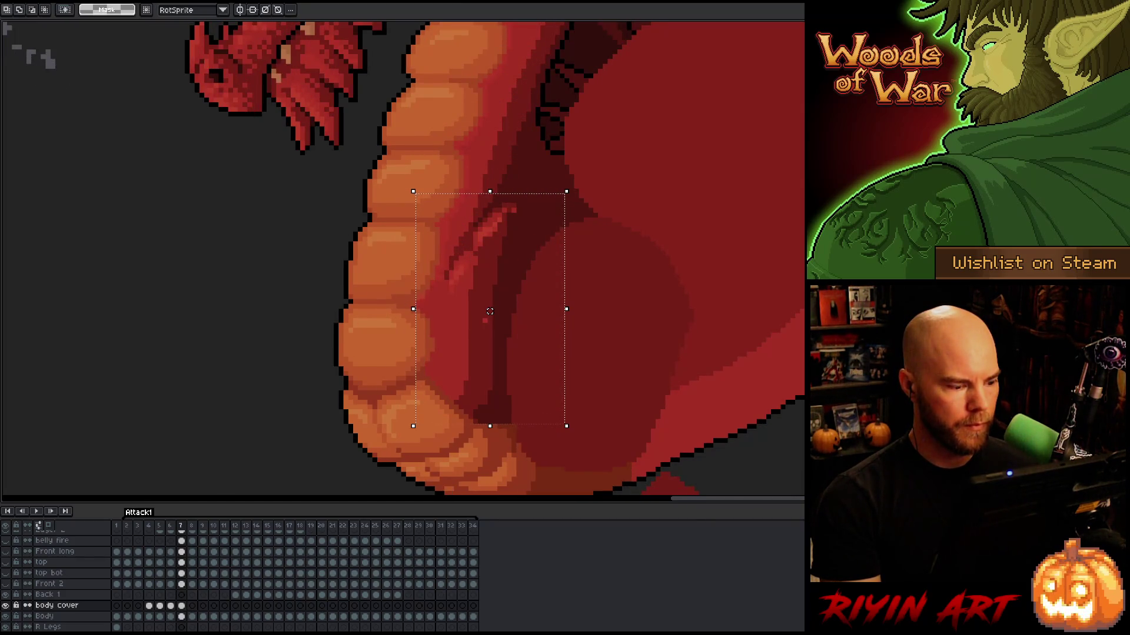
Toggle the body cover layer's visibility to compare it with the claw beneath
left_click(5, 606)
left_click(5, 605)
left_click(5, 605)
left_click(5, 605)
left_click(5, 605)
left_click(6, 605)
left_click(5, 606)
left_click(5, 605)
left_click(5, 606)
left_click(6, 605)
left_click(5, 605)
left_click(5, 605)
left_click(5, 605)
left_click(5, 606)
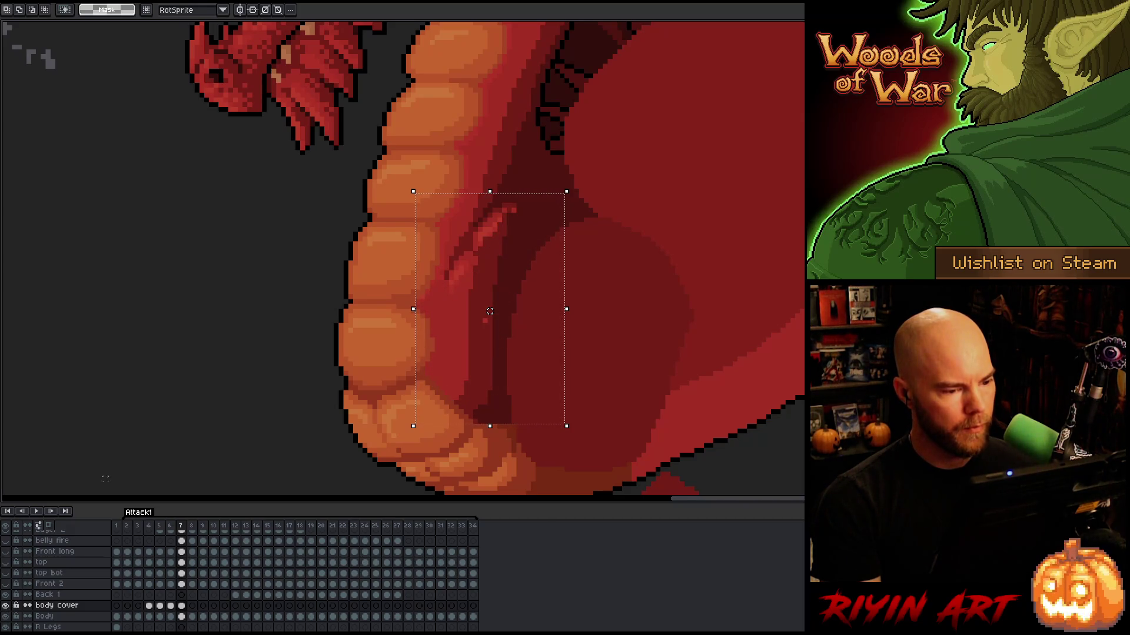
Sample the dark belly red and paint over the stray light belly pixels
key("ctrl+d")
key("i")
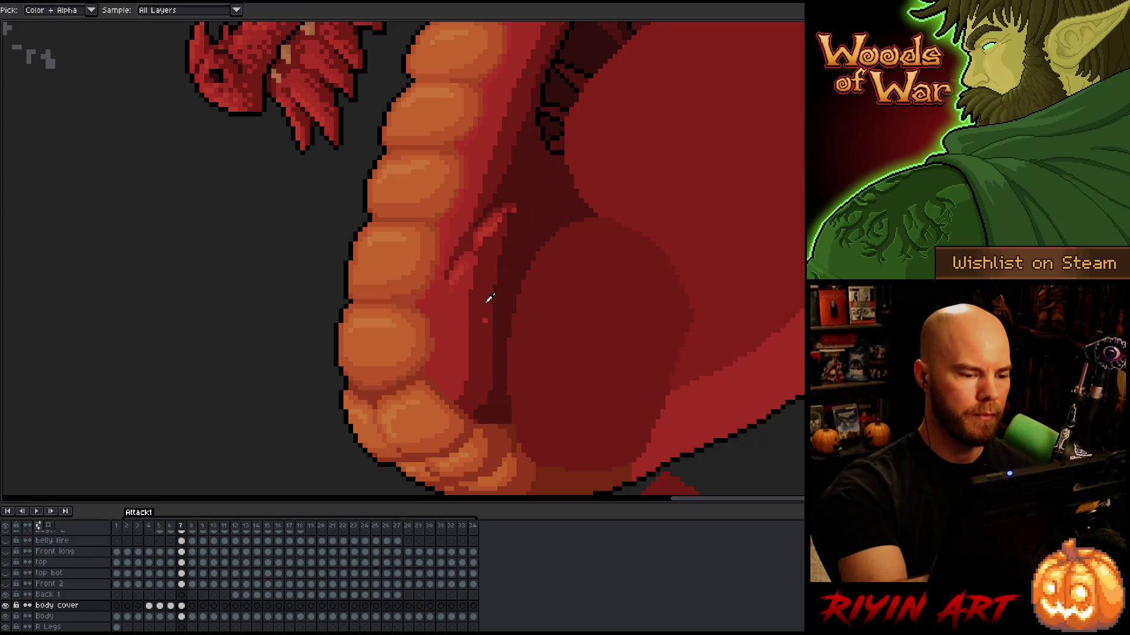
key("b")
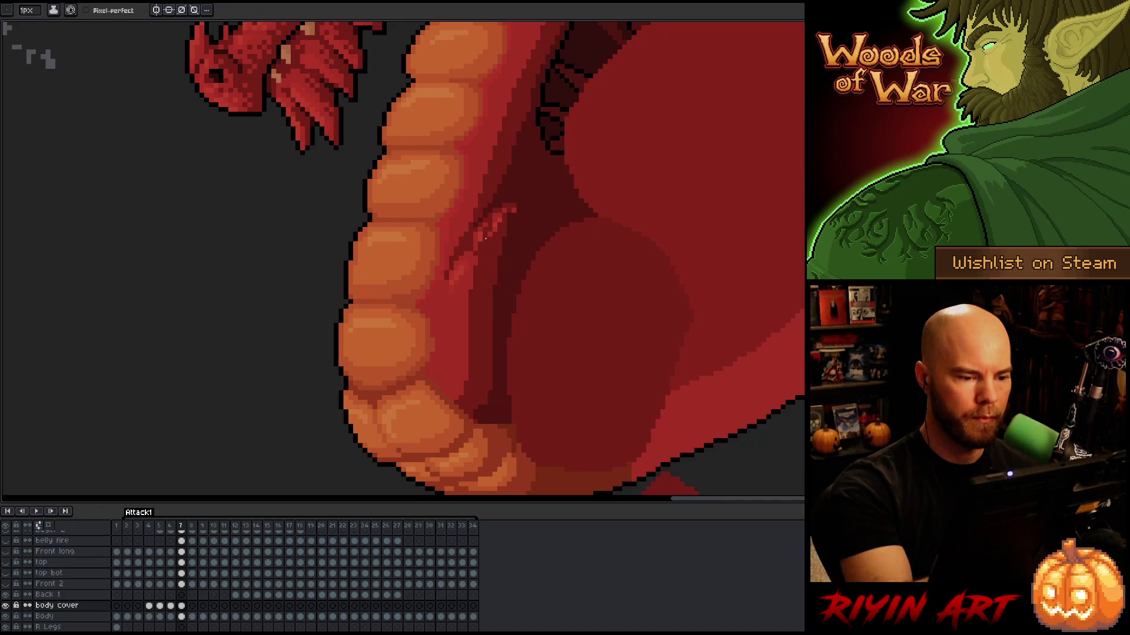
left_click(518, 222, "alt")
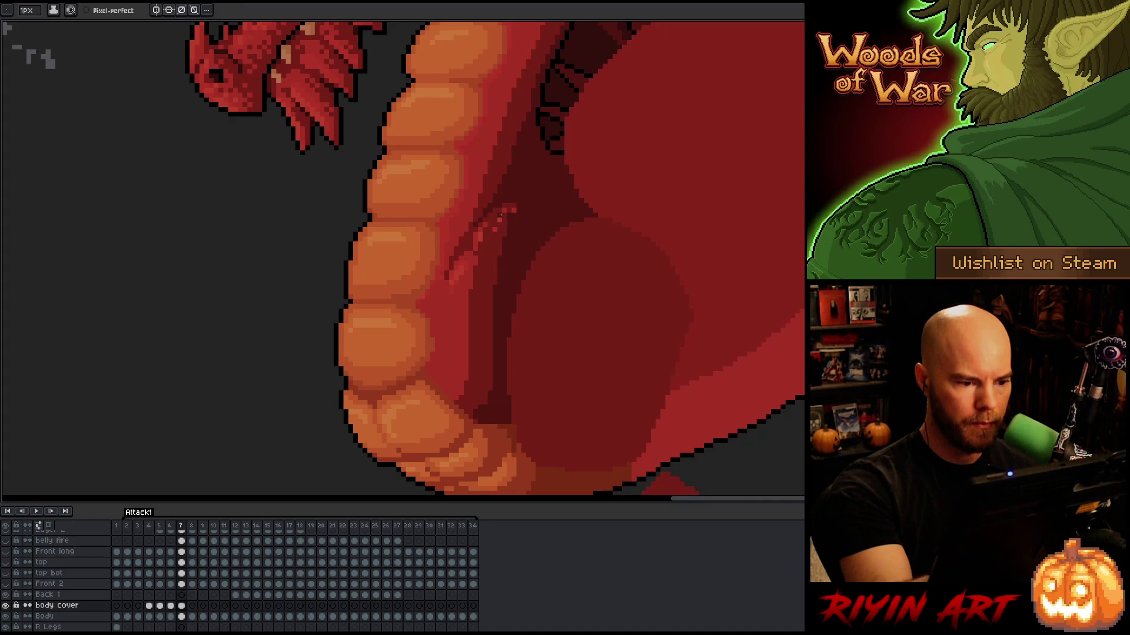
mouse_move(504, 210)
left_mouse_down()
mouse_move(509, 195)
mouse_move(494, 239)
left_mouse_up()
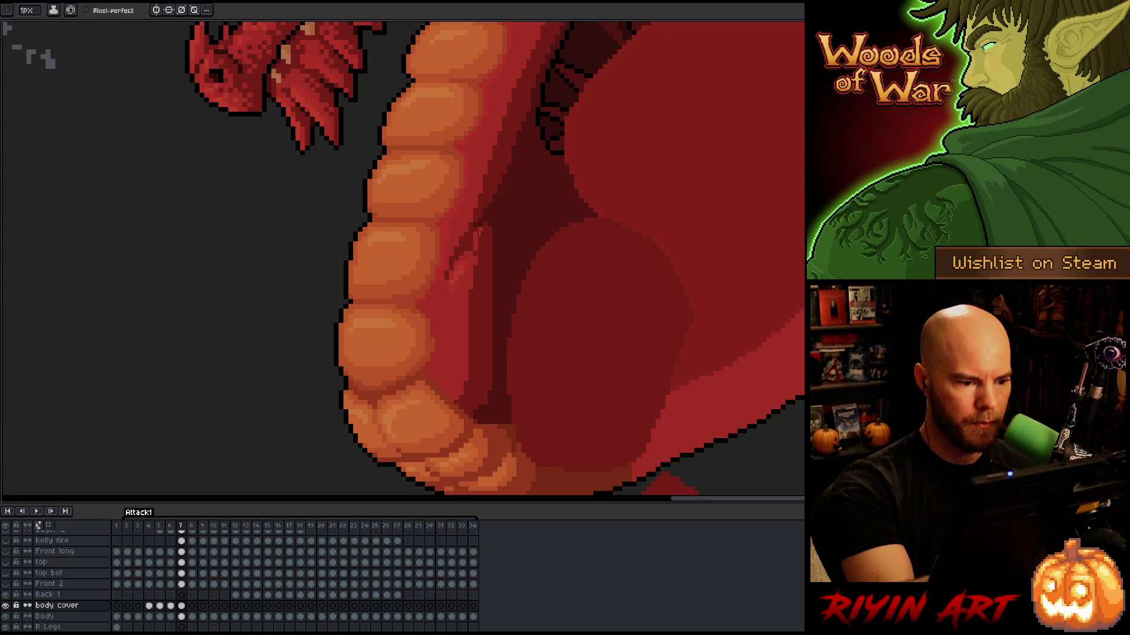
left_click_drag(472, 264, 470, 288)
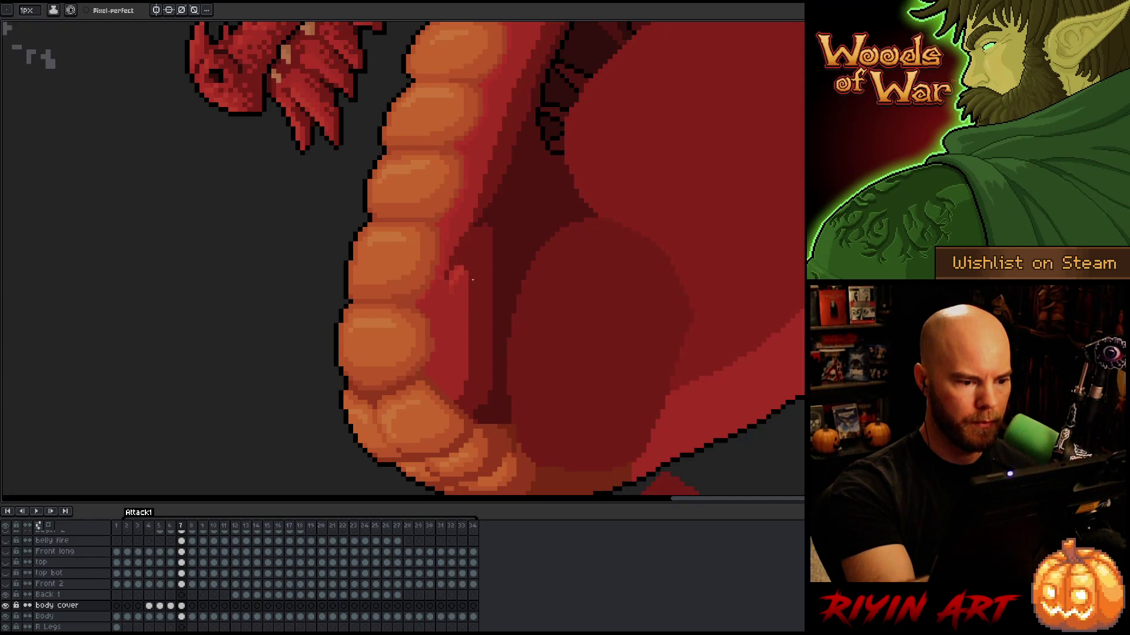
left_click_drag(456, 271, 455, 281)
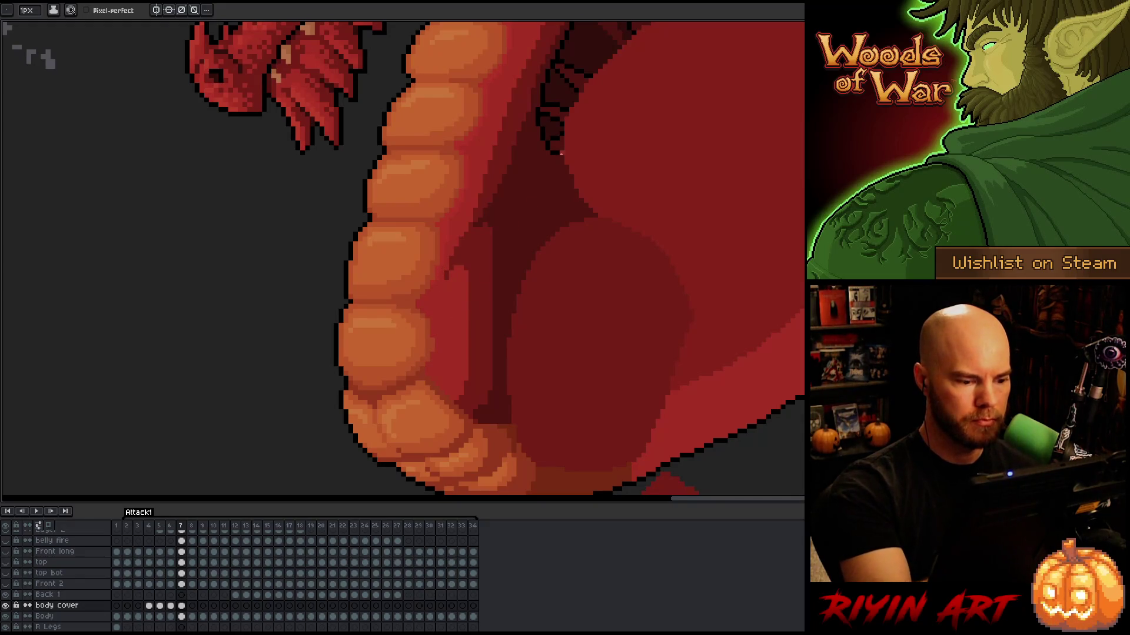
key("Left")
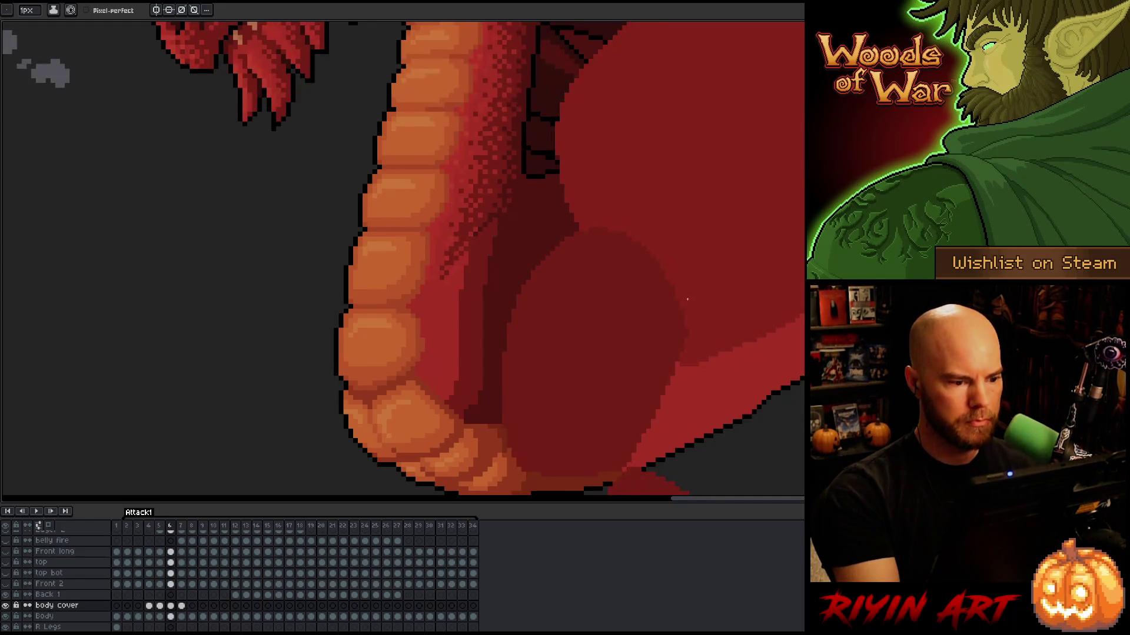
Flip between frames 5, 6 and 7 to compare the body cover placement
key("Right")
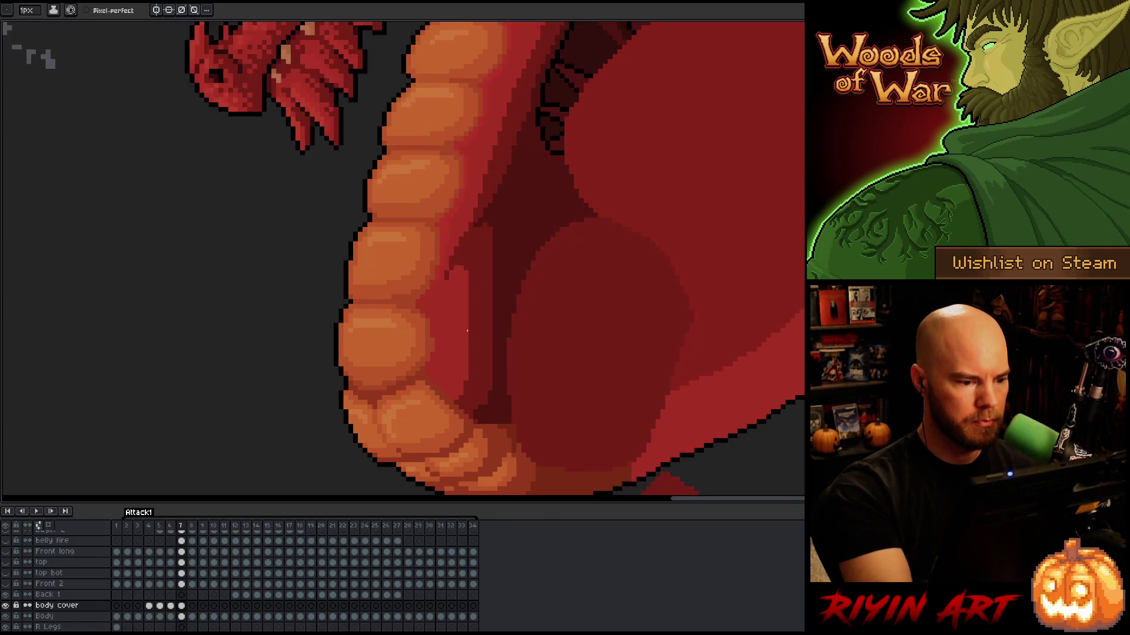
key("Left")
key("Right")
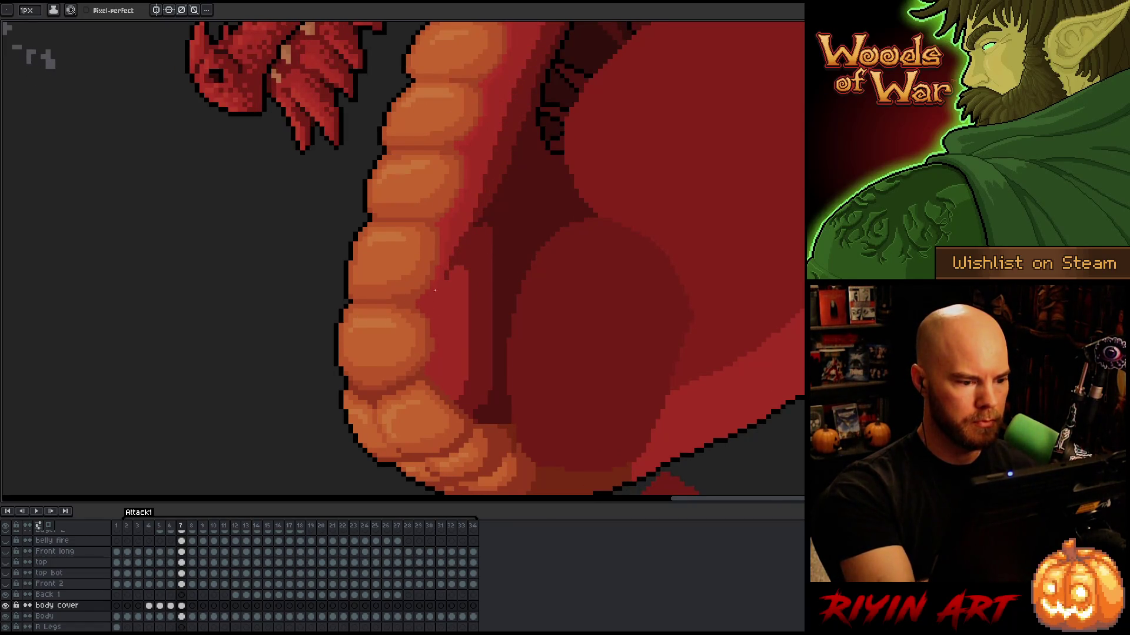
key("Left")
key("Right")
key("Left")
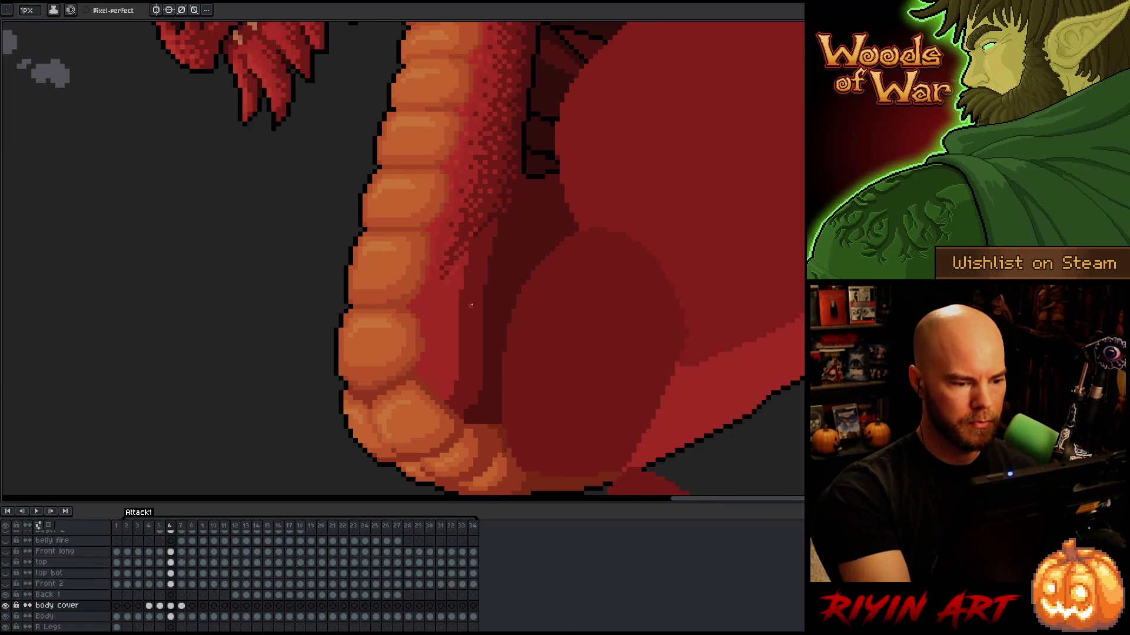
key("Left")
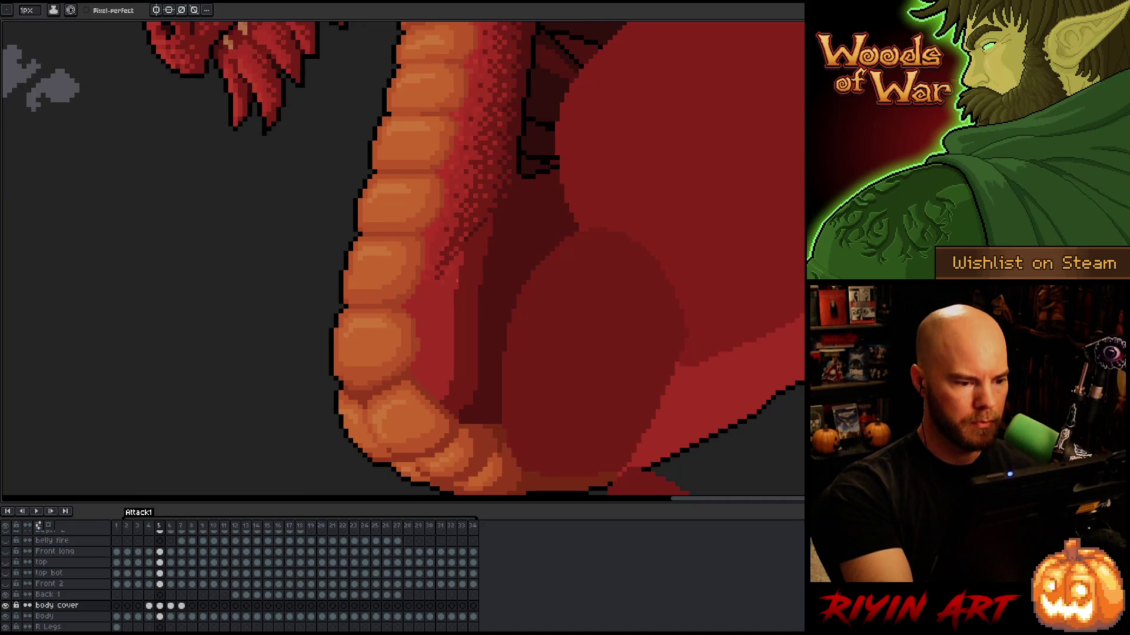
key("Right")
key("Left")
key("Right")
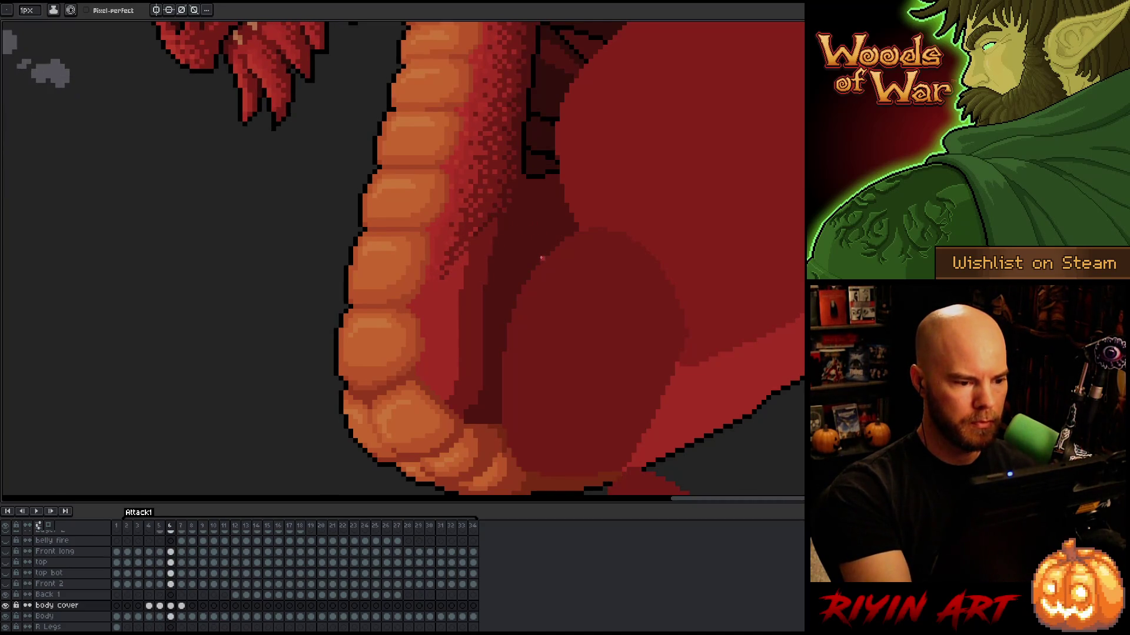
key("Right")
key("Left")
key("Right")
key("Left")
key("i")
key("b")
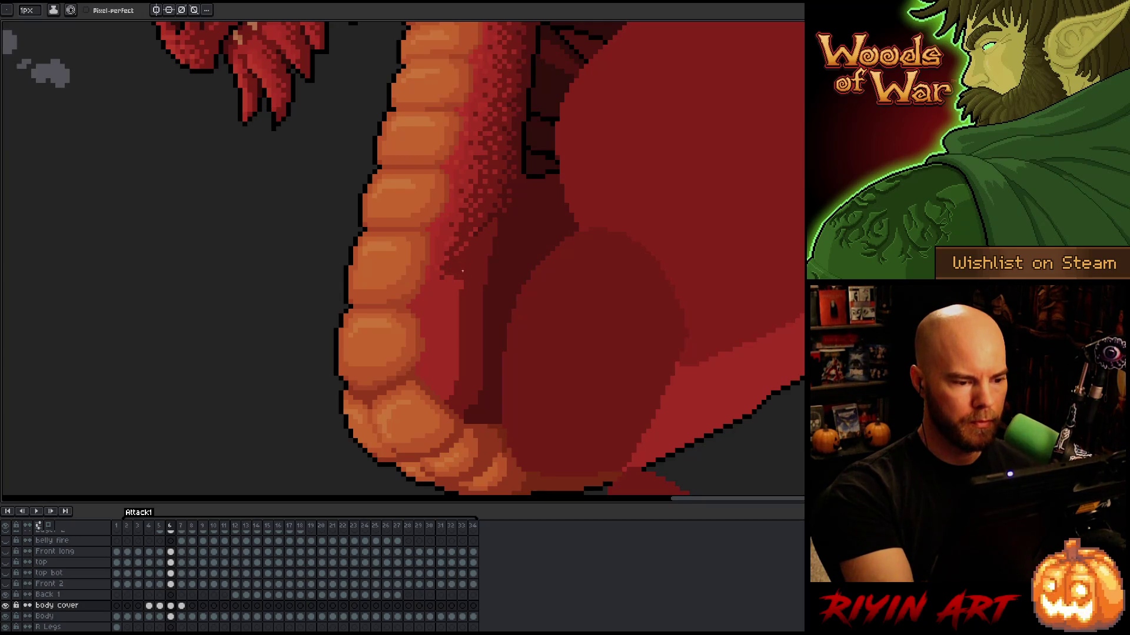
Step back through frames 5, 4 and 3, then forward again to frame 7
key("Left")
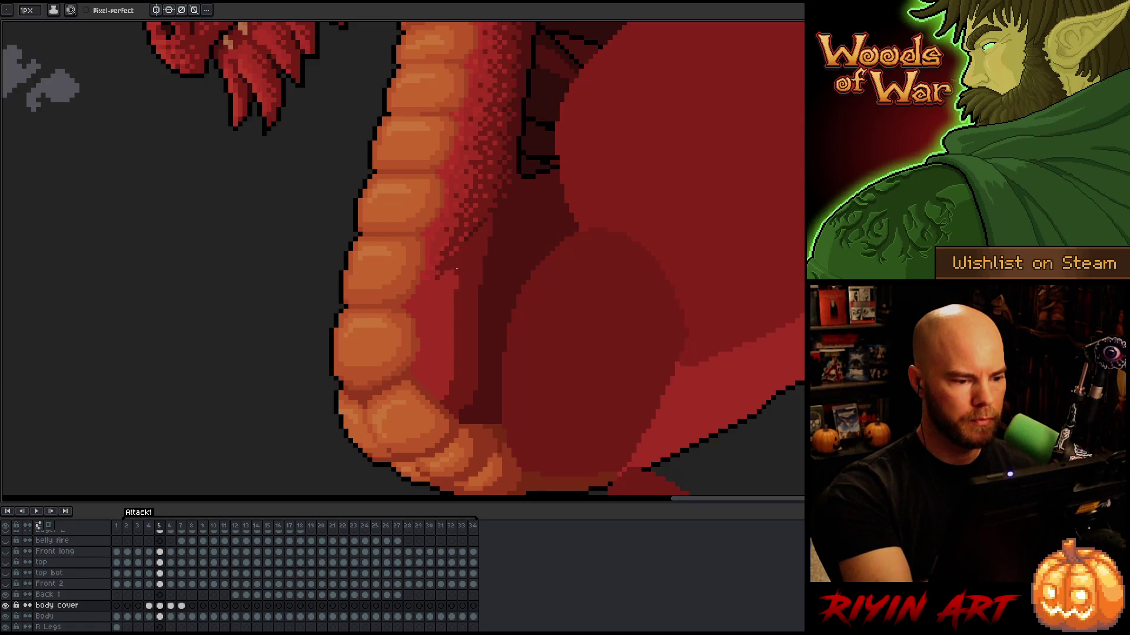
key("Left")
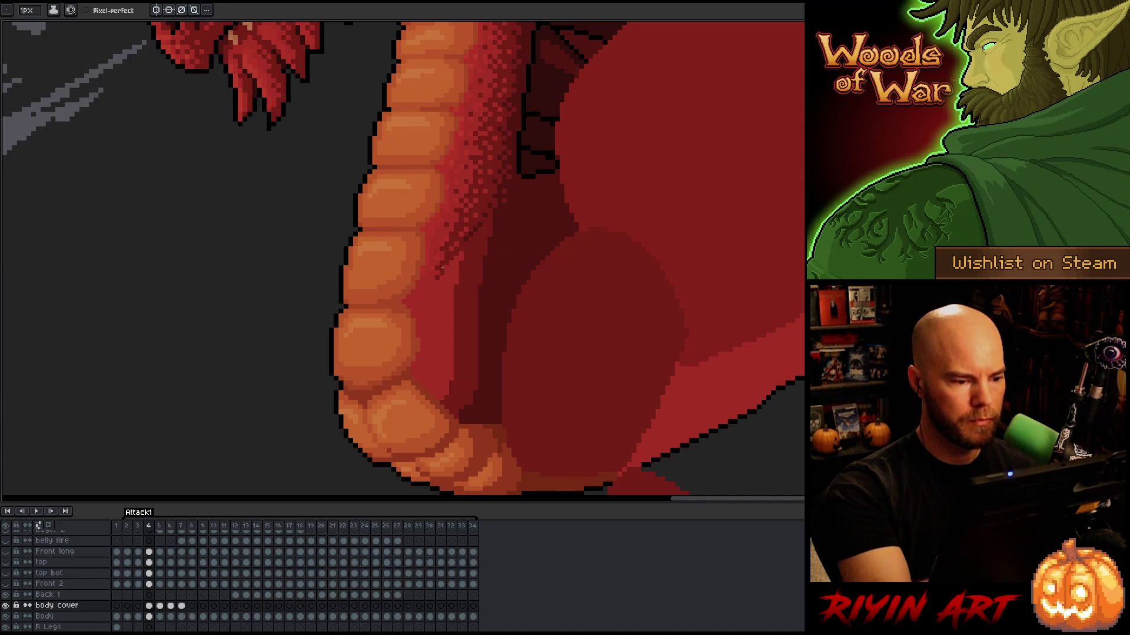
key("Left")
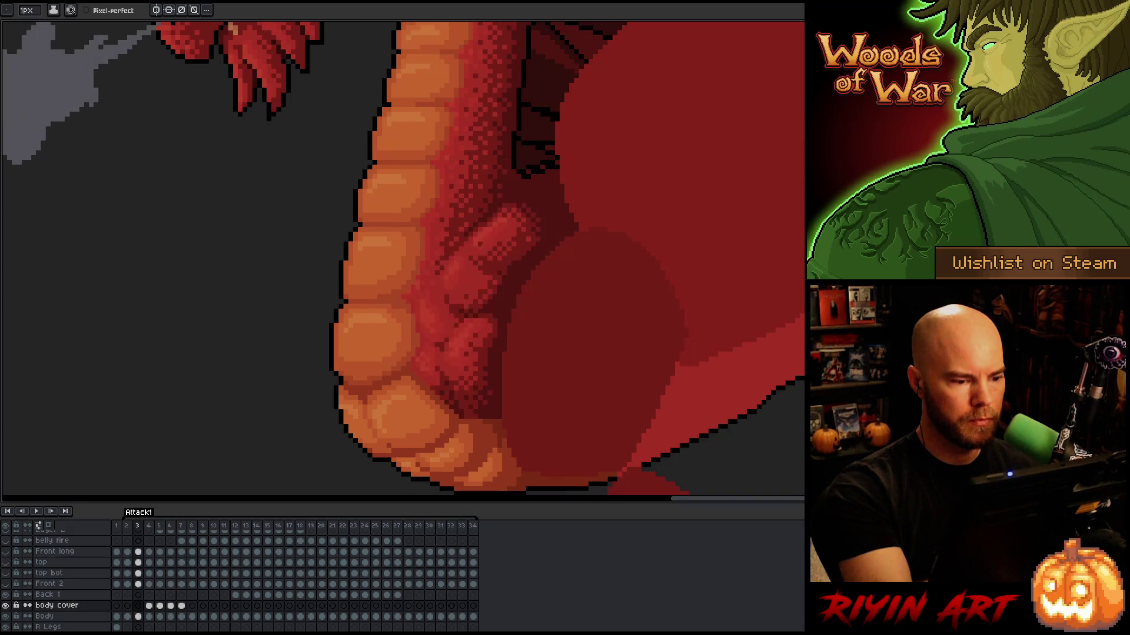
key("Right")
key("Right")
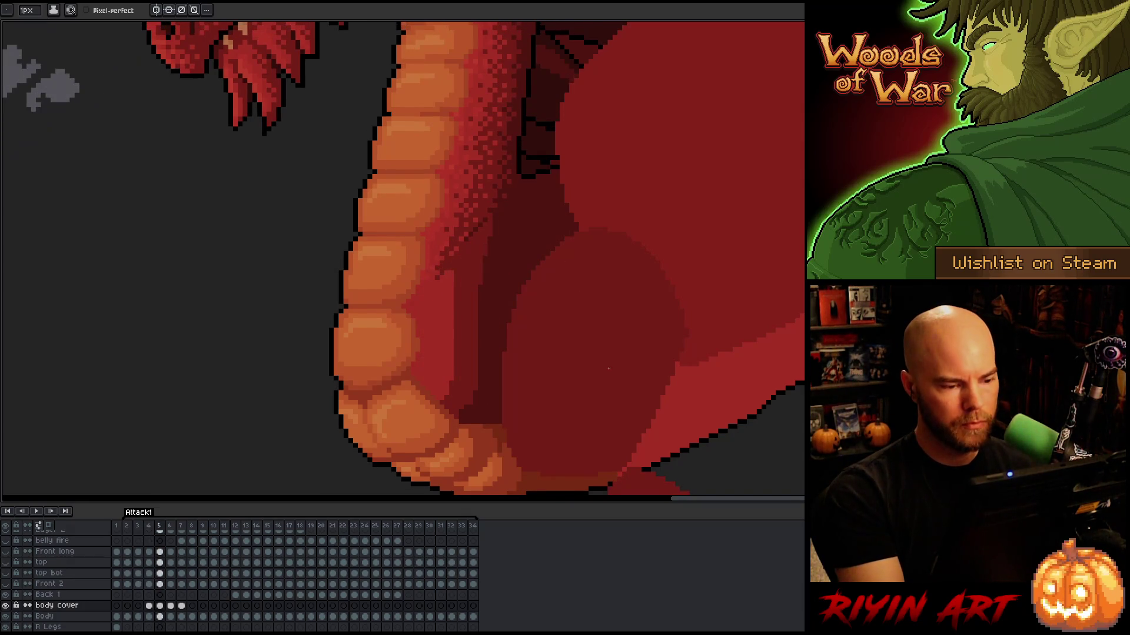
key("Right")
key("Right")
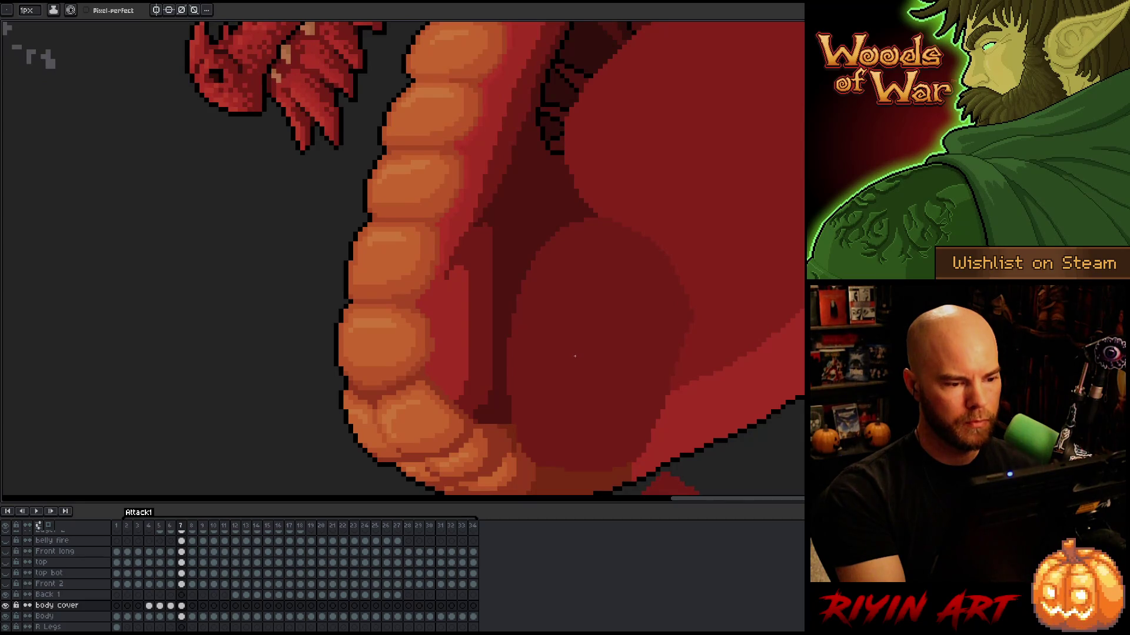
key("Right")
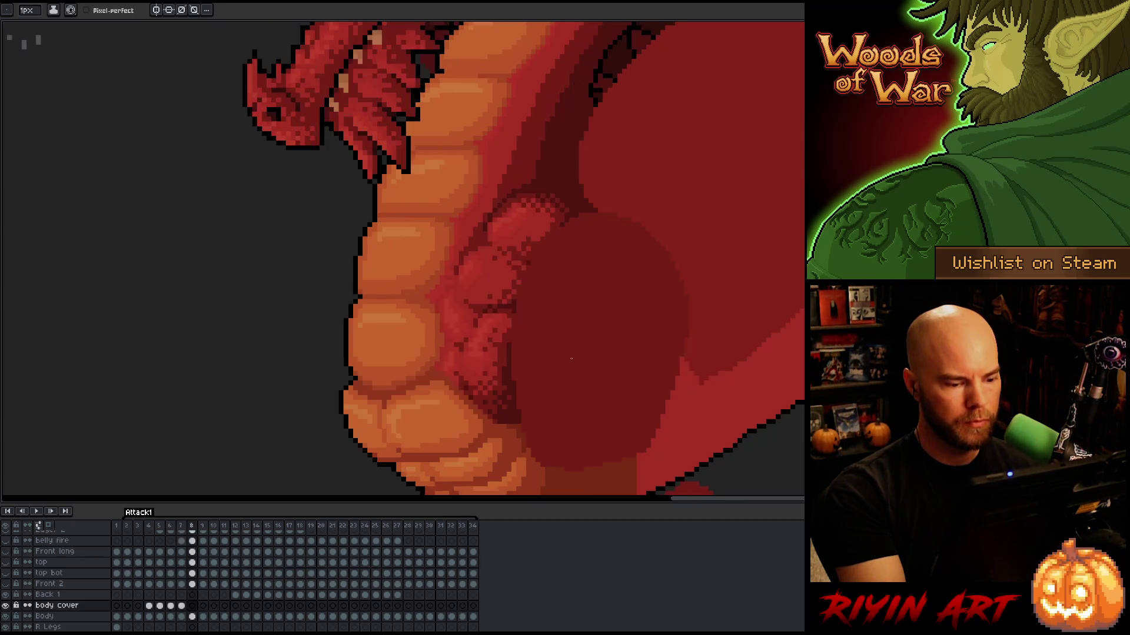
Paste the frame 7 body cover onto frame 8, nudged two pixels right
left_click(181, 606)
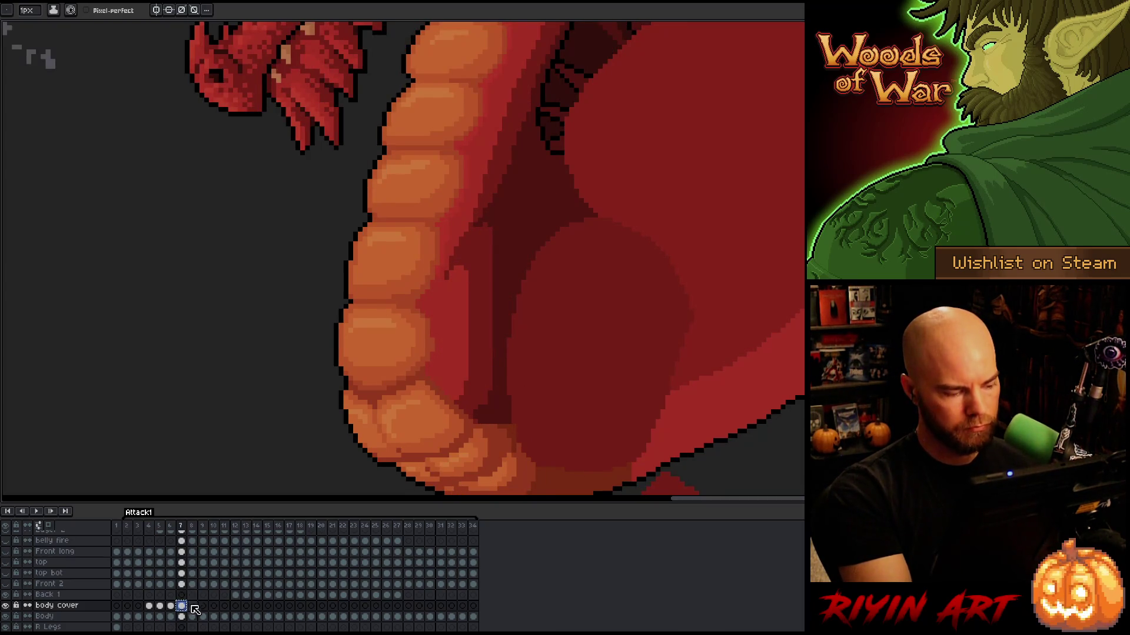
left_click(193, 605)
key("ctrl+v")
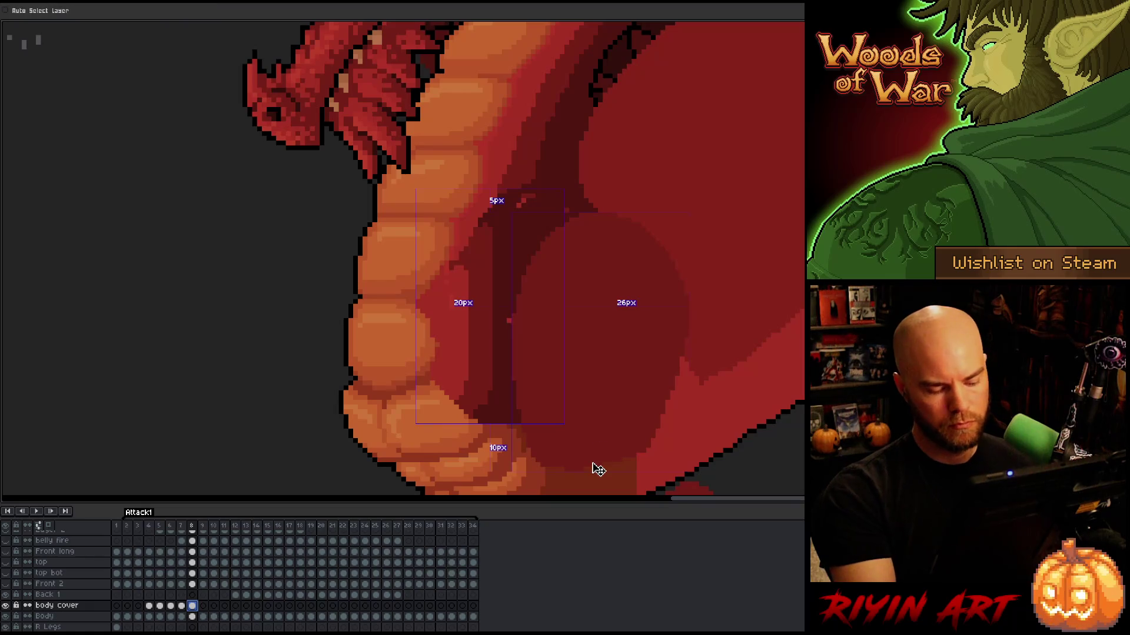
key("Right")
key("Right")
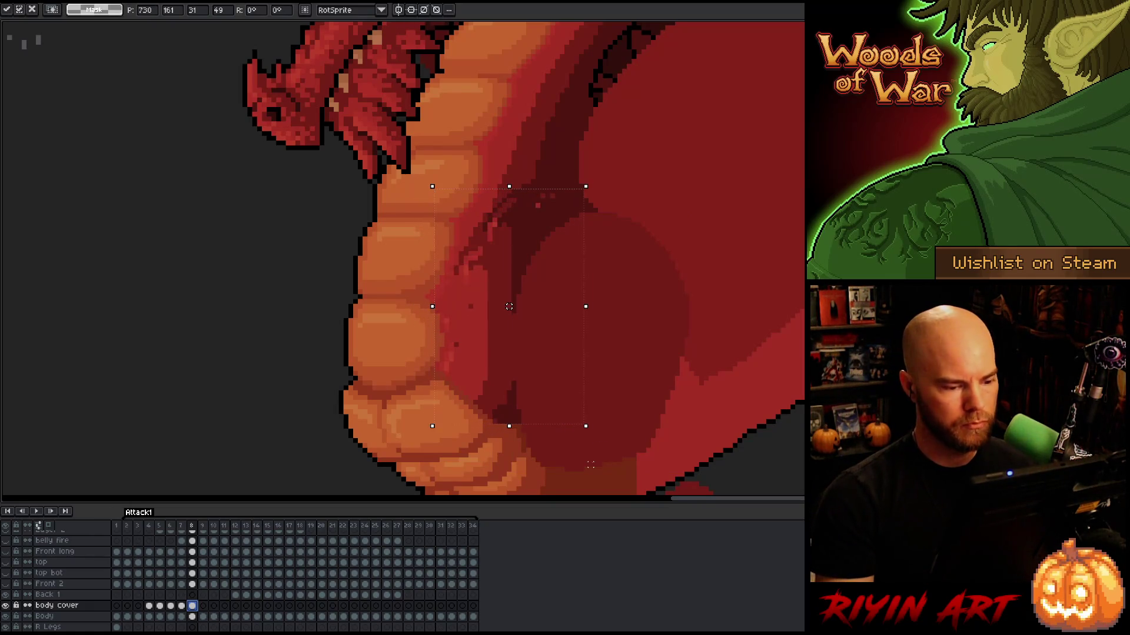
key("Return")
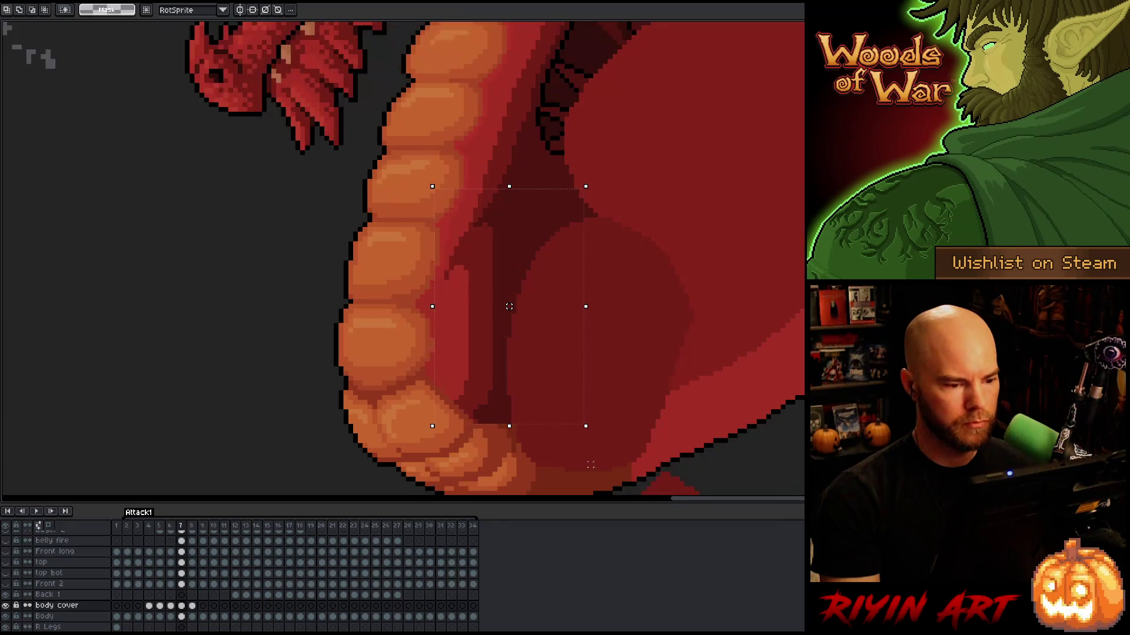
key("ctrl+d")
key("b")
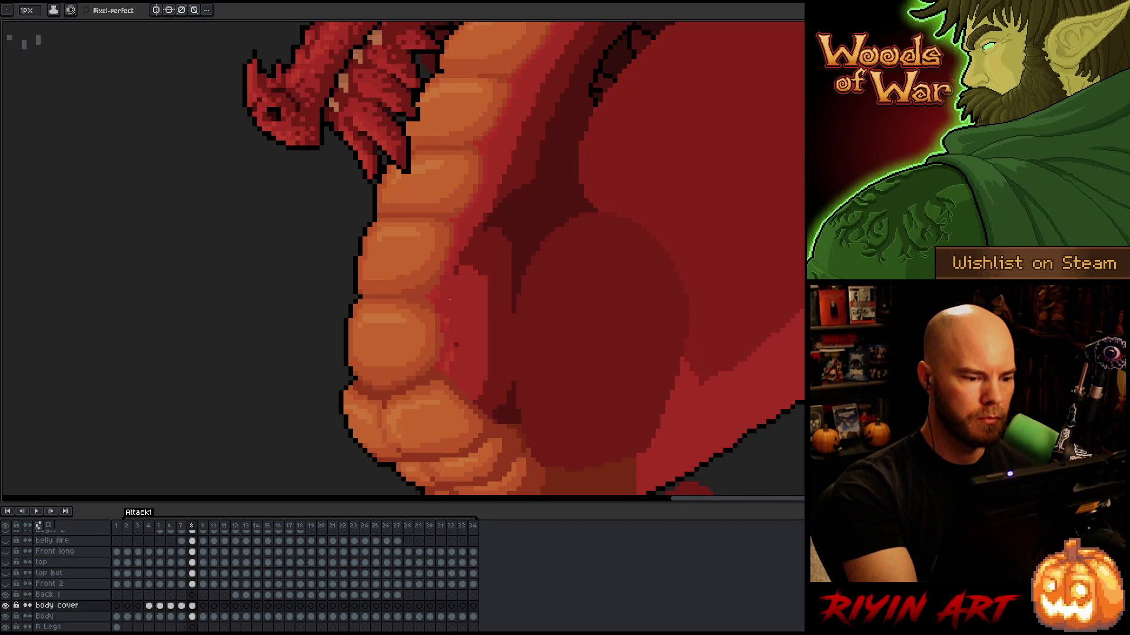
Compare frame 8 with its neighbour and move to the frame 9 body cover cel
key("Left")
key("Right")
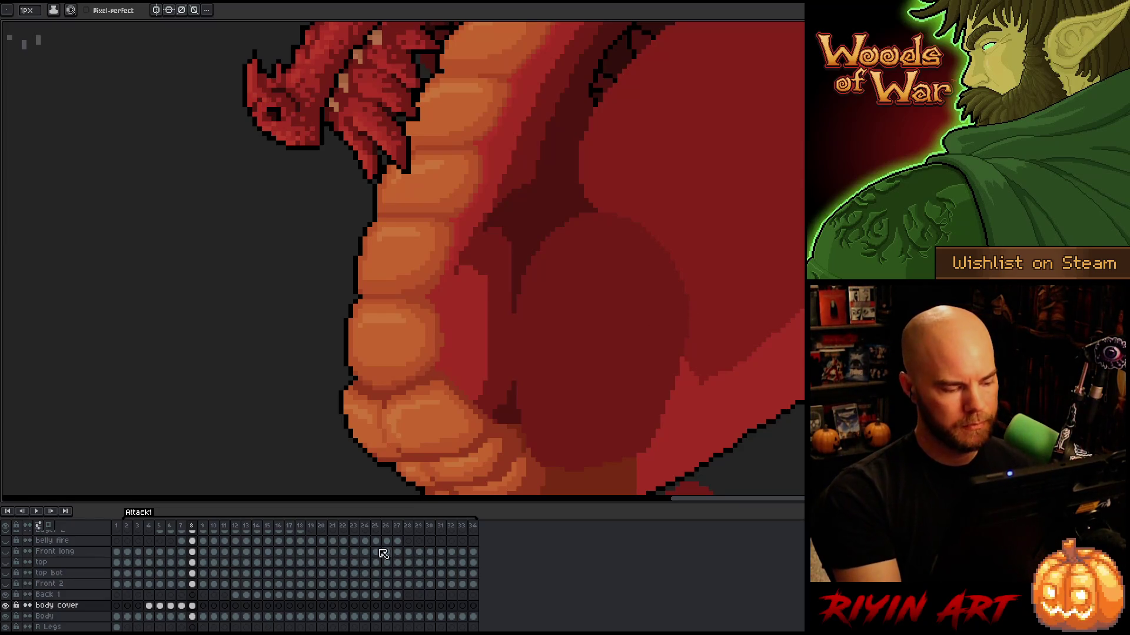
left_click(203, 609)
Paste the body cover onto frame 9 and fine-tune its horizontal position
key("v")
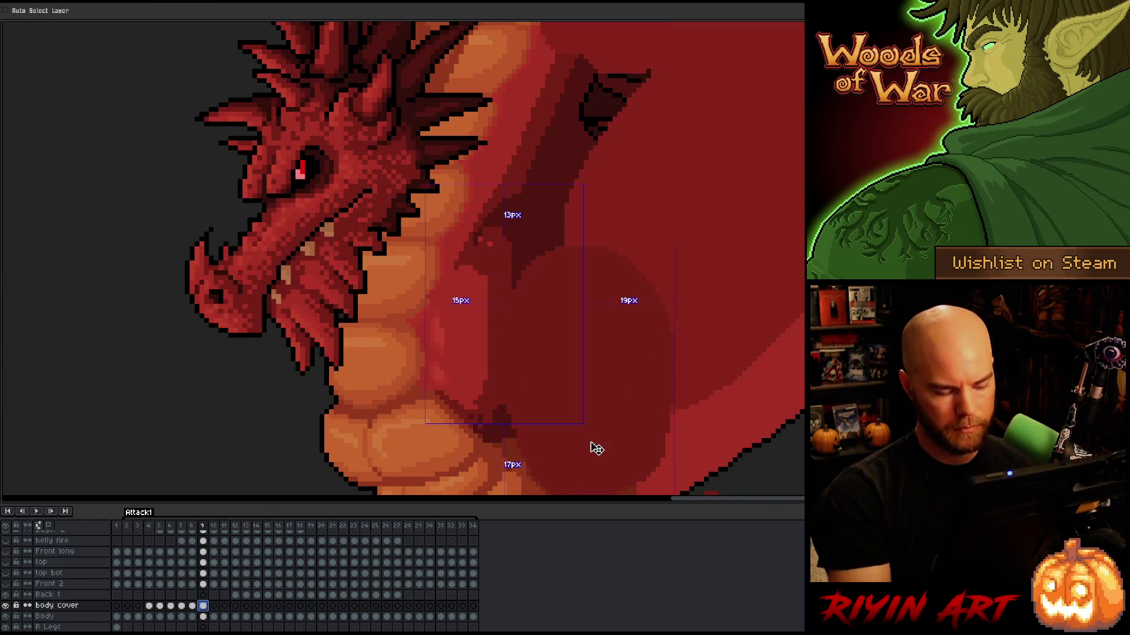
key("Down")
key("Down")
key("Down")
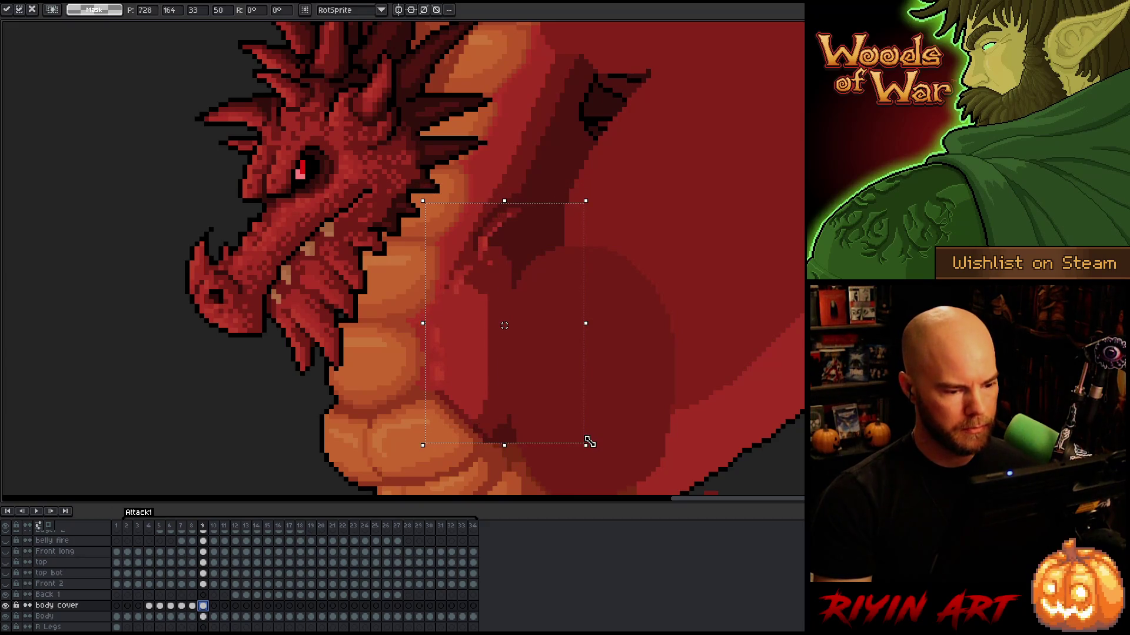
key("Right")
key("Left")
key("Right")
key("Left")
key("Left")
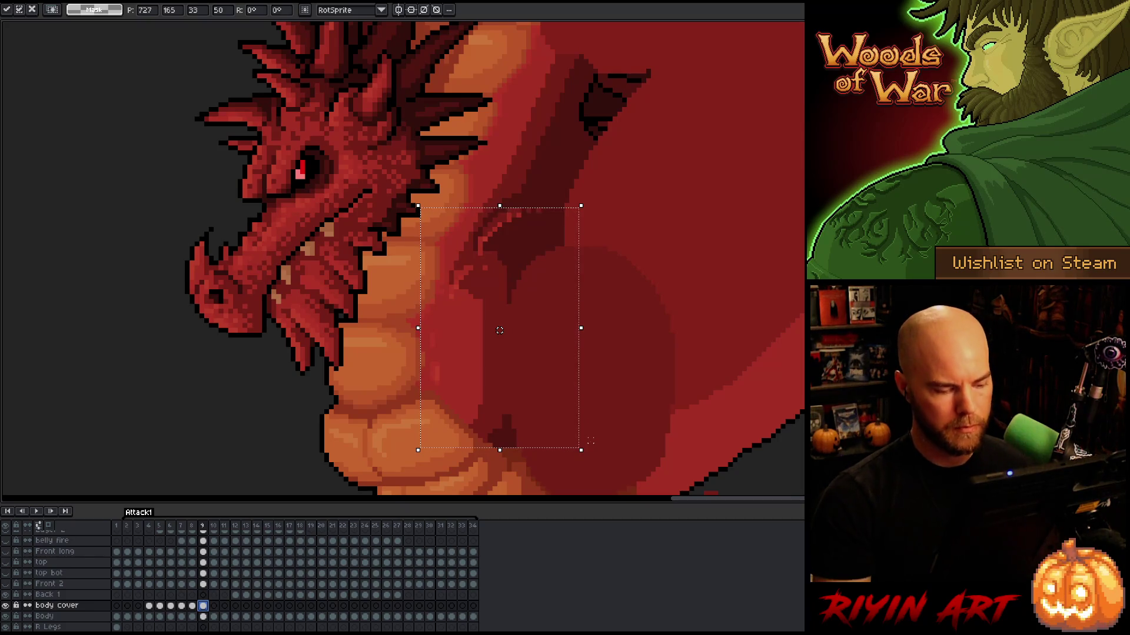
key("Return")
Paint over frame 9's light highlights with the darker body red, then advance to frame 10
left_click(511, 227, "alt")
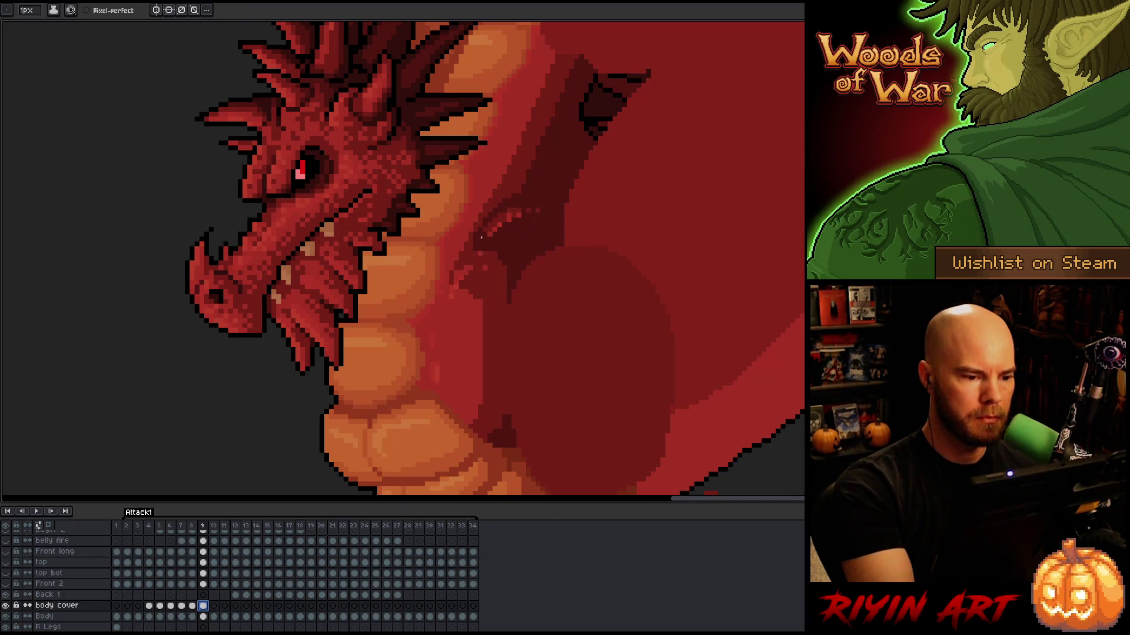
left_click_drag(495, 229, 522, 216)
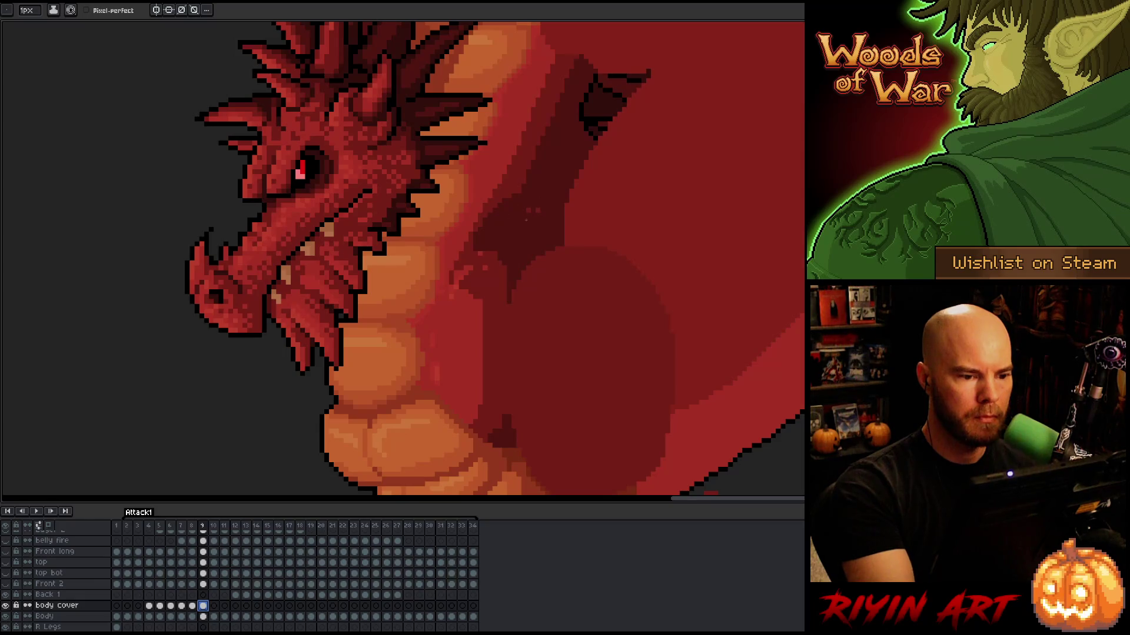
left_click(496, 265, "alt")
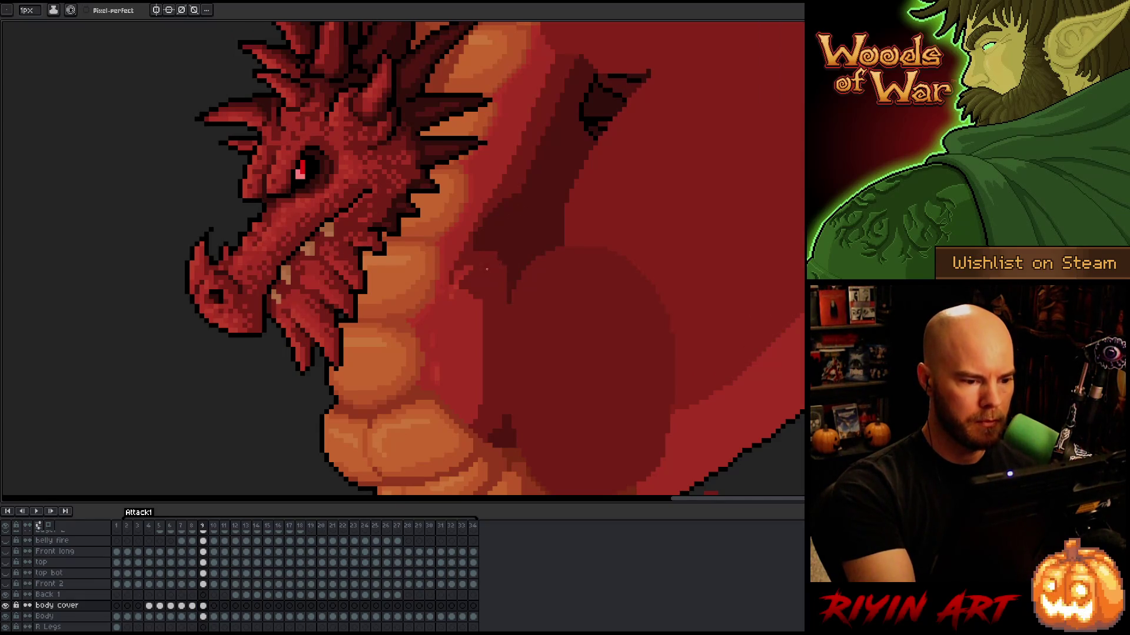
left_click(453, 289, "alt")
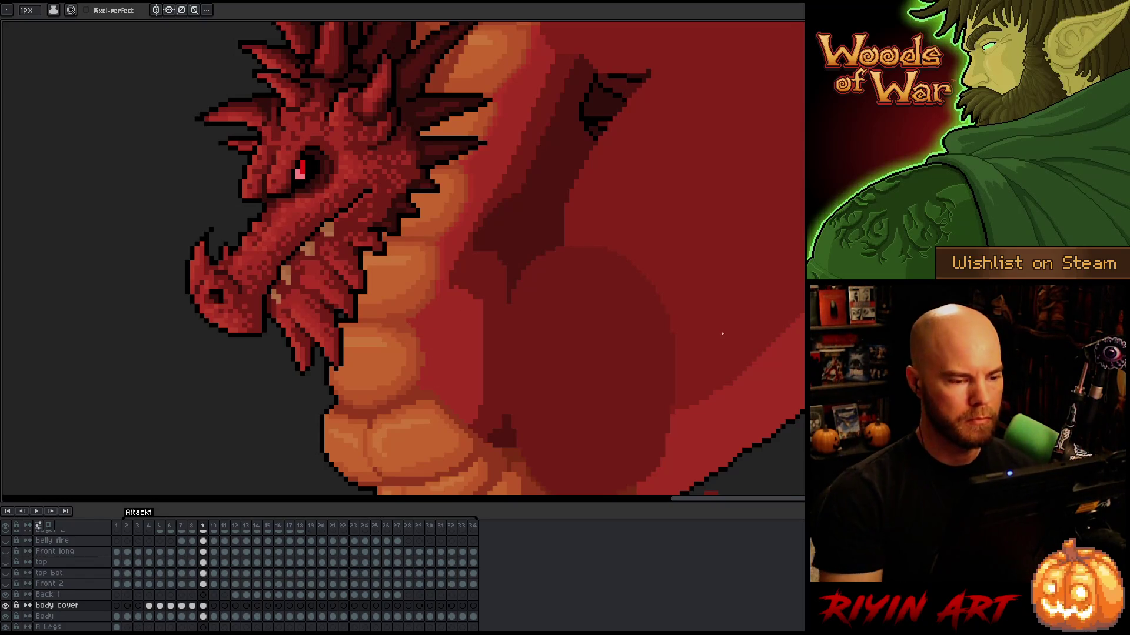
left_click(459, 288, "alt")
right_click(476, 317)
key("Escape")
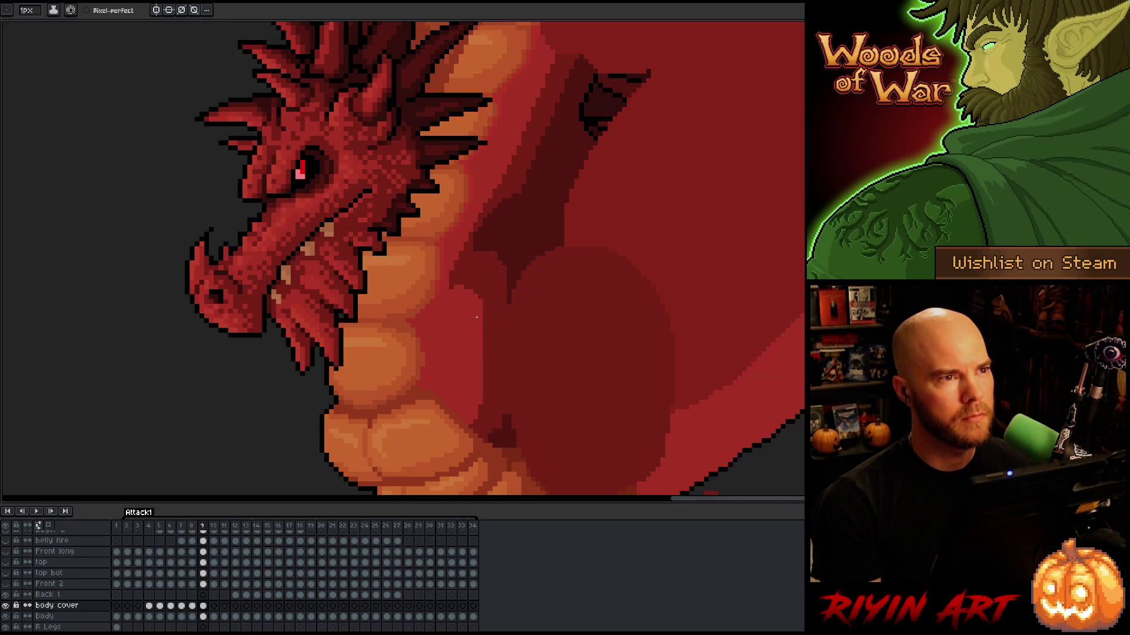
key("Right")
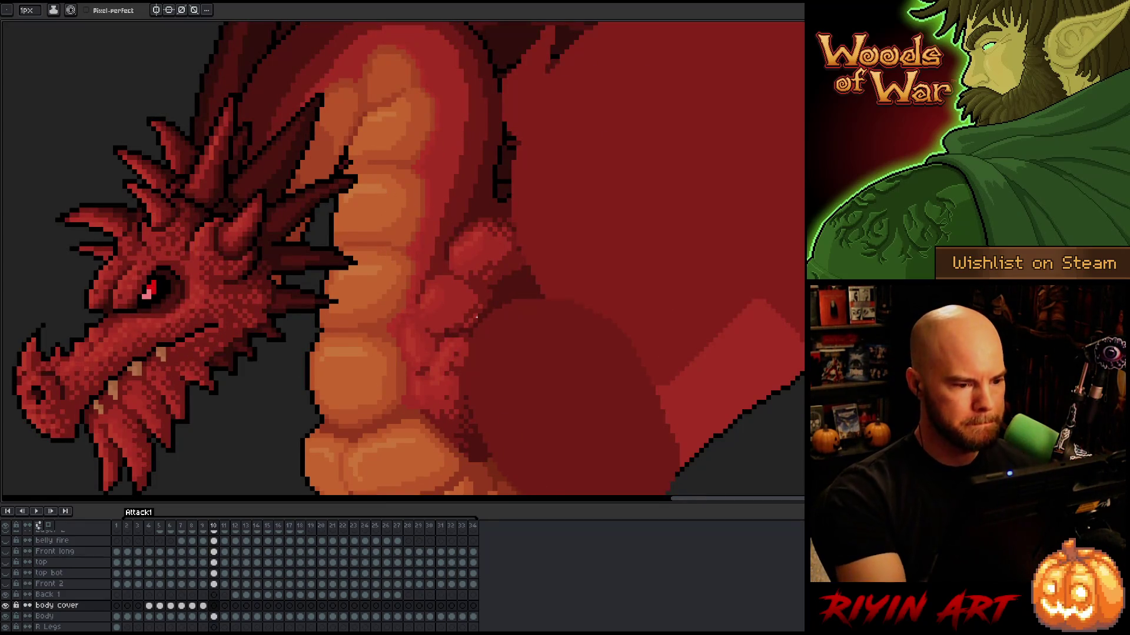
Paint dark red over the pinkish arm on frame 10 with a 6px brush, then reset it to 1px
mouse_move(452, 252)
left_mouse_down()
mouse_move(484, 250)
mouse_move(510, 272)
left_mouse_up()
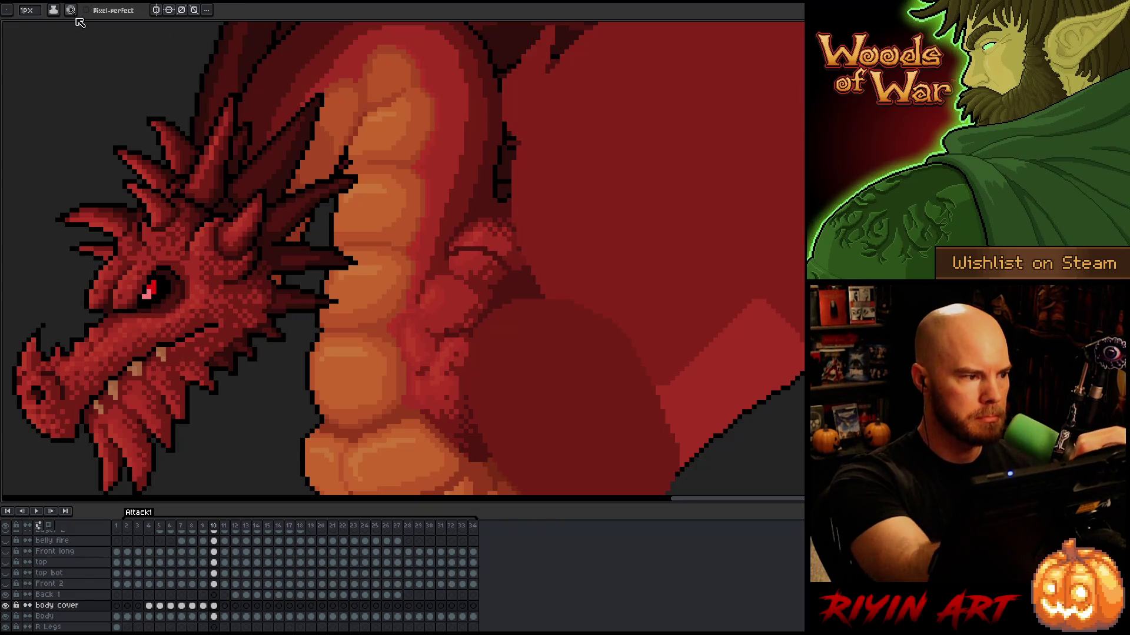
left_click(26, 10)
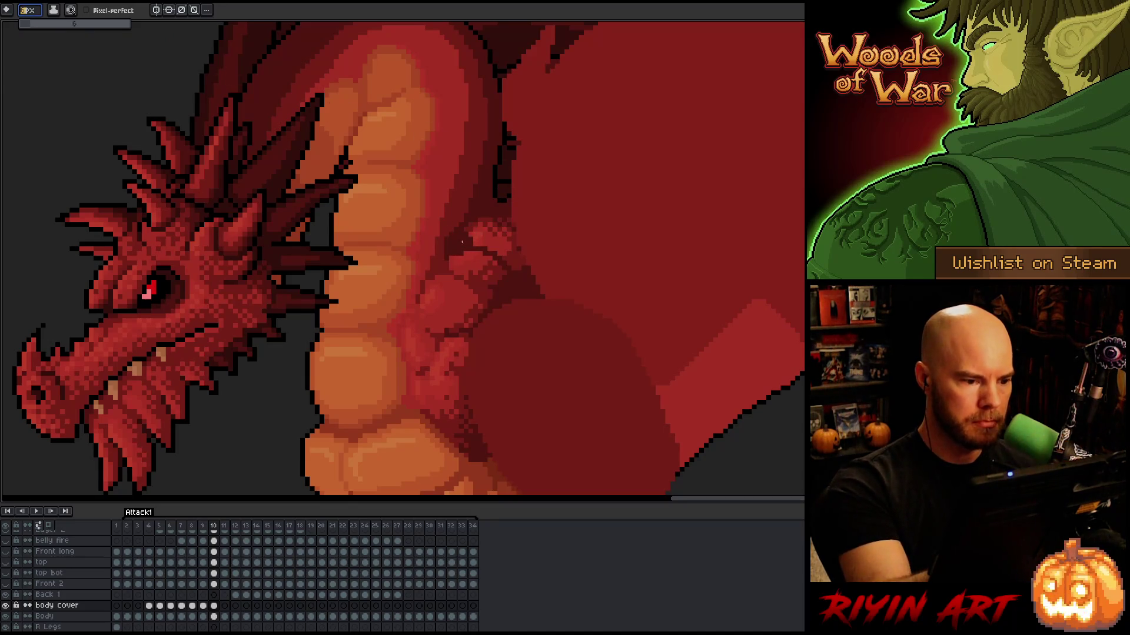
mouse_move(470, 235)
left_mouse_down()
mouse_move(508, 246)
mouse_move(473, 288)
mouse_move(471, 262)
mouse_move(453, 294)
mouse_move(450, 326)
mouse_move(468, 321)
mouse_move(457, 318)
mouse_move(451, 394)
mouse_move(416, 396)
mouse_move(435, 400)
mouse_move(443, 305)
left_mouse_up()
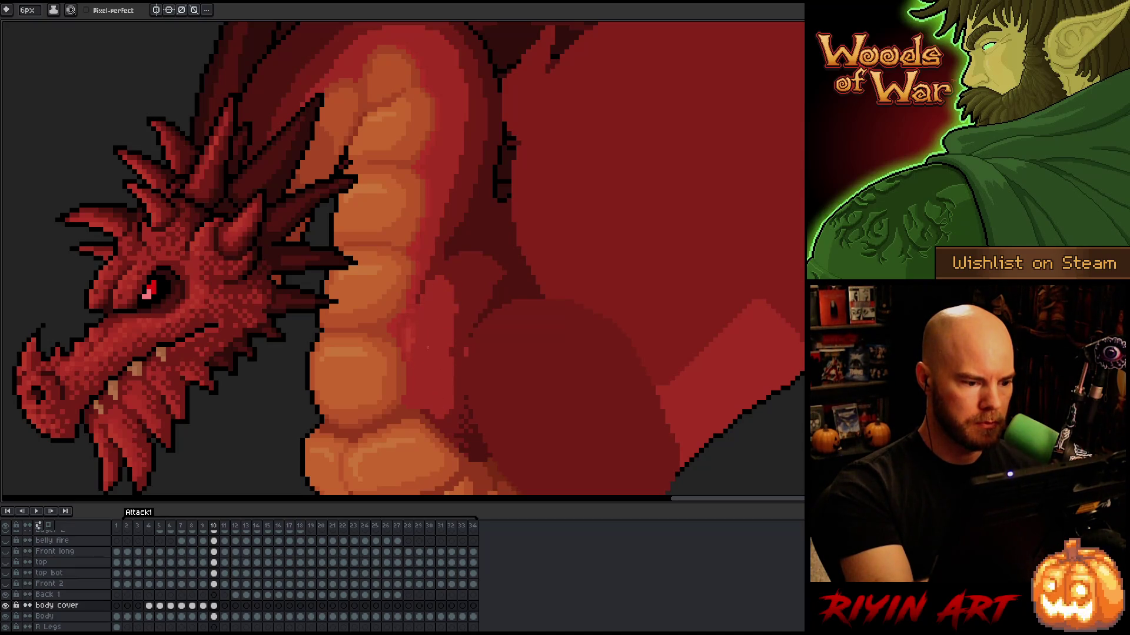
key("b")
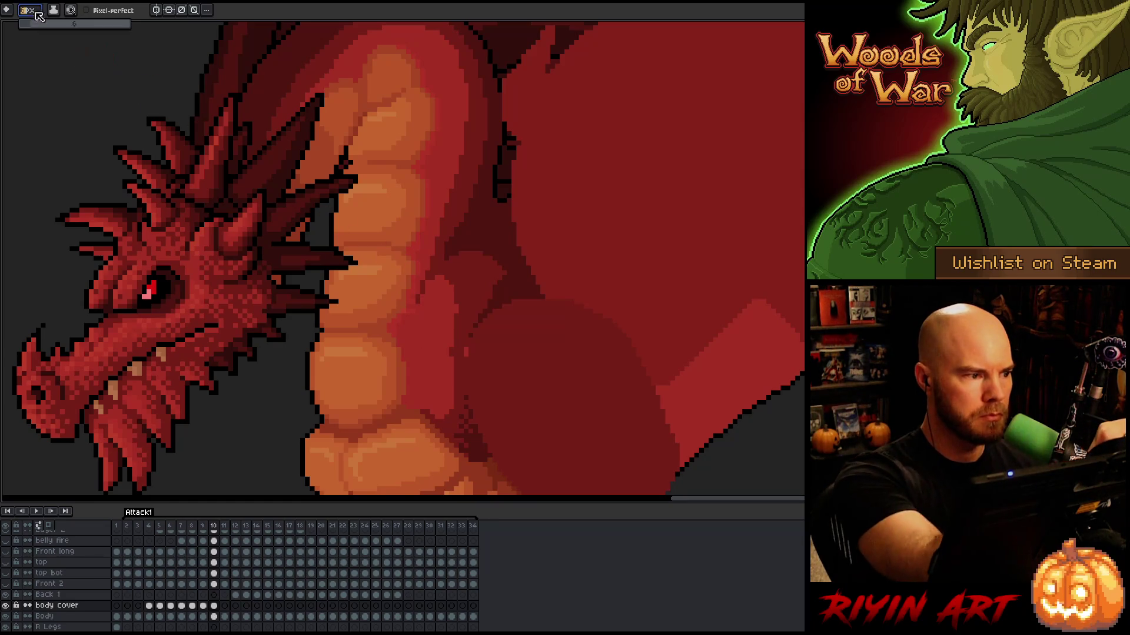
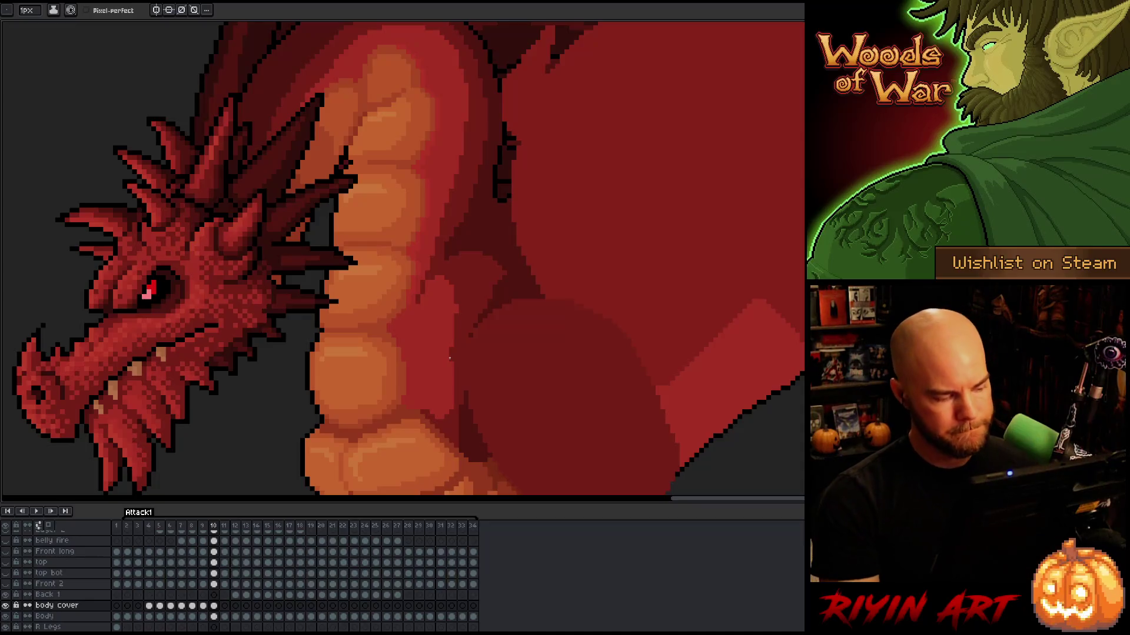
On frame 11 of the body cover layer, sample dark reds from the belly
left_click(224, 606)
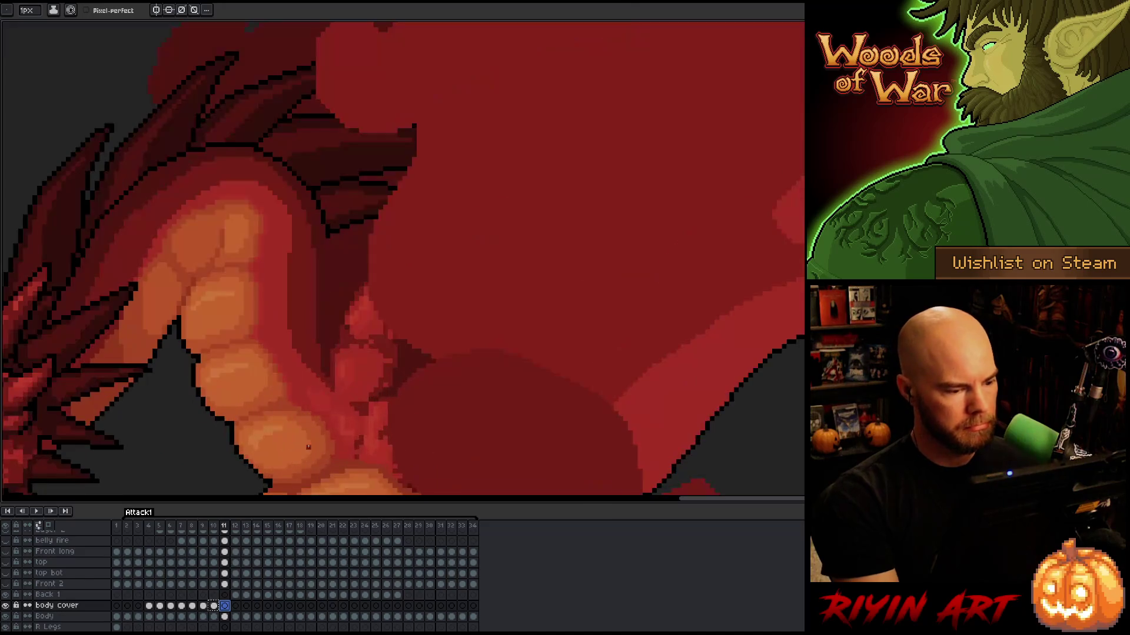
scroll(396, 312, "down", 2)
scroll(410, 317, "up", 3)
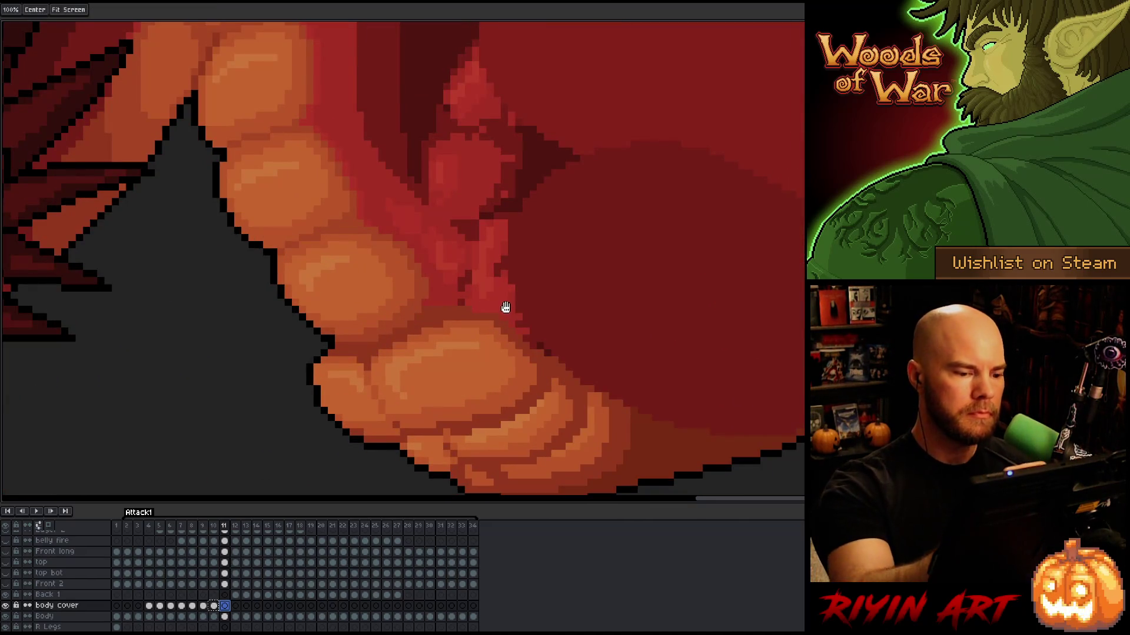
key("i")
left_click(522, 330, "alt")
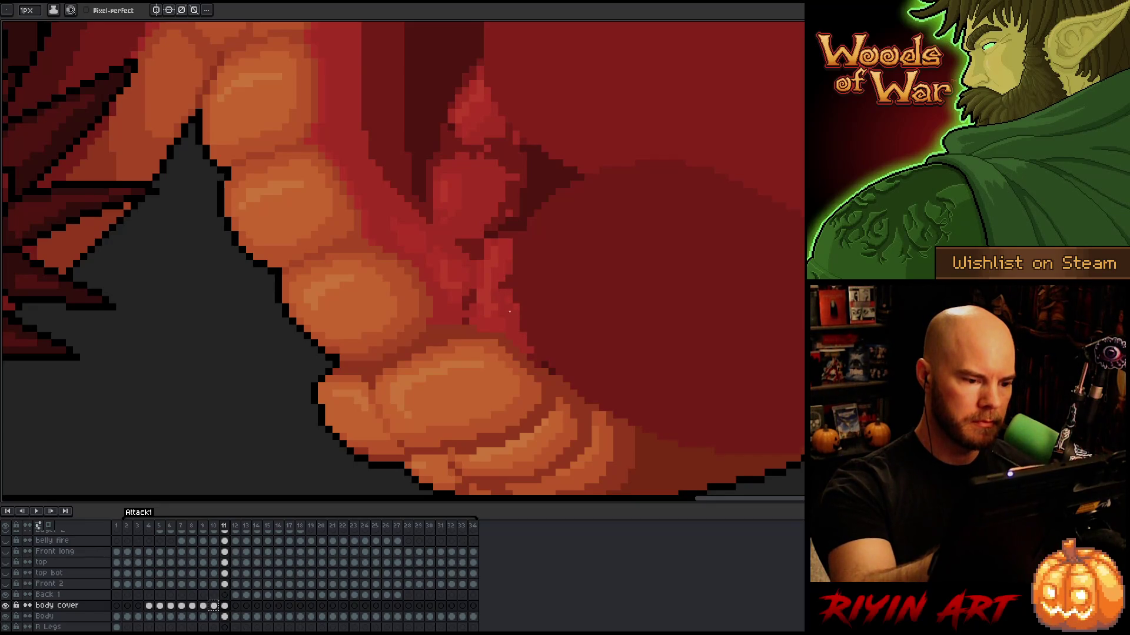
left_click(532, 184, "alt")
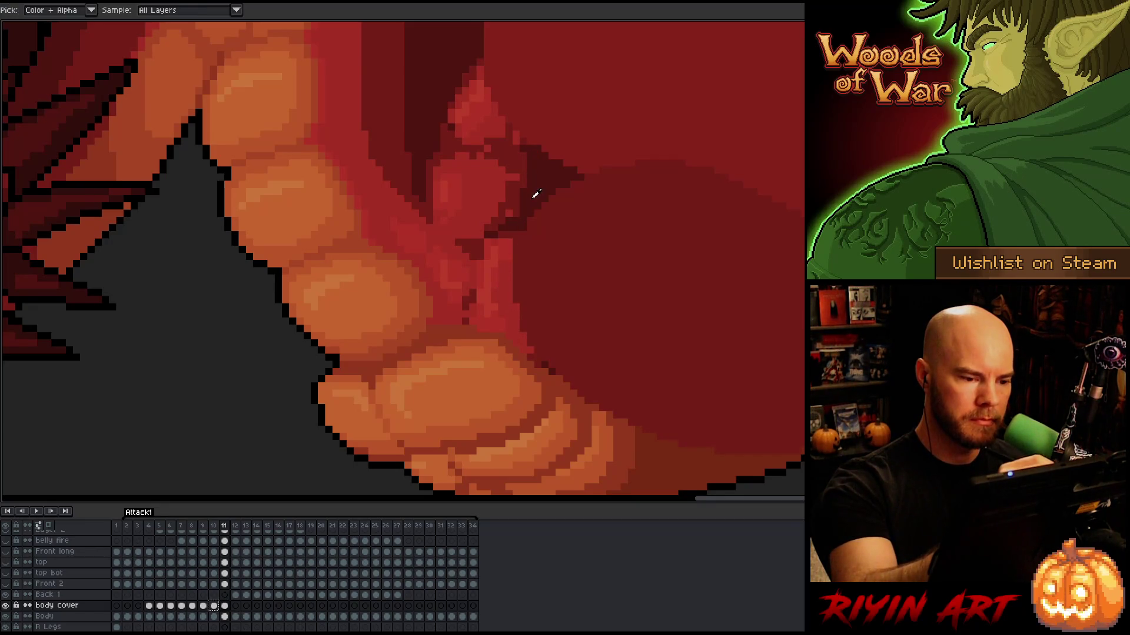
left_click(520, 271, "alt")
Darken the pixels over the claw, its edge, and the red highlight above it
mouse_move(509, 212)
left_mouse_down()
mouse_move(509, 294)
mouse_move(495, 254)
left_mouse_up()
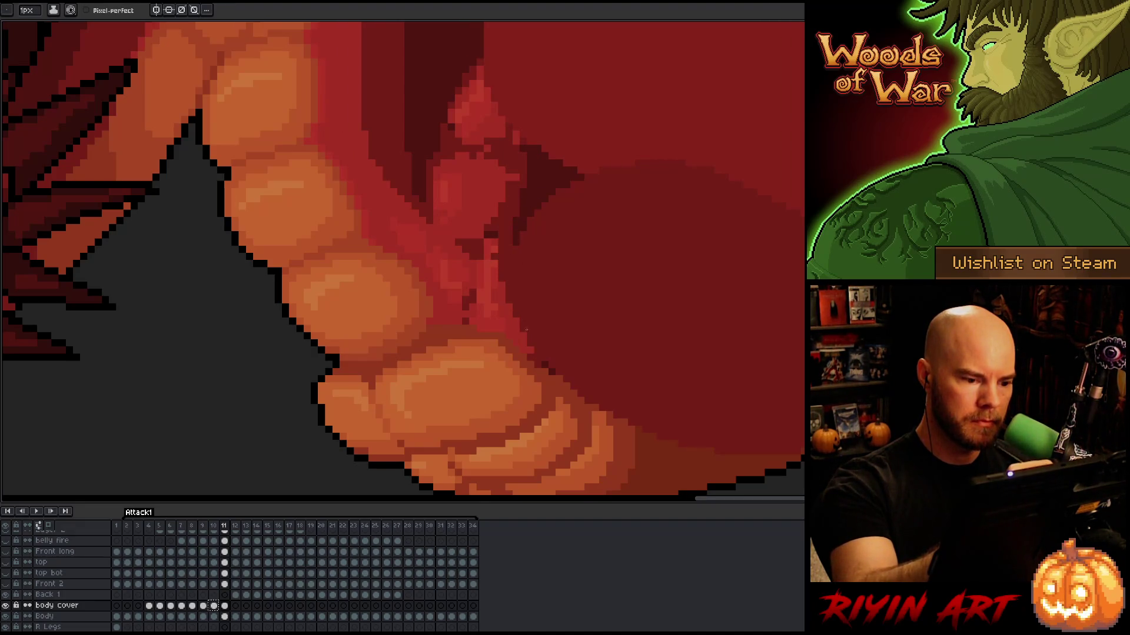
left_click(494, 253)
mouse_move(485, 238)
left_mouse_down()
mouse_move(480, 255)
mouse_move(468, 135)
left_mouse_up()
left_click(512, 149, "alt")
mouse_move(477, 76)
left_mouse_down()
mouse_move(459, 162)
mouse_move(473, 179)
mouse_move(488, 177)
mouse_move(462, 112)
mouse_move(494, 168)
left_mouse_up()
left_click(464, 48, "alt")
mouse_move(468, 73)
left_mouse_down()
mouse_move(505, 176)
mouse_move(487, 106)
mouse_move(525, 155)
left_mouse_up()
Recolour the diagonal edge in the red highlight, resample body reds, and advance to frame 12
mouse_move(515, 213)
left_mouse_down()
mouse_move(494, 170)
mouse_move(516, 169)
mouse_move(459, 180)
left_mouse_up()
left_click(492, 177, "alt")
left_click_drag(479, 226, 504, 282)
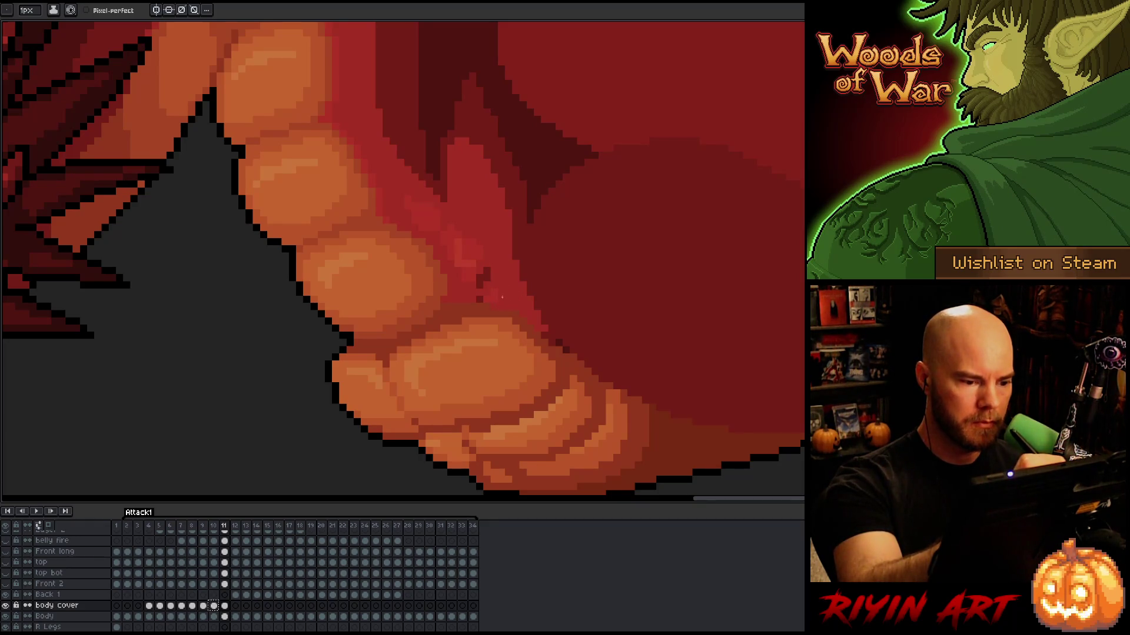
left_click(557, 336, "alt")
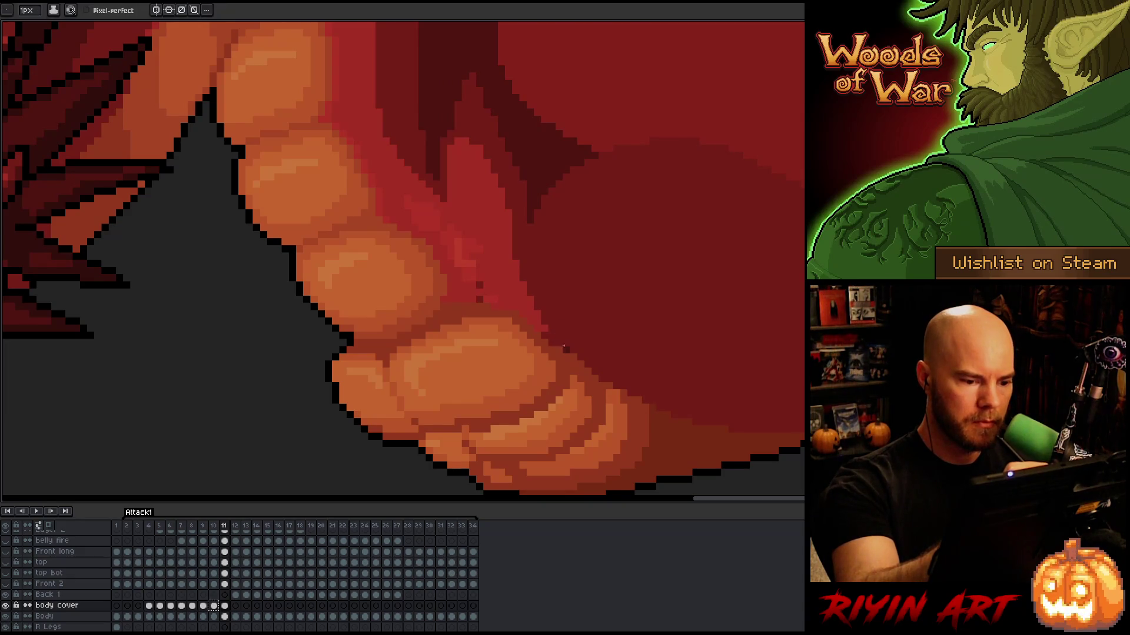
left_click(484, 297, "alt")
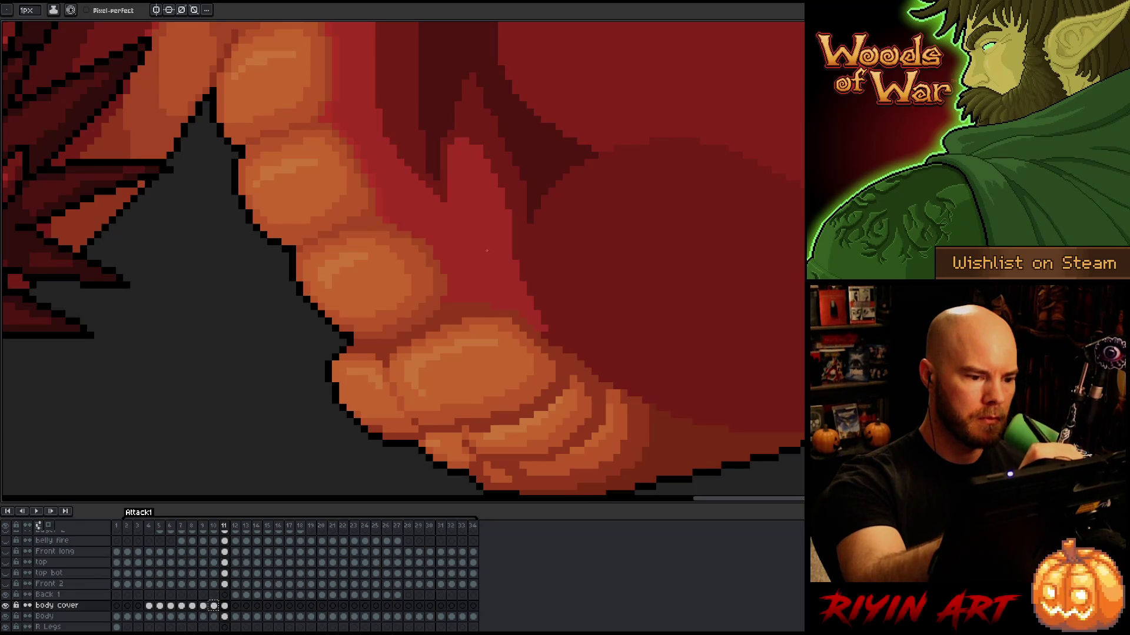
scroll(602, 216, "down", 2)
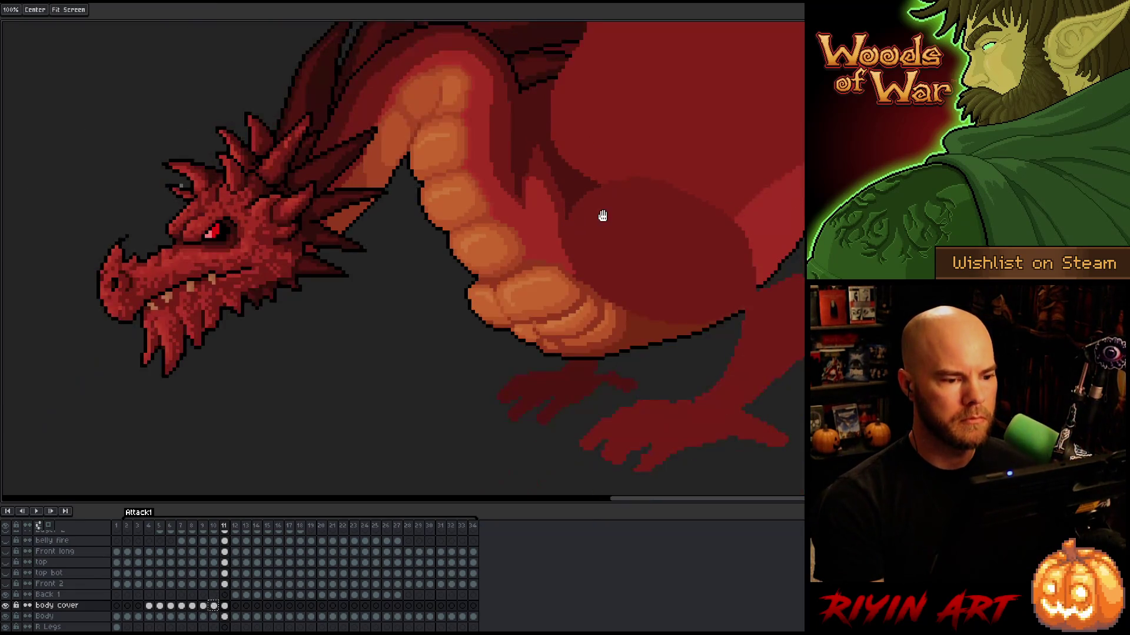
scroll(603, 216, "up", 2)
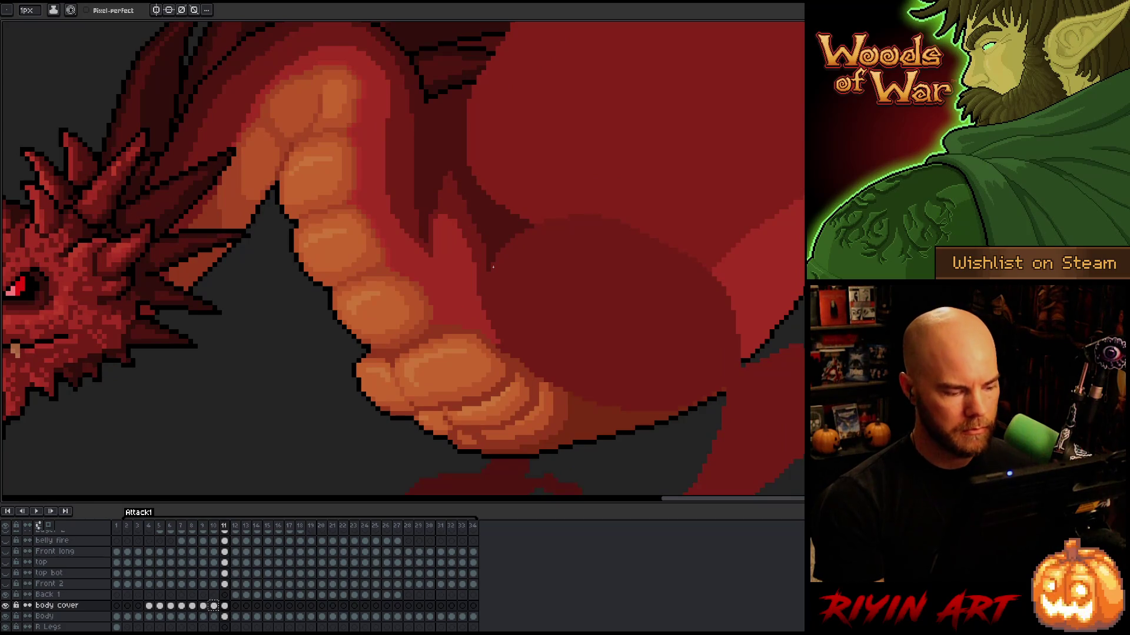
key("period")
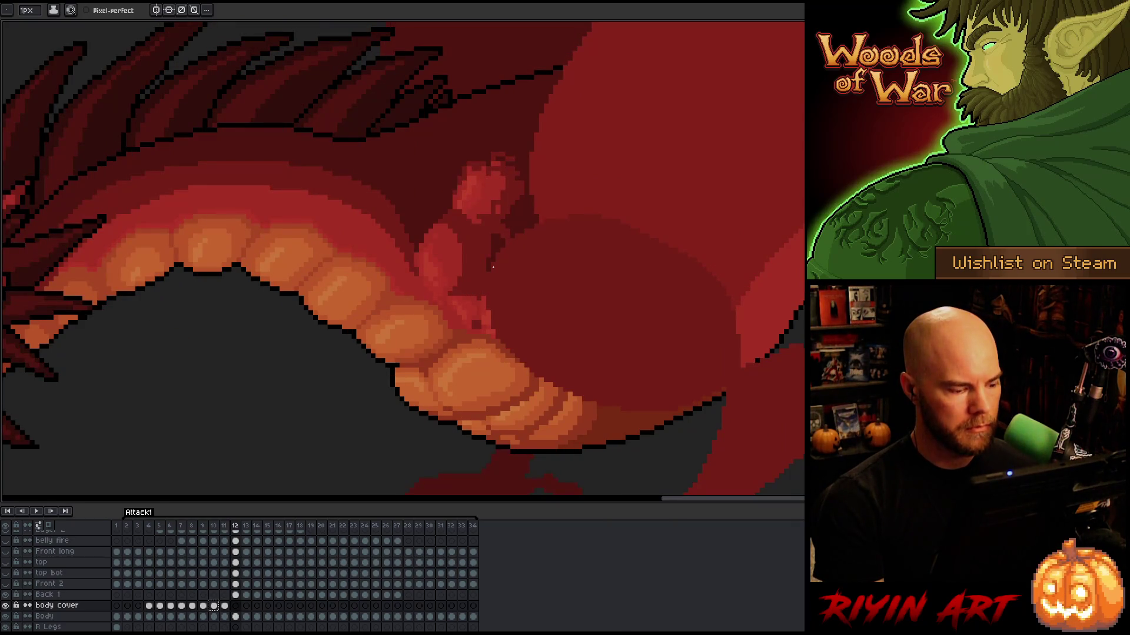
Add a body cover cel on frame 12 and paint dark red over the pale claw with an 8px brush
right_click(497, 270)
key("Escape")
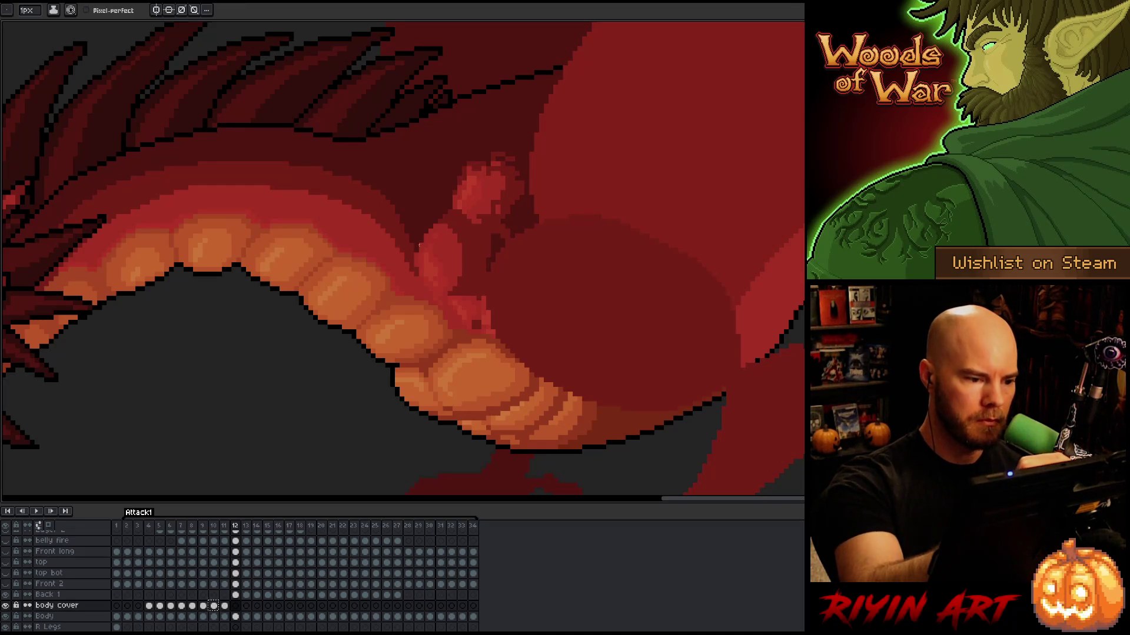
left_click(498, 272)
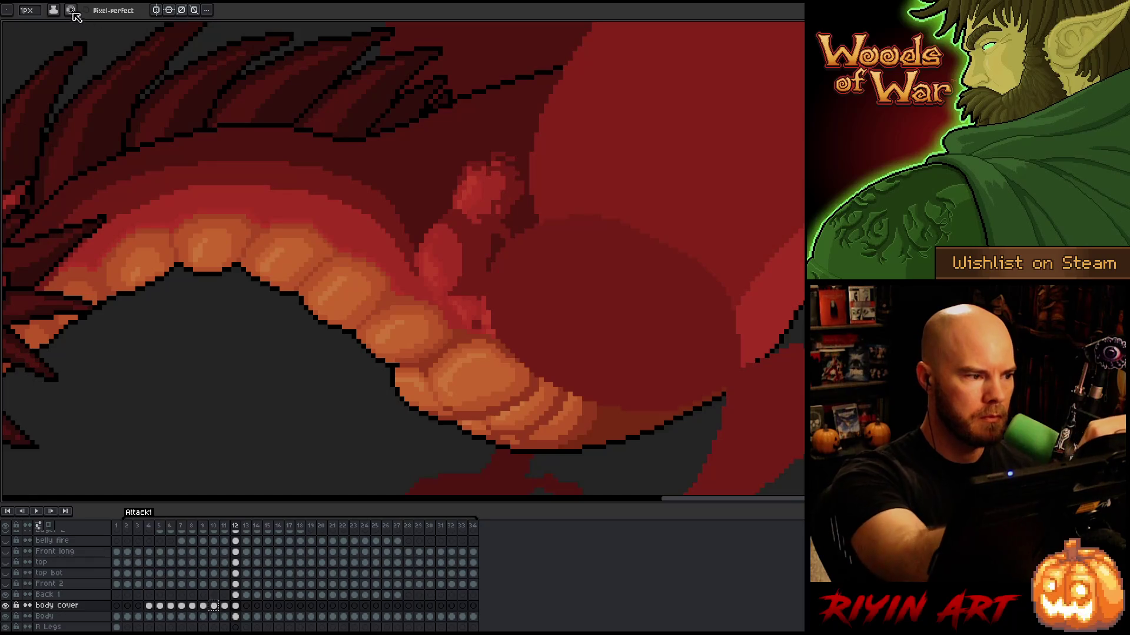
left_click(27, 10)
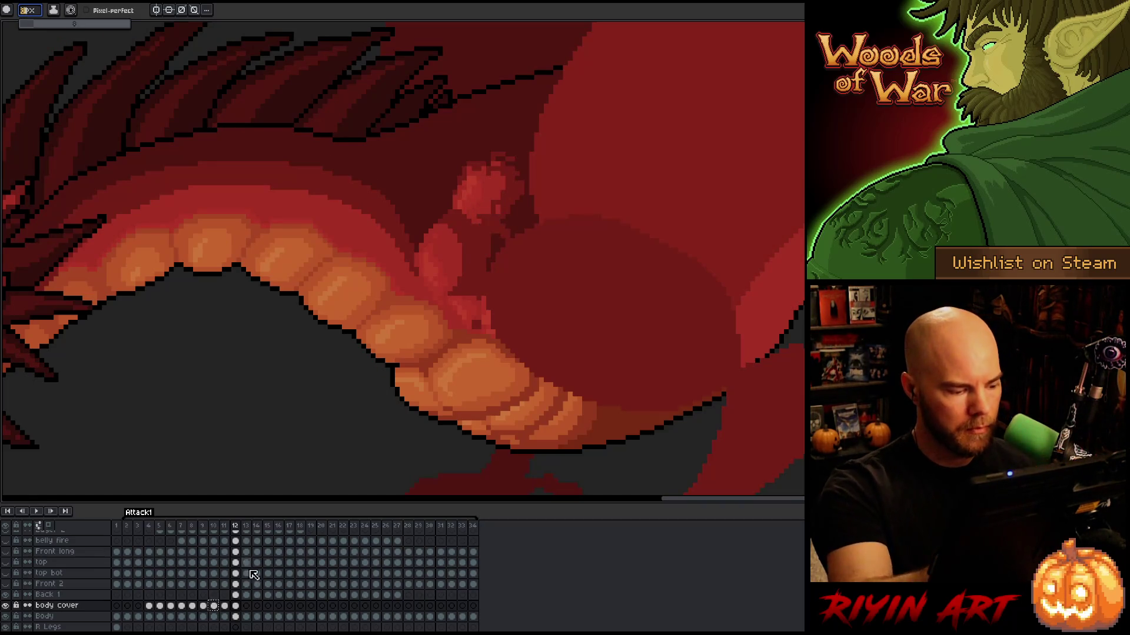
left_click(236, 606)
mouse_move(493, 229)
left_mouse_down()
mouse_move(506, 177)
mouse_move(482, 242)
left_mouse_up()
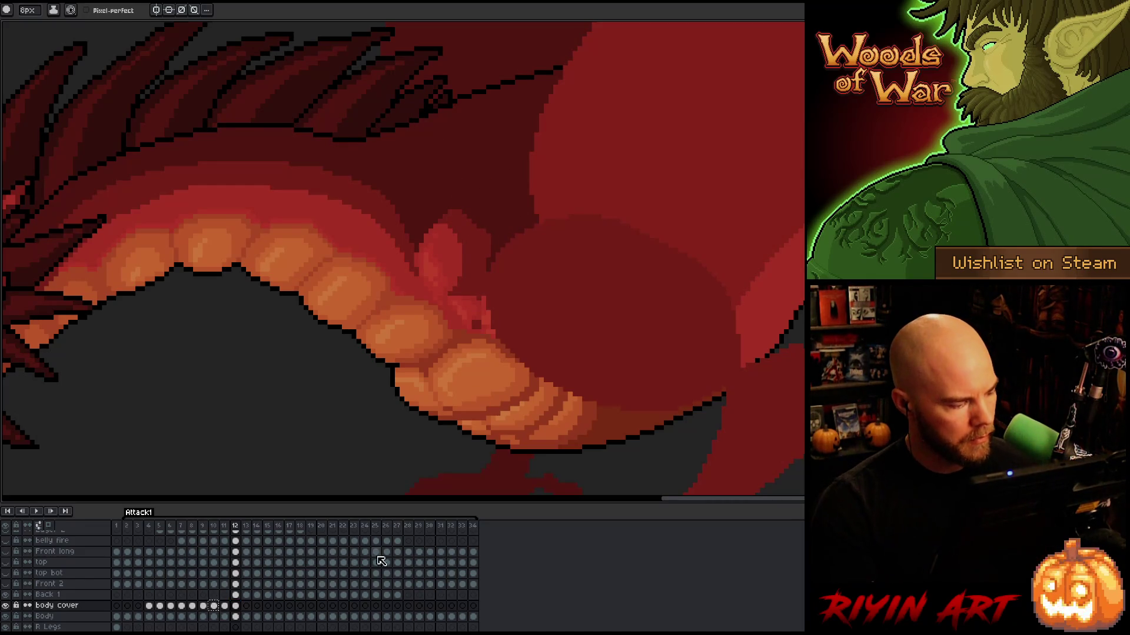
Hide the Back 1 layer, return to a 1px pencil, and sample a red
left_click(10, 596)
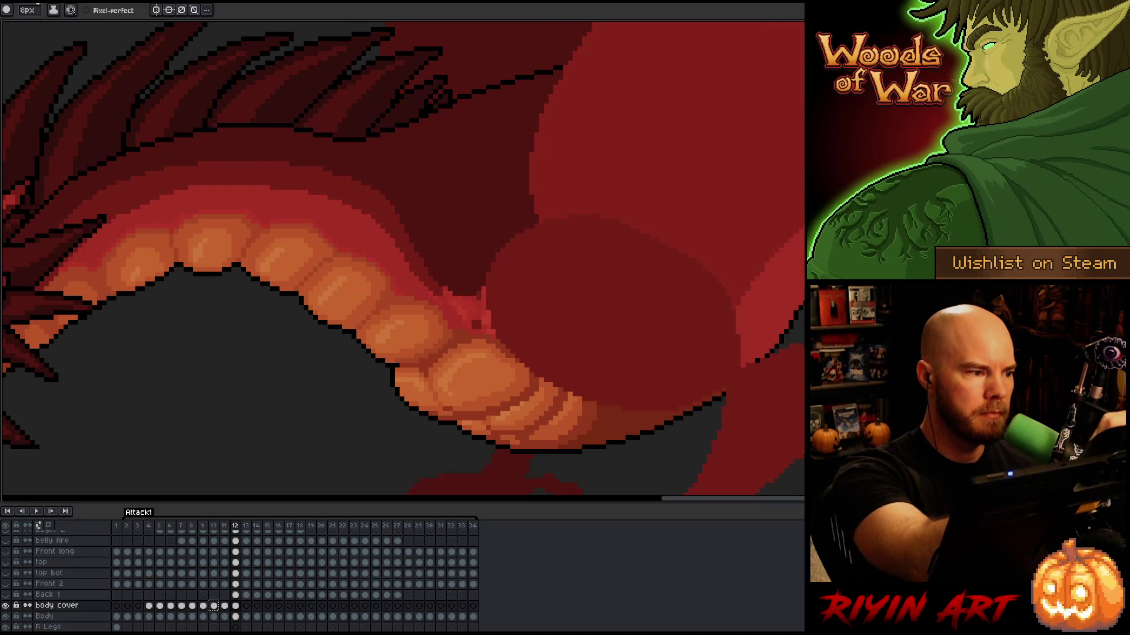
key("b")
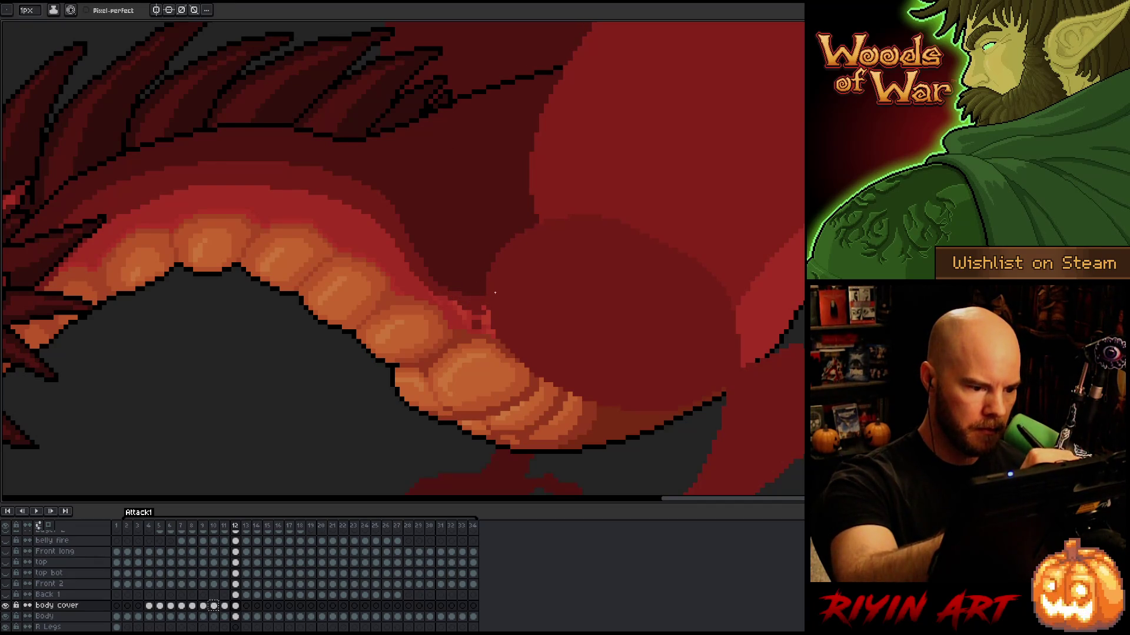
key("alt")
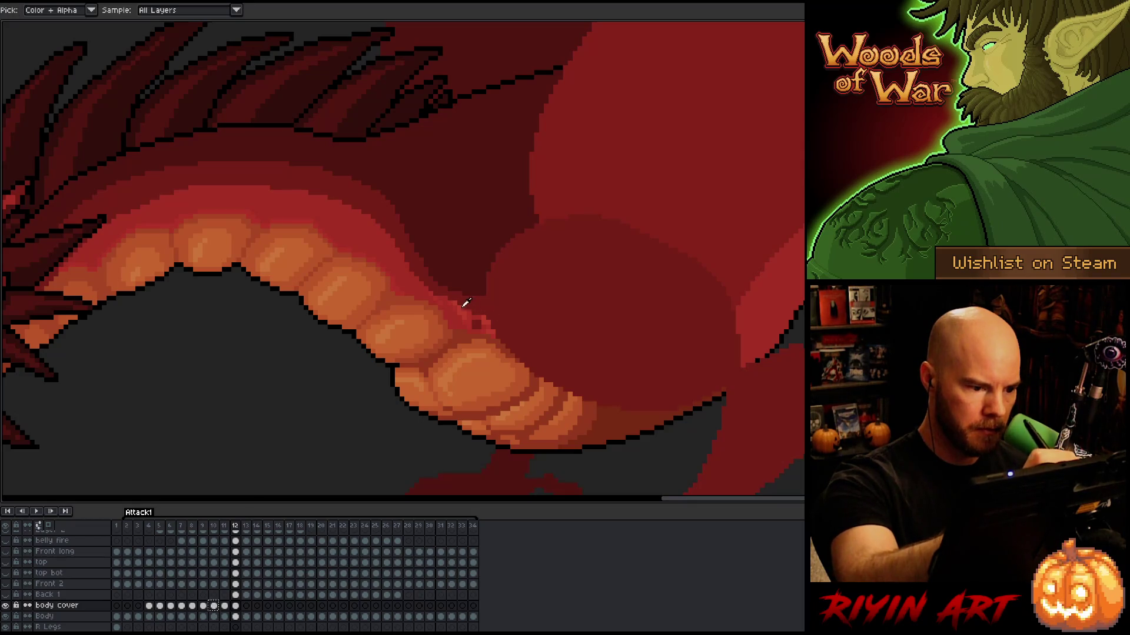
left_click(456, 306, "alt")
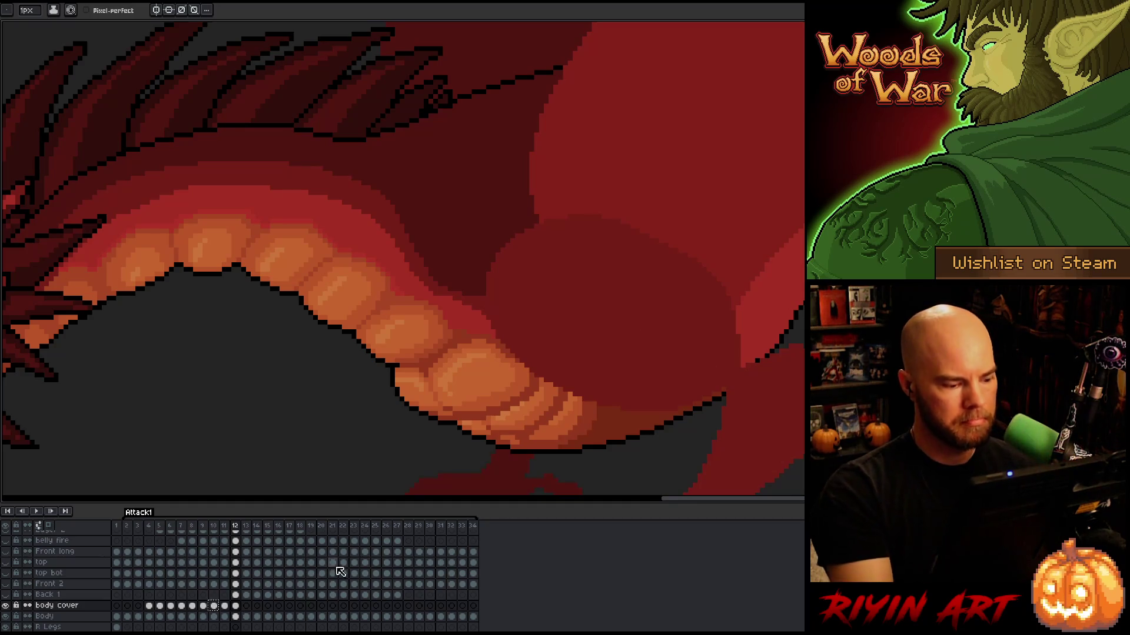
left_click(246, 606)
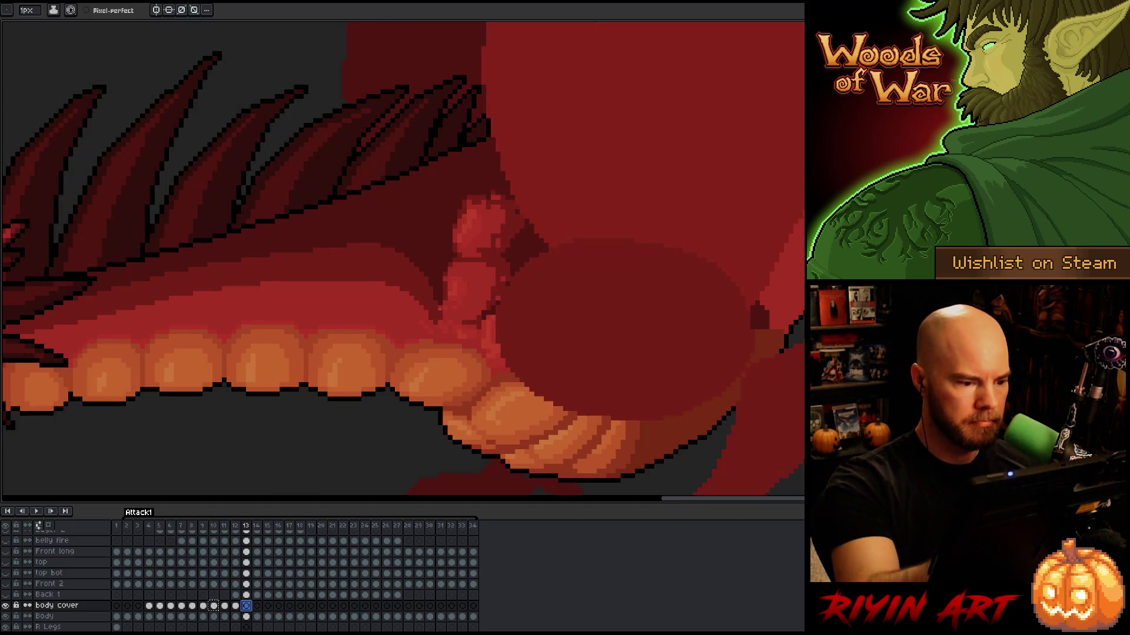
On frame 13, draw a dark belly outline, lasso-delete the light claw blob, and touch up
mouse_move(438, 298)
left_mouse_down()
mouse_move(497, 333)
mouse_move(452, 305)
mouse_move(489, 321)
mouse_move(434, 229)
mouse_move(537, 241)
mouse_move(517, 318)
mouse_move(457, 315)
left_mouse_up()
key("q")
key("Delete")
key("ctrl+d")
key("b")
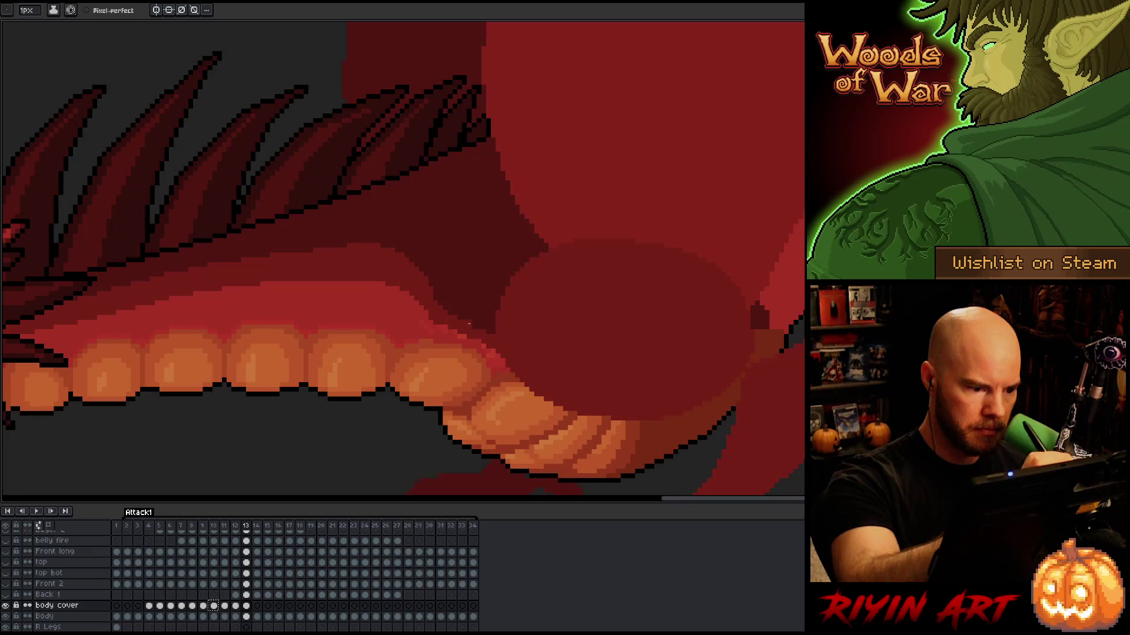
left_click(435, 323, "alt")
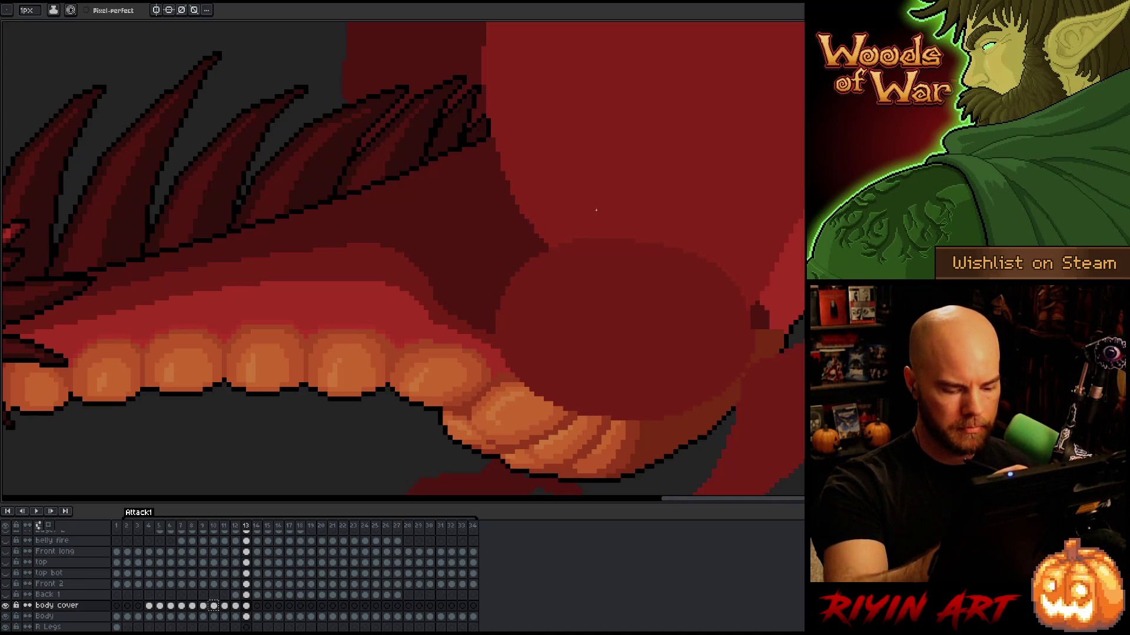
key("period")
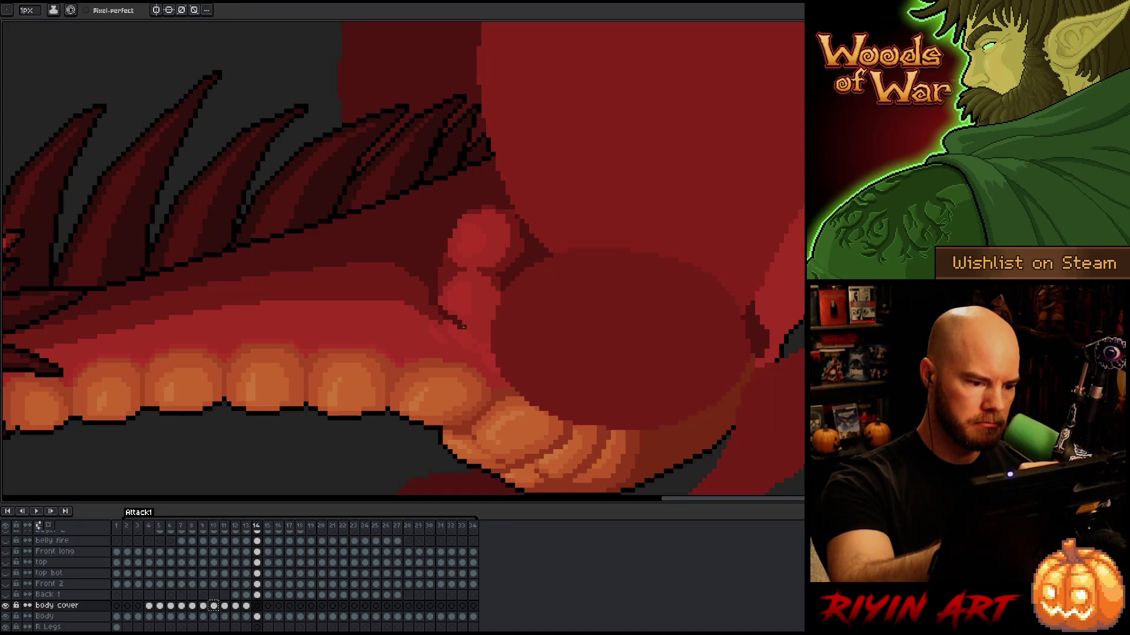
key("comma")
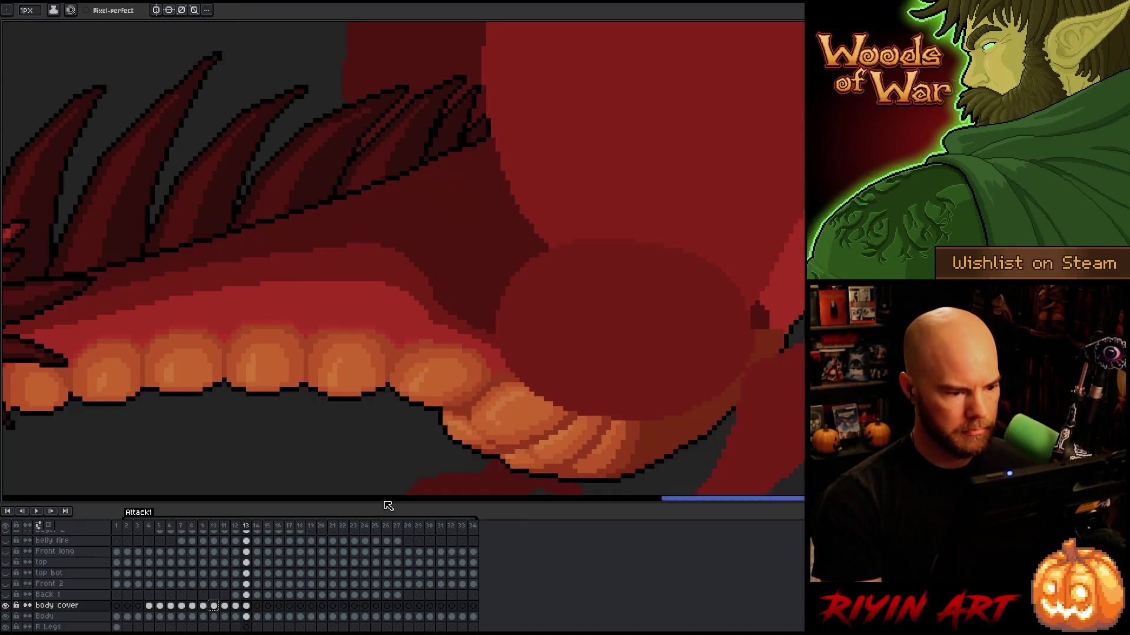
left_click(258, 606)
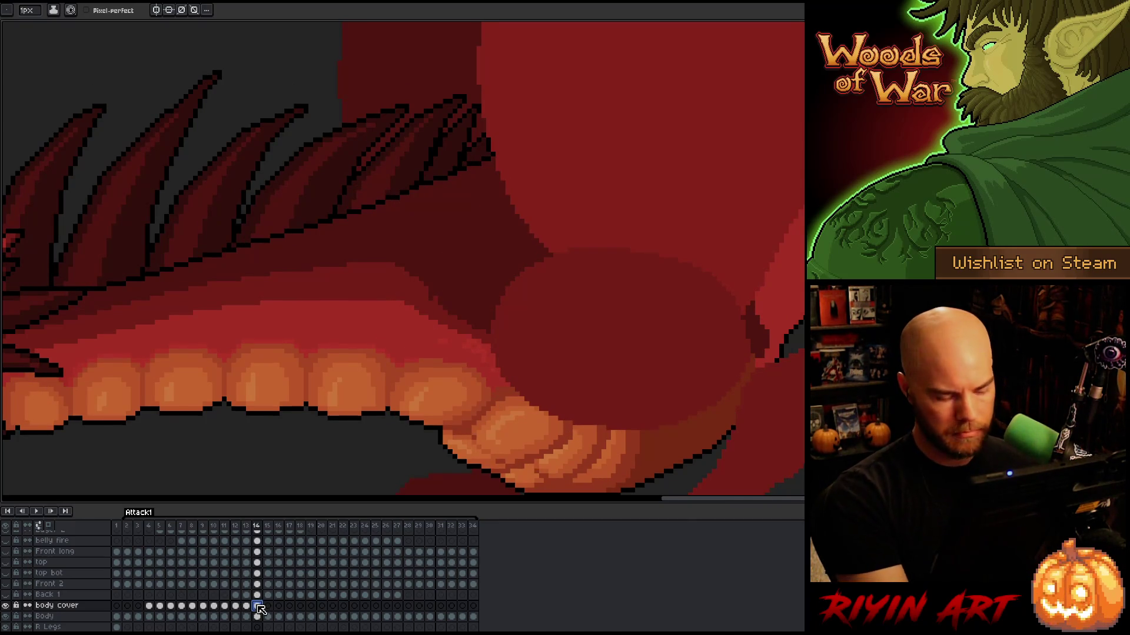
Paste the cover patch into frame 14 and drag it down-left over the claw
key("ctrl+v")
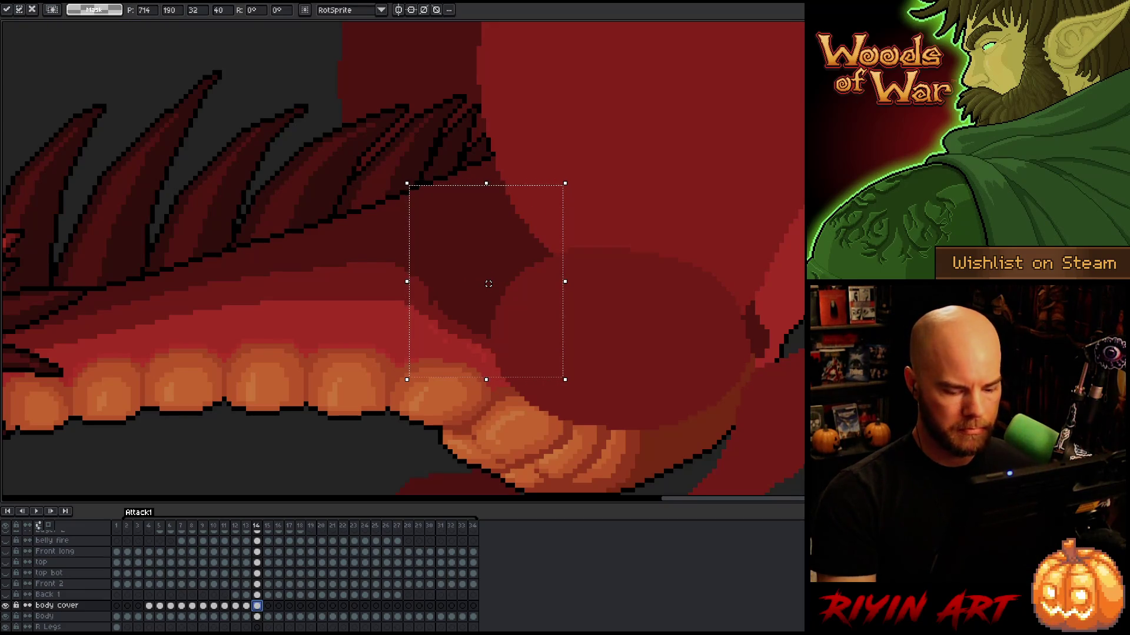
key("Return")
left_click_drag(488, 284, 483, 288)
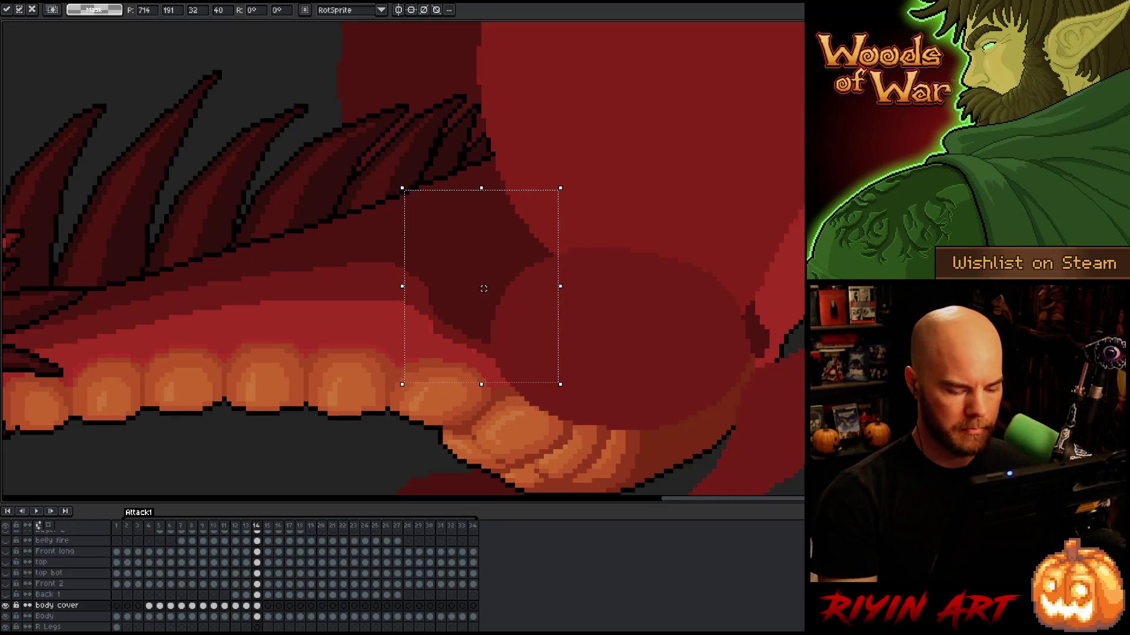
key("Return")
Nudge the patch one pixel right, checking its alignment against frame 13
key("period")
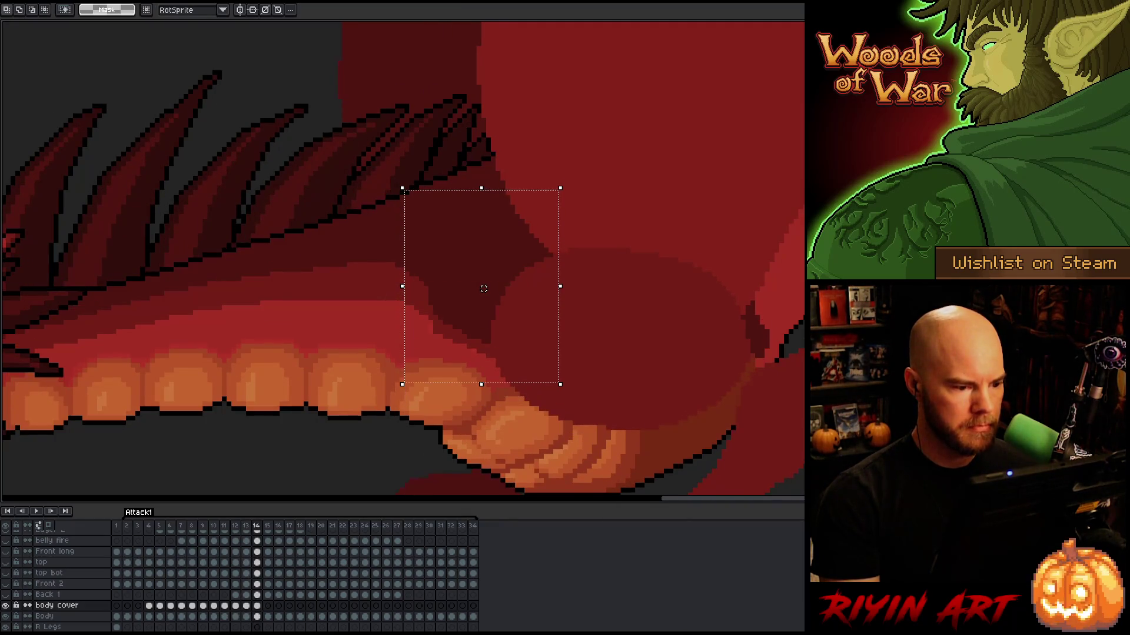
key("comma")
key("period")
key("comma")
key("period")
key("Right")
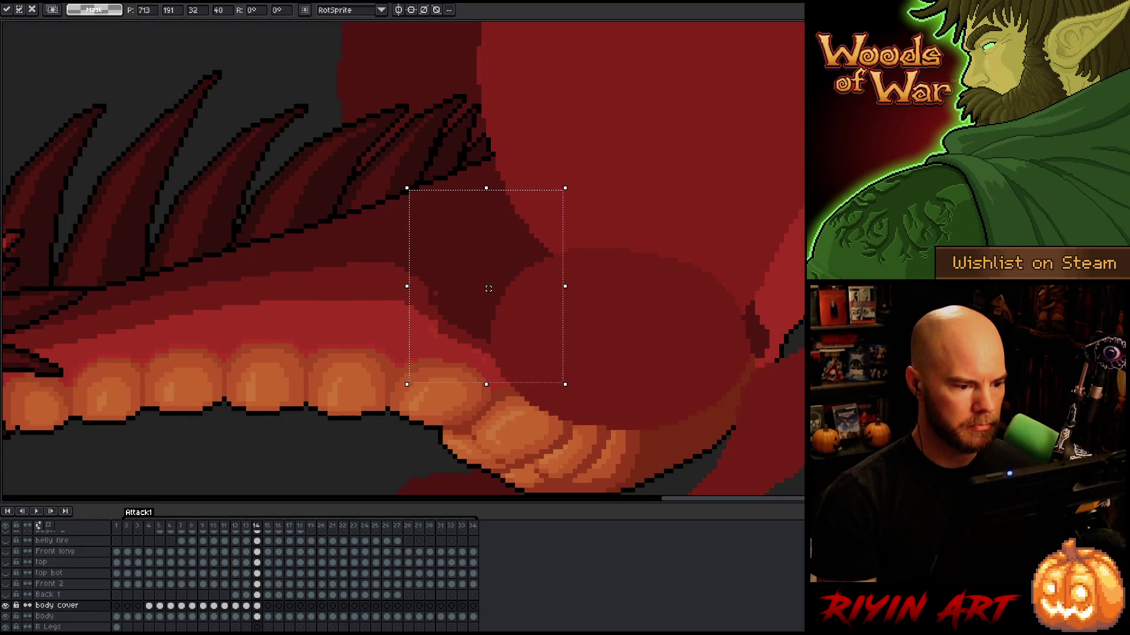
key("comma")
key("period")
key("comma")
key("period")
Nudge the patch one pixel up and left, recheck alignment, then deselect and restore the pencil
key("Up")
key("comma")
key("period")
key("Left")
key("comma")
key("period")
key("comma")
key("period")
key("comma")
key("period")
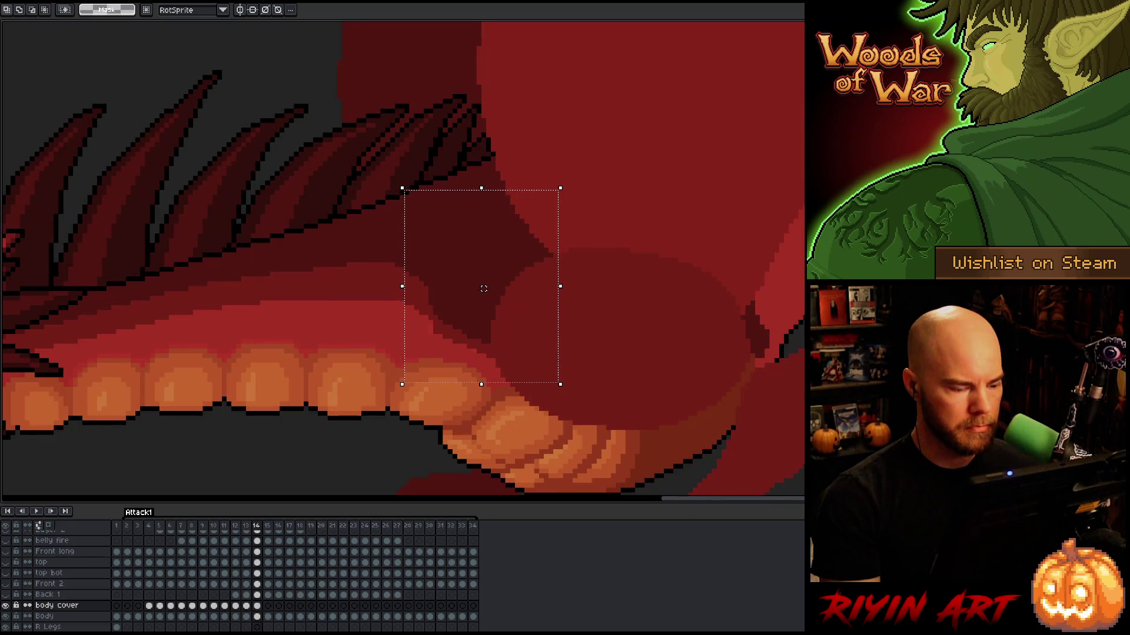
left_click(259, 608)
key("b")
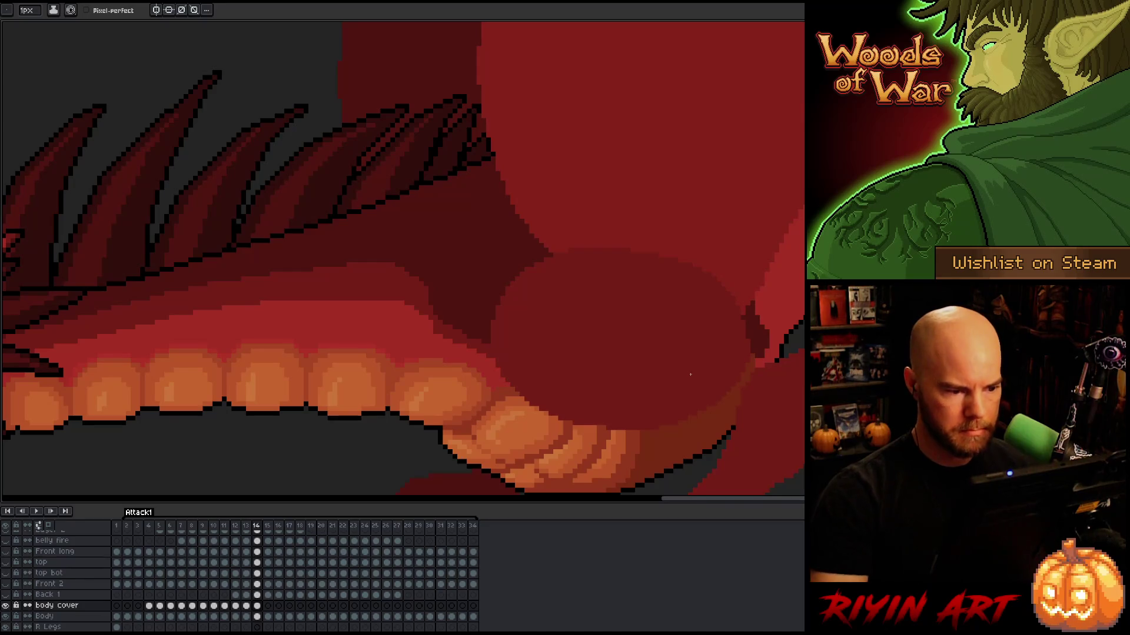
left_click(268, 606)
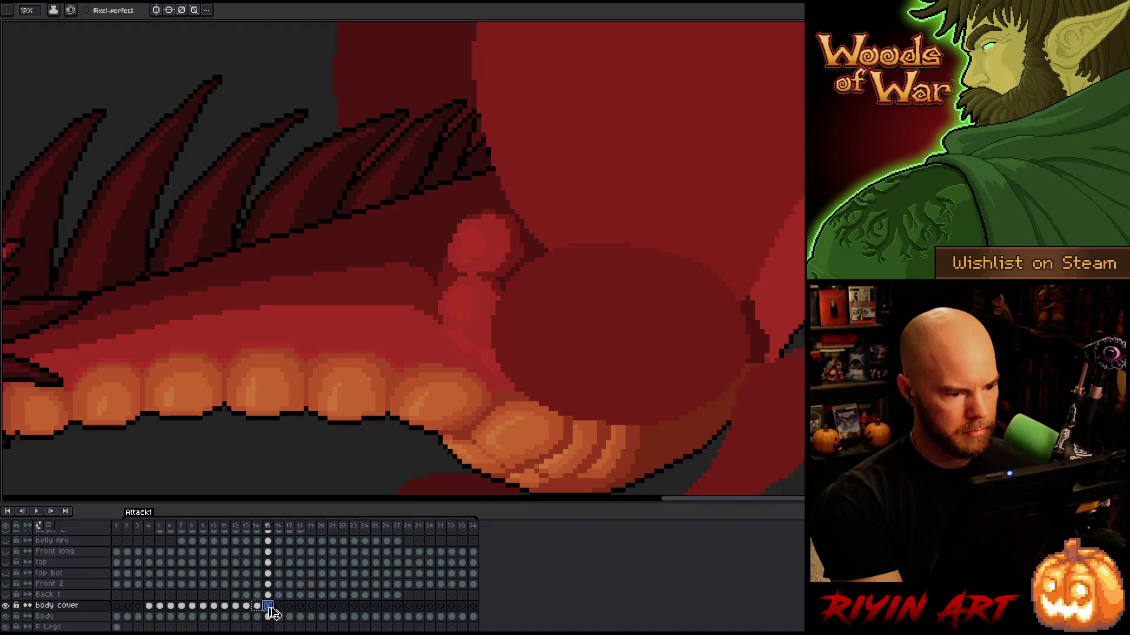
Nudge the frame 15 body cover left and down with Ctrl+T and the arrow keys
key("ctrl+t")
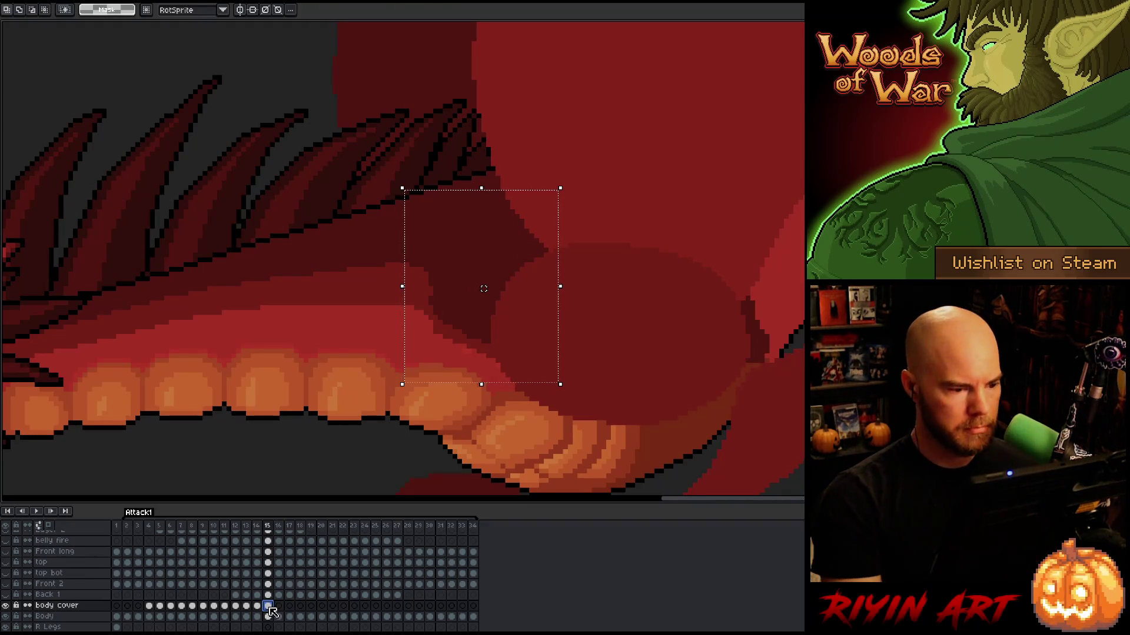
key("Left")
key("Return")
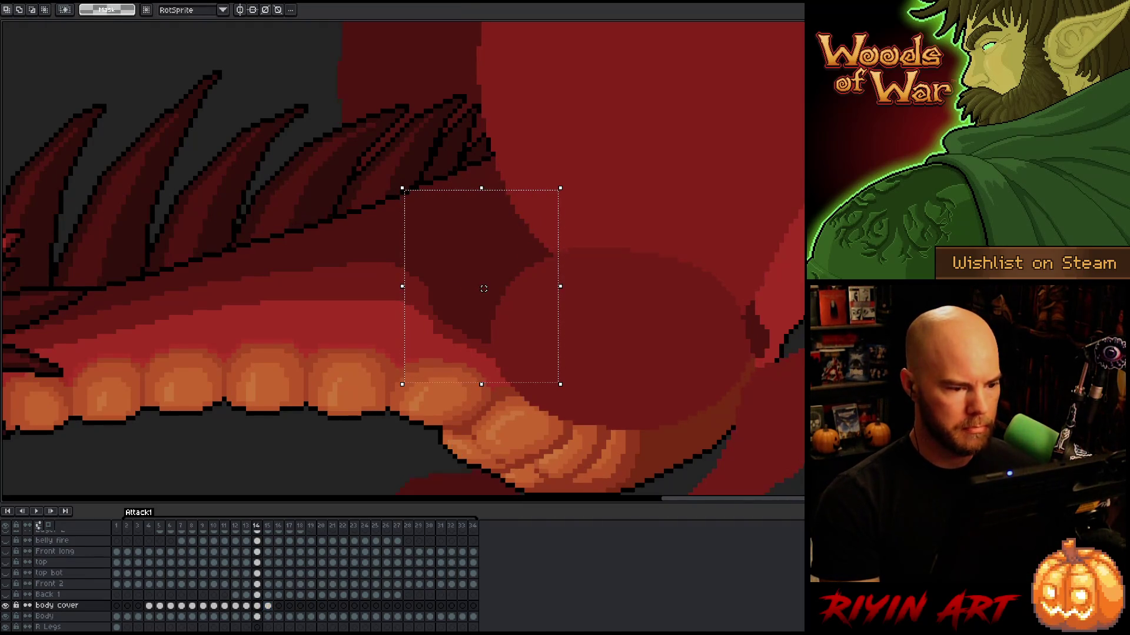
key("ctrl+t")
key("Up")
key("Up")
key("Up")
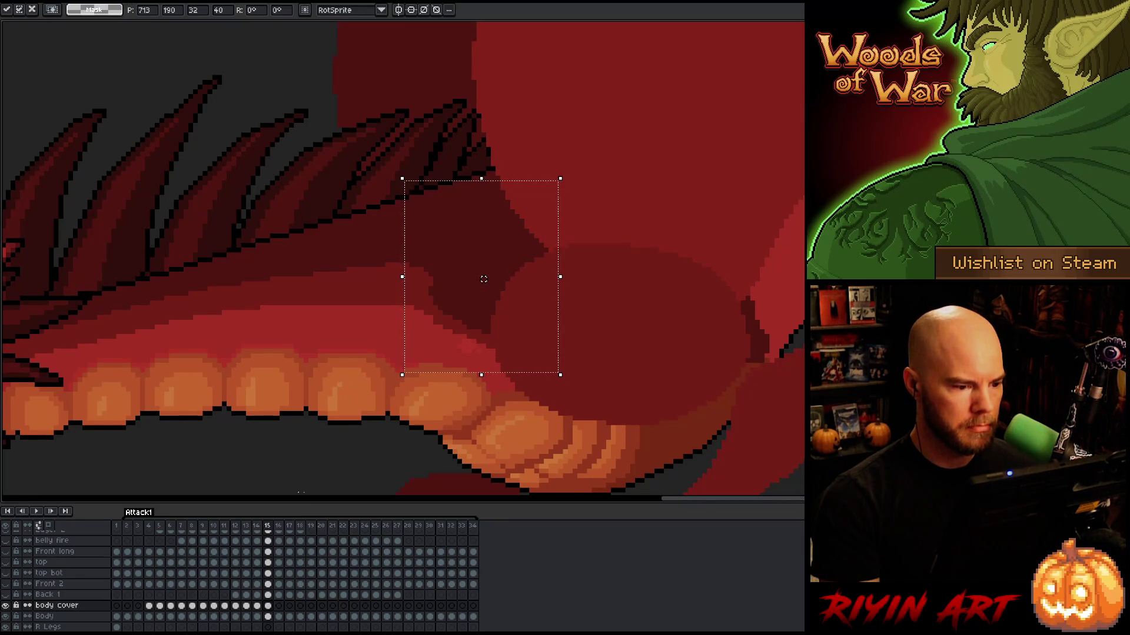
key("Down")
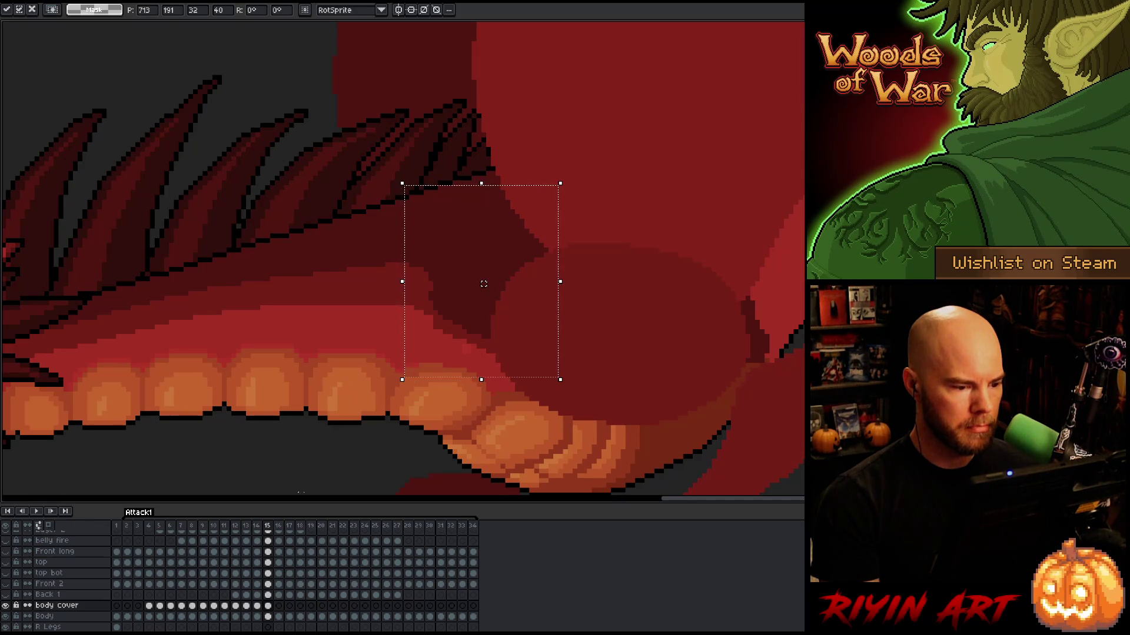
key("Down")
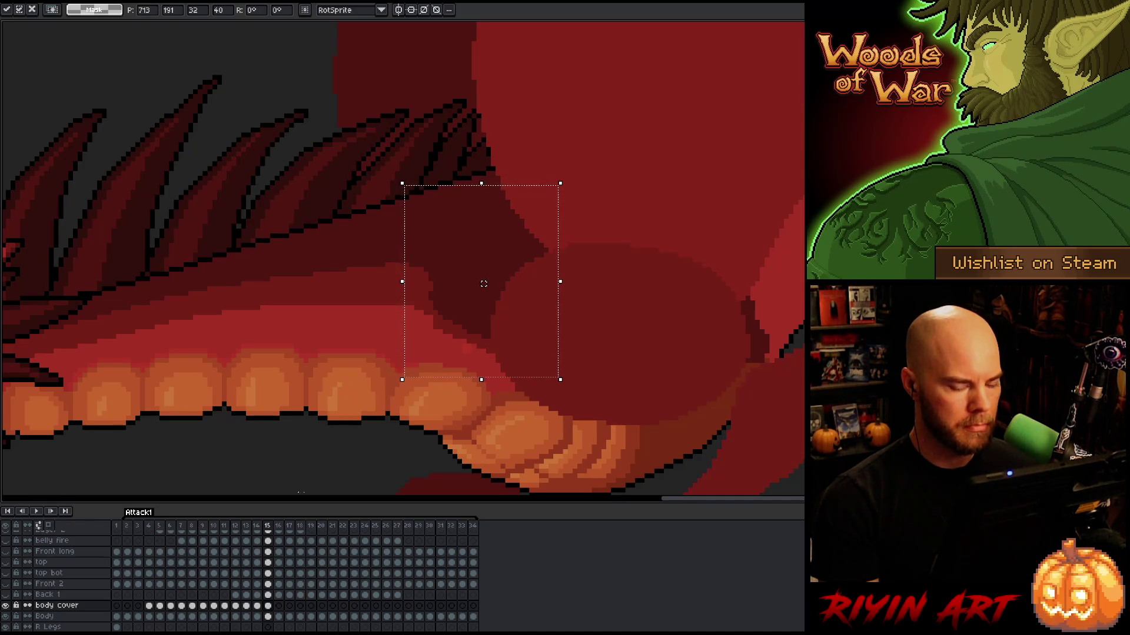
key("Down")
Compare frames 14 and 15, commit the moved cover, and return to the pencil
key("comma")
key("period")
key("comma")
key("comma")
key("period")
key("comma")
key("period")
key("period")
key("comma")
key("period")
key("Return")
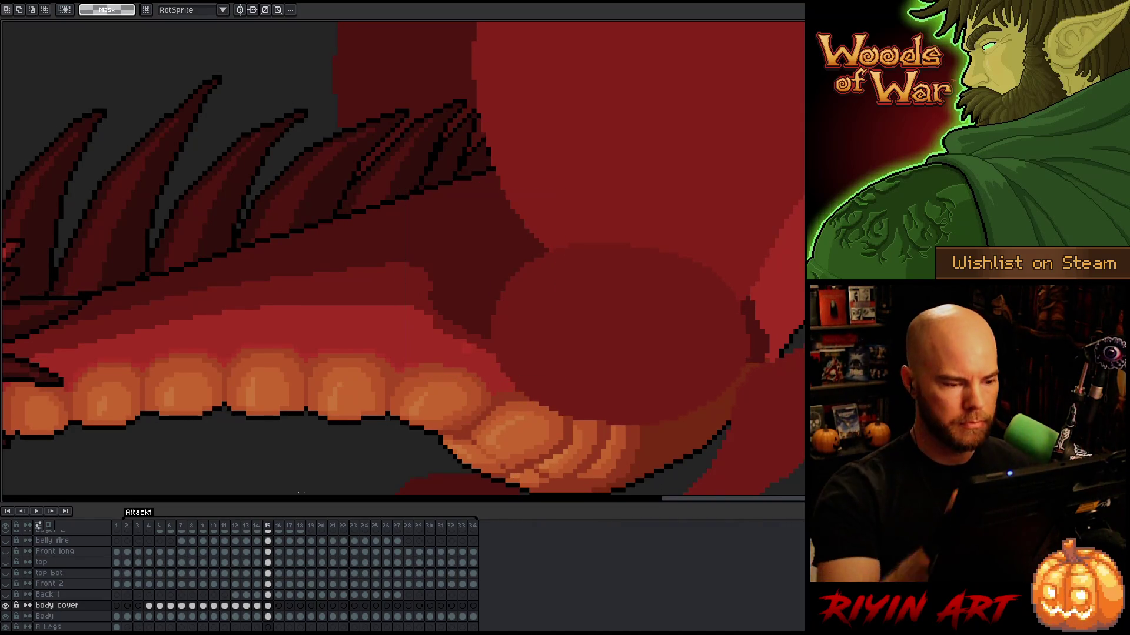
key("b")
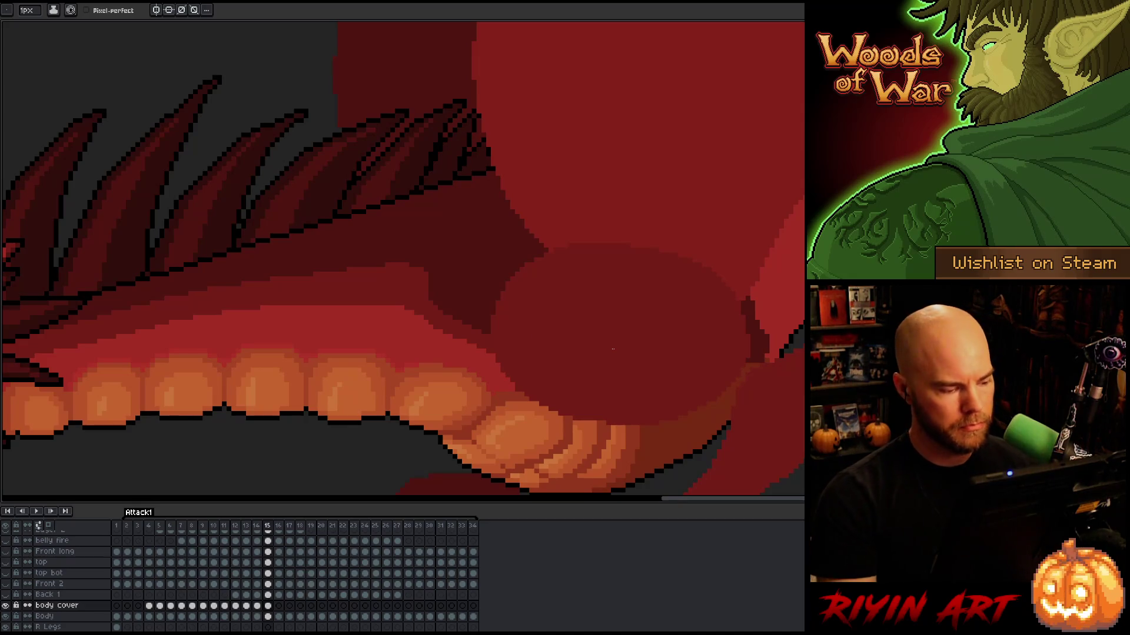
On frame 16, lasso and delete the lighter claw blobs, then extend the selection over the lip
key("Right")
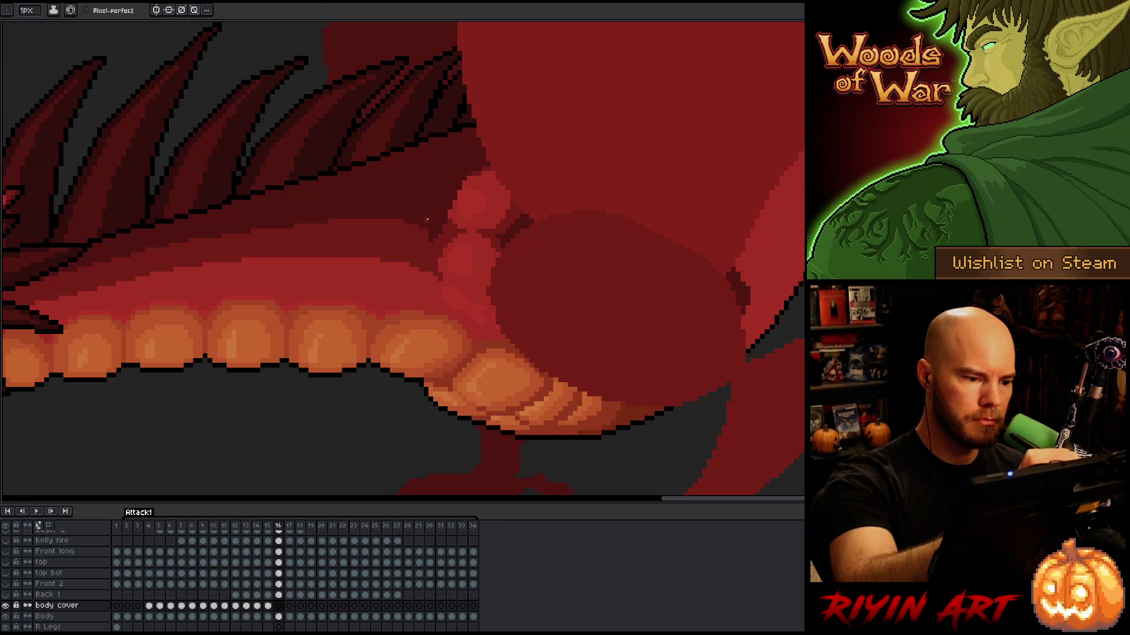
key("m")
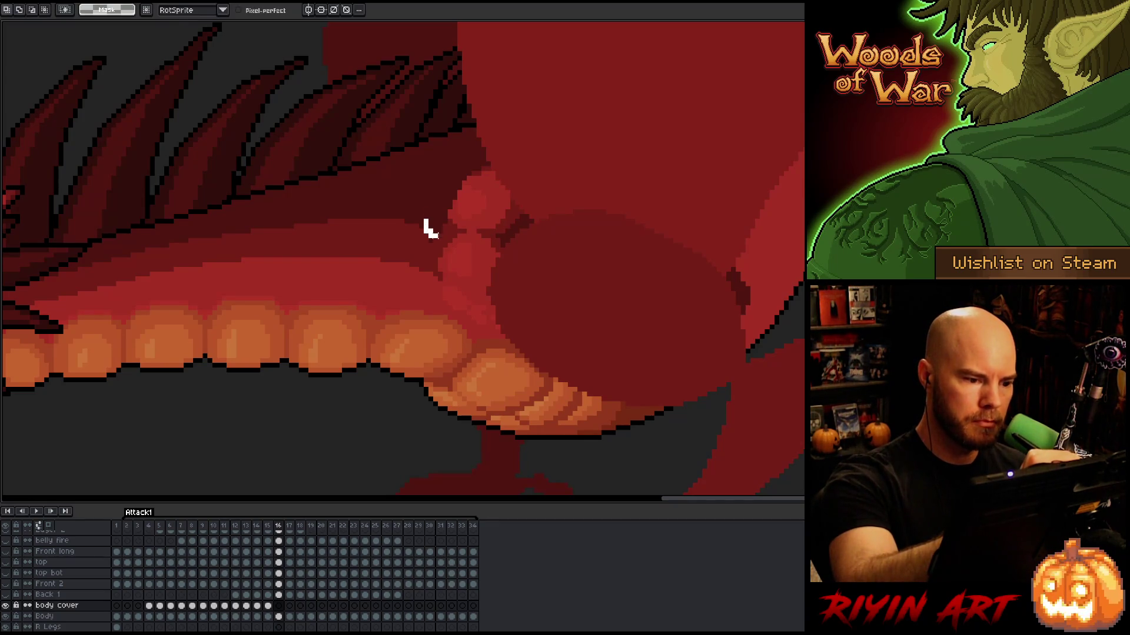
mouse_move(441, 261)
left_mouse_down()
mouse_move(585, 268)
mouse_move(427, 226)
left_mouse_up()
key("b")
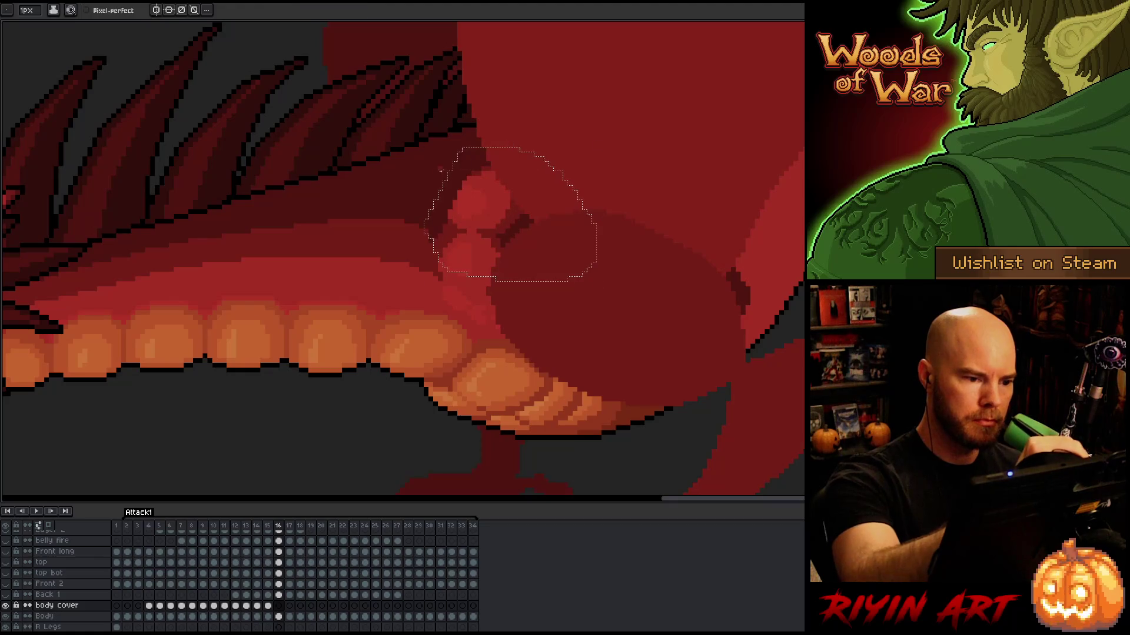
key("Delete")
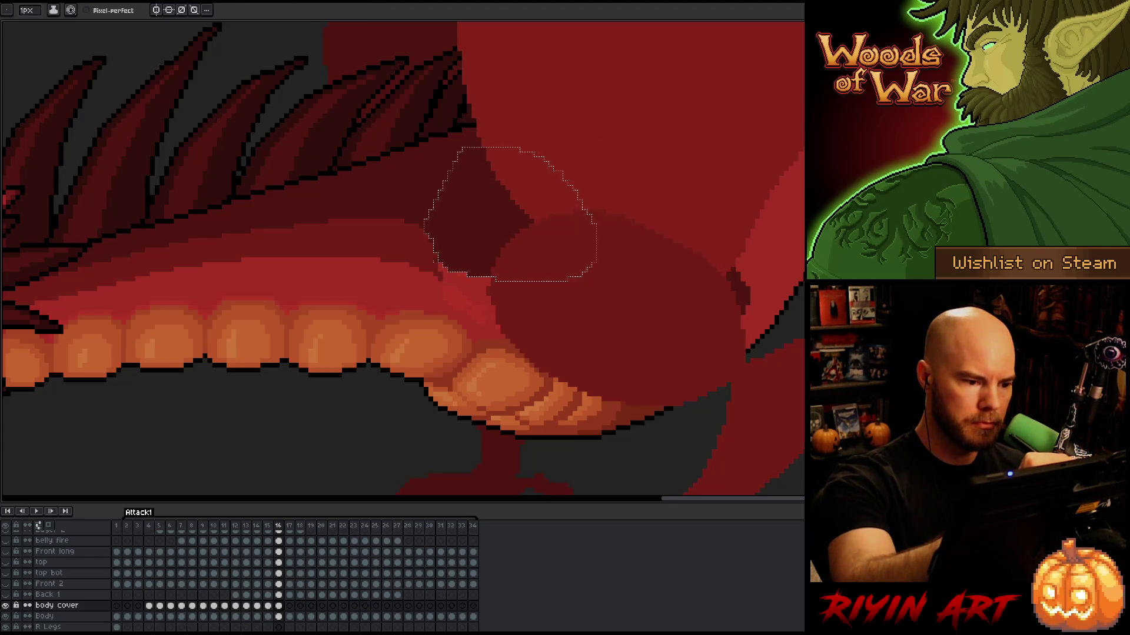
key("m")
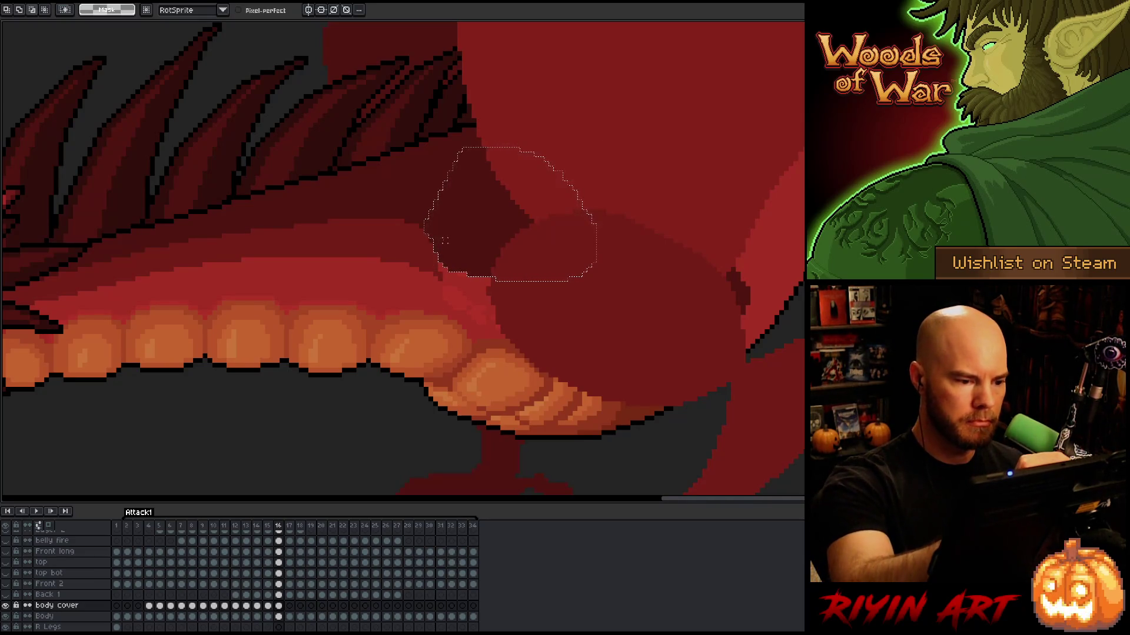
mouse_move(454, 289)
left_mouse_down()
mouse_move(500, 308)
mouse_move(520, 247)
left_mouse_up()
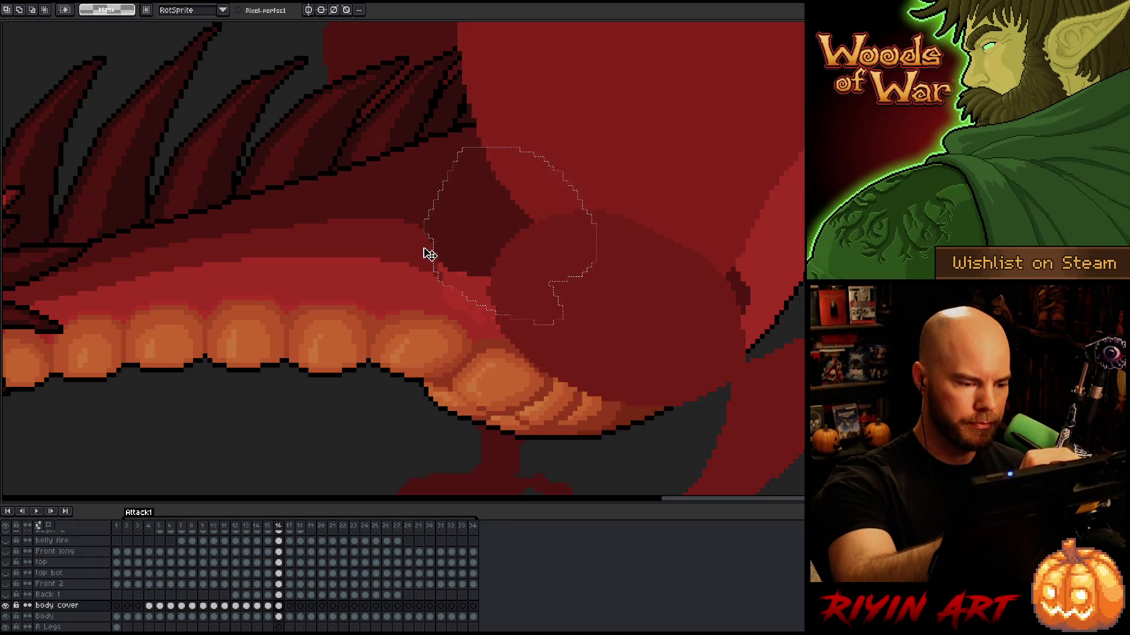
Fill the selection with the cover red, refine it by colour region, and deselect
key("i")
key("q")
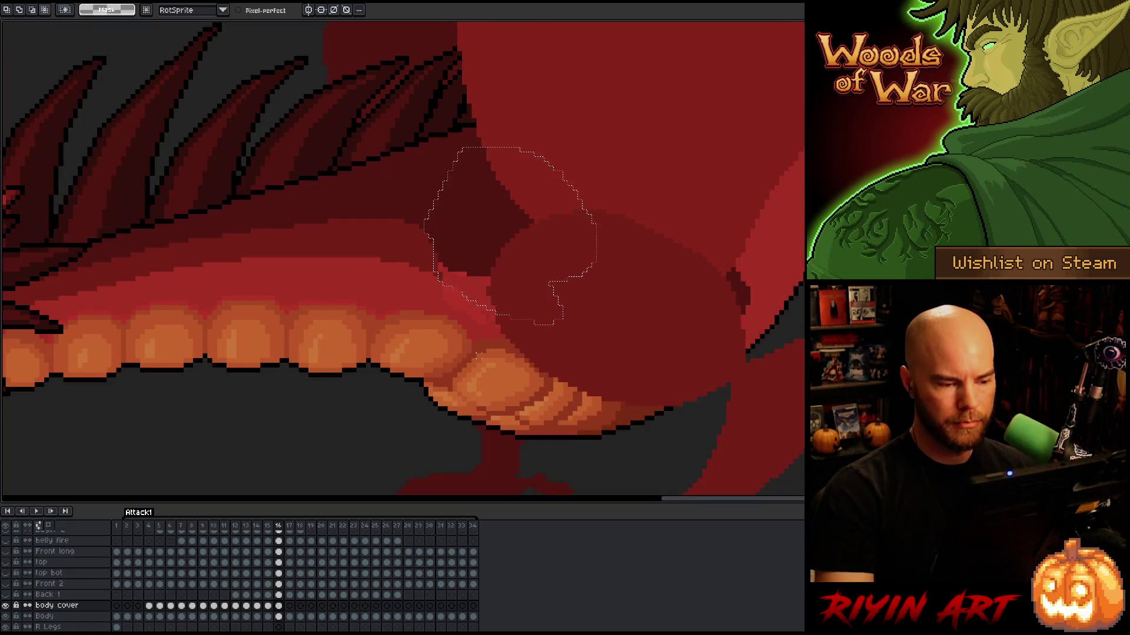
key("w")
left_click(421, 202, "alt")
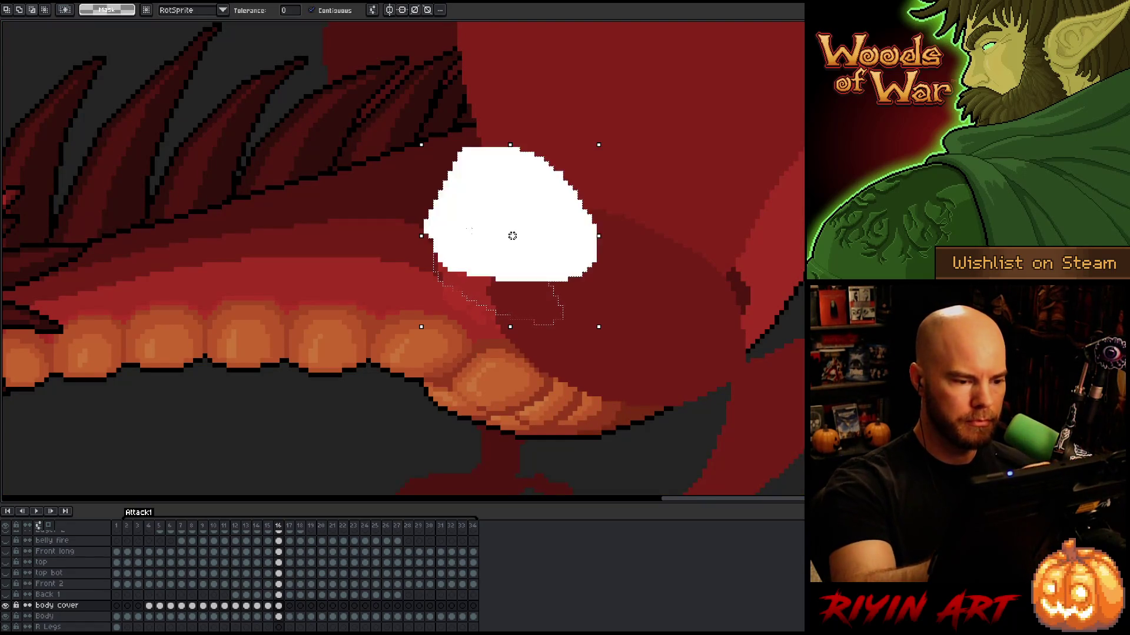
key("b")
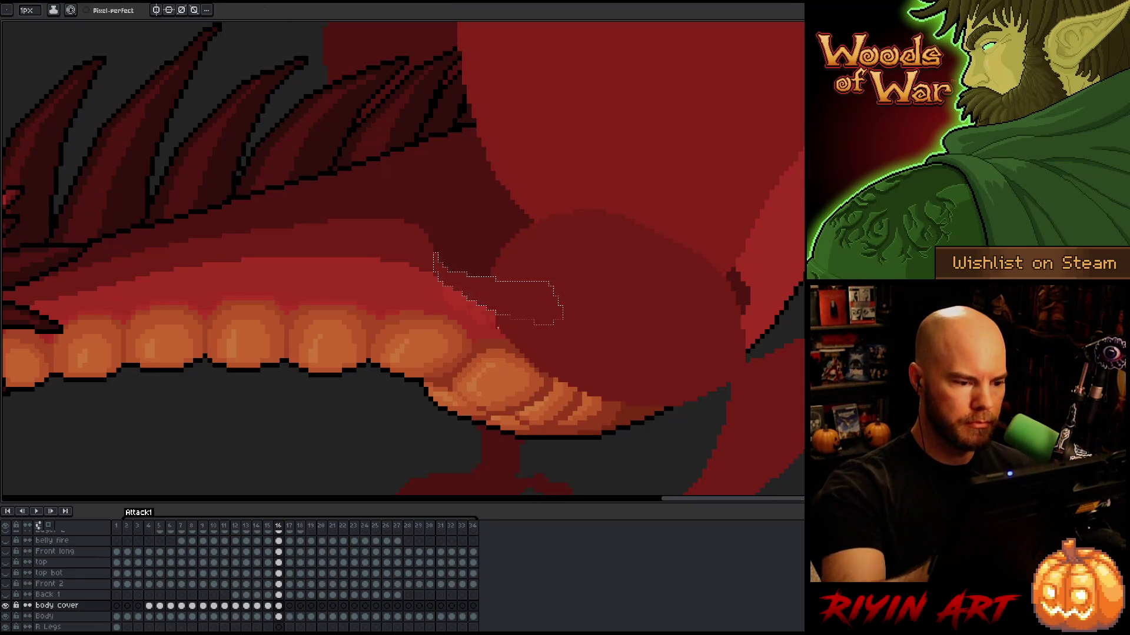
key("ctrl+d")
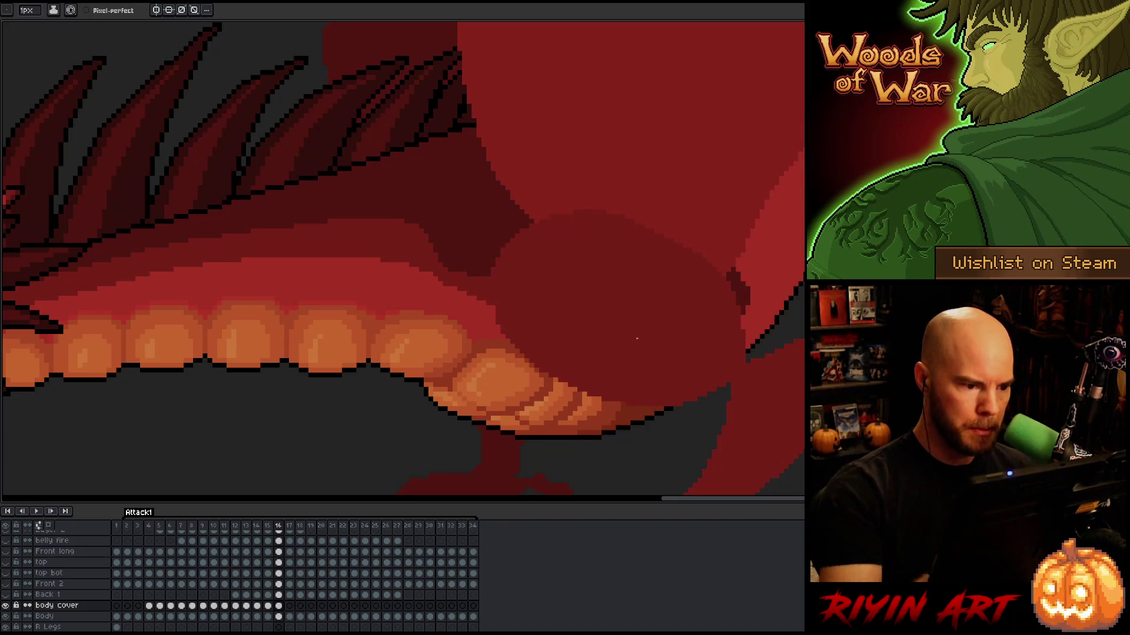
key("period")
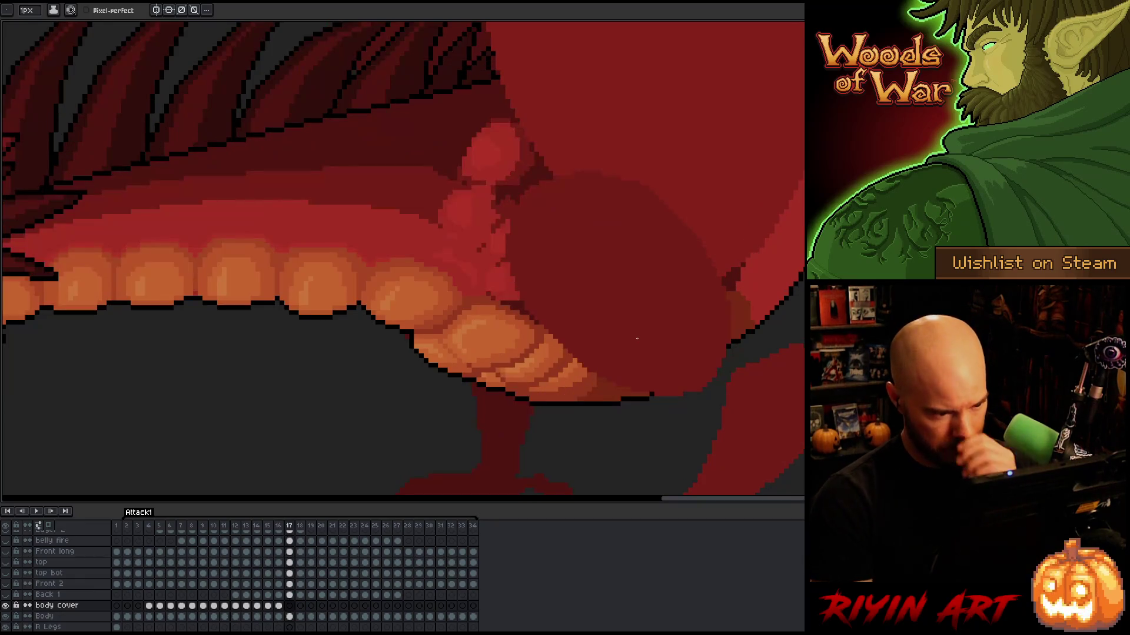
On frame 17, pick a red, draw a dark line across the knuckle, and fill the lassoed knuckle
key("period")
key("comma")
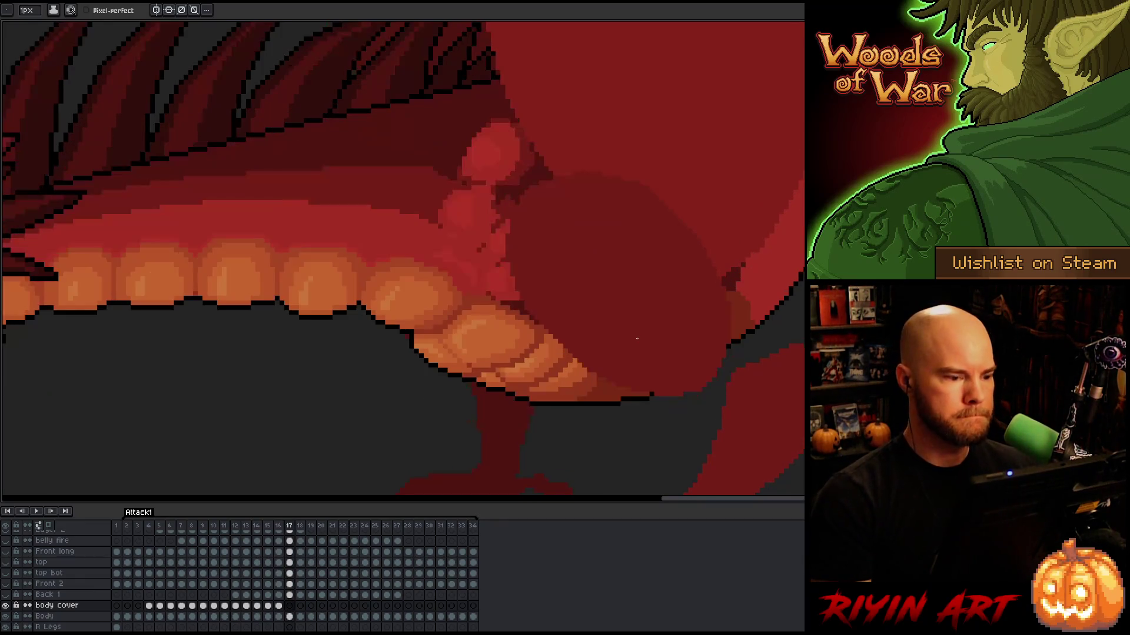
key("i")
key("b")
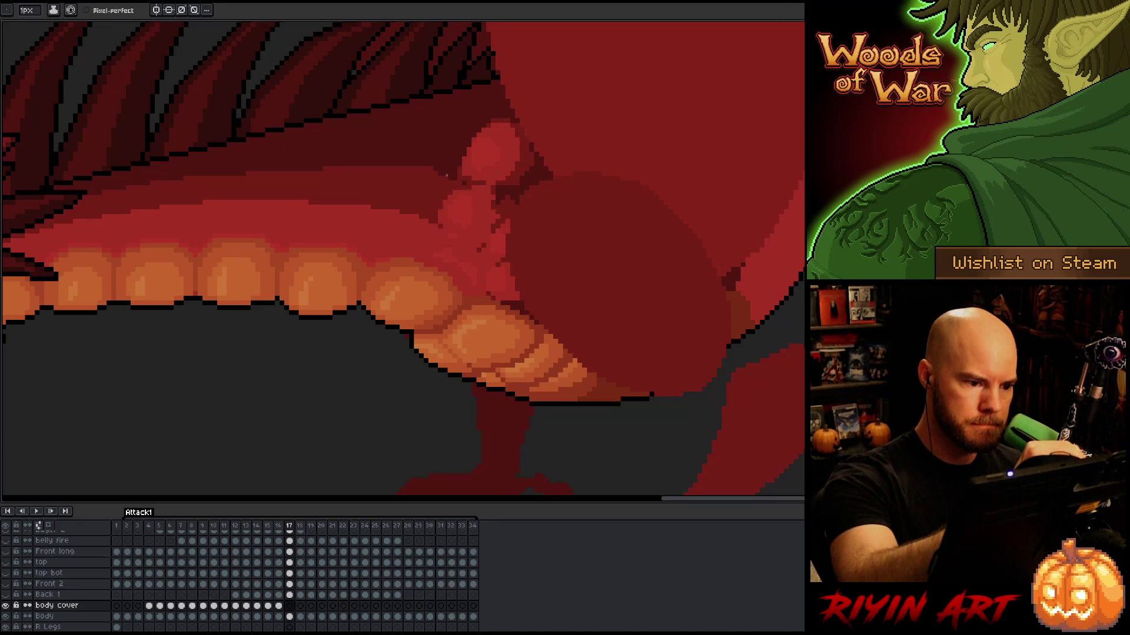
left_click_drag(469, 202, 509, 227)
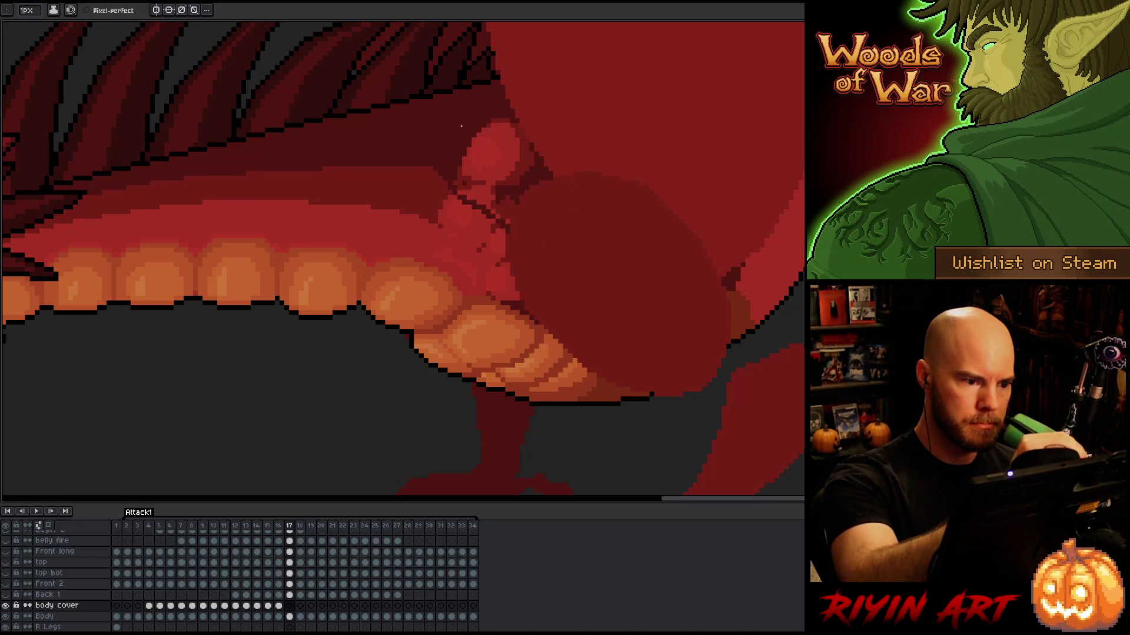
key("q")
mouse_move(445, 158)
left_mouse_down()
mouse_move(476, 209)
mouse_move(574, 226)
mouse_move(486, 107)
mouse_move(445, 158)
left_mouse_up()
key("Delete")
key("ctrl+d")
key("b")
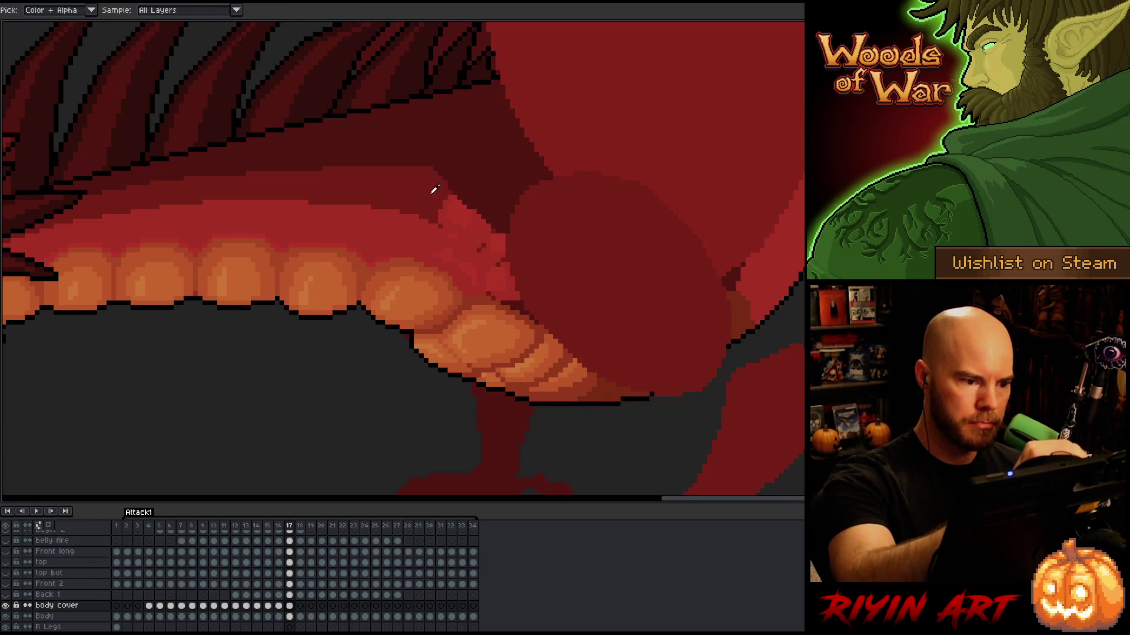
Paint dark red over the knuckle edge and the remaining pink highlights
mouse_move(438, 223)
left_mouse_down()
mouse_move(496, 268)
mouse_move(476, 246)
mouse_move(503, 255)
left_mouse_up()
left_click_drag(444, 200, 506, 247)
left_click_drag(448, 196, 503, 235)
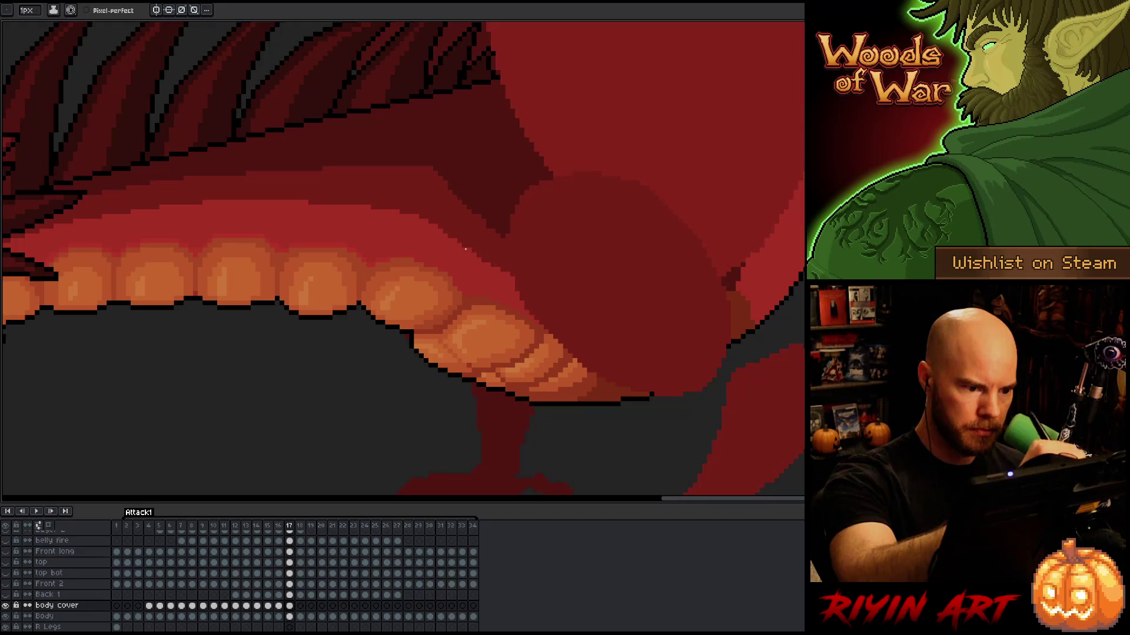
key("Left")
key("Right")
key("Right")
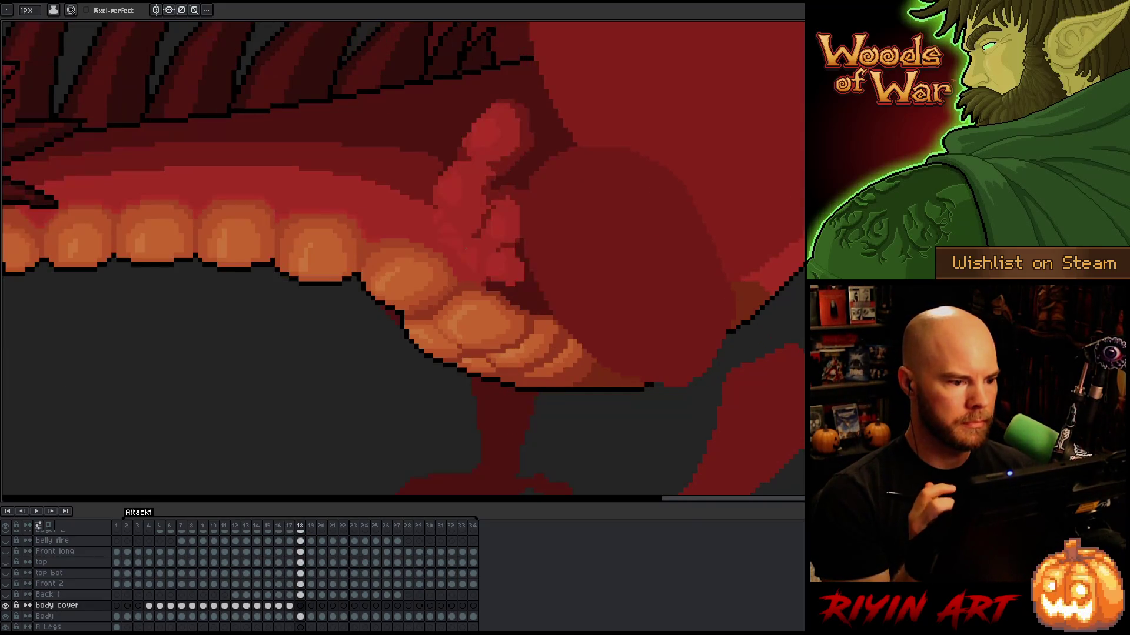
On frame 18, lasso and cut the claw, then repaint its edge and tip pixels
key("m")
mouse_move(473, 106)
left_mouse_down()
mouse_move(448, 156)
mouse_move(529, 233)
mouse_move(553, 95)
mouse_move(495, 87)
left_mouse_up()
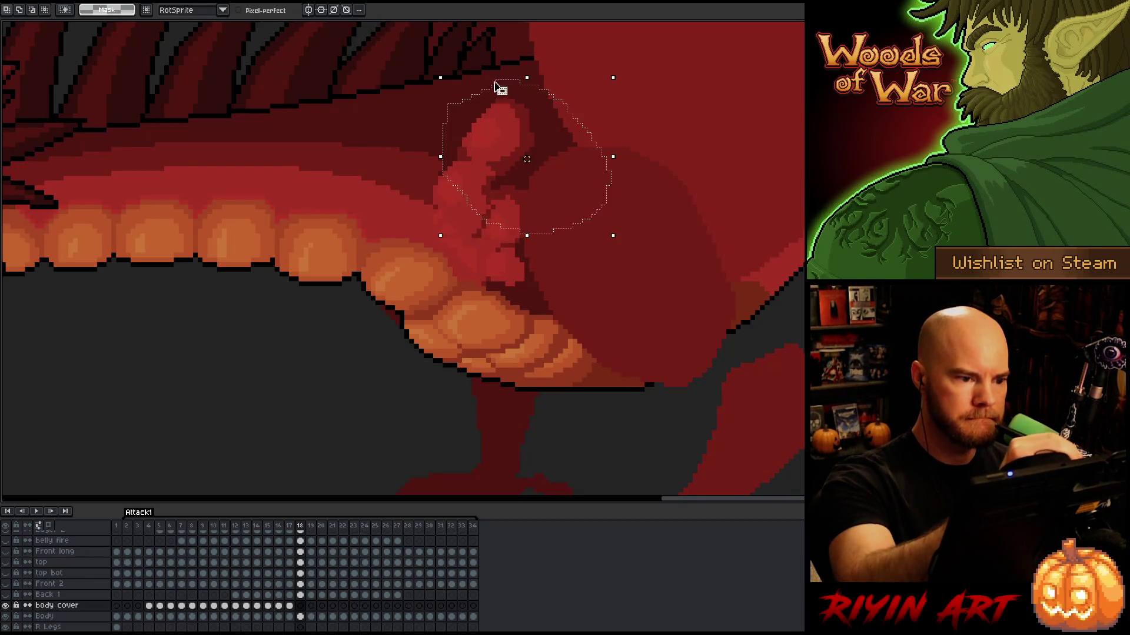
key("ctrl+x")
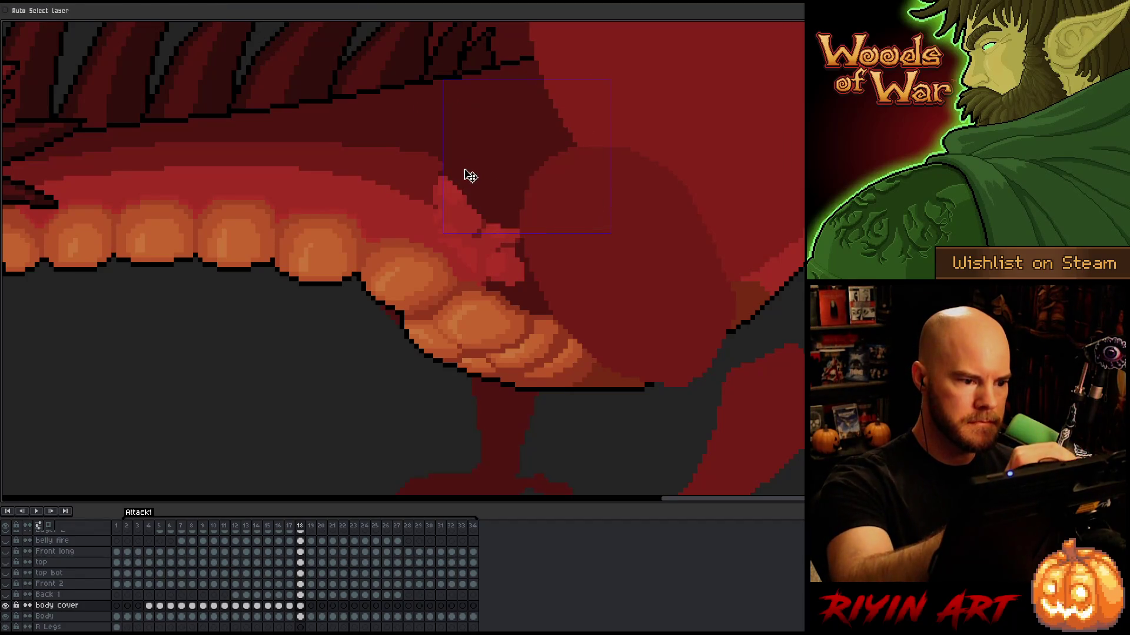
key("b")
mouse_move(438, 206)
left_mouse_down()
mouse_move(470, 238)
mouse_move(522, 261)
mouse_move(450, 209)
mouse_move(521, 250)
left_mouse_up()
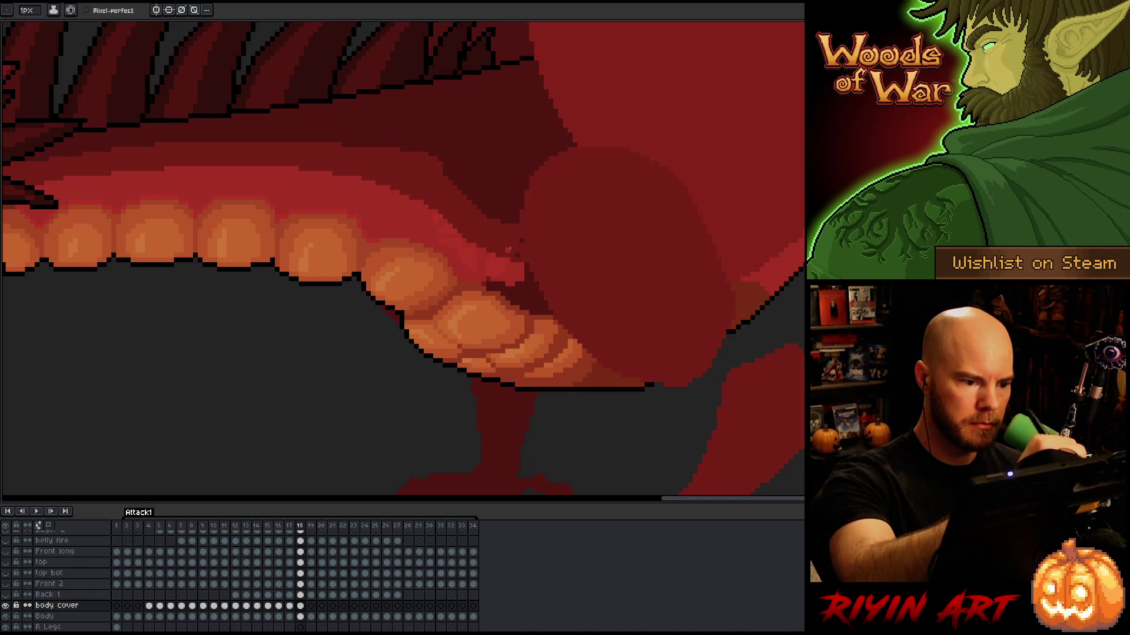
left_click_drag(523, 242, 492, 220)
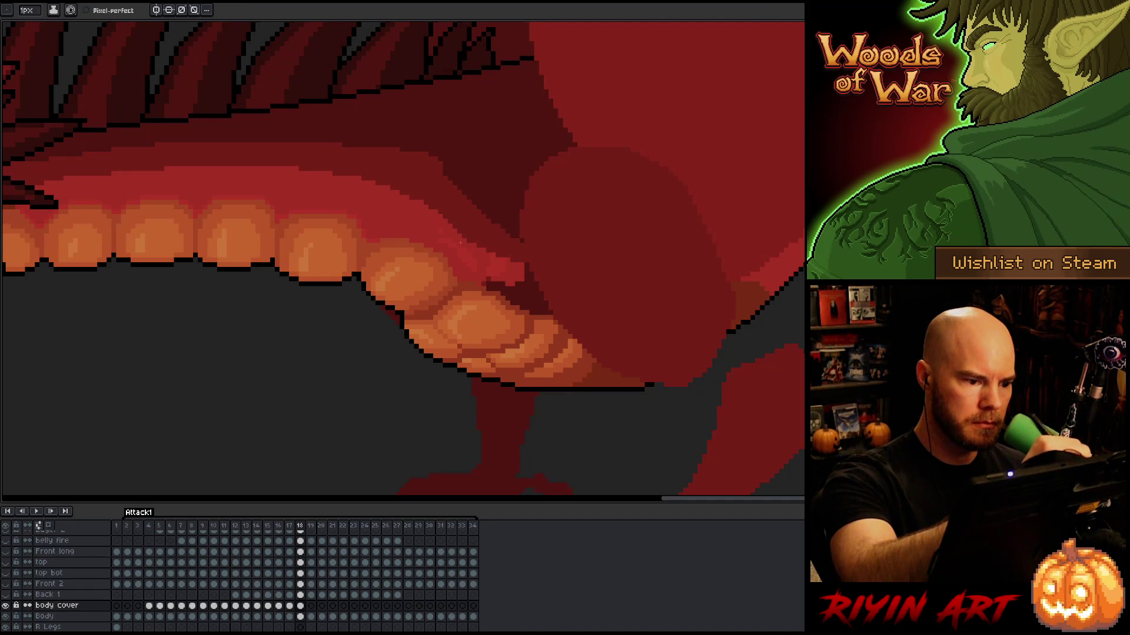
left_click_drag(515, 281, 537, 294)
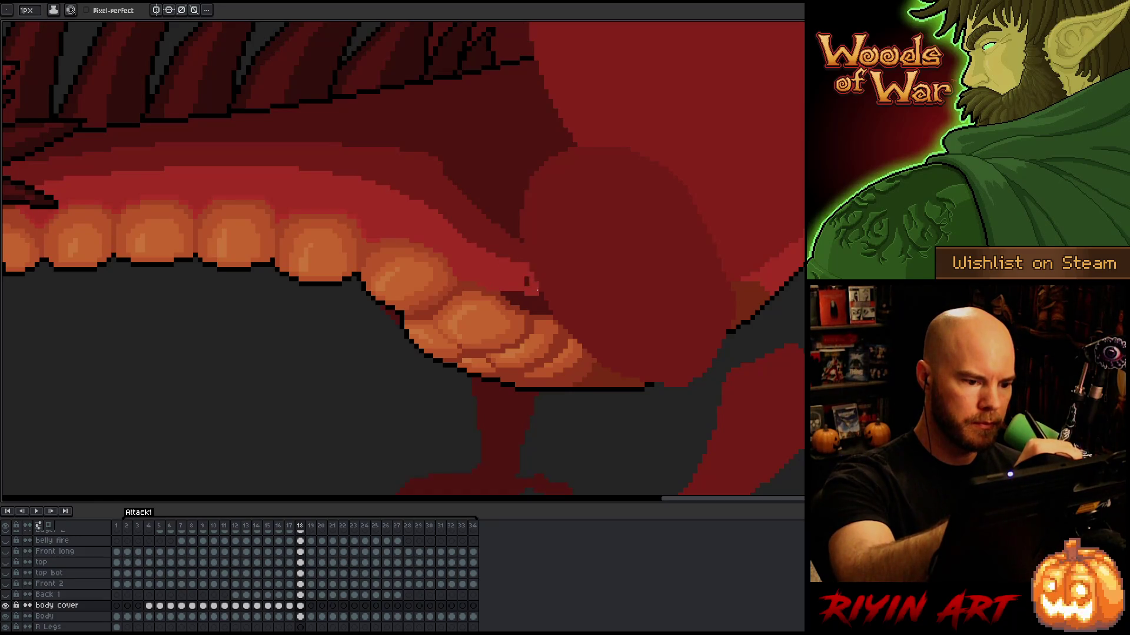
left_click_drag(504, 294, 549, 308)
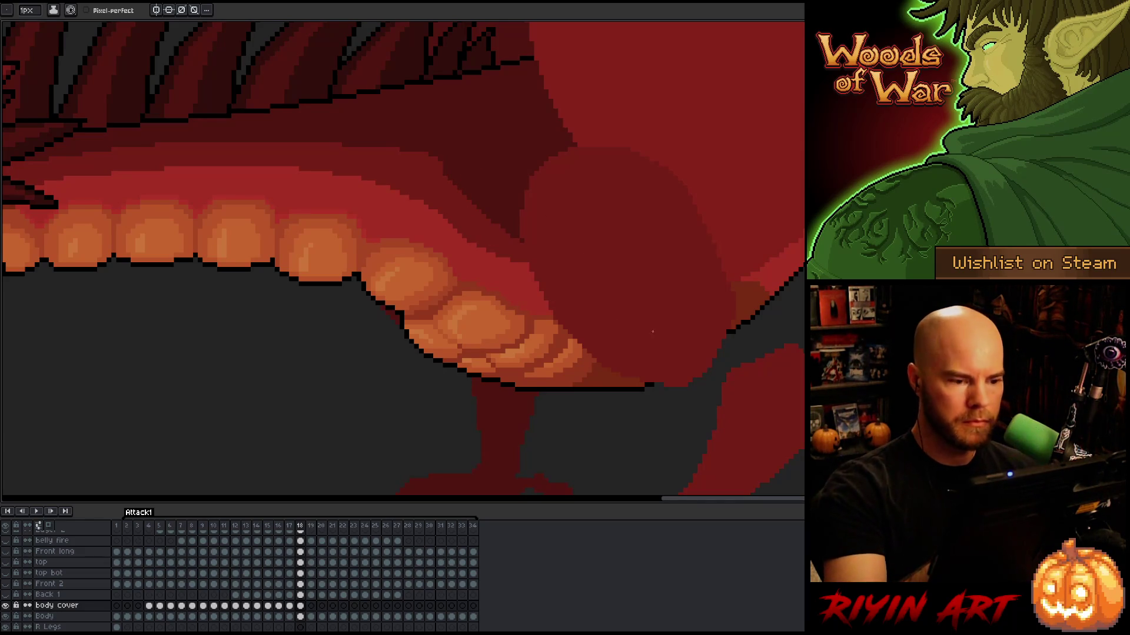
Move to frame 19 and start lasso-selecting the claw
key("period")
mouse_move(582, 210)
left_mouse_down()
mouse_move(590, 232)
mouse_move(574, 183)
left_mouse_up()
key("q")
mouse_move(545, 116)
left_mouse_down()
mouse_move(519, 116)
mouse_move(445, 178)
mouse_move(506, 247)
mouse_move(598, 214)
mouse_move(579, 138)
mouse_move(547, 117)
left_mouse_up()
Select the area along the lip below the claw on frame 19 and sample the lip's dark red
key("i")
key("q")
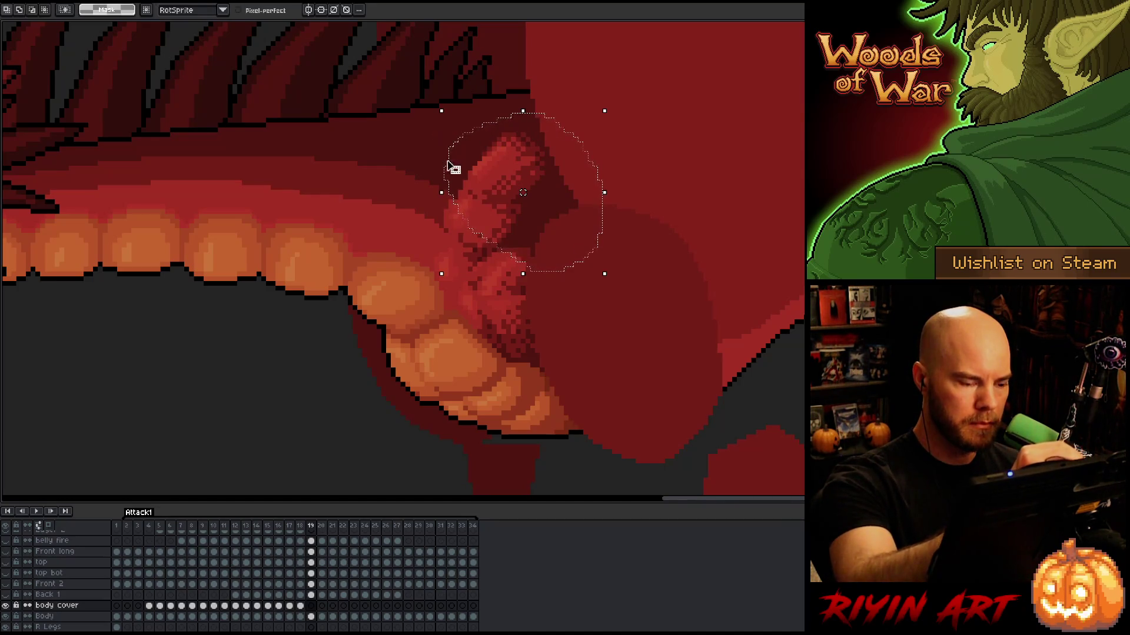
key("Delete")
mouse_move(435, 210)
left_mouse_down()
mouse_move(504, 274)
mouse_move(570, 307)
mouse_move(570, 243)
mouse_move(540, 219)
mouse_move(424, 180)
left_mouse_up()
key("i")
left_click(409, 193, "alt")
Flood-fill the selected claw area with the dark red, then clear the selection
key("f")
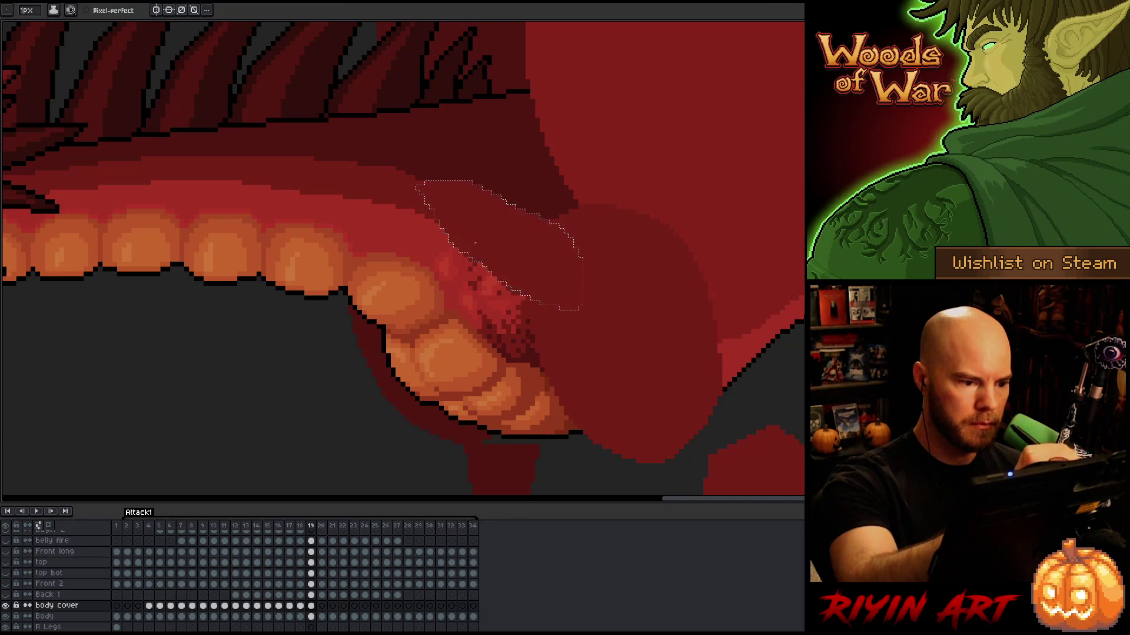
key("ctrl+z")
key("ctrl+y")
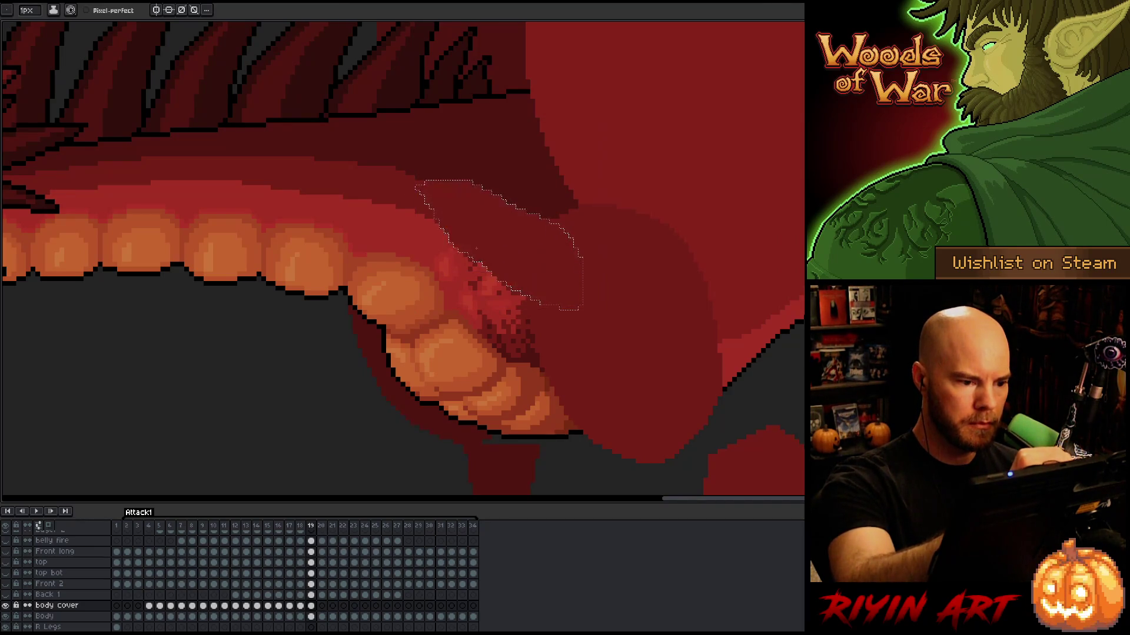
key("ctrl+z")
key("g")
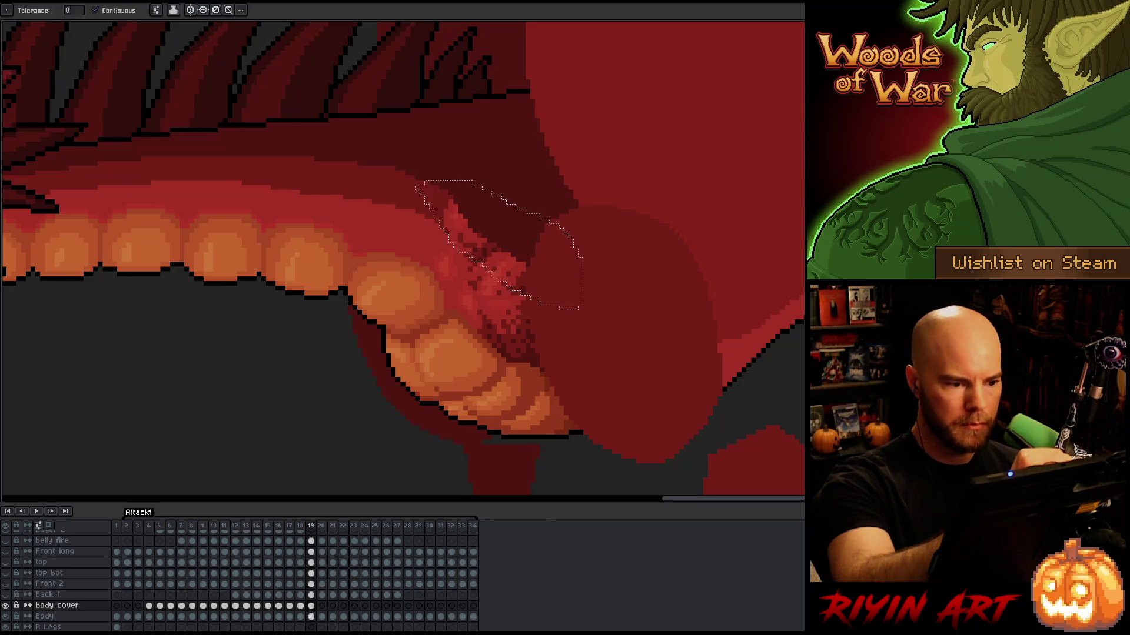
key("f")
key("ctrl+d")
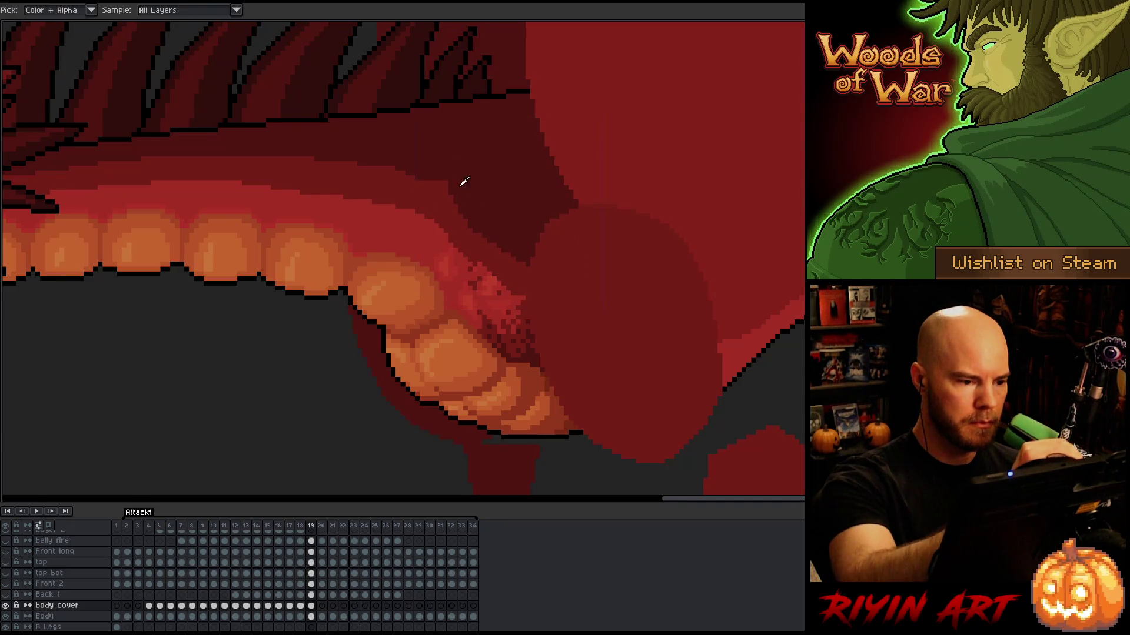
Pencil over the stray dither pixels at the tooth edge with lip red, then go to frame 20
key("b")
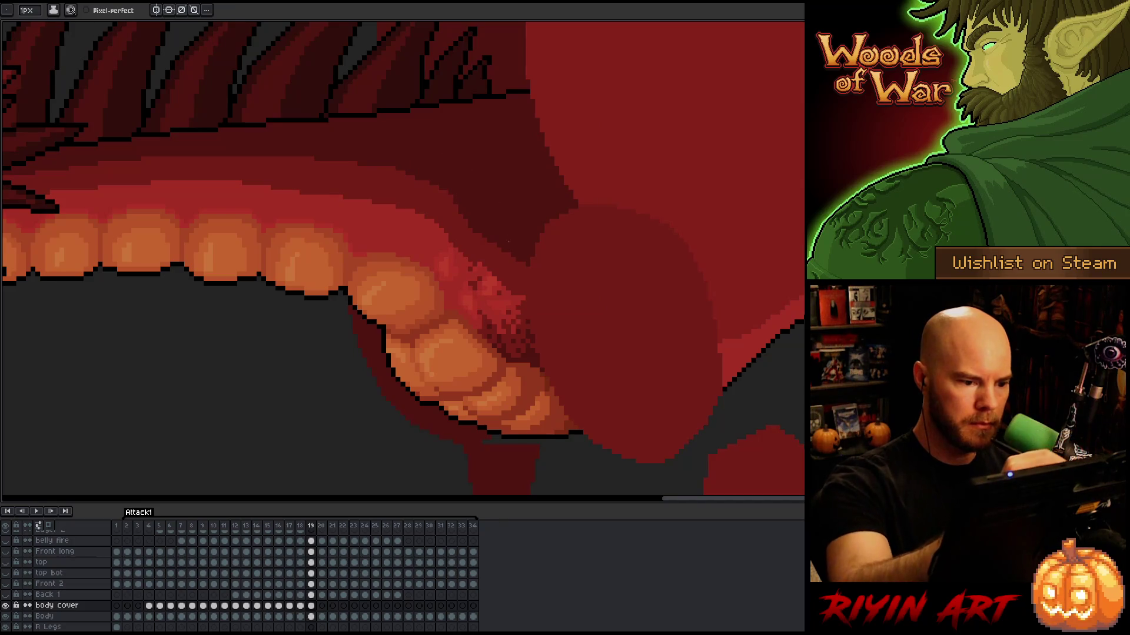
left_click(471, 219, "alt")
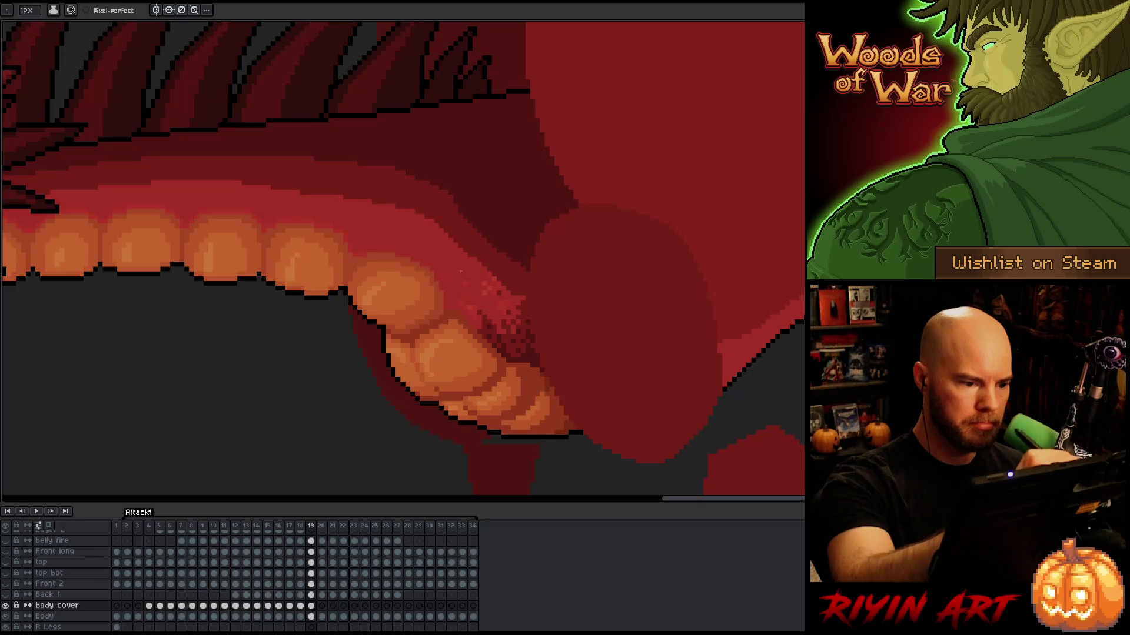
mouse_move(482, 332)
left_mouse_down()
mouse_move(515, 347)
mouse_move(527, 324)
left_mouse_up()
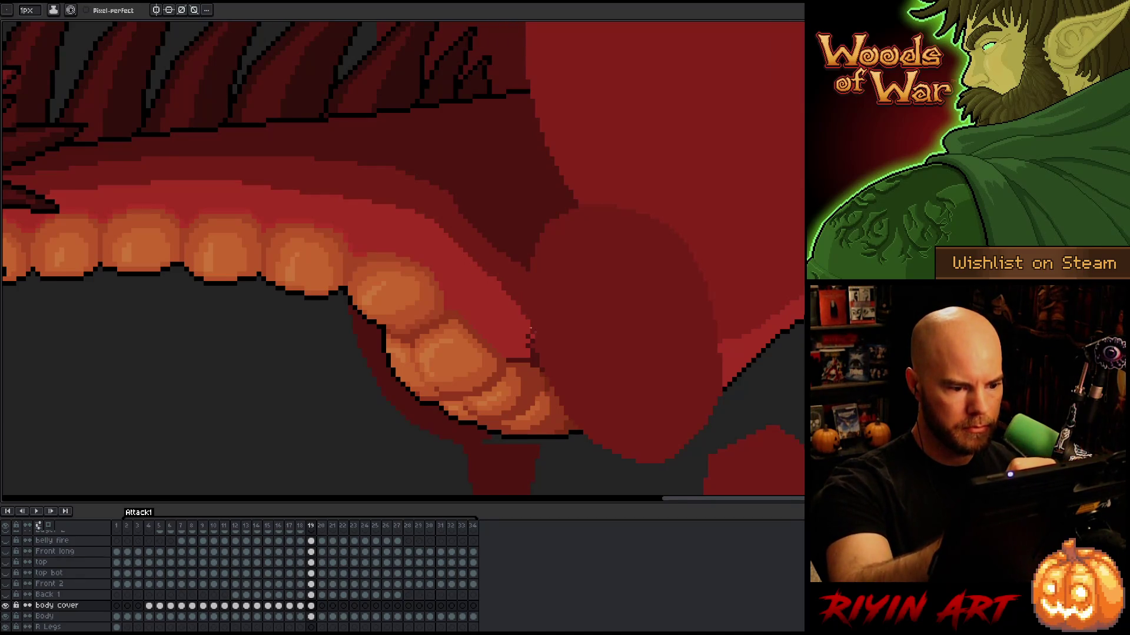
left_click_drag(534, 352, 509, 360)
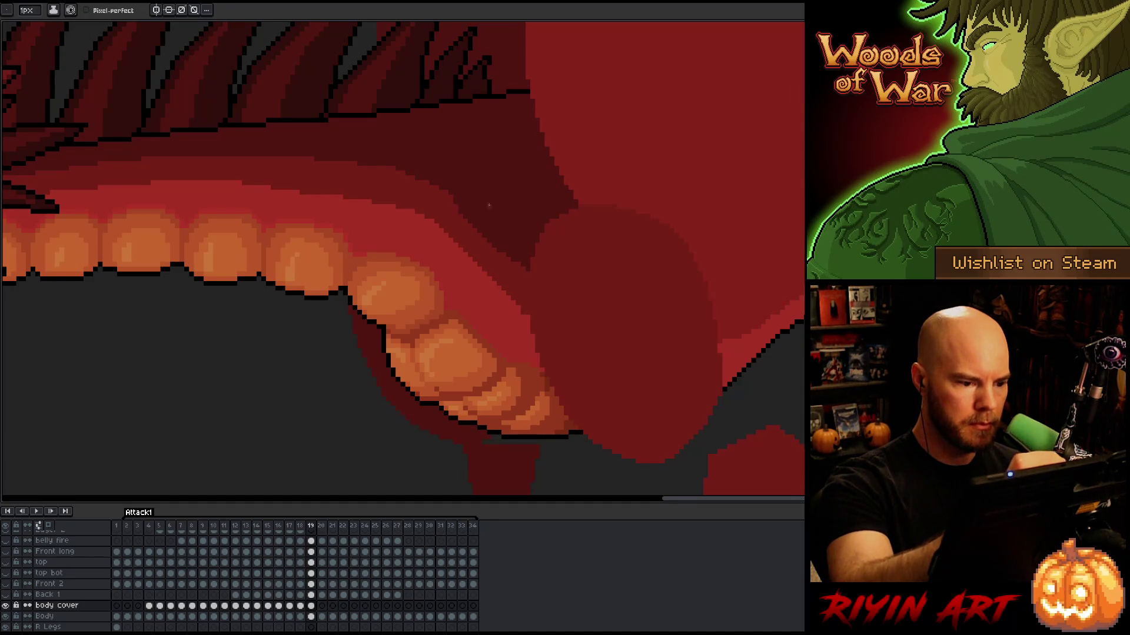
key("period")
key("alt")
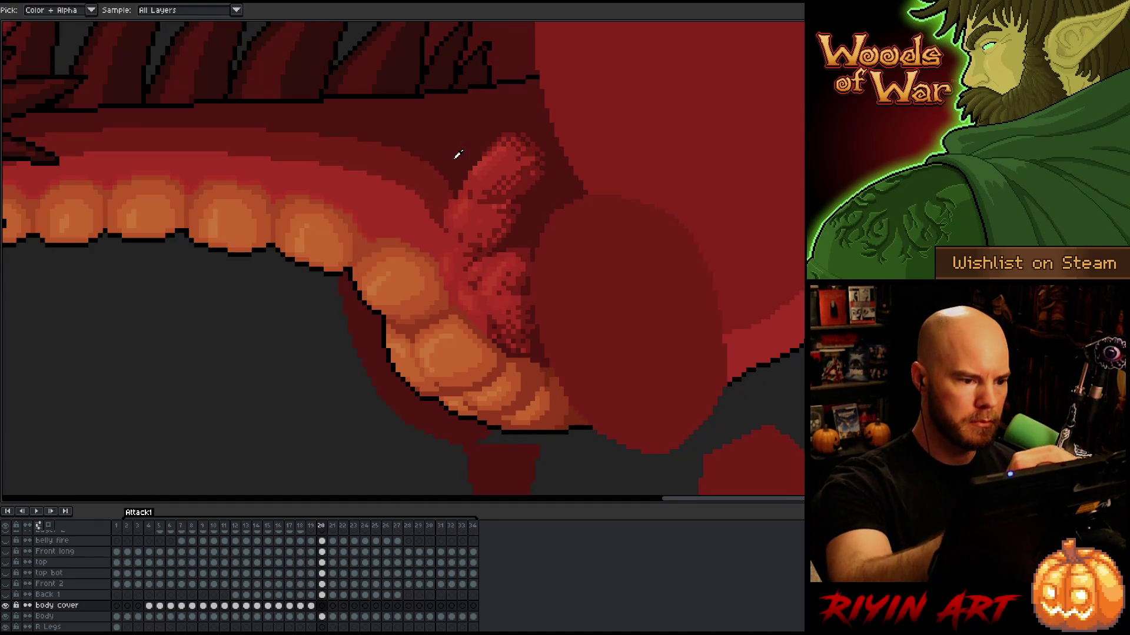
Paint dark red over the frame 20 claw along the lip edge, undoing the speckled strokes
left_click_drag(453, 200, 507, 266)
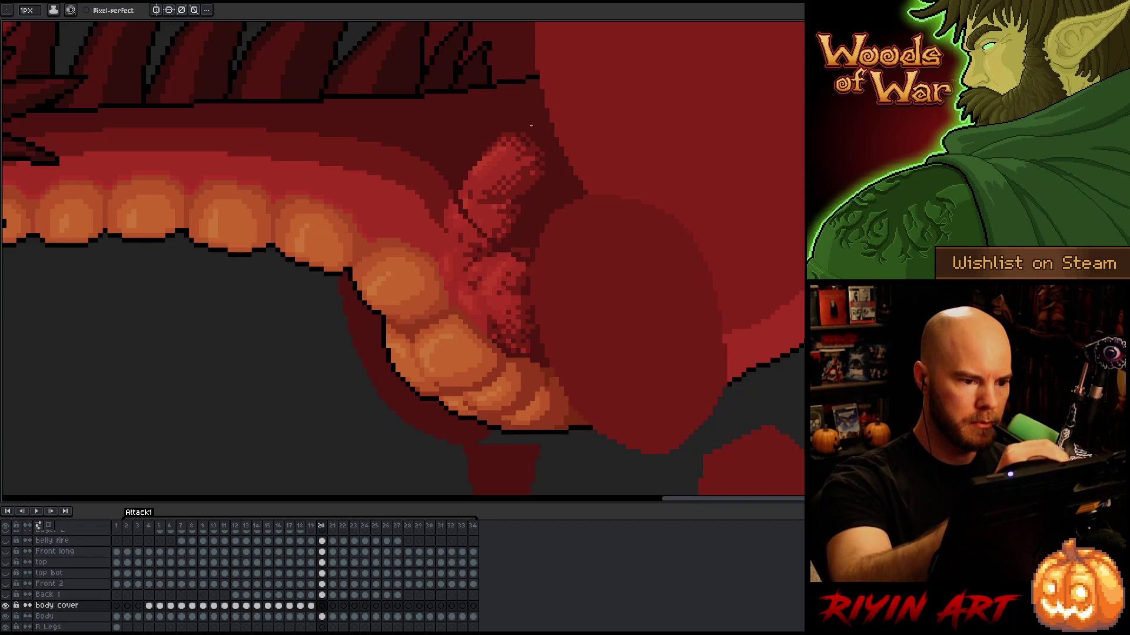
key("ctrl+z")
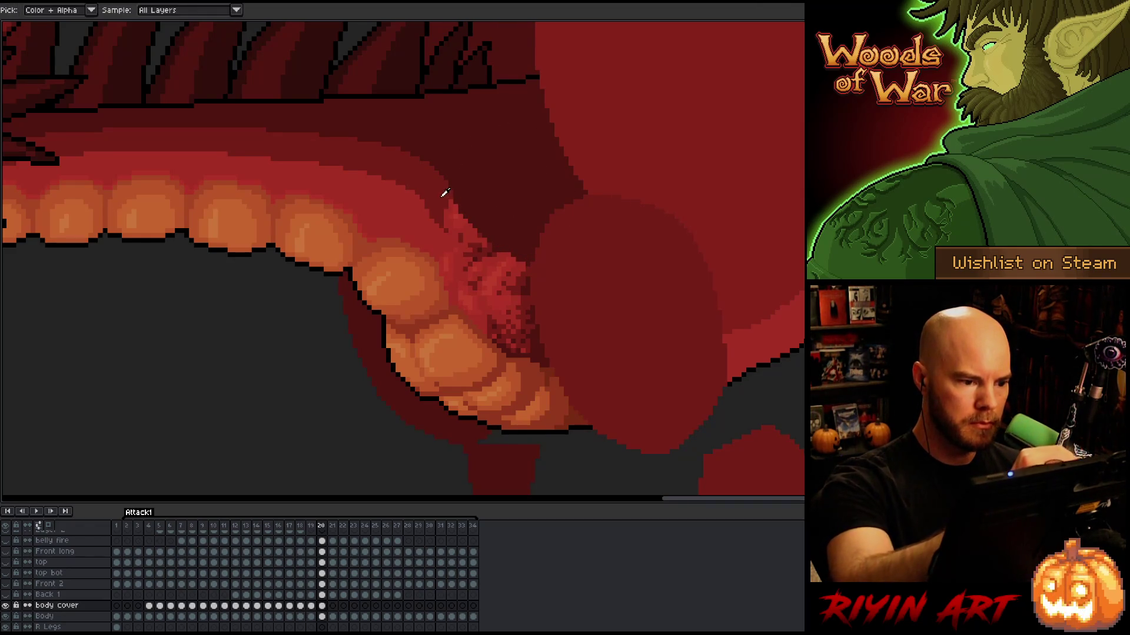
left_click_drag(442, 223, 500, 285)
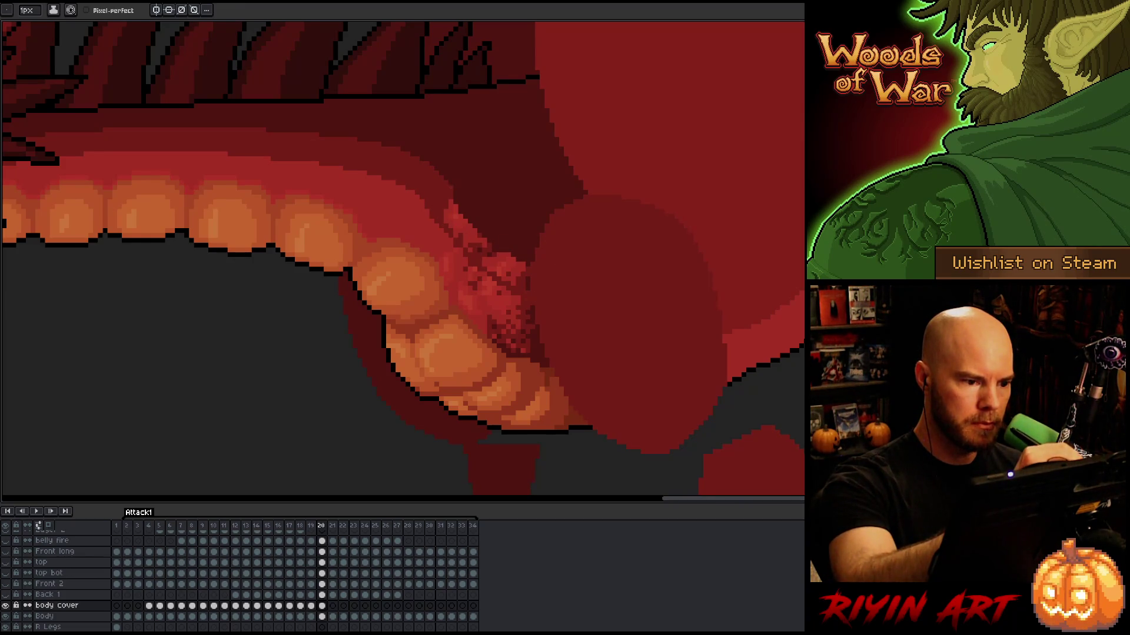
key("ctrl+z")
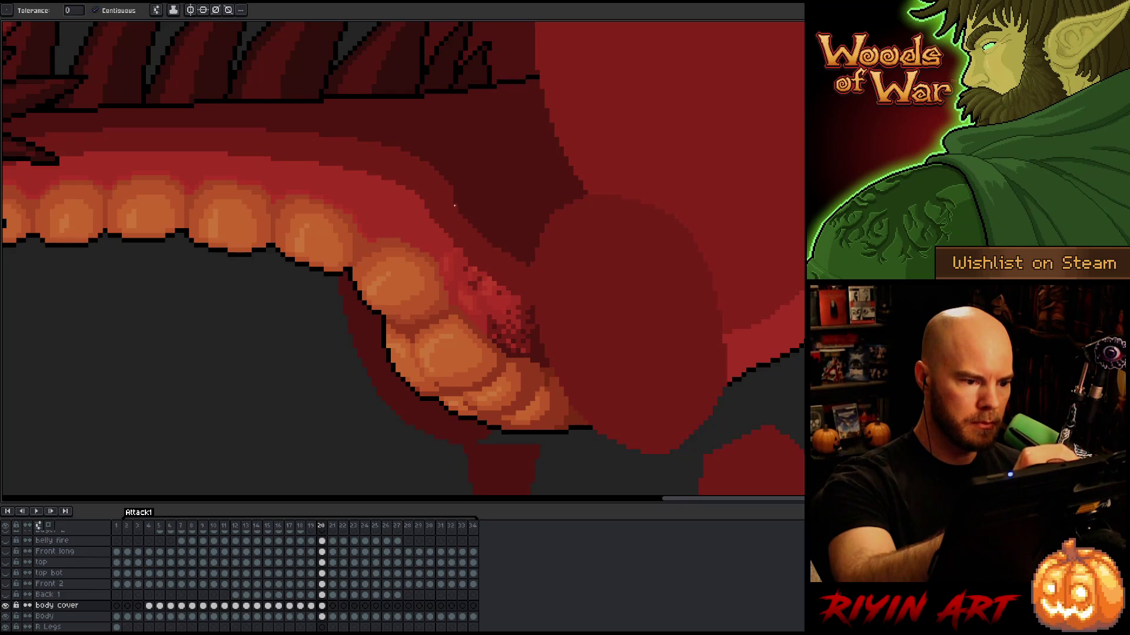
left_click(439, 239, "alt")
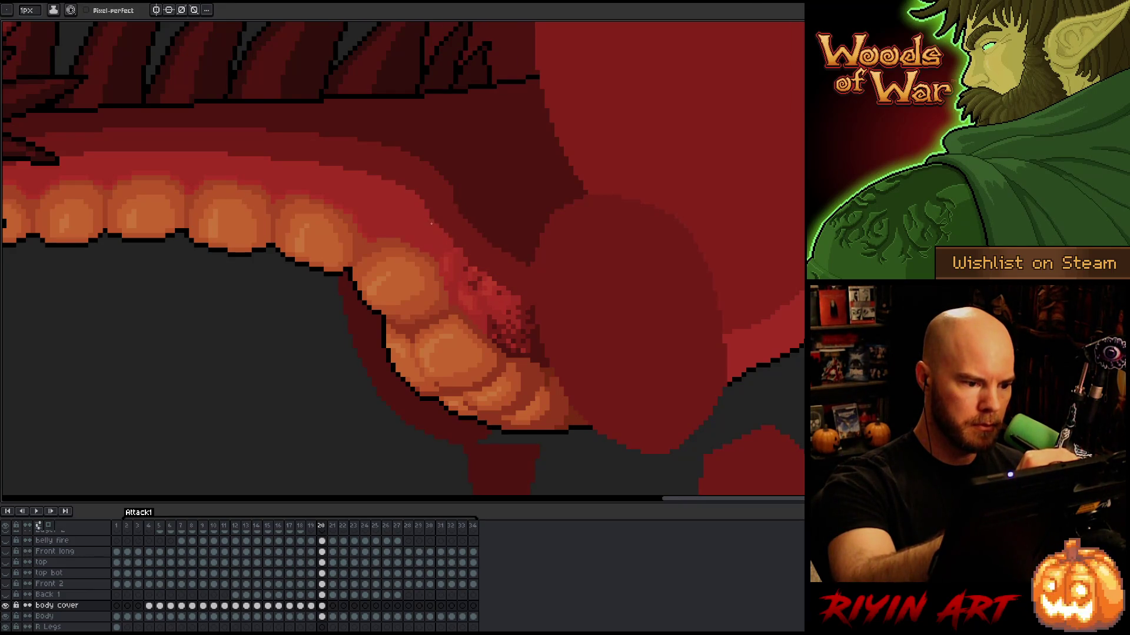
Smooth the lower teeth edge with lighter red pixels and flat-fill the speckled mouth area
left_click_drag(488, 322, 525, 347)
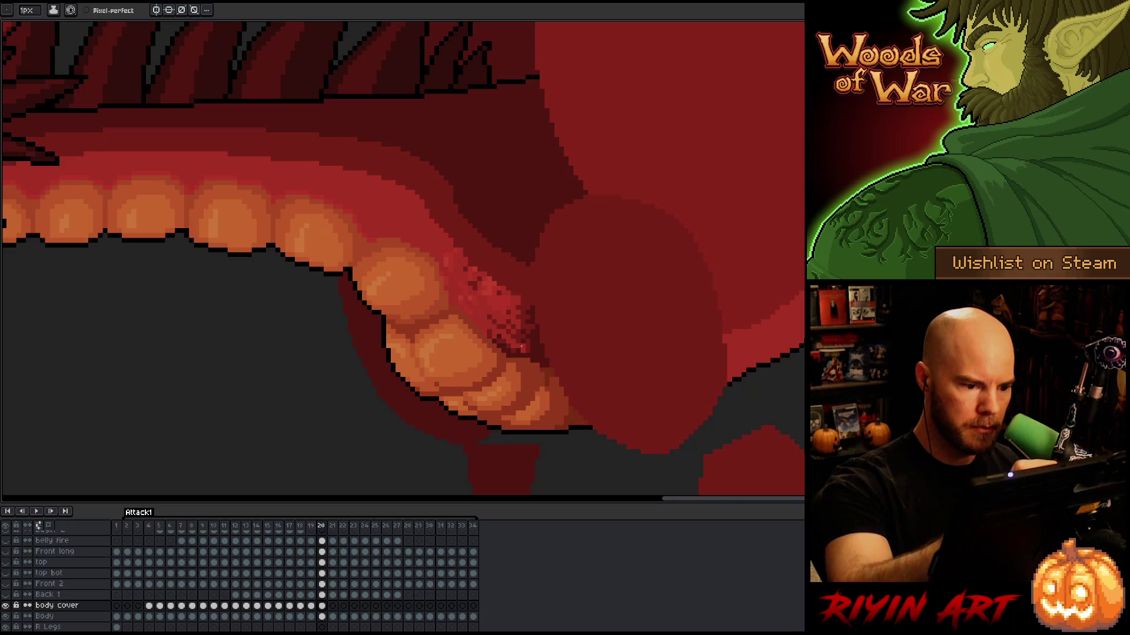
key("g")
left_click(507, 311)
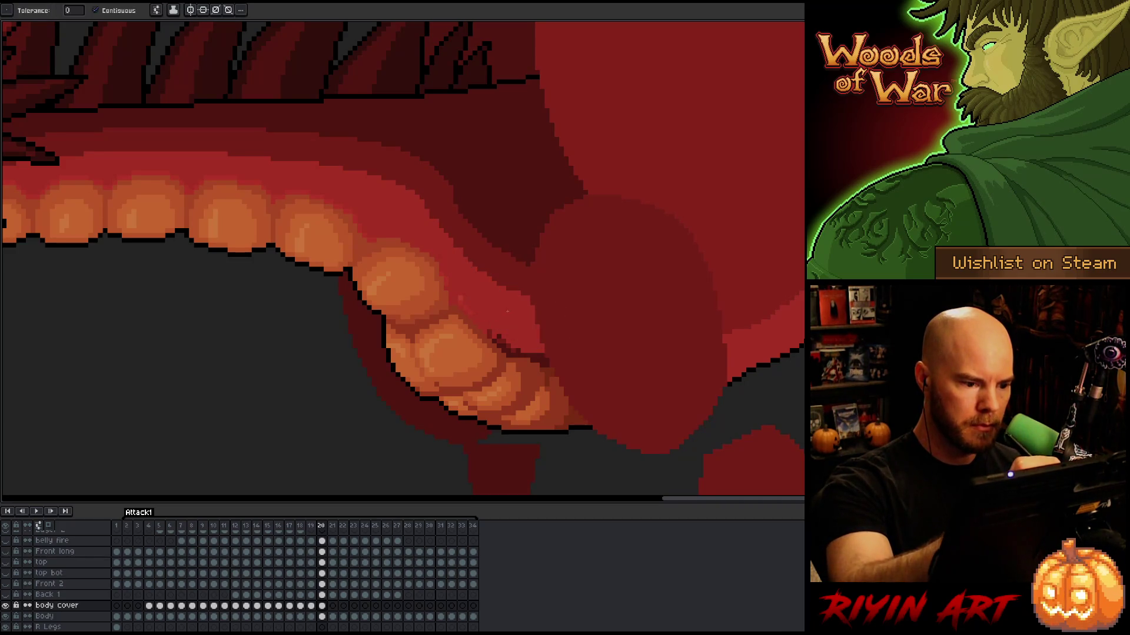
key("b")
left_click(449, 217, "alt")
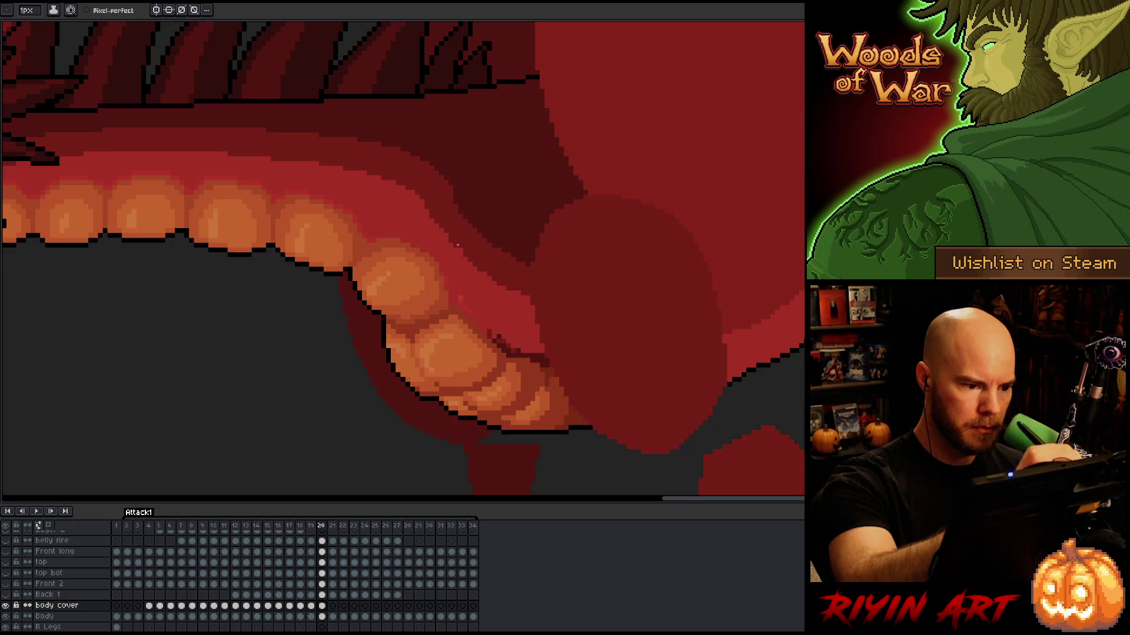
left_click(465, 273, "alt")
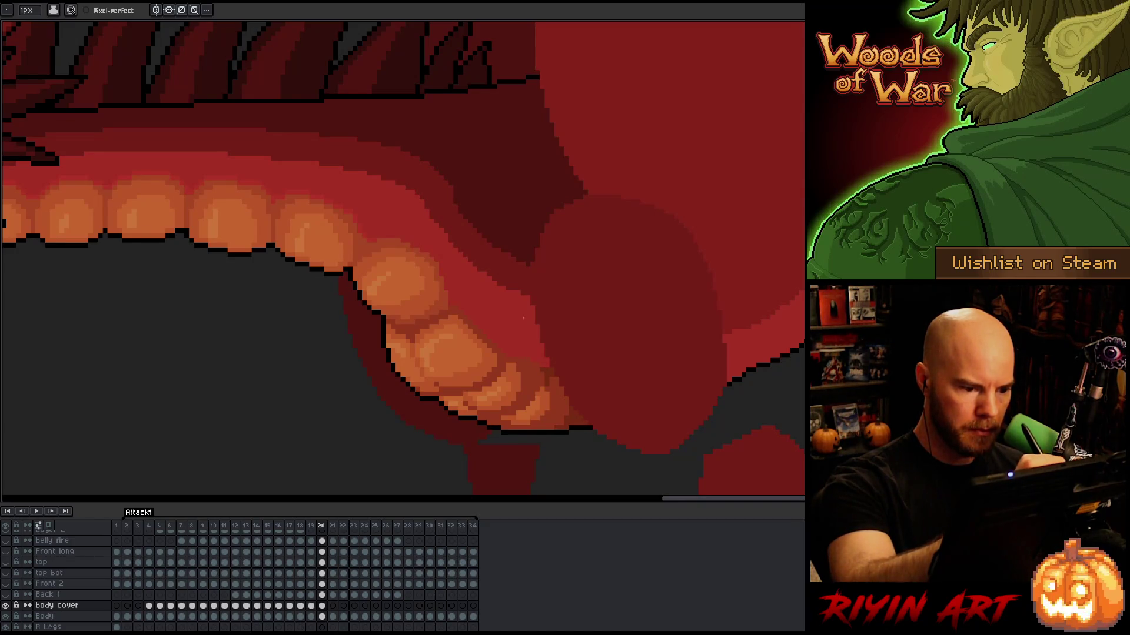
Save the animation and advance to frame 21
key("ctrl")
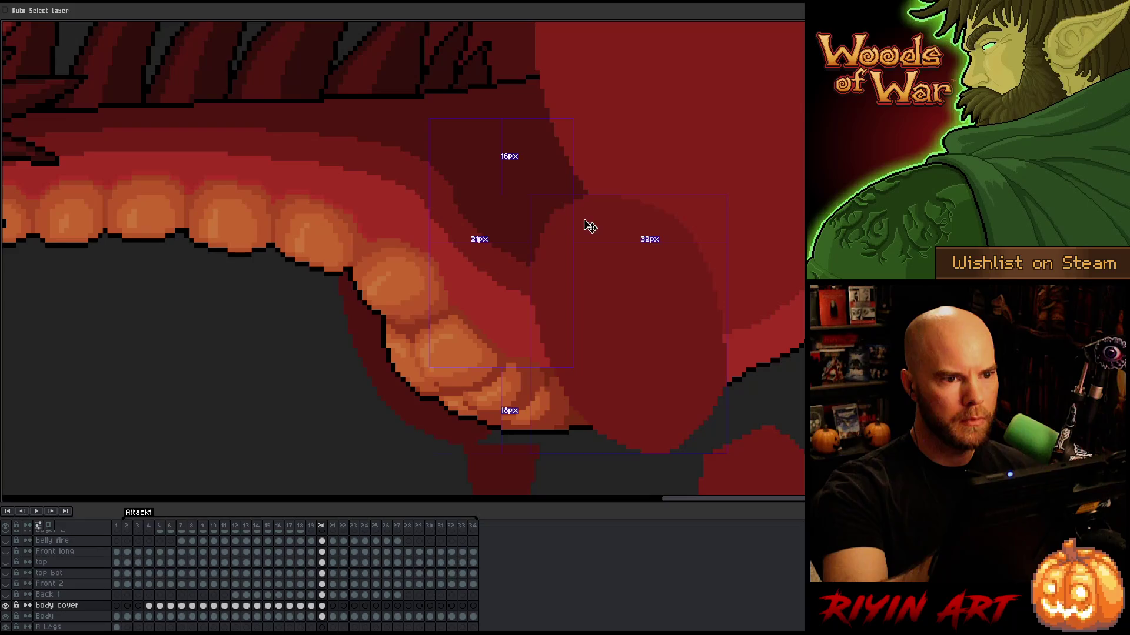
key("ctrl+s")
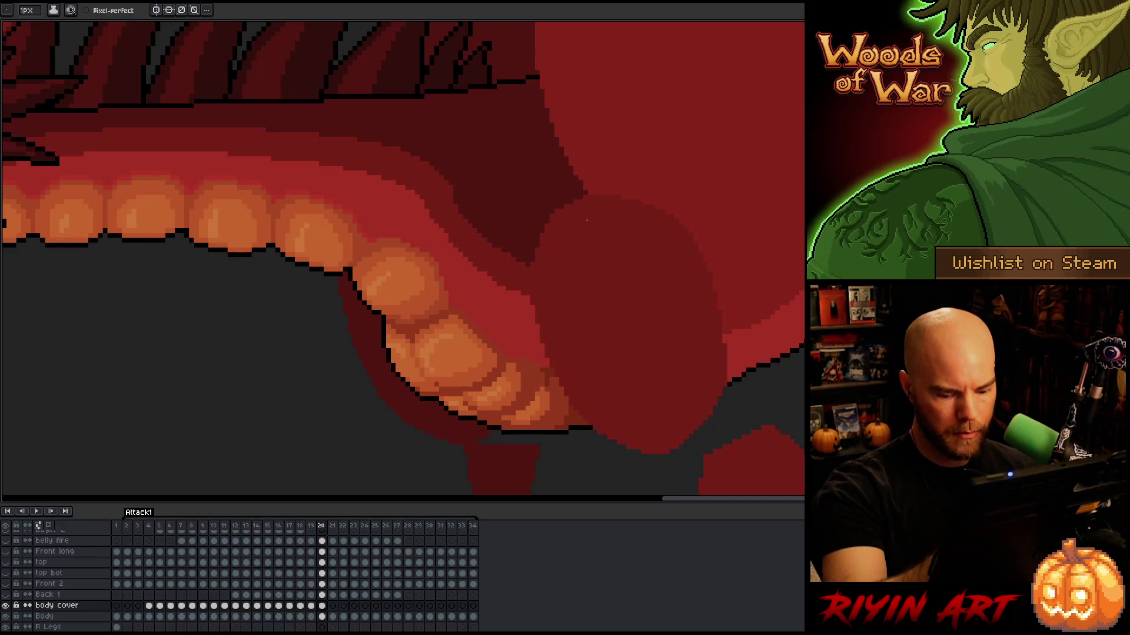
key("Right")
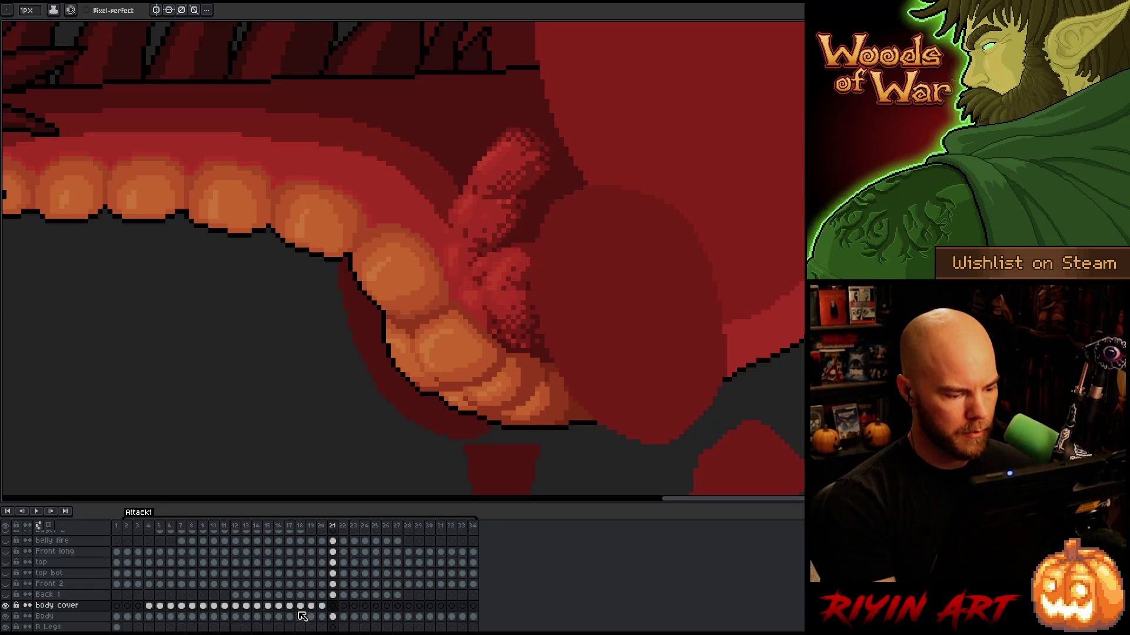
Paste the frame 20 cover patch onto frame 21, about 8 px higher, and compare neighbouring frames
left_click(321, 606)
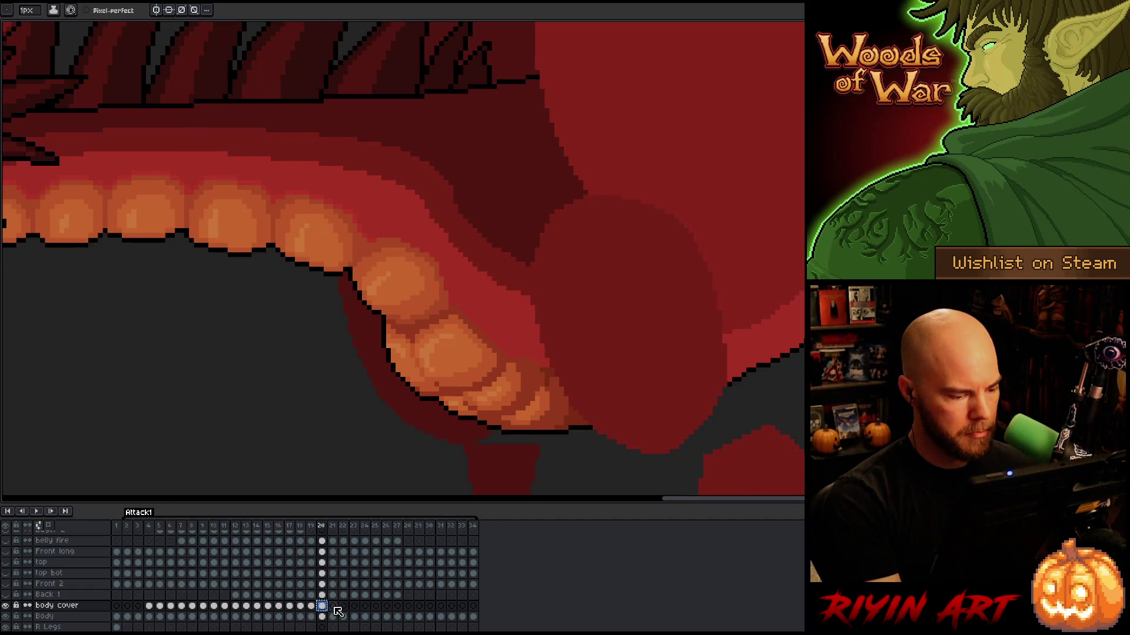
left_click(333, 606)
key("ctrl+t")
left_click_drag(504, 240, 503, 235)
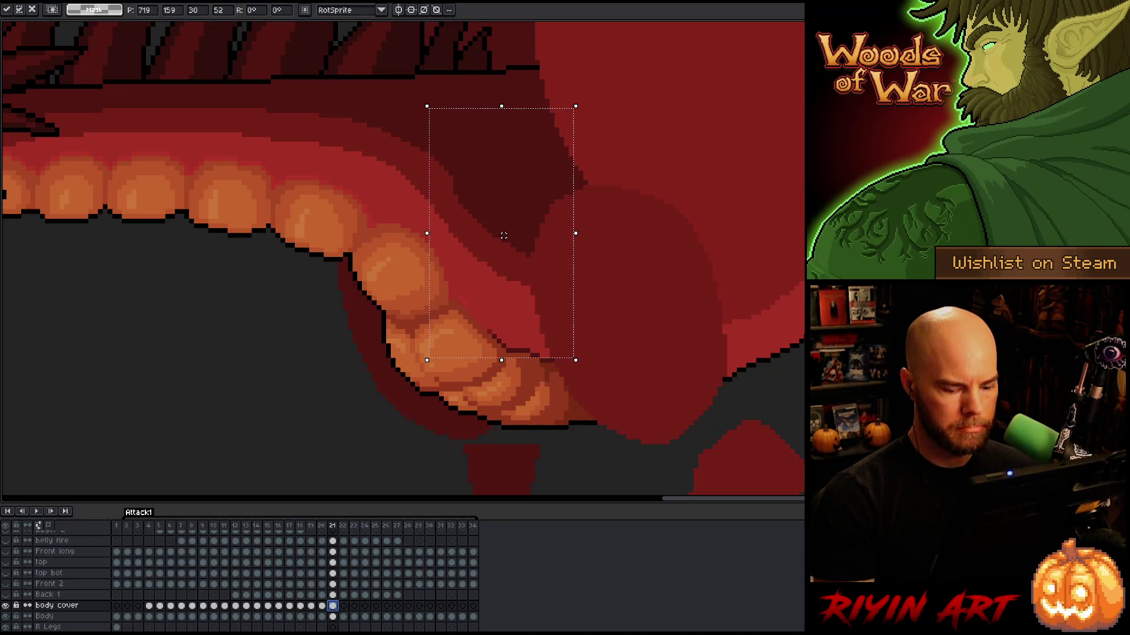
key("Return")
key("ctrl+d")
key("i")
key("b")
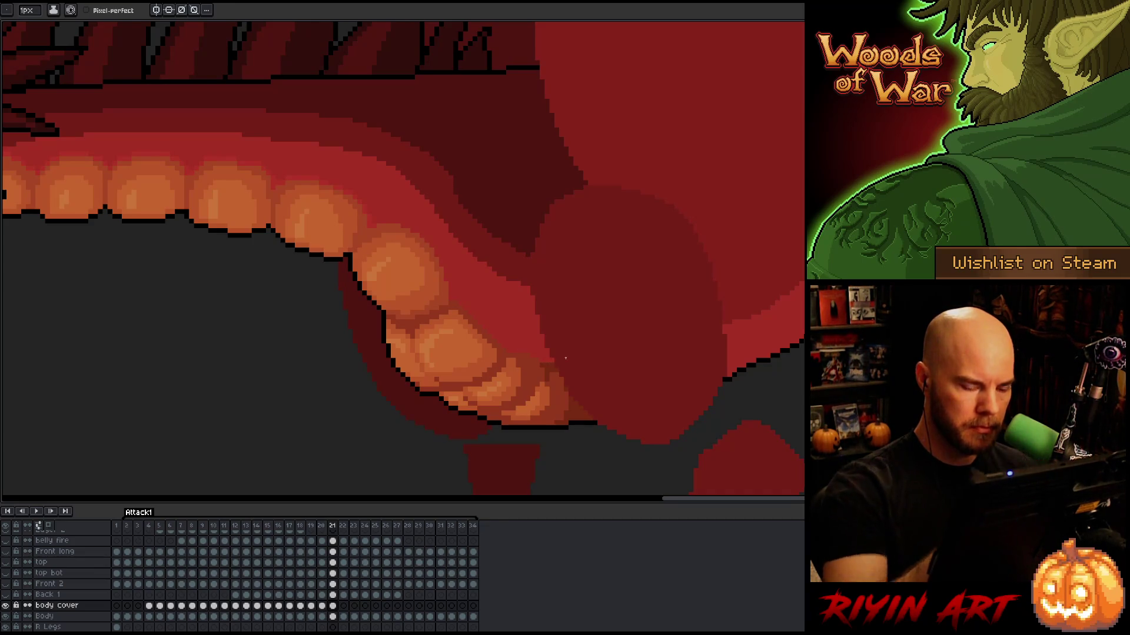
key("Left")
key("Right")
key("Left")
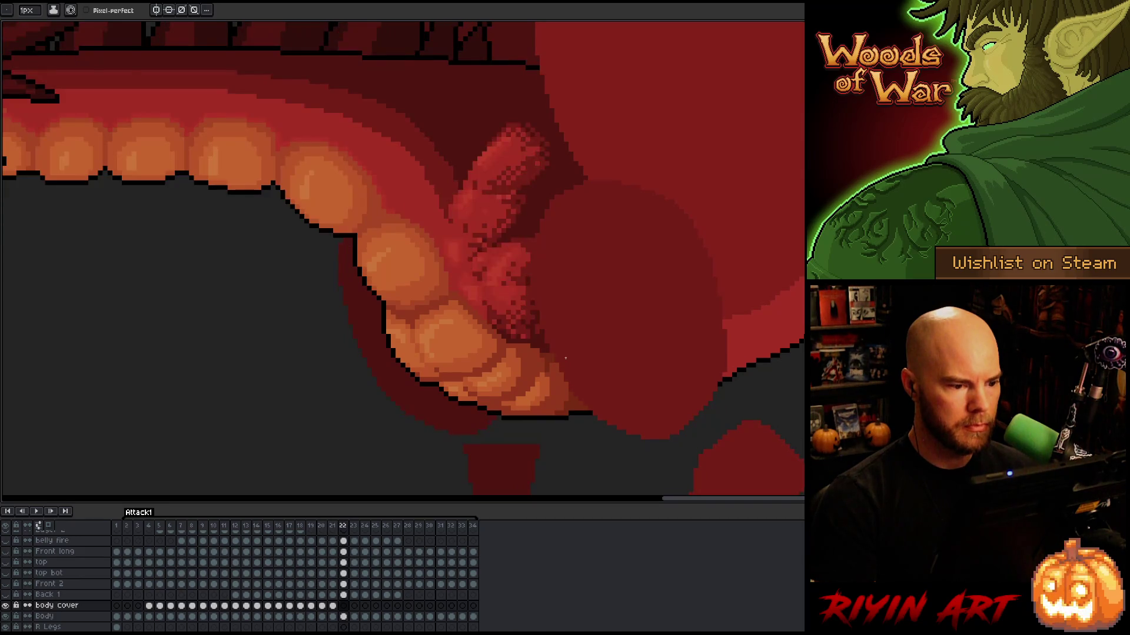
key("Right")
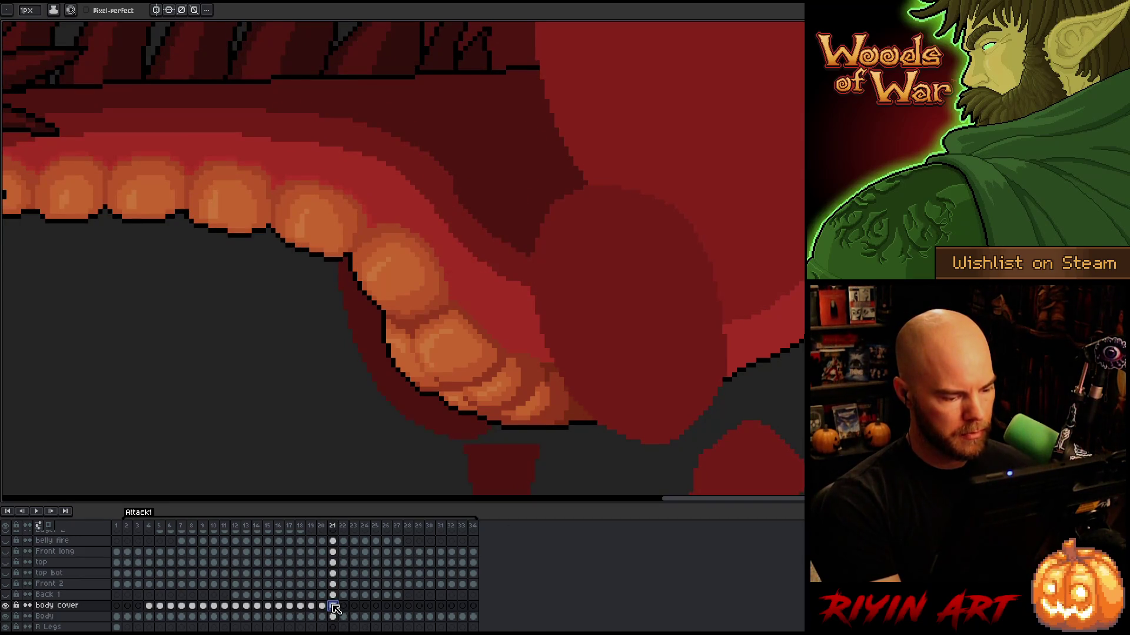
Paste the cover patch onto frame 22, shifted about 8 px down
left_click(345, 607)
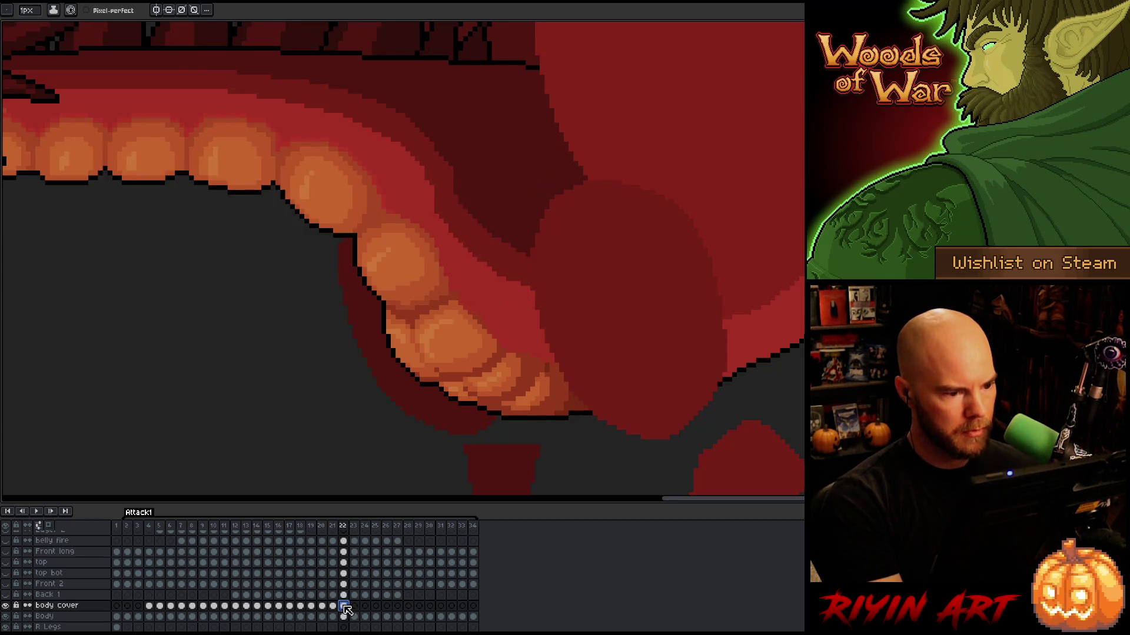
key("ctrl+v")
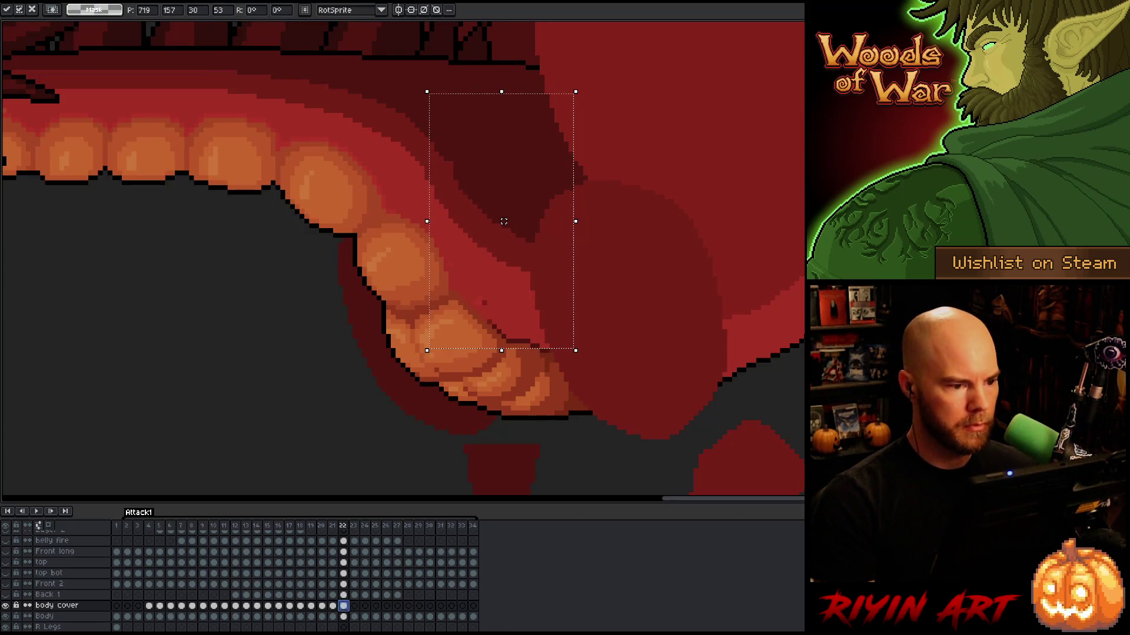
left_click_drag(503, 221, 504, 226)
key("Return")
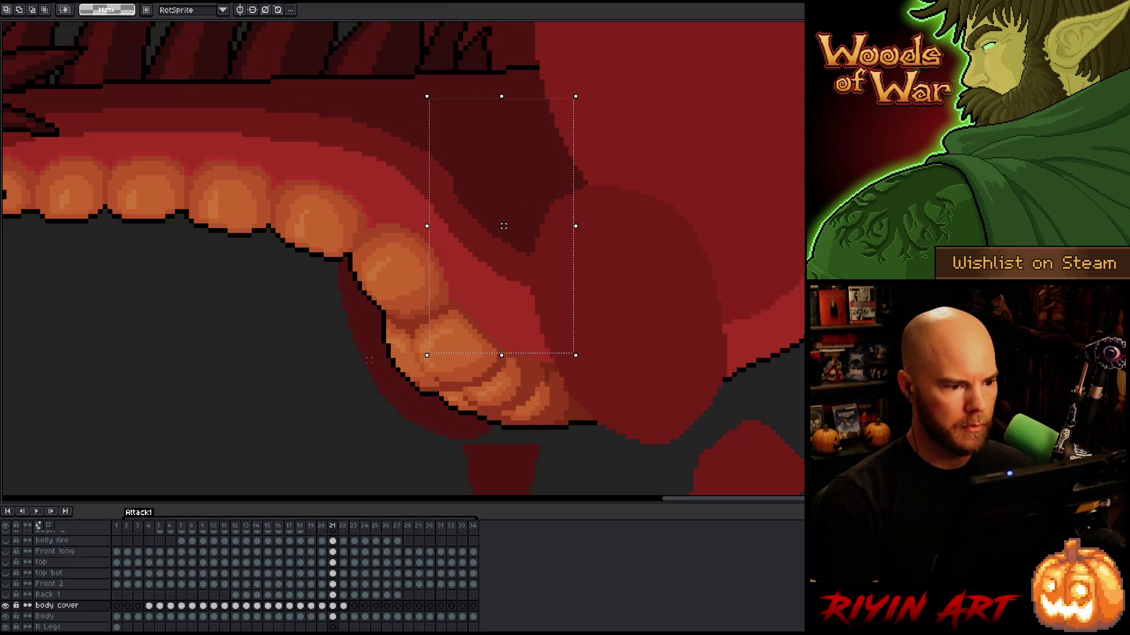
key("Return")
key("b")
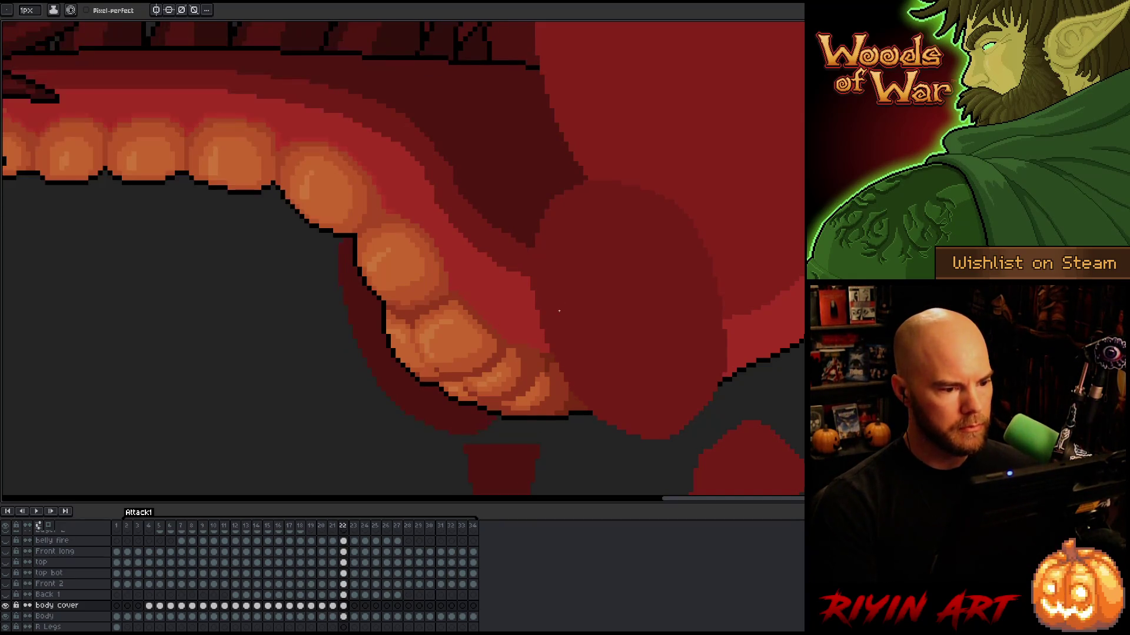
Paste the cover onto frame 23 and nudge it one pixel right and one down
left_click(355, 606)
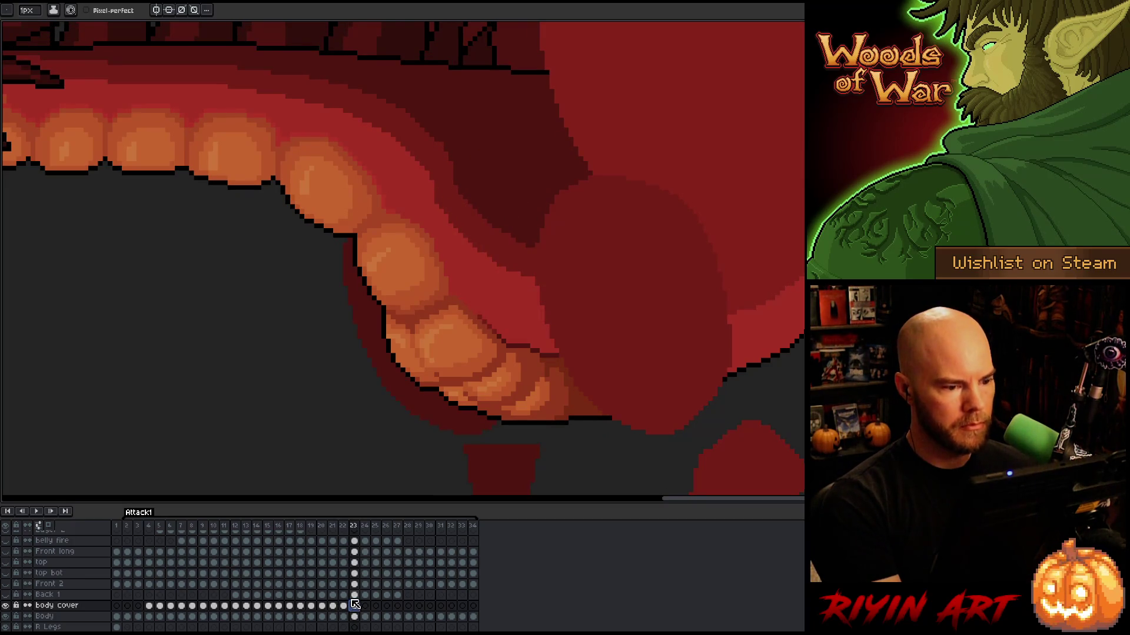
key("ctrl+t")
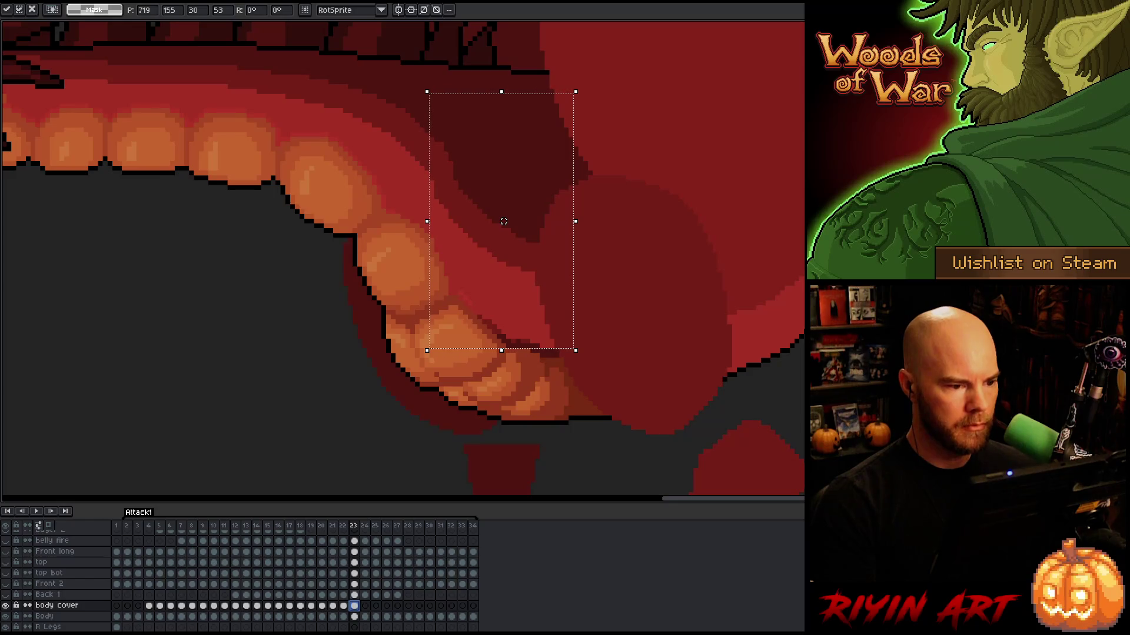
key("Return")
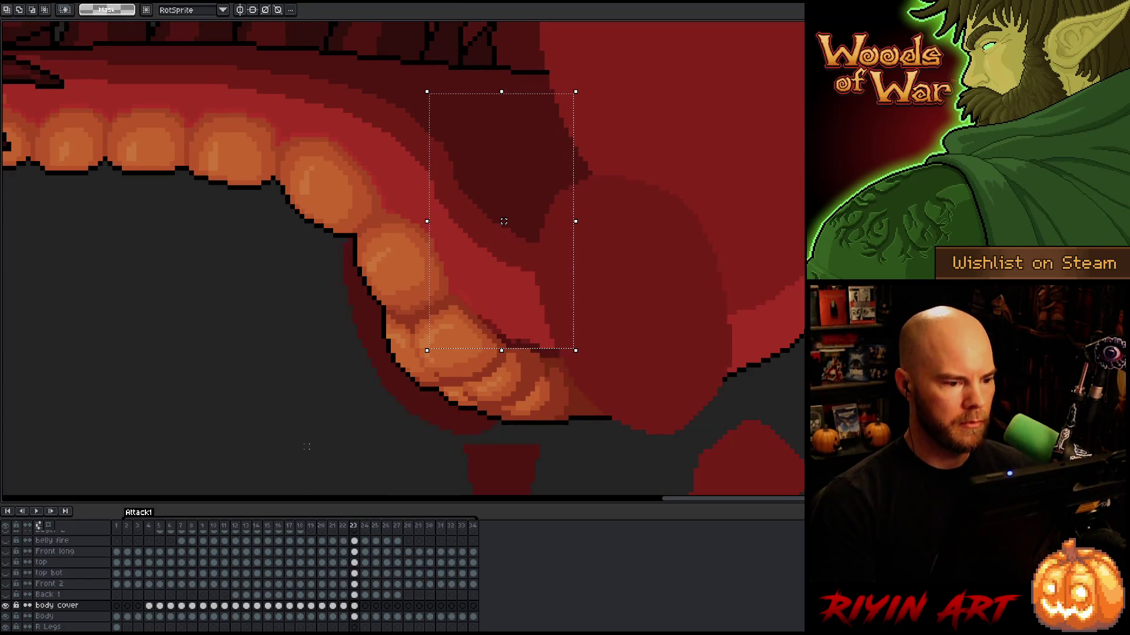
key("Right")
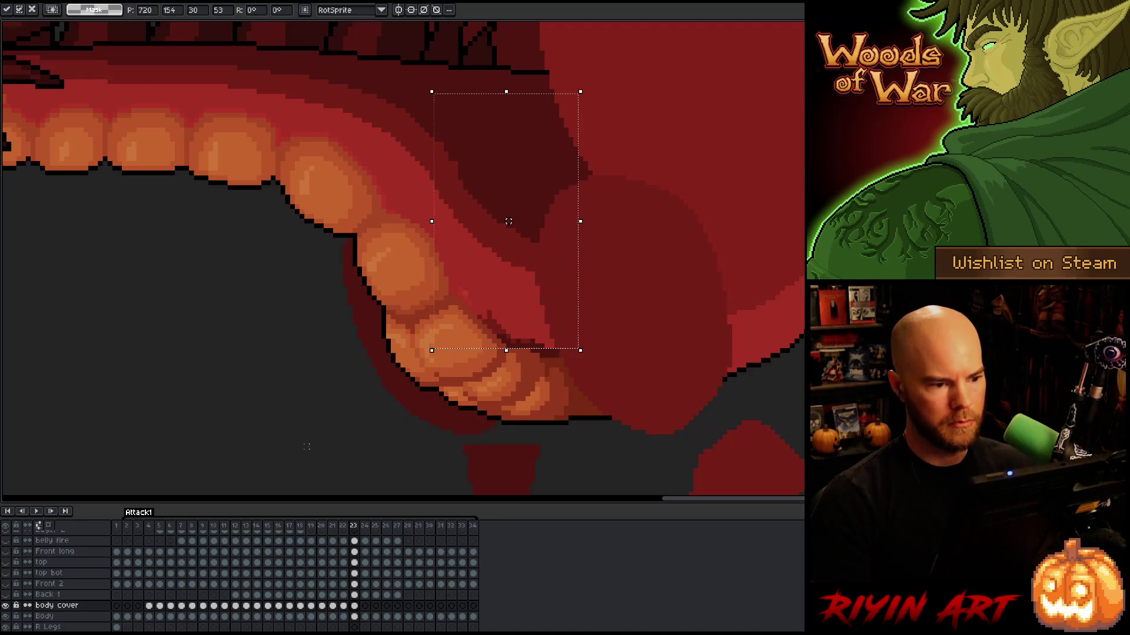
key("Return")
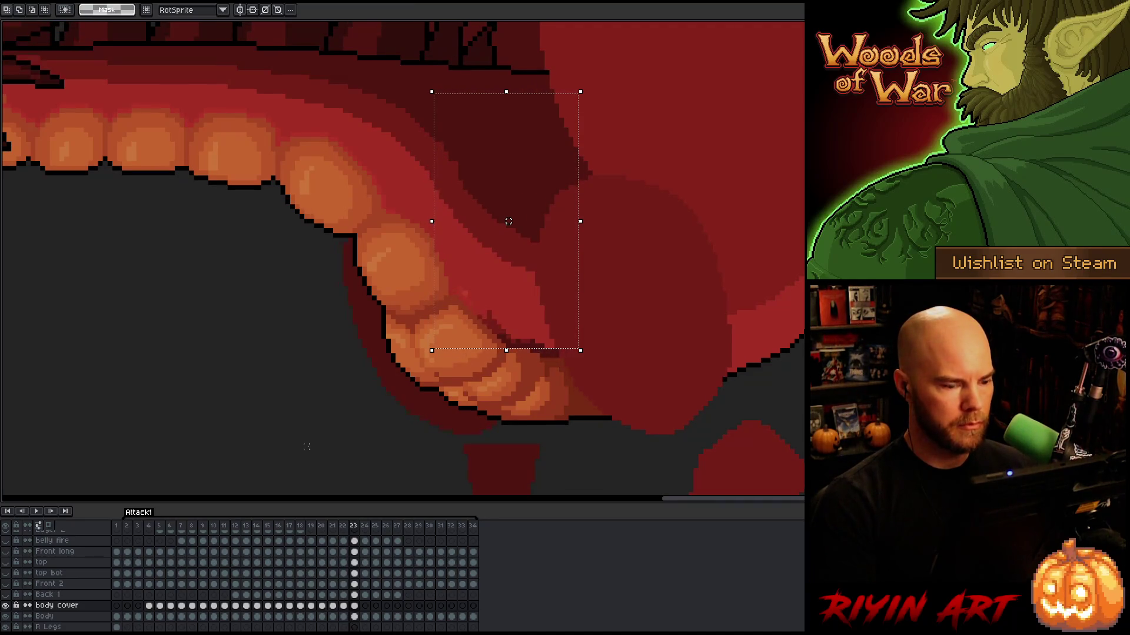
key("Down")
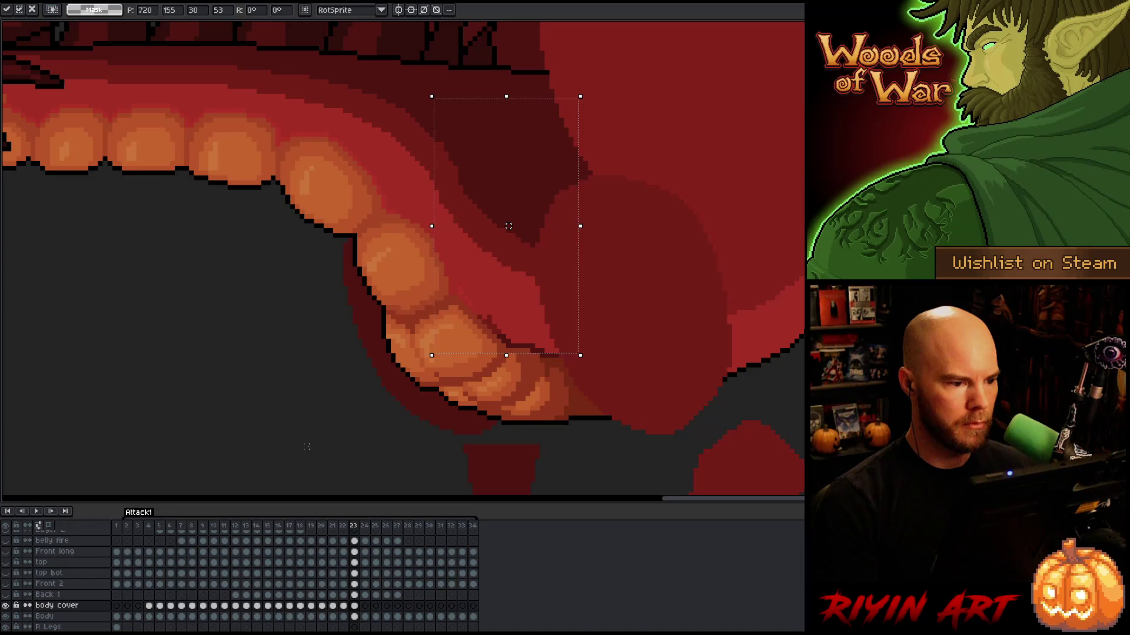
key("ctrl+d")
key("b")
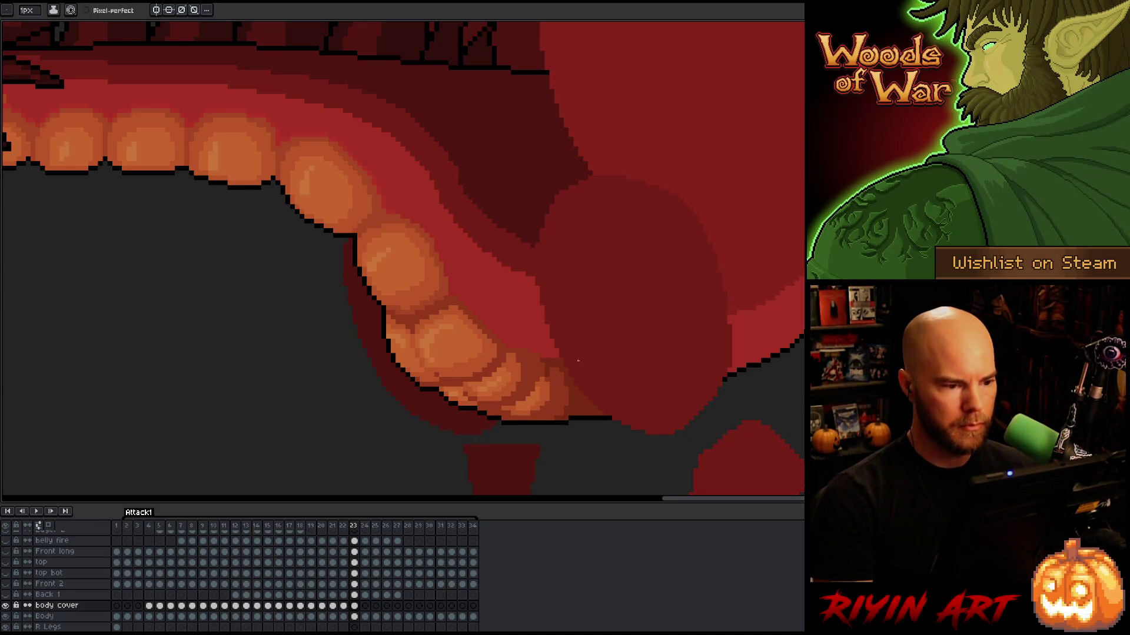
left_click(347, 606)
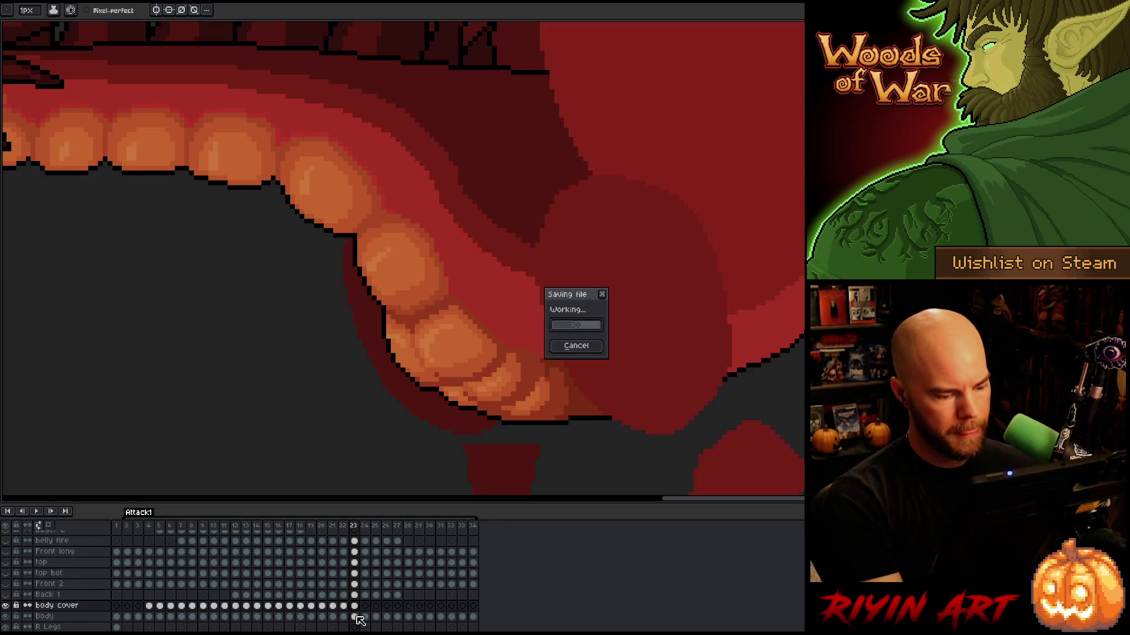
Paste the frame 23 body cover into frame 24 in place
left_click(355, 606)
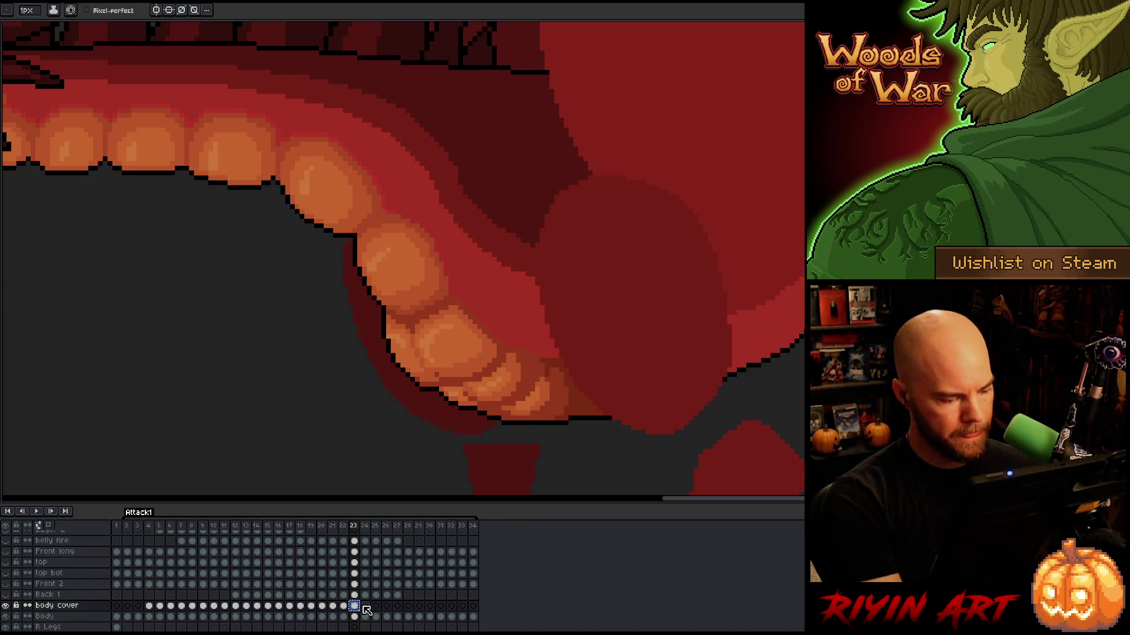
left_click(365, 607)
key("ctrl+t")
key("Return")
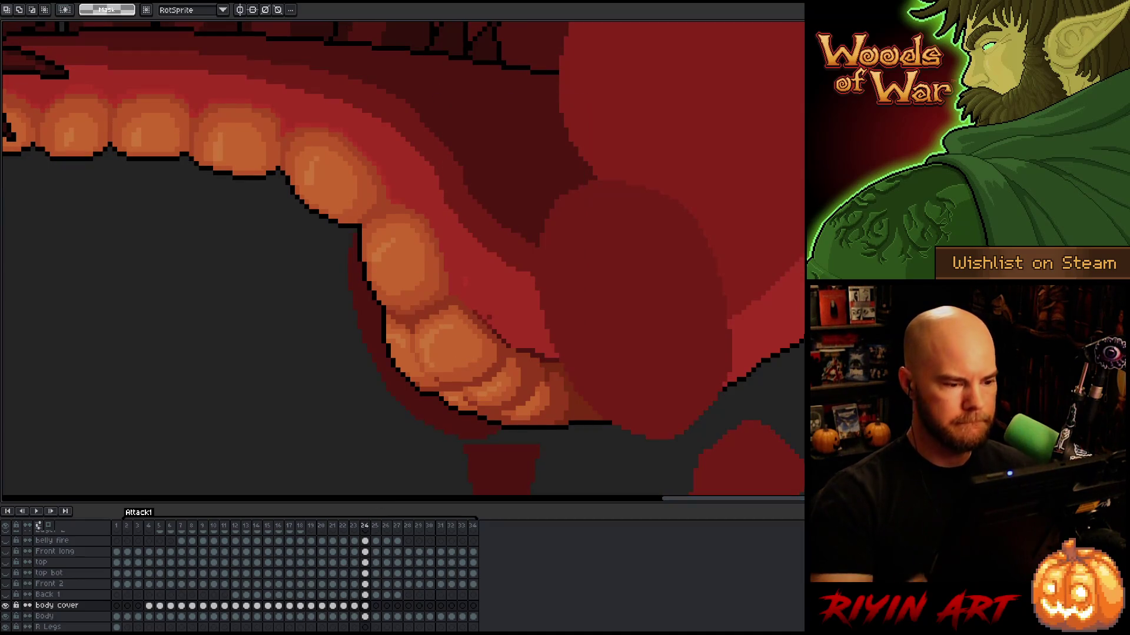
key("ctrl+d")
key("b")
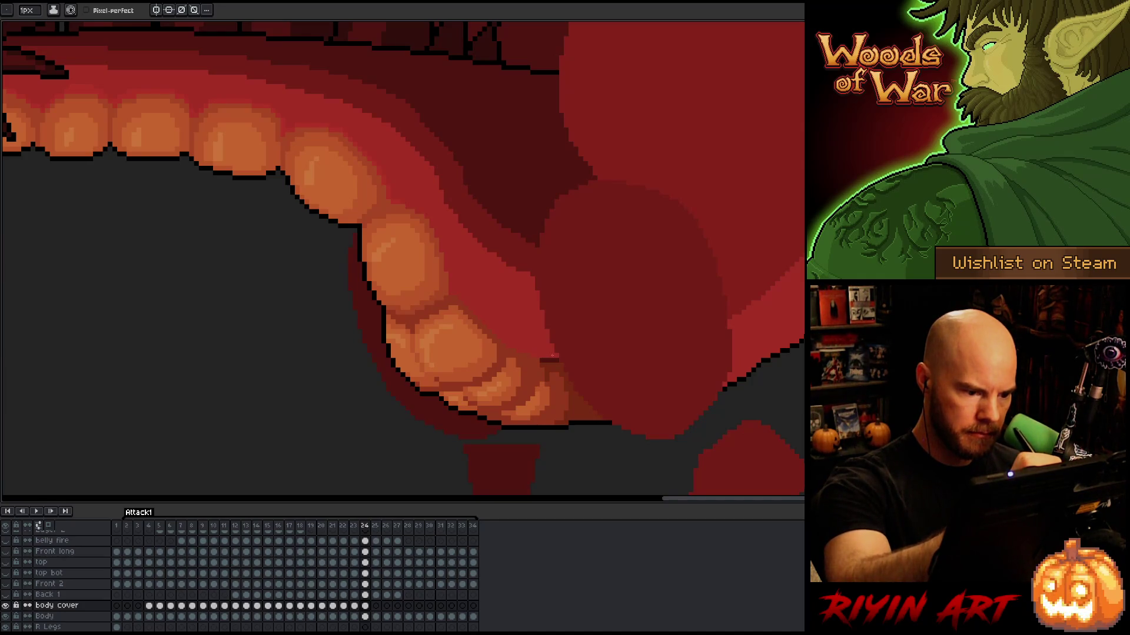
Paste the frame 24 body cover into frame 25 and nudge it to line up with frame 24
key("Right")
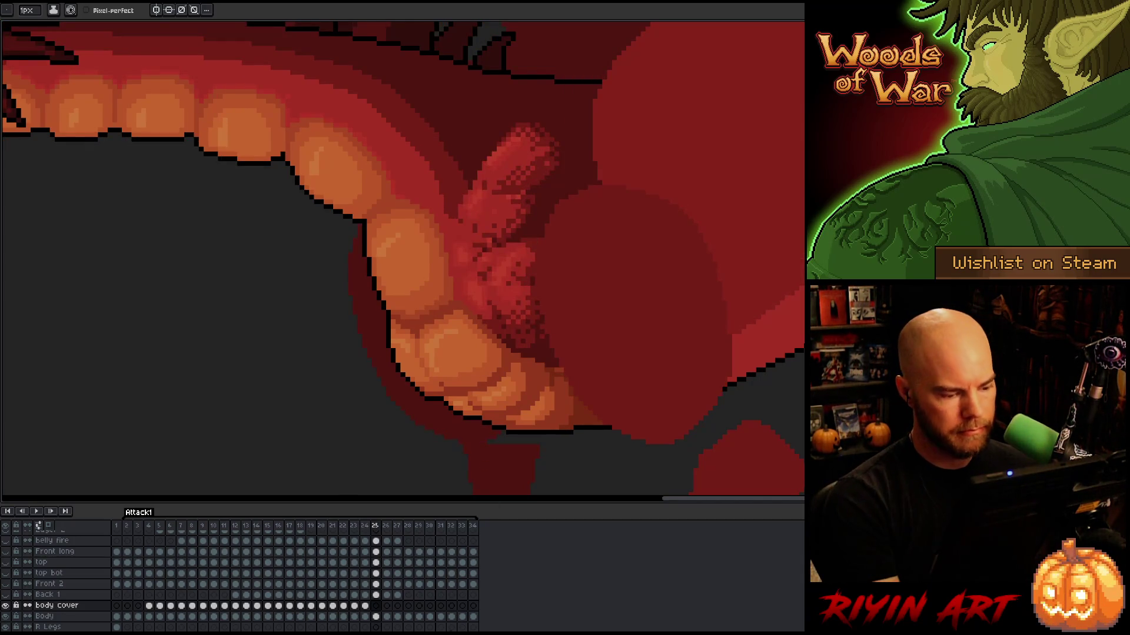
left_click(367, 606)
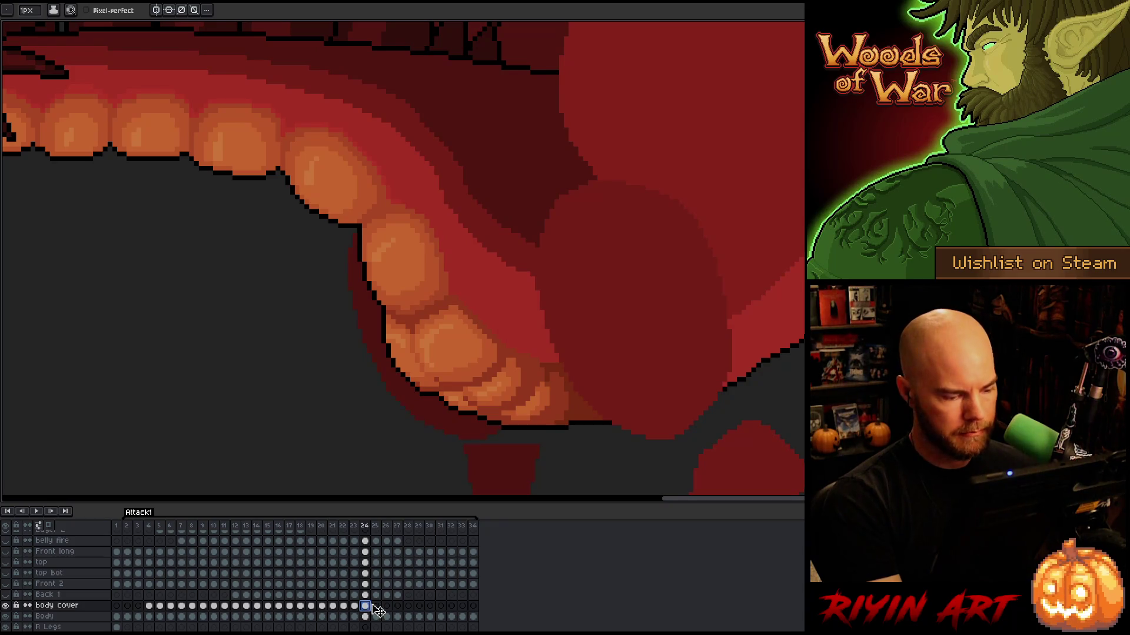
left_click(377, 607)
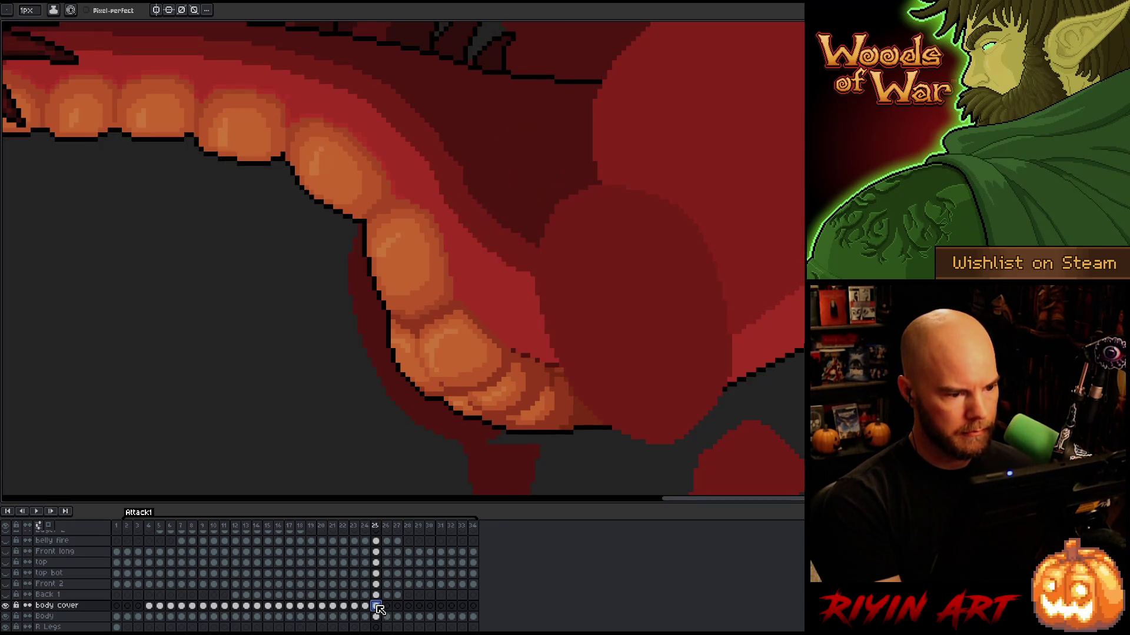
key("m")
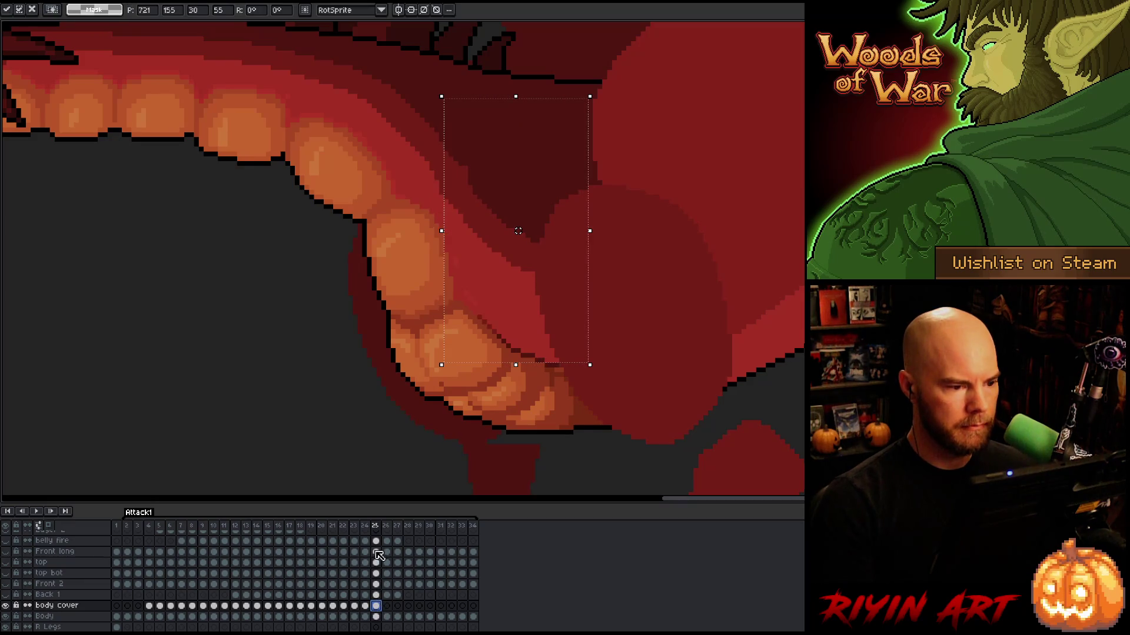
key("Left")
key("Right")
key("Left")
key("Right")
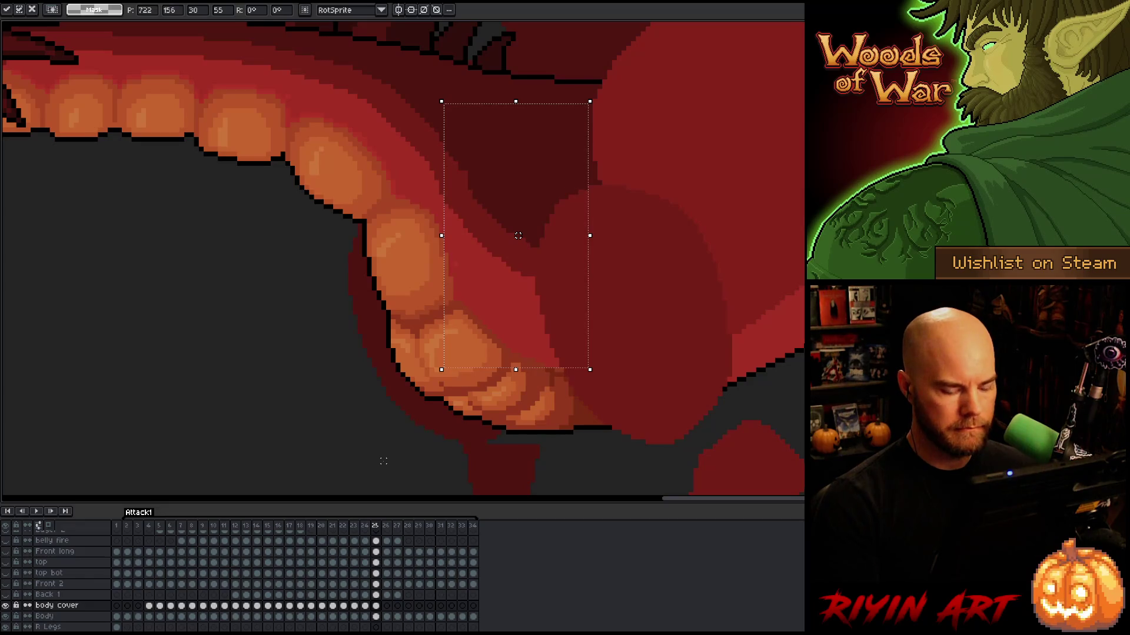
key("Left")
key("Right")
key("Left")
key("Right")
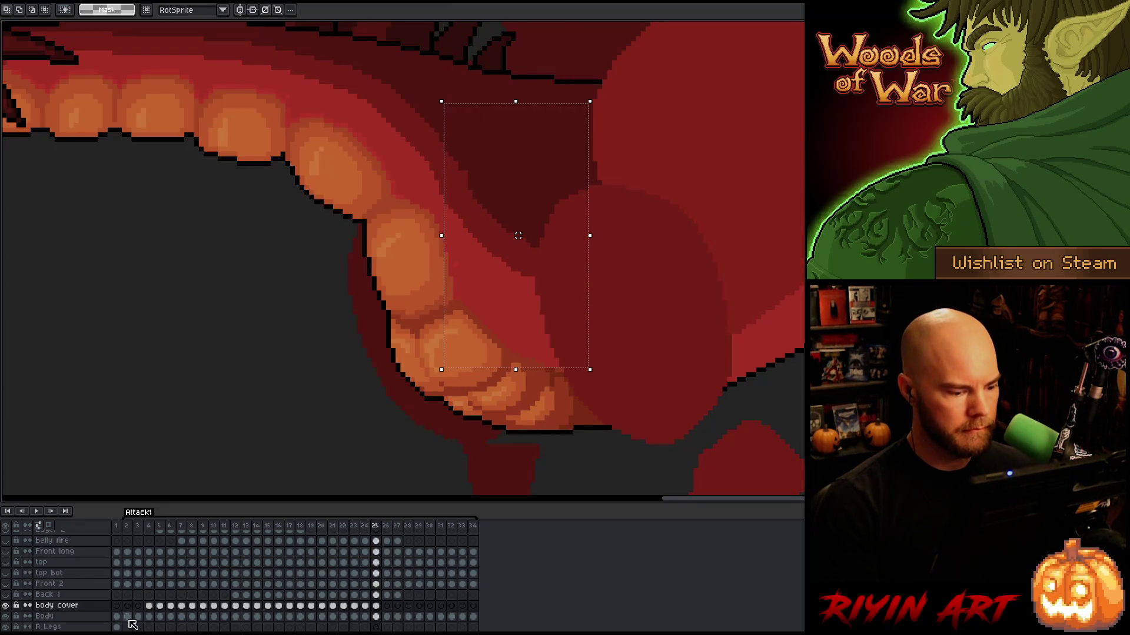
Toggle the body cover layer on and off to confirm the claw stays hidden, then deselect
left_click(7, 607)
left_click(7, 608)
left_click(7, 608)
left_click(7, 608)
left_click(7, 608)
left_click(7, 607)
left_click(7, 608)
left_click(7, 608)
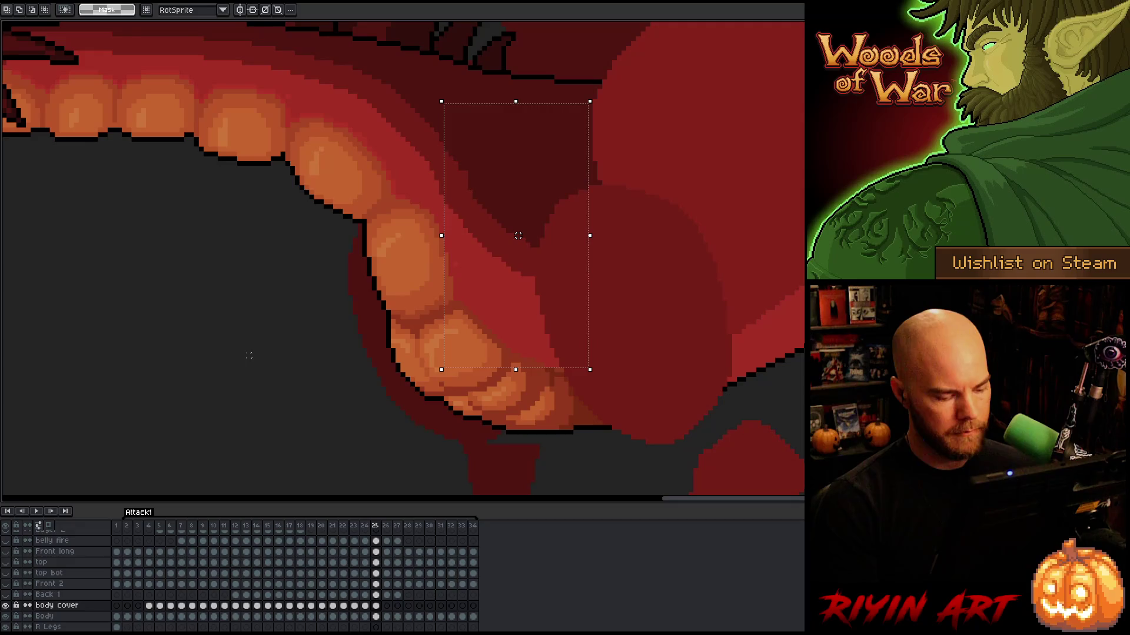
key("ctrl+d")
key("b")
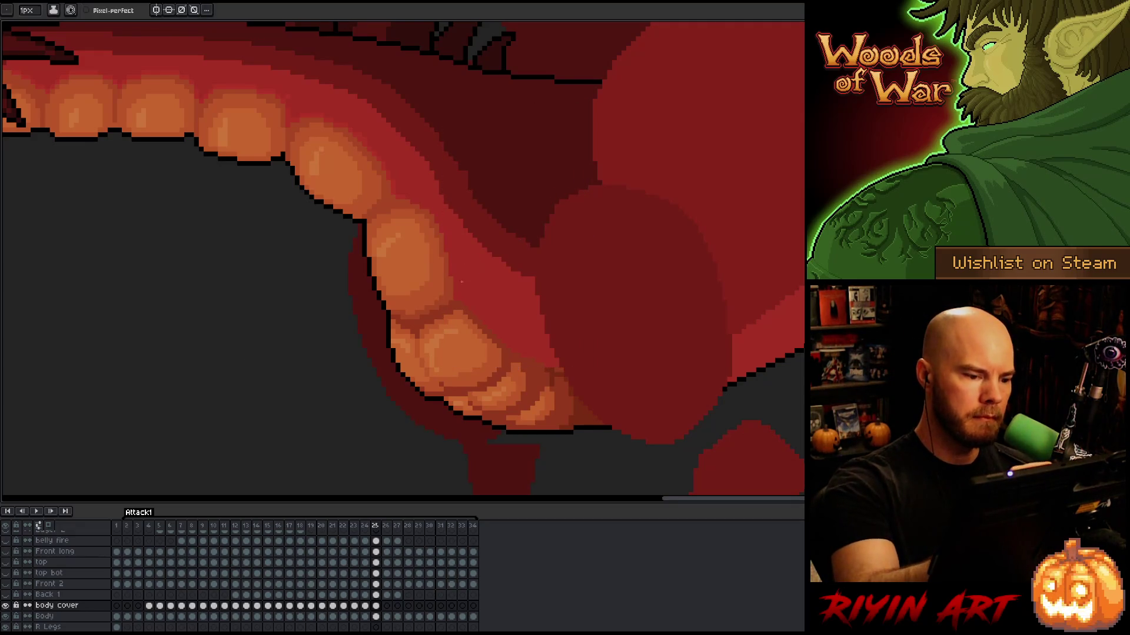
Touch up pixels on the red edge by the lower teeth and compare with frame 24
left_click(529, 281)
key("ctrl+z")
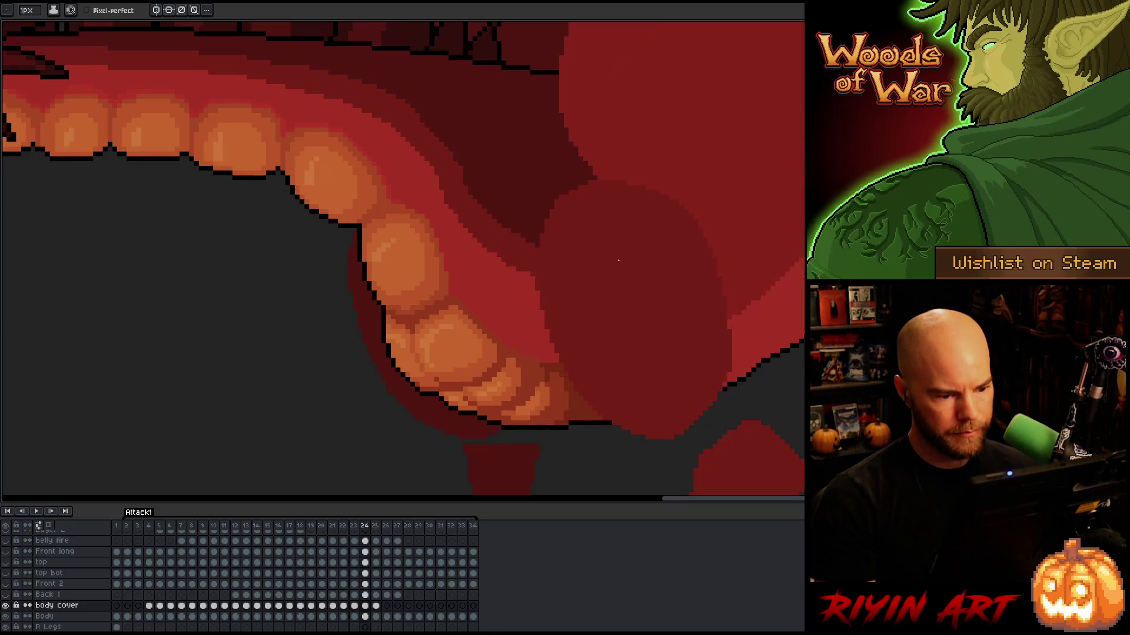
key("alt")
left_click(583, 400, "alt")
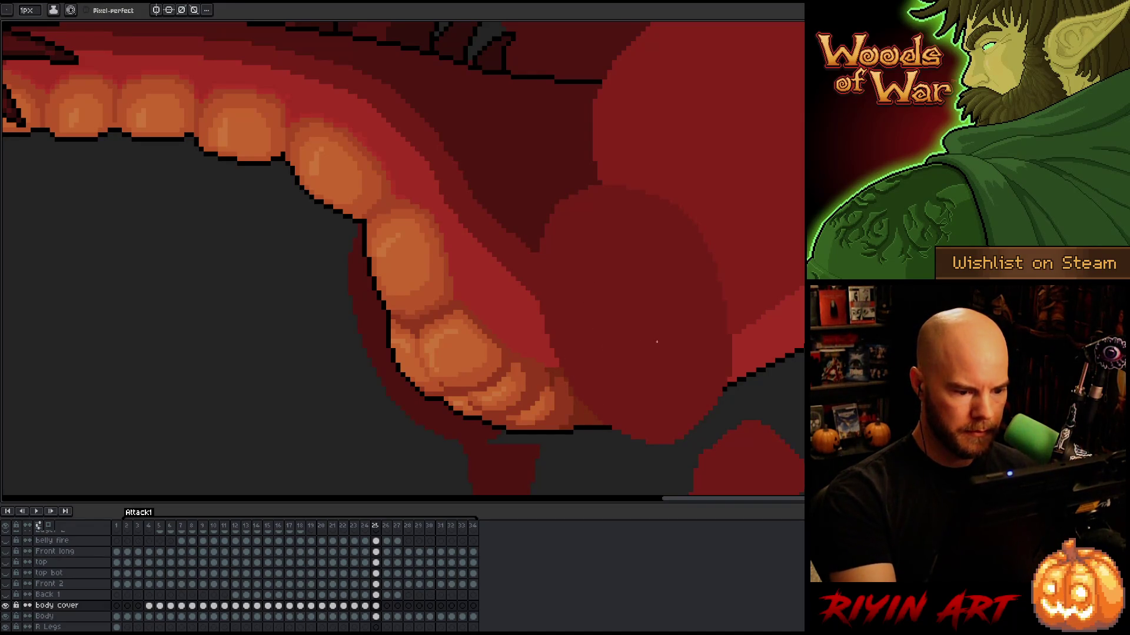
key("Left")
key("Right")
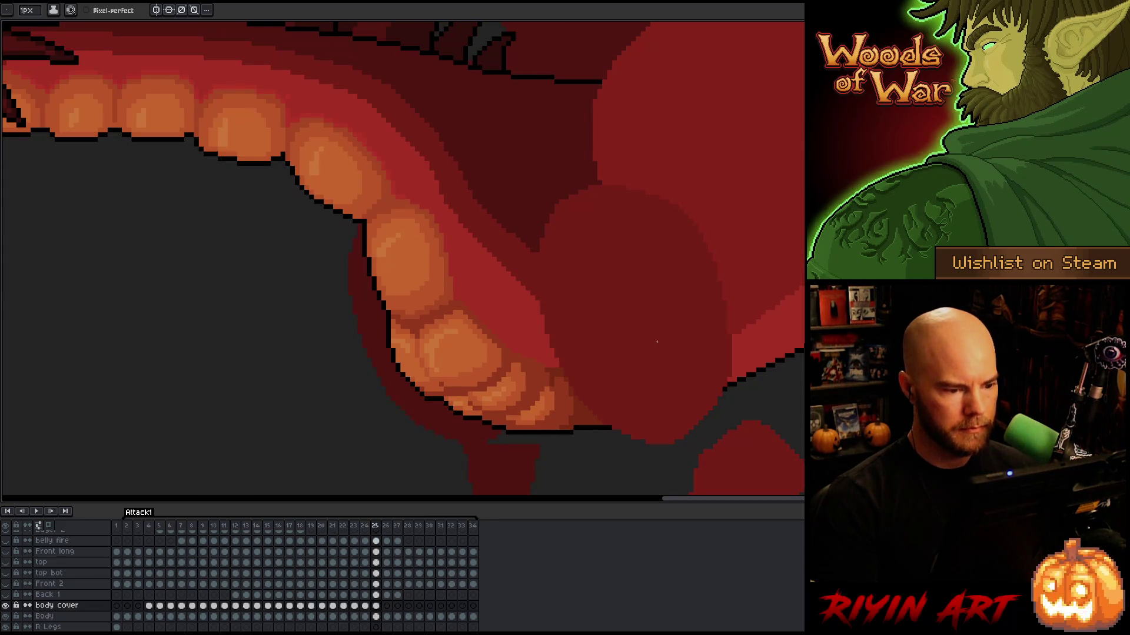
left_click(377, 606)
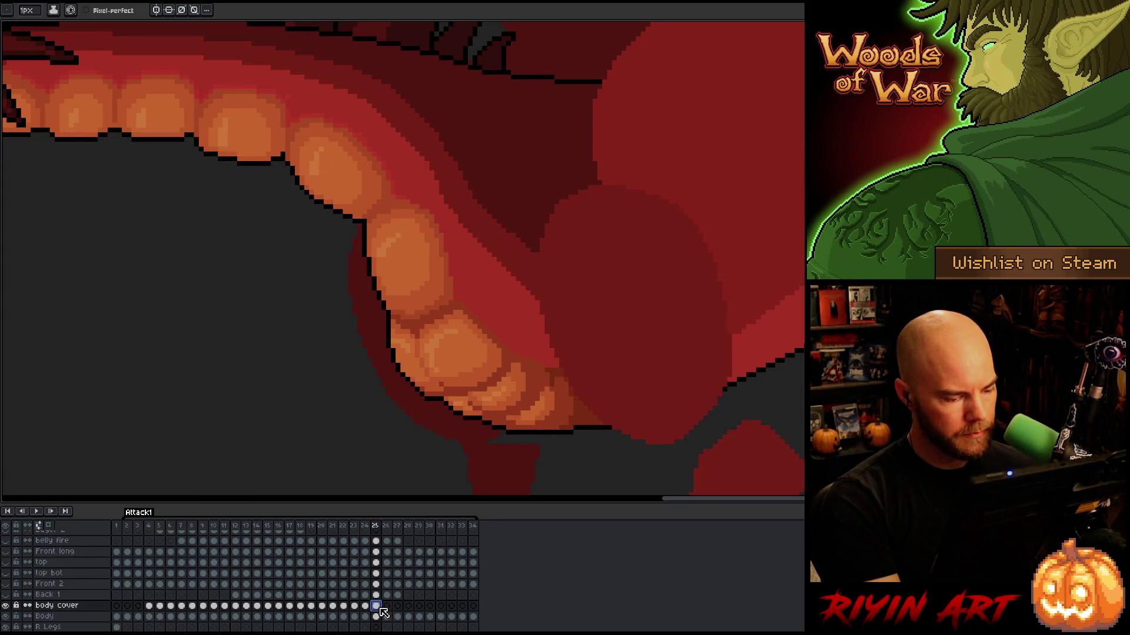
Paste the body cover into frame 26, lowered two pixels
left_click(387, 607)
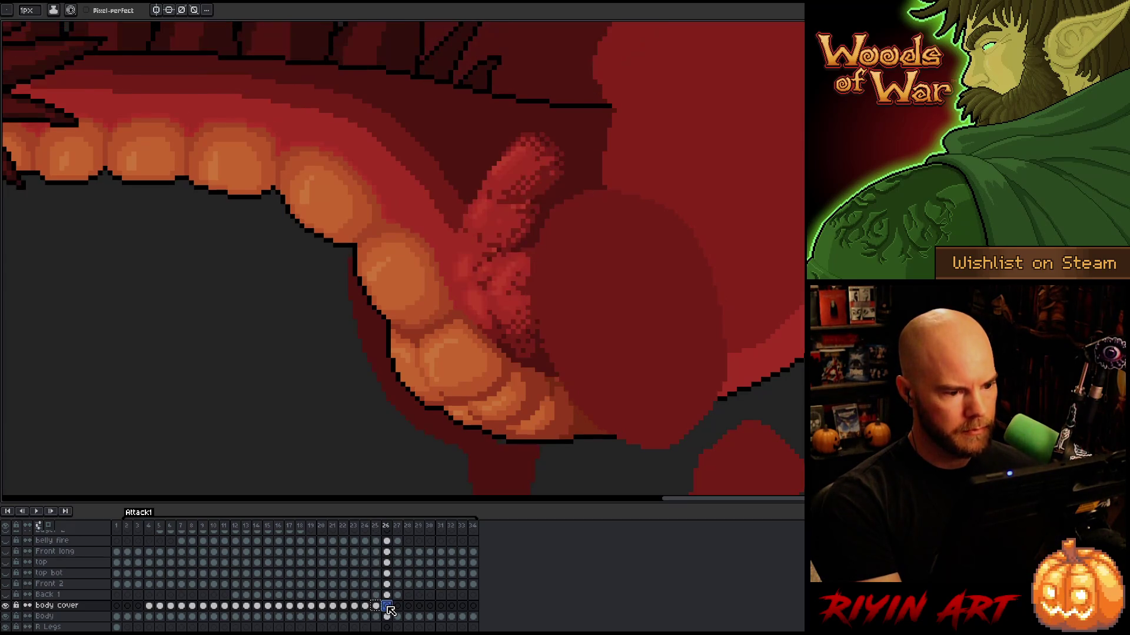
key("ctrl+t")
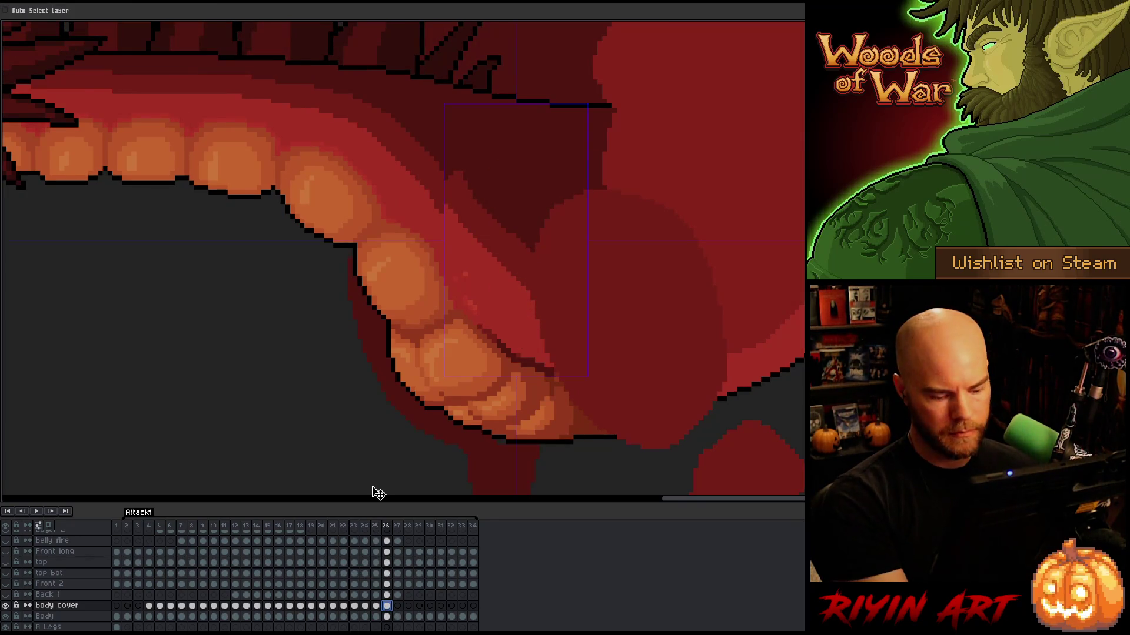
key("Down")
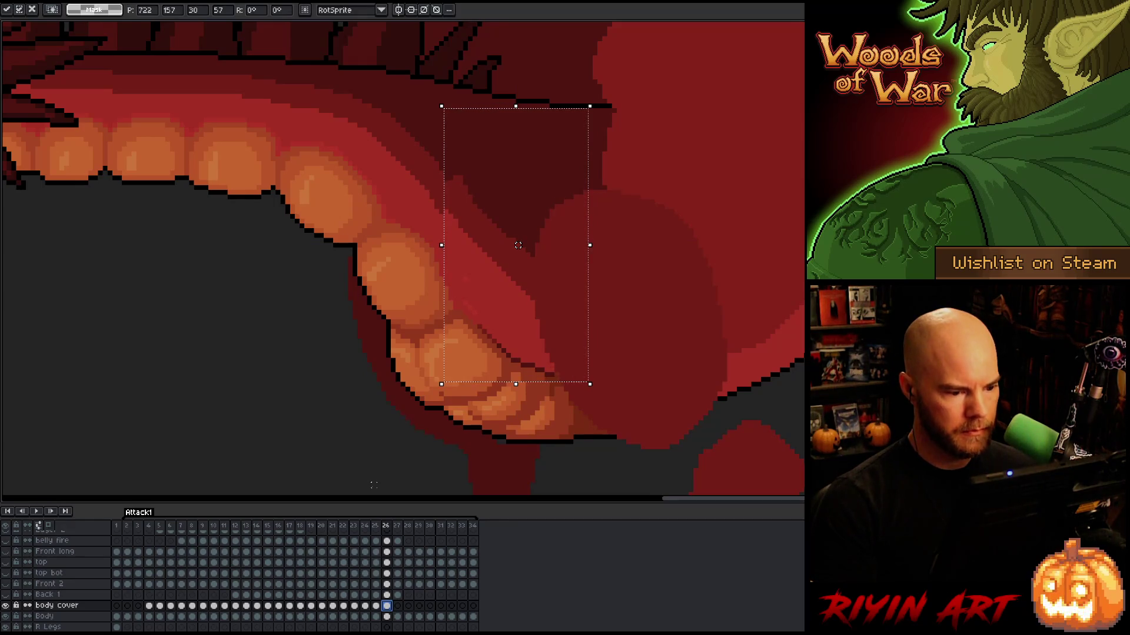
key("Down")
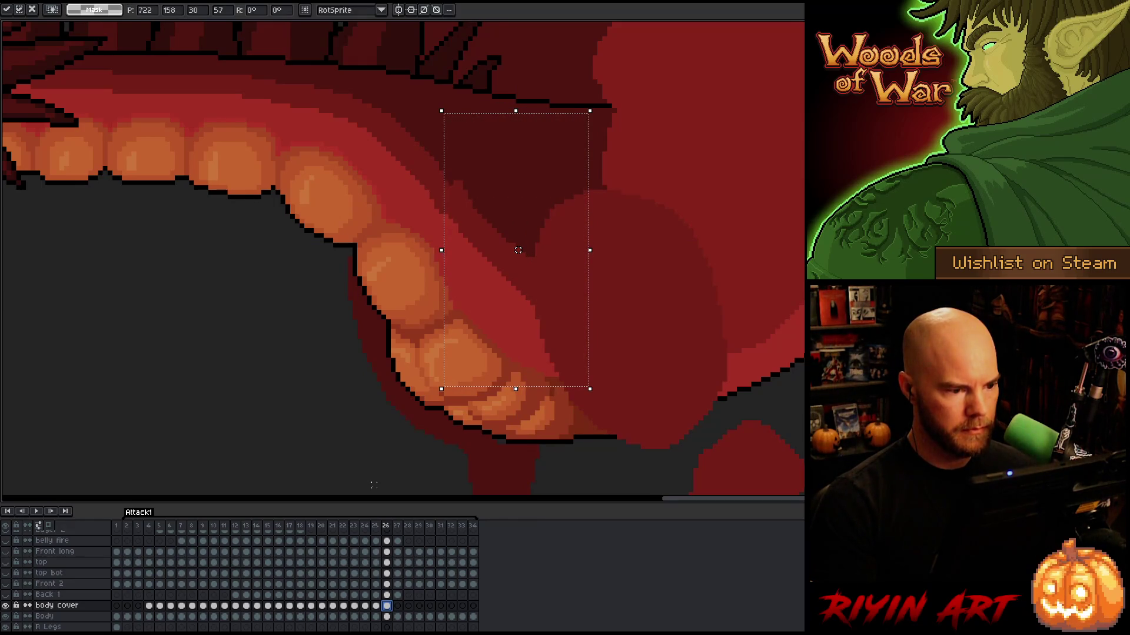
key("Return")
key("b")
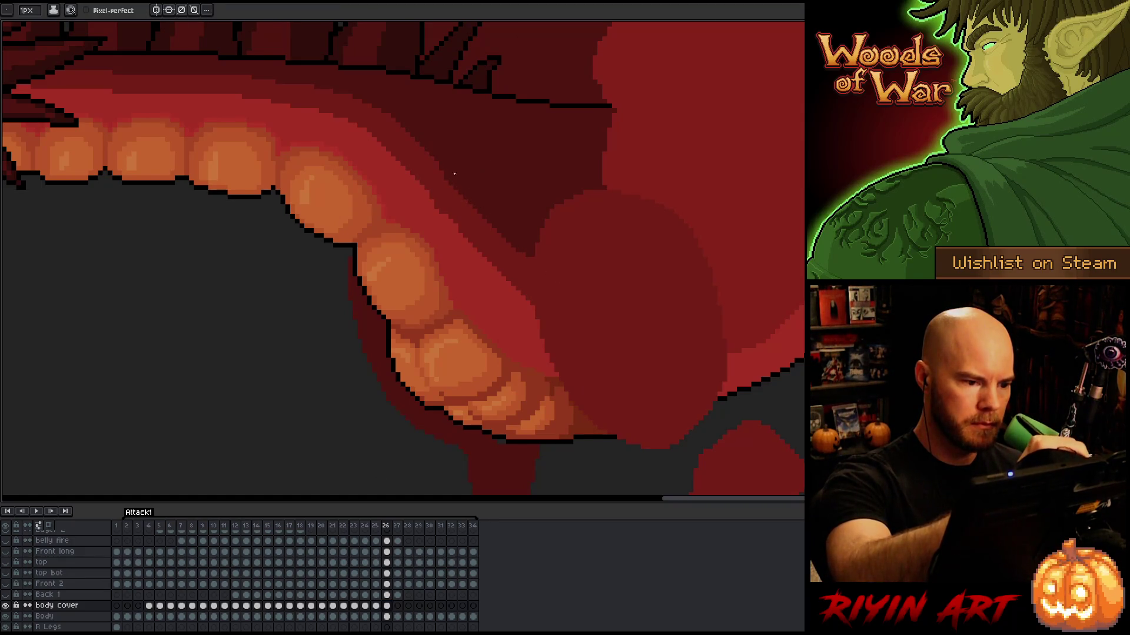
key("i")
key("b")
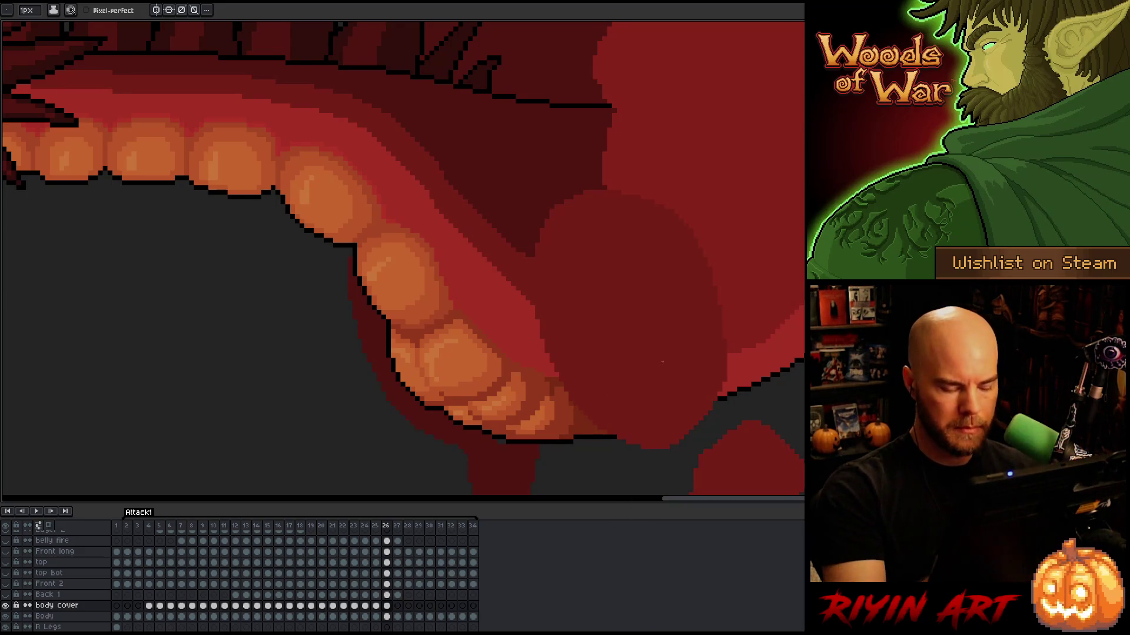
Paste the frame 26 body cover into frame 27, undoing a stray white stroke
left_click(387, 606)
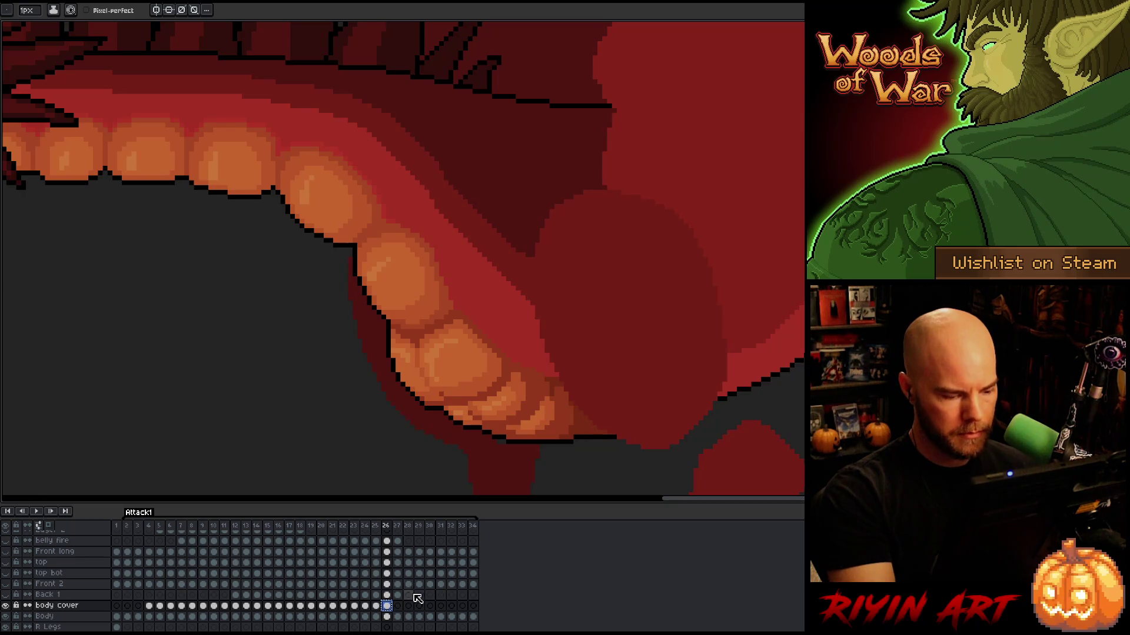
left_click(397, 607)
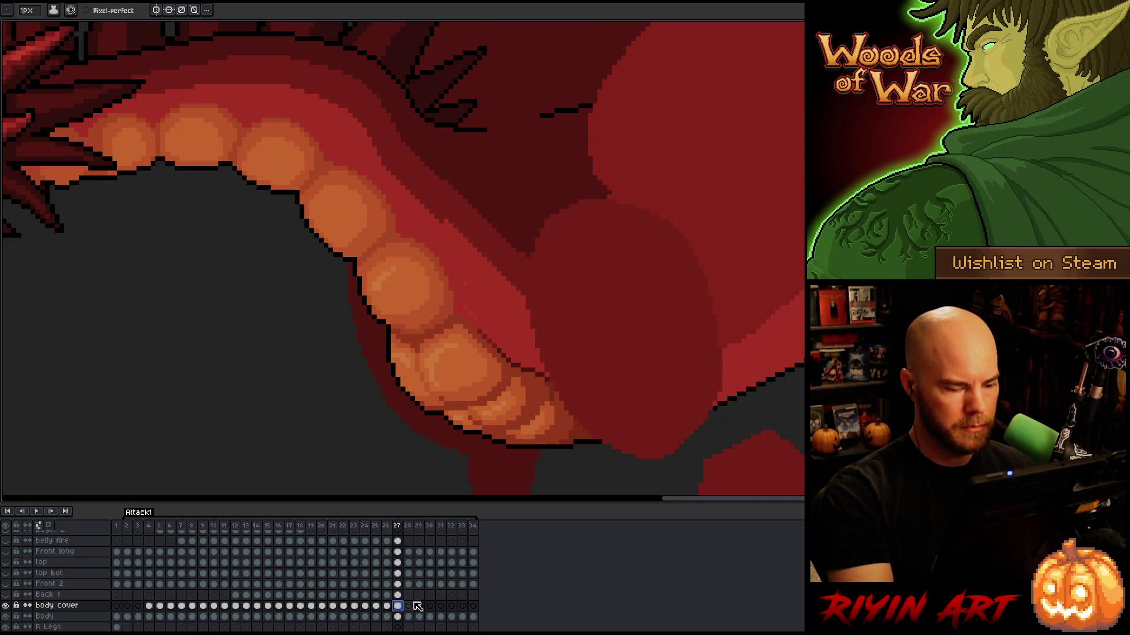
key("ctrl+v")
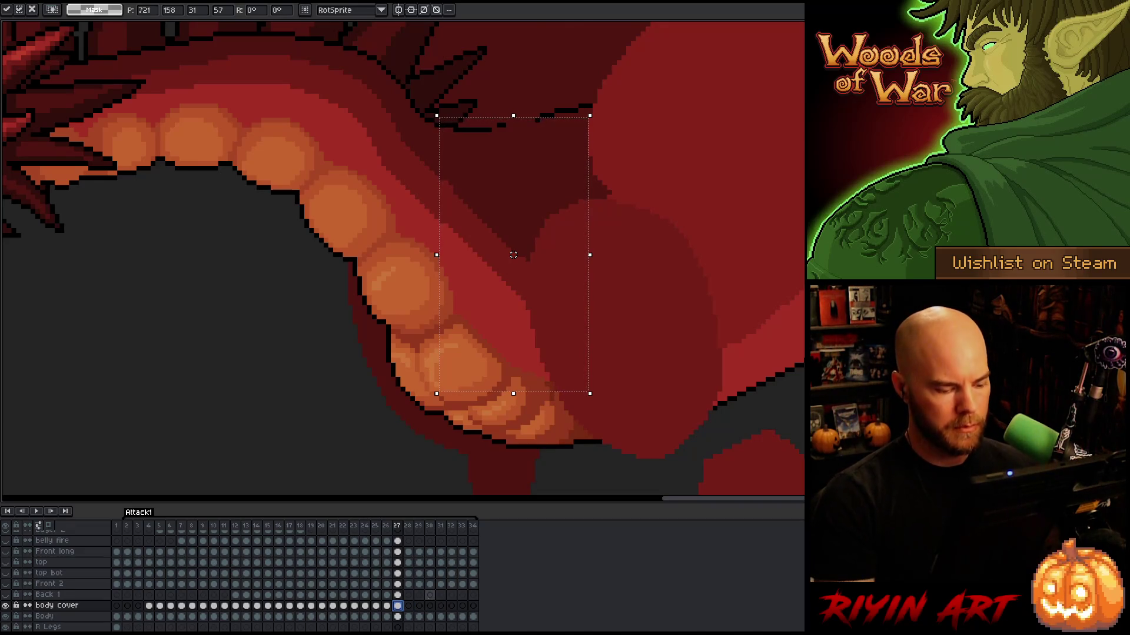
key("b")
mouse_move(376, 195)
left_mouse_down()
mouse_move(466, 268)
mouse_move(610, 415)
left_mouse_up()
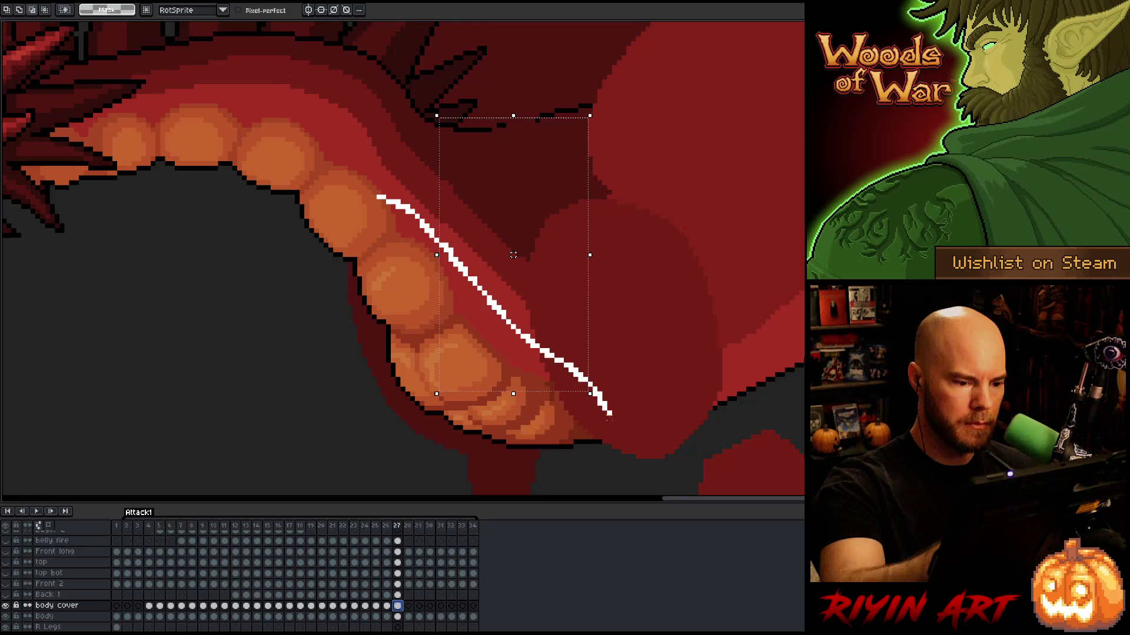
key("ctrl+z")
key("ctrl+z")
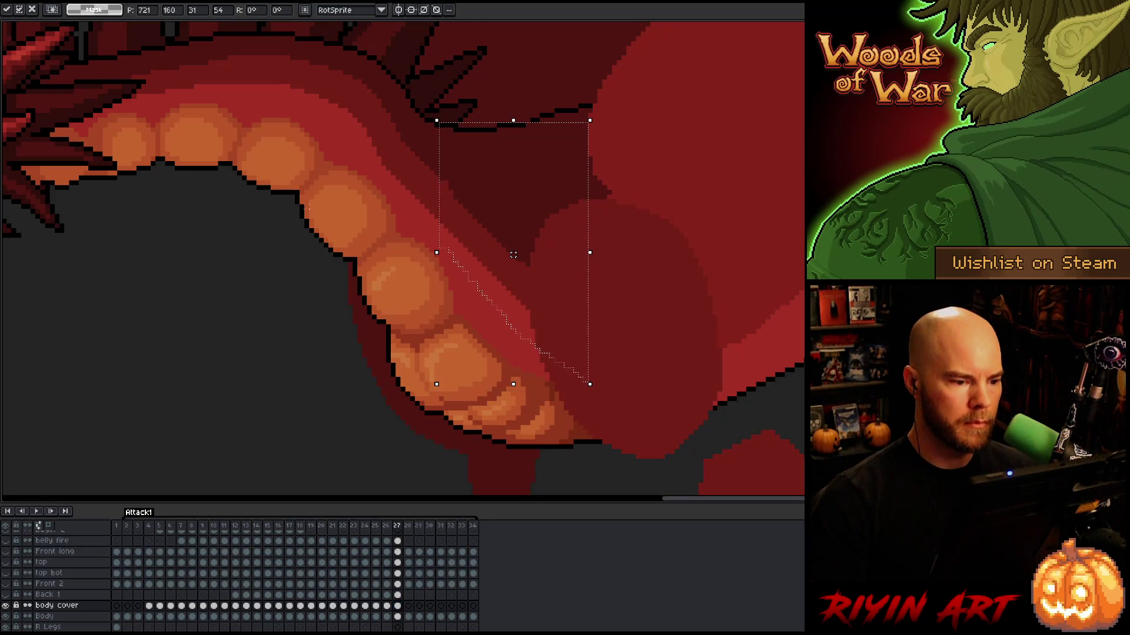
key("ctrl+d")
key("b")
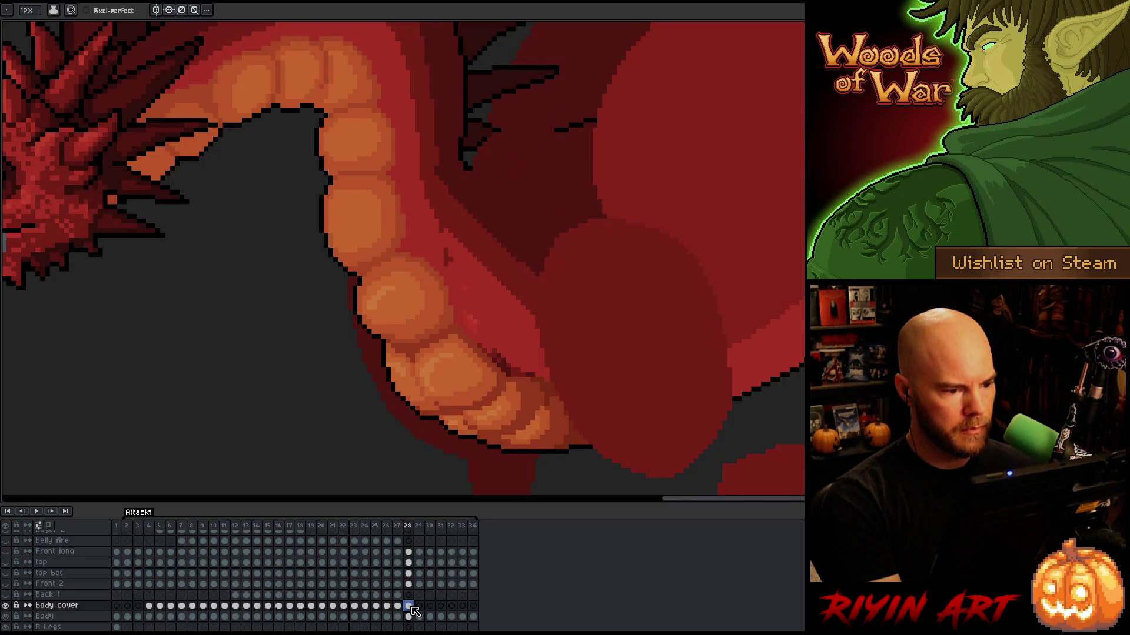
Save, then lasso the claw arm on frame 28 and delete its pixels
key("ctrl+z")
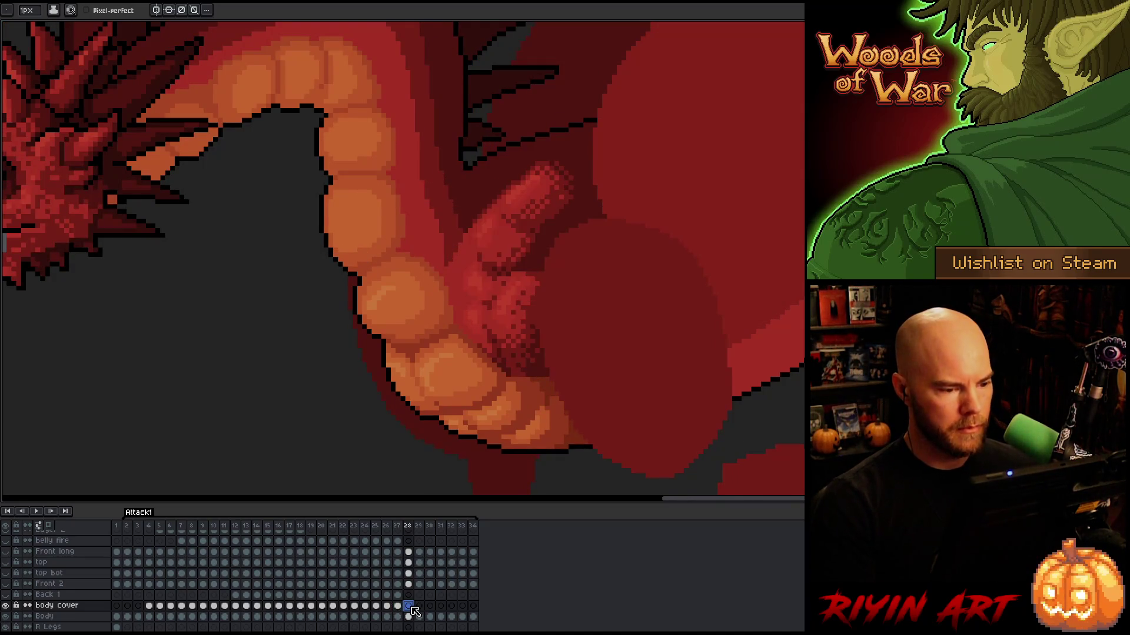
key("ctrl+s")
key("q")
mouse_move(586, 168)
left_mouse_down()
mouse_move(548, 148)
mouse_move(464, 206)
mouse_move(474, 253)
mouse_move(562, 300)
mouse_move(614, 197)
mouse_move(609, 185)
left_mouse_up()
key("alt")
key("Delete")
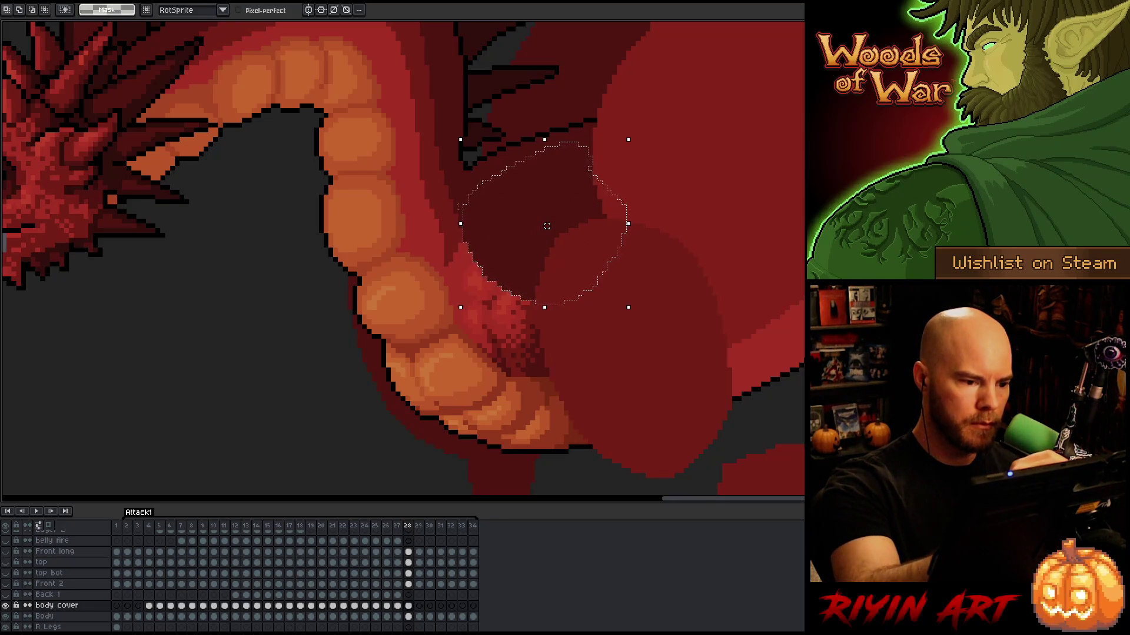
Reselect the remaining arm area and rotate it slightly into place
mouse_move(458, 208)
left_mouse_down()
mouse_move(446, 240)
mouse_move(462, 281)
mouse_move(530, 339)
mouse_move(596, 297)
mouse_move(541, 219)
left_mouse_up()
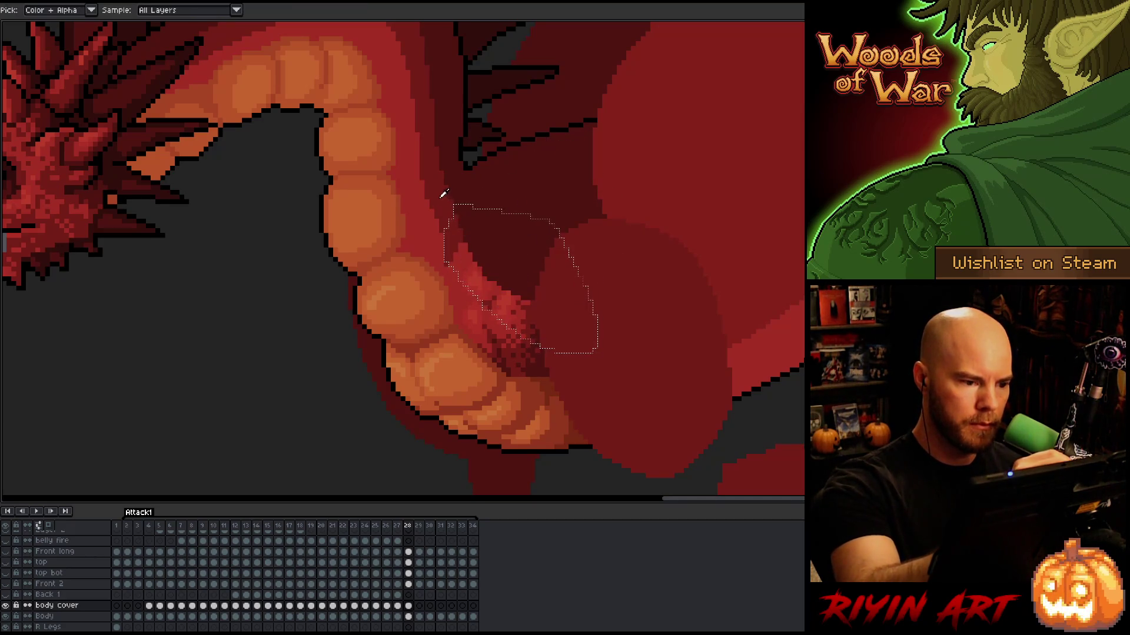
key("w")
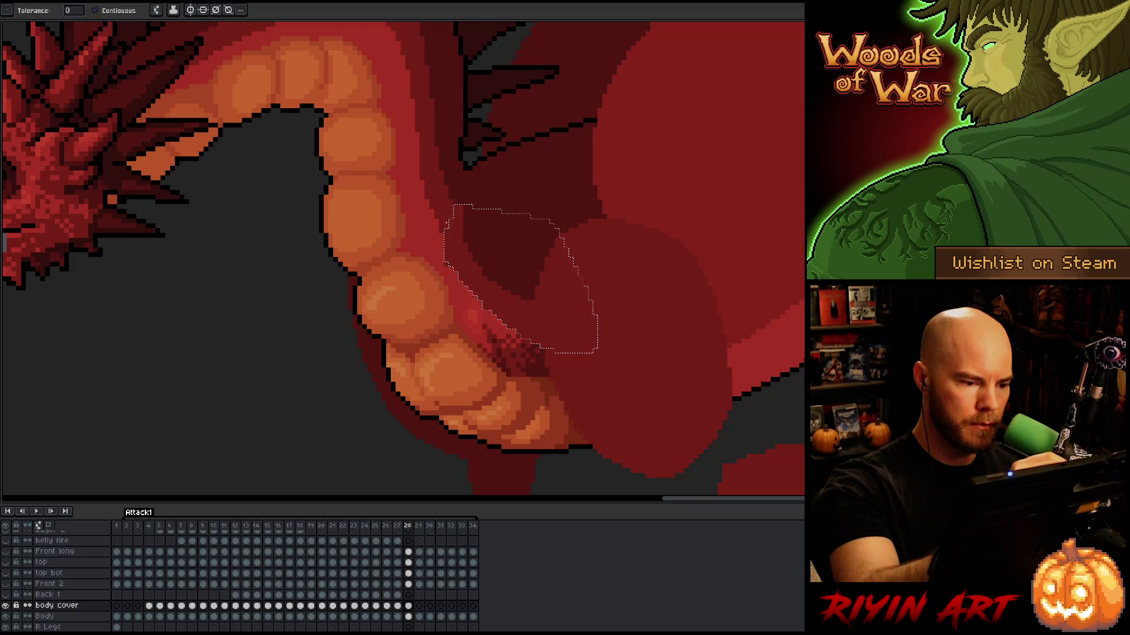
key("v")
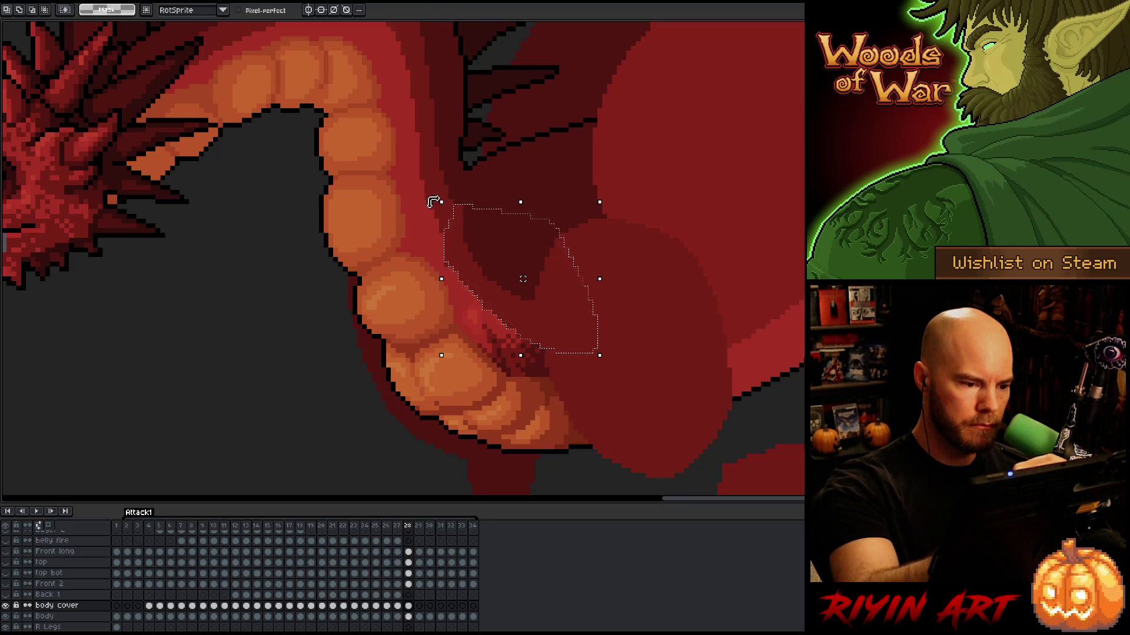
left_click_drag(434, 203, 432, 207)
key("Return")
key("ctrl+d")
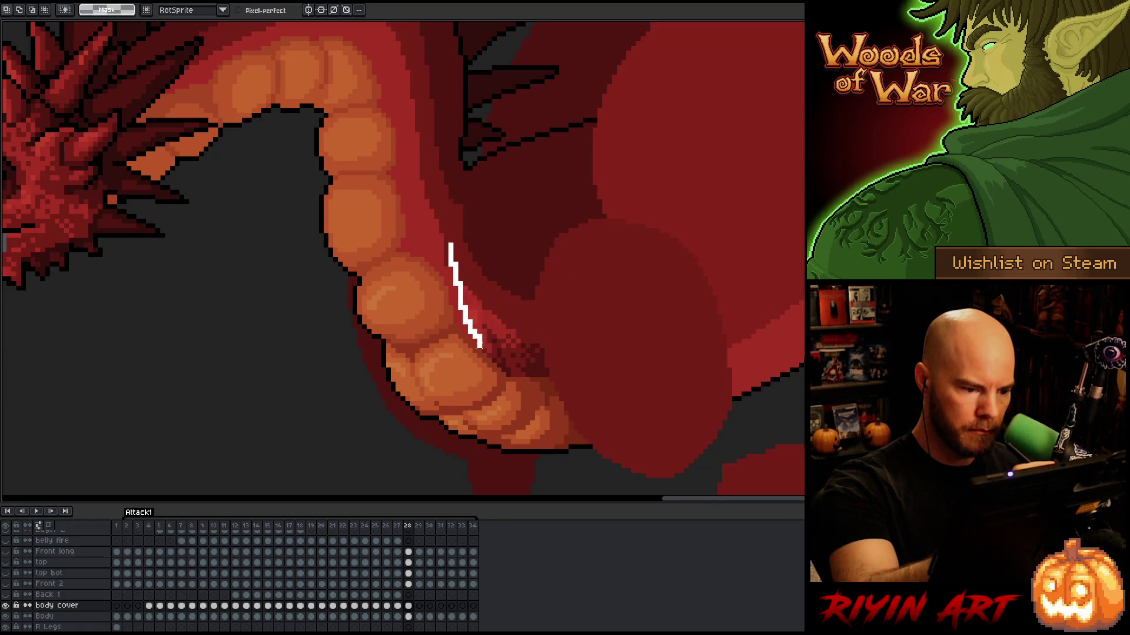
Squash the leftover arm edge upward and fill it with the body red
mouse_move(510, 374)
left_mouse_down()
mouse_move(538, 380)
mouse_move(508, 224)
left_mouse_up()
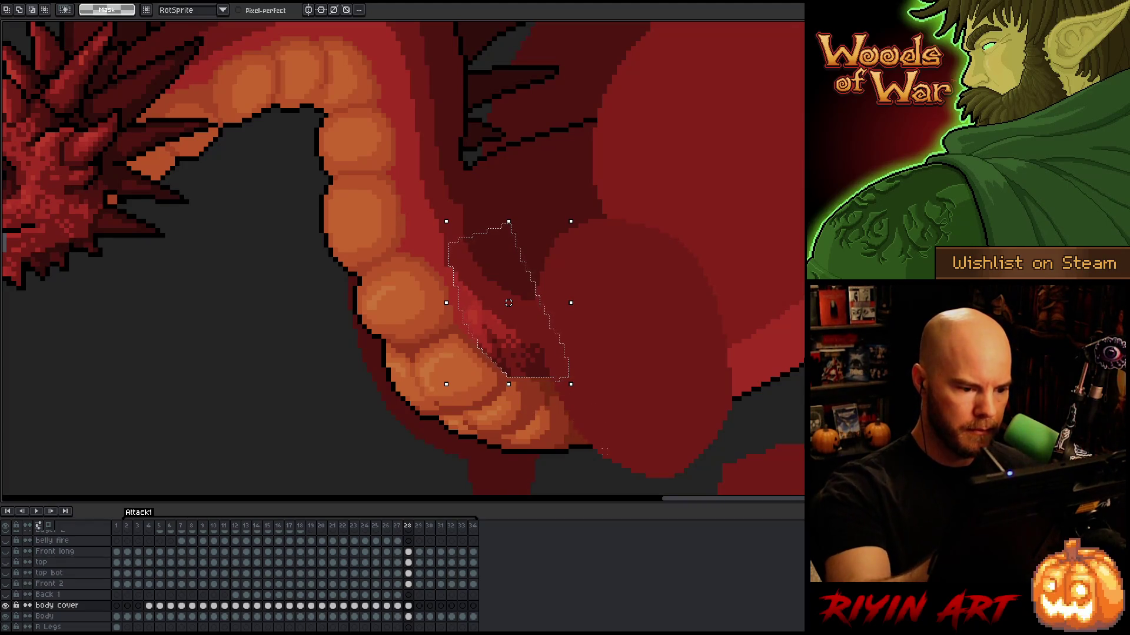
left_click_drag(573, 392, 537, 378)
key("w")
key("Delete")
key("ctrl+d")
key("b")
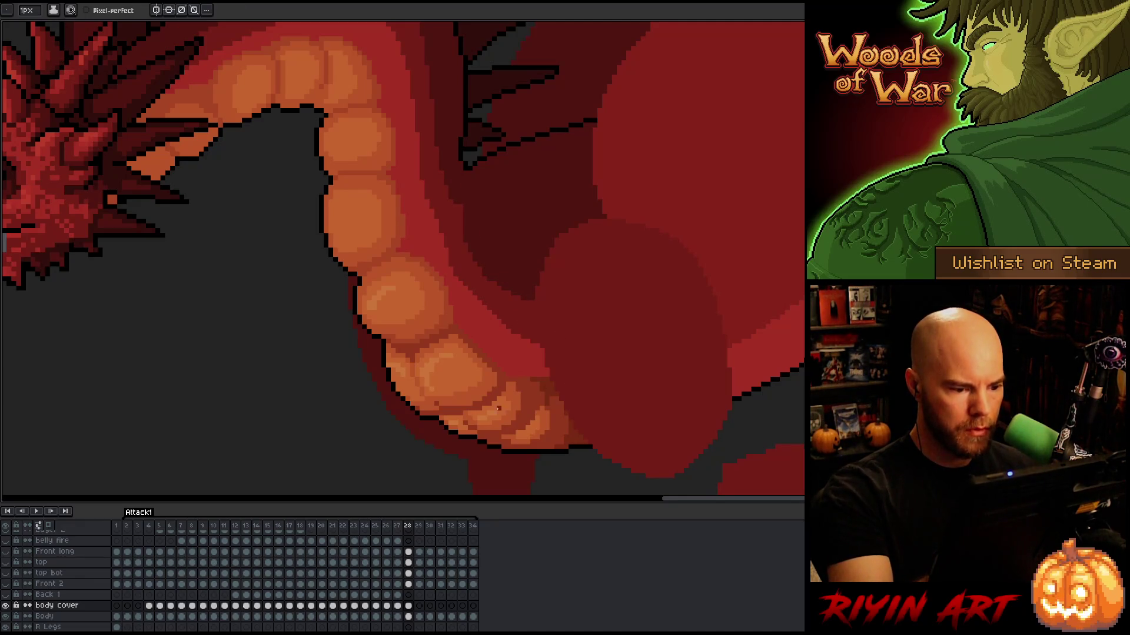
Toggle the body cover layer and flip between frames 27–29 to check the shoulder
left_click(7, 605)
left_click(7, 605)
left_click(7, 606)
left_click(6, 605)
left_click(6, 605)
left_click(6, 606)
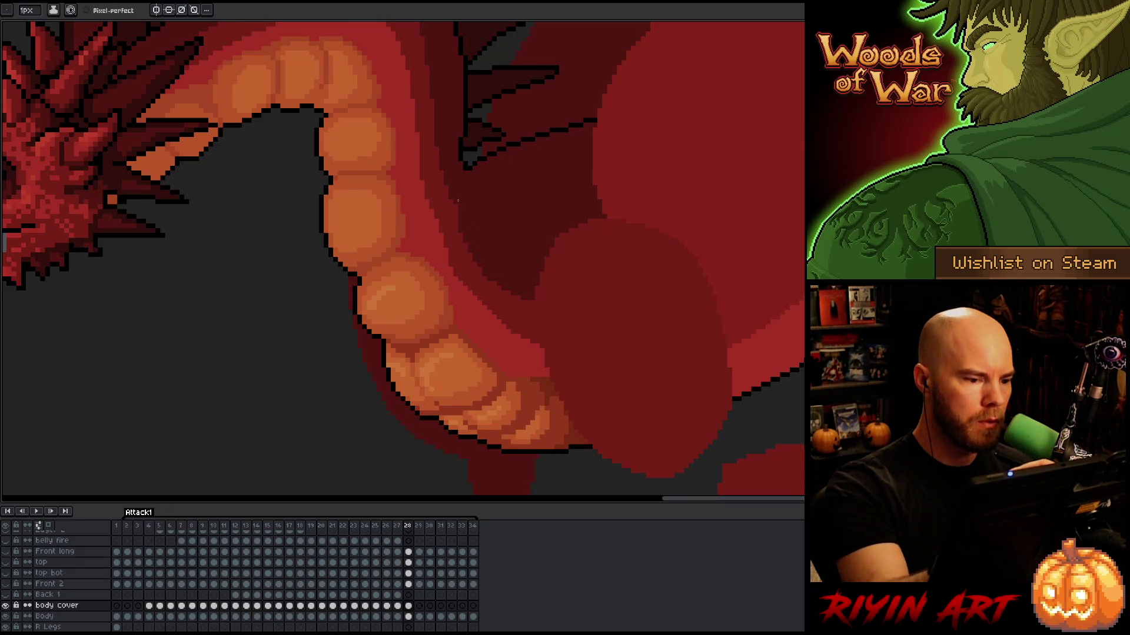
key("Left")
key("Right")
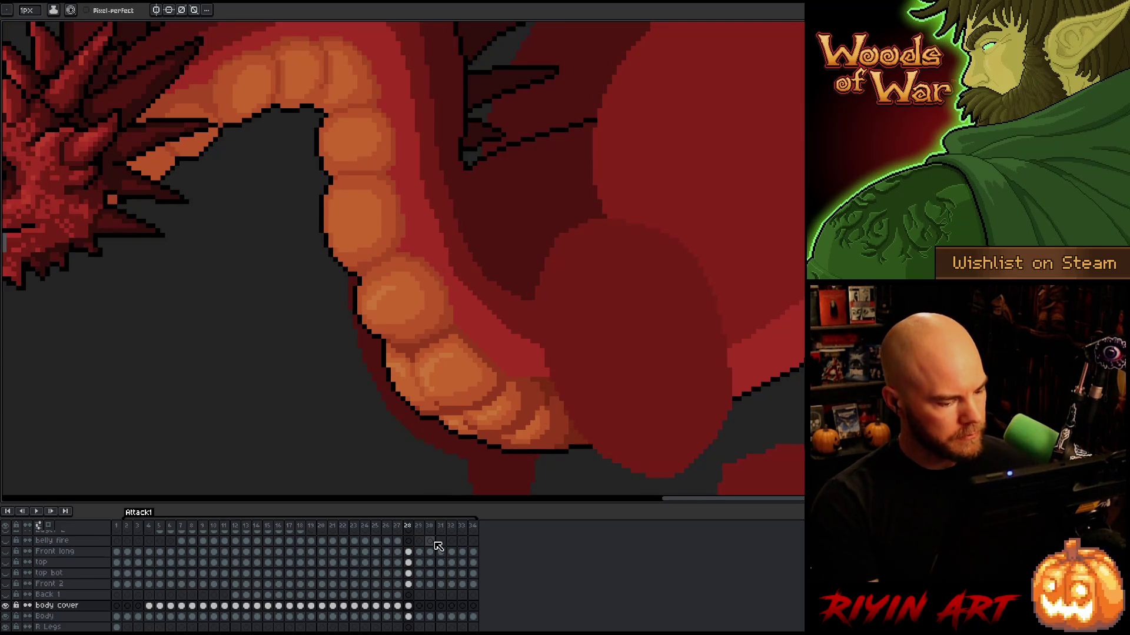
key("Right")
key("Left")
On frame 29, lasso the protruding arm and delete it
key("Right")
key("m")
key("m")
mouse_move(600, 187)
left_mouse_down()
mouse_move(567, 157)
mouse_move(512, 198)
mouse_move(492, 252)
mouse_move(635, 277)
mouse_move(610, 202)
left_mouse_up()
key("i")
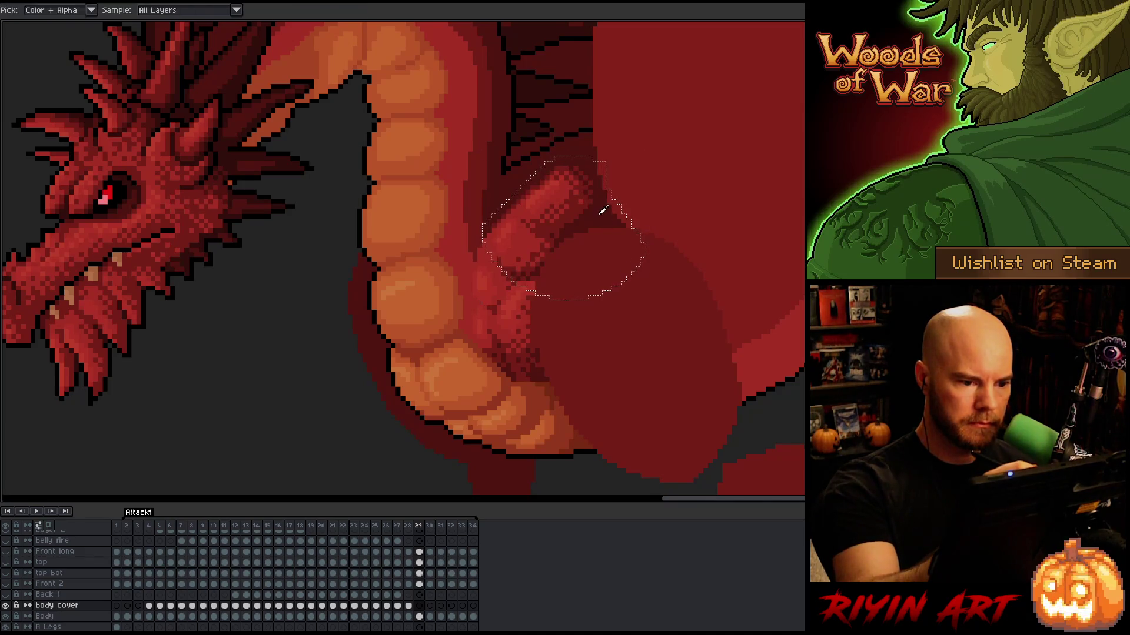
key("m")
key("Delete")
Bucket-fill the lighter red arm remnant and lower light area dark red, then deselect
mouse_move(468, 210)
left_mouse_down()
mouse_move(468, 253)
mouse_move(529, 323)
mouse_move(575, 302)
mouse_move(468, 211)
left_mouse_up()
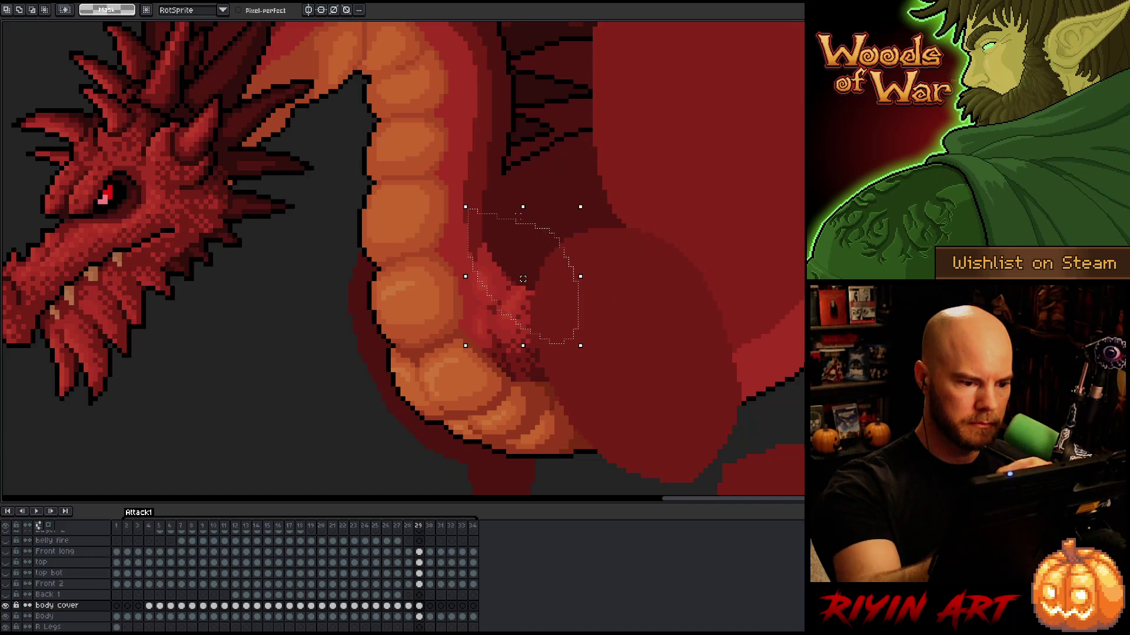
key("i")
left_click(479, 229)
key("g")
left_click(495, 282)
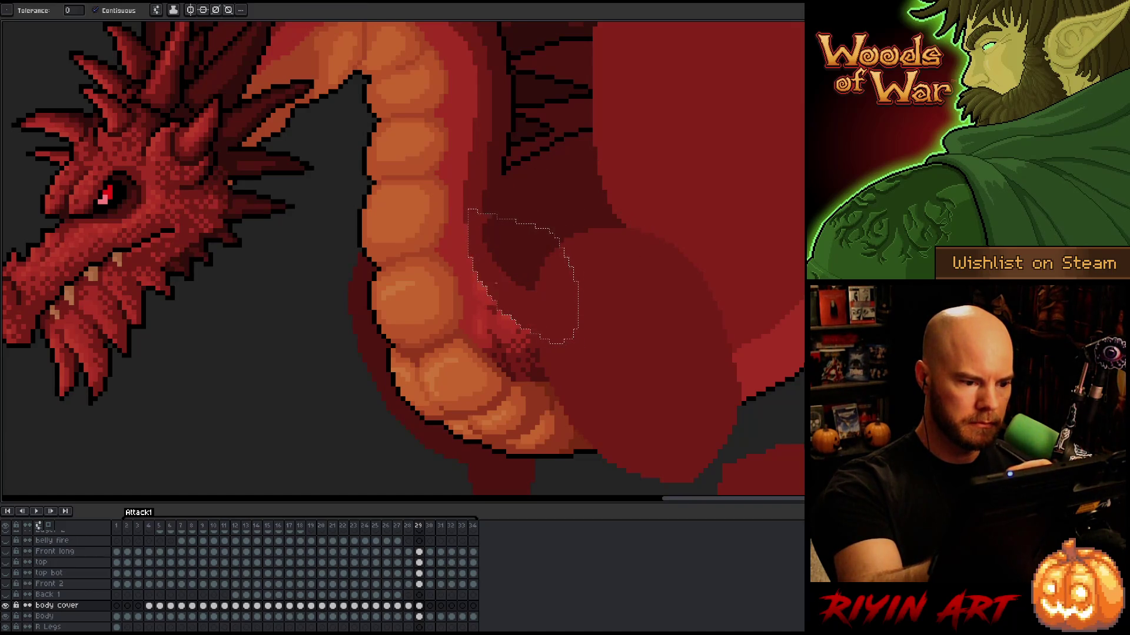
key("ctrl+d")
Select the shoulder edge for cleanup, sample the body colour, drop the selection and advance to frame 30
key("b")
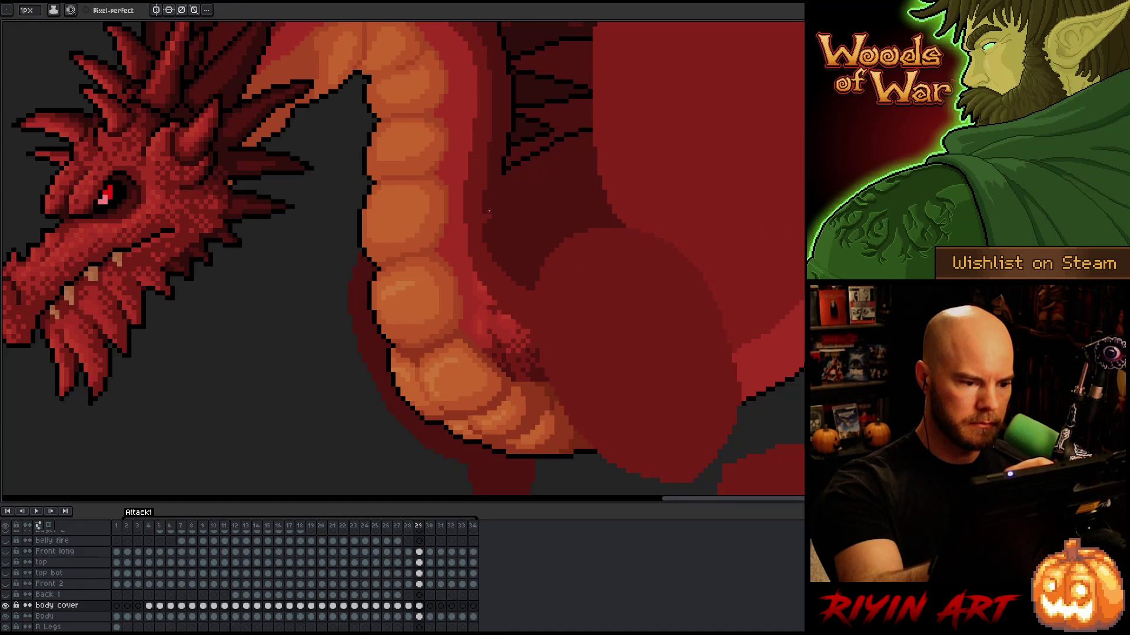
key("m")
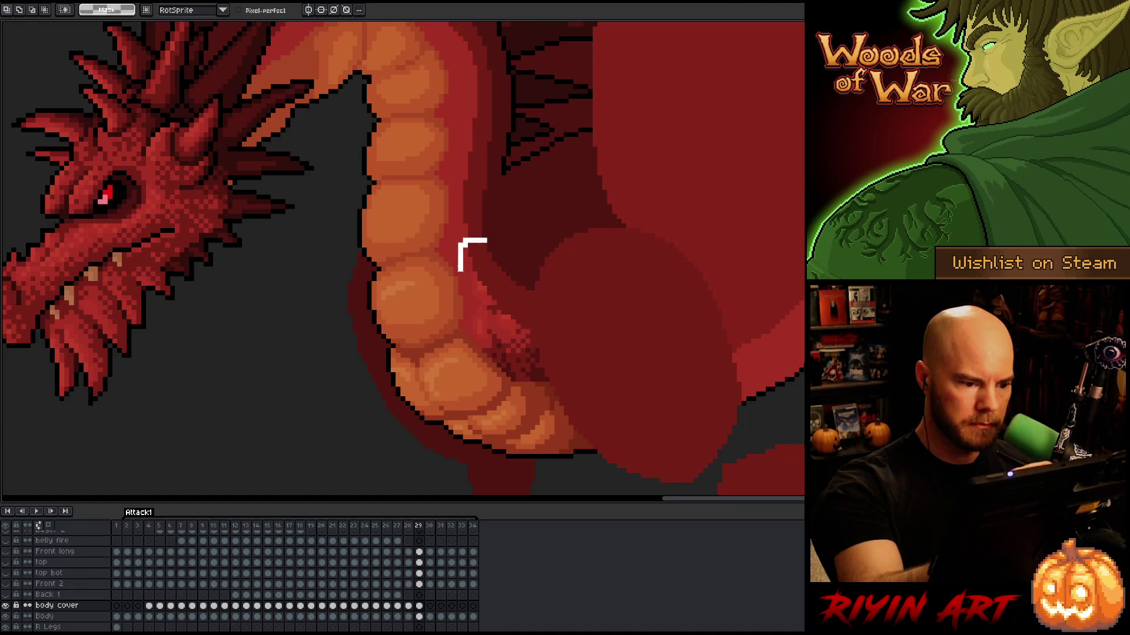
mouse_move(504, 365)
left_mouse_down()
mouse_move(567, 348)
mouse_move(532, 259)
mouse_move(506, 244)
left_mouse_up()
key("i")
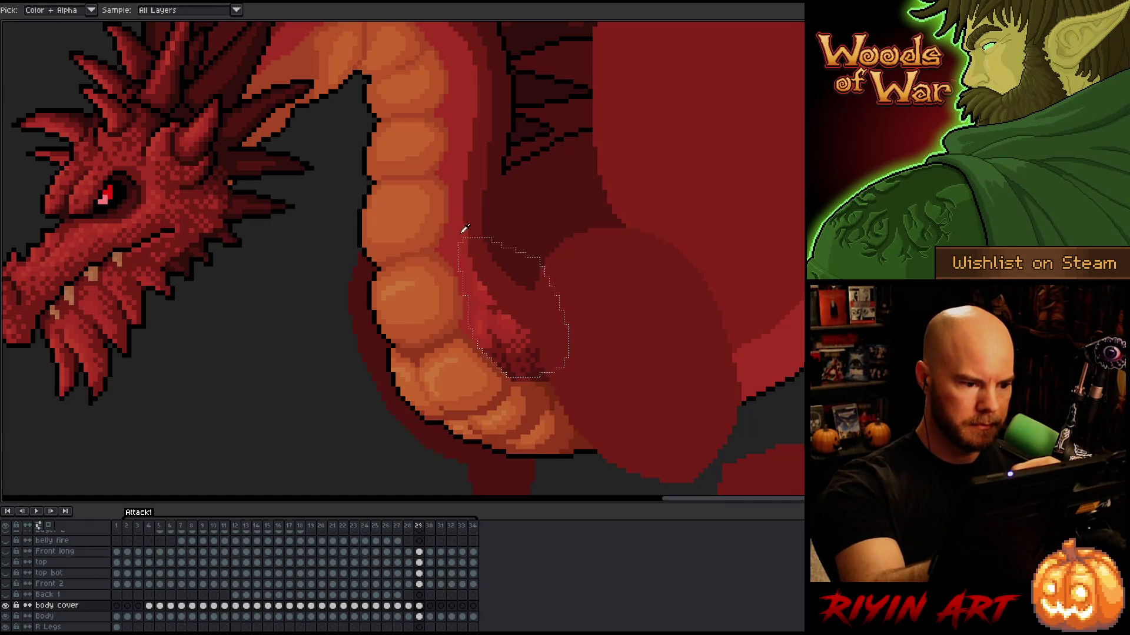
key("m")
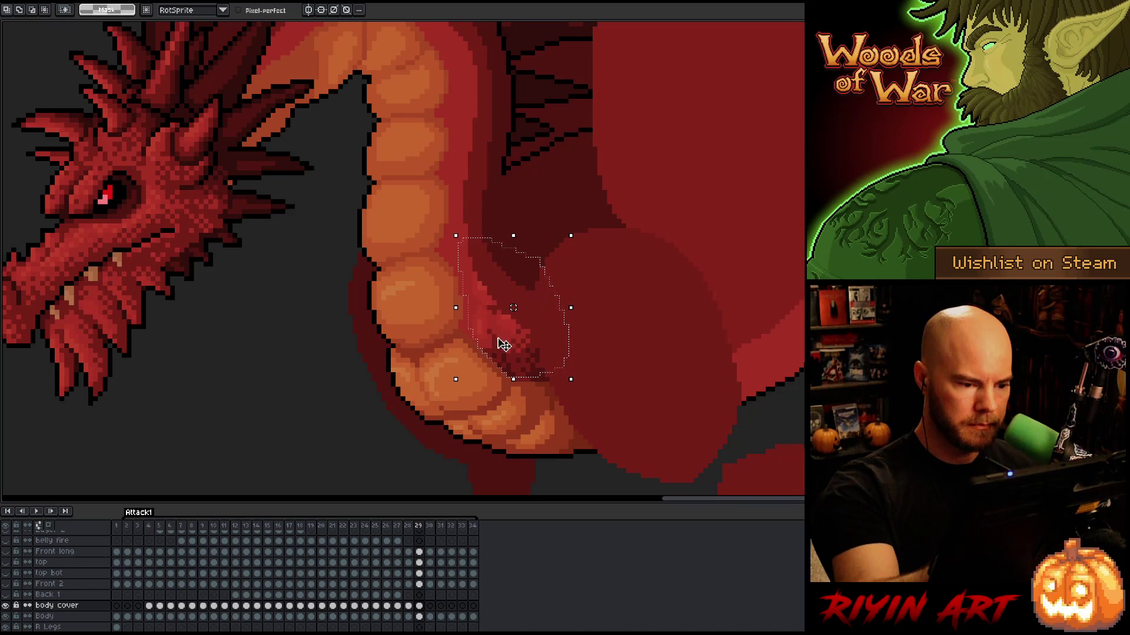
key("ctrl+d")
key("b")
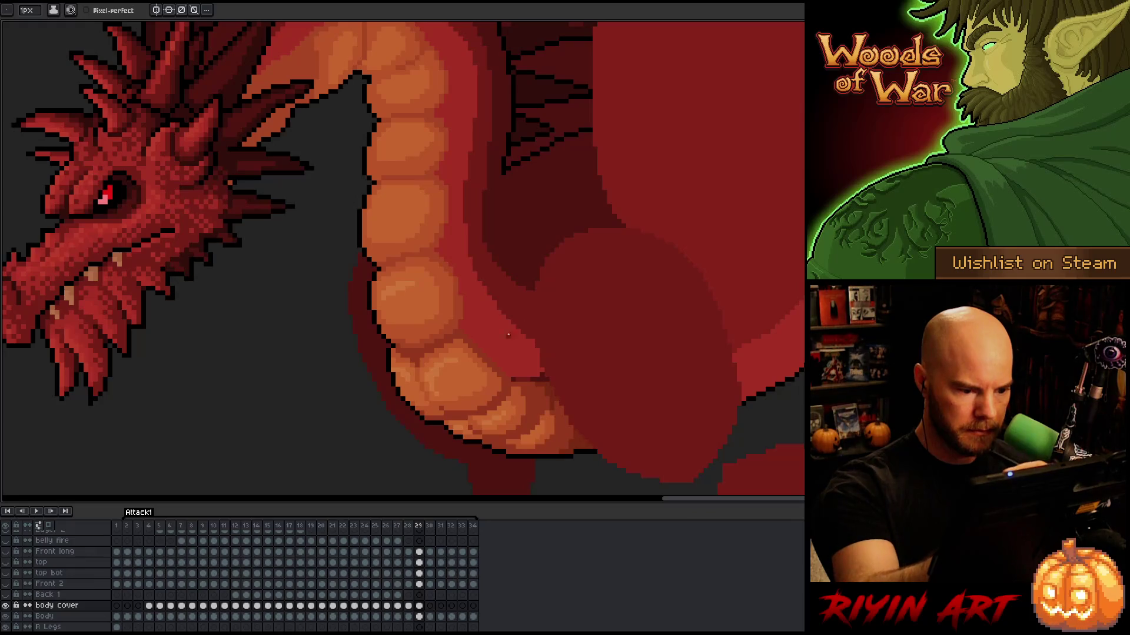
left_click(532, 360, "alt")
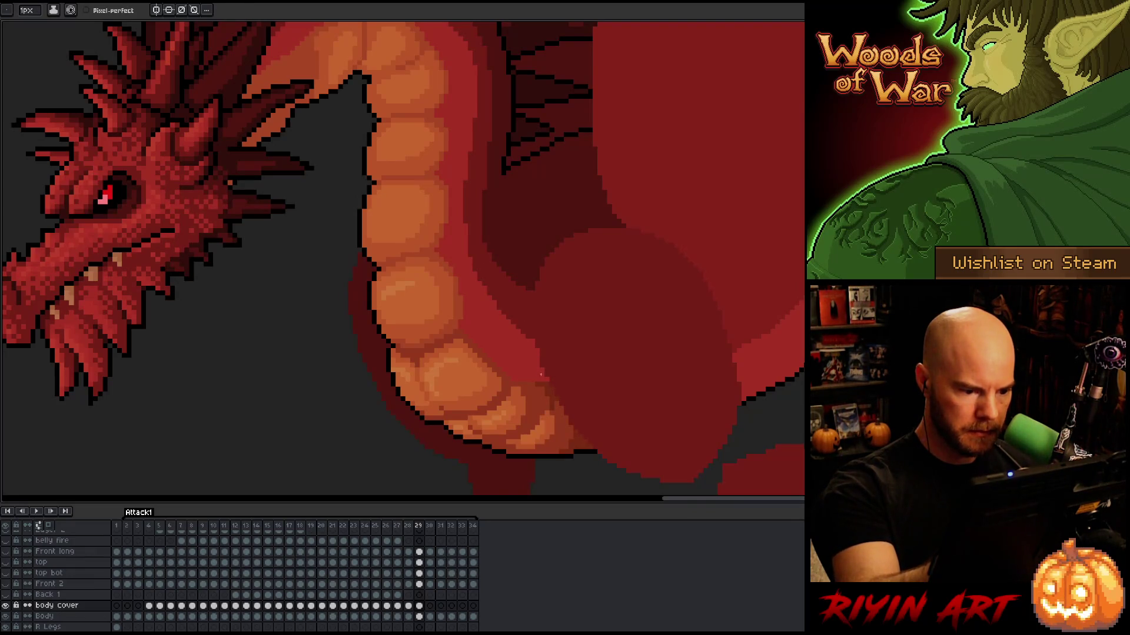
key("Right")
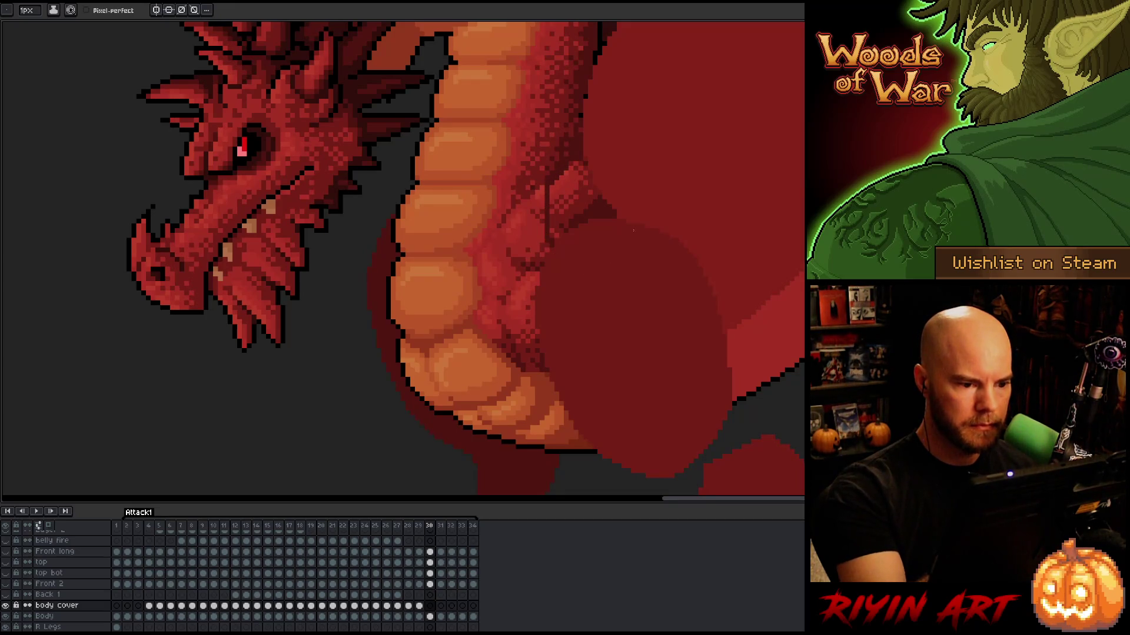
Fill frame 30's light shoulder patch dark red; try a muscle-edge pencil line and undo it
key("g")
left_click(556, 236)
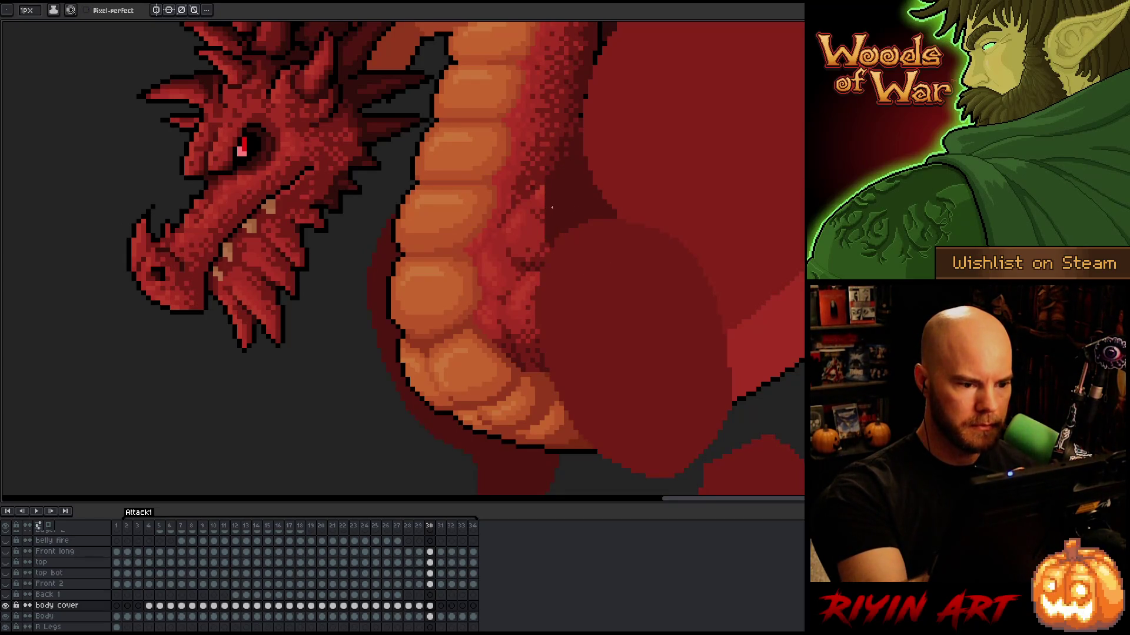
key("i")
key("b")
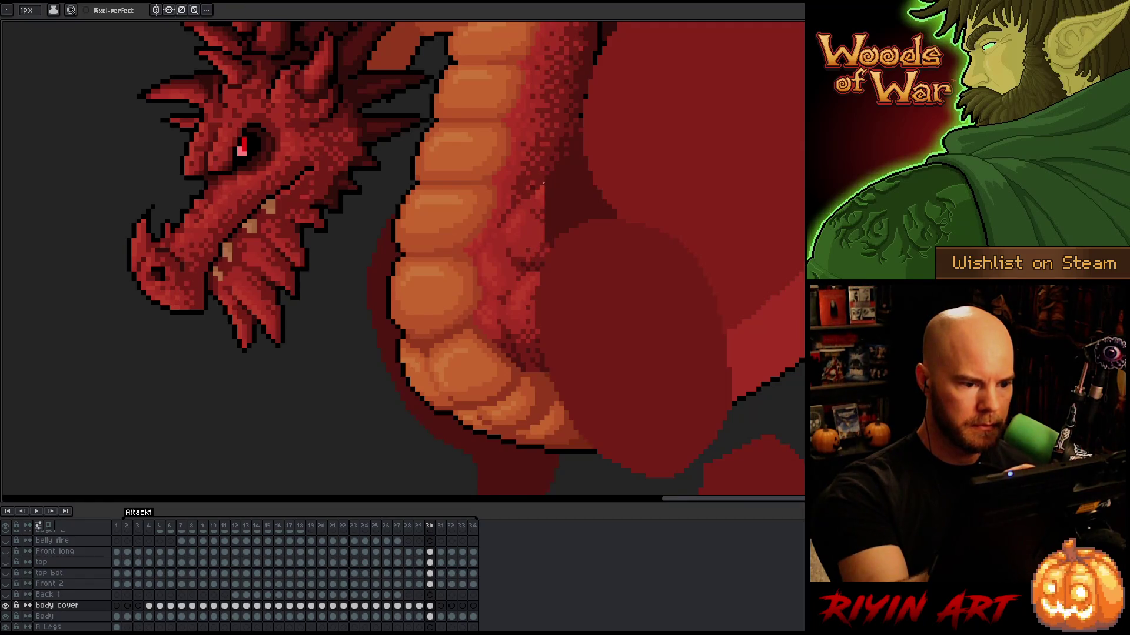
left_click_drag(533, 187, 524, 333)
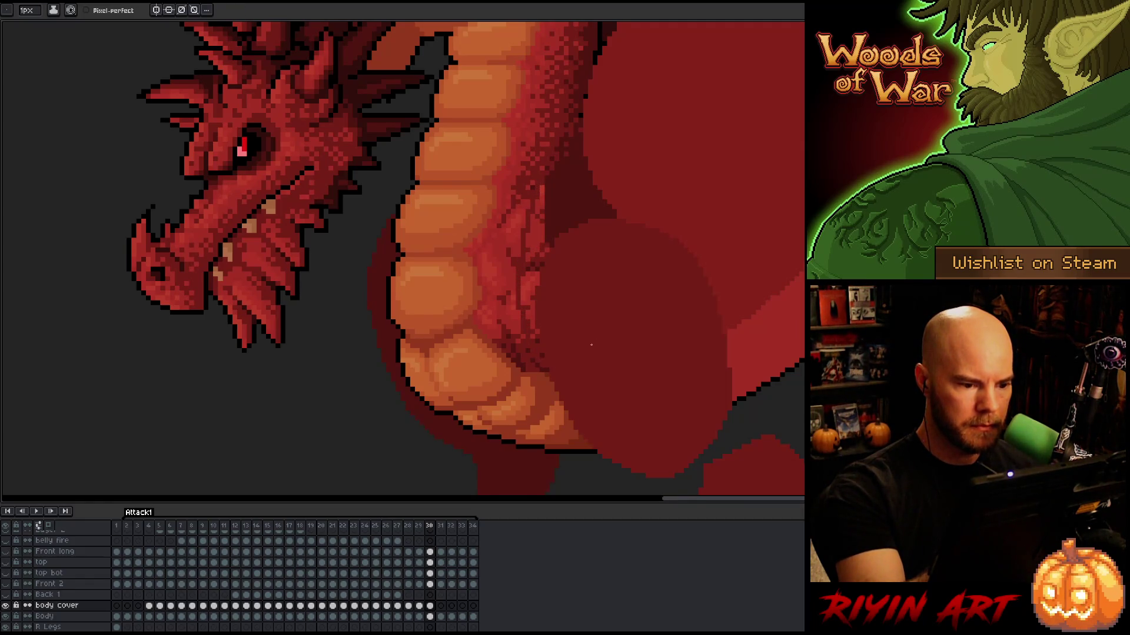
key("ctrl+z")
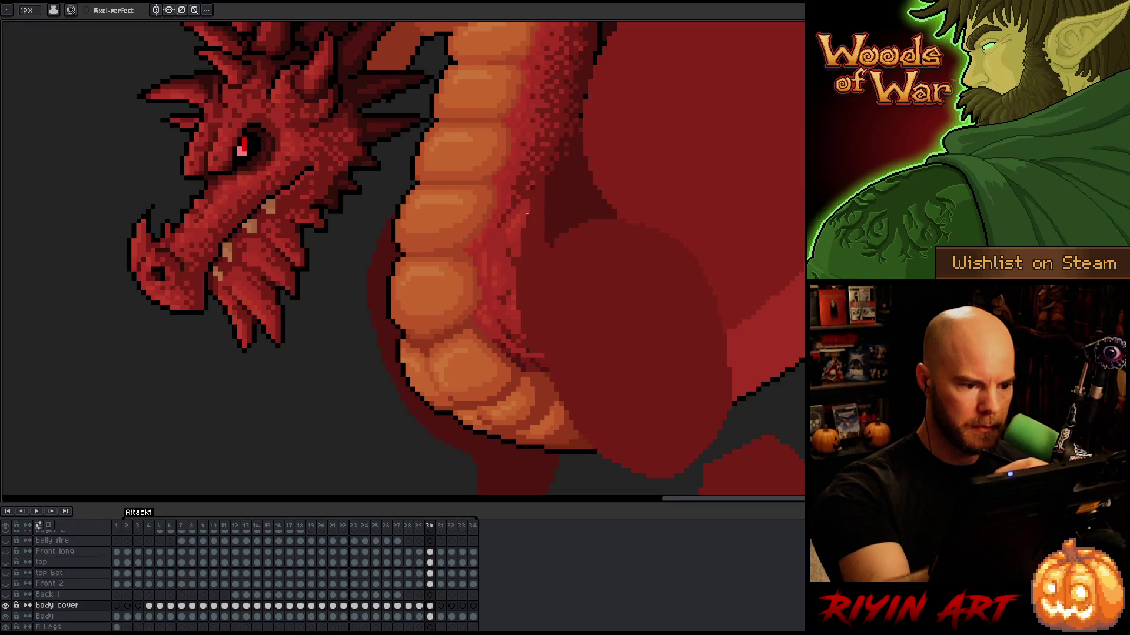
Compare frame 30 with its neighbour, then go to frame 31 on the body cover layer
key("g")
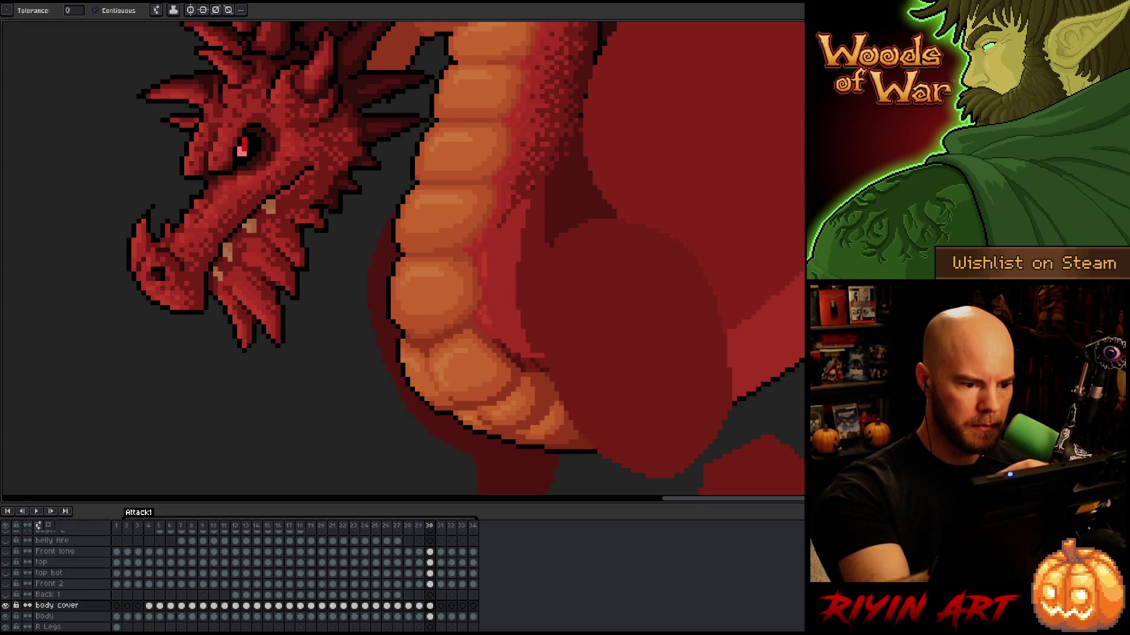
key("b")
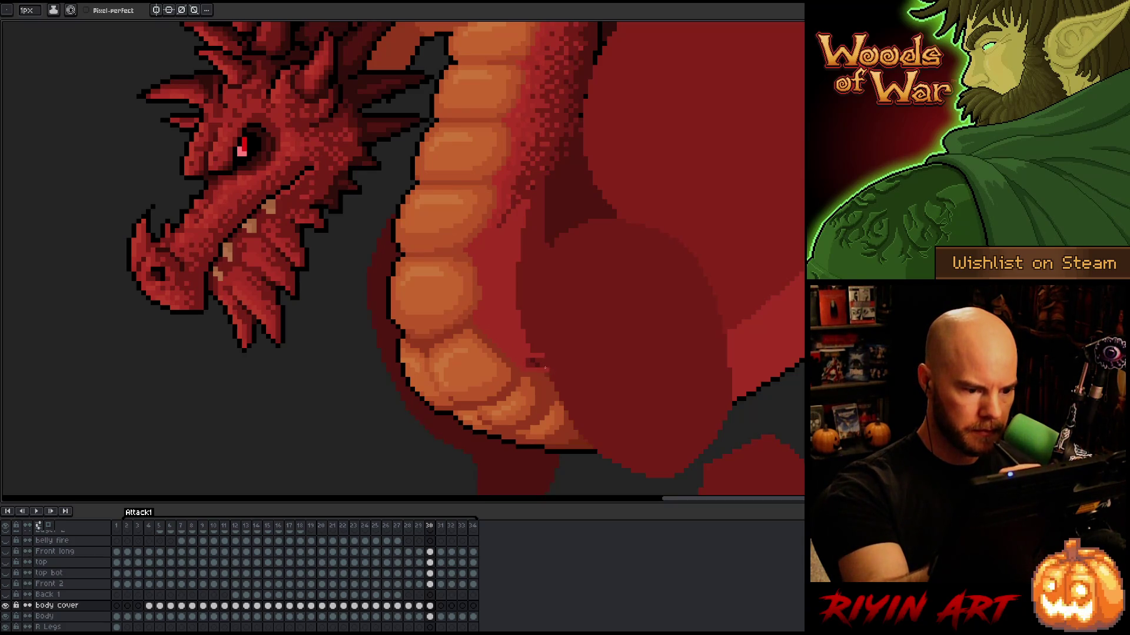
key("i")
key("b")
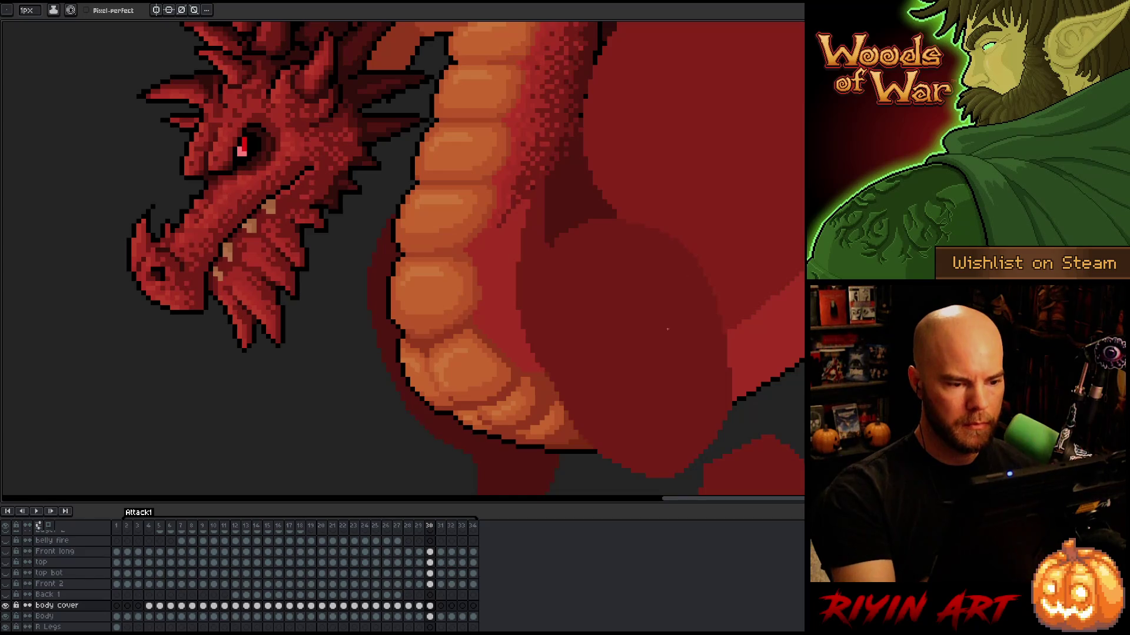
key("Left")
key("Right")
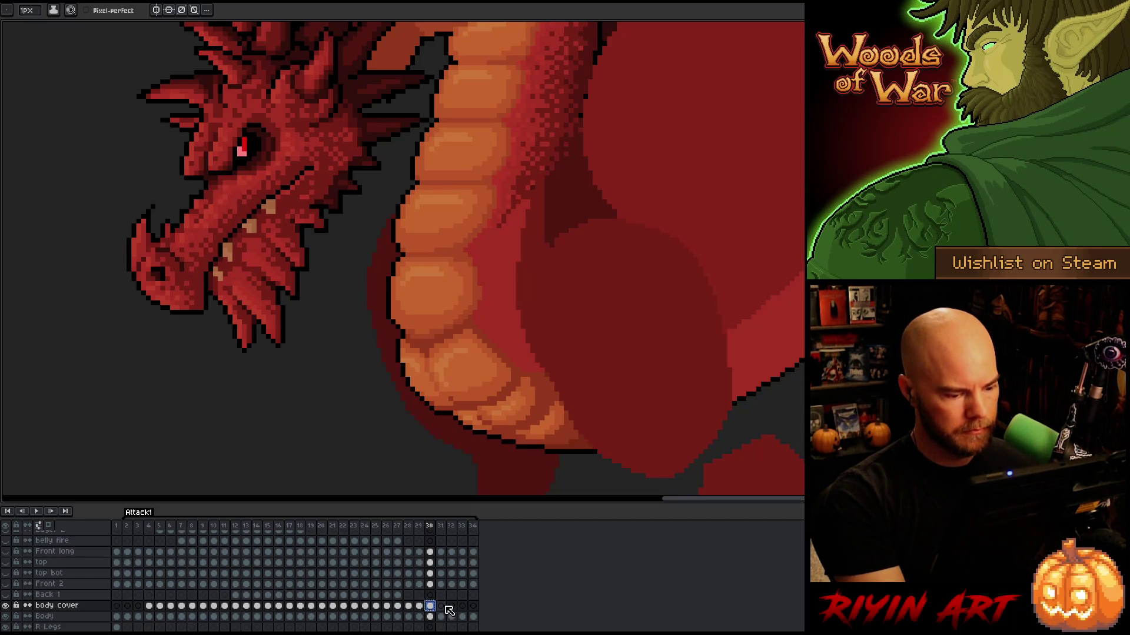
left_click(445, 606)
Paste the belly patch onto frame 31, nudge it one pixel left and up, and commit
key("ctrl+v")
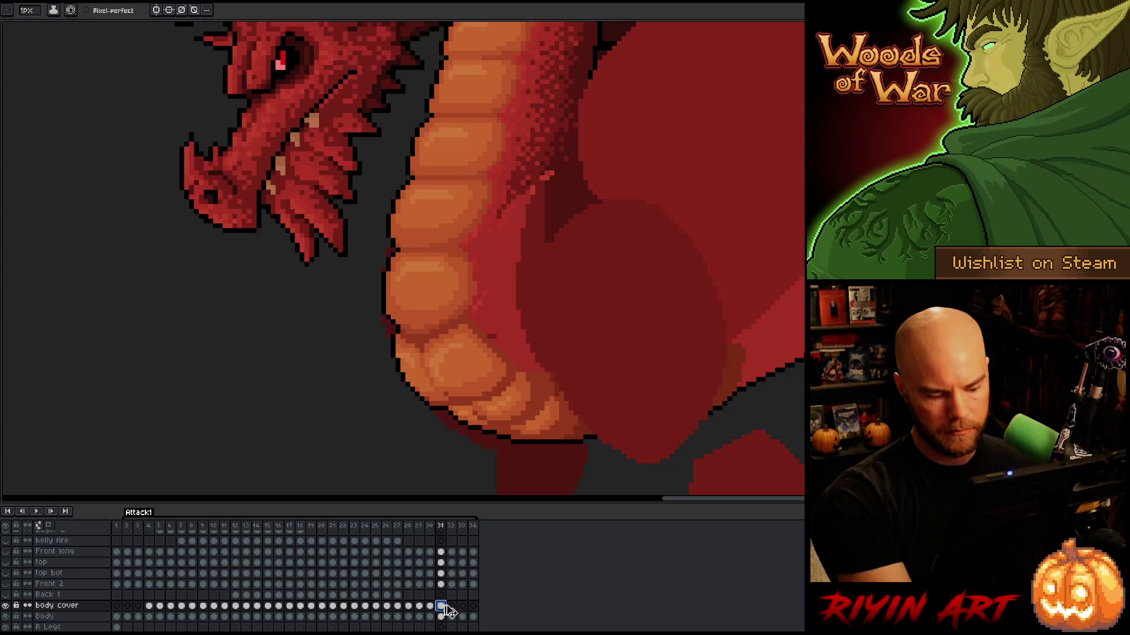
key("Left")
key("Up")
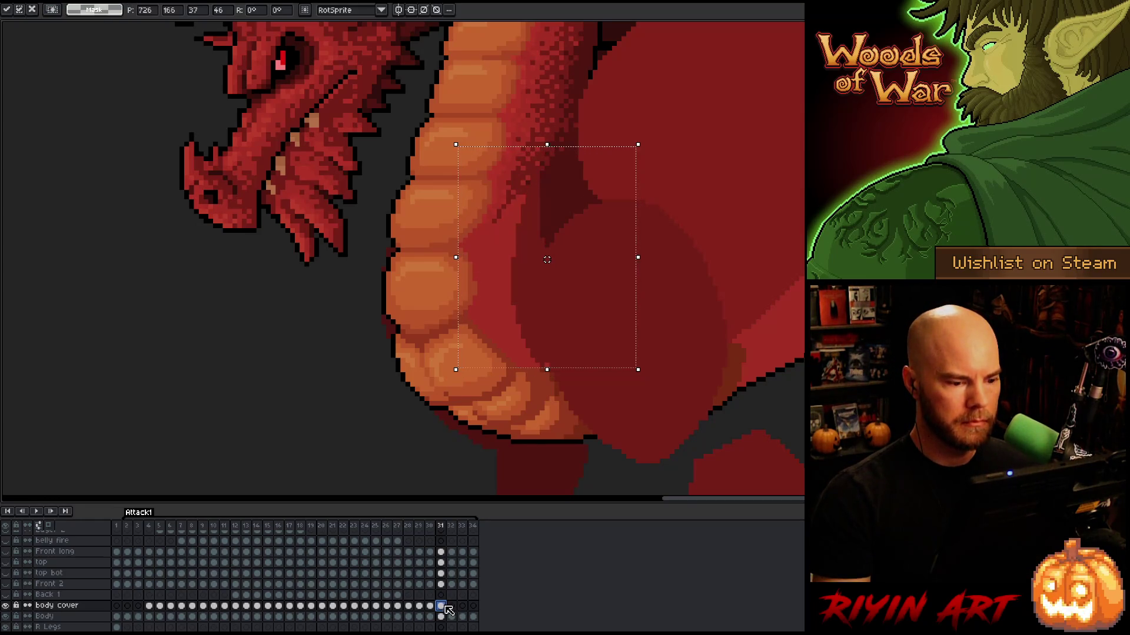
key("Return")
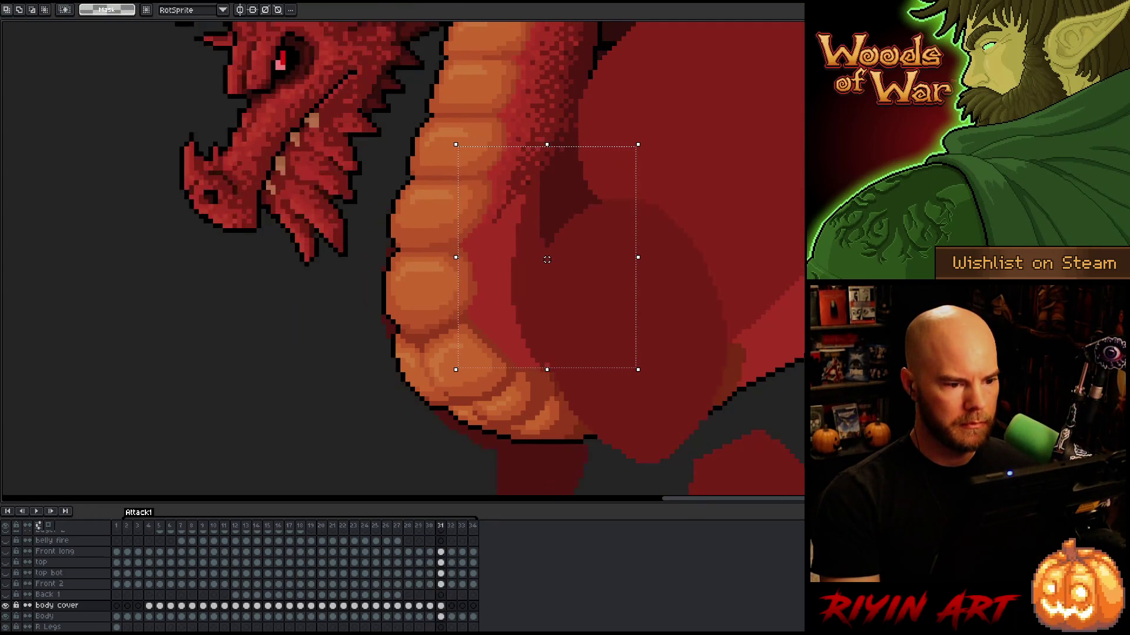
left_click(441, 606)
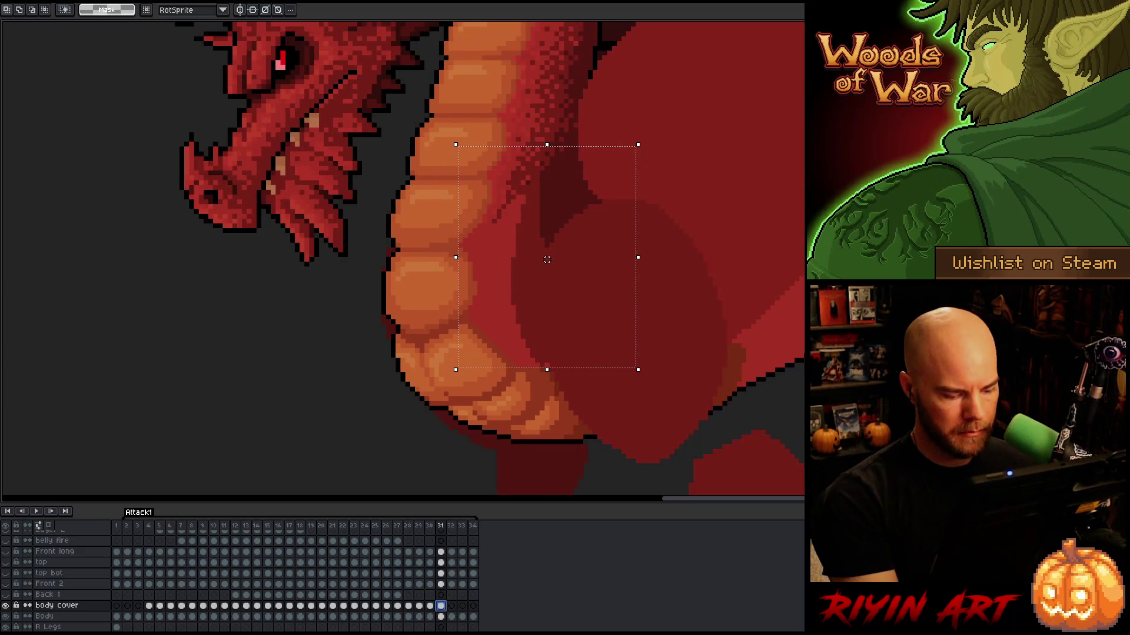
Paste the belly patch onto frame 32 and check it by flipping frames and toggling the body cover layer
left_click(451, 606)
key("ctrl+v")
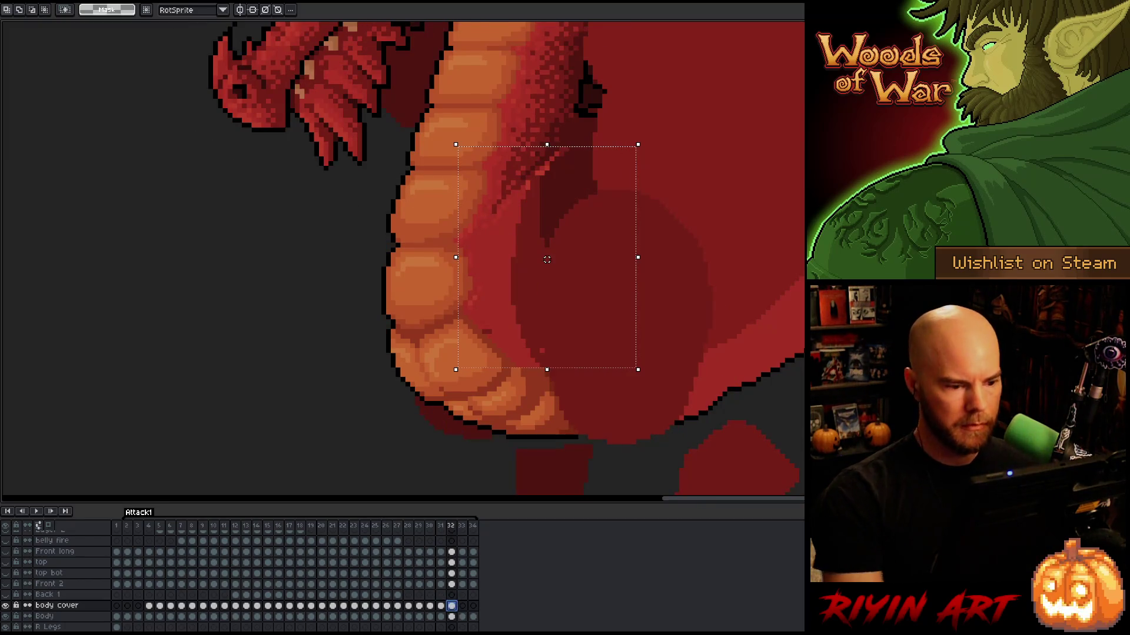
key("Return")
key("Left")
key("Right")
key("Left")
key("Right")
key("Left")
key("Right")
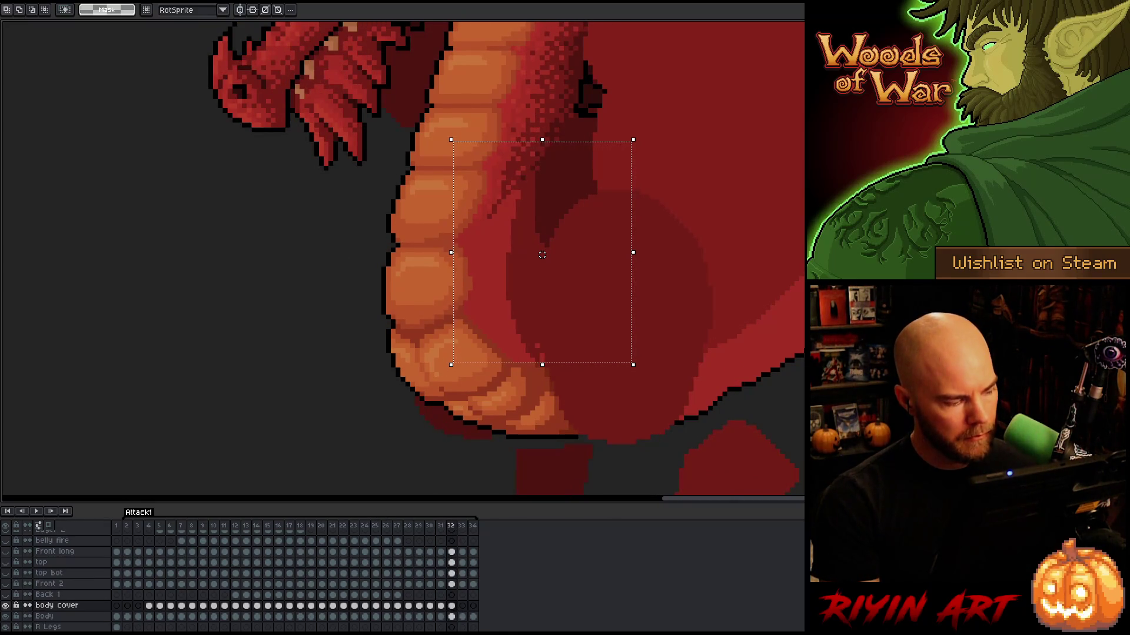
left_click(6, 606)
left_click(6, 606)
left_click(5, 605)
left_click(6, 605)
left_click(6, 605)
left_click(5, 605)
Drop the selection and recheck frames 31 and 32 on the body cover layer
key("Left")
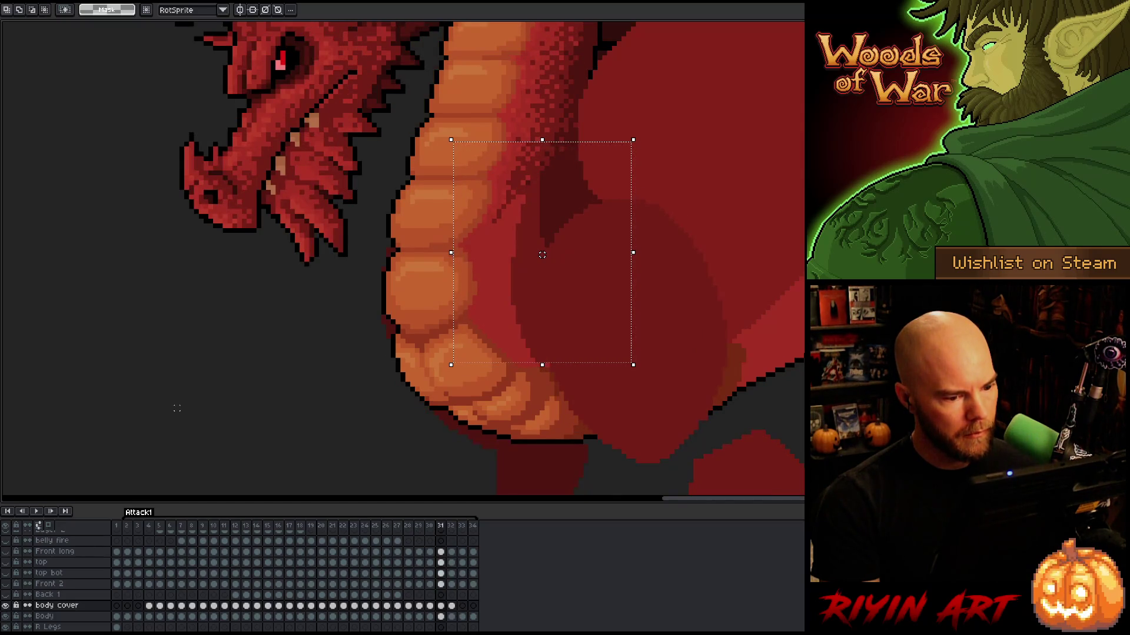
key("ctrl+d")
key("b")
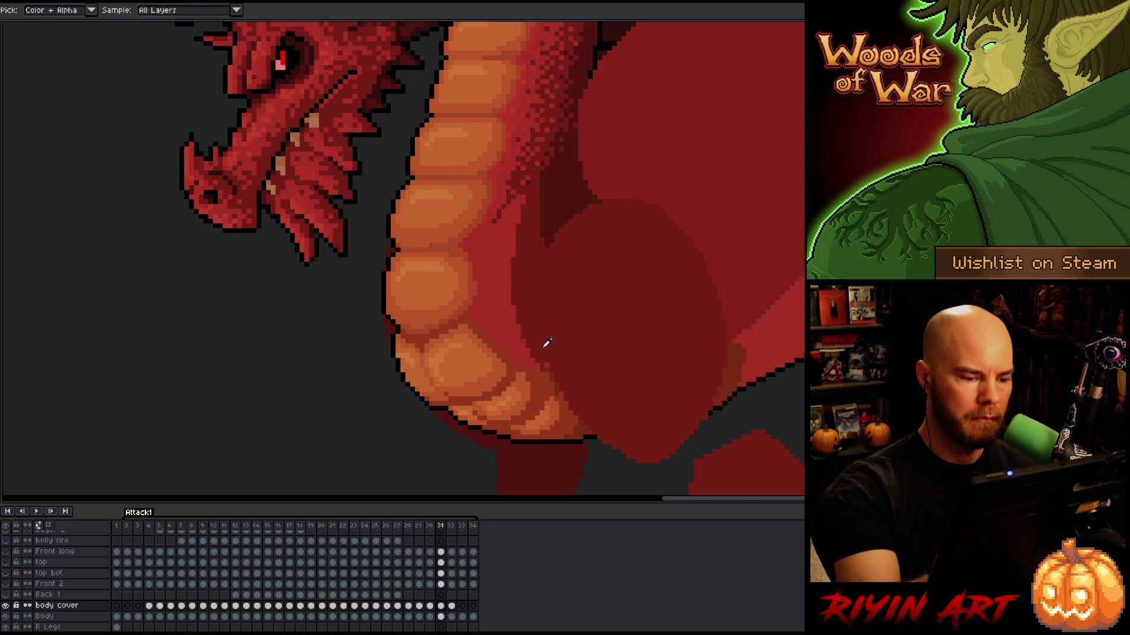
key("Right")
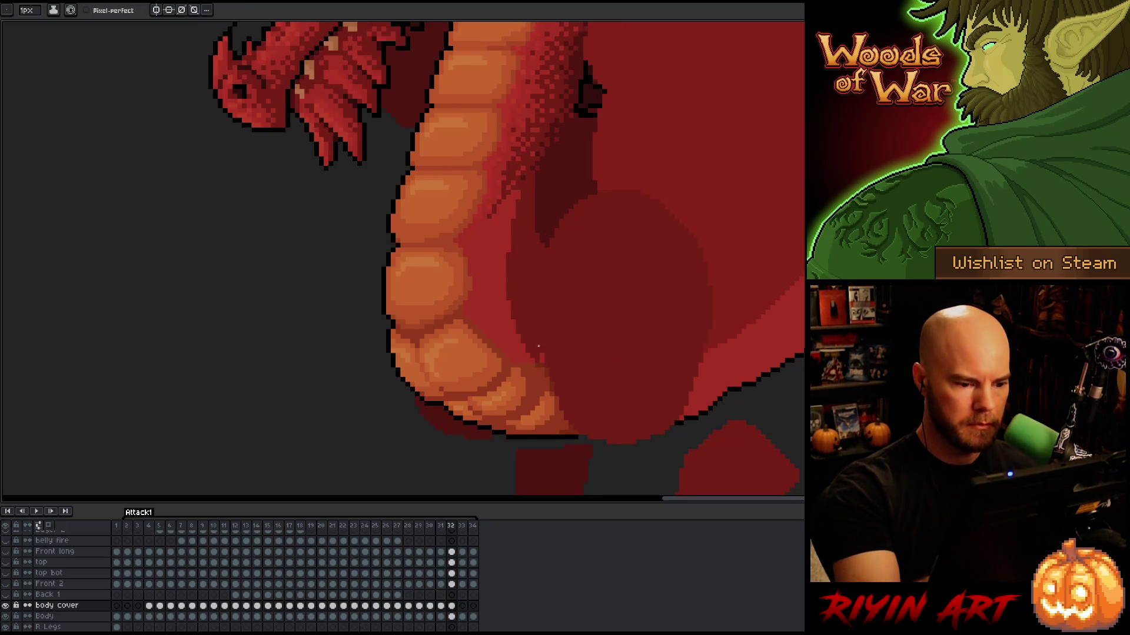
key("Left")
key("Right")
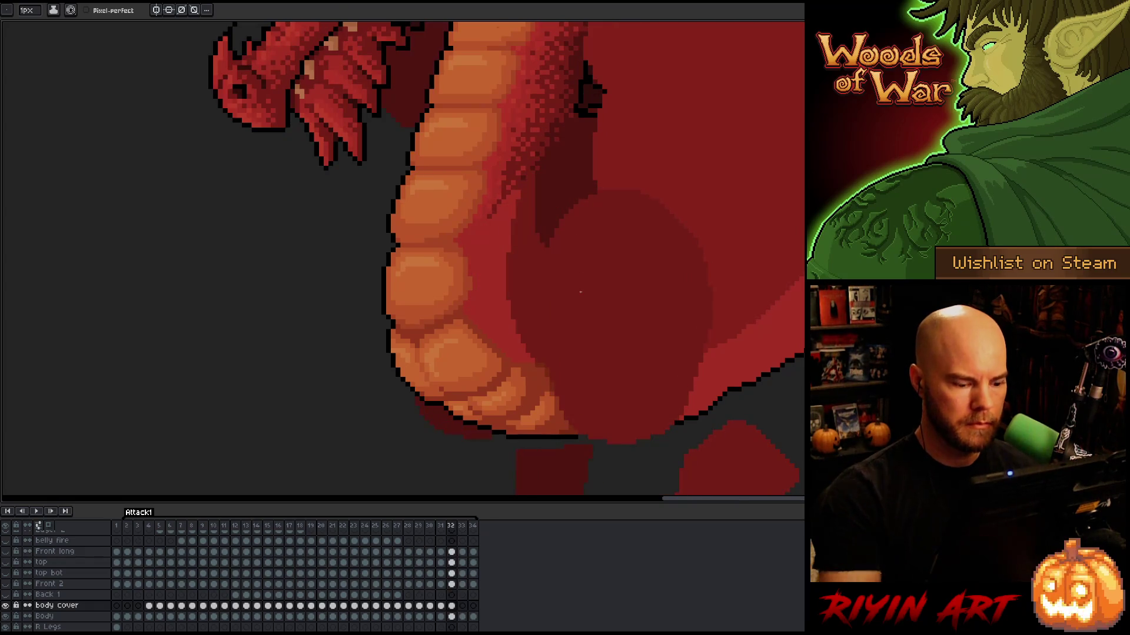
left_click(451, 606)
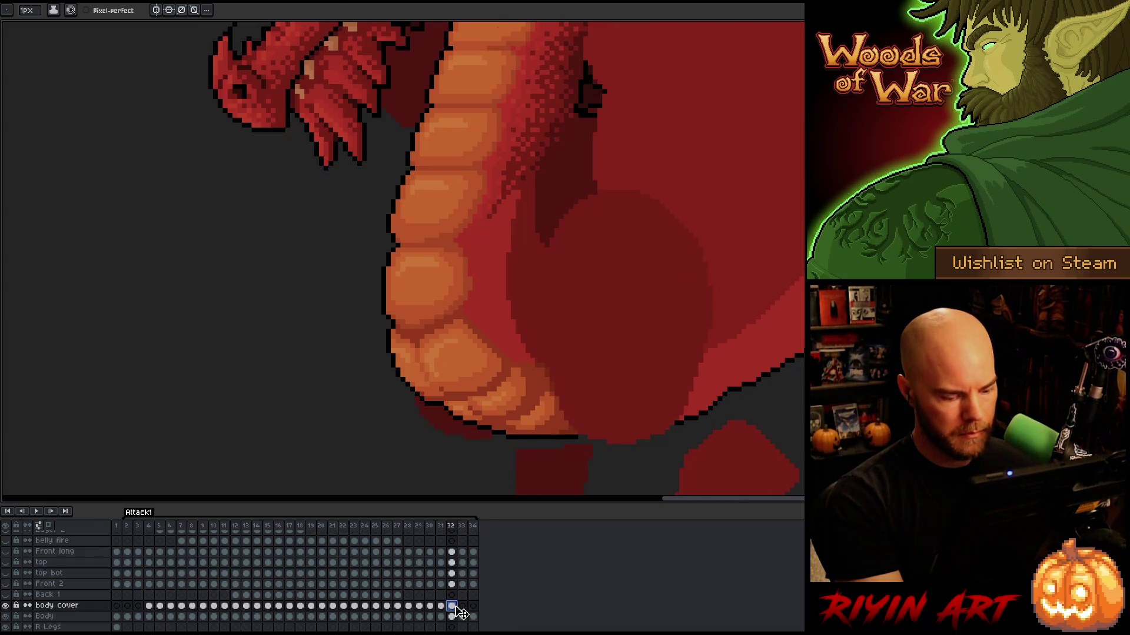
Add the belly patch to frame 33, compare it against frame 32, and commit
left_click(463, 608)
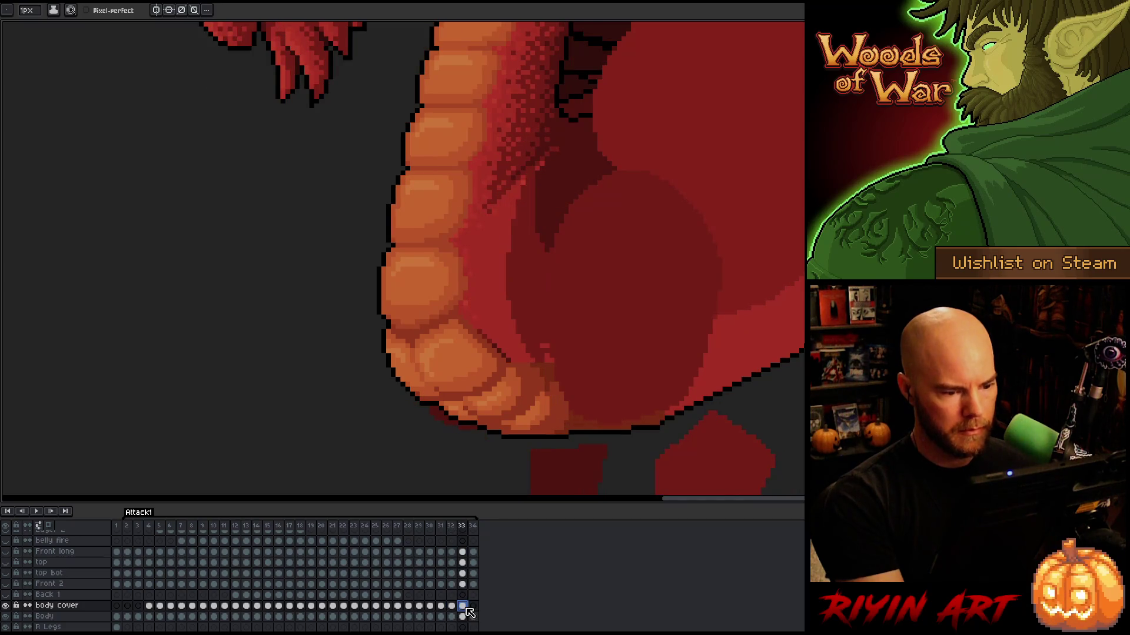
key("ctrl+t")
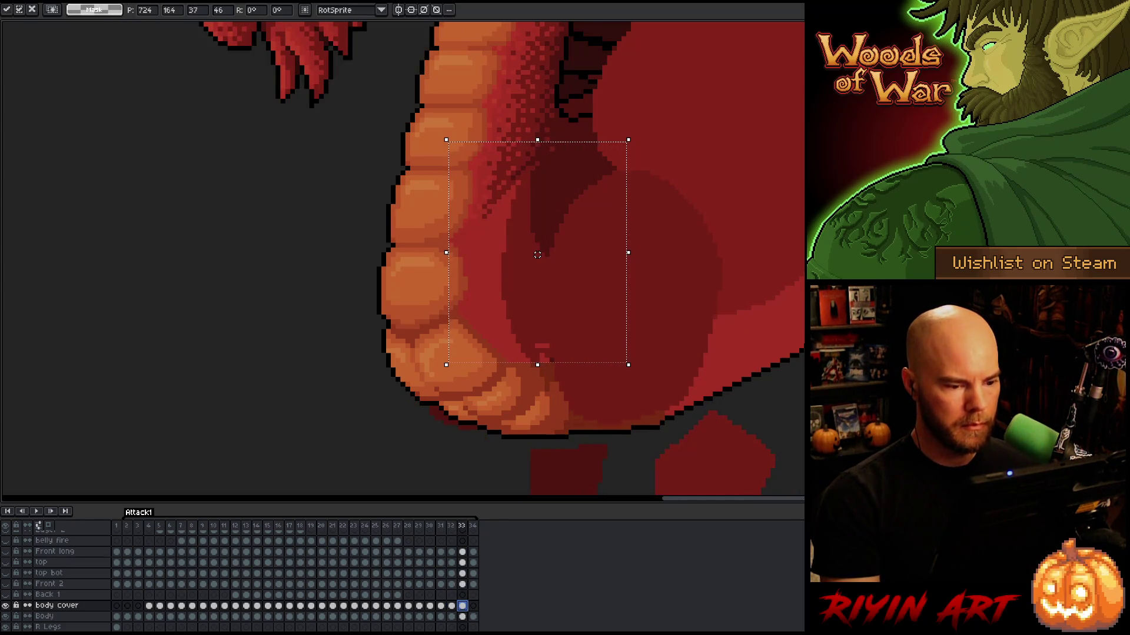
key("Left")
key("Right")
key("Left")
key("Right")
key("ctrl+d")
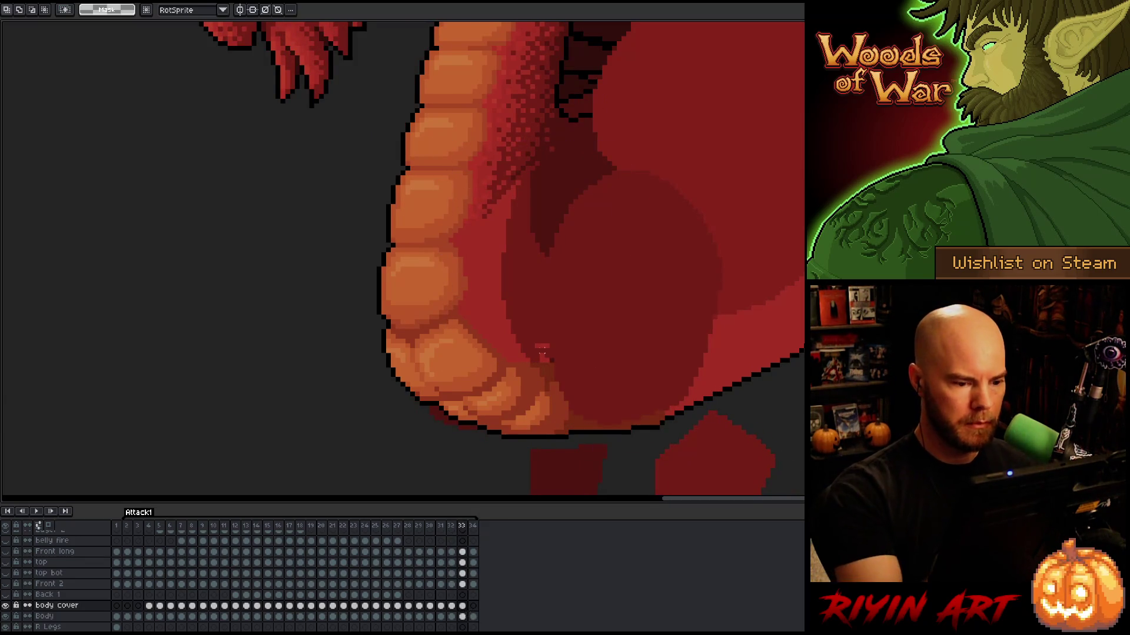
key("b")
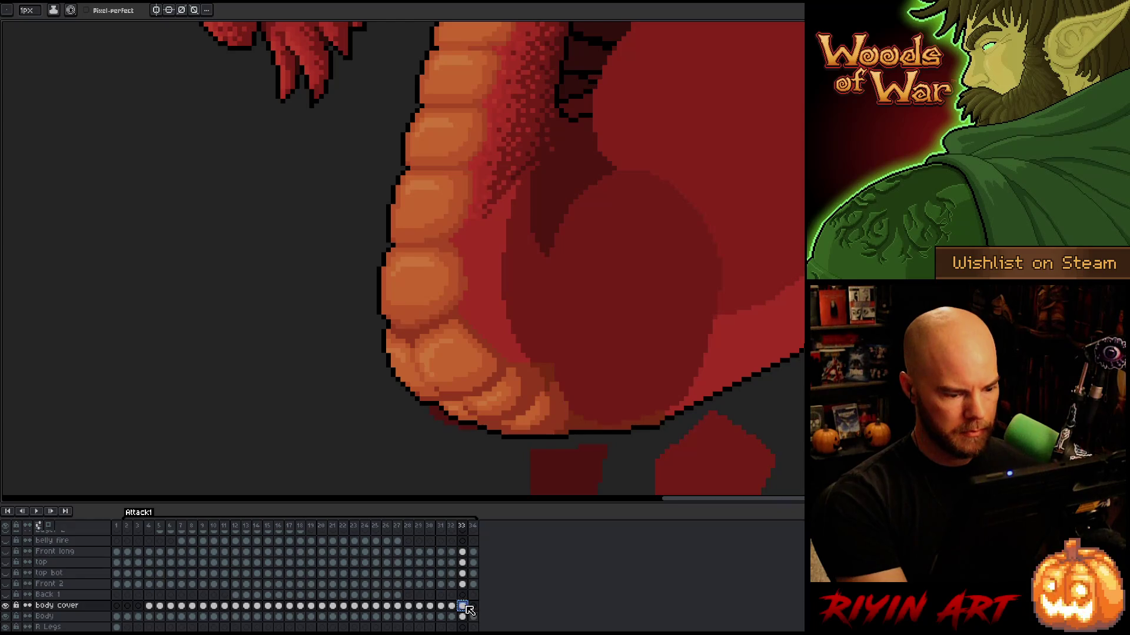
Paste the belly patch onto frame 34, nudge it up into place, and commit
left_click(474, 607)
key("ctrl+v")
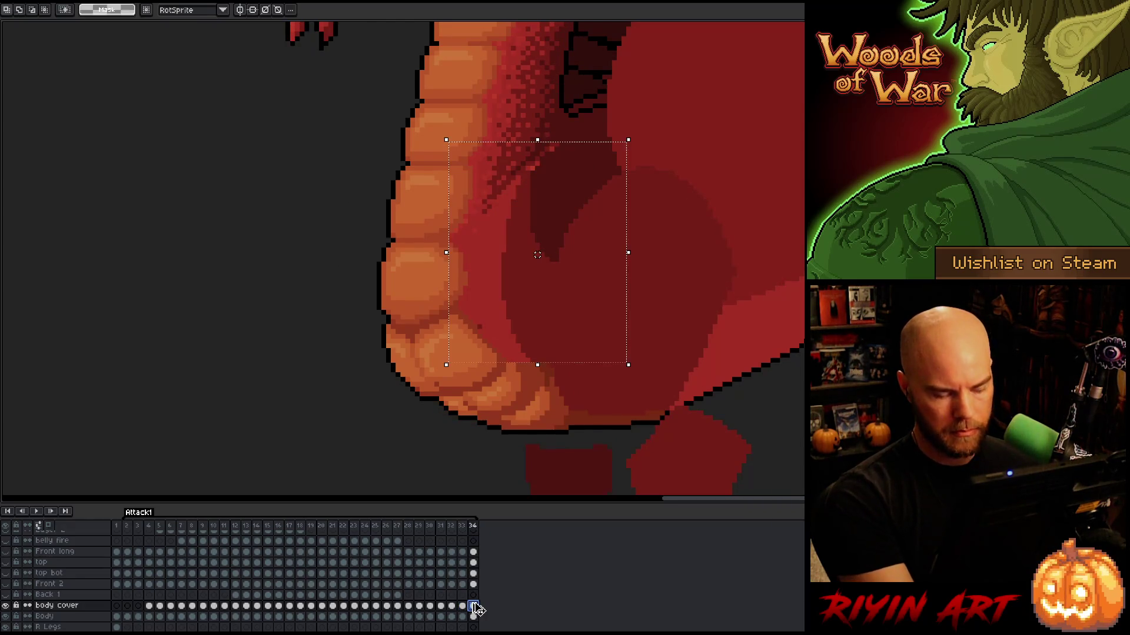
key("Up")
key("Return")
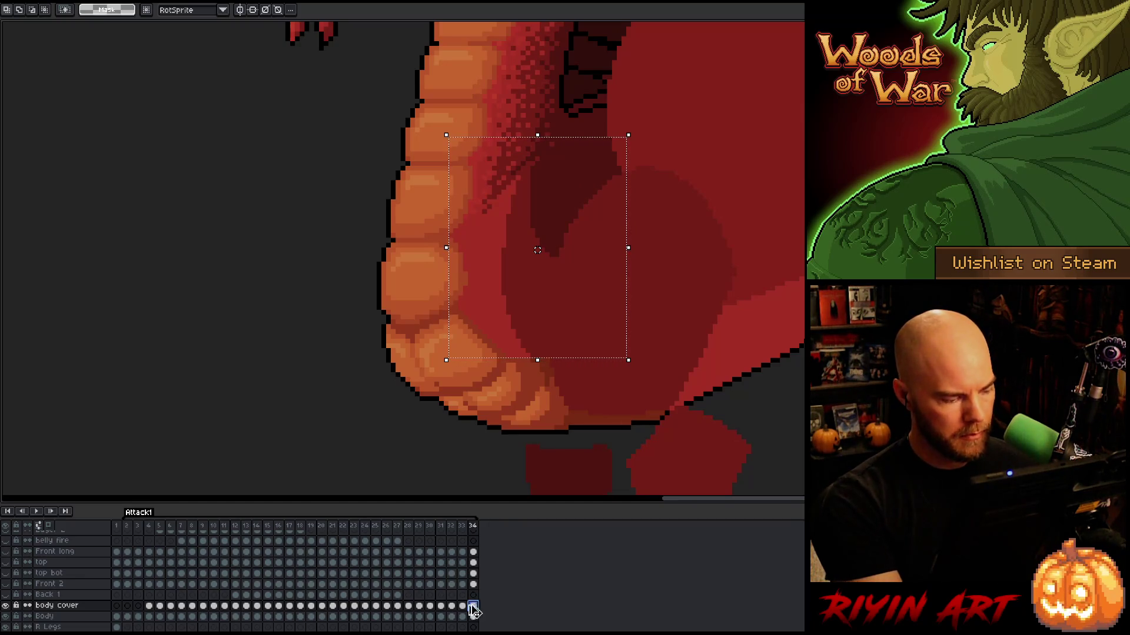
Commit the patch over frame 2's claw, check frames 3 and 4, and play Attack1
left_click(127, 606)
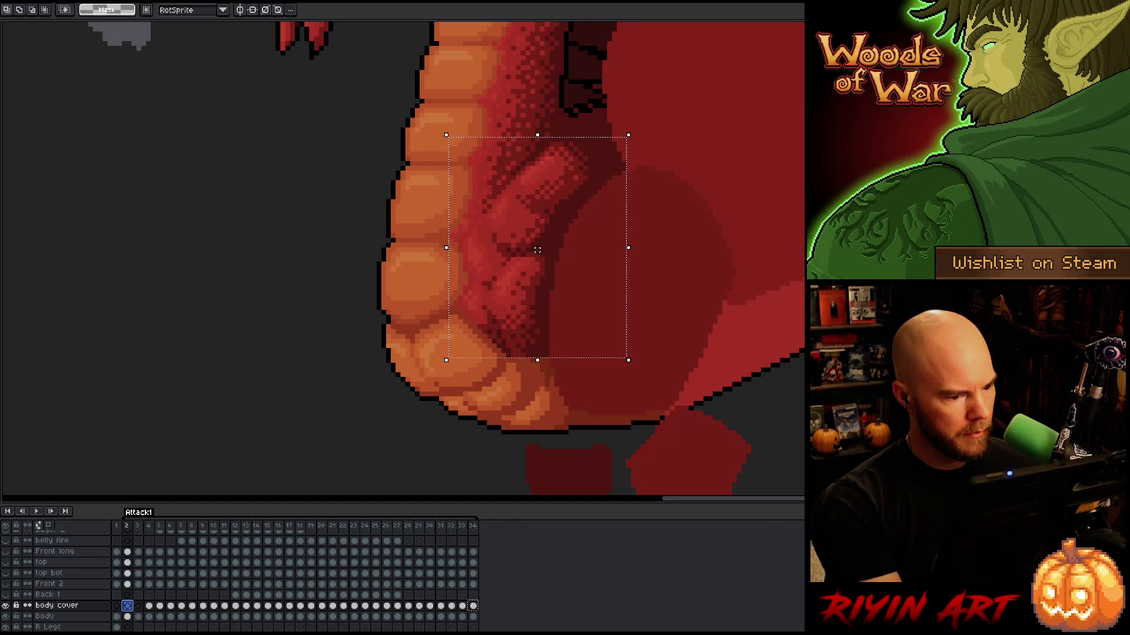
key("Left")
key("Right")
key("Right")
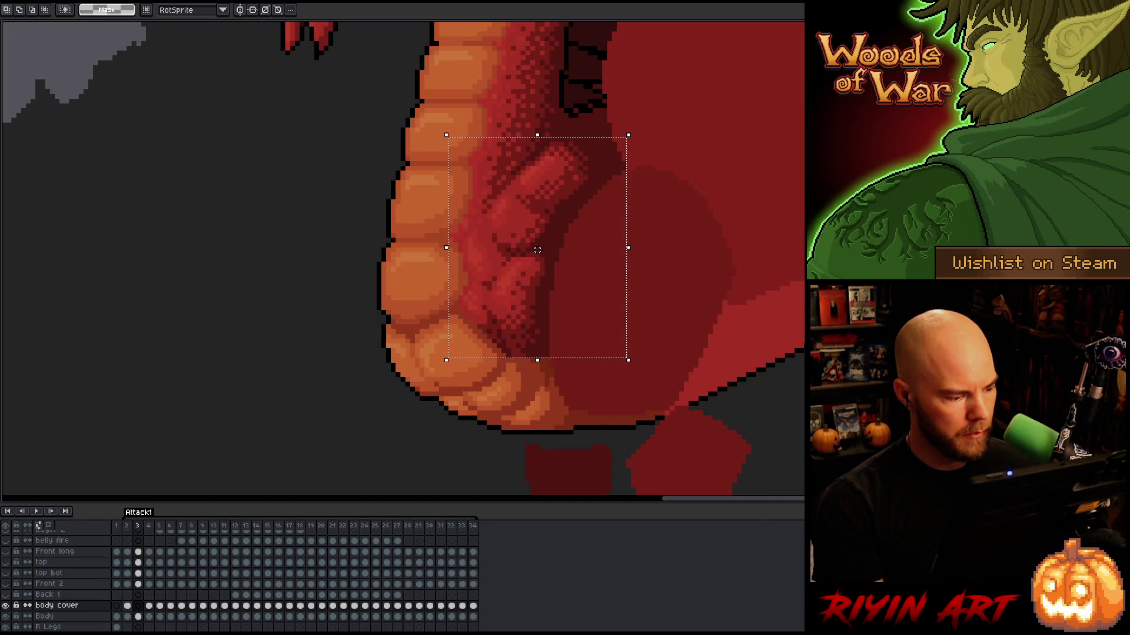
key("Left")
key("ctrl+d")
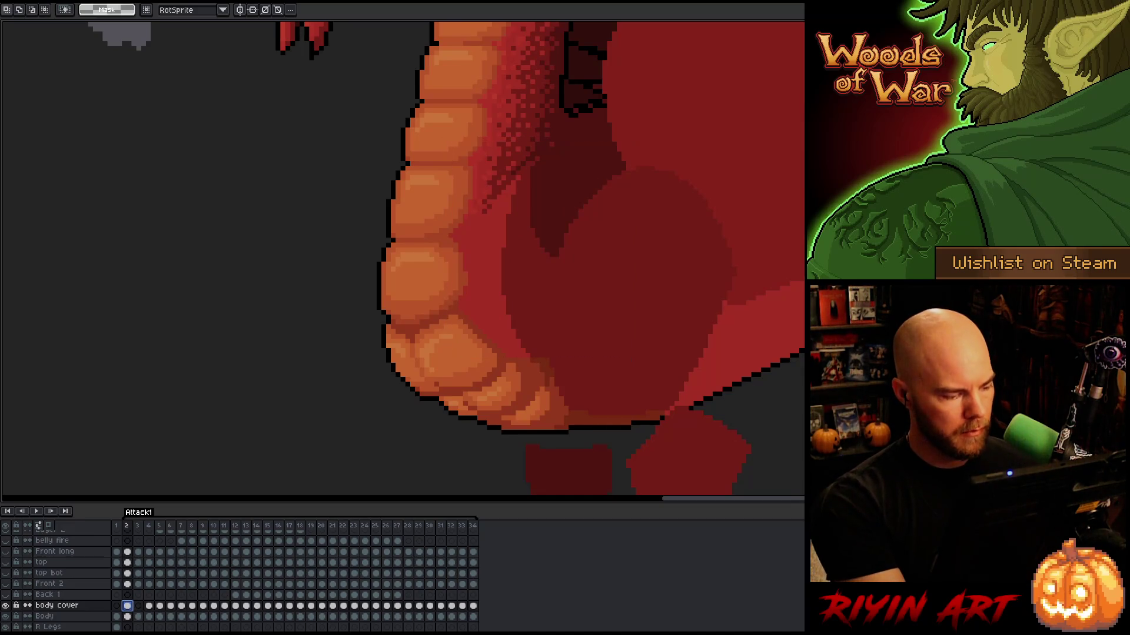
left_click(140, 607)
left_click(140, 606)
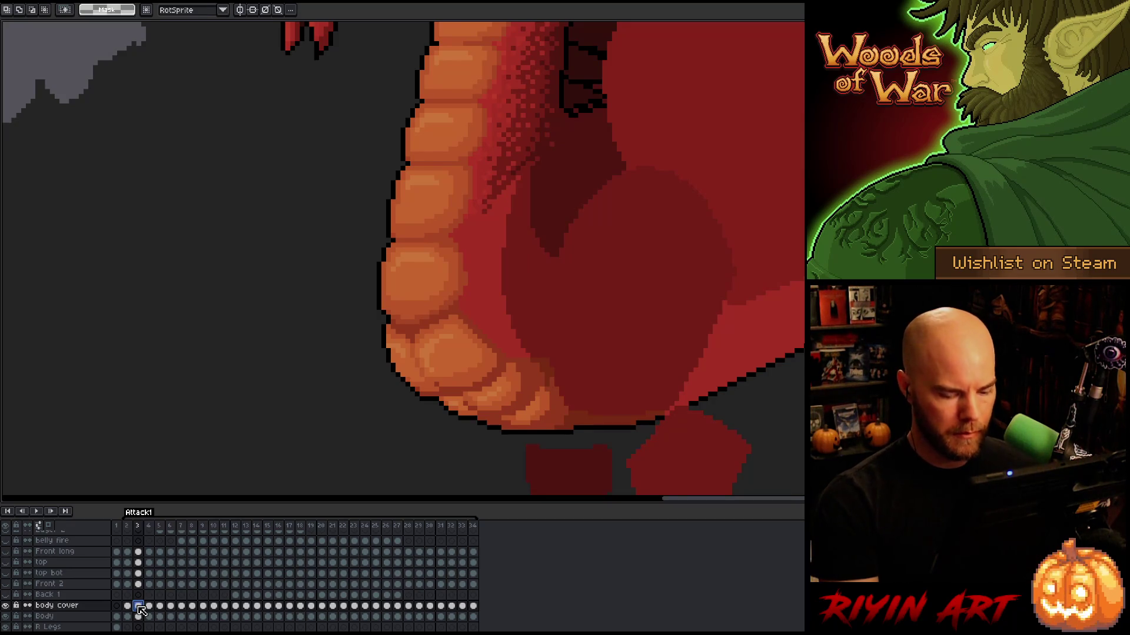
key("Right")
left_click(139, 606)
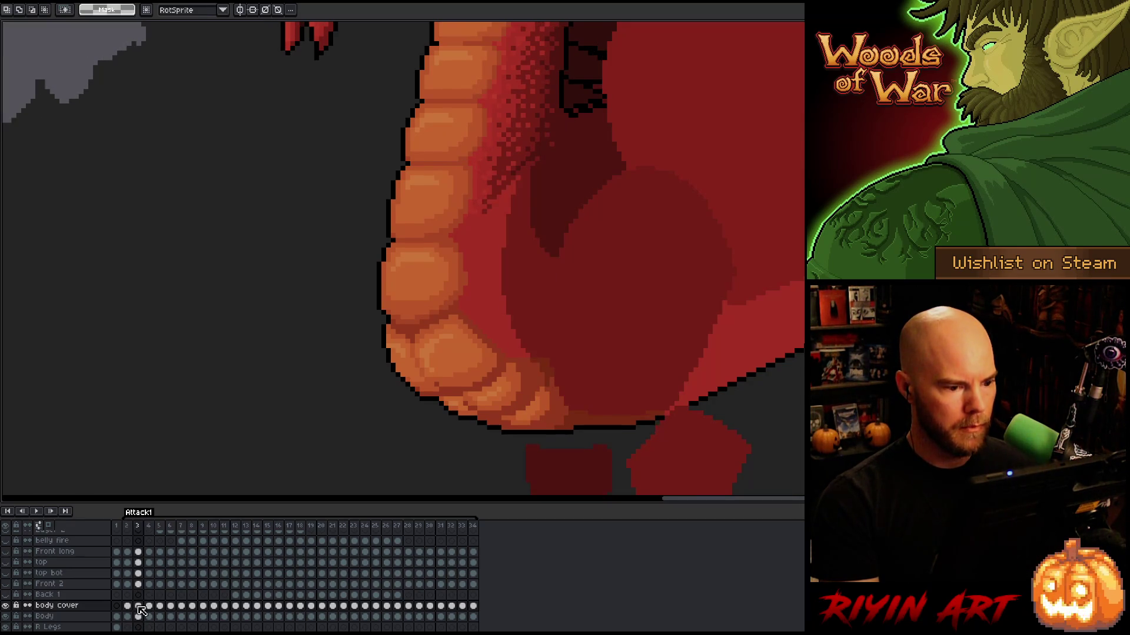
key("Return")
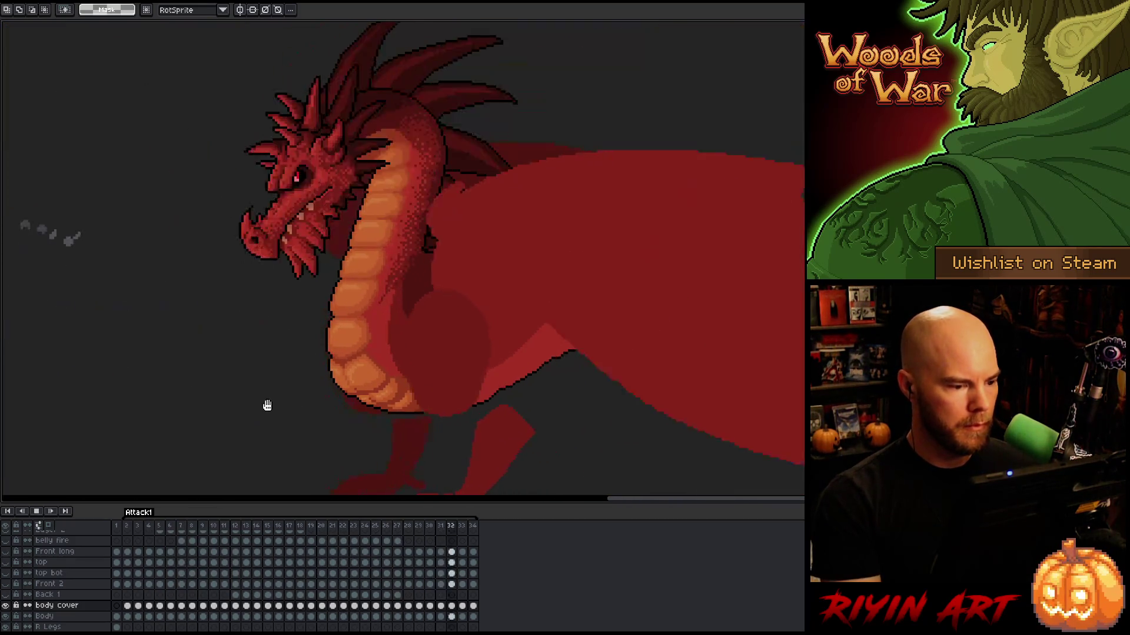
Unhide the claw layers, replay Attack1 while zooming in and out, and stop on frame 24
key("Return")
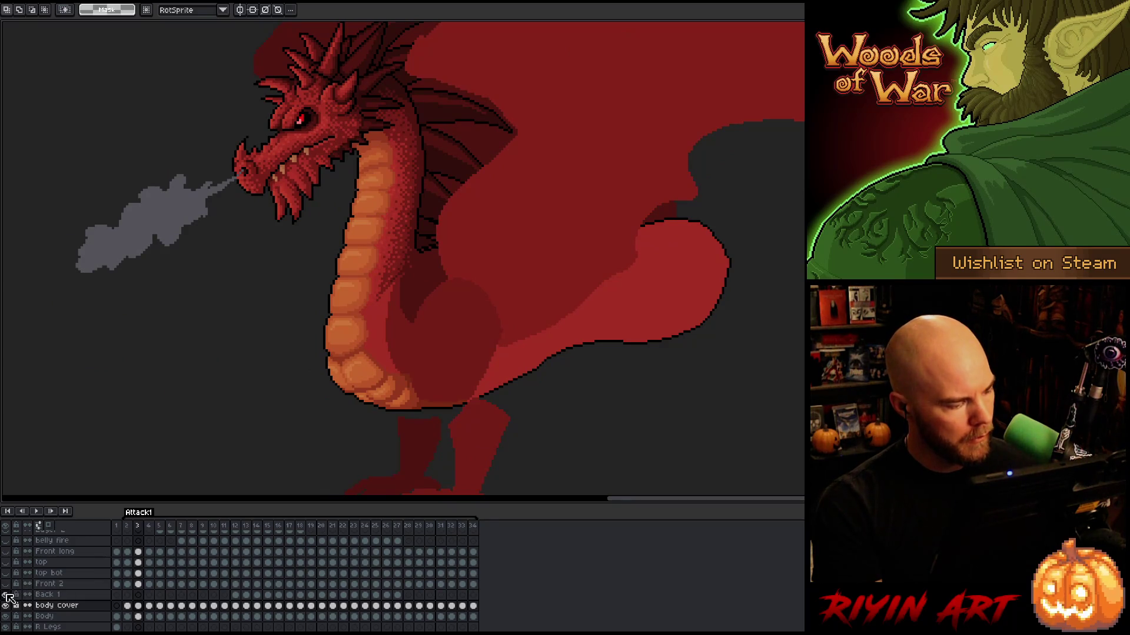
left_click(5, 594)
left_click(6, 573)
left_click(6, 562)
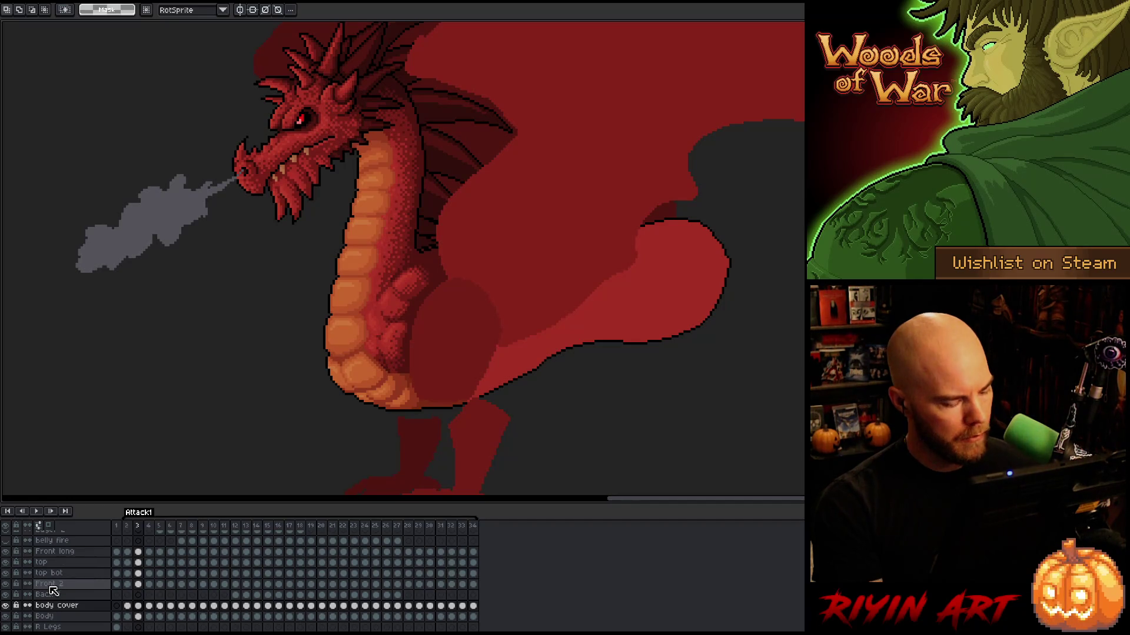
key("Return")
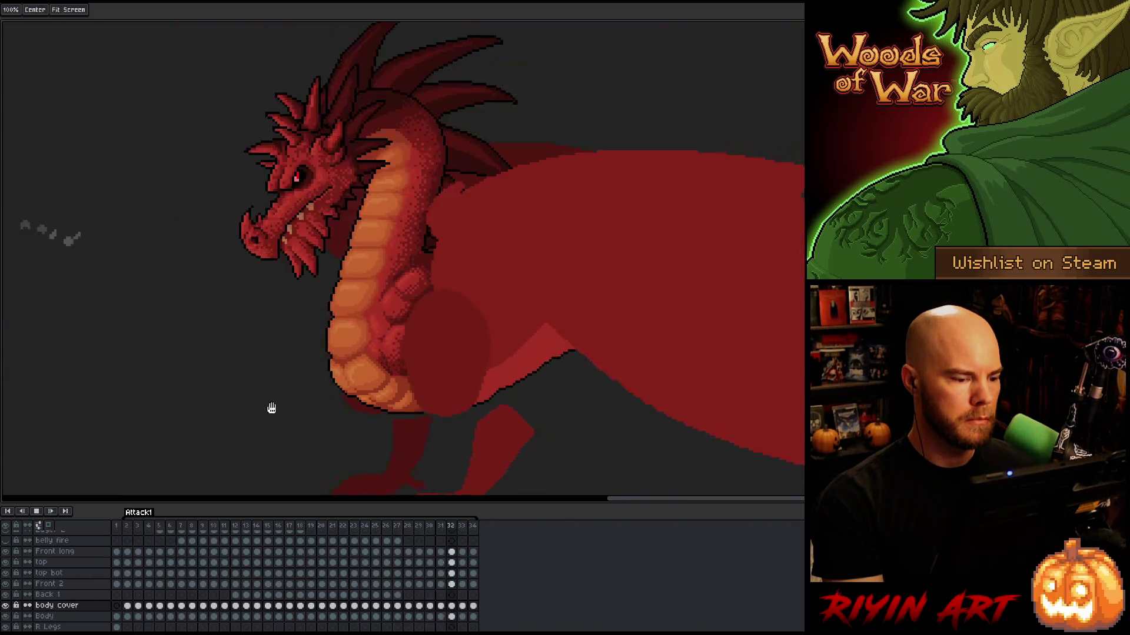
scroll(409, 273, "up", 5)
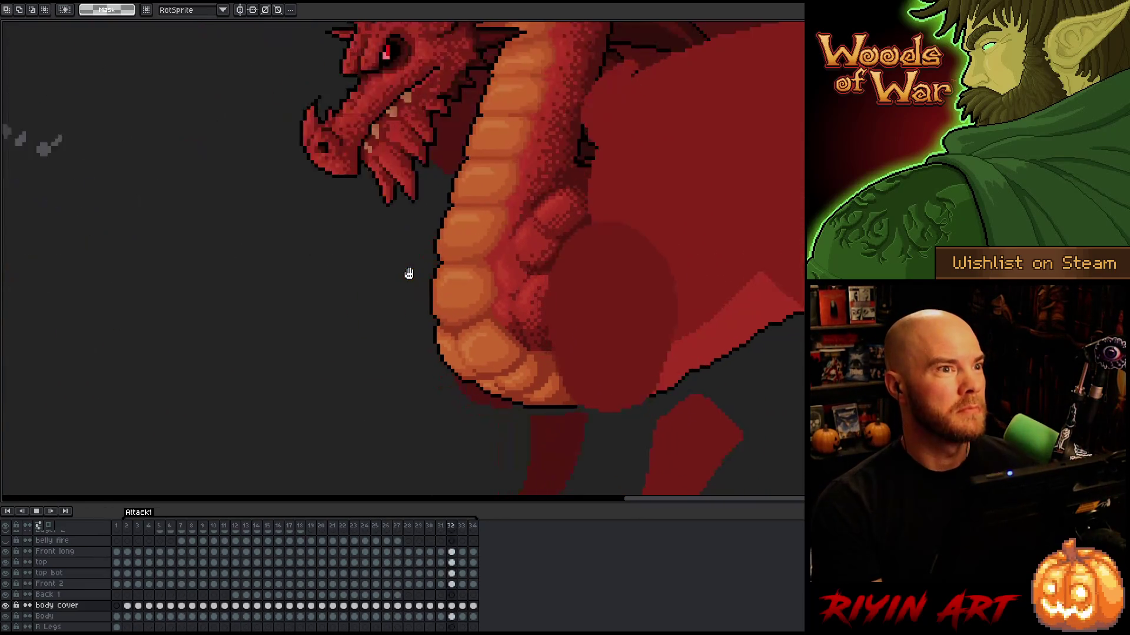
scroll(409, 274, "down", 5)
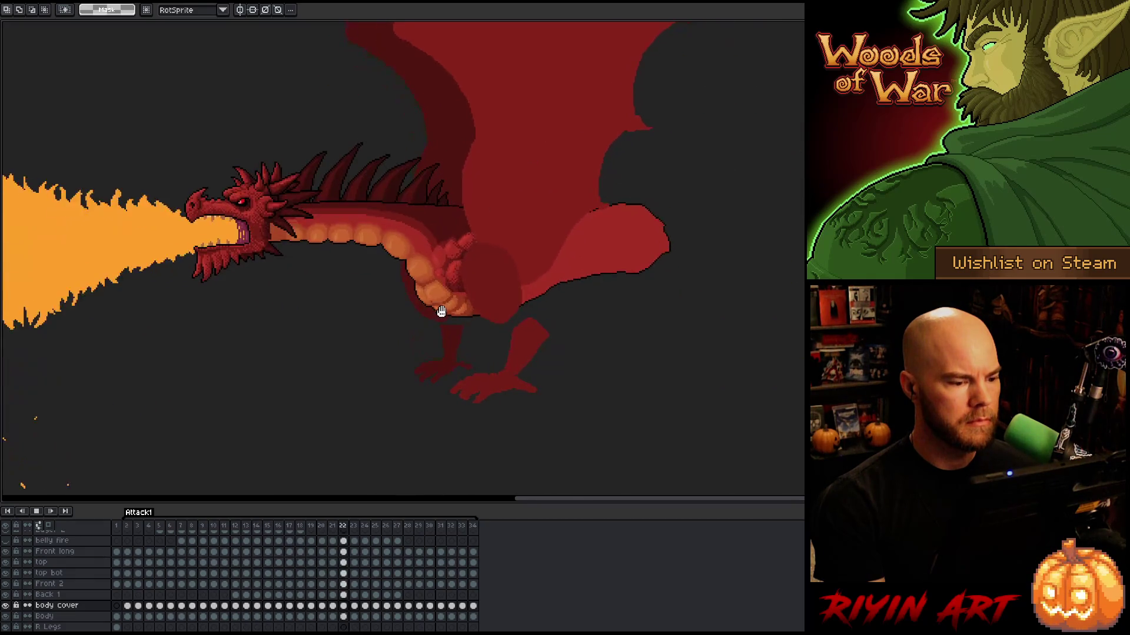
scroll(441, 311, "up", 3)
key("Return")
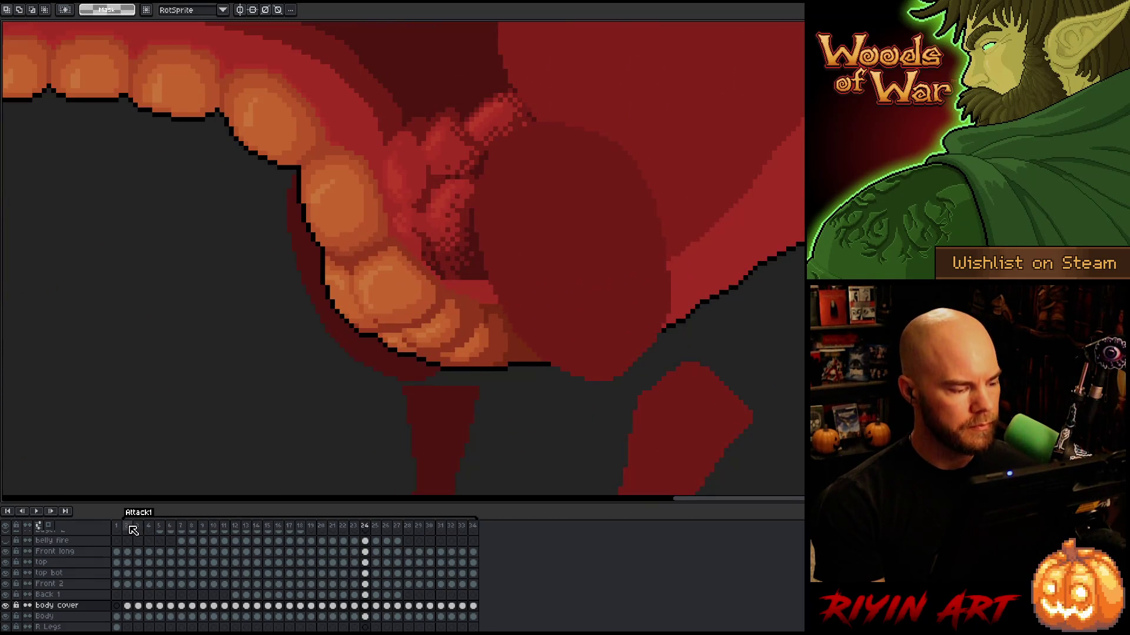
left_click(133, 530)
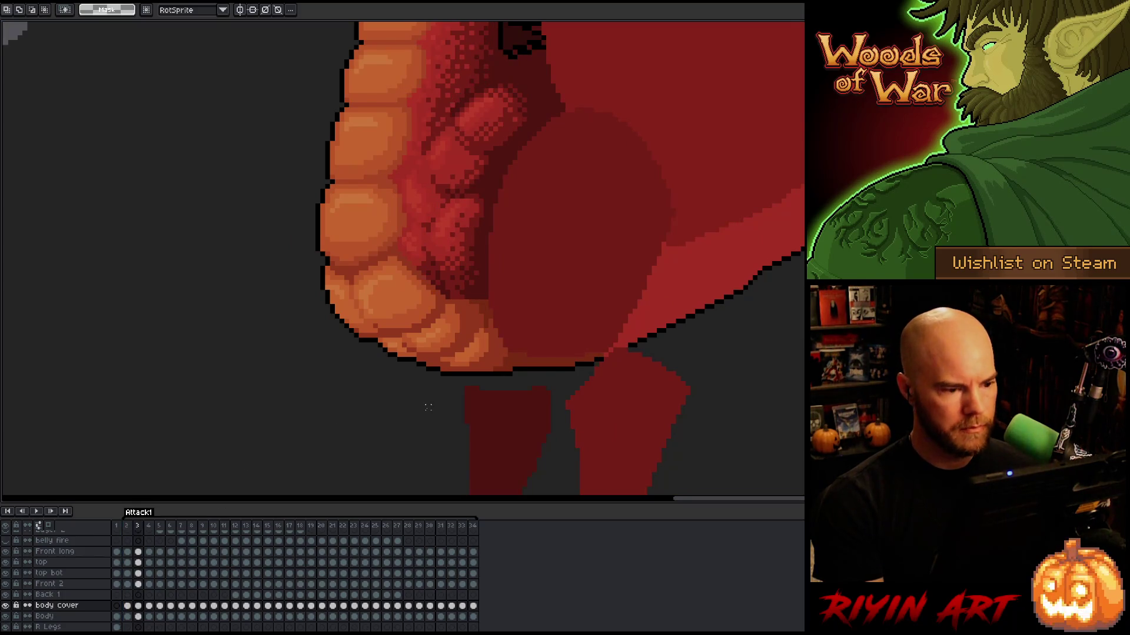
key("comma")
key("period")
key("period")
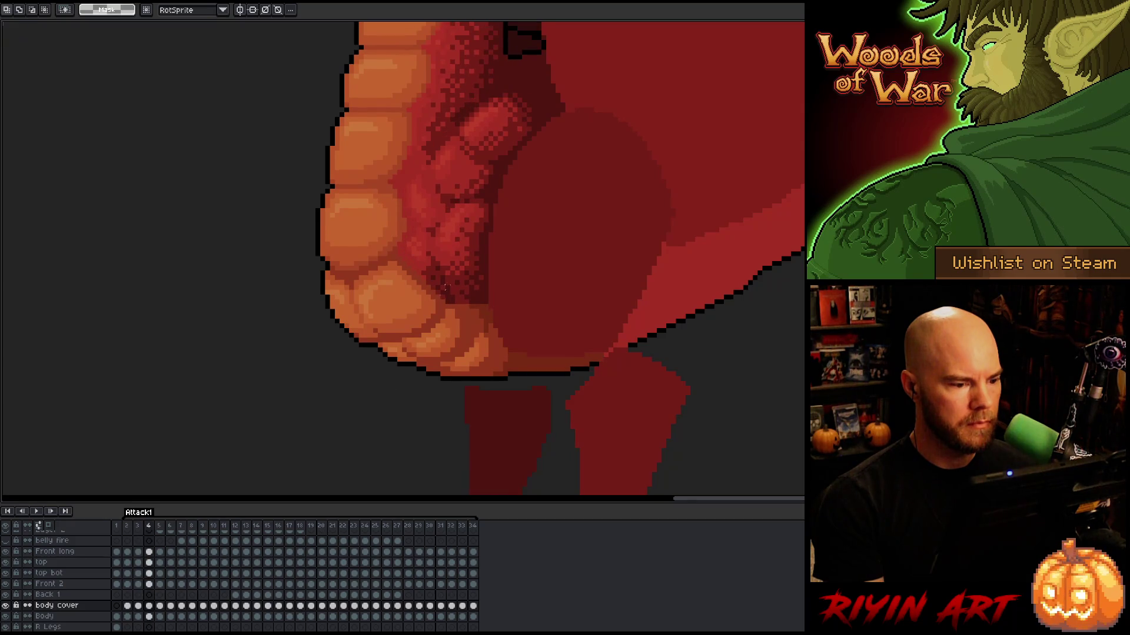
scroll(459, 281, "up", 3)
key("i")
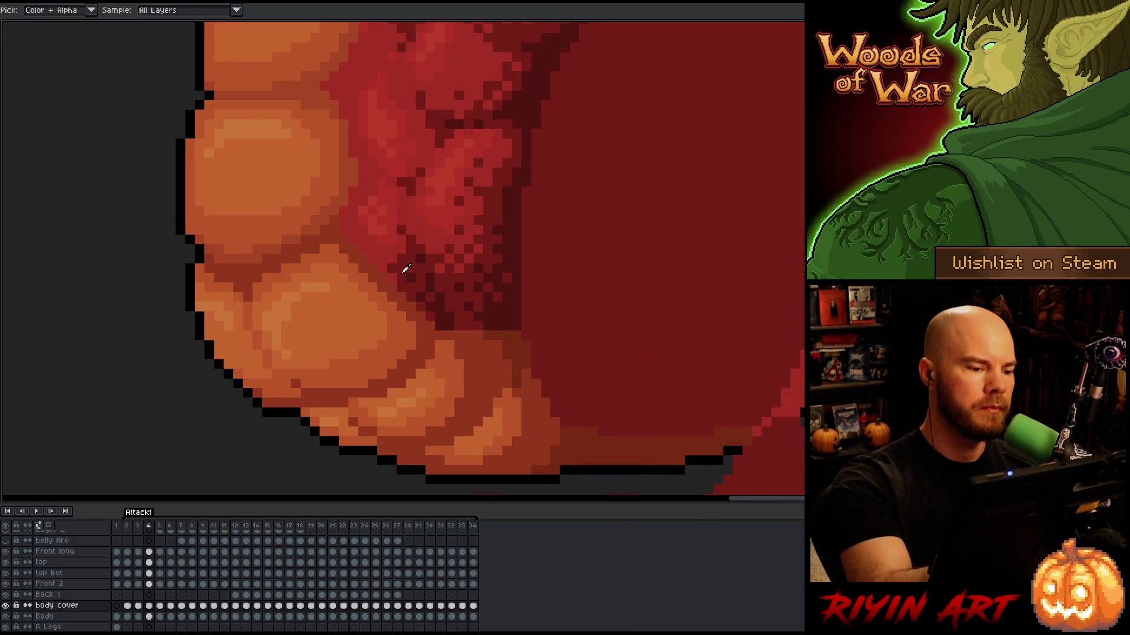
key("b")
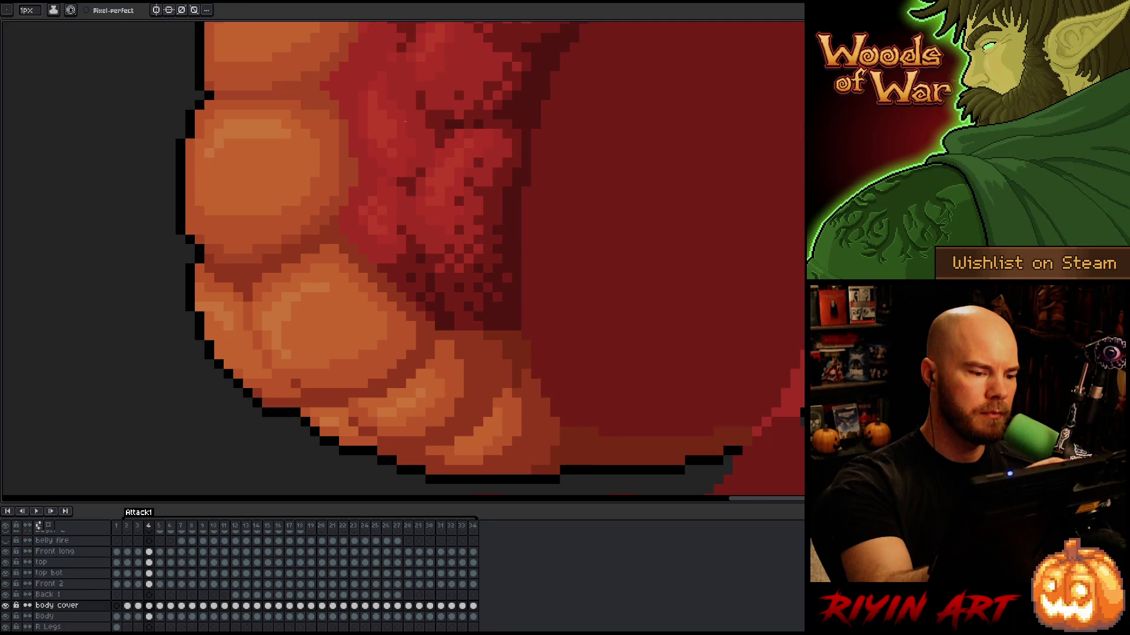
key("period")
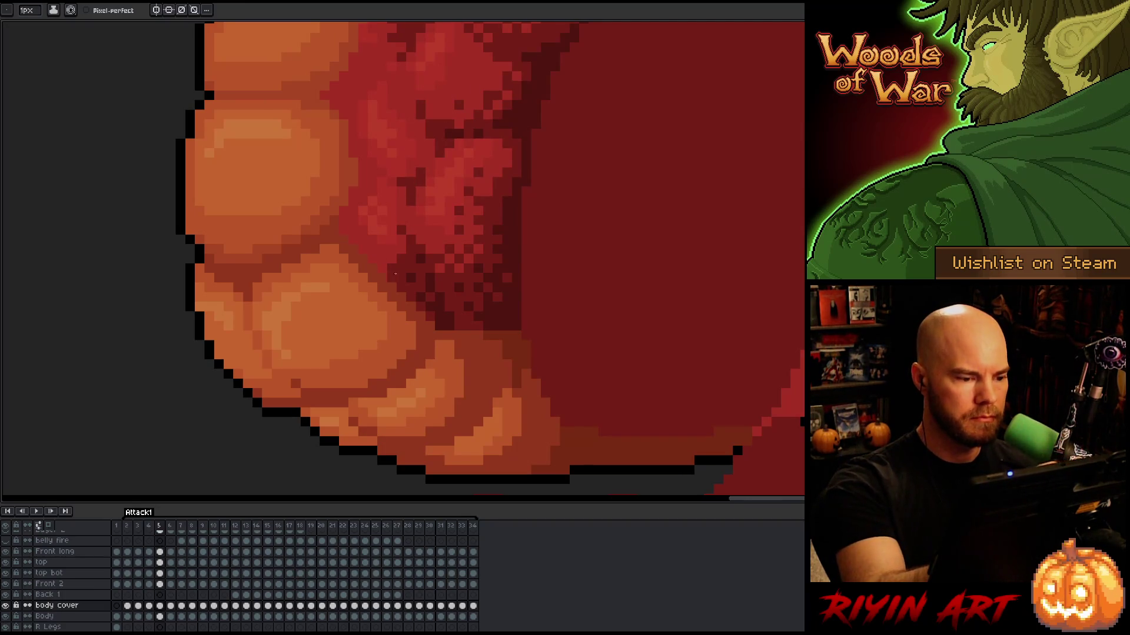
key("period")
key("period")
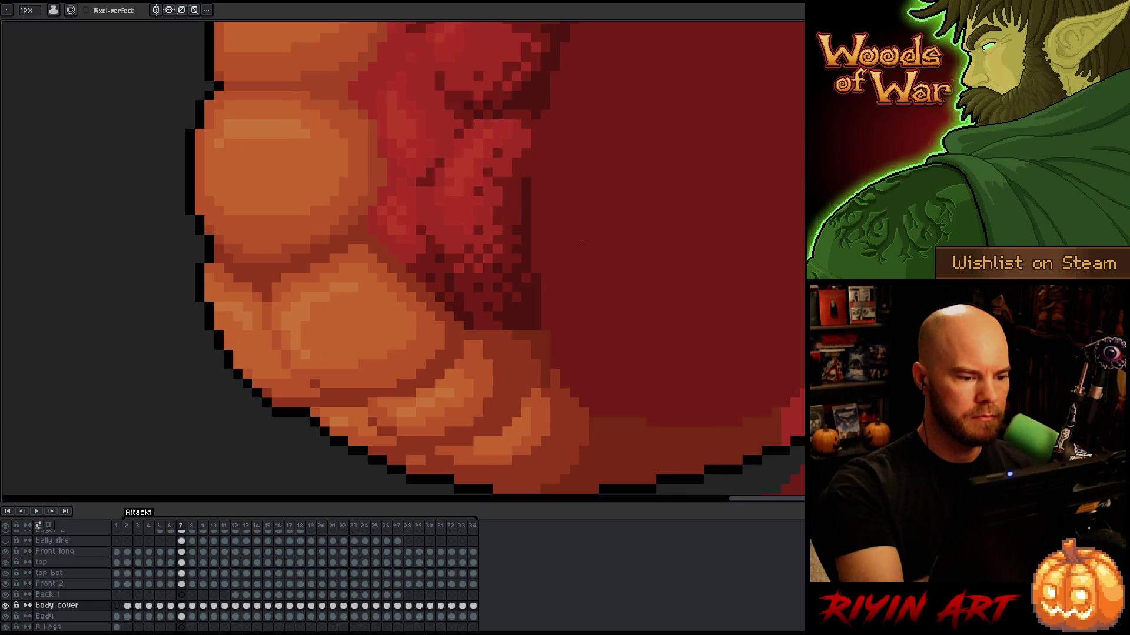
key("period")
key("period")
key("period")
key("period")
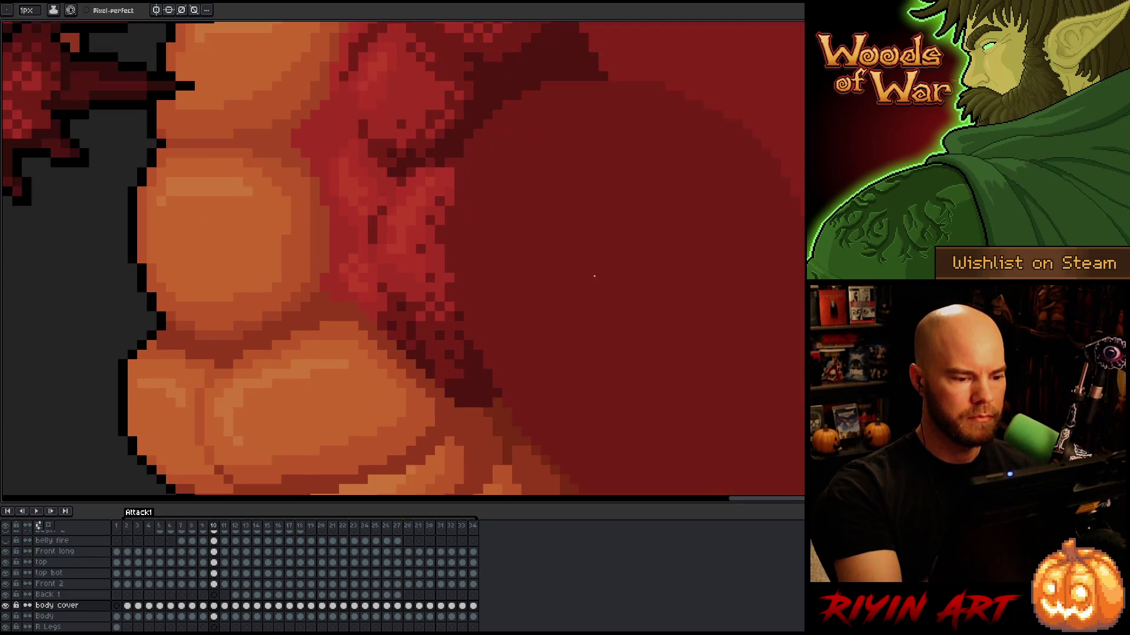
key("period")
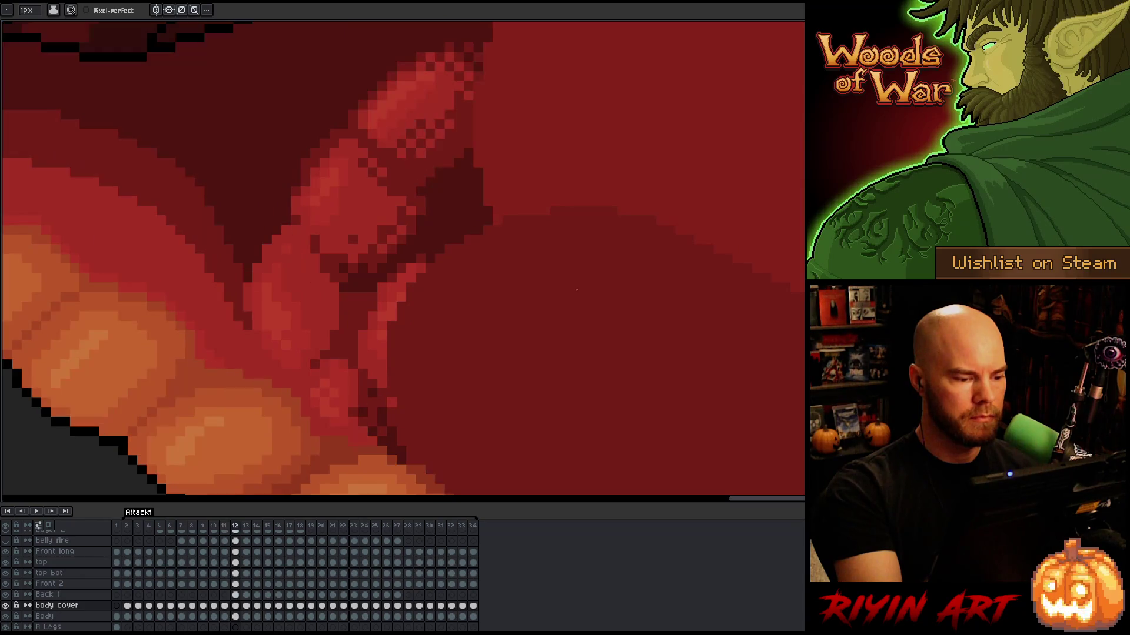
key("comma")
key("period")
key("alt")
left_click(372, 424, "alt")
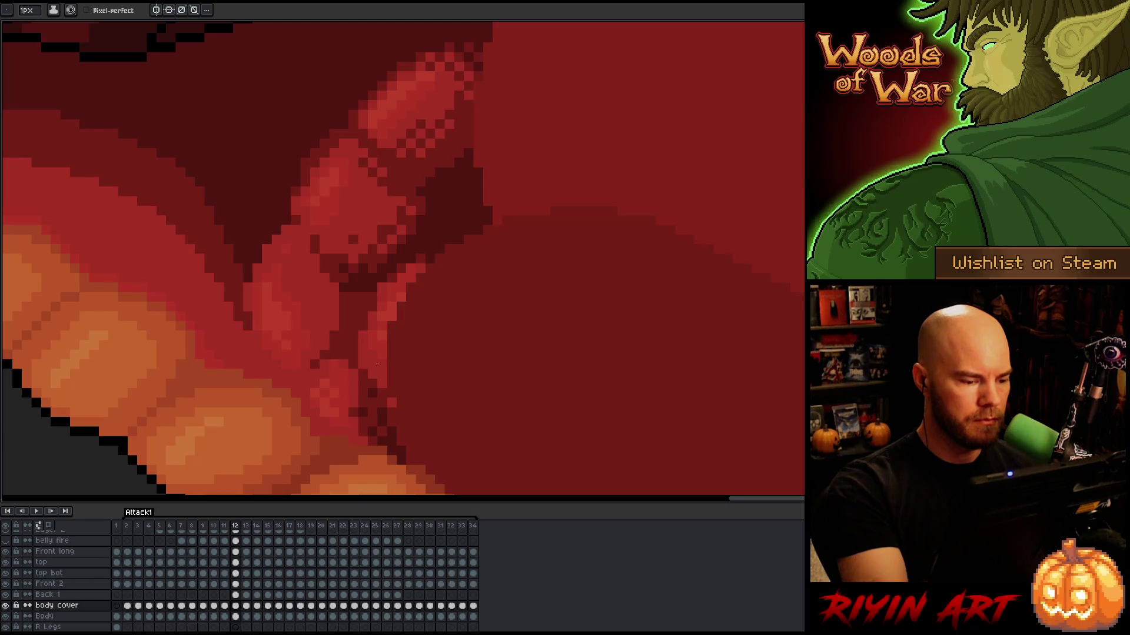
key("comma")
key("period")
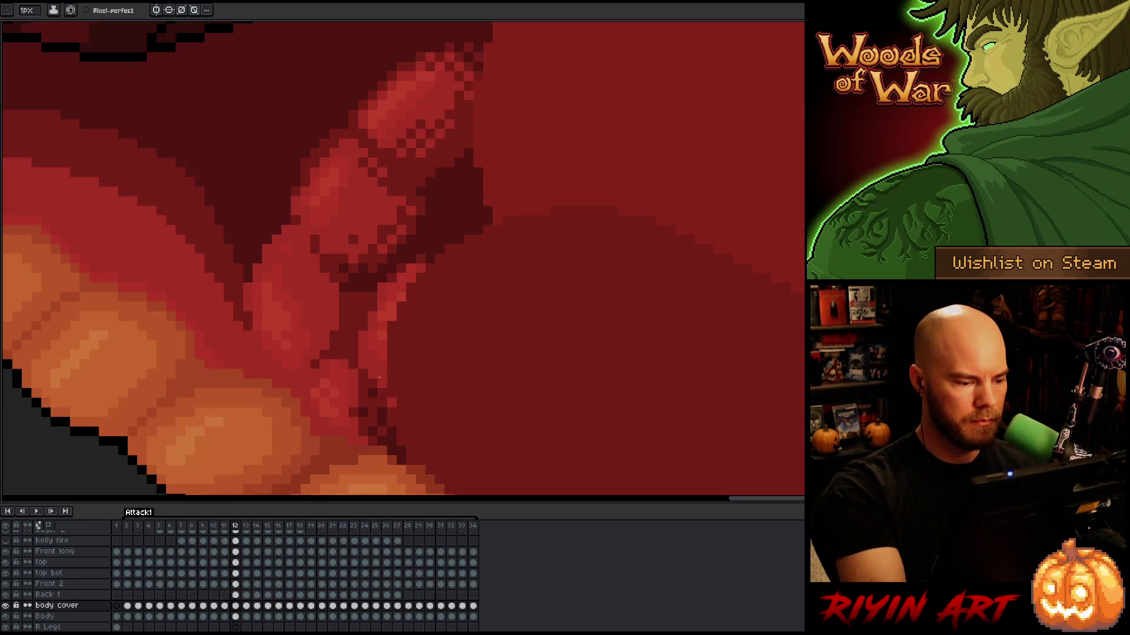
key("comma")
key("period")
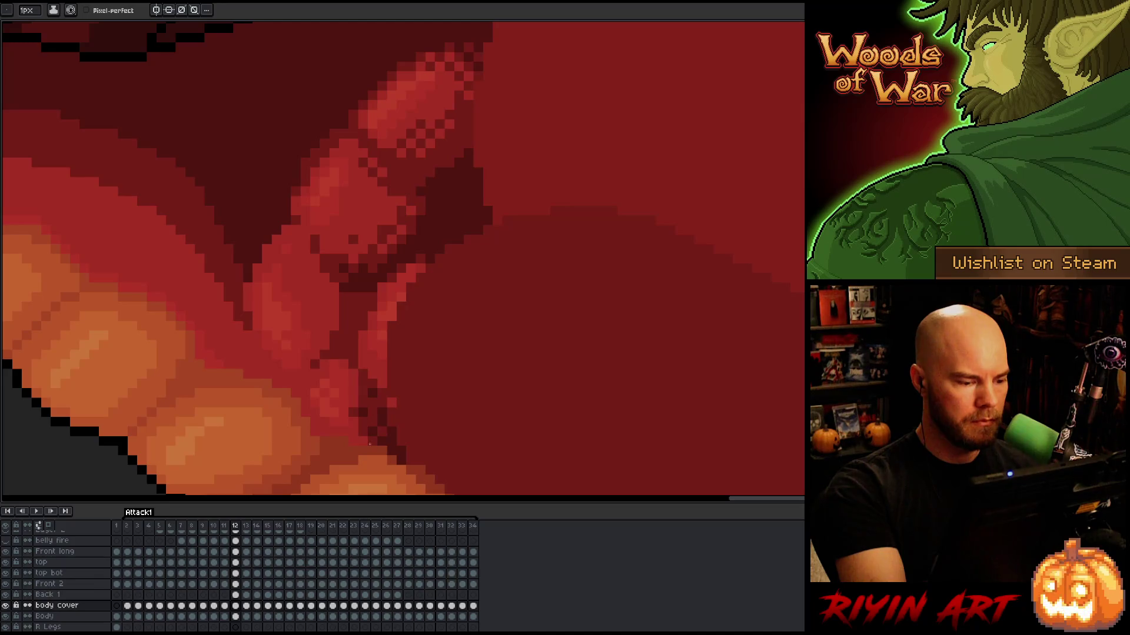
key("comma")
key("period")
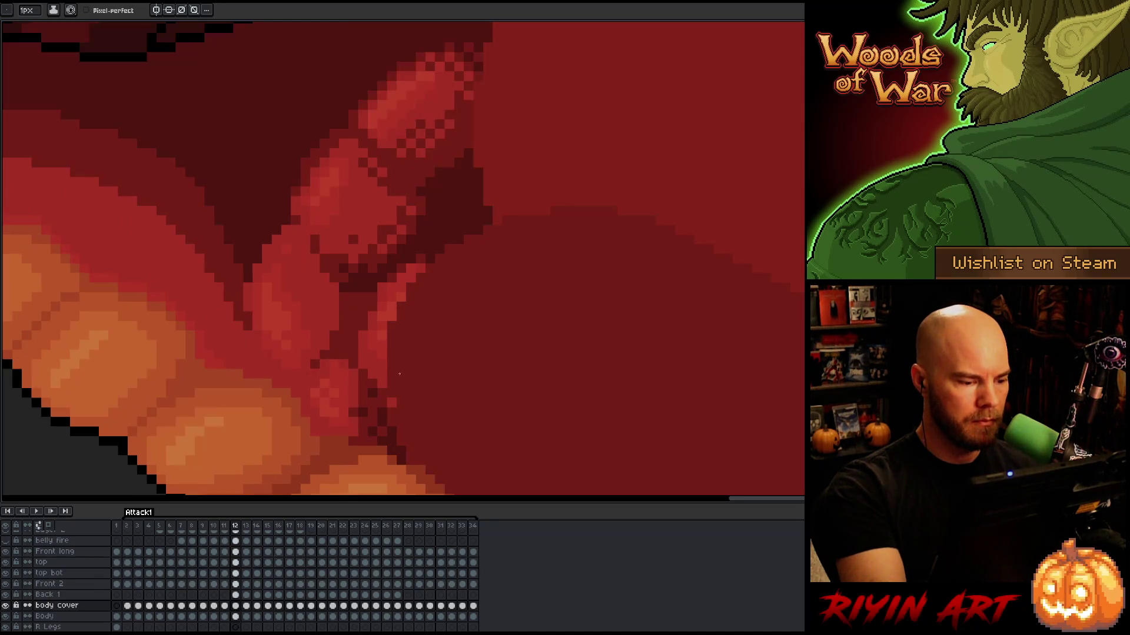
key("comma")
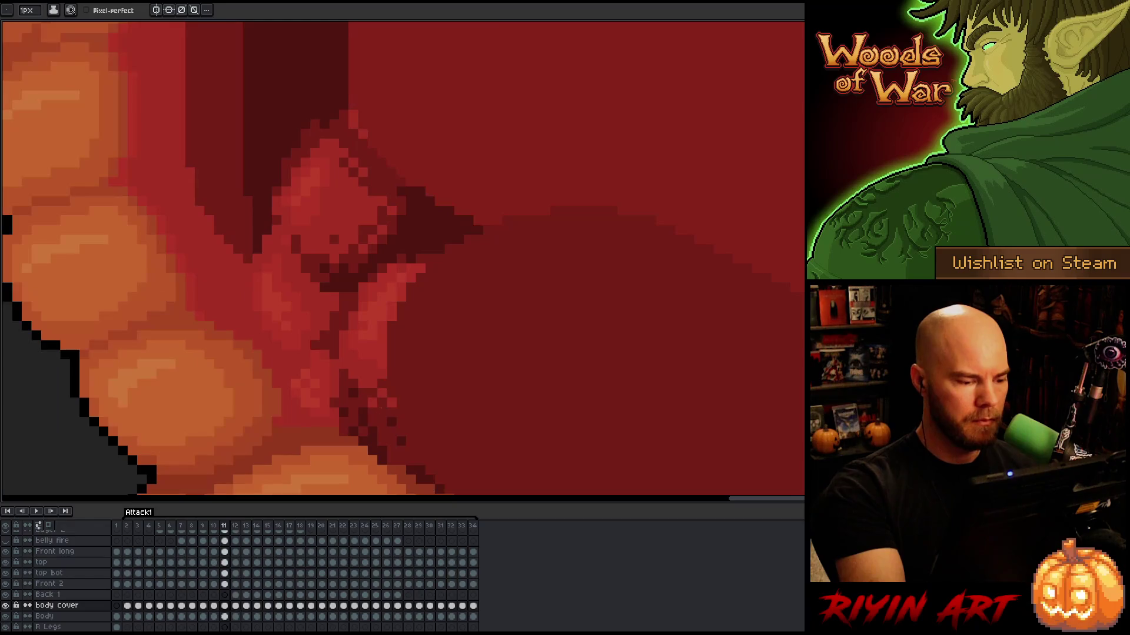
key("period")
key("period")
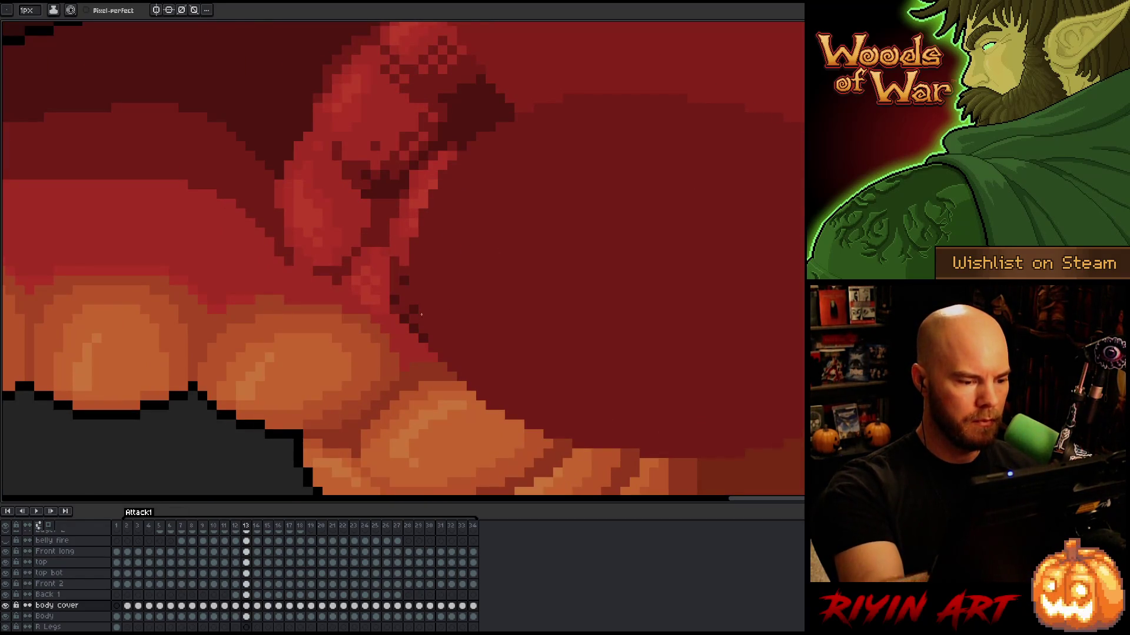
key("comma")
key("period")
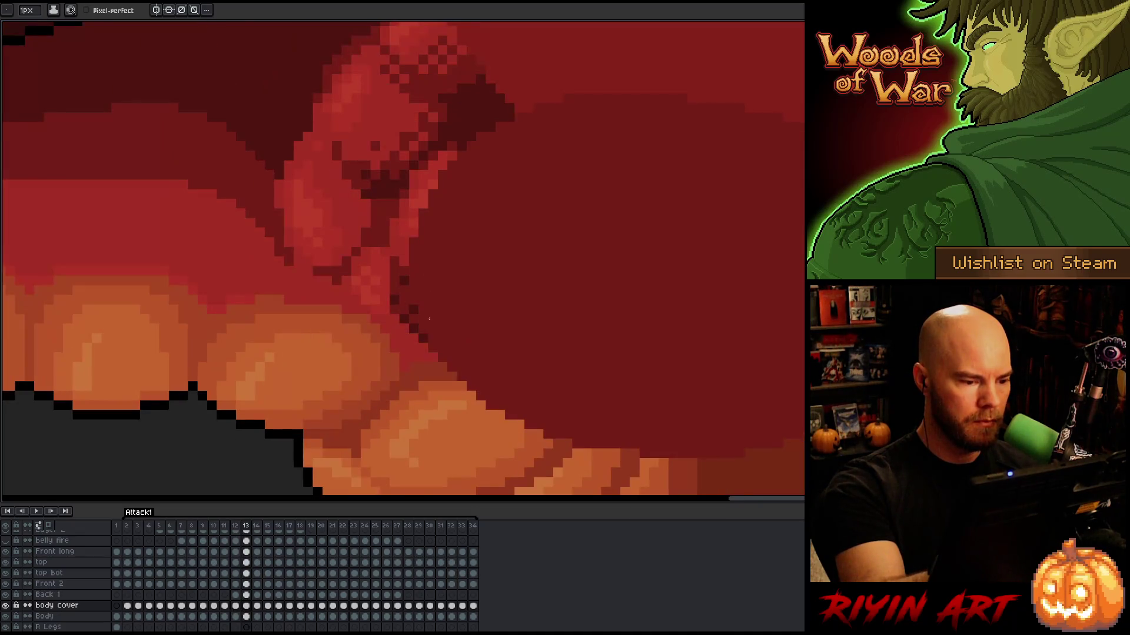
key("comma")
key("period")
key("period")
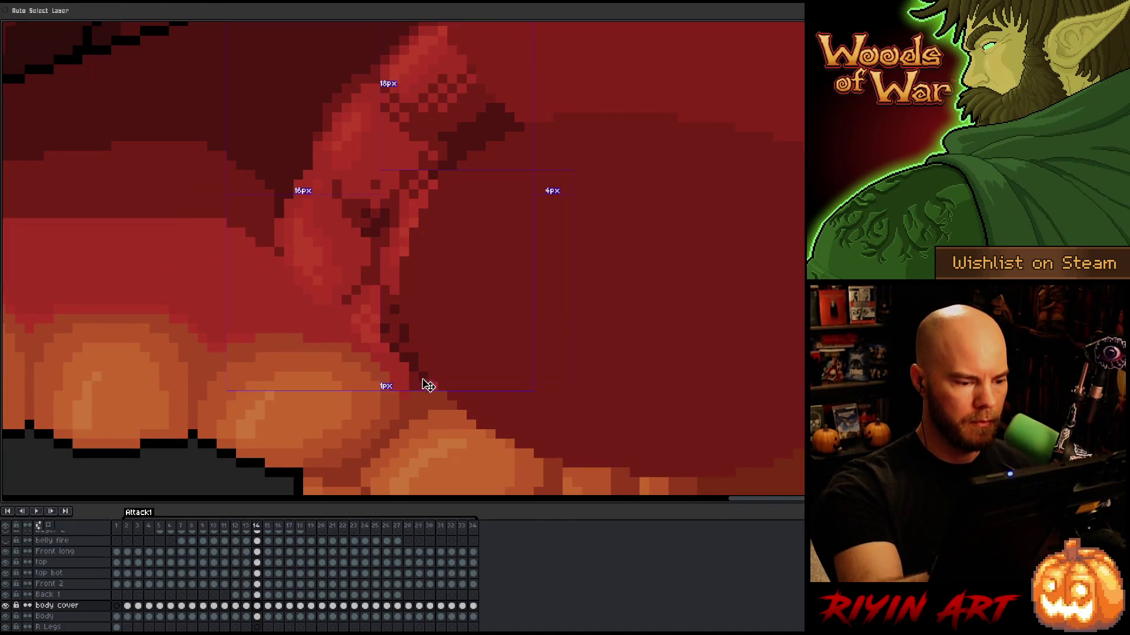
Compare frames 14–17, then paint dark red over the light strip on frame 18
key("comma")
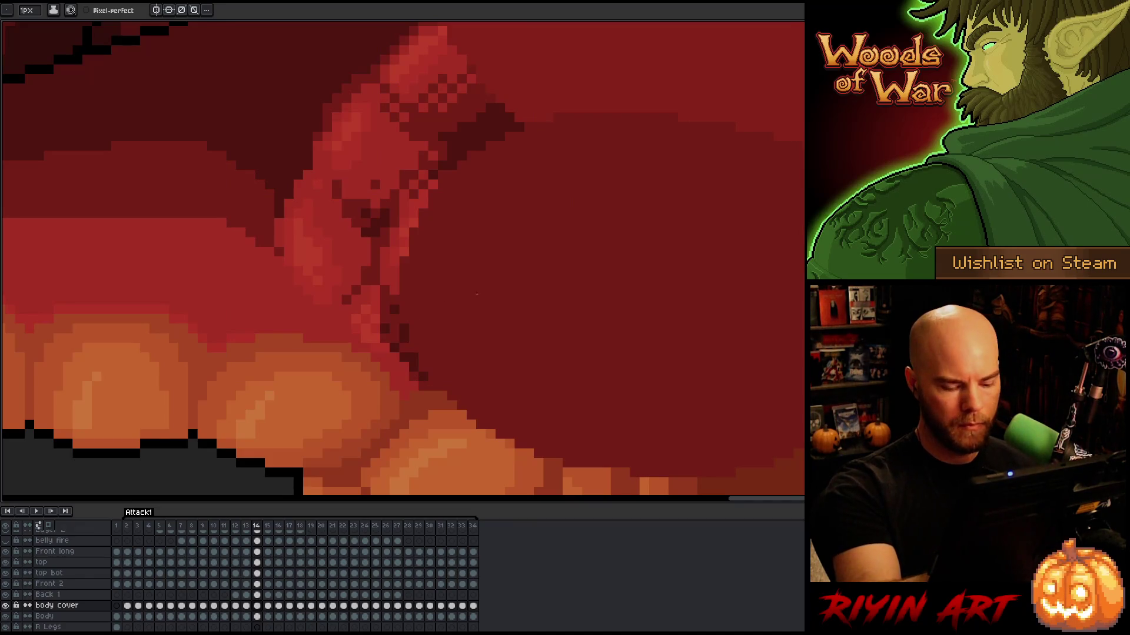
key("period")
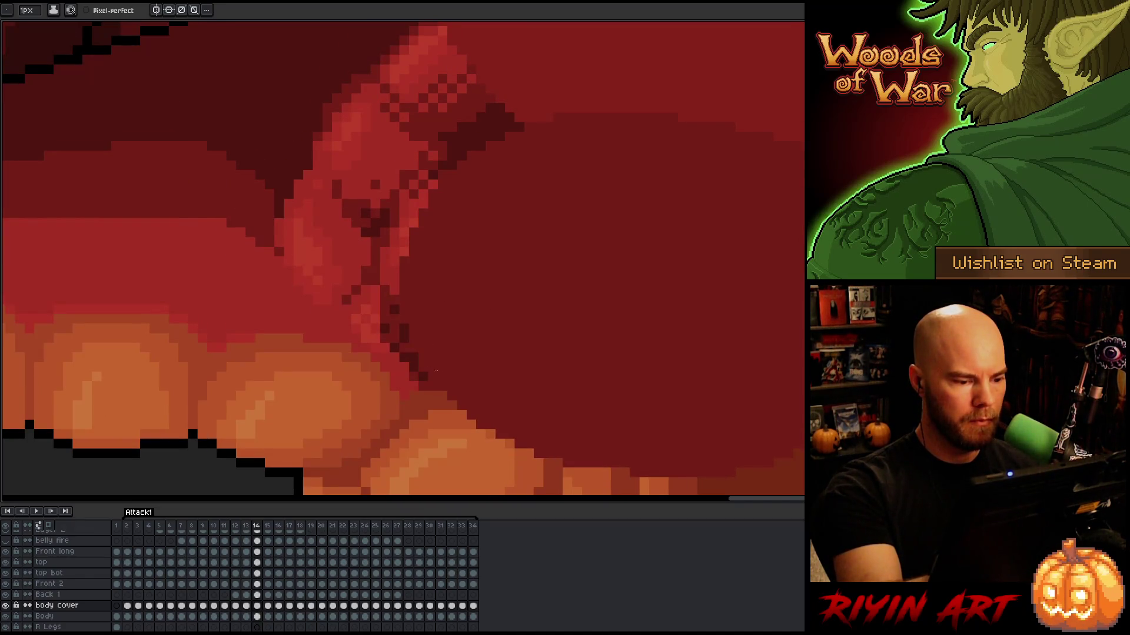
key("period")
key("comma")
key("period")
key("comma")
key("period")
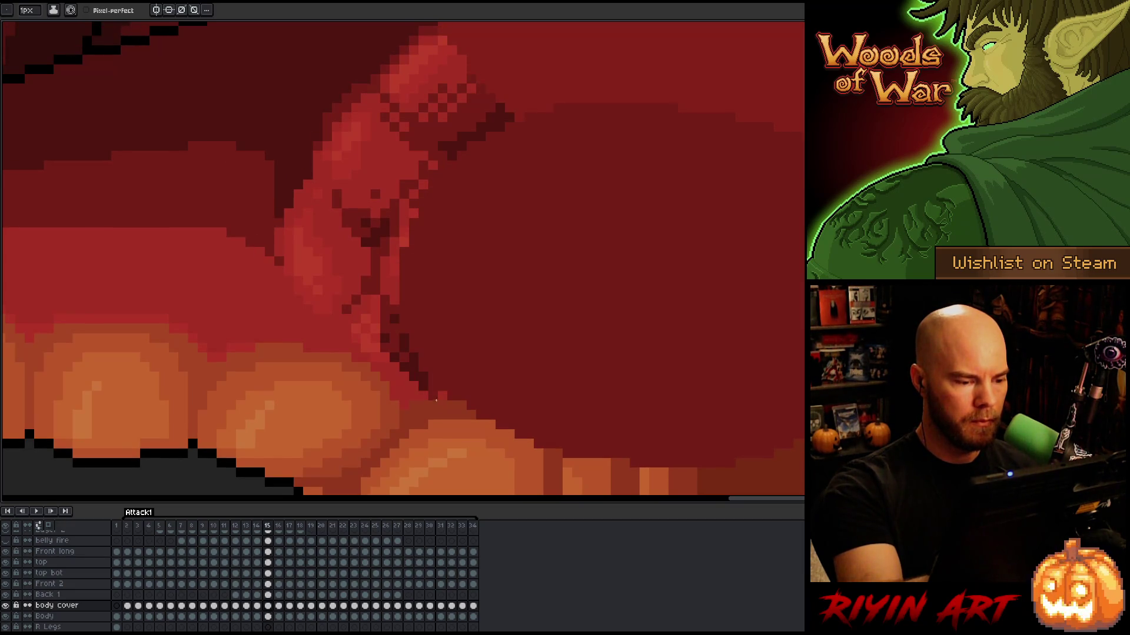
key("comma")
key("period")
key("period")
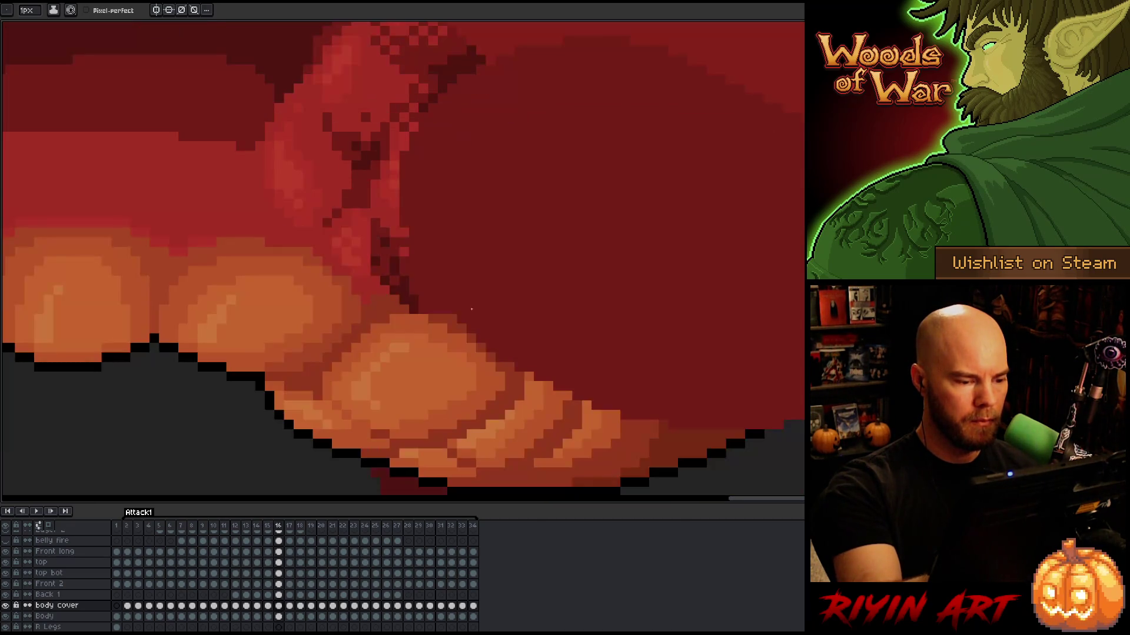
key("period")
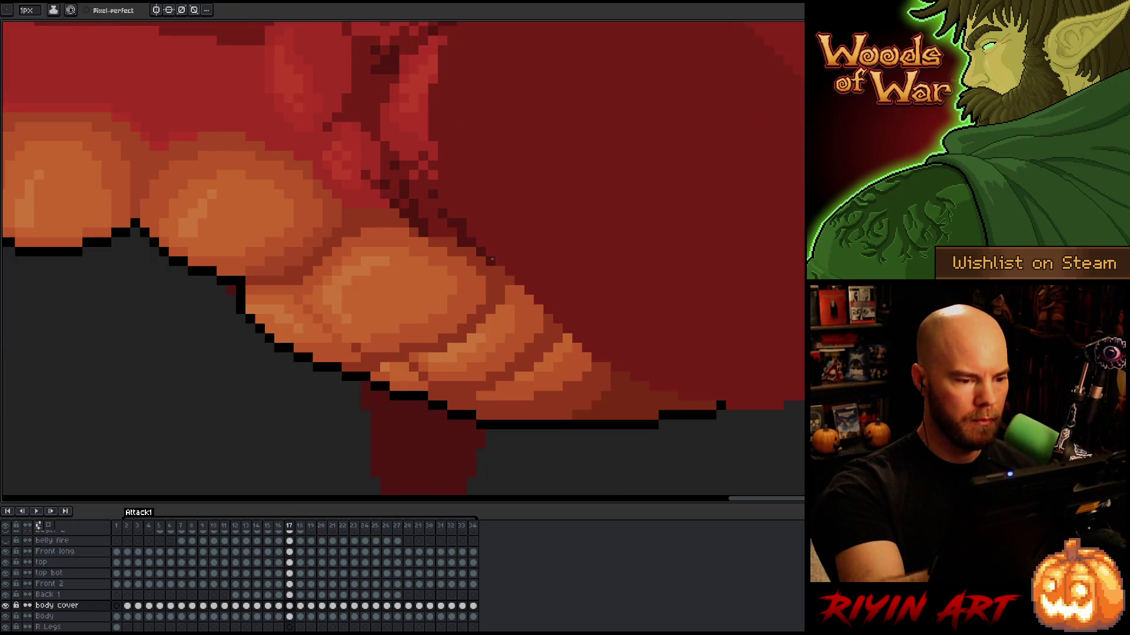
key("period")
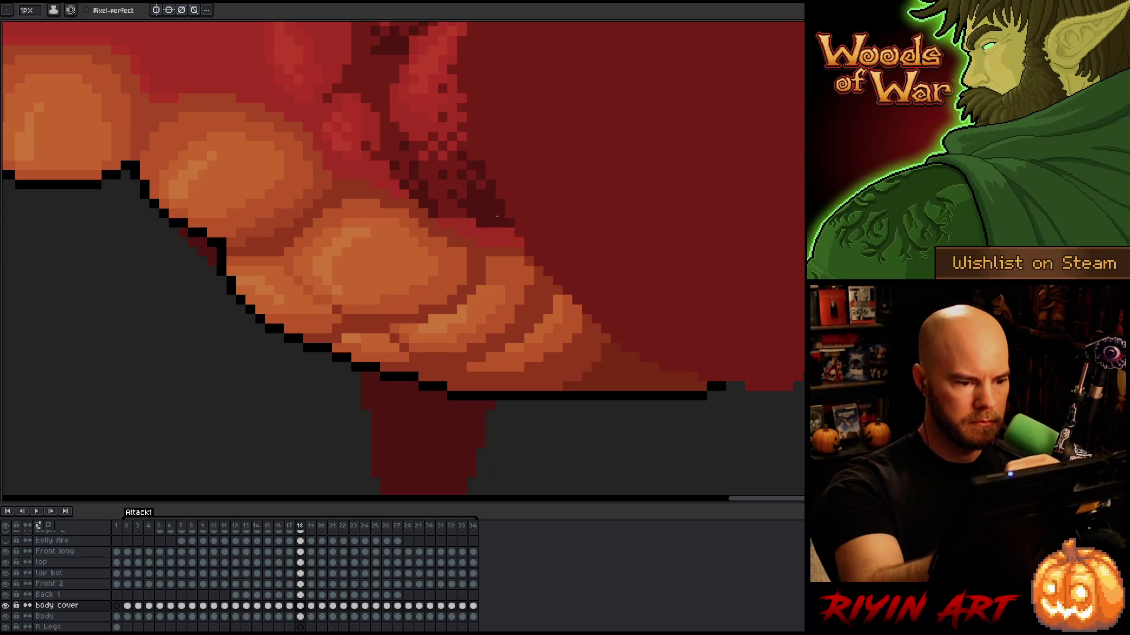
left_click_drag(446, 222, 522, 241)
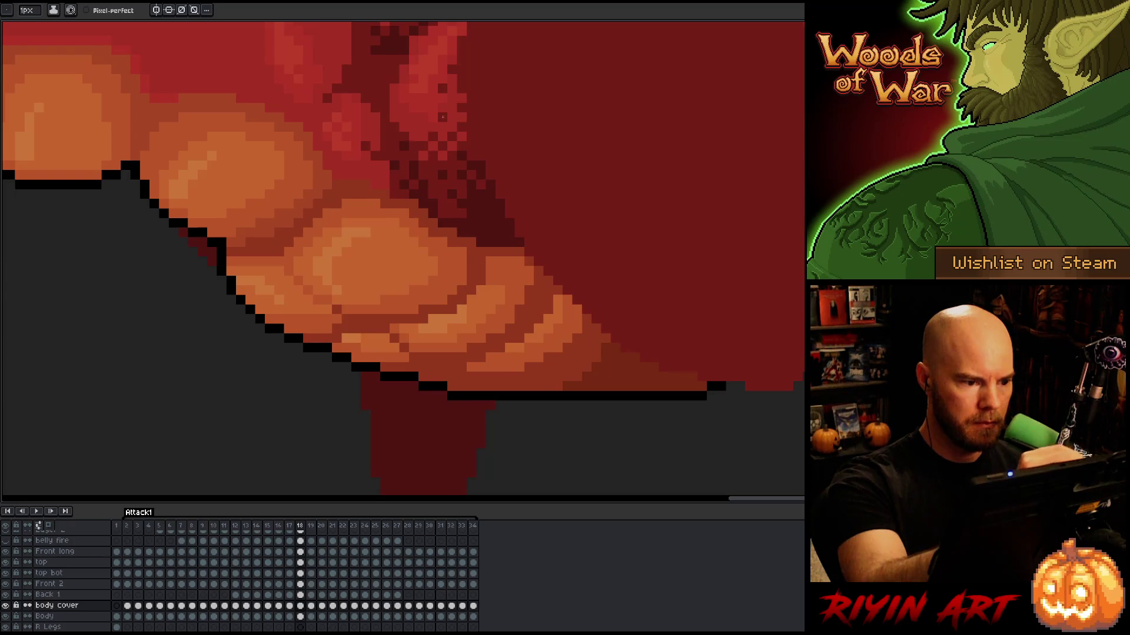
Sample the body's dark red and paint over the light-red strips on frames 19 and 20
key("Left")
key("Right")
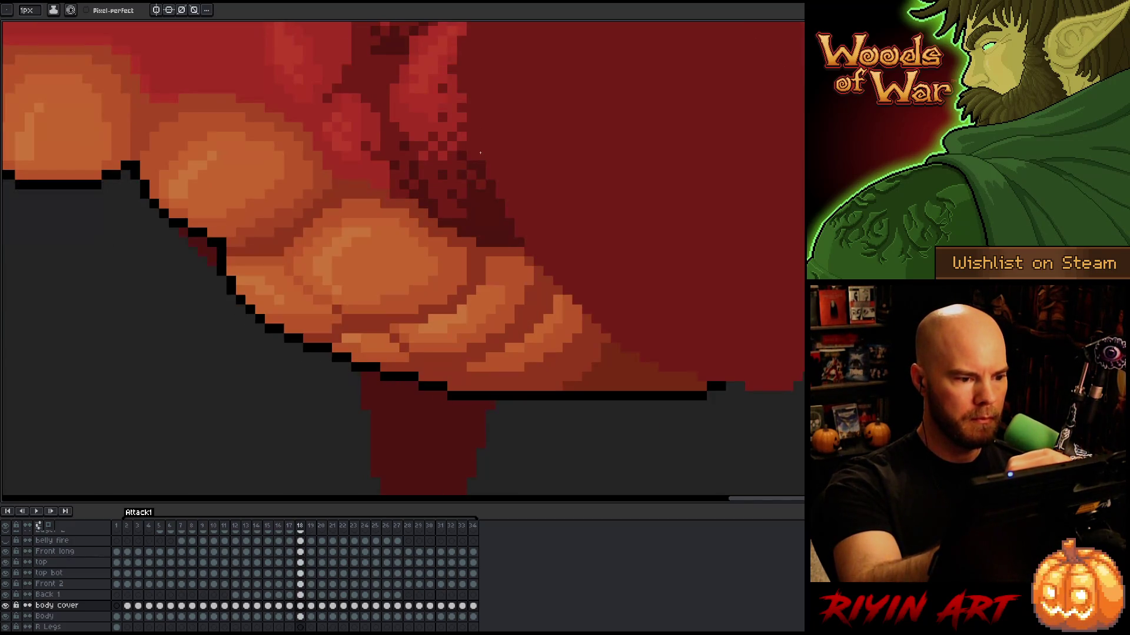
key("Right")
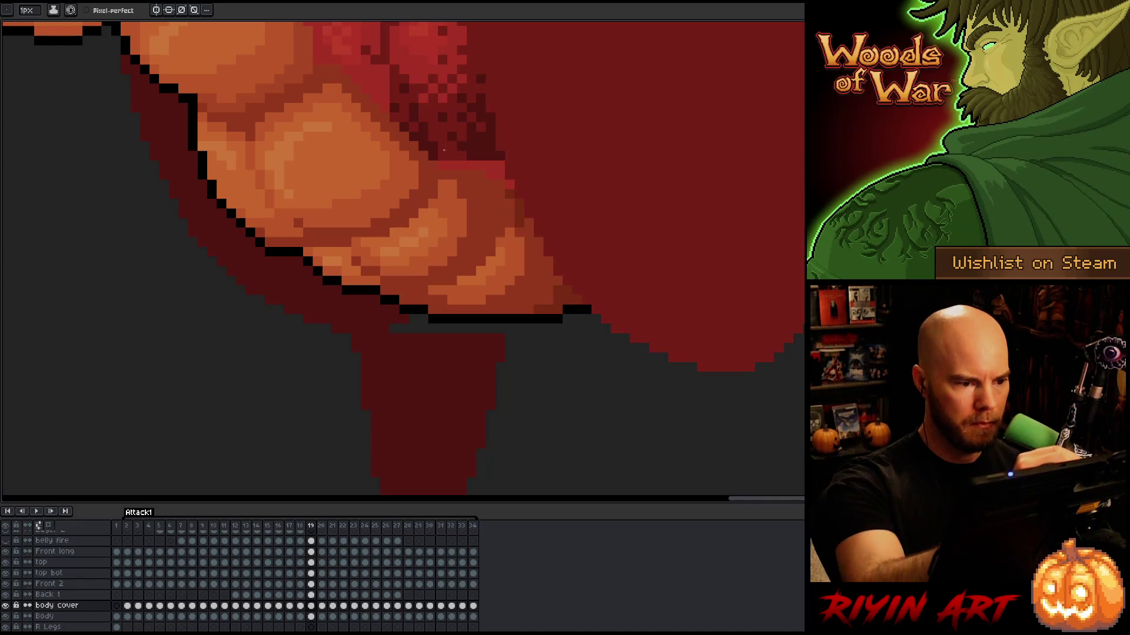
key("i")
left_click(445, 152)
key("b")
left_click_drag(447, 166, 494, 168)
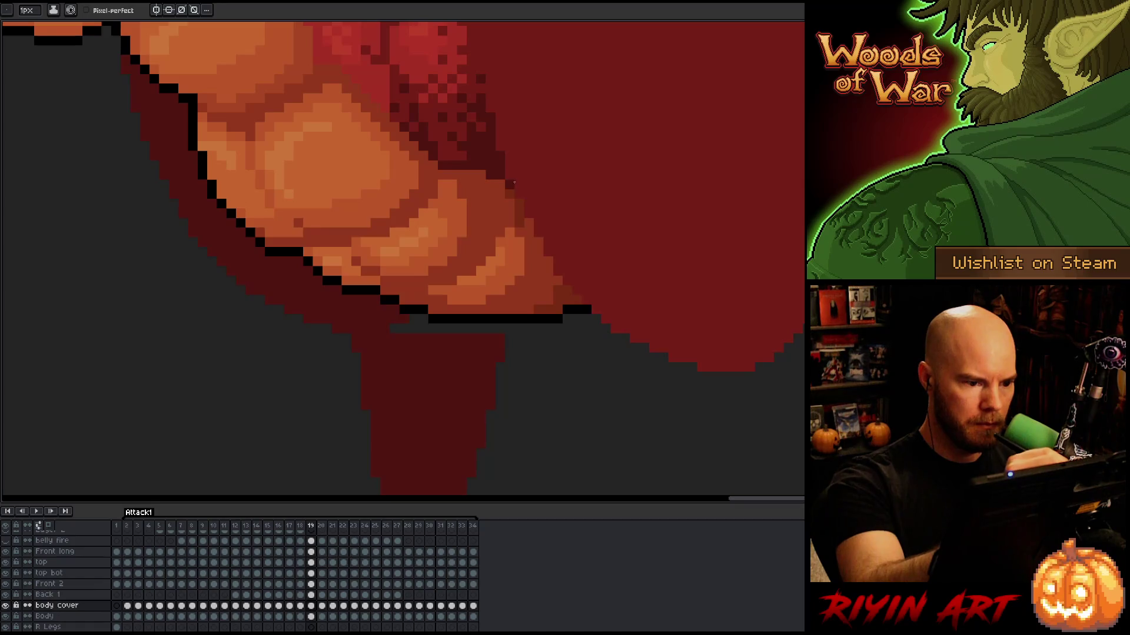
key("Right")
mouse_move(518, 122)
left_mouse_down()
mouse_move(558, 222)
mouse_move(547, 262)
mouse_move(533, 258)
mouse_move(551, 260)
left_mouse_up()
Paint dark red over the light bands along the belly on frames 21, 22 and 23
key("Right")
mouse_move(484, 239)
left_mouse_down()
mouse_move(553, 239)
mouse_move(540, 247)
mouse_move(563, 259)
left_mouse_up()
key("Right")
mouse_move(484, 218)
left_mouse_down()
mouse_move(542, 219)
mouse_move(550, 237)
left_mouse_up()
key("Right")
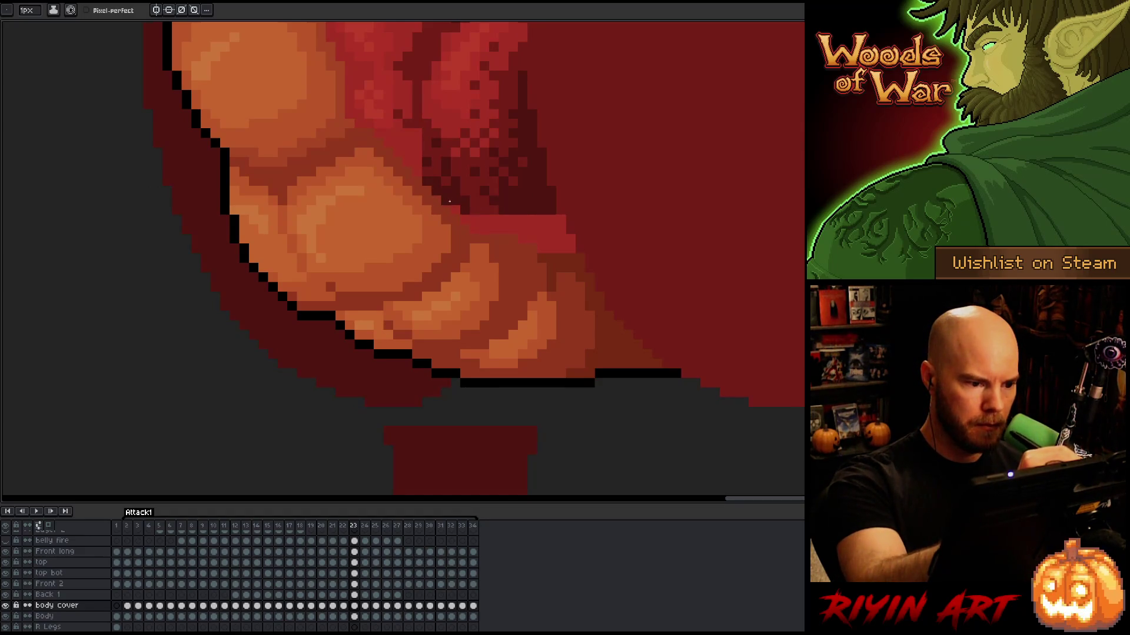
left_click(474, 219)
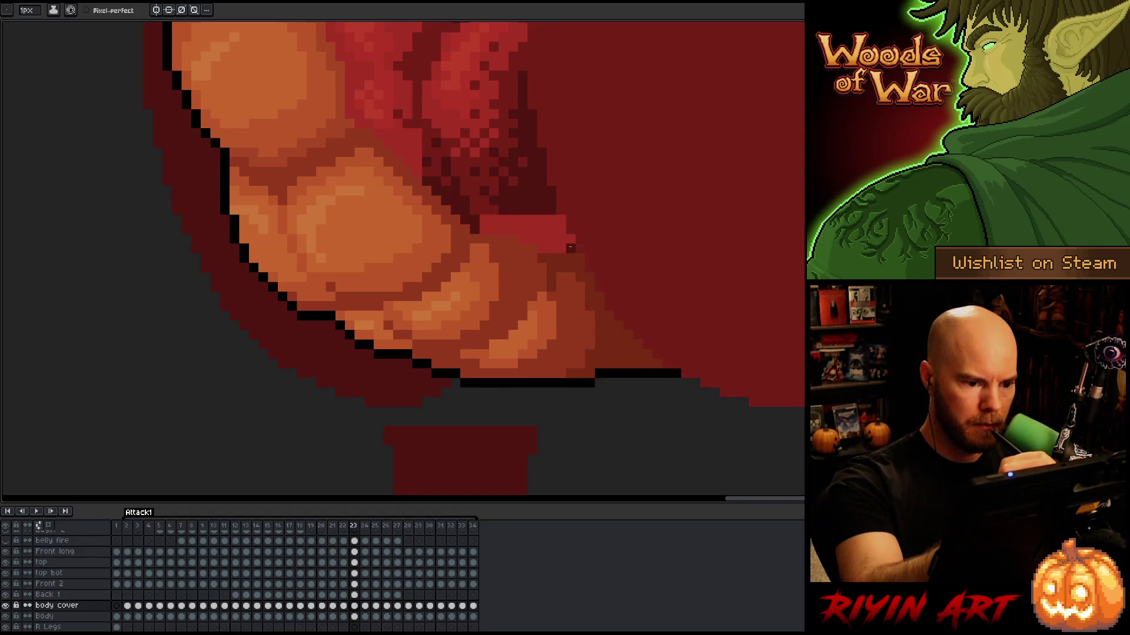
mouse_move(562, 218)
left_mouse_down()
mouse_move(481, 217)
mouse_move(562, 228)
mouse_move(541, 249)
left_mouse_up()
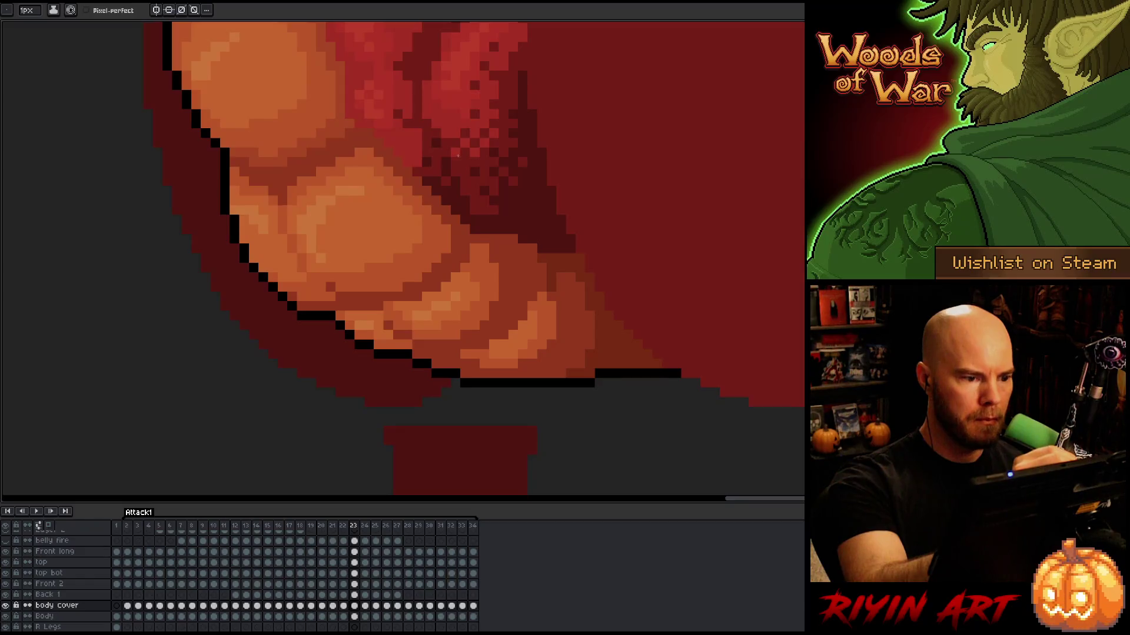
Repaint the bright-red band rows and diagonal edge pixels dark red on frames 24 and 25
key("period")
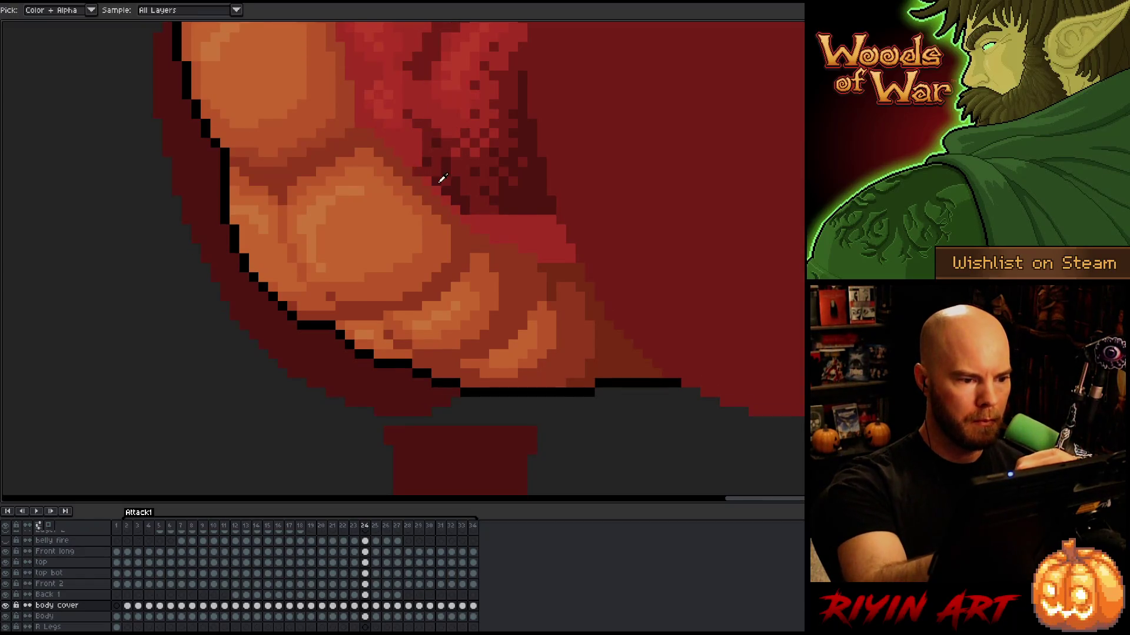
mouse_move(484, 228)
left_mouse_down()
mouse_move(549, 237)
mouse_move(570, 258)
left_mouse_up()
left_click(561, 230)
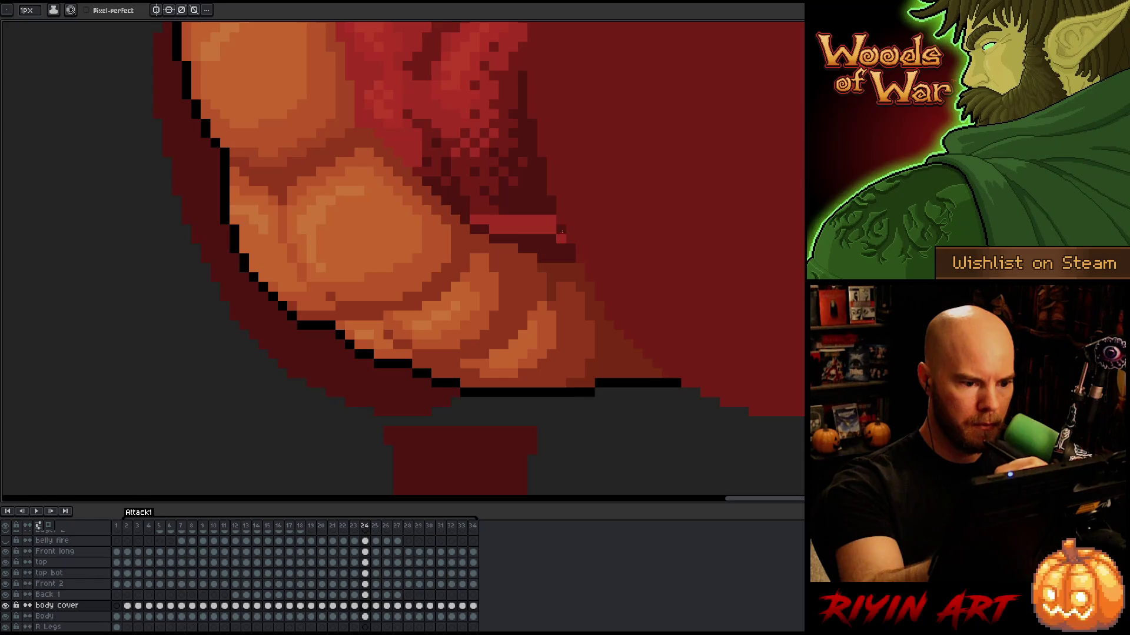
mouse_move(539, 220)
left_mouse_down()
mouse_move(473, 218)
mouse_move(545, 228)
left_mouse_up()
key("period")
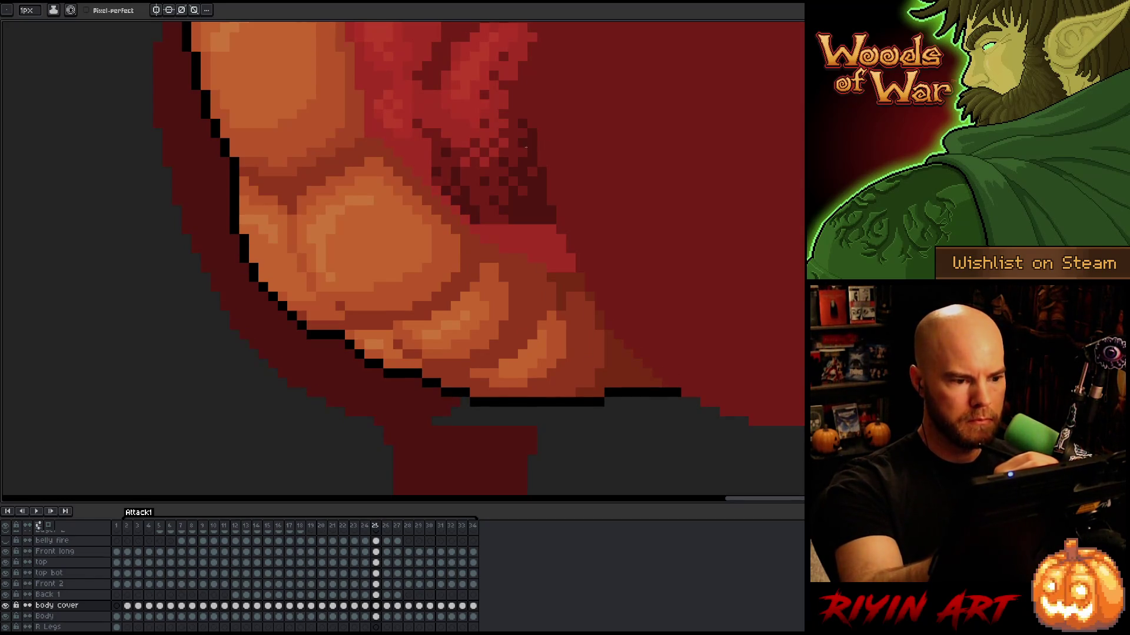
key("comma")
key("period")
left_click_drag(481, 237, 442, 199)
left_click(445, 177)
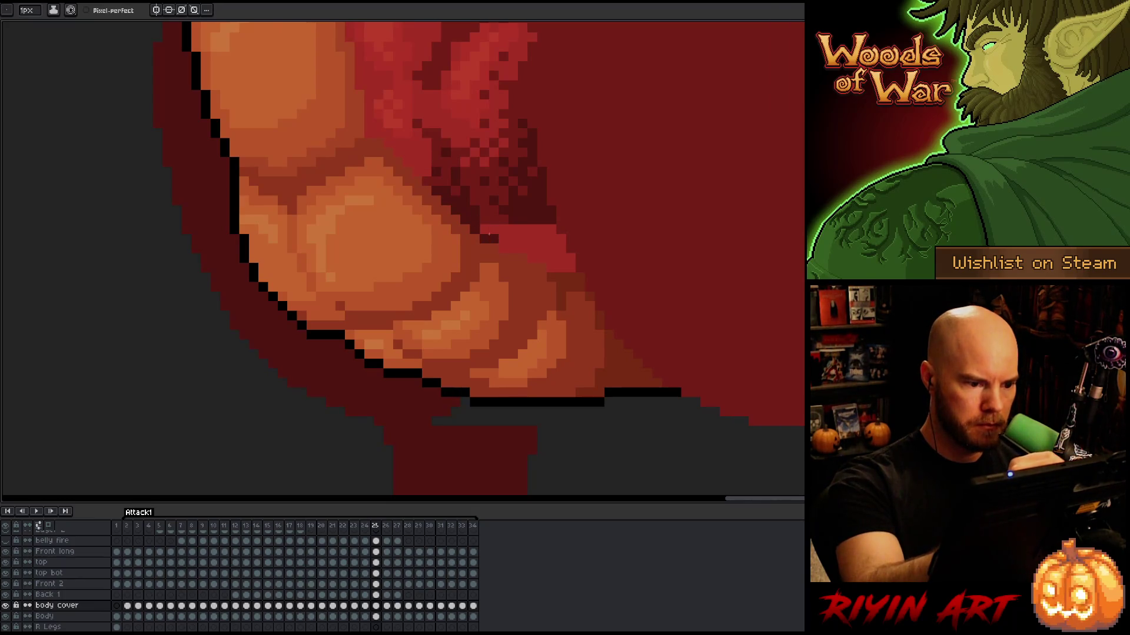
mouse_move(493, 229)
left_mouse_down()
mouse_move(546, 226)
mouse_move(555, 257)
mouse_move(474, 247)
mouse_move(546, 258)
mouse_move(498, 249)
mouse_move(562, 269)
mouse_move(569, 287)
left_mouse_up()
Darken the remaining light pixels on frame 26, then advance to frame 27
key("period")
left_click(427, 190)
key("alt")
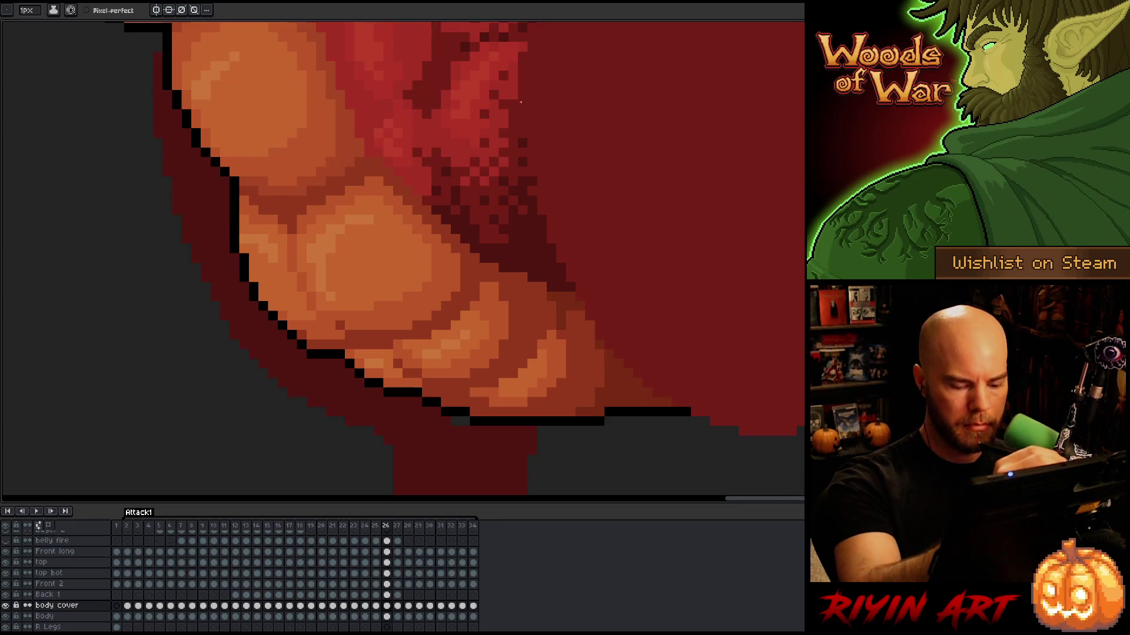
key("Right")
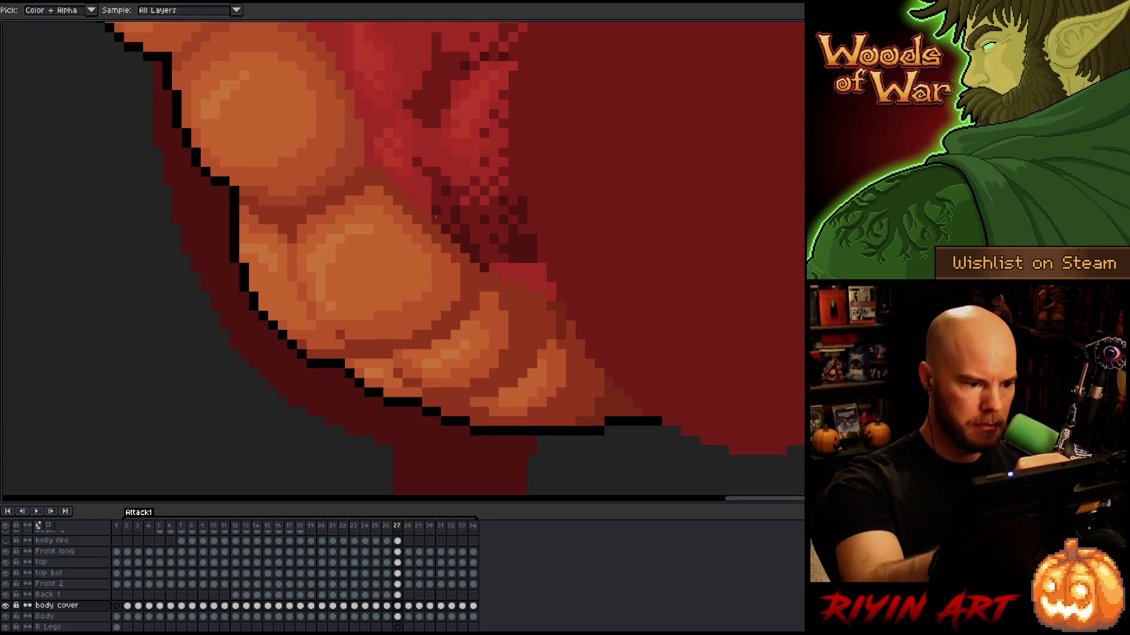
Darken the light-red belly row on frame 27 and compare it against frame 28
left_click(495, 268)
mouse_move(492, 269)
left_mouse_down()
mouse_move(537, 270)
mouse_move(507, 276)
left_mouse_up()
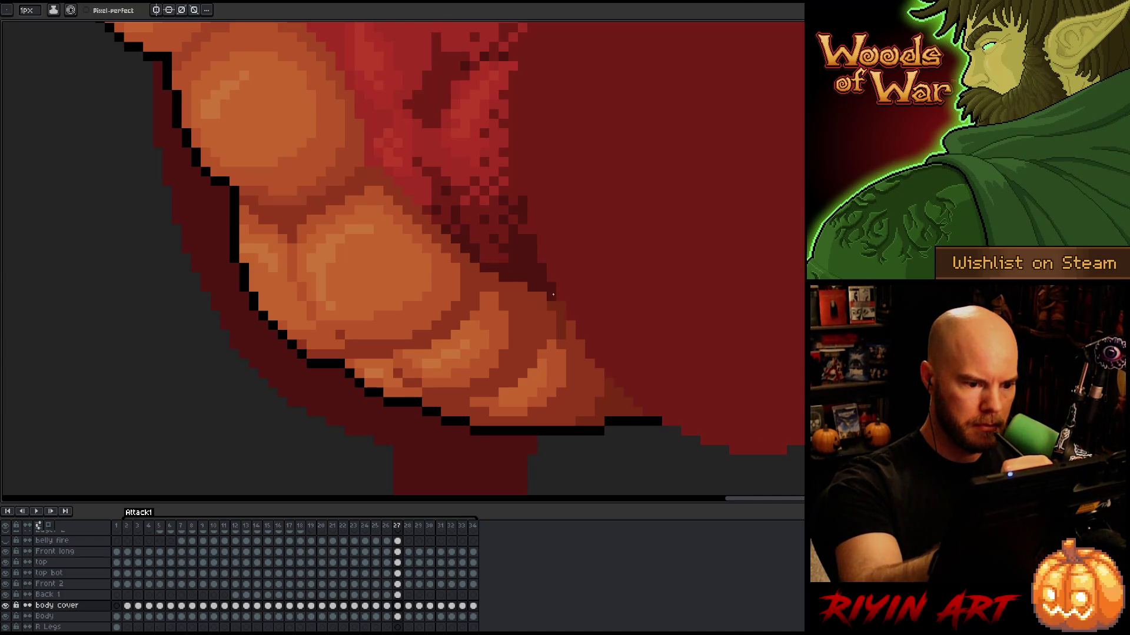
key("Right")
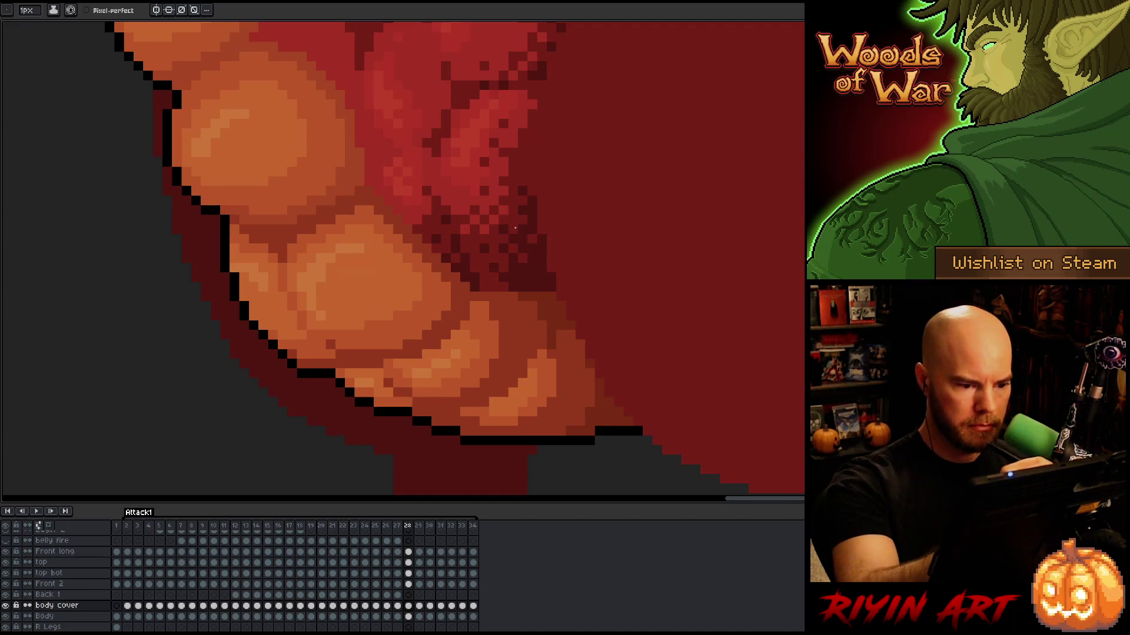
key("Left")
key("Right")
key("Left")
key("Right")
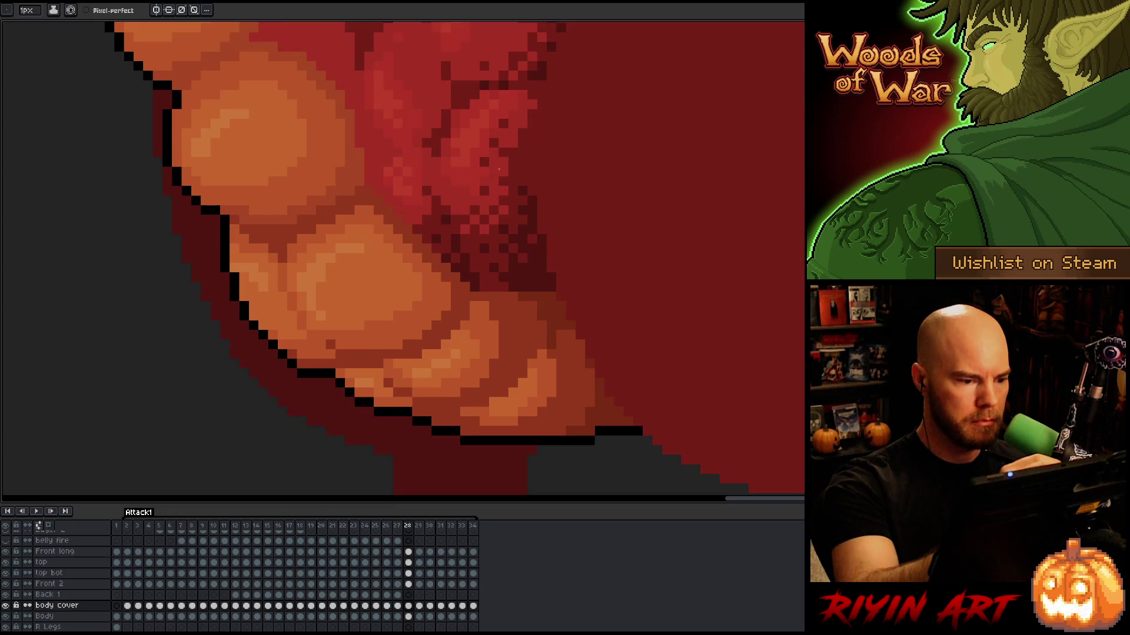
key("Left")
Step through frames 28 to 32, flipping between neighbours to compare the belly outline
key("Right")
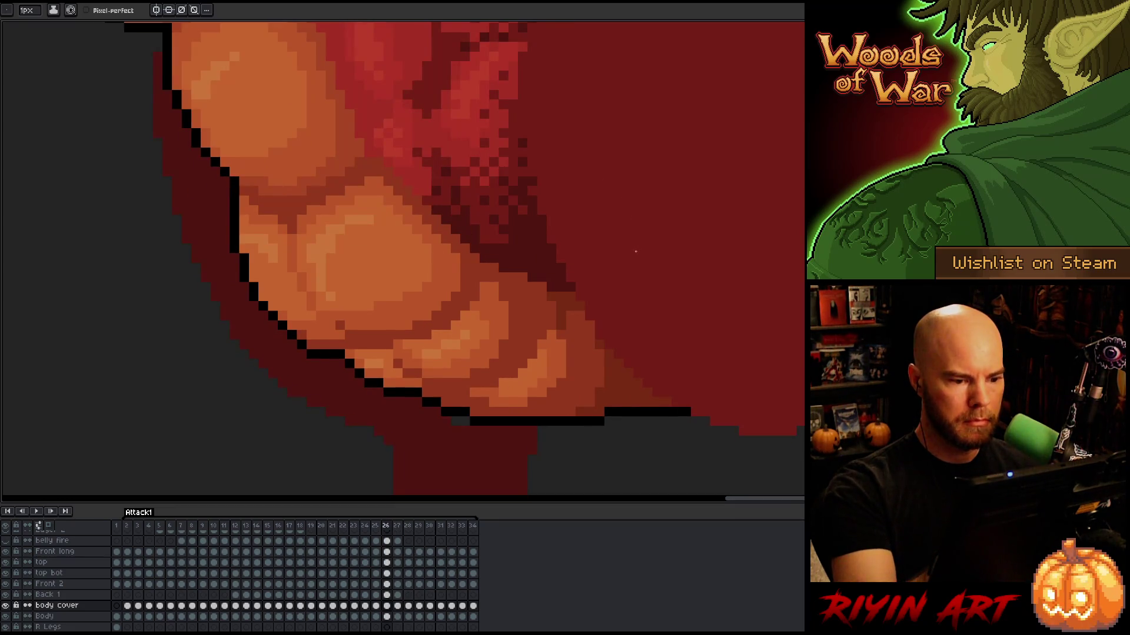
key("Left")
key("Right")
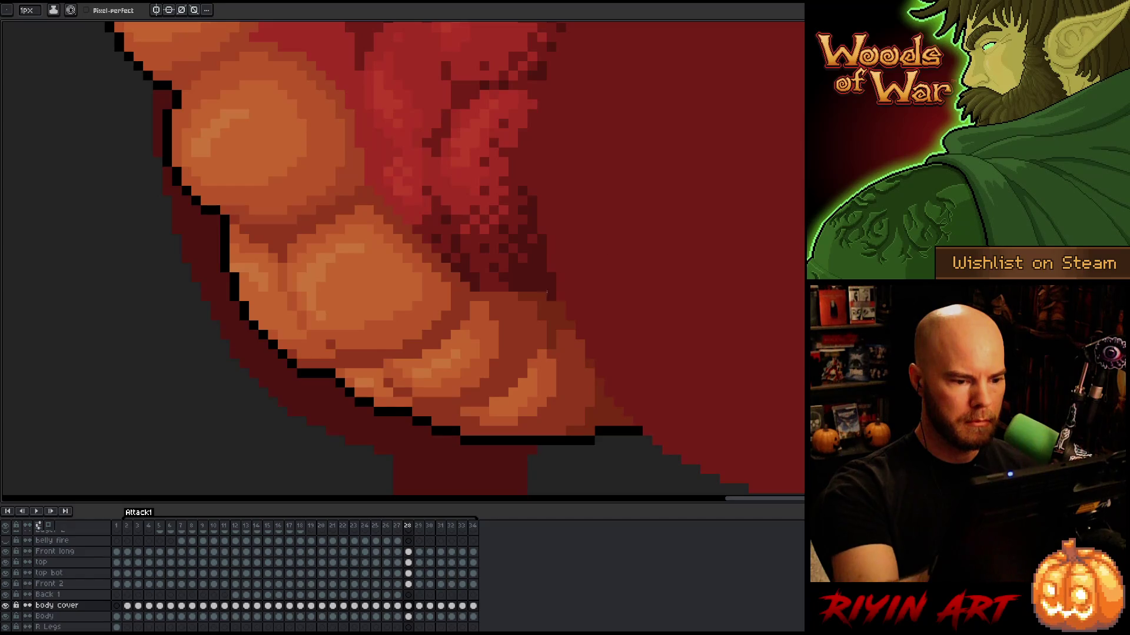
key("Left")
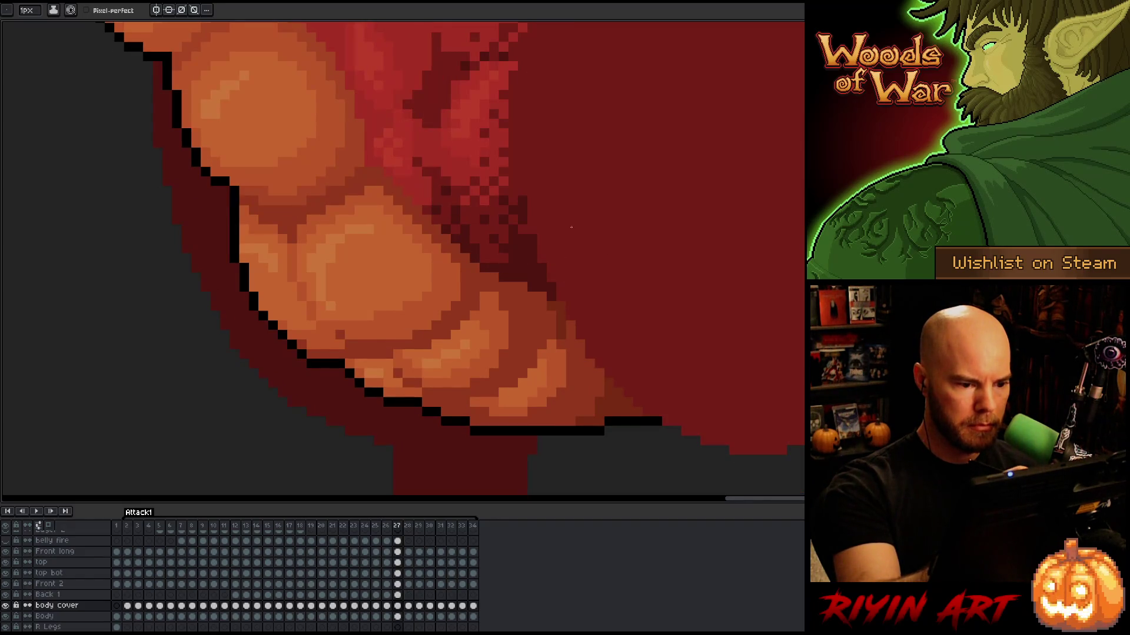
key("Right")
key("Left")
key("Right")
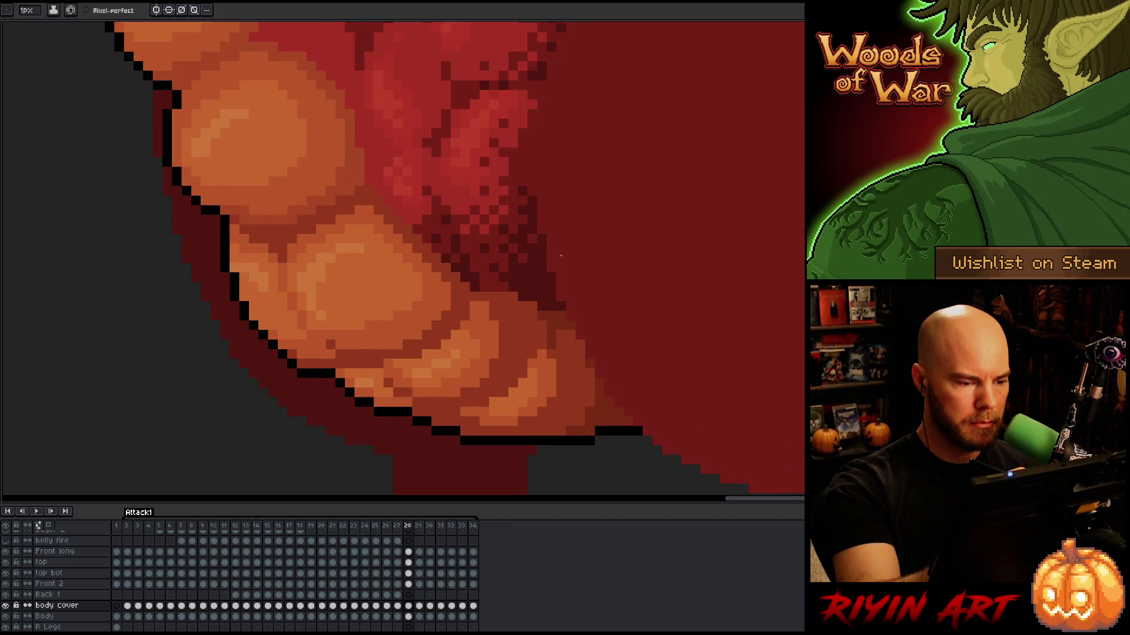
key("Right")
key("Left")
key("Right")
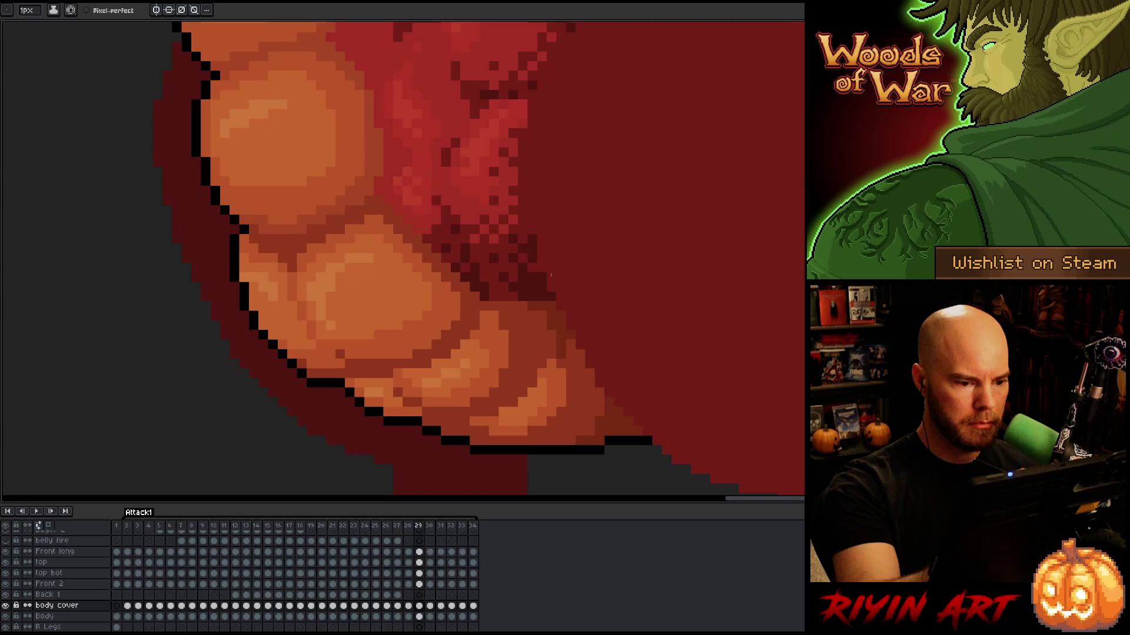
key("comma")
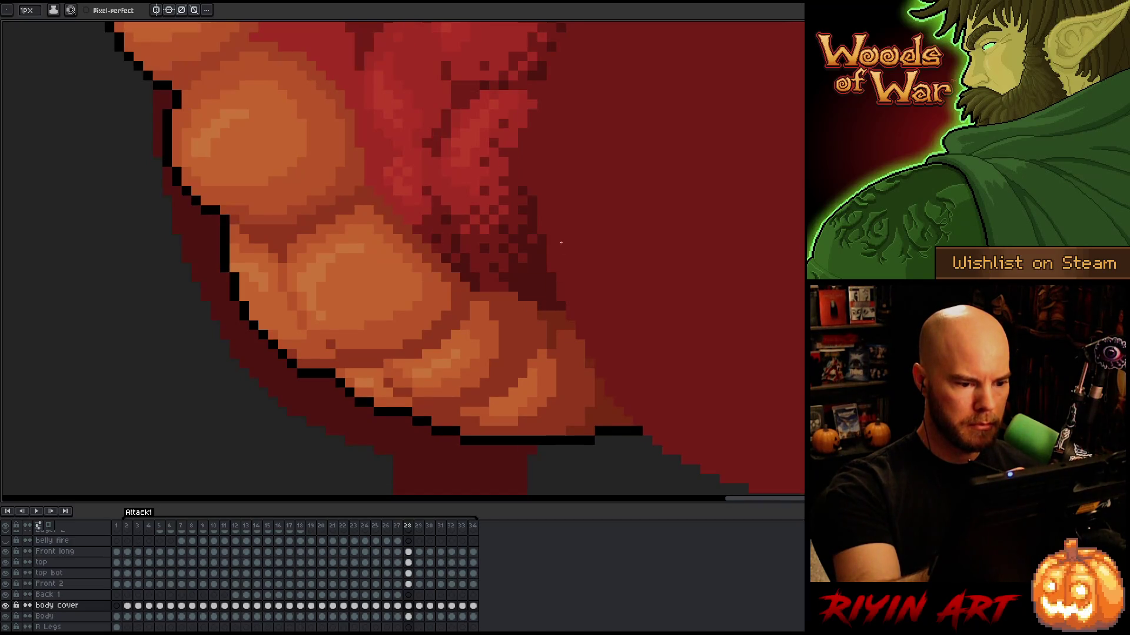
key("period")
key("period")
key("comma")
key("period")
key("comma")
key("period")
key("period")
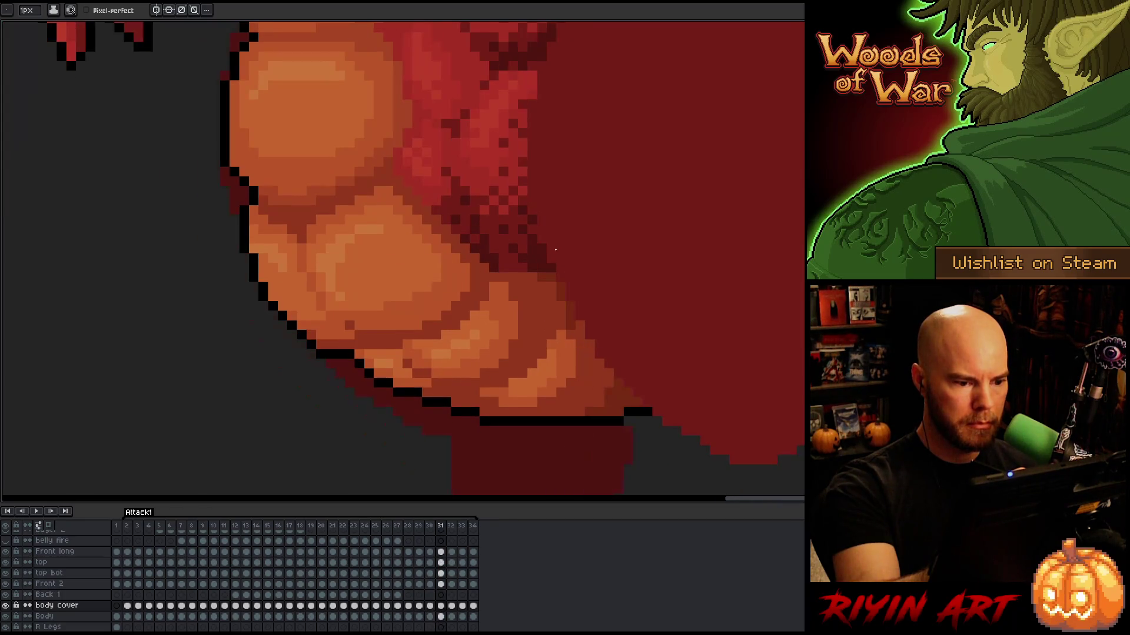
key("comma")
key("period")
key("period")
key("comma")
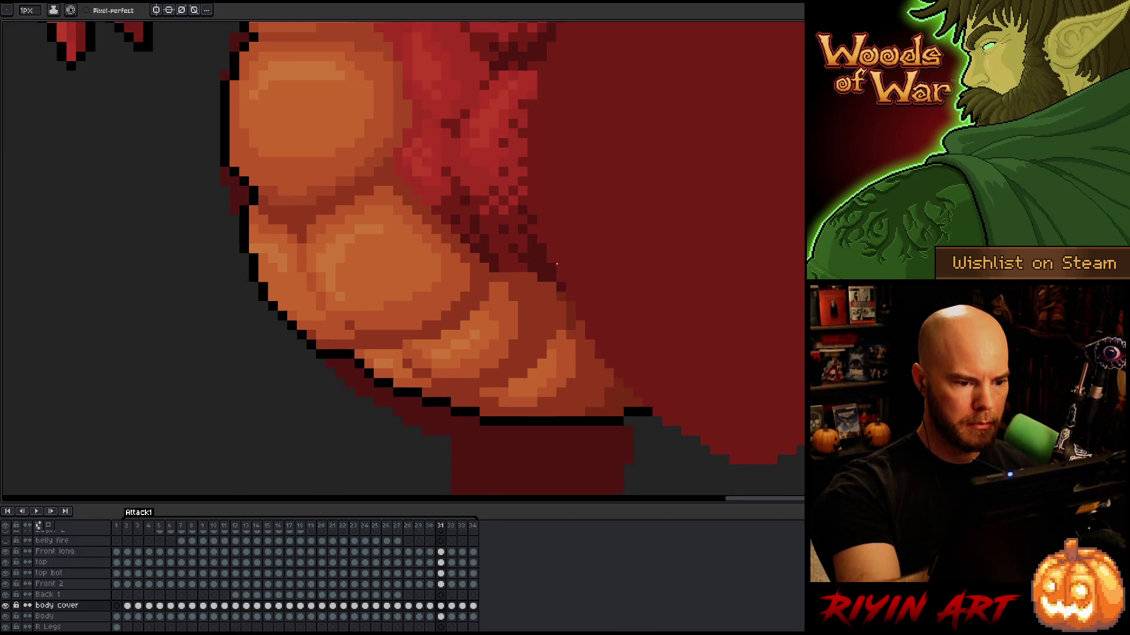
key("period")
key("period")
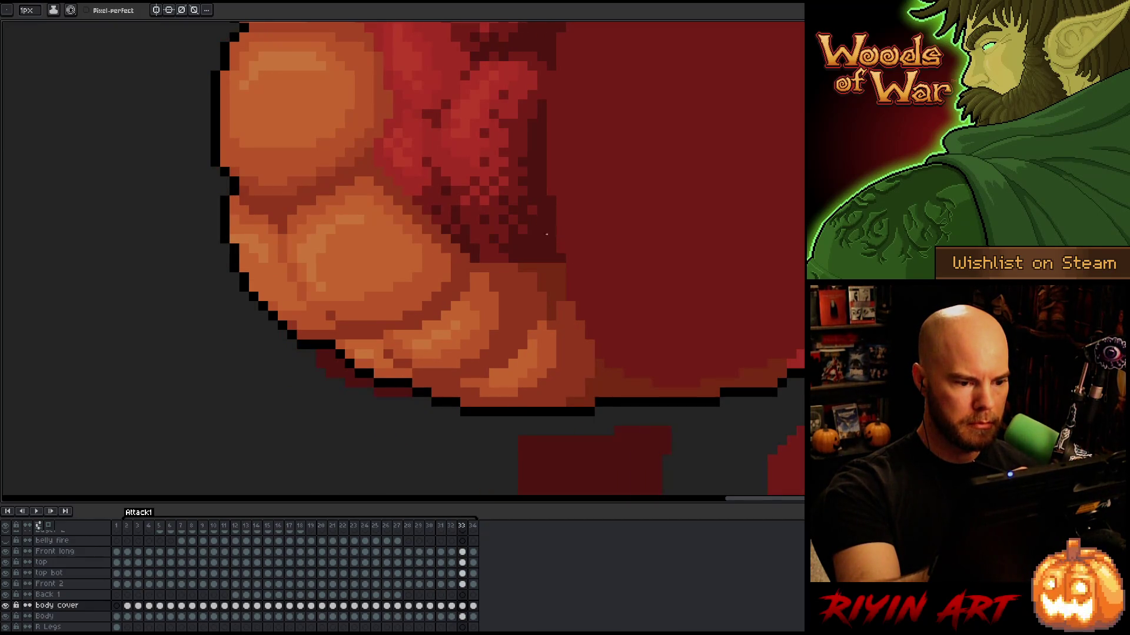
Paint dark red along the belly's lower edge on frames 33 and 34
left_click_drag(521, 268, 559, 266)
left_click(555, 277)
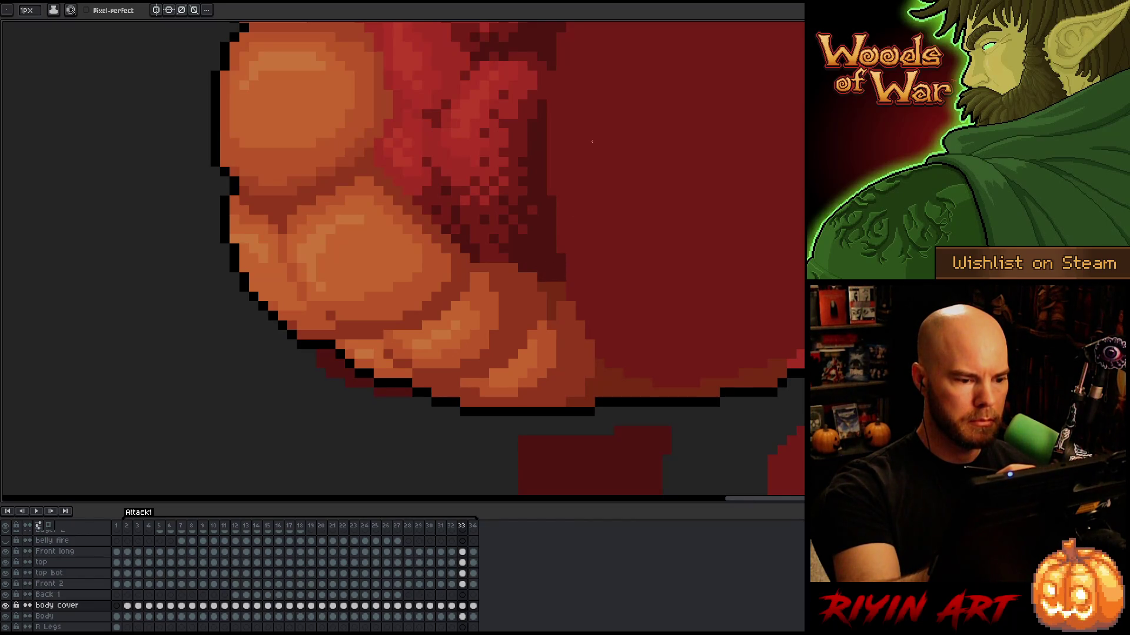
key("comma")
key("period")
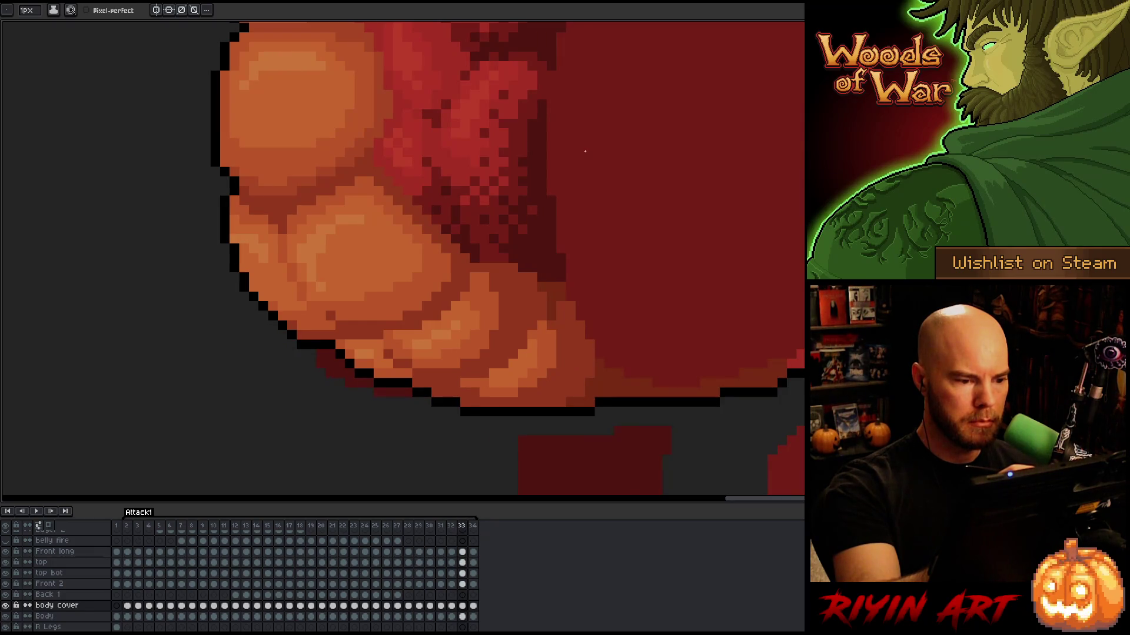
key("period")
left_click_drag(523, 258, 547, 259)
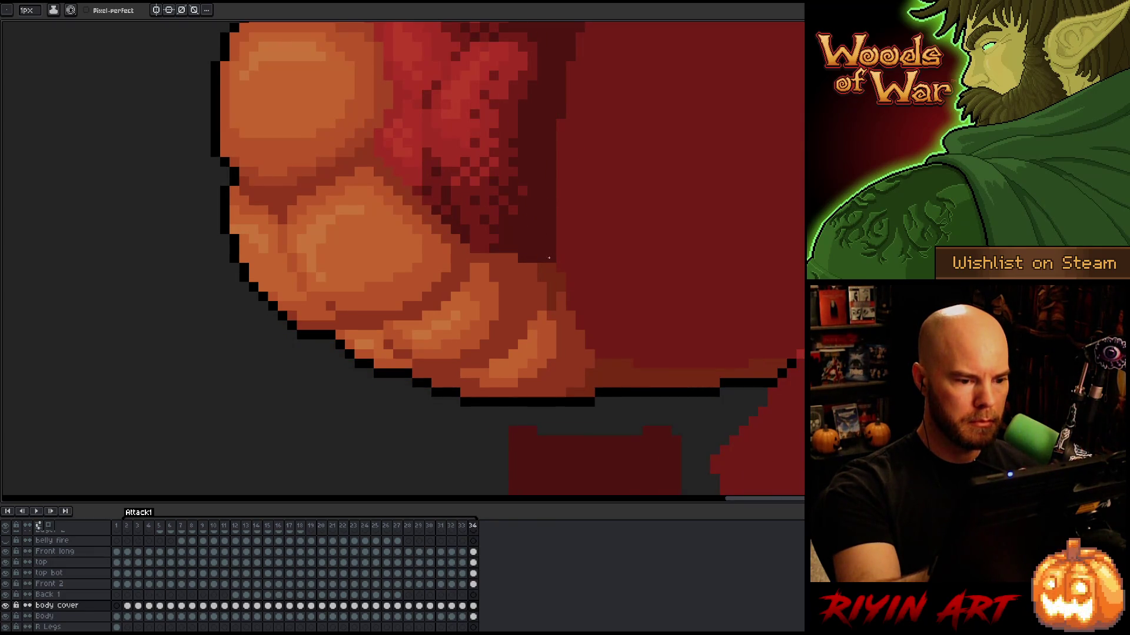
Wrap around to frame 2 and paint dark red along its belly edge
key("period")
key("period")
left_click_drag(537, 260, 552, 257)
key("period")
key("comma")
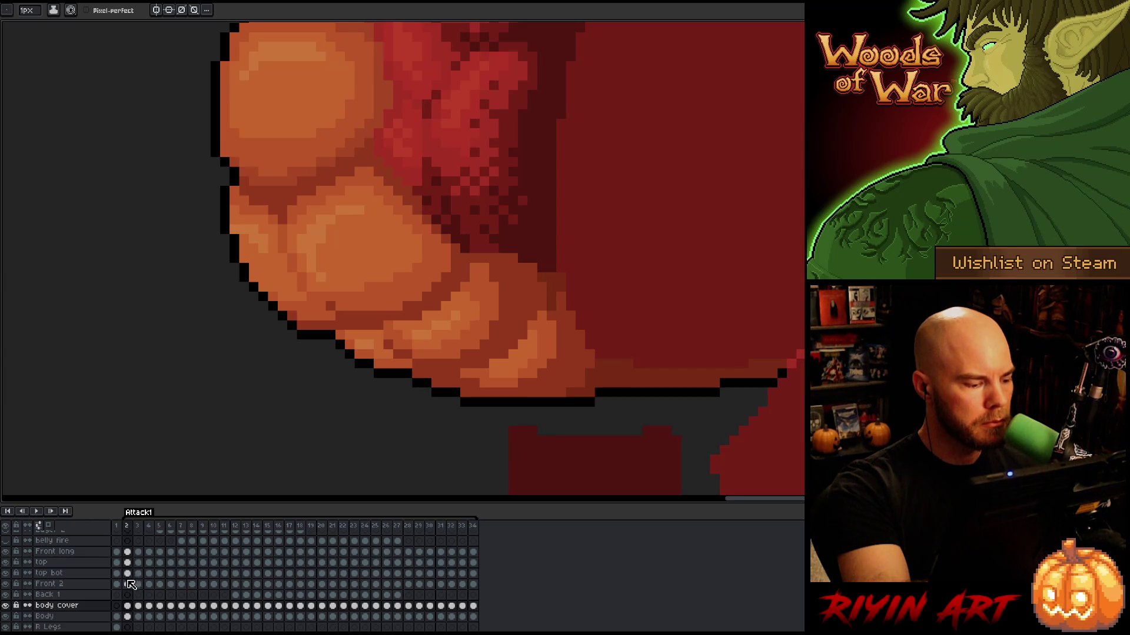
Select the Front long layer, toggle its visibility to compare, and check the Front 2 and body cover layers
left_click(127, 552)
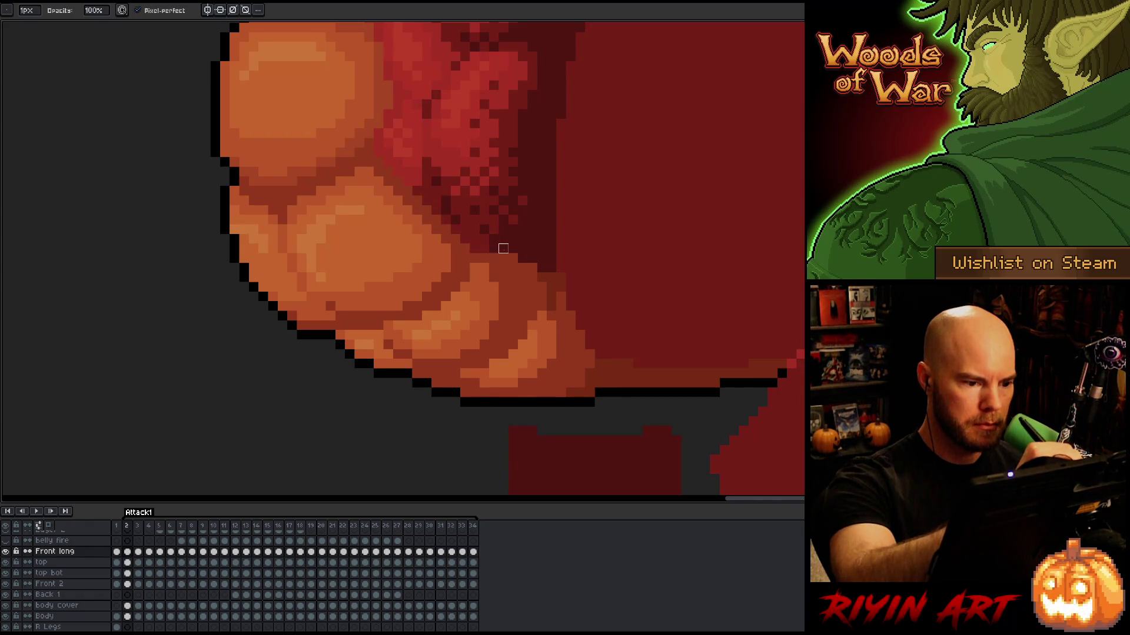
left_click(6, 551)
left_click(6, 552)
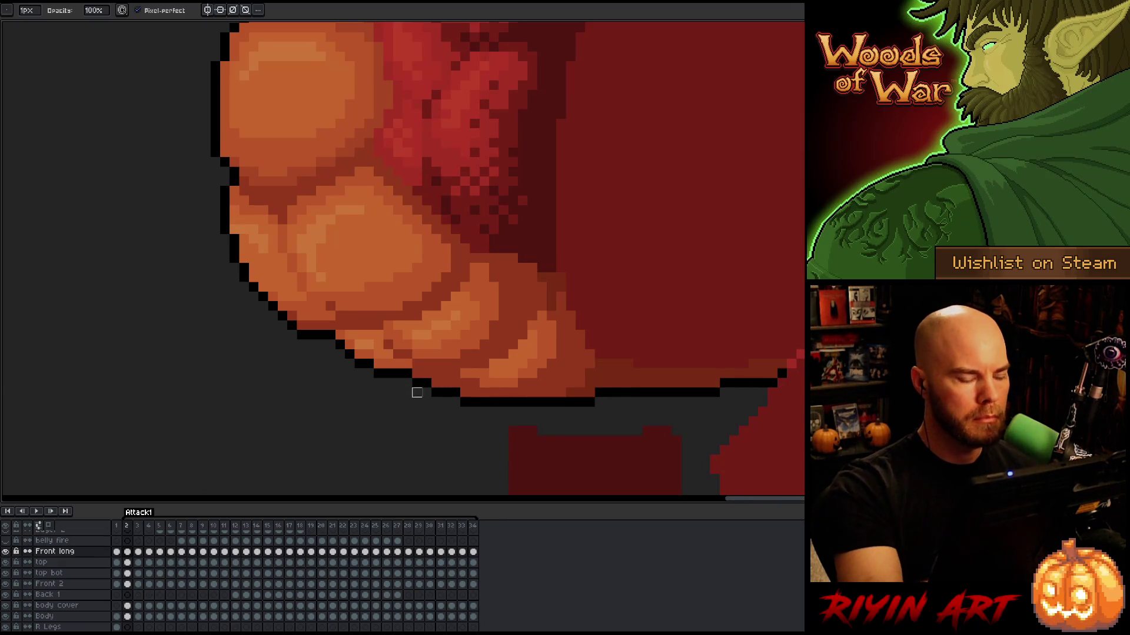
key("Left")
key("Left")
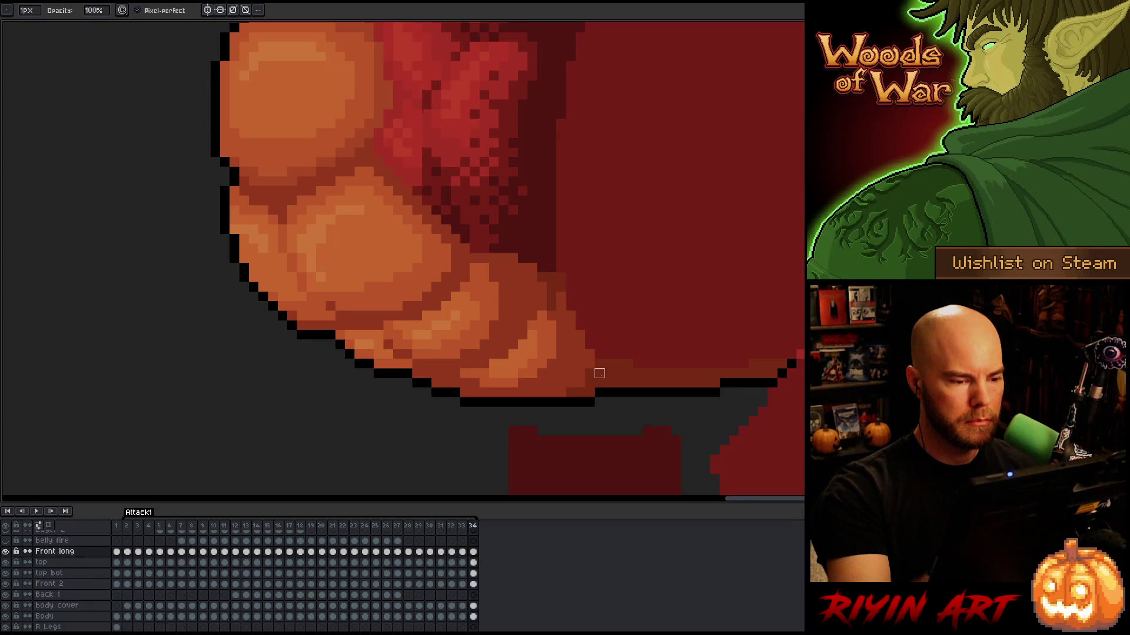
key("Right")
key("Right")
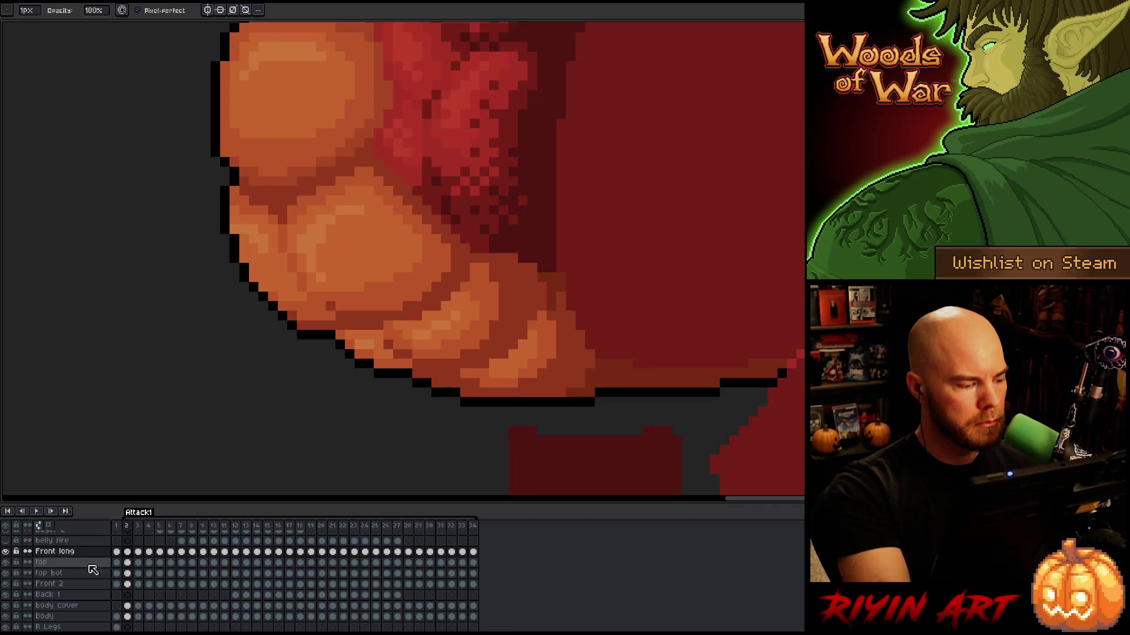
left_click(6, 553)
left_click(6, 553)
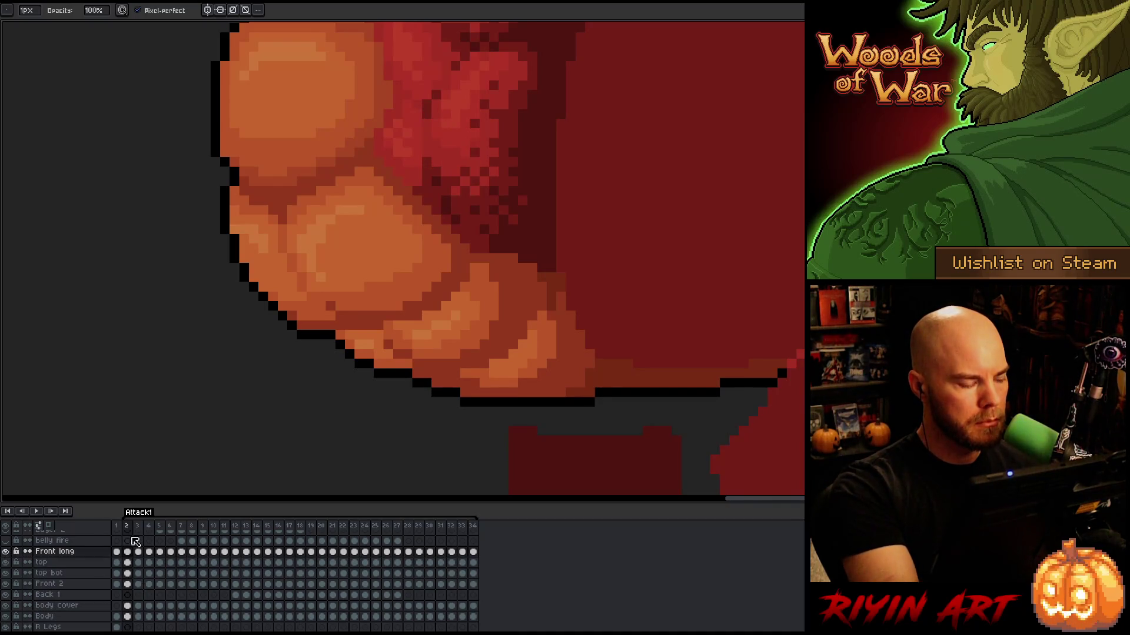
left_click(128, 585)
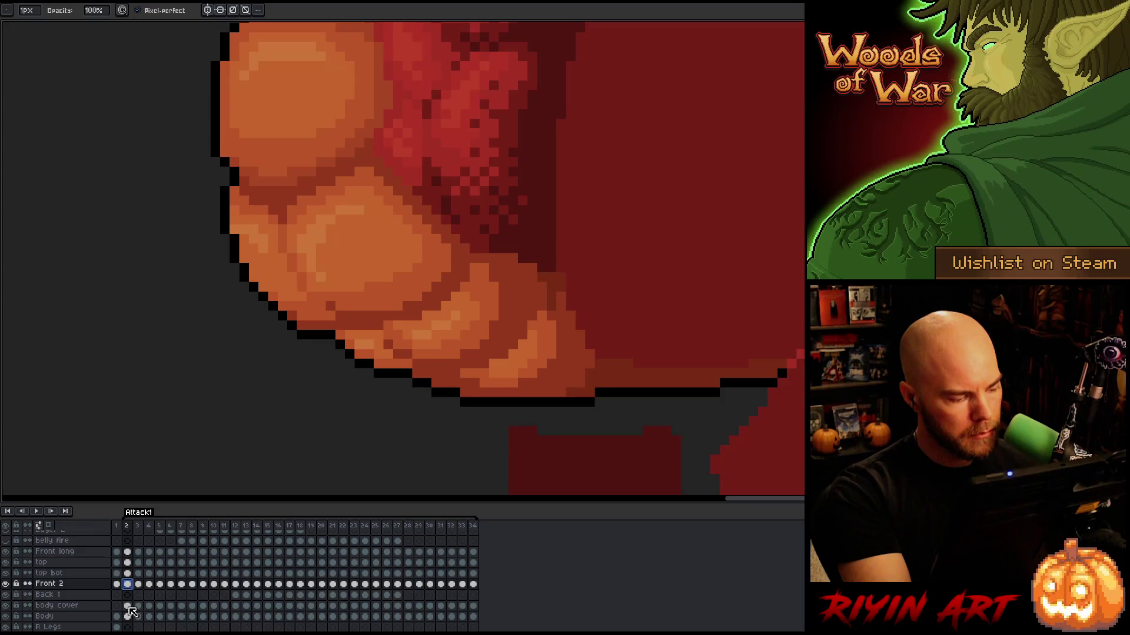
left_click(128, 605)
key("e")
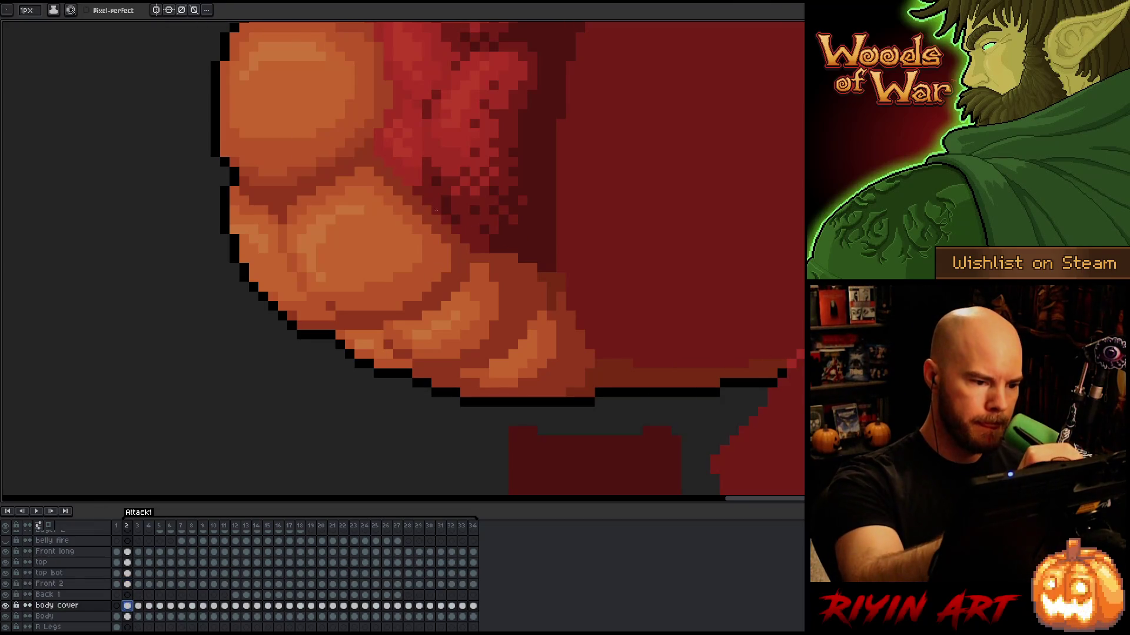
left_click(55, 551)
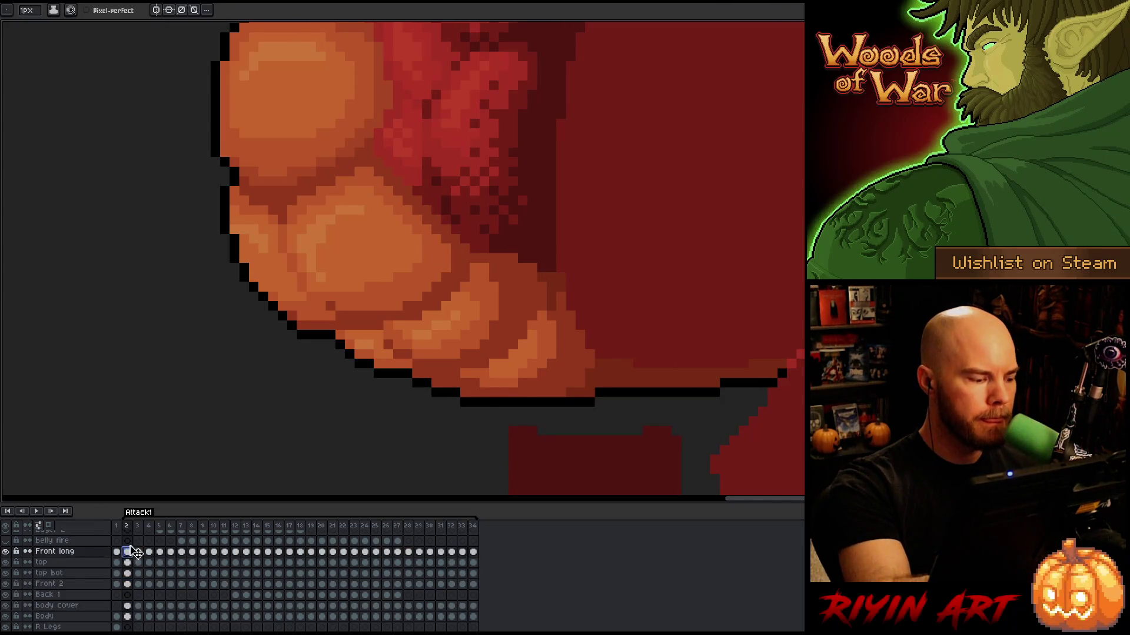
Flip between frames 2, 33, 34 and 3 to compare the belly edge
key("Right")
key("Right")
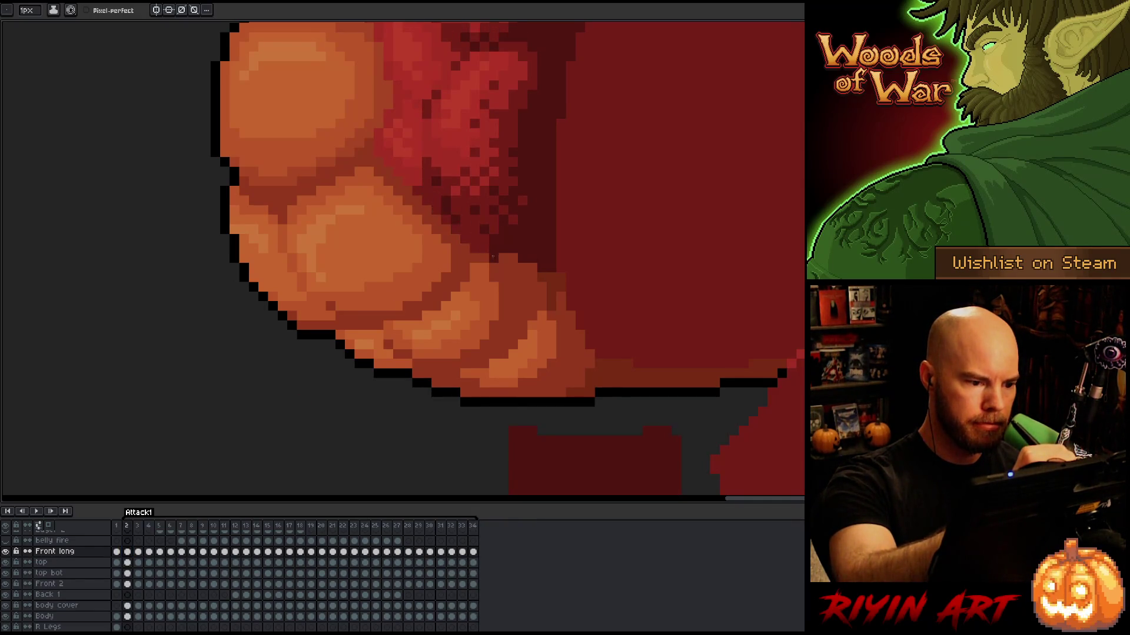
key("Left")
key("Right")
key("Left")
key("Right")
key("Left")
key("Right")
key("Left")
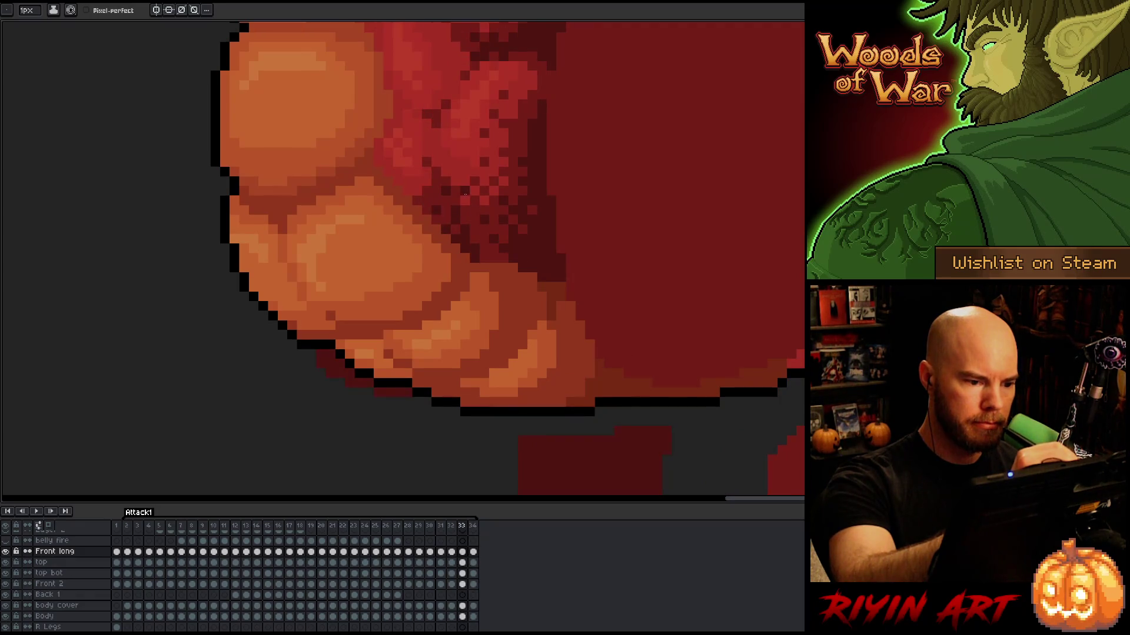
key("Right")
key("Left")
key("Right")
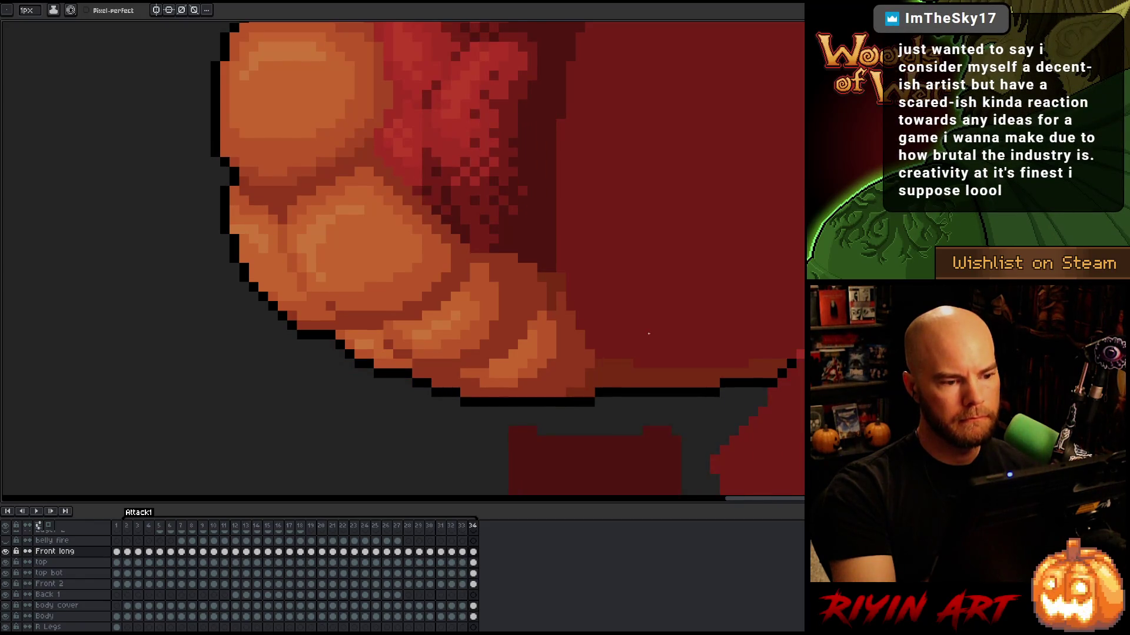
key("Right")
key("Right")
key("Right")
key("Left")
key("Right")
key("Right")
Sample the dark red, patch the belly's lower-edge pixels on frame 3, and play the animation
key("Left")
key("alt")
left_click_drag(522, 258, 550, 250)
left_click(542, 268)
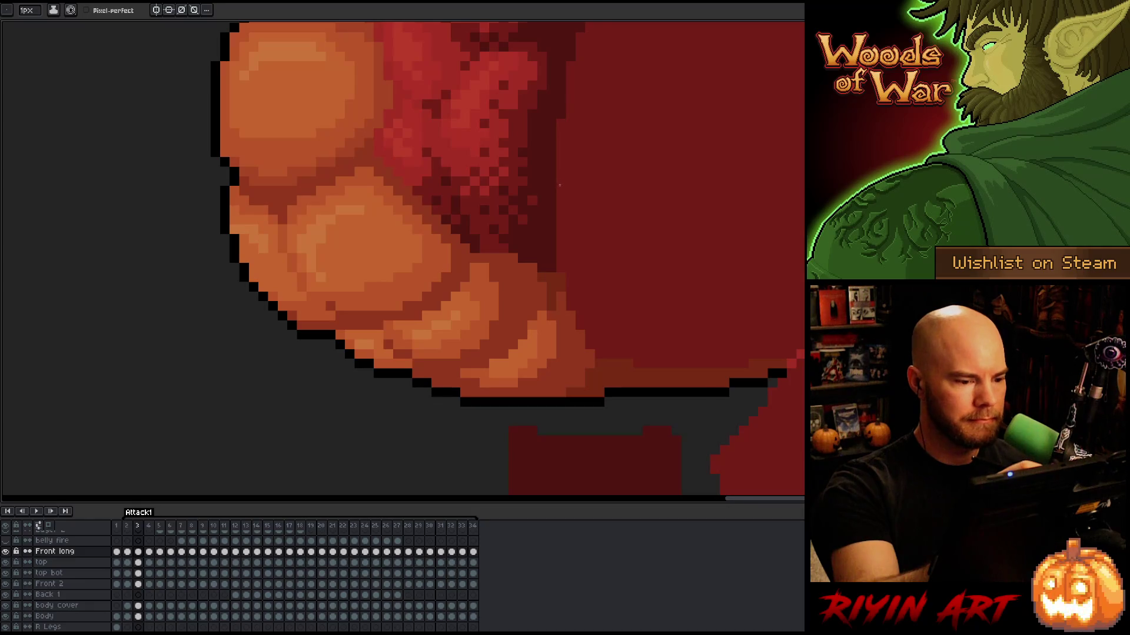
key("Return")
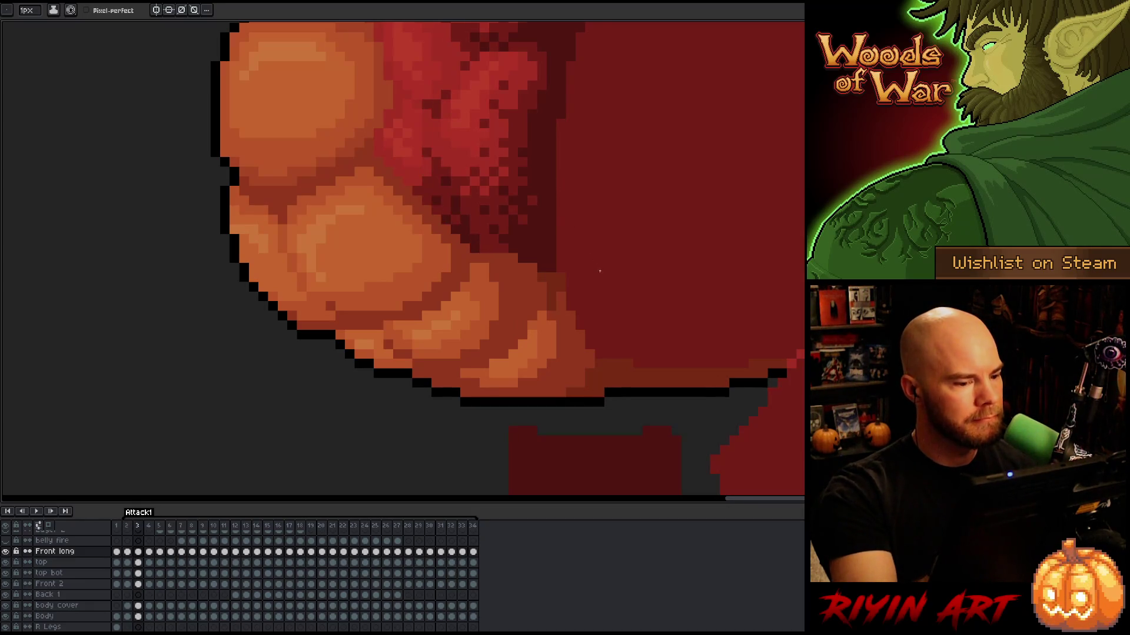
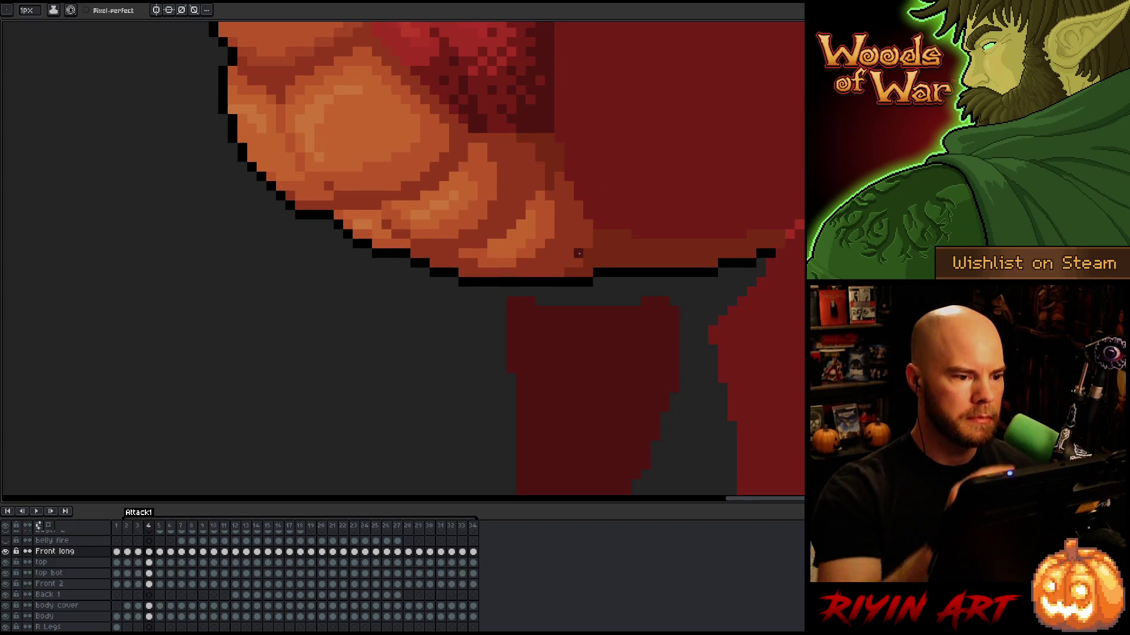
Compare the belly on frames 33, 34 and 3, then add a dark red pixel to frame 5's belly outline
key("Right")
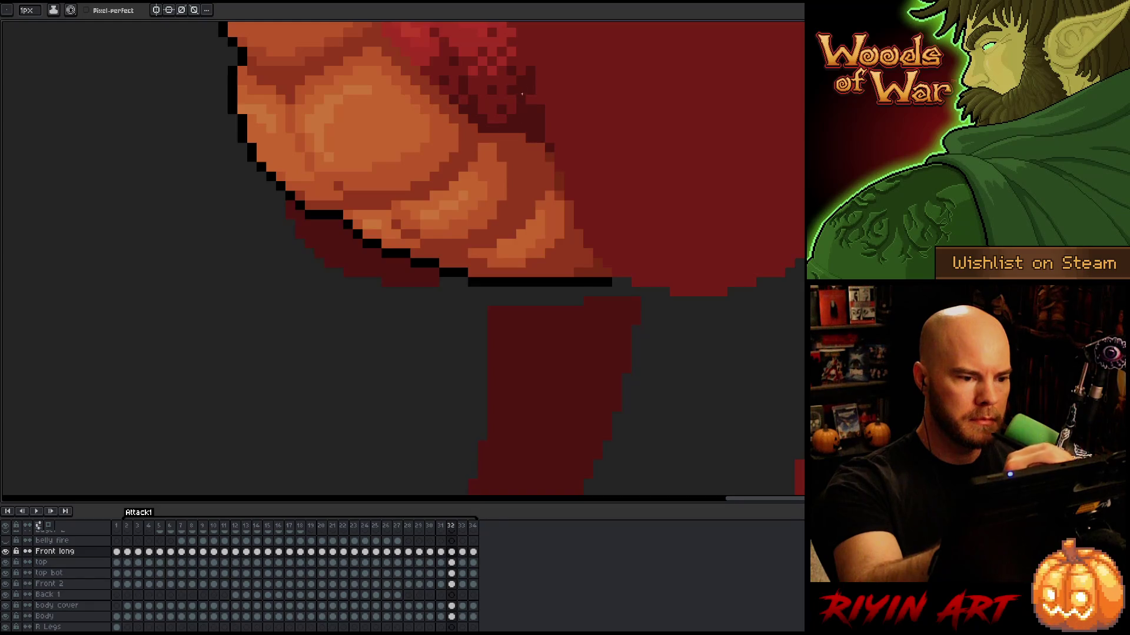
key("period")
key("period")
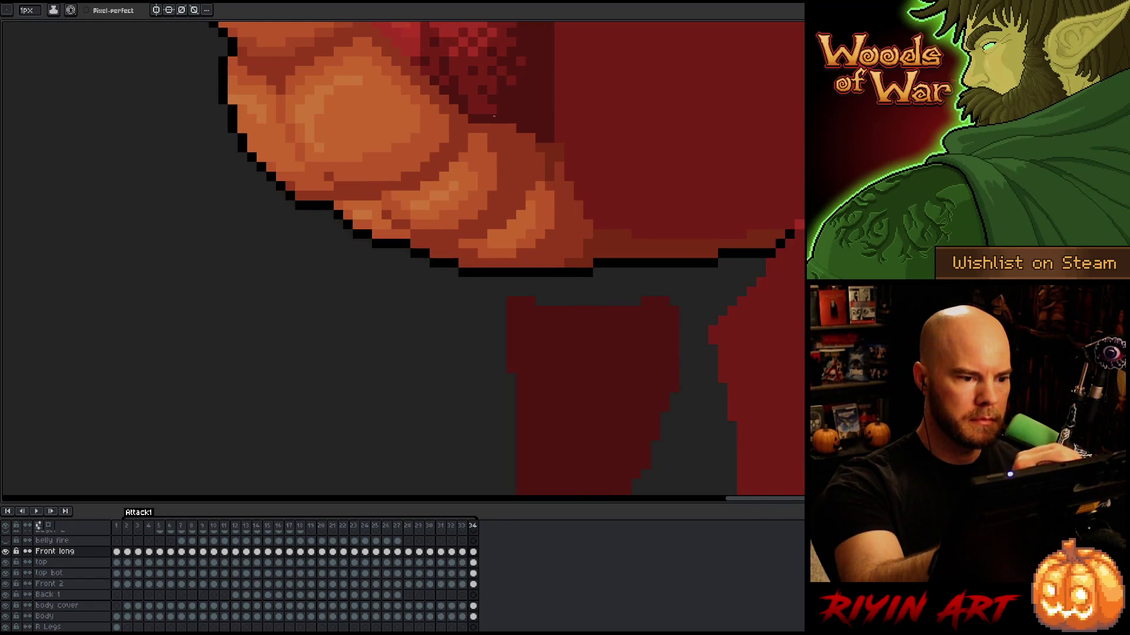
key("period")
key("period")
key("period")
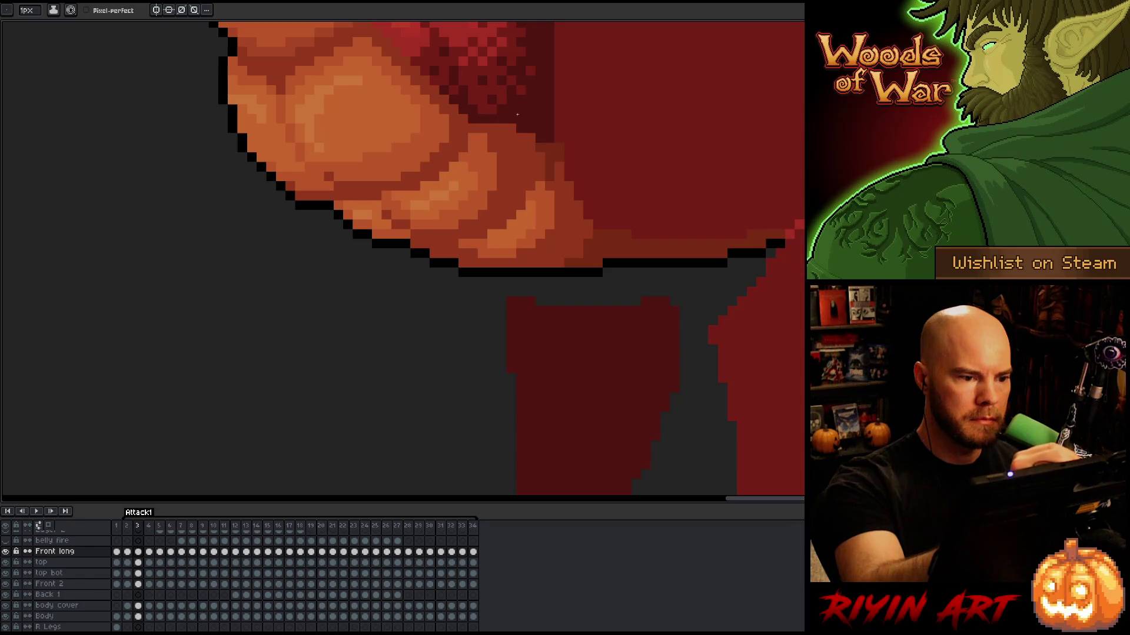
key("period")
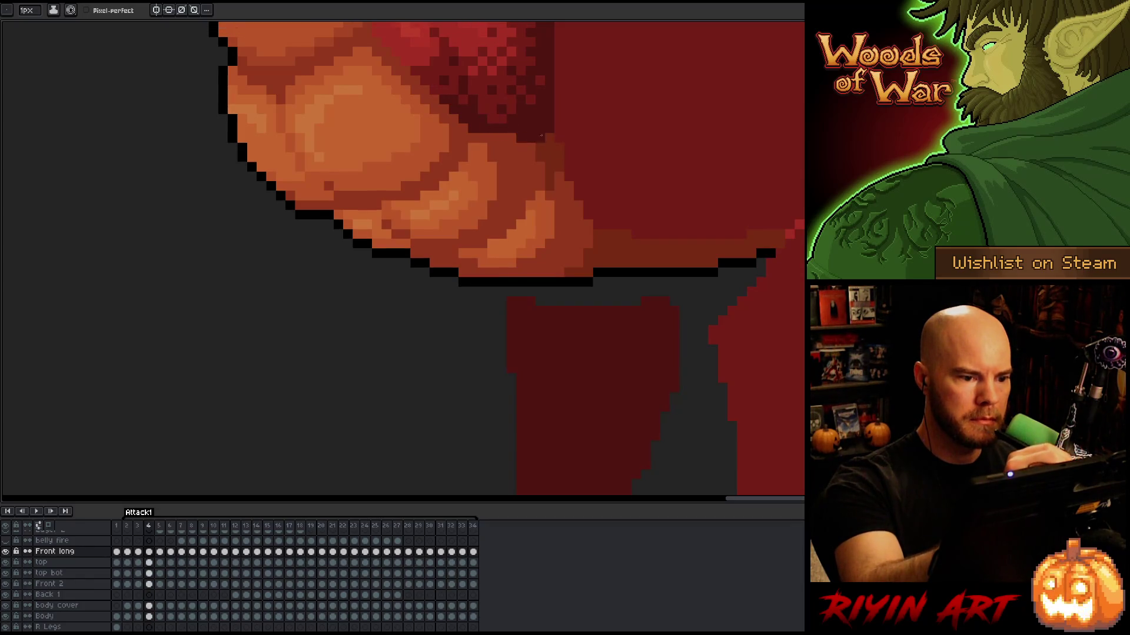
key("period")
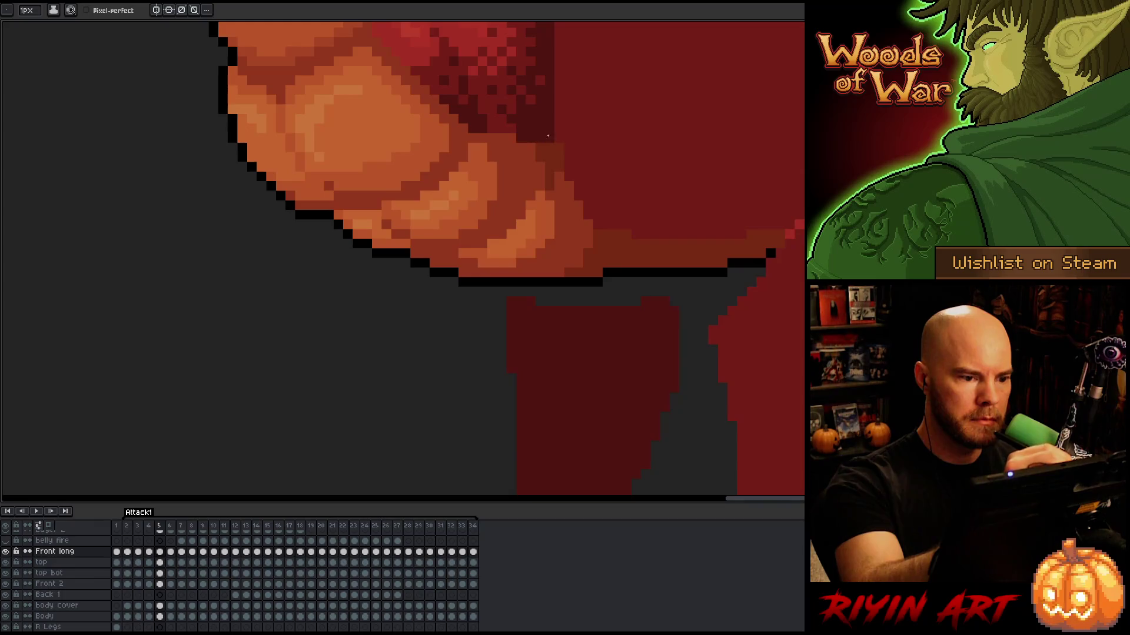
left_click(559, 148)
Zoom out and back in, then step backward from frame 4, wrapping around to frames 34–31
scroll(706, 313, "down", 5)
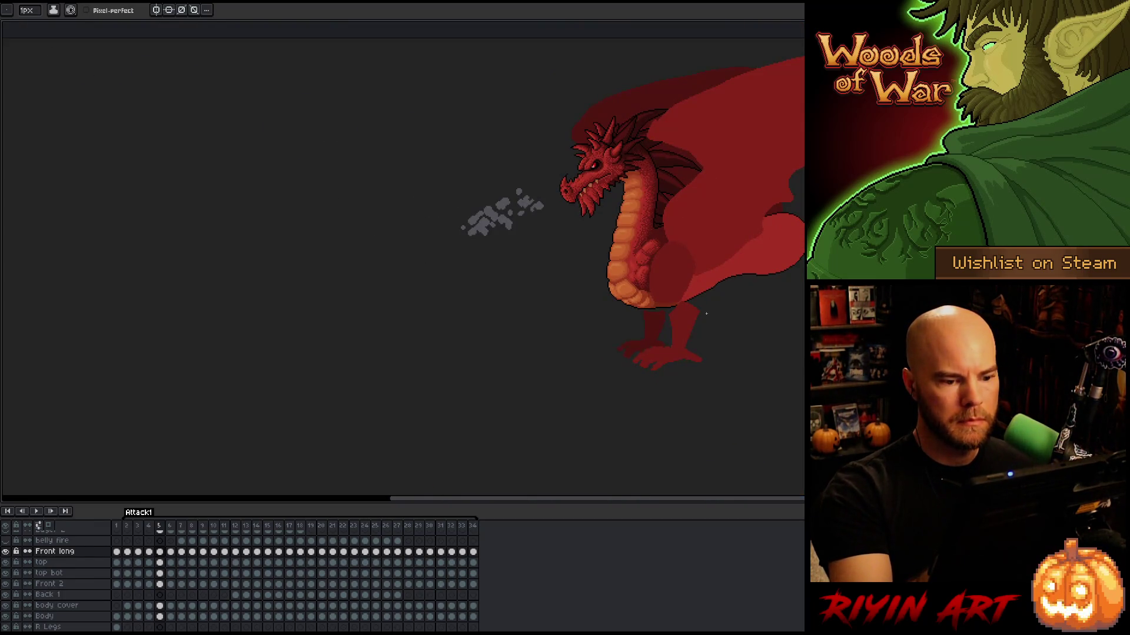
scroll(705, 315, "up", 4)
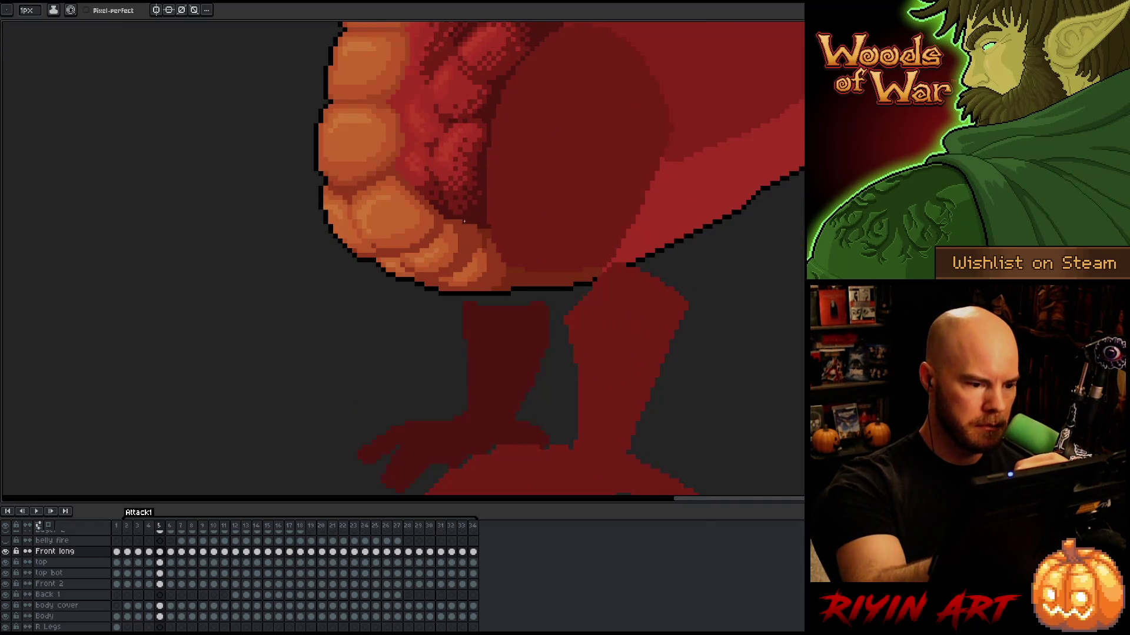
key("Left")
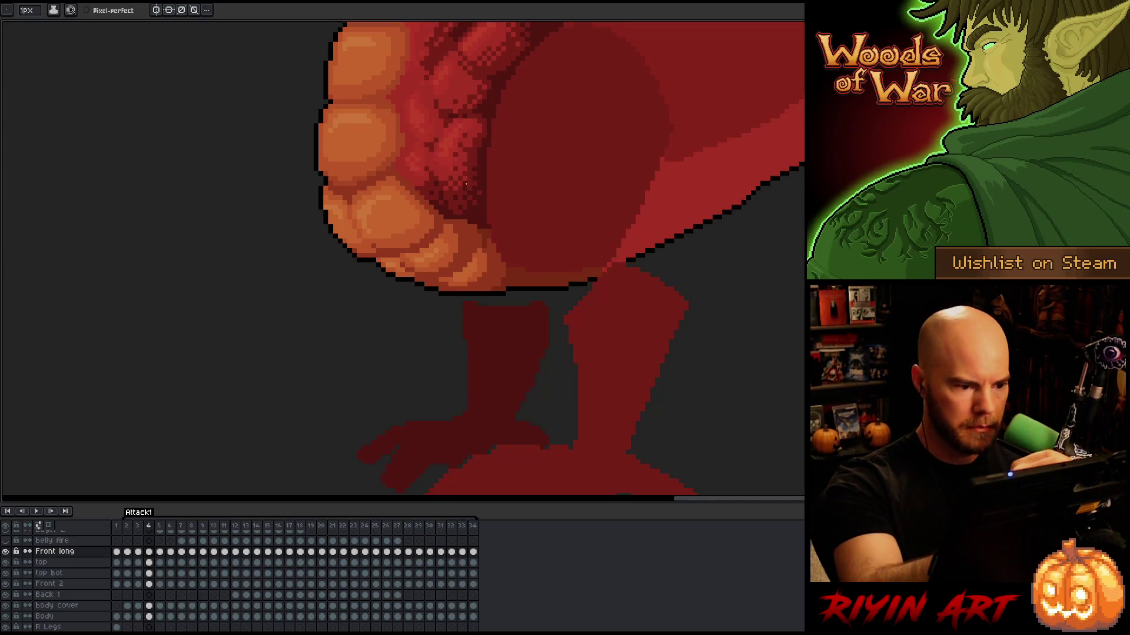
key("Left")
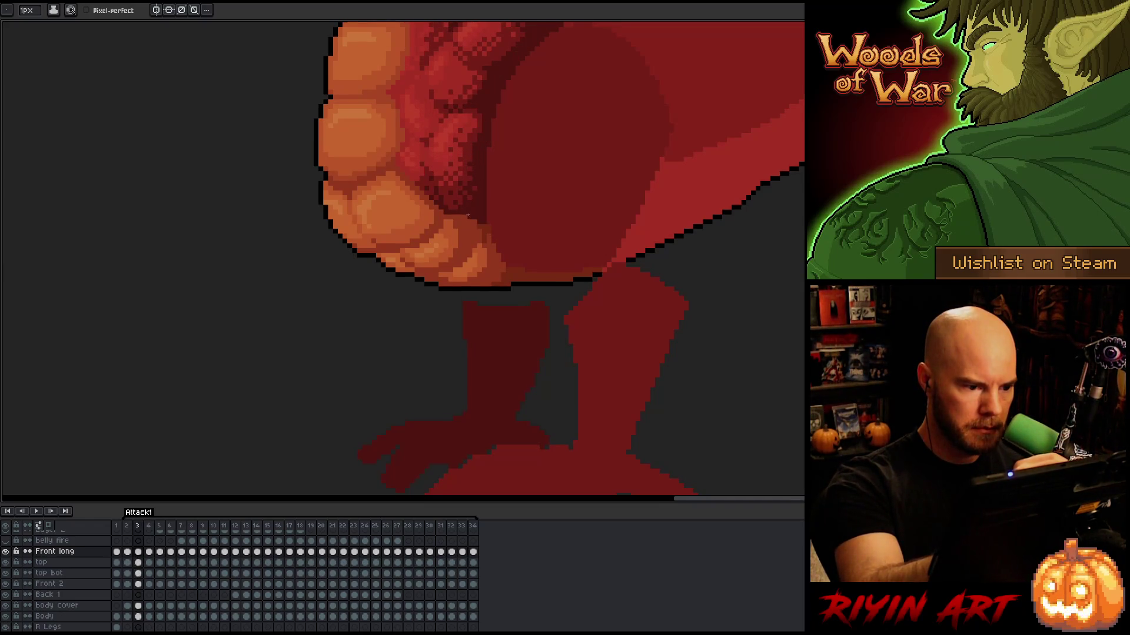
key("Left")
key("Left")
key("Left")
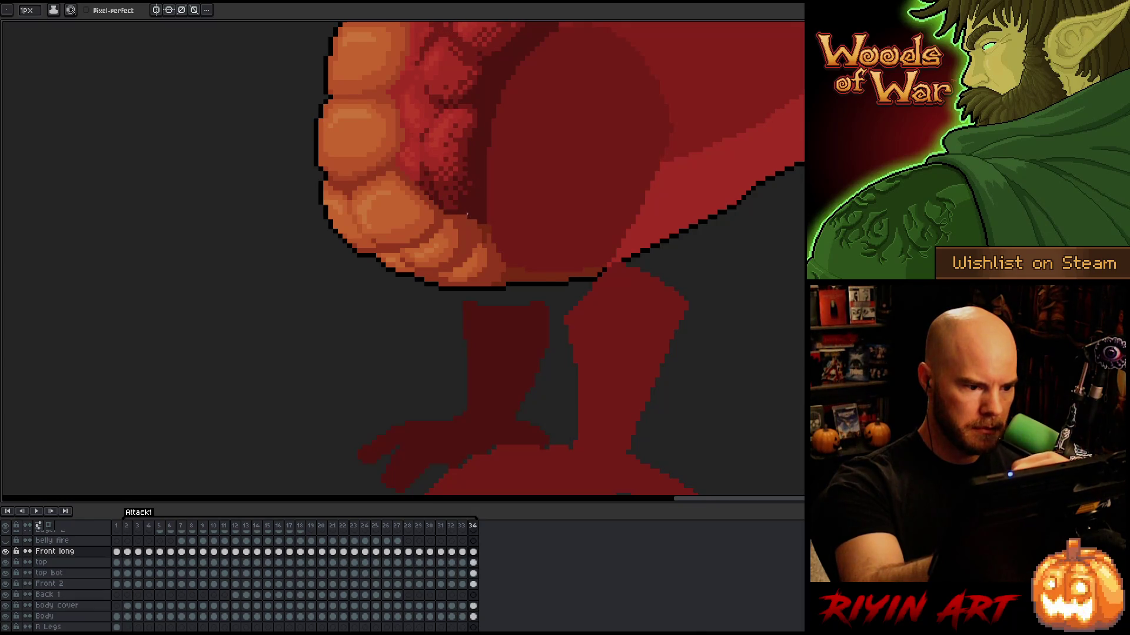
key("Left")
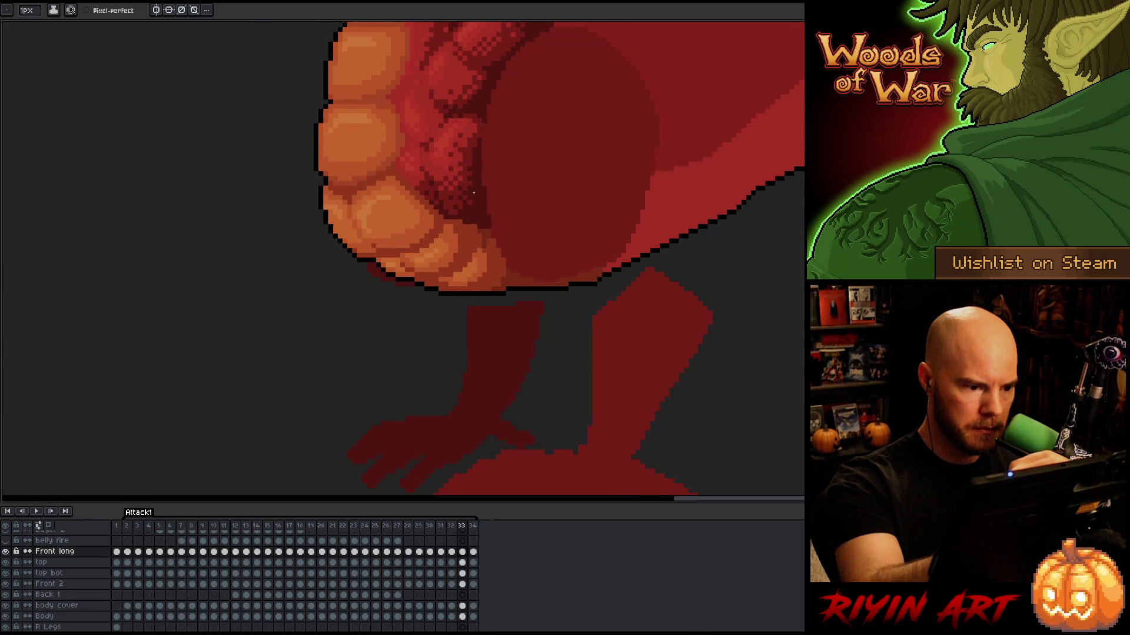
key("Left")
key("Left")
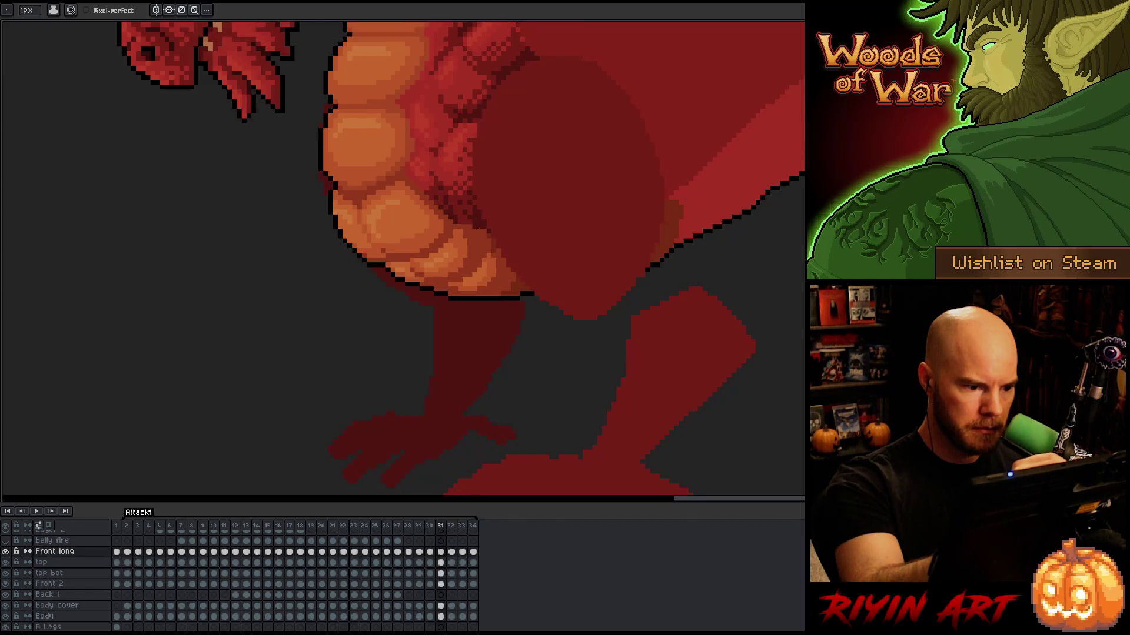
key("Left")
Flip between frames 28 and 29 to compare the belly and legs
key("Left")
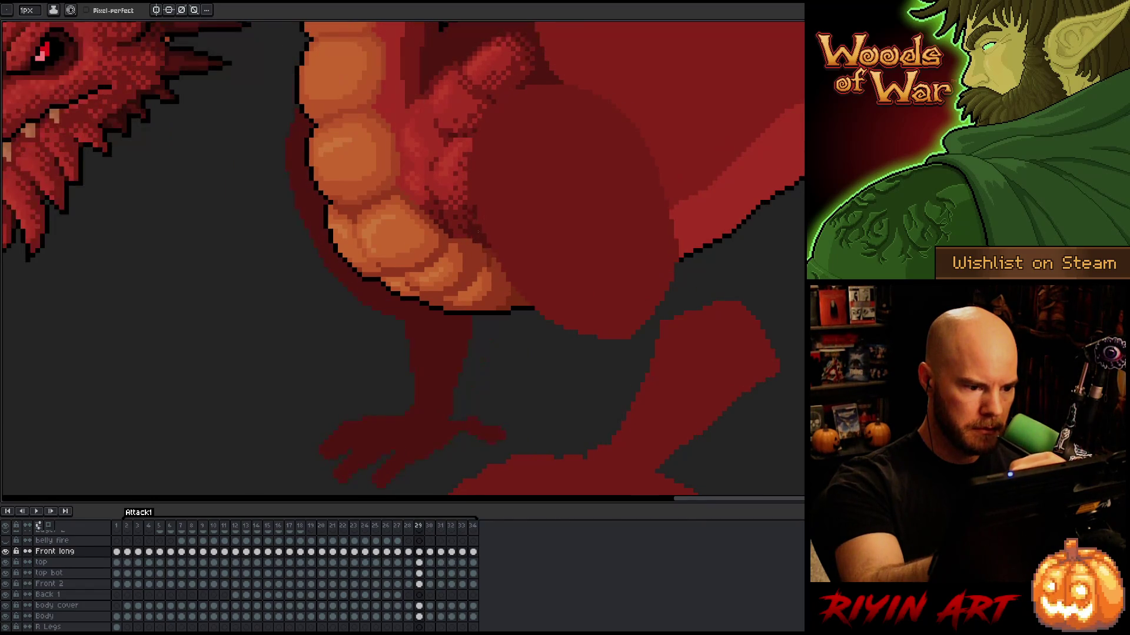
key("Left")
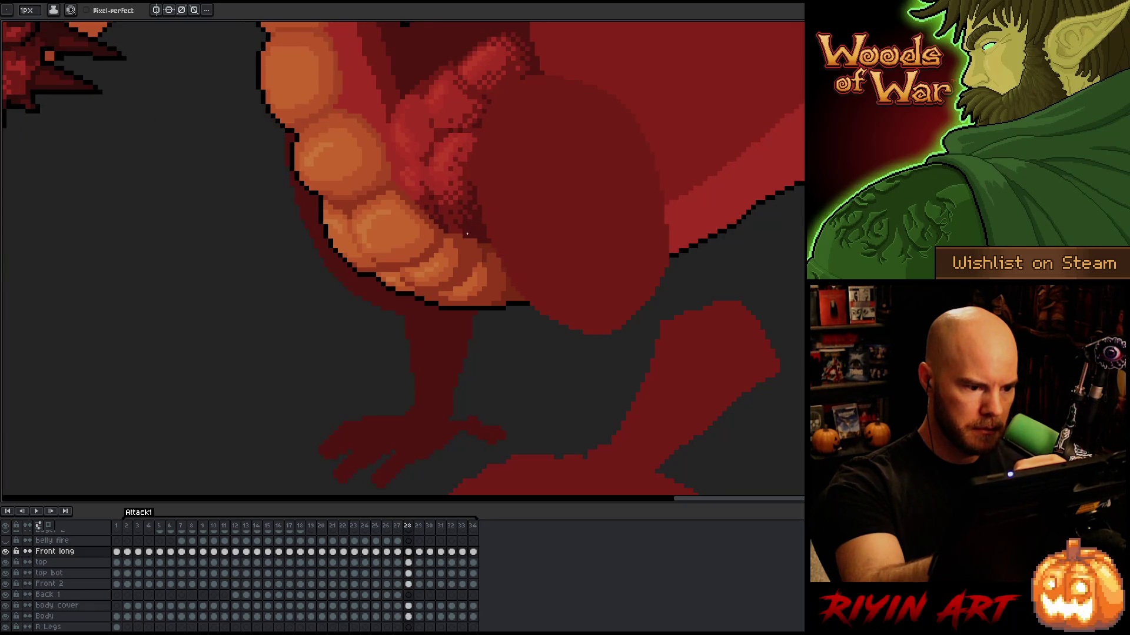
key("Left")
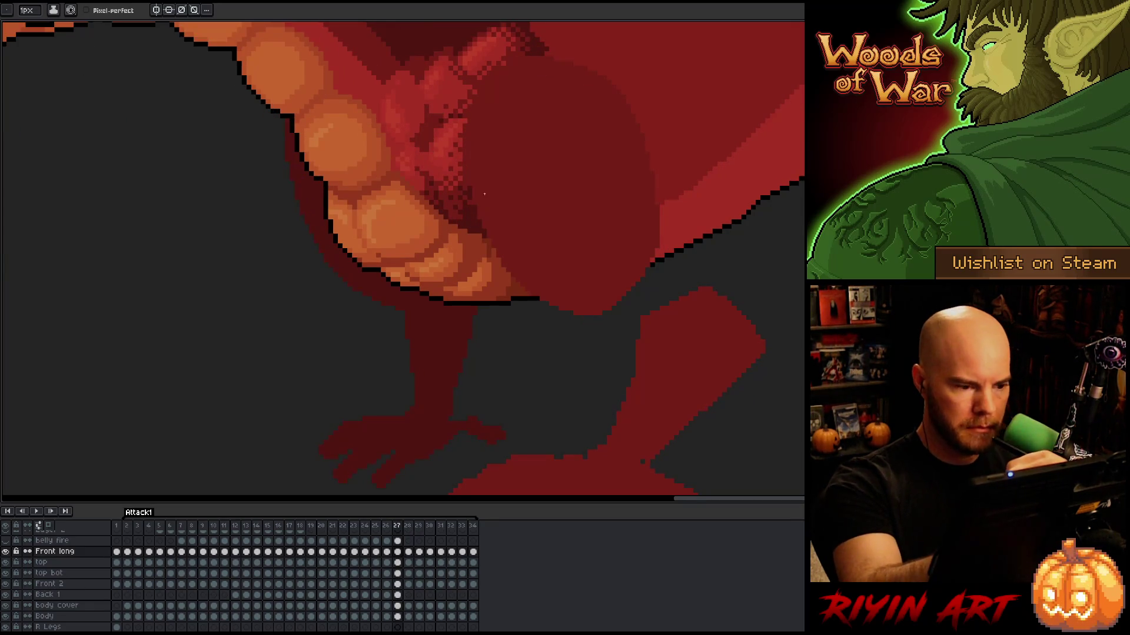
key("Right")
key("Right")
key("Left")
key("Left")
key("Right")
key("Right")
key("Left")
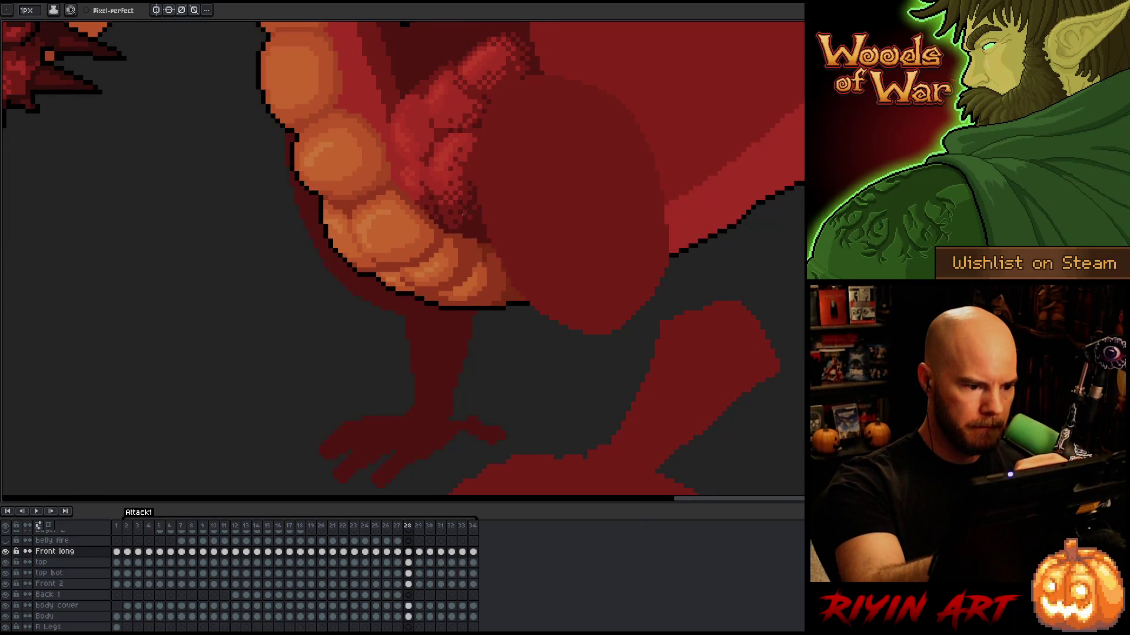
key("Right")
key("Right")
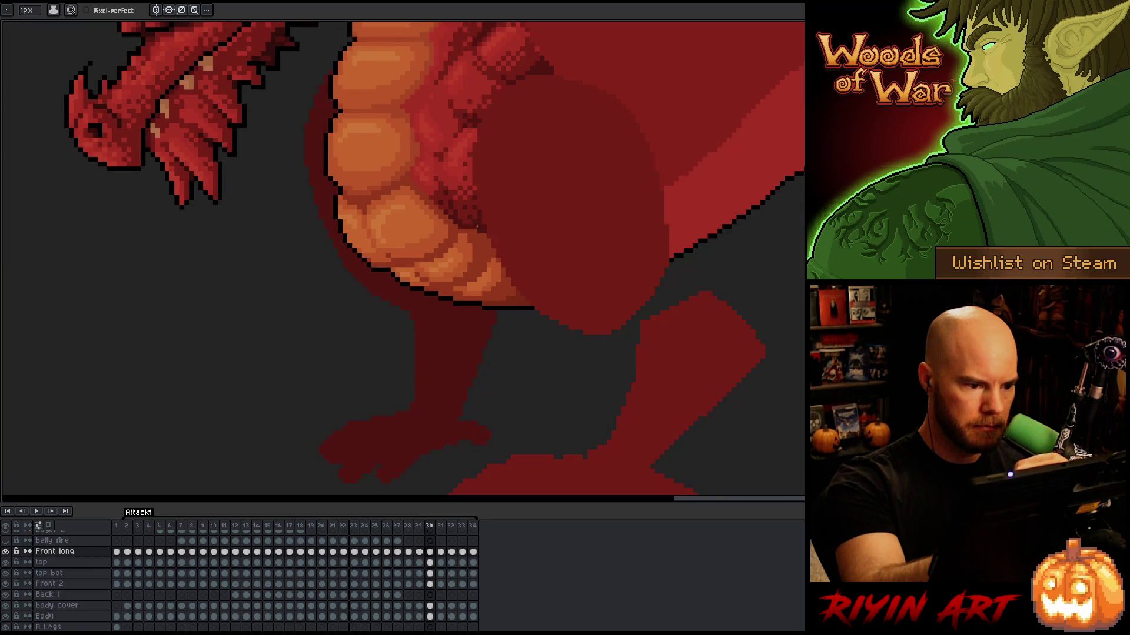
Step back through frames 26, 25, 20 and 17 down to 15, then forward to 18
key("Left")
key("Left")
key("Left")
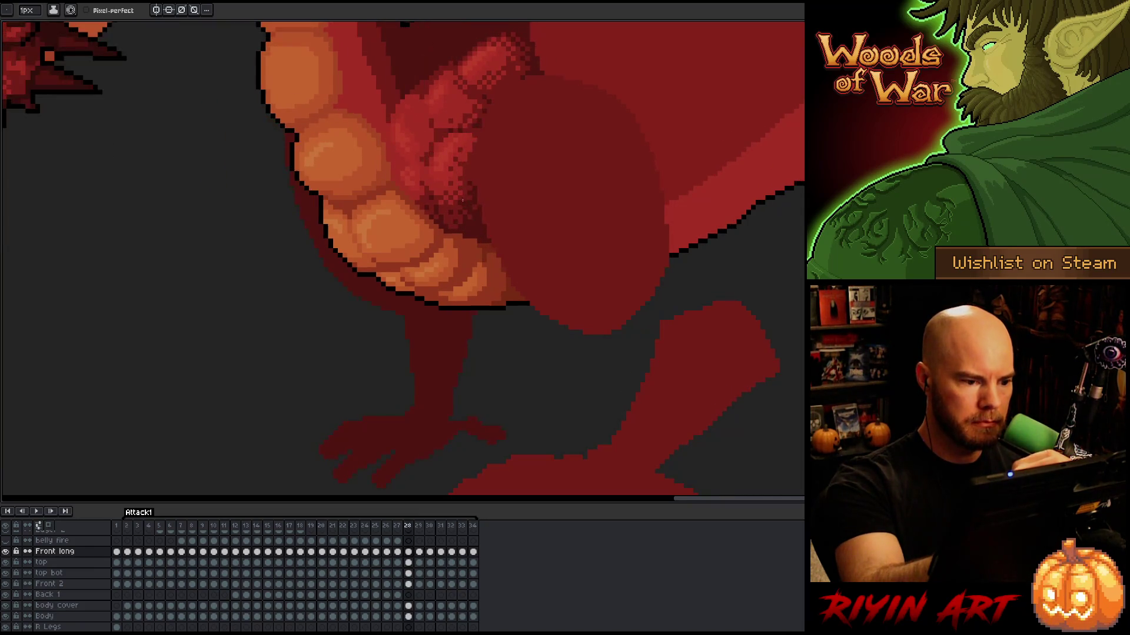
key("Right")
key("Left")
key("Left")
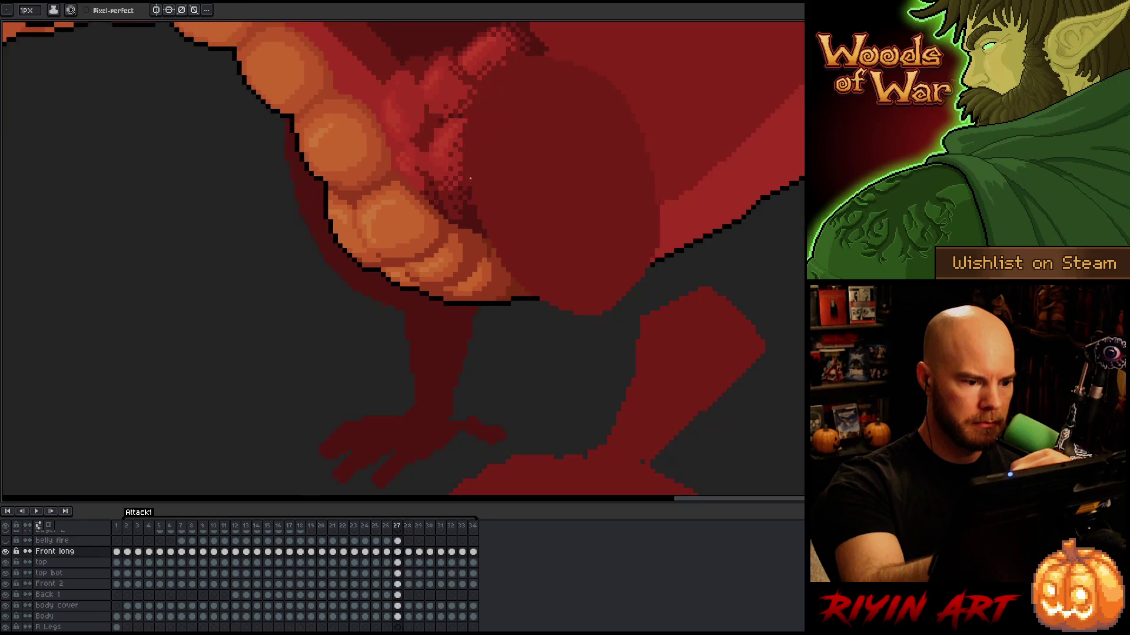
key("Left")
key("Left")
key("Left")
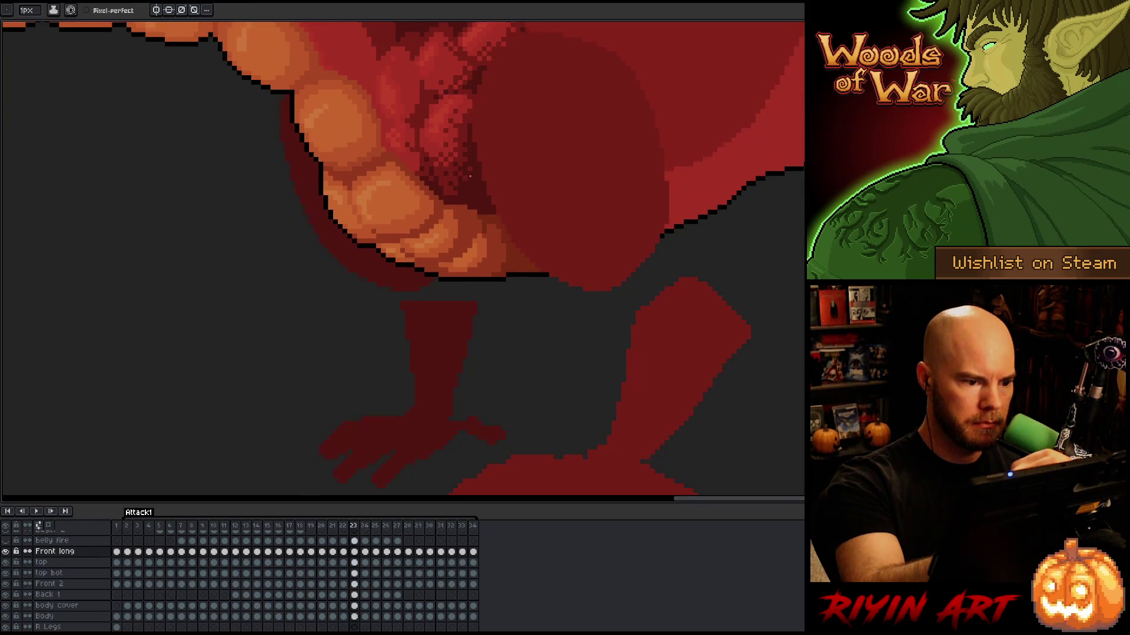
key("Left")
key("Left")
key("Left")
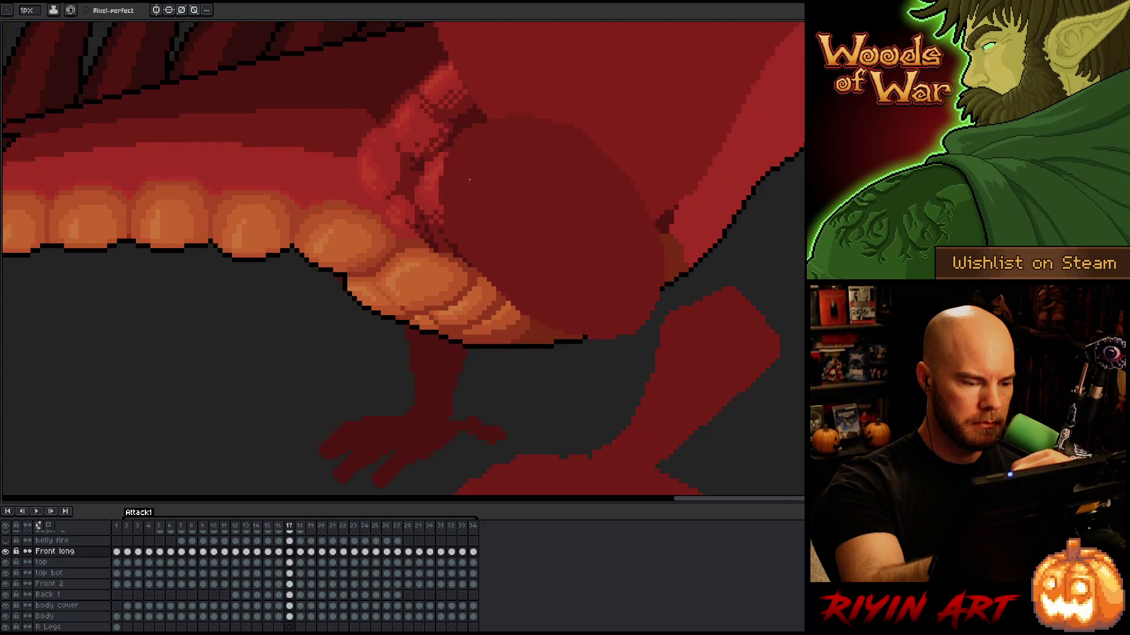
key("Left")
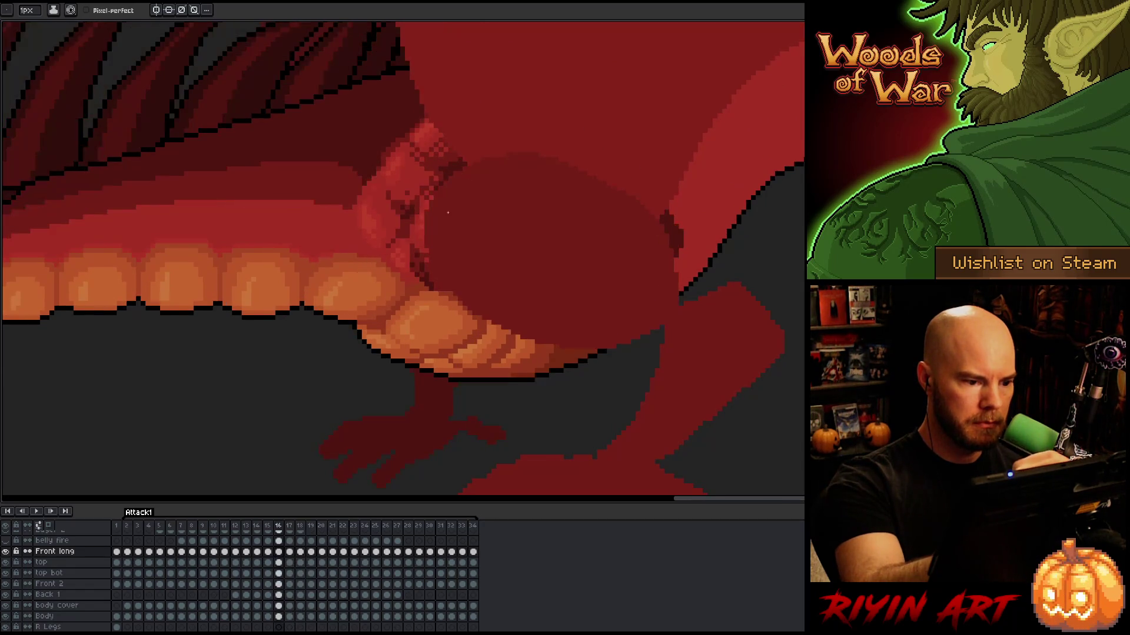
key("Left")
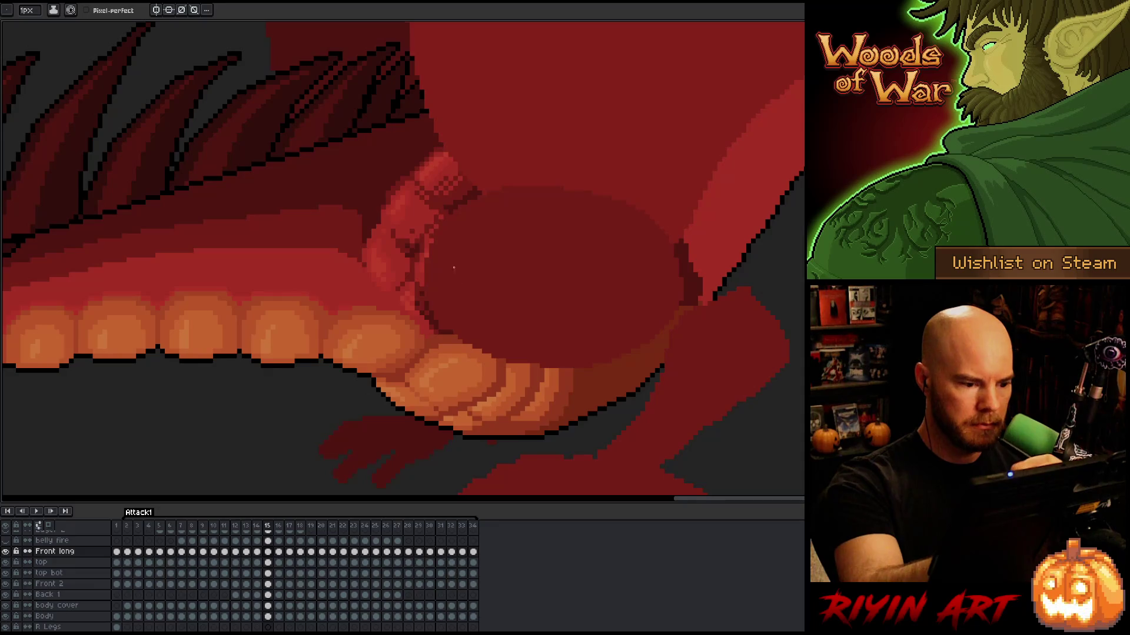
key("Right")
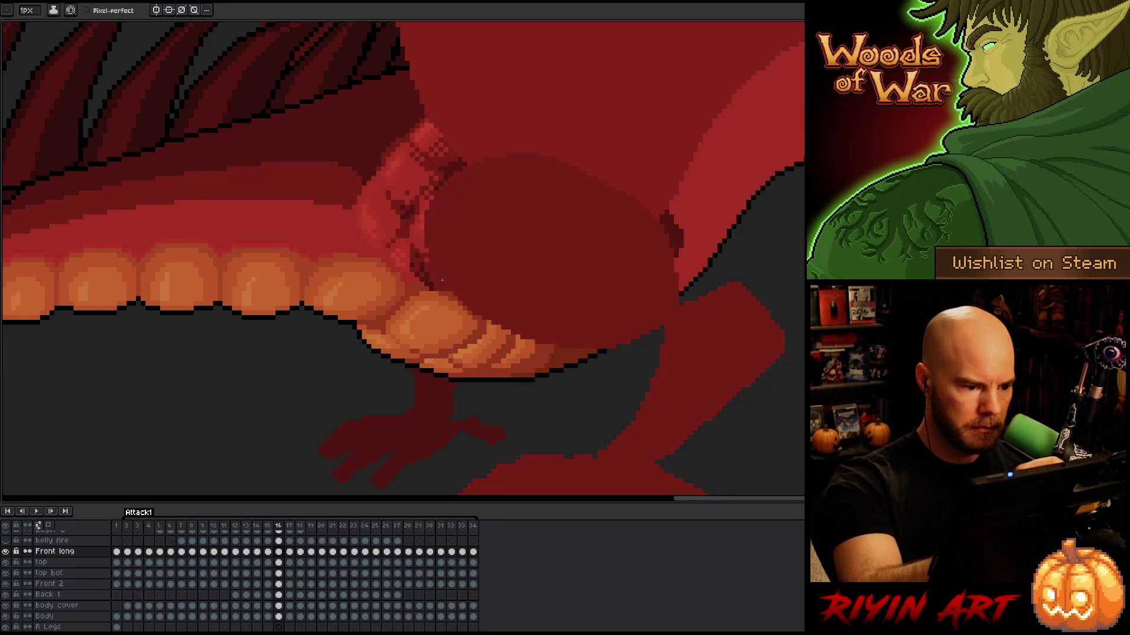
key("Right")
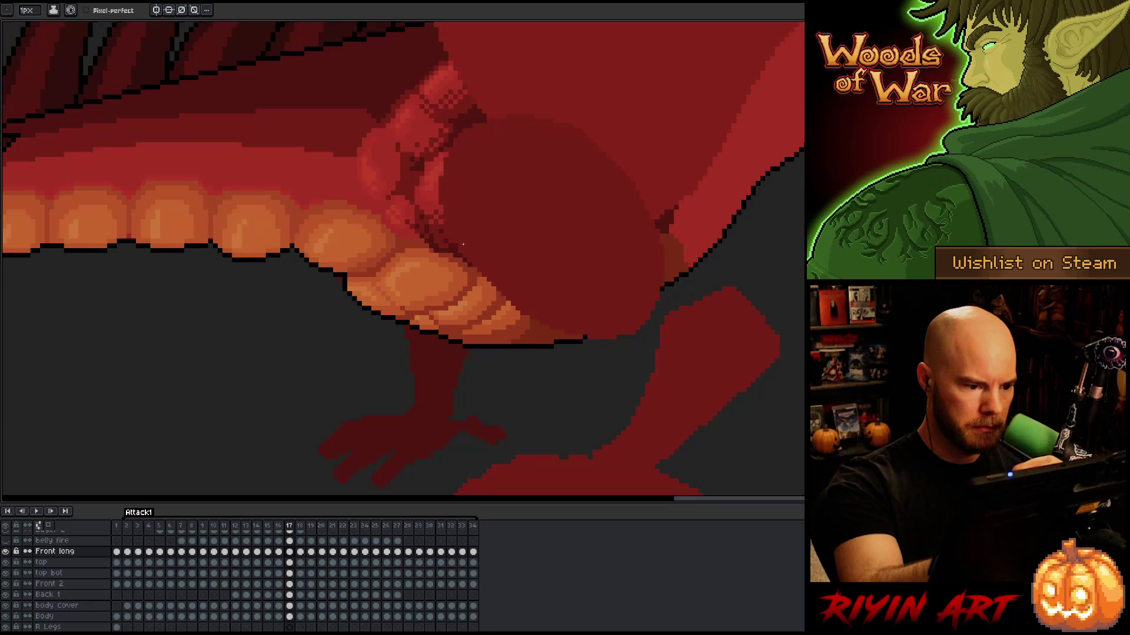
key("Right")
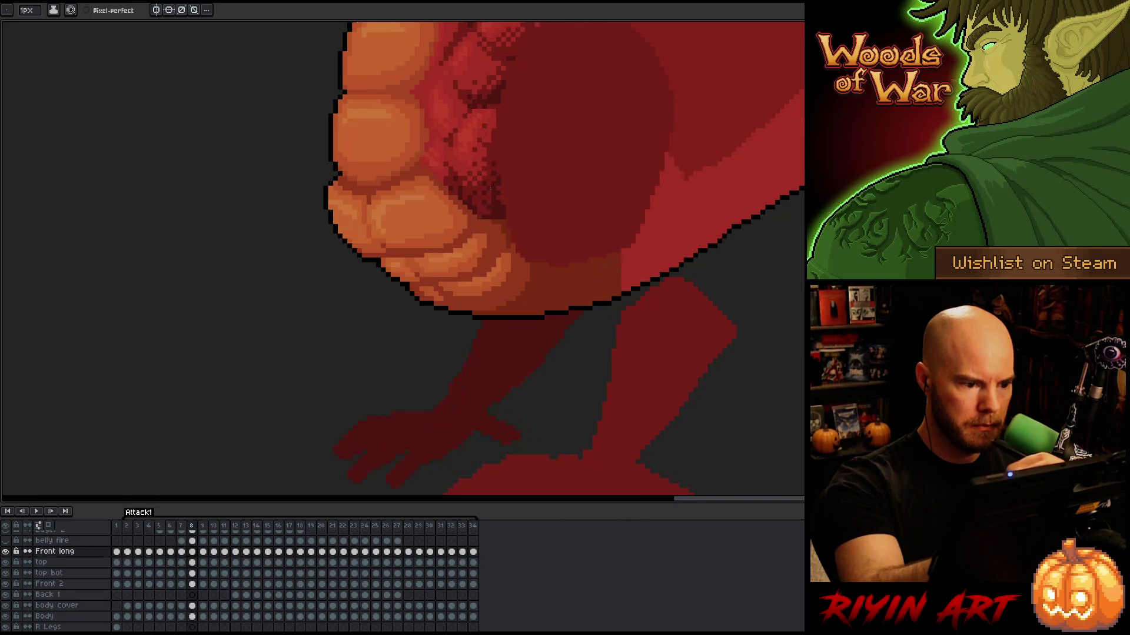
Compare the belly and leg poses across frames 6 to 9
key("Left")
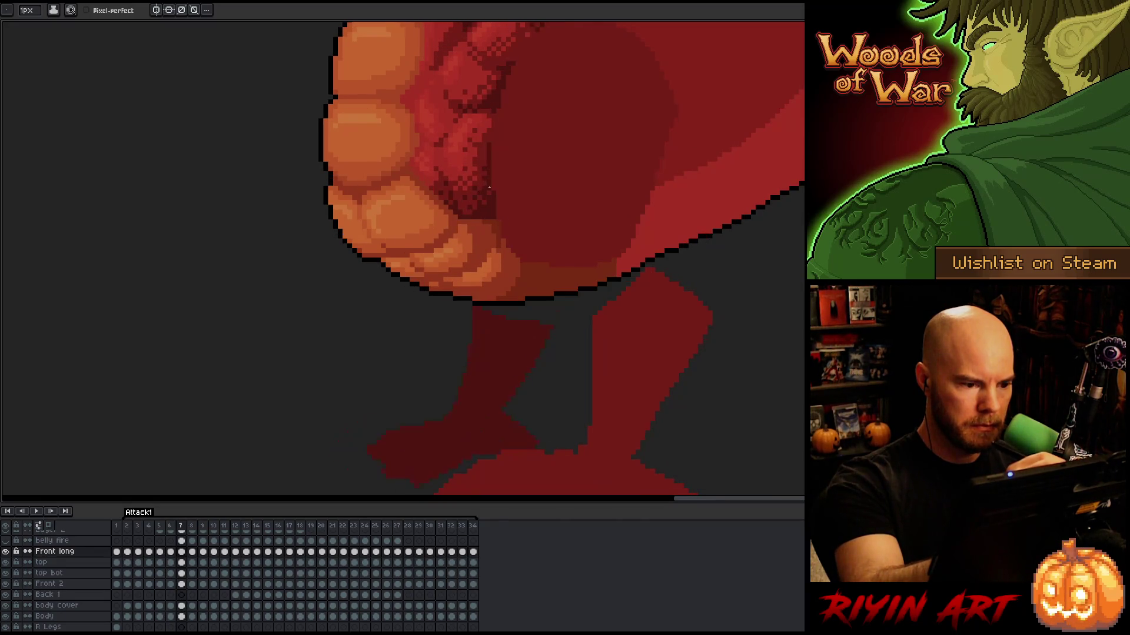
key("Right")
key("Right")
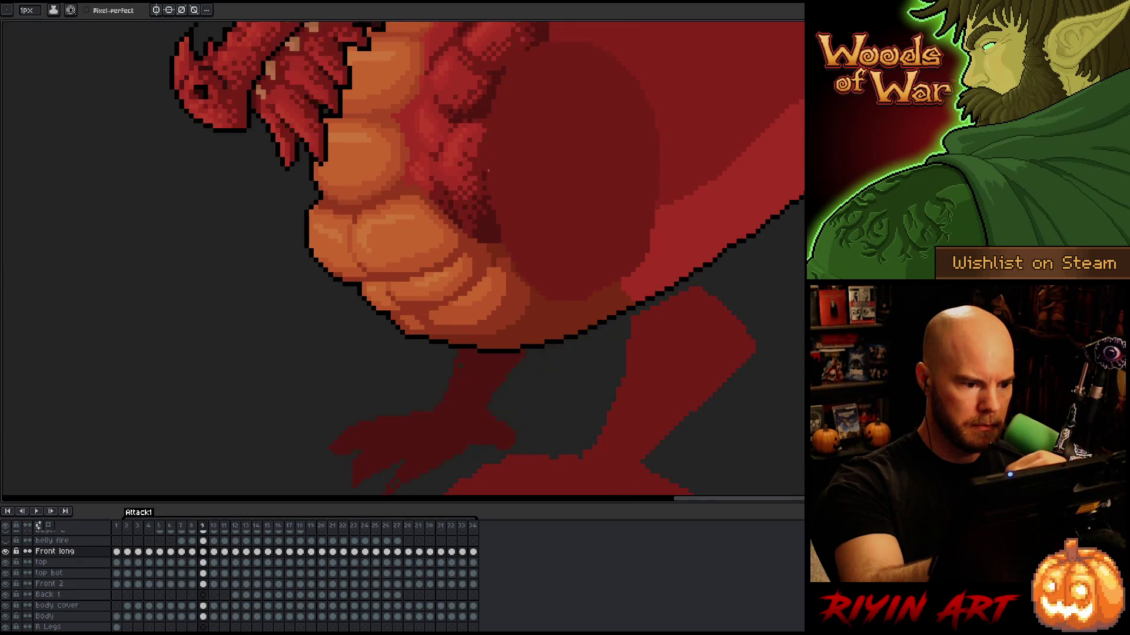
key("Right")
key("Left")
key("Left")
key("Right")
key("Right")
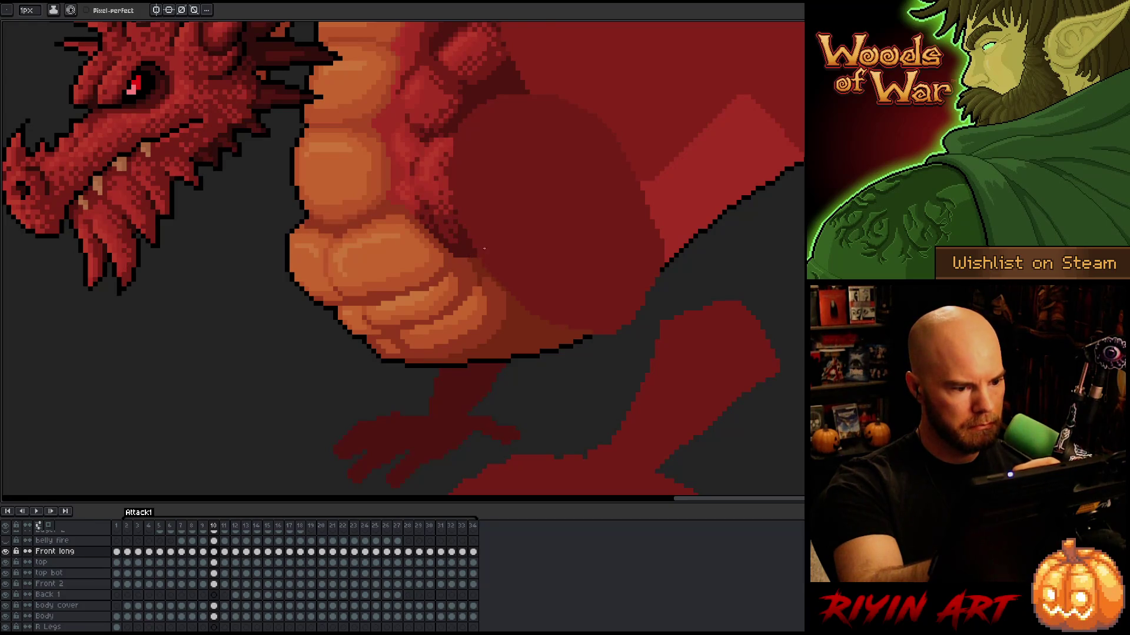
key("comma")
key("comma")
key("comma")
key("comma")
key("comma")
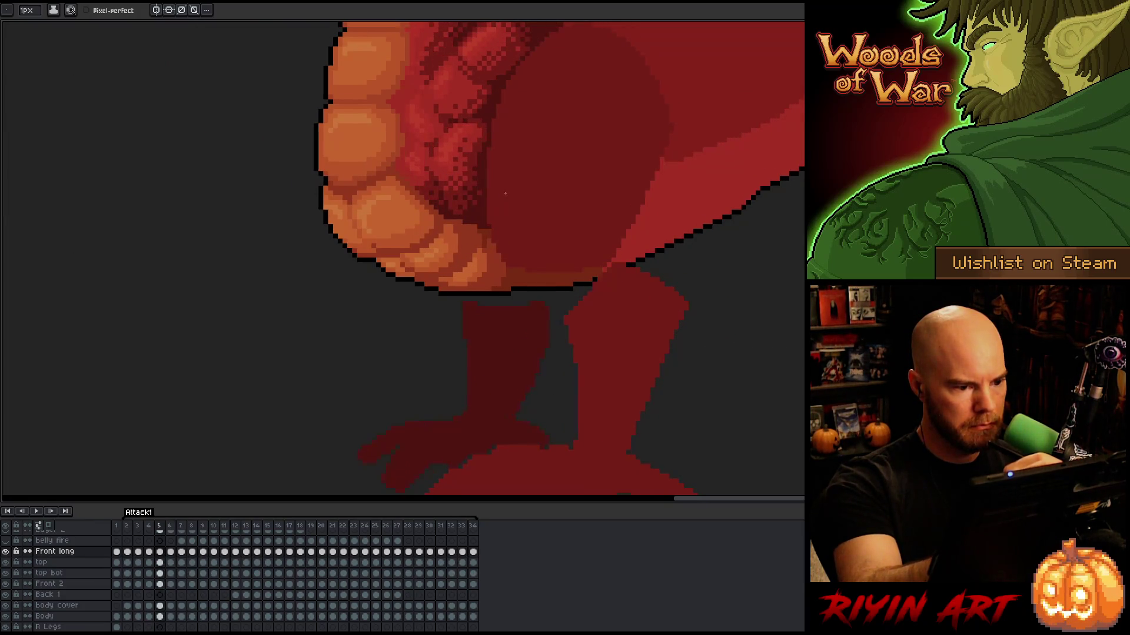
key("period")
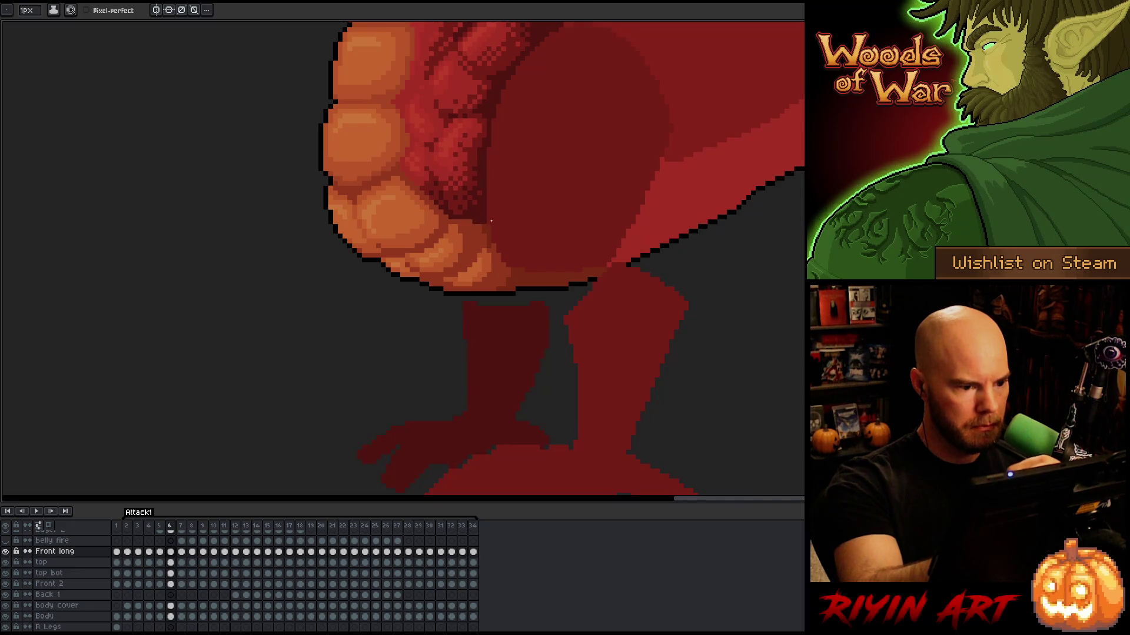
key("period")
key("period")
key("comma")
key("comma")
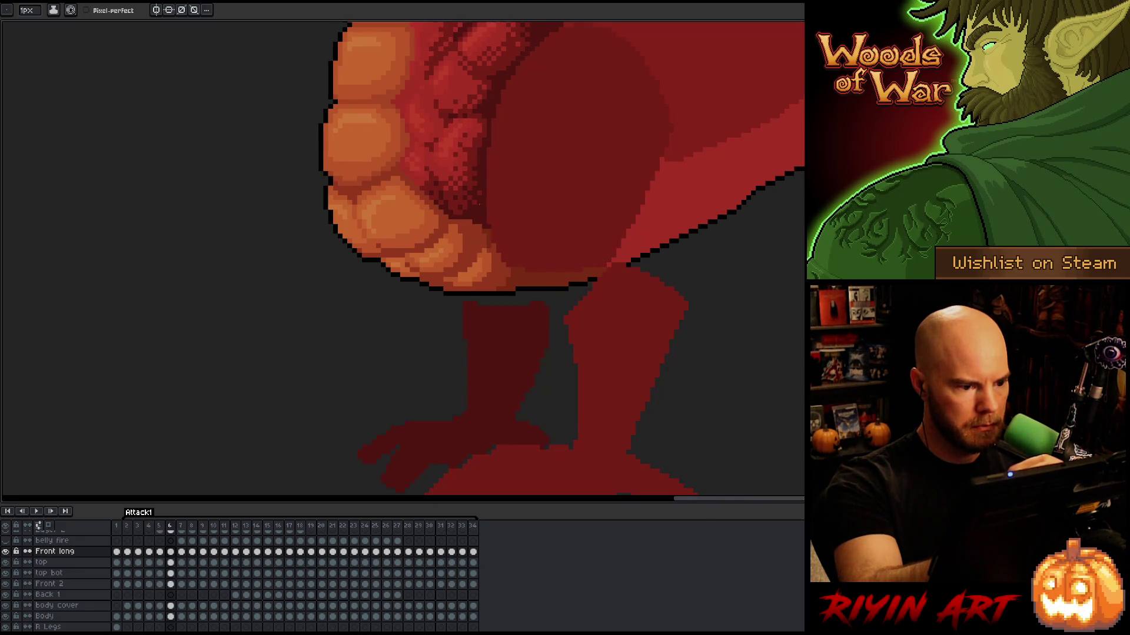
key("period")
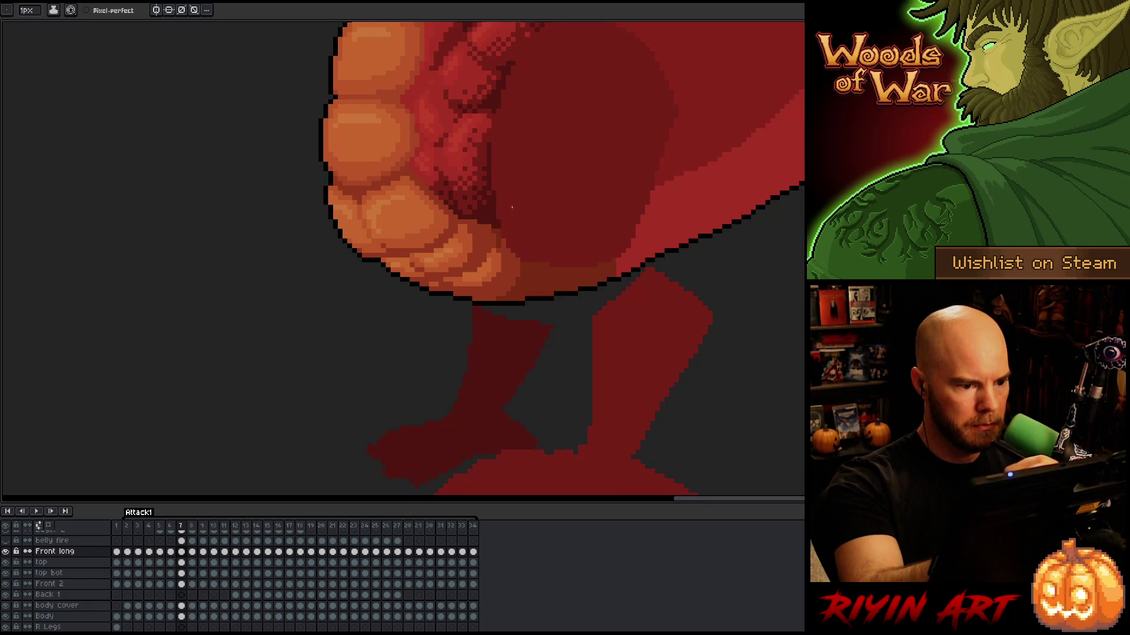
Step through frames 8, 9 and 10, comparing neighbours, and settle on frame 11 with the Move tool
key("period")
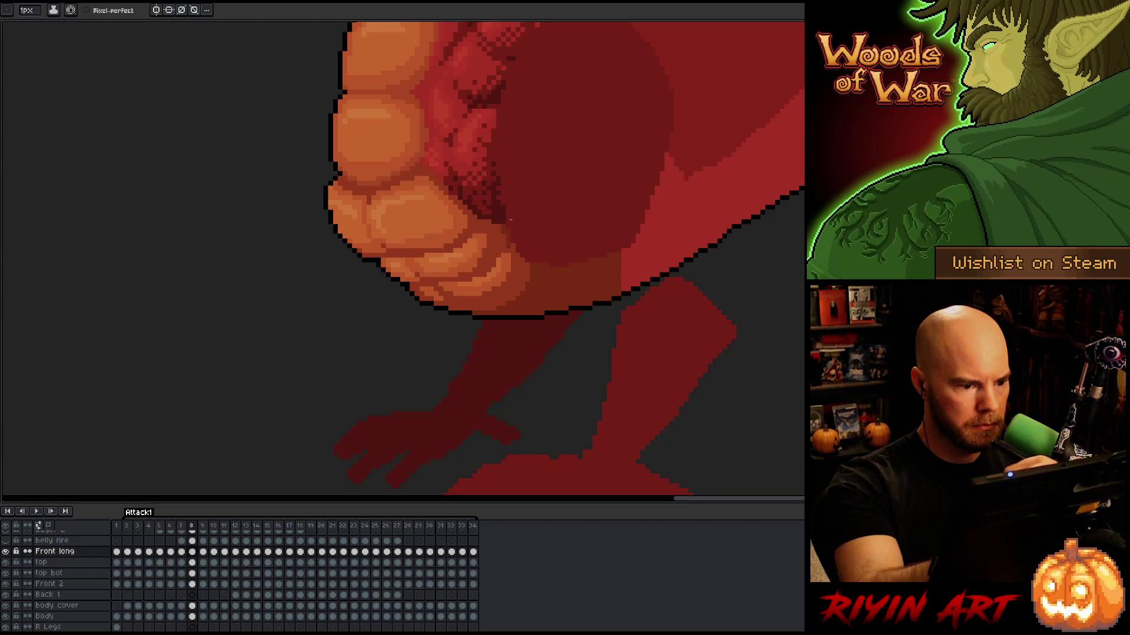
key("period")
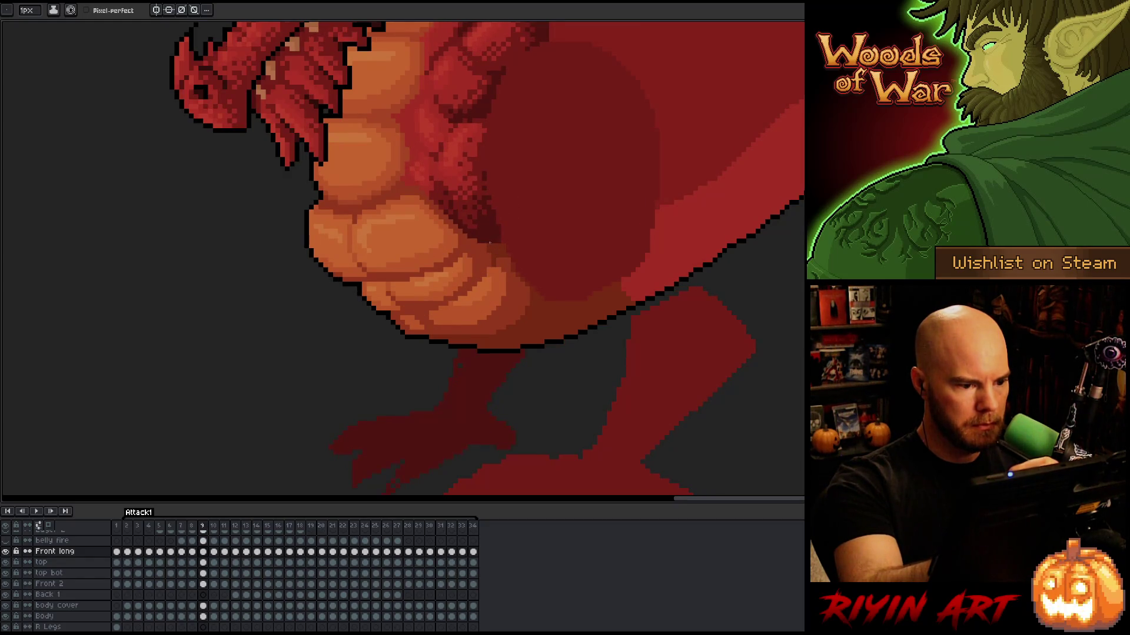
key("period")
key("comma")
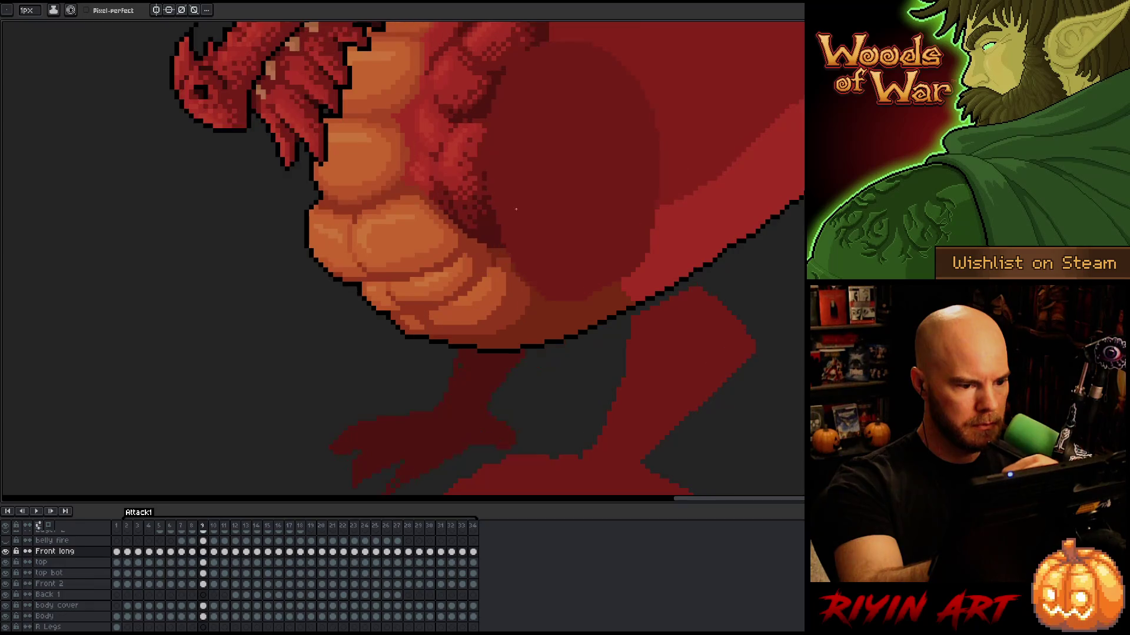
key("period")
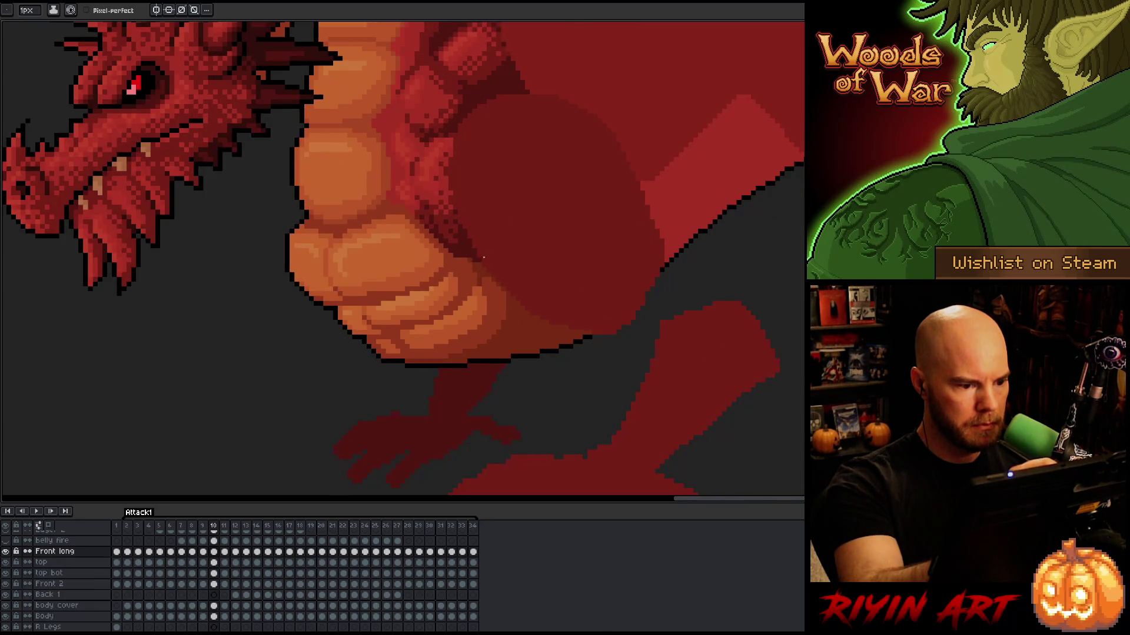
key("period")
key("comma")
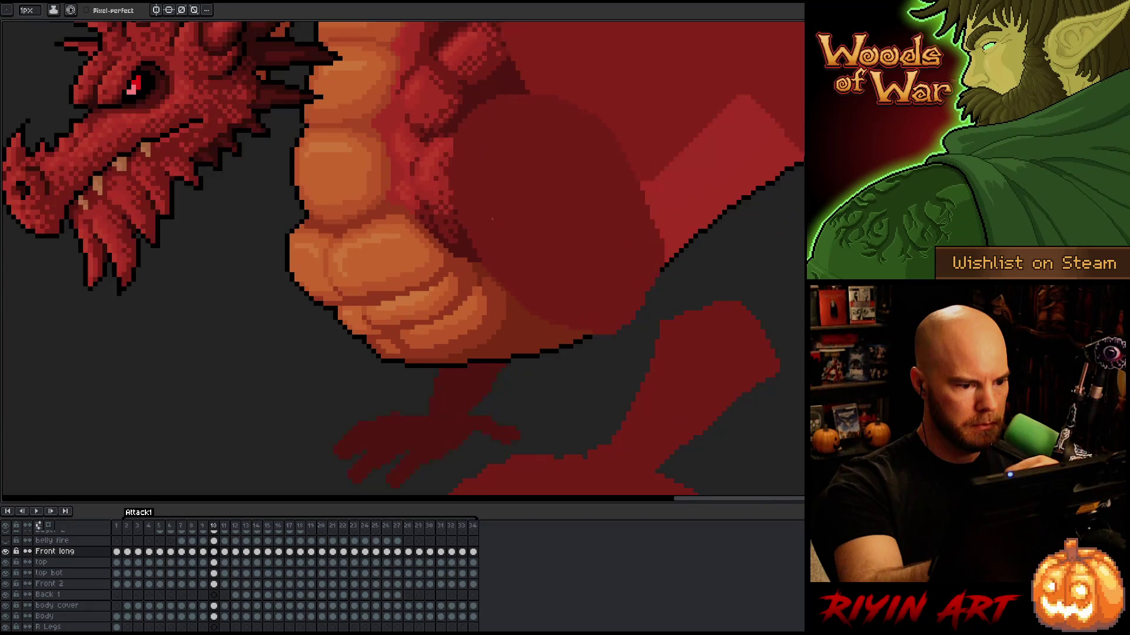
key("period")
key("period")
key("comma")
key("comma")
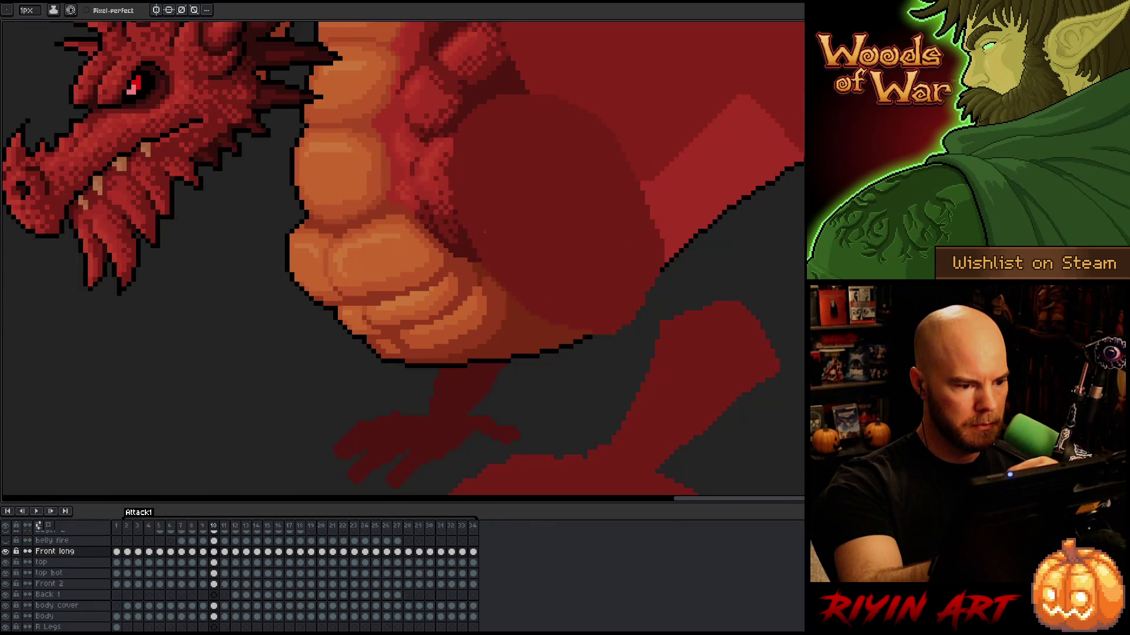
key("period")
key("v")
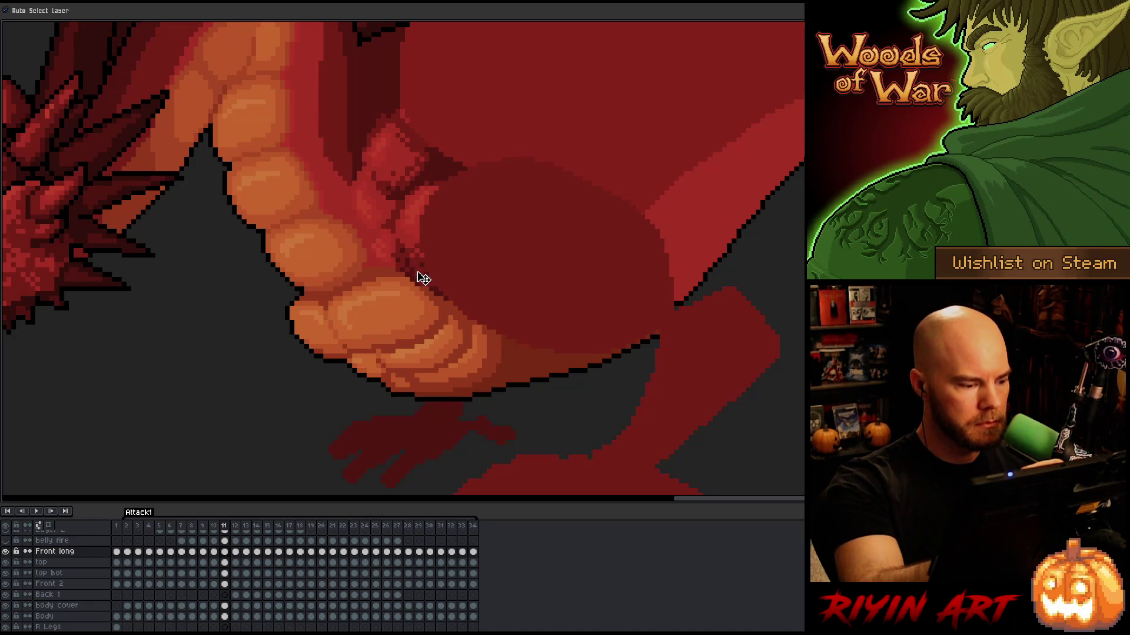
With the Pencil selected, check the belly on frames 12 to 14 and return to frame 12
key("b")
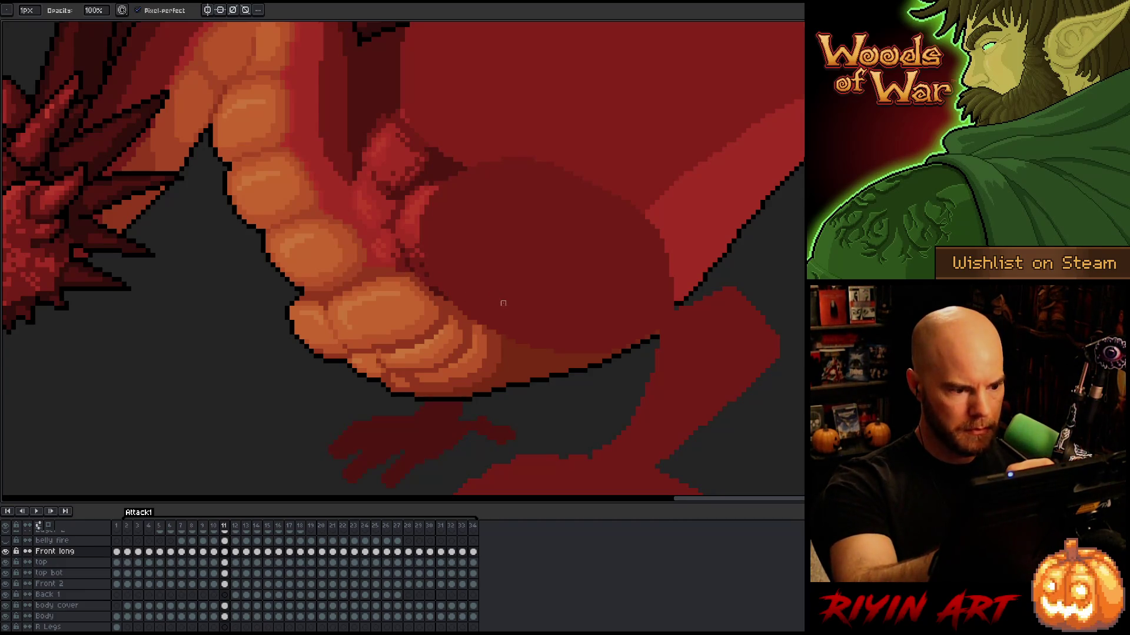
key("Right")
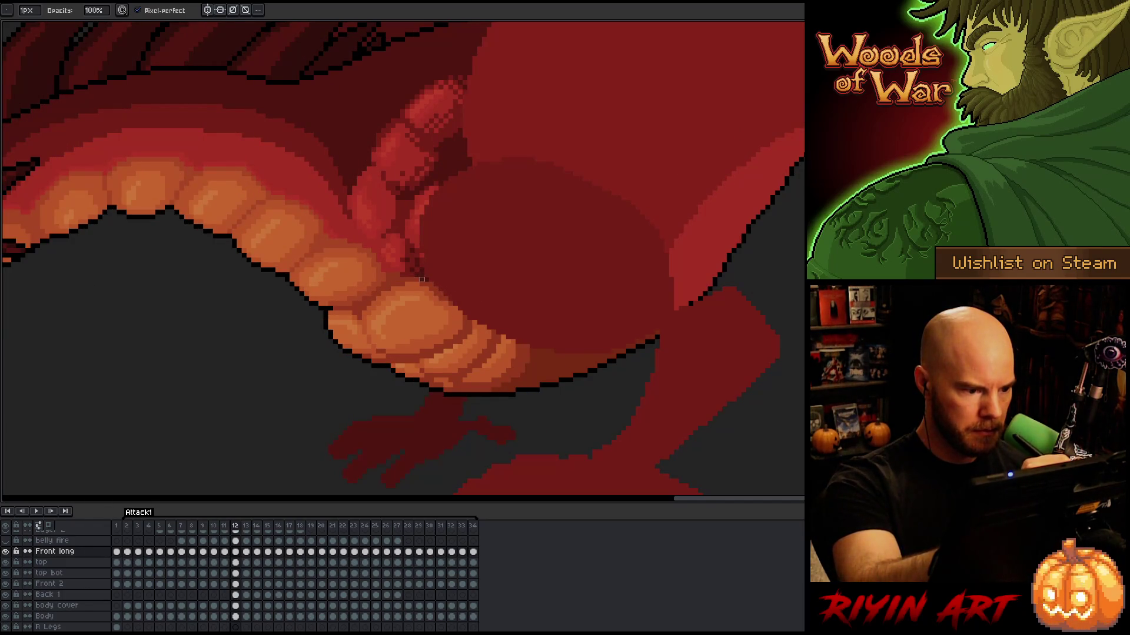
key("Right")
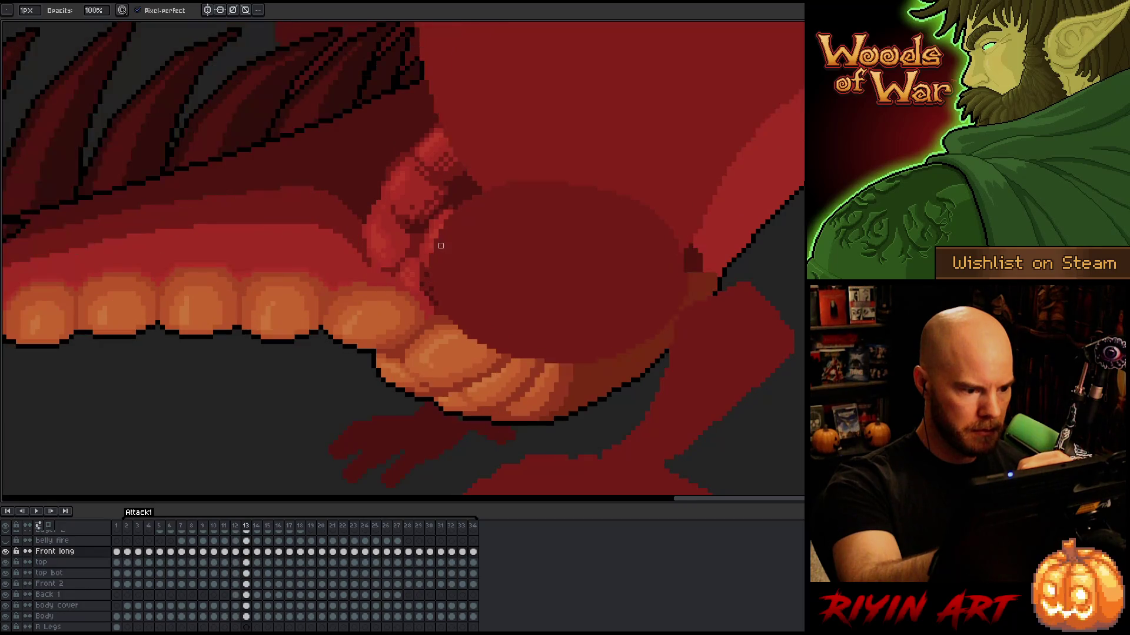
key("Right")
key("Right")
key("Right")
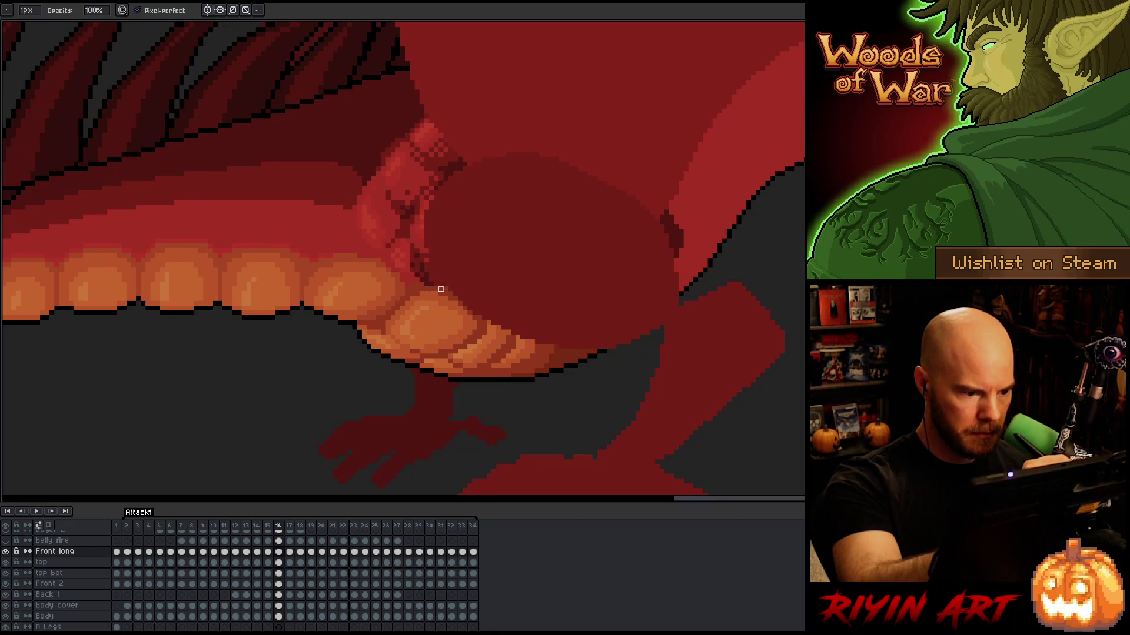
key("Left")
key("Left")
key("Left")
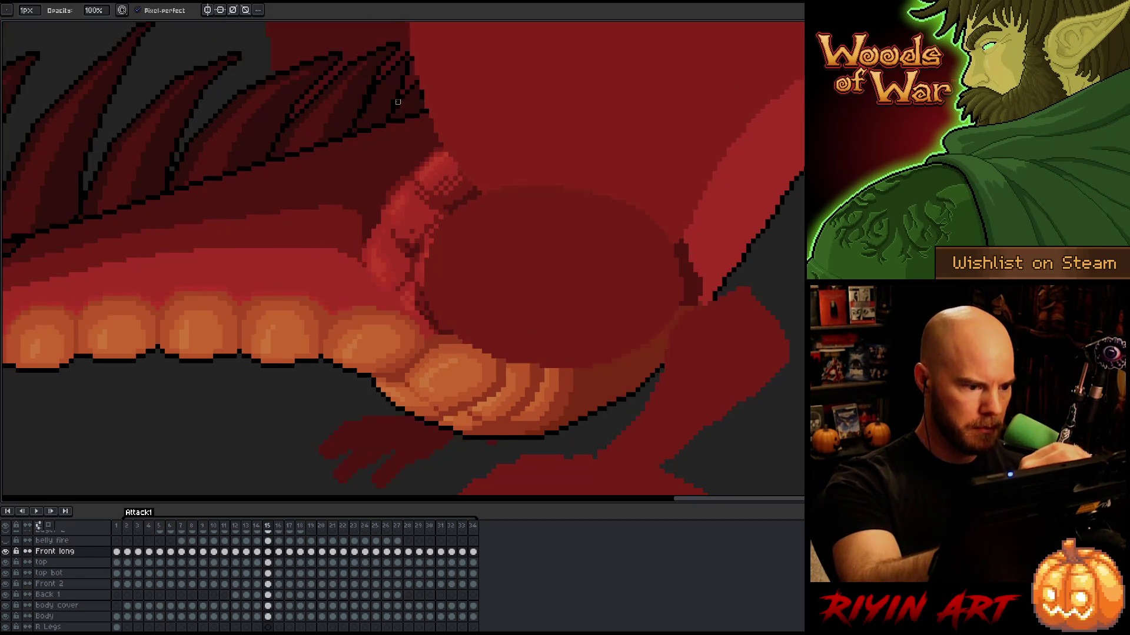
key("Left")
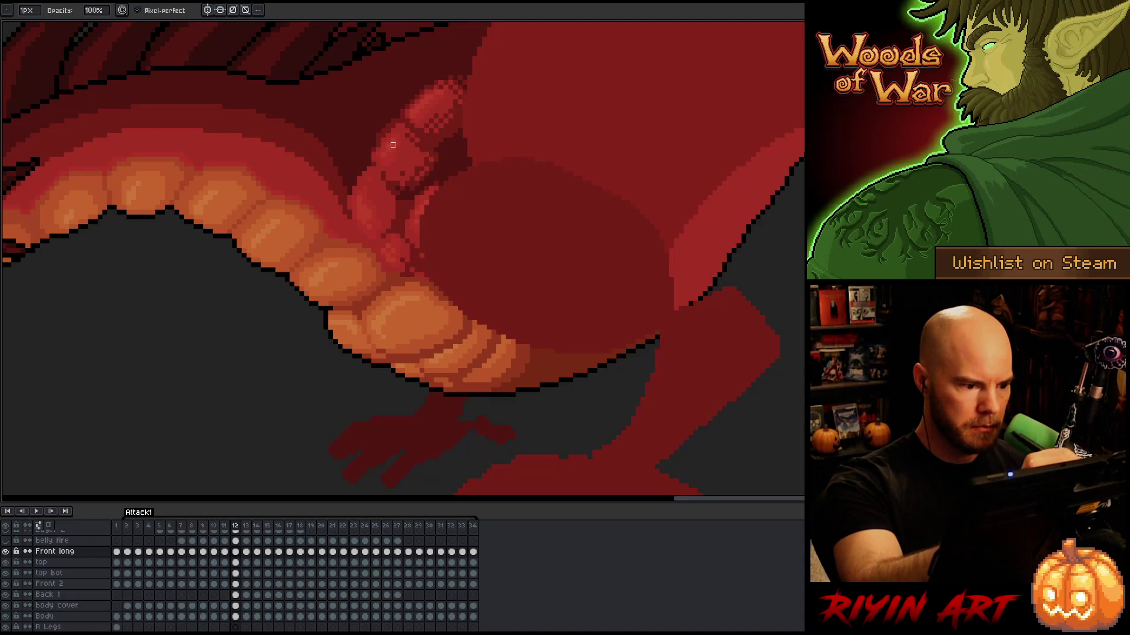
key("ctrl")
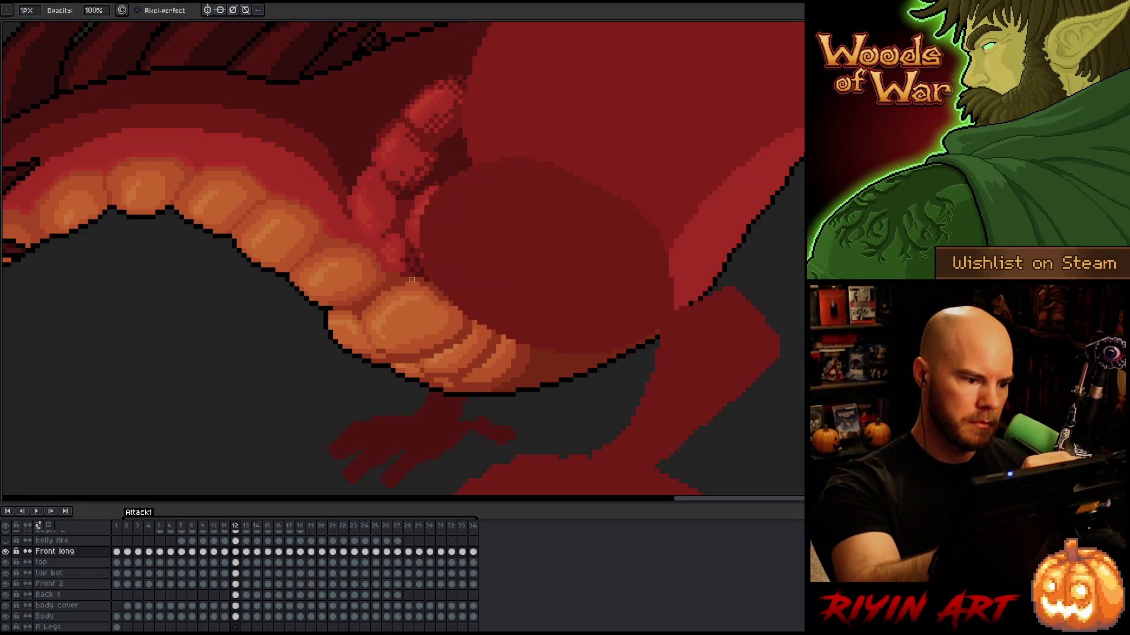
key("ctrl")
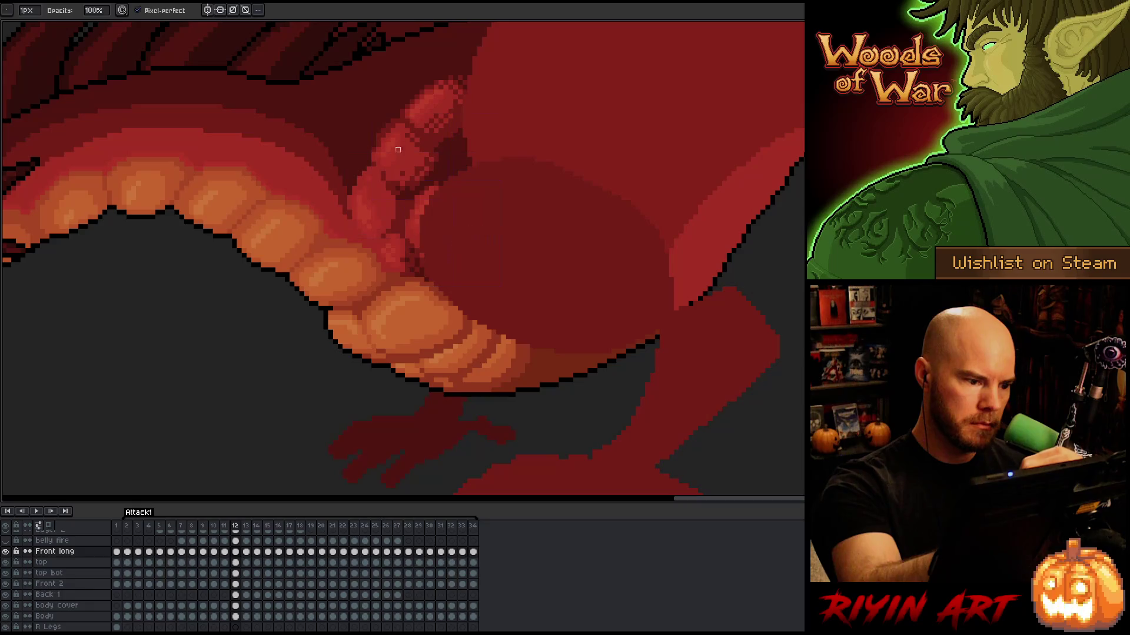
Flip back and forth between frames 11 and 12 to compare the neck and belly
key("comma")
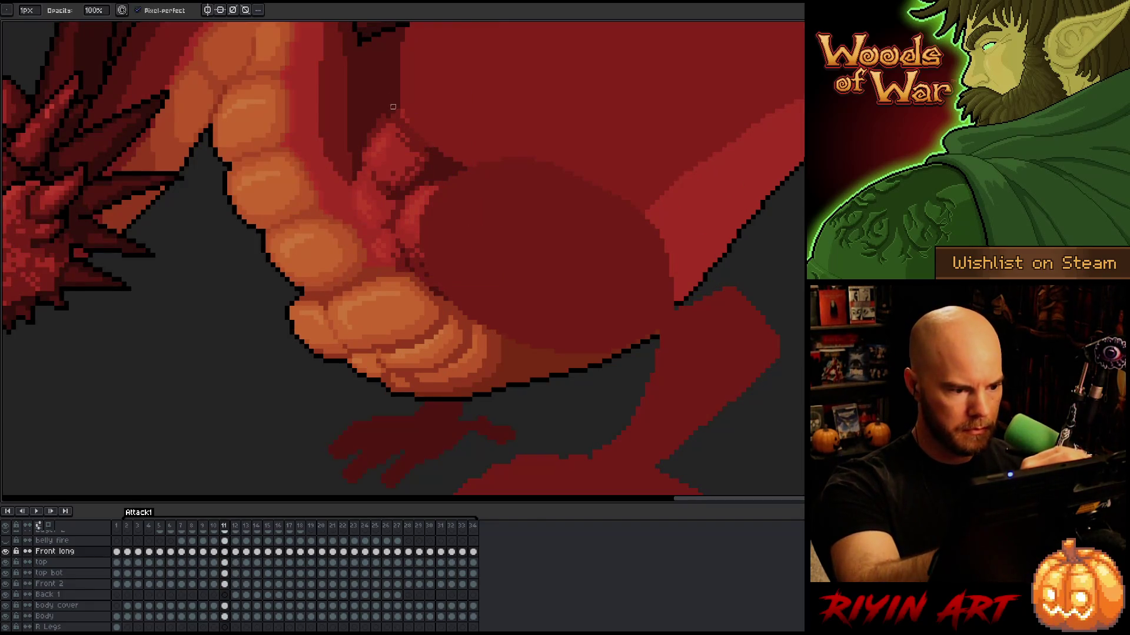
key("period")
key("comma")
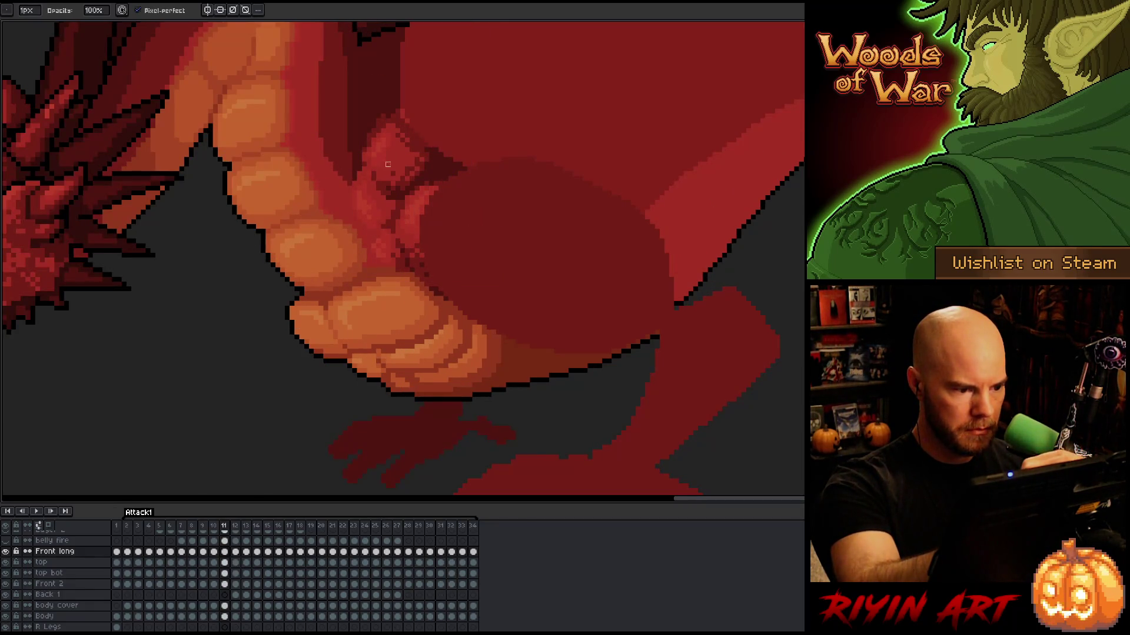
key("period")
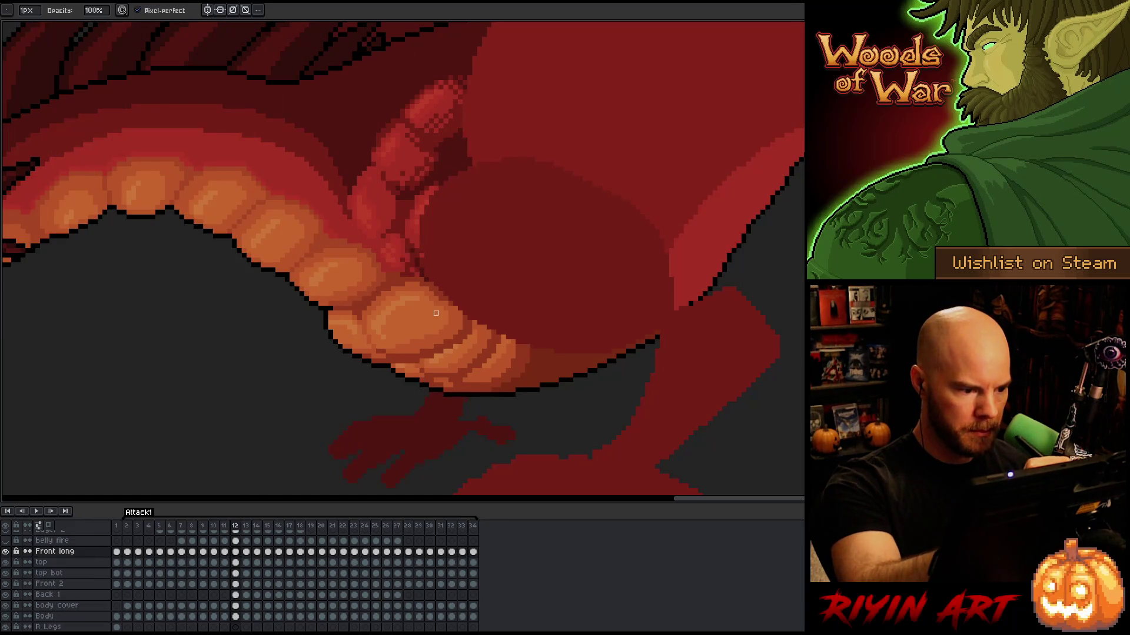
key("comma")
key("period")
key("e")
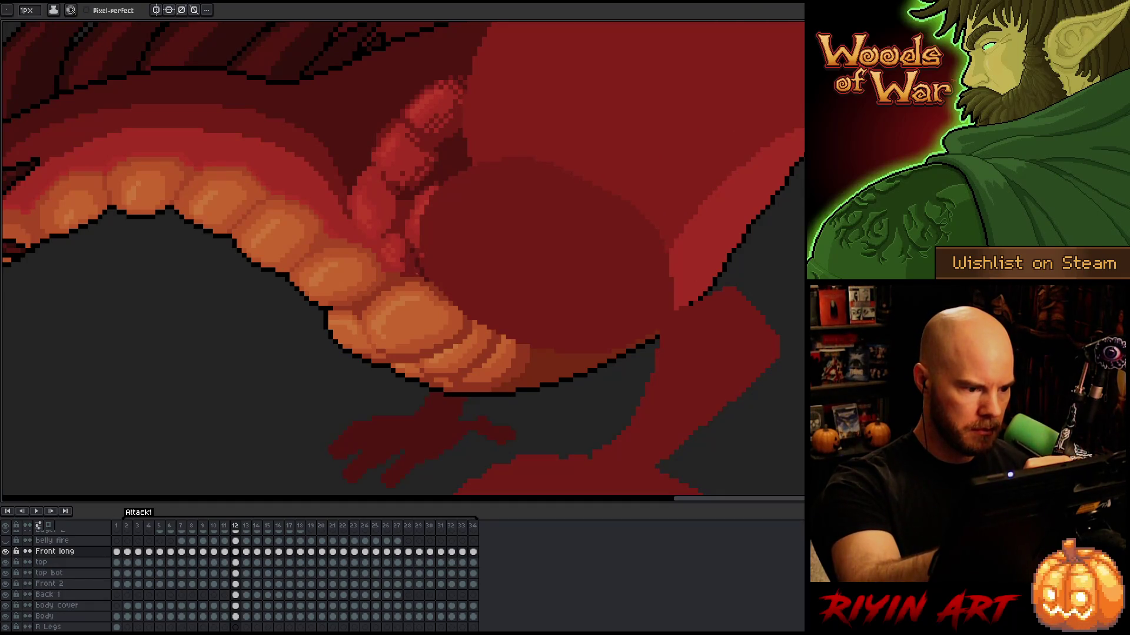
key("comma")
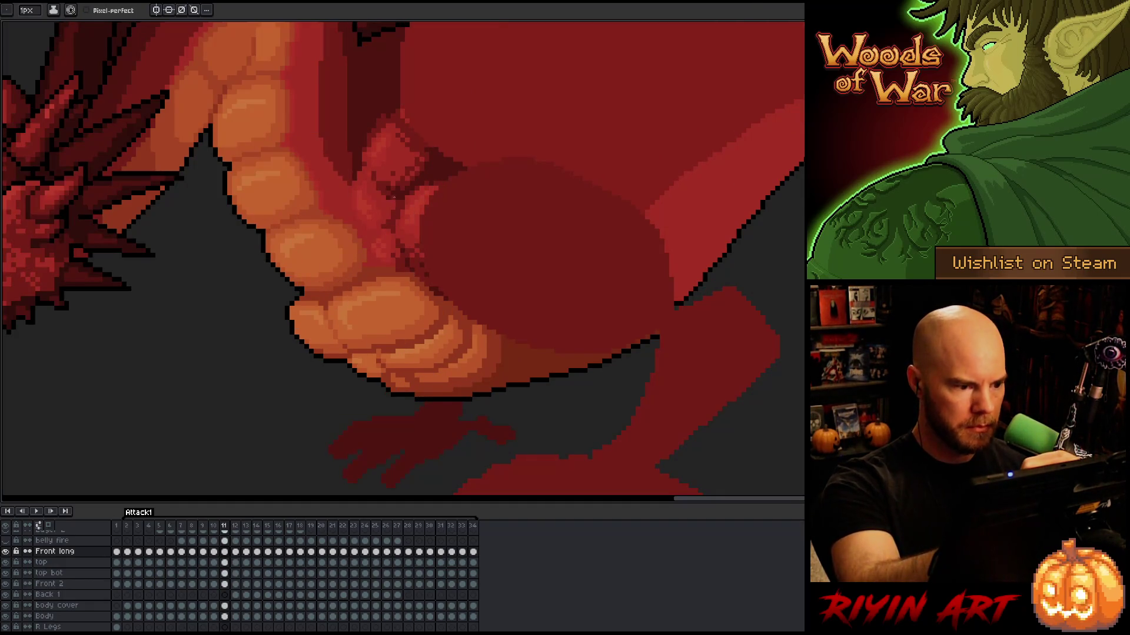
key("period")
key("comma")
key("period")
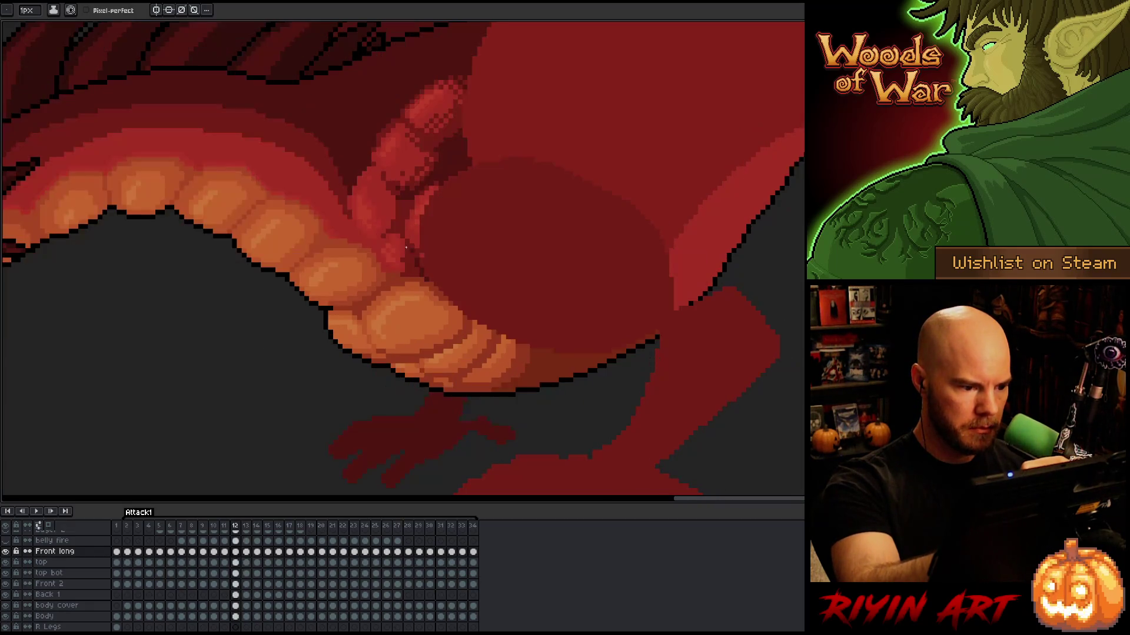
Compare frames 13 and 14, switch back to the Pencil and stop on frame 13
key("period")
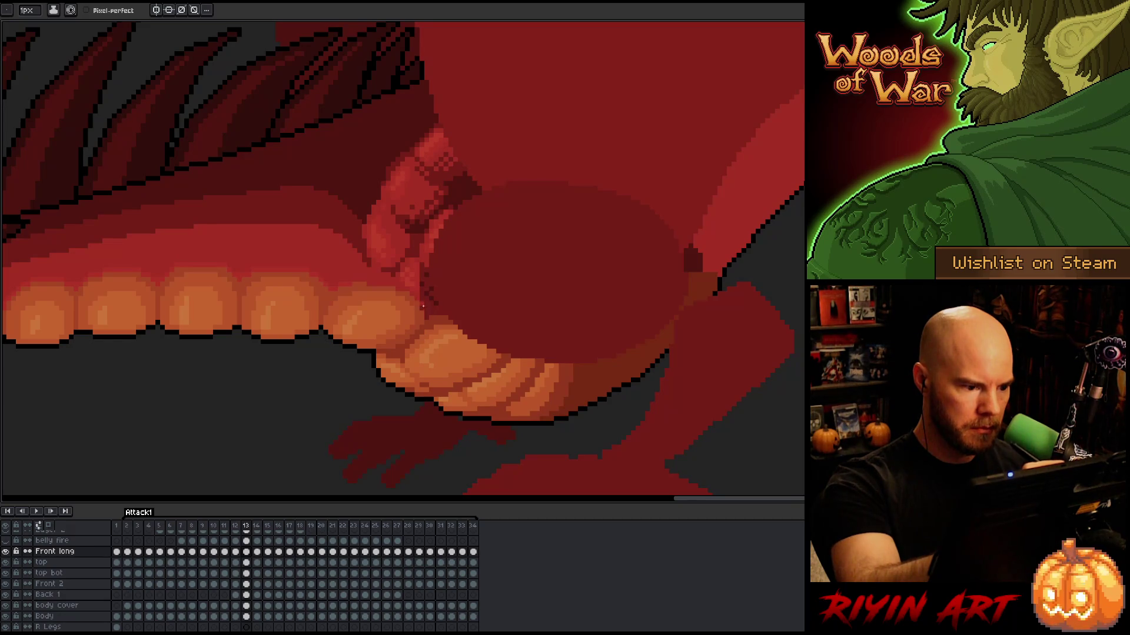
key("comma")
key("period")
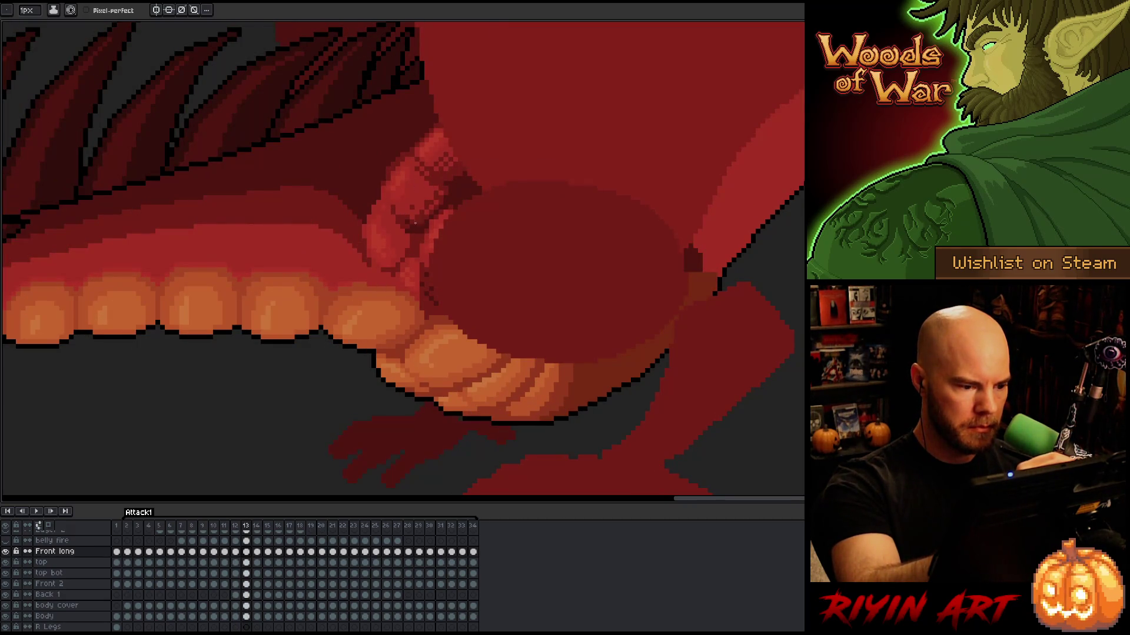
key("period")
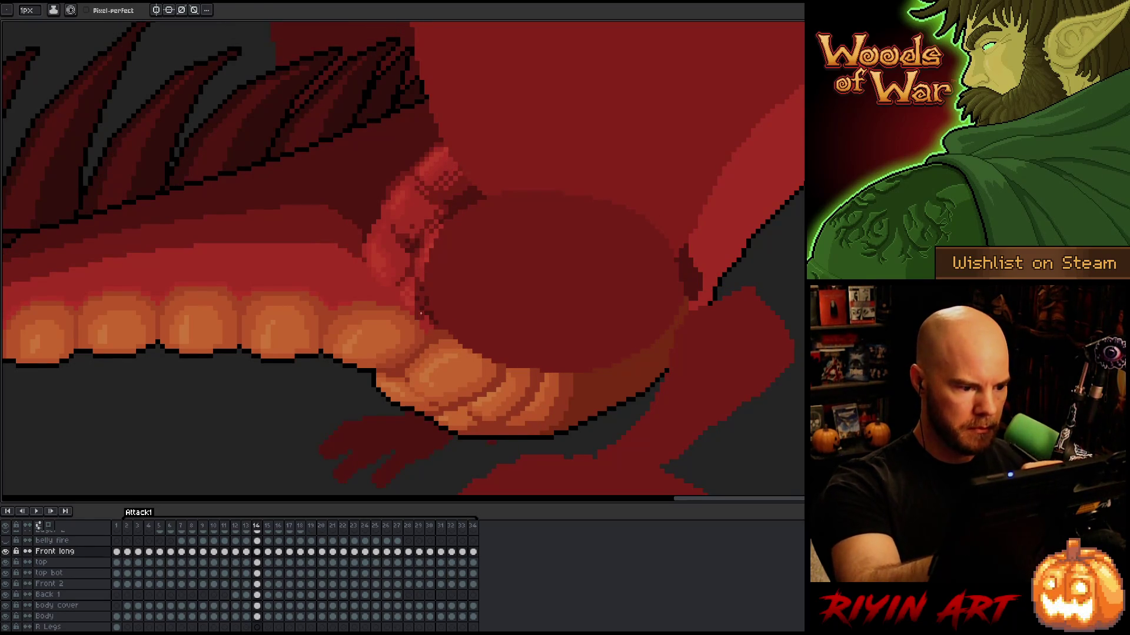
key("b")
key("comma")
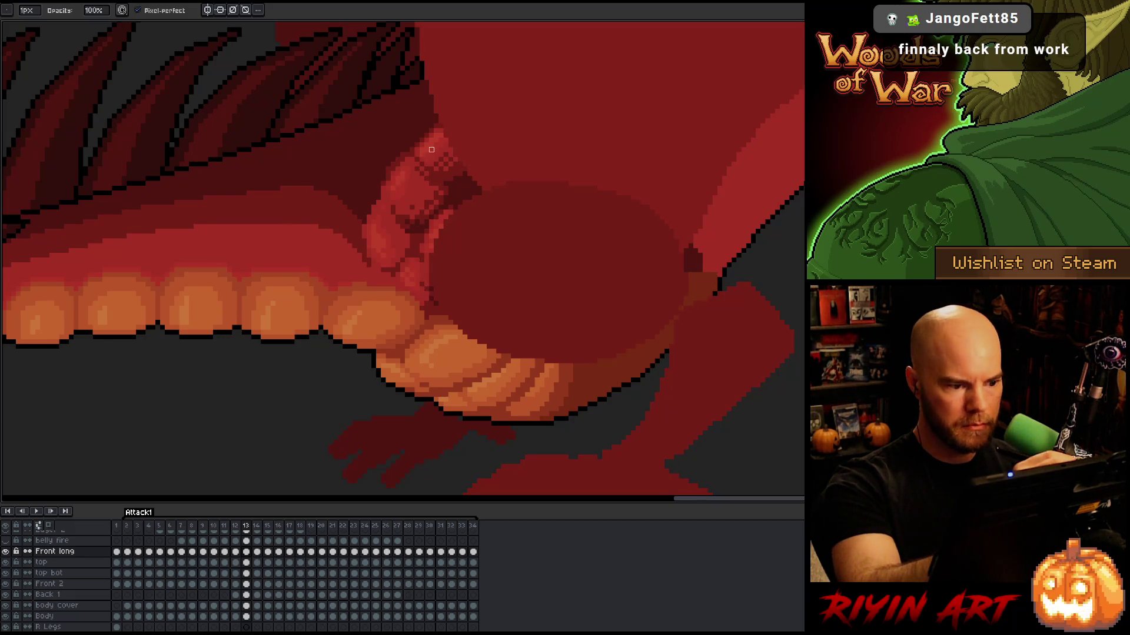
Touch up the neck on frame 13 with Pencil and Eraser, then move on to frame 15
key("ctrl")
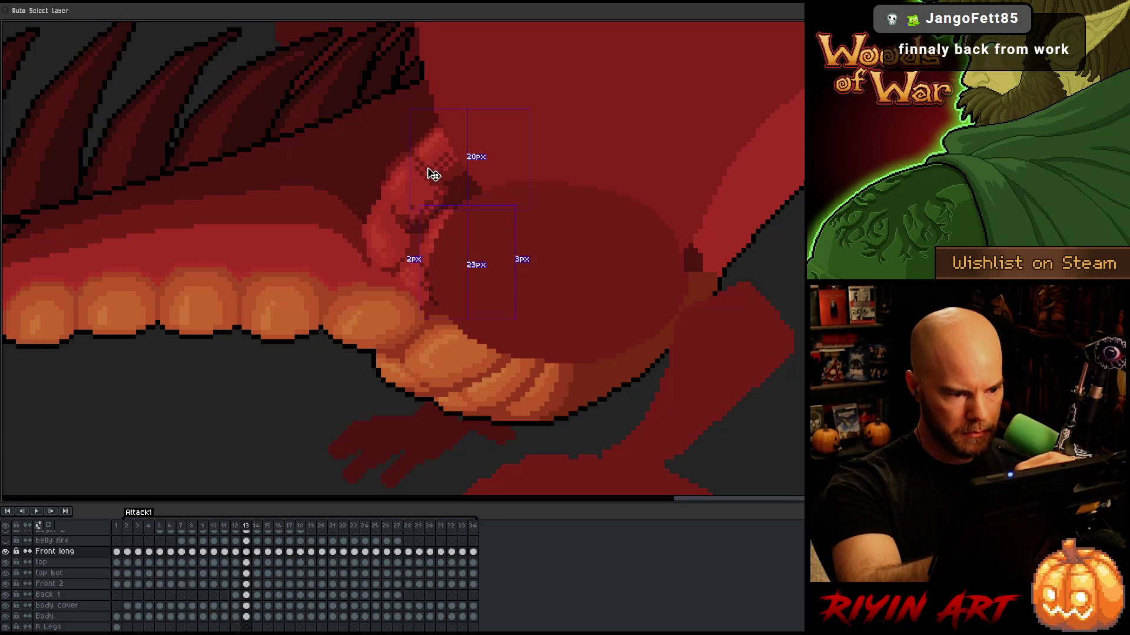
key("Right")
key("Right")
key("Left")
key("Left")
key("Right")
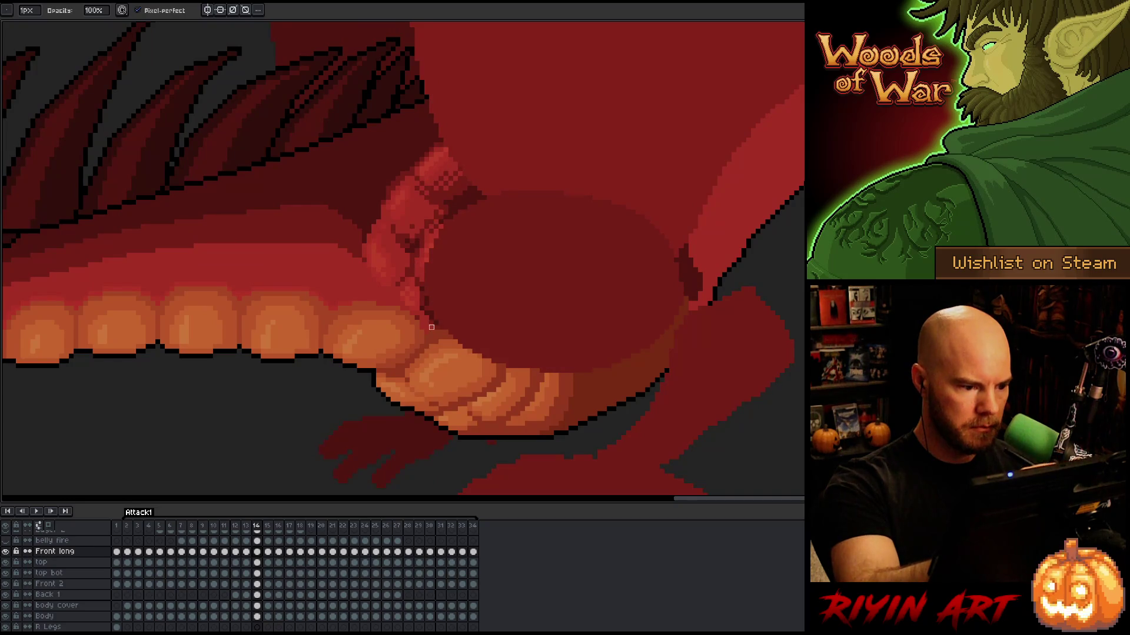
key("e")
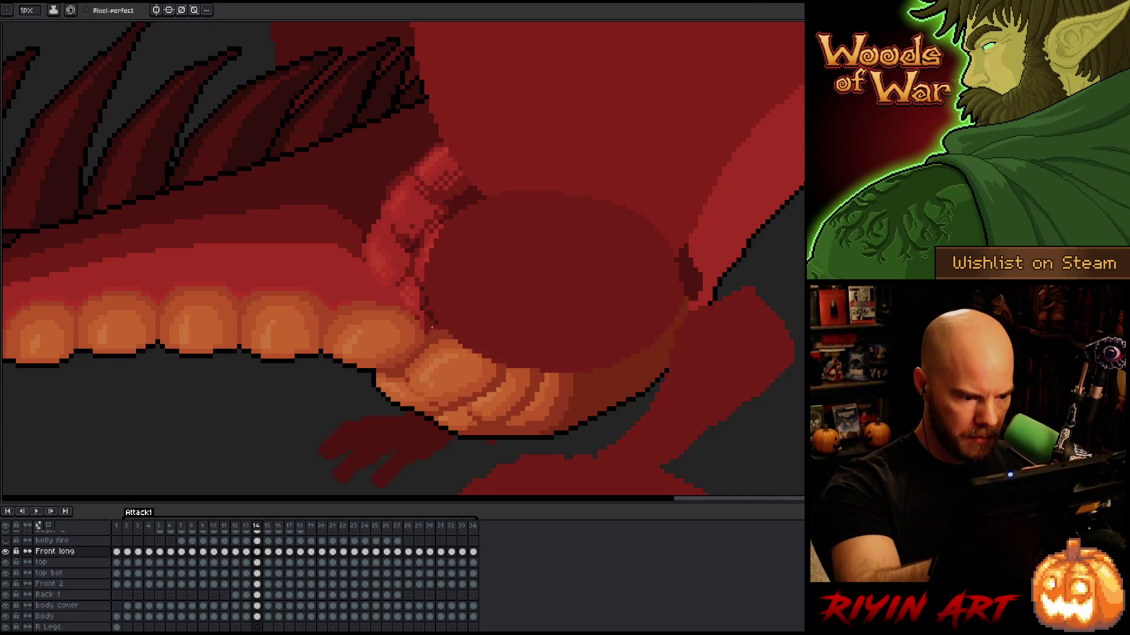
key("b")
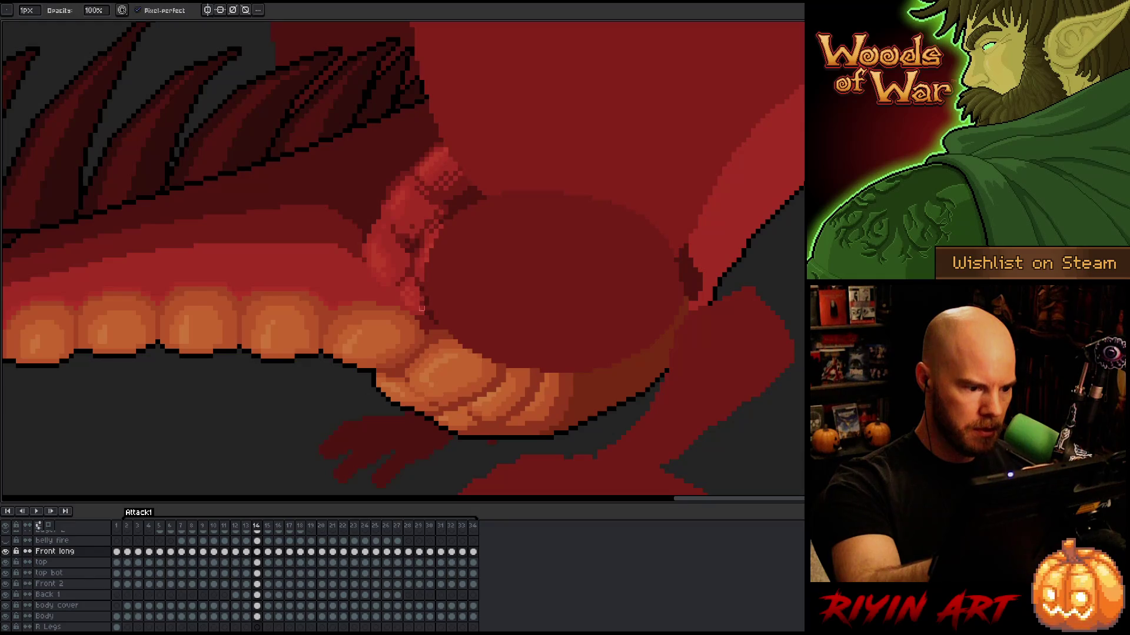
key("e")
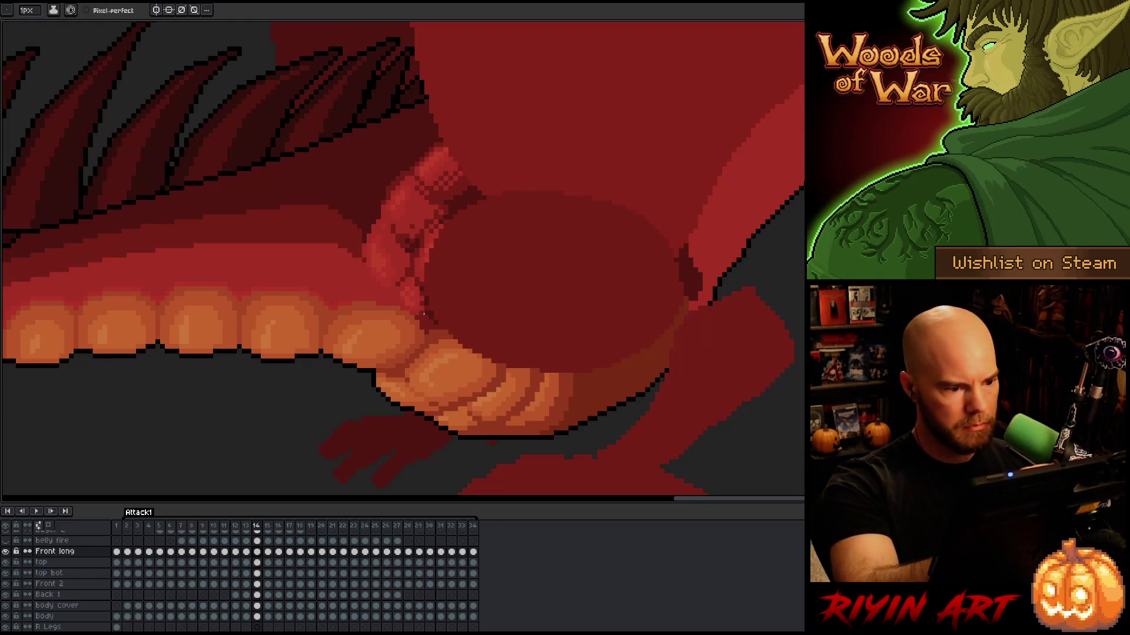
key("comma")
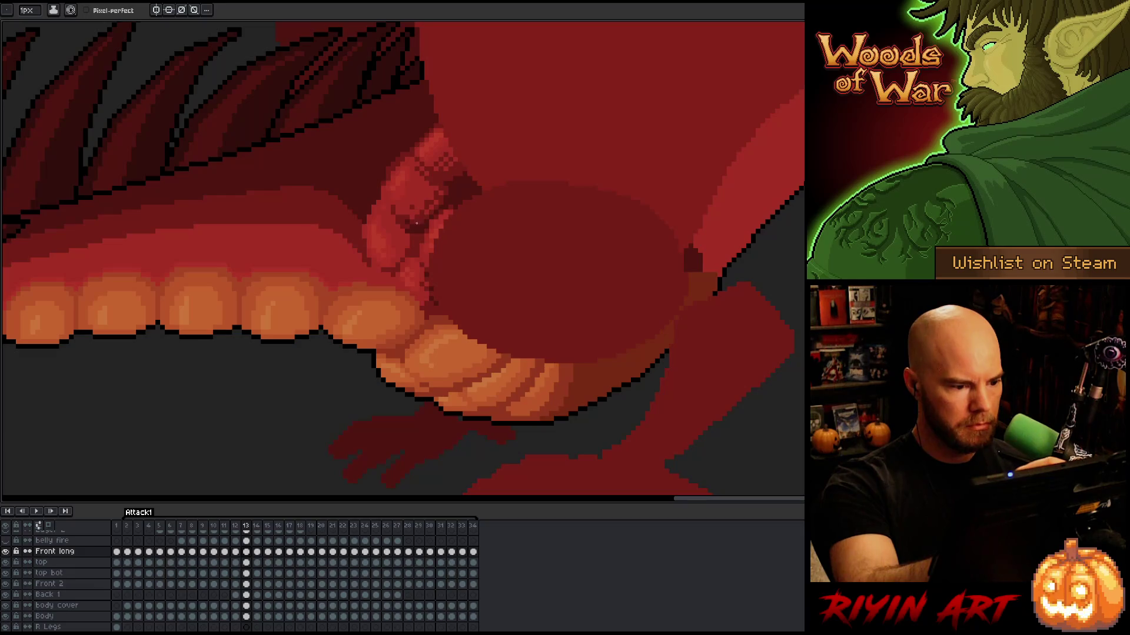
key("period")
key("comma")
key("period")
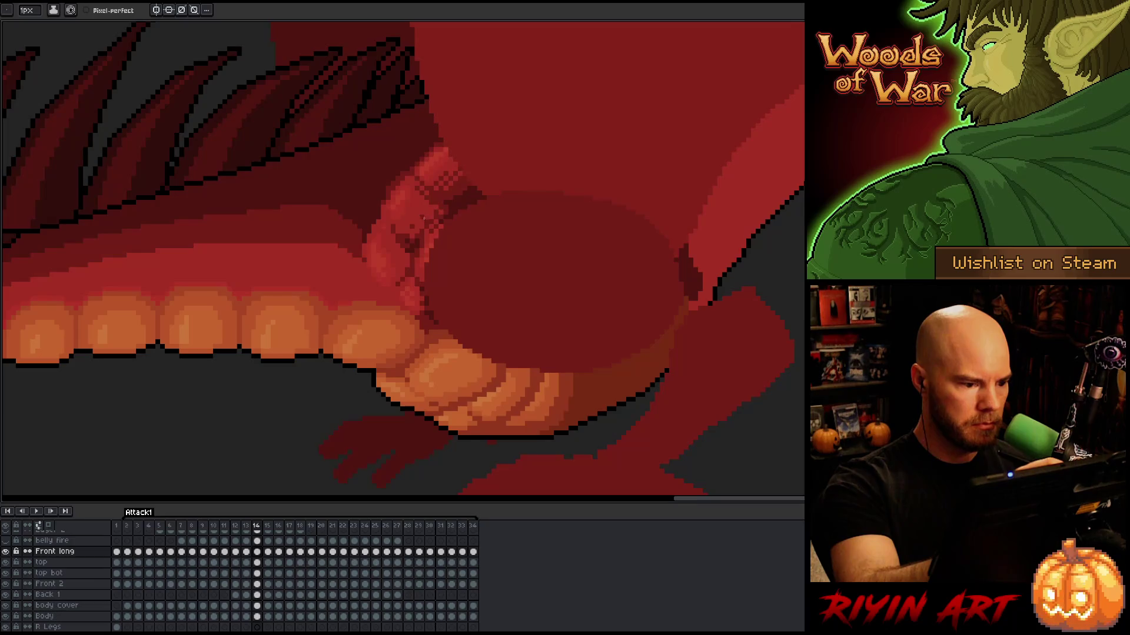
key("period")
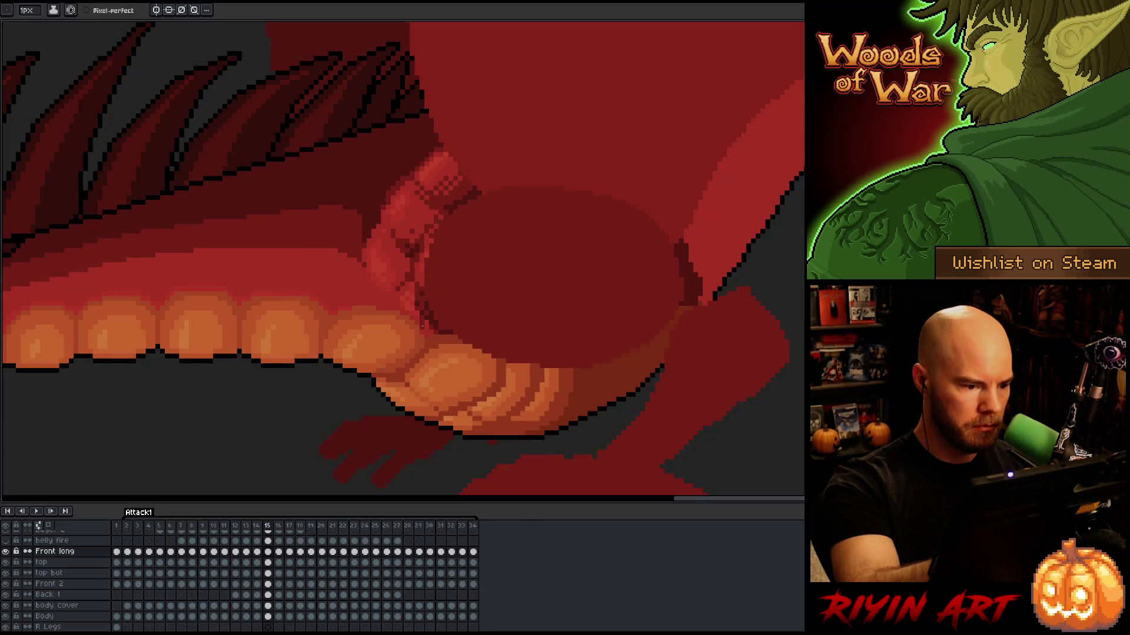
Fix neck pixels on frame 15 against frame 14, then advance to frame 16
key("b")
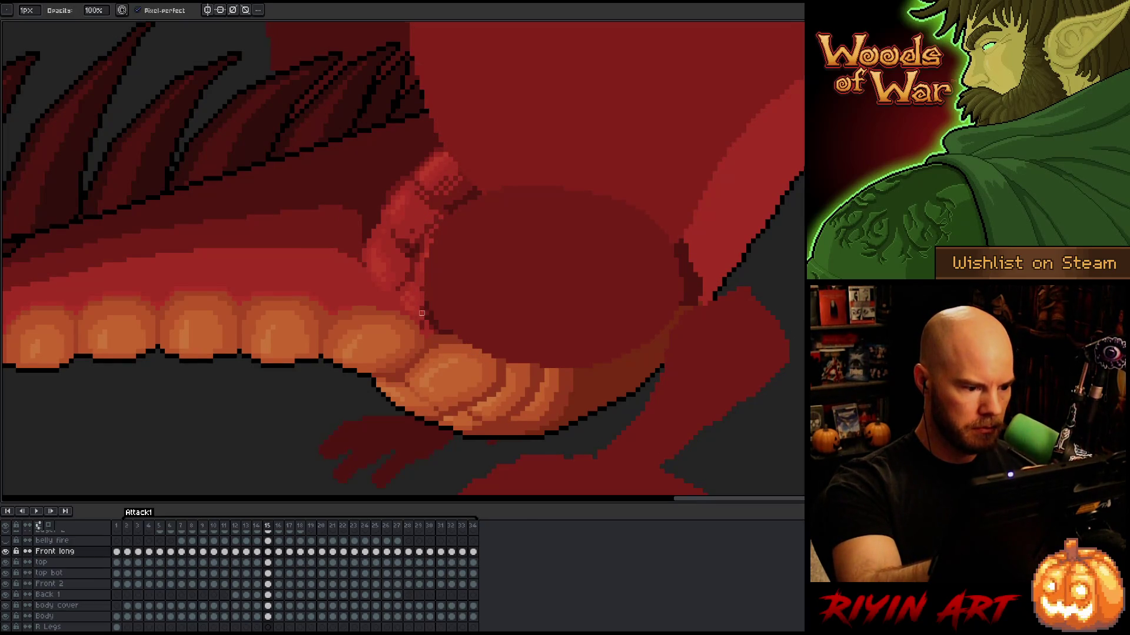
key("e")
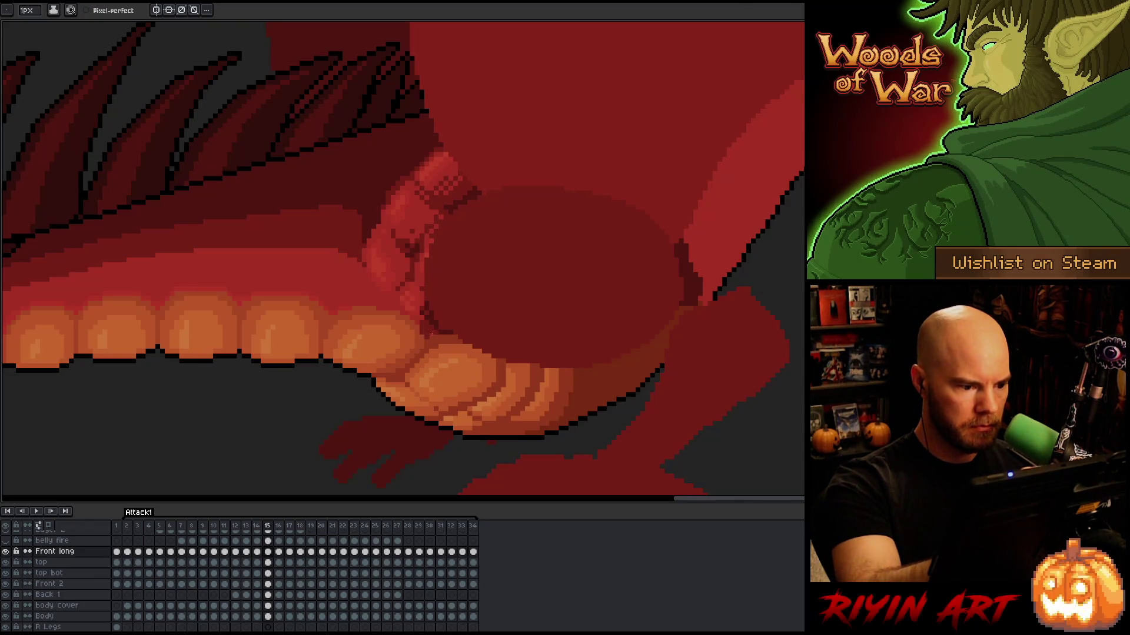
key("comma")
key("period")
key("comma")
key("period")
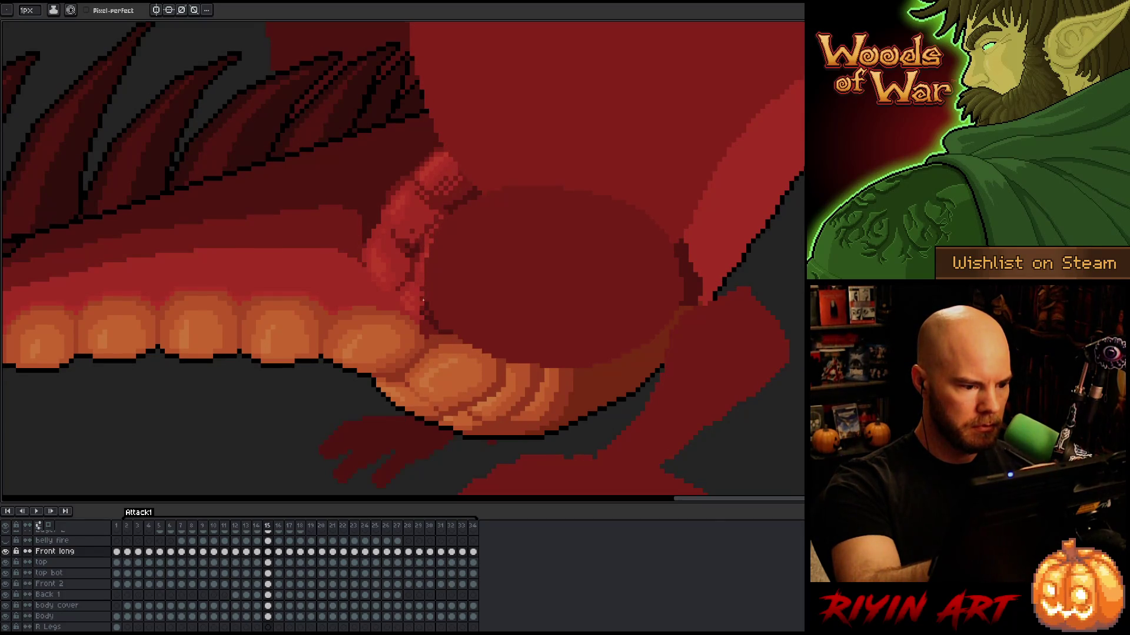
key("comma")
key("period")
key("comma")
key("period")
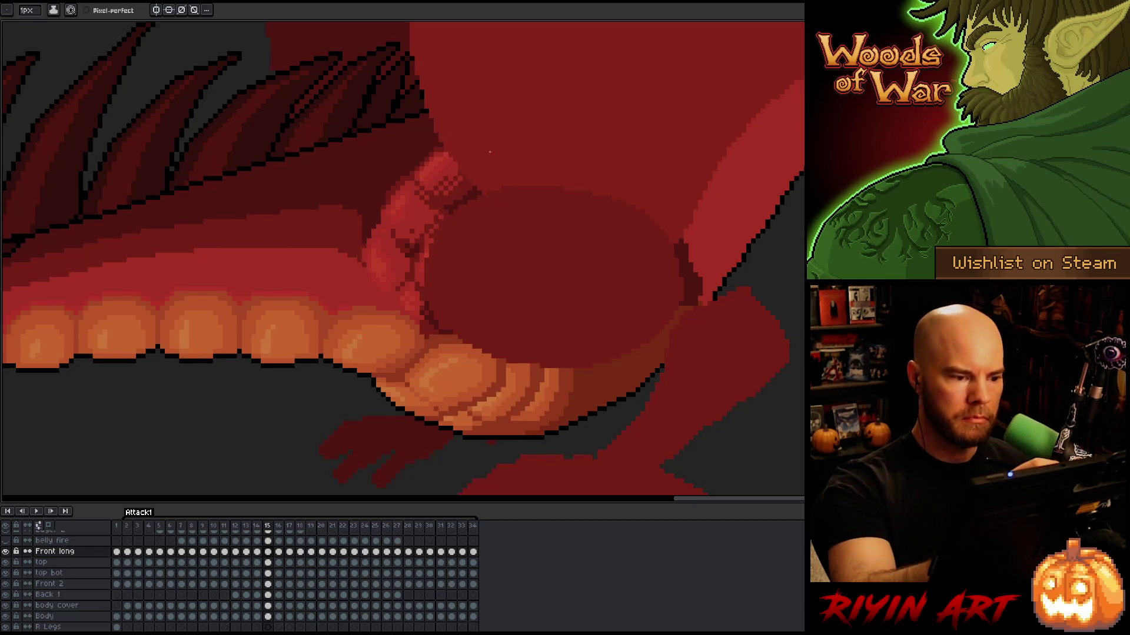
key("period")
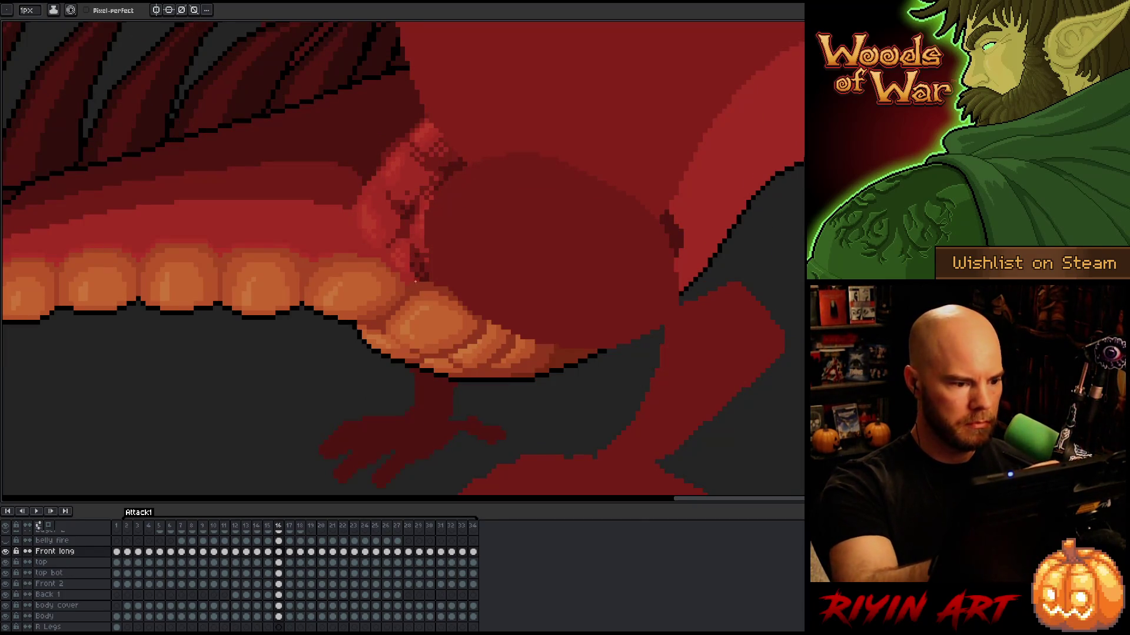
key("comma")
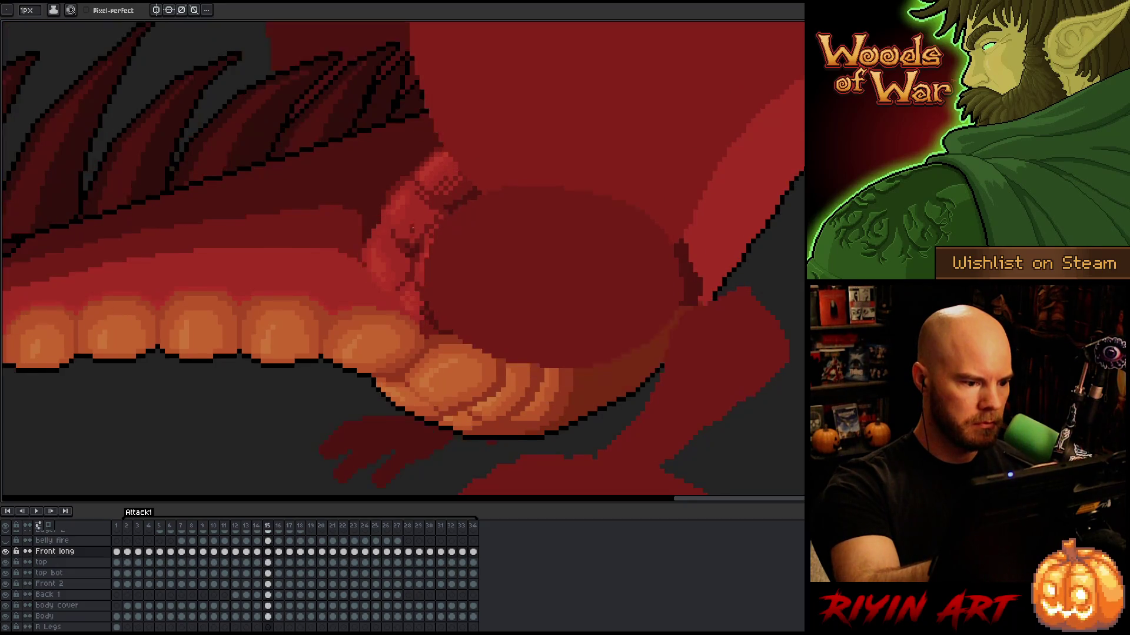
key("period")
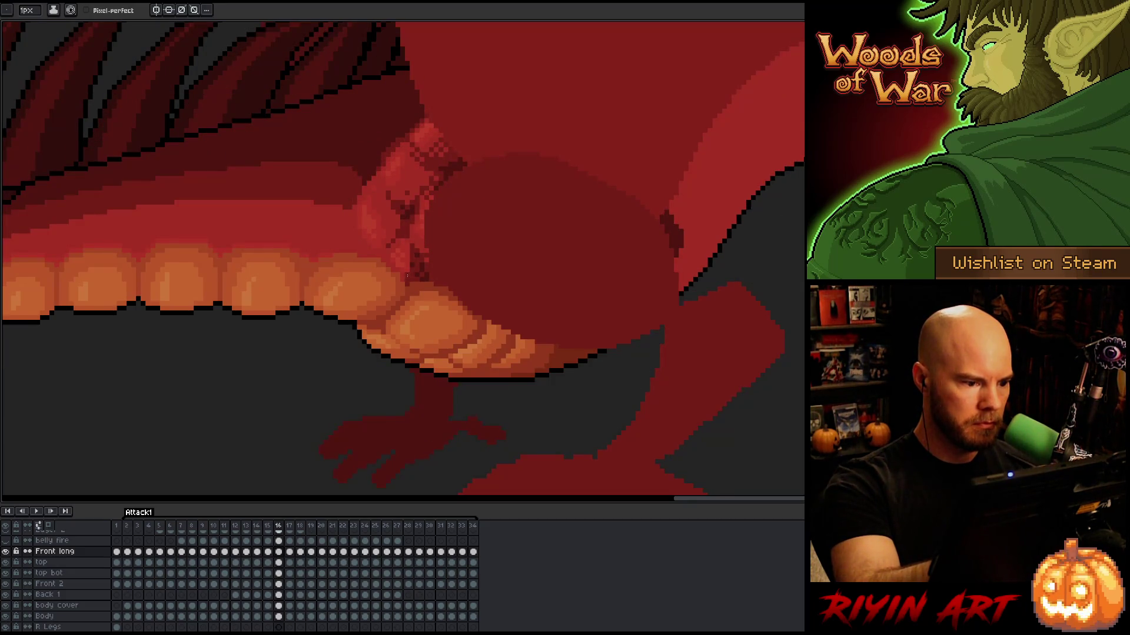
Refine the neck on frame 16 with Pencil and Eraser, landing on frame 17
key("b")
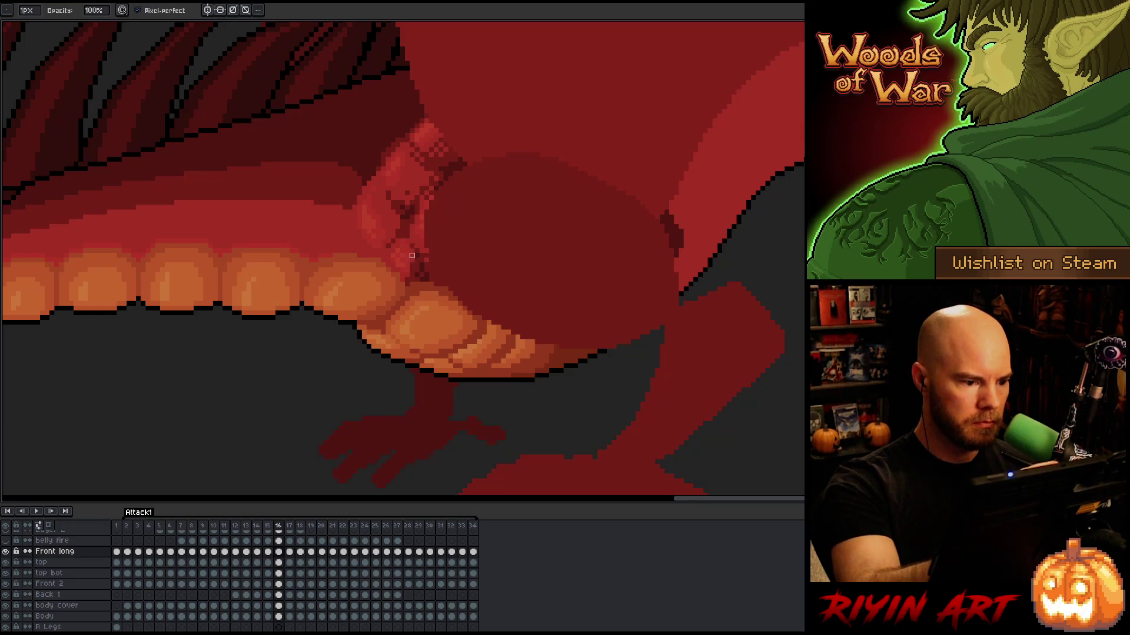
key("e")
key("comma")
key("period")
key("comma")
key("period")
key("period")
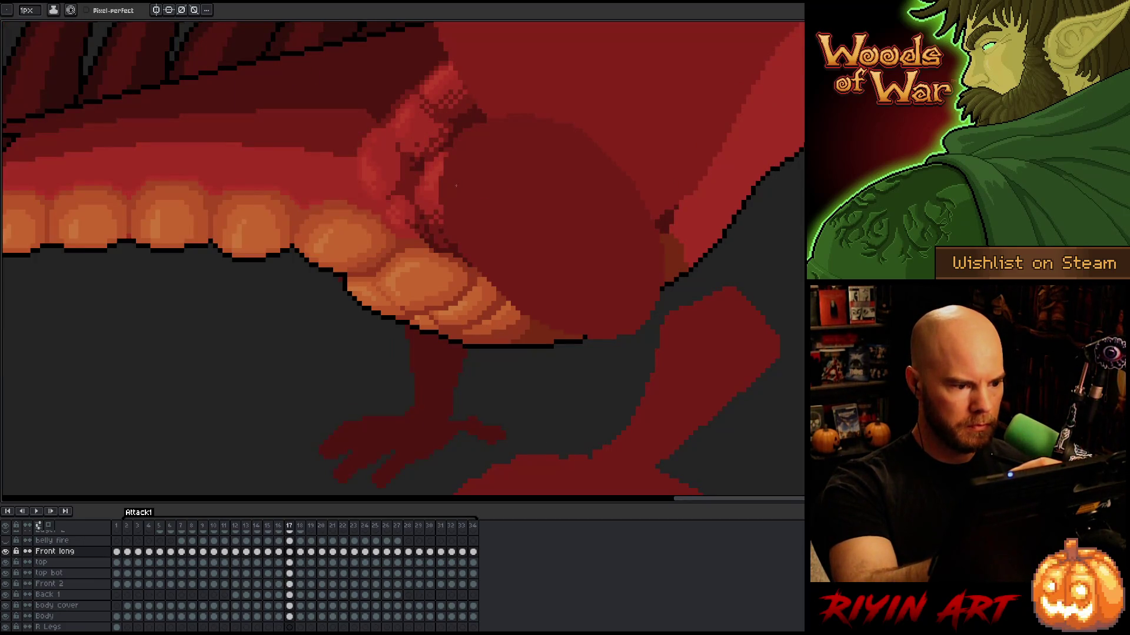
Compare the belly and legs across frames 15 to 20
key("comma")
key("comma")
key("period")
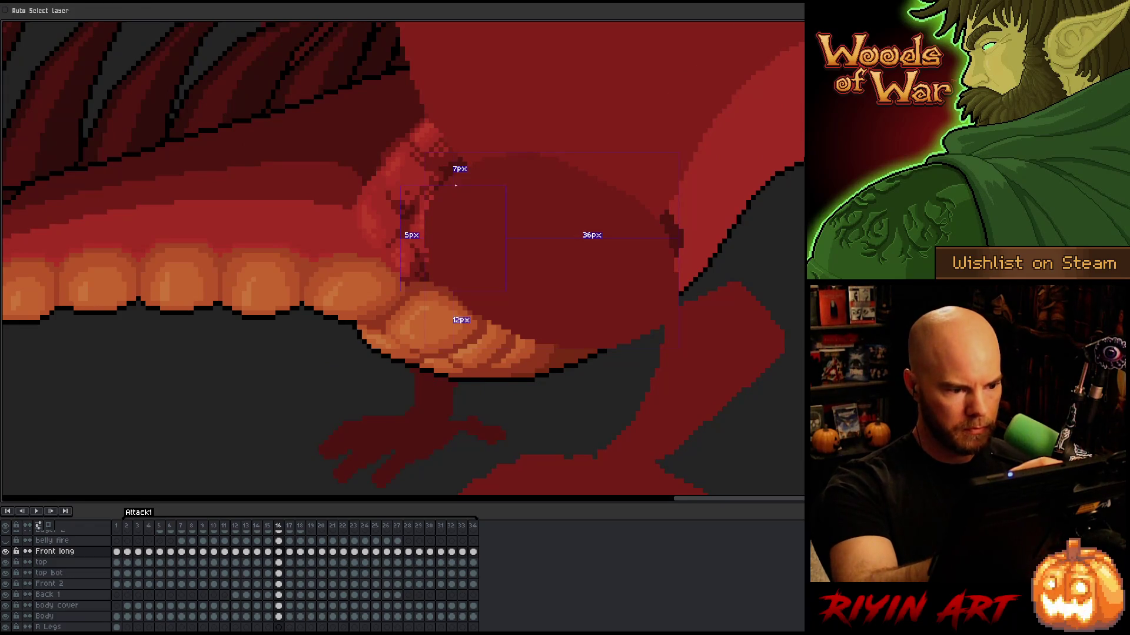
key("period")
key("comma")
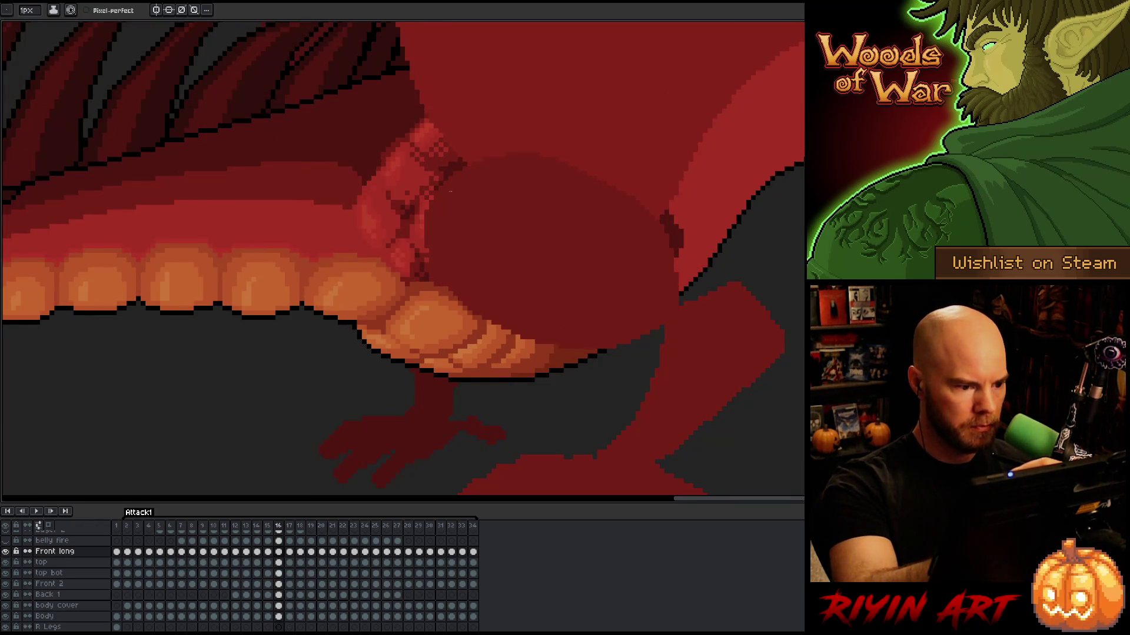
key("period")
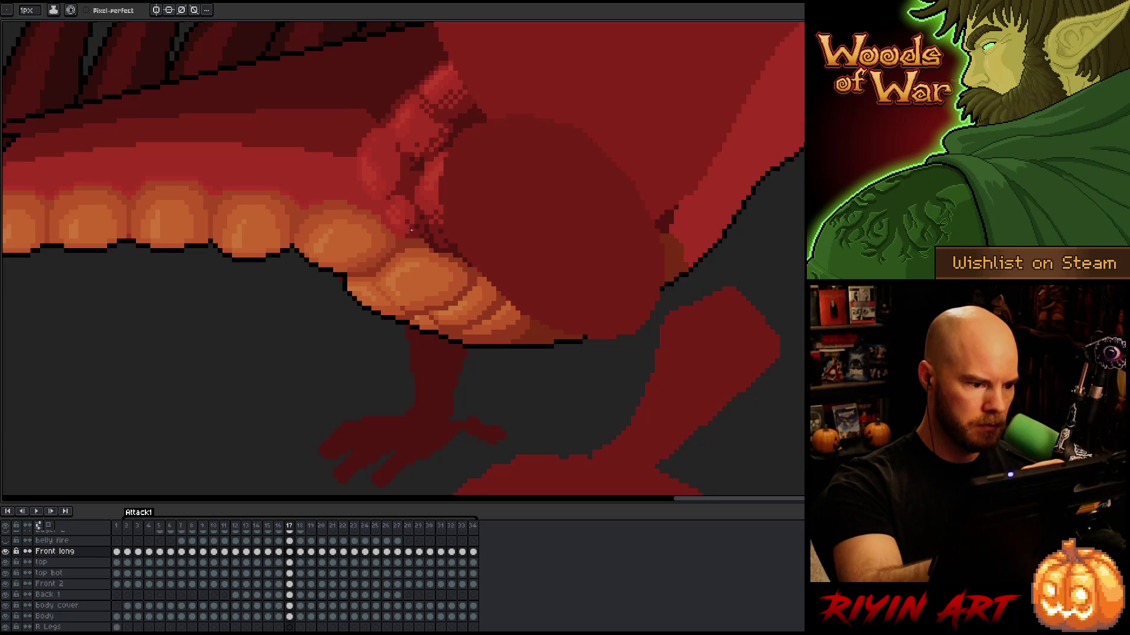
key("comma")
key("period")
key("period")
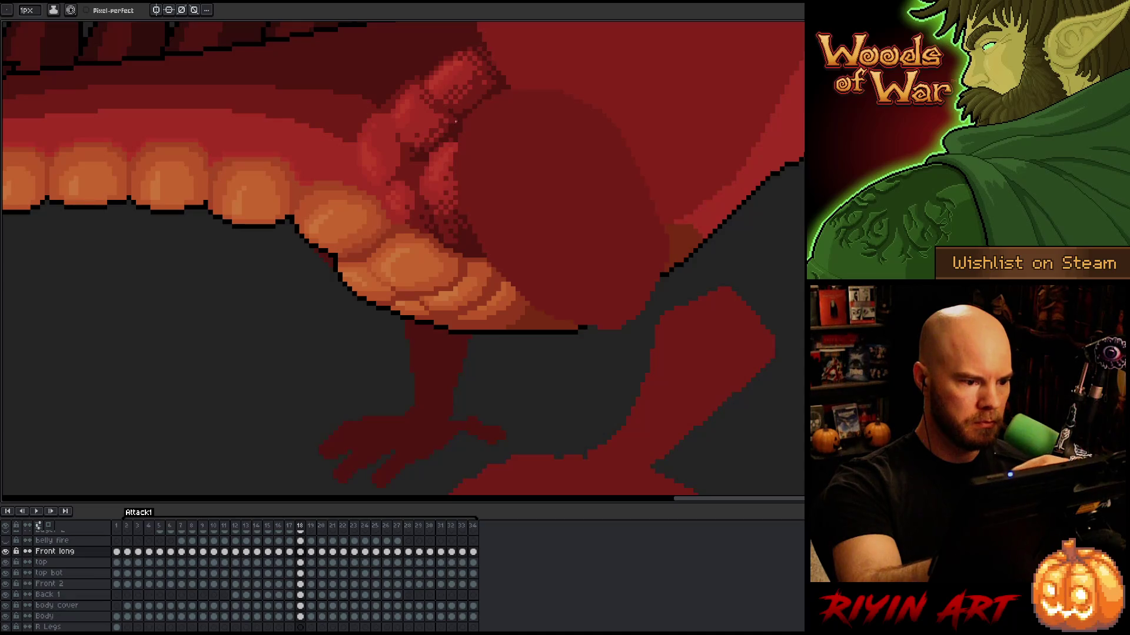
key("comma")
key("period")
key("period")
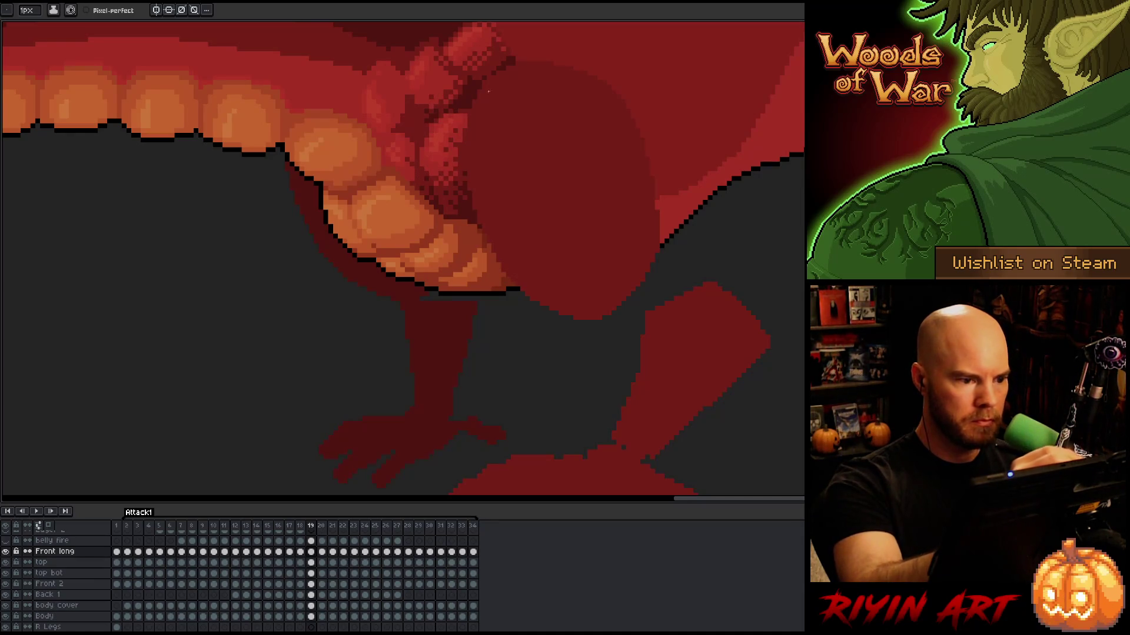
key("comma")
key("period")
key("period")
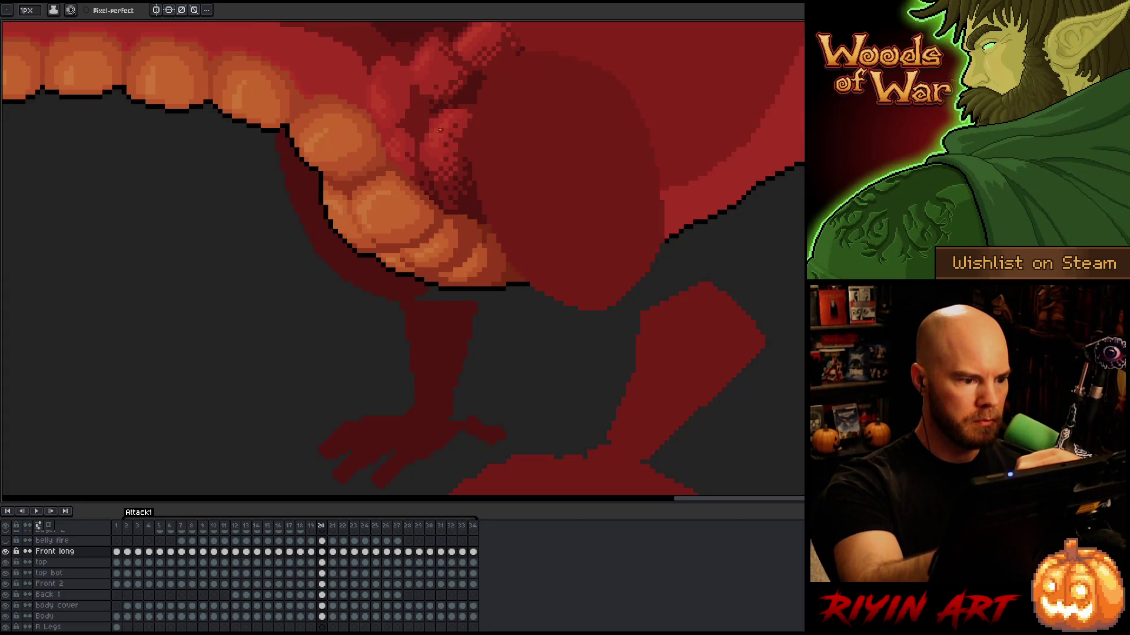
Step through frames 21 to 29 and wrap around to frame 3, dismissing a context menu
key("Right")
key("Left")
key("Right")
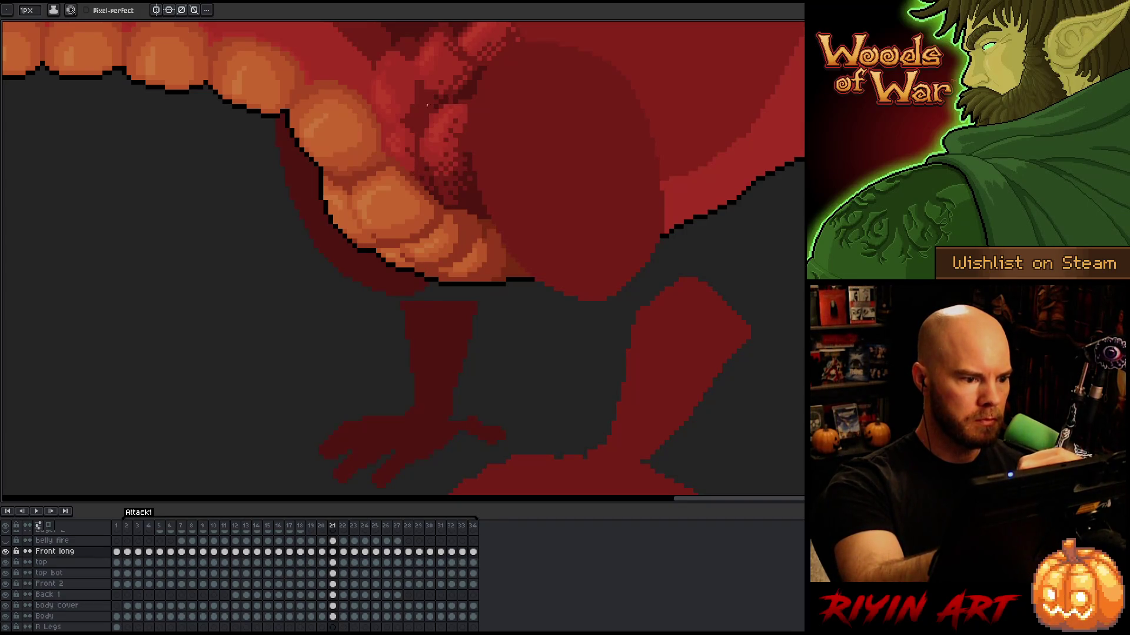
key("Right")
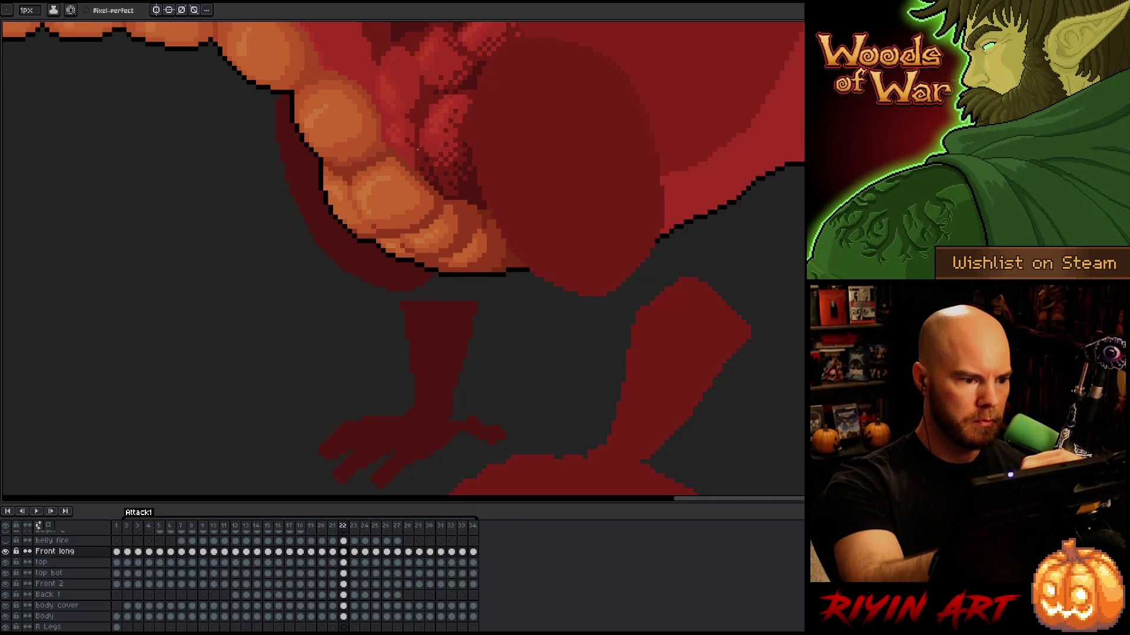
key("Right")
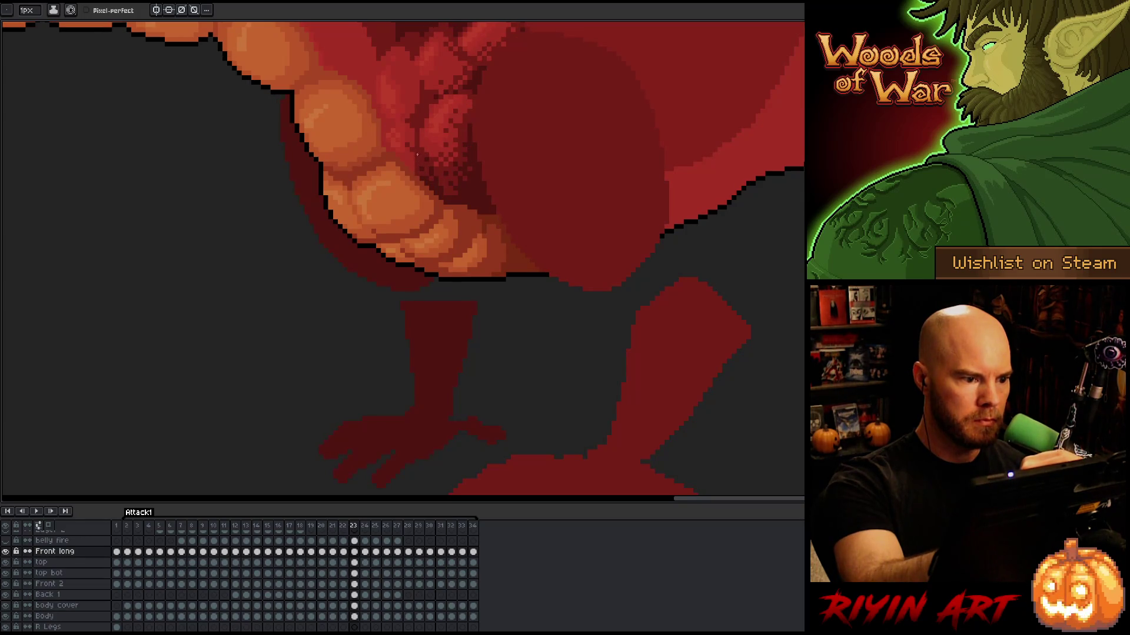
key("Right")
key("Right")
key("Right")
key("Right")
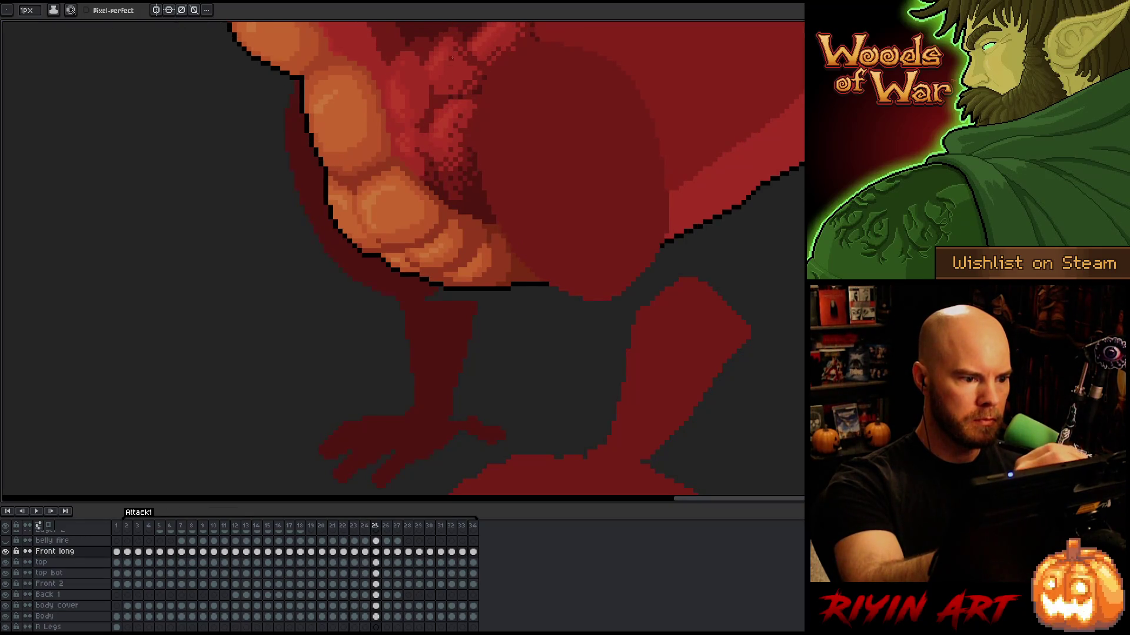
key("Right")
key("Right")
key("Right")
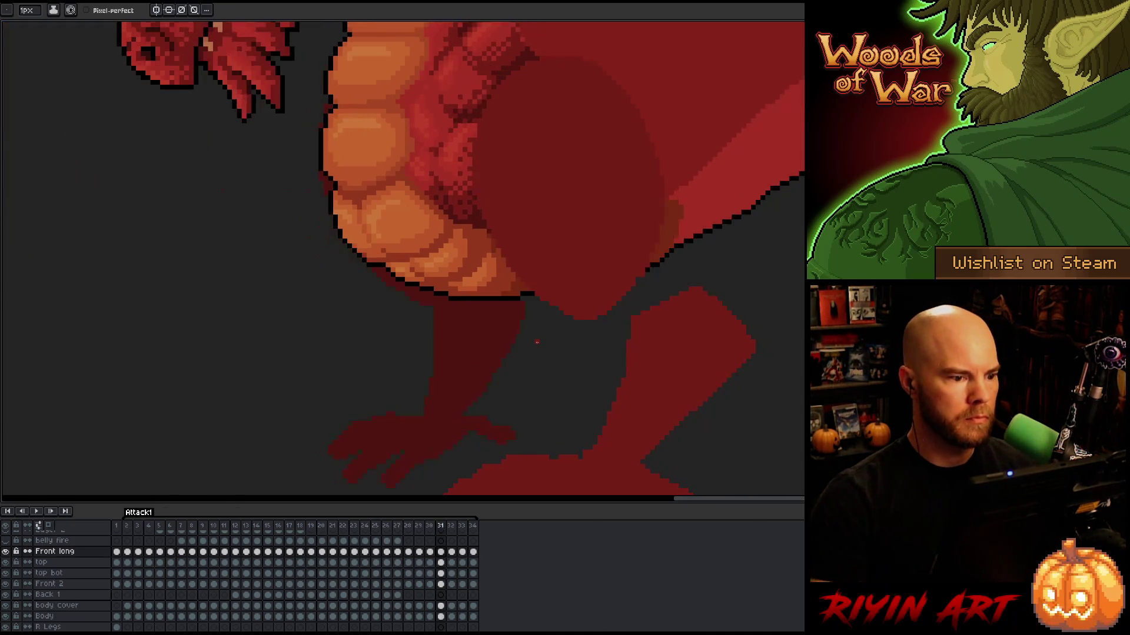
key("Right")
key("Right")
key("Right")
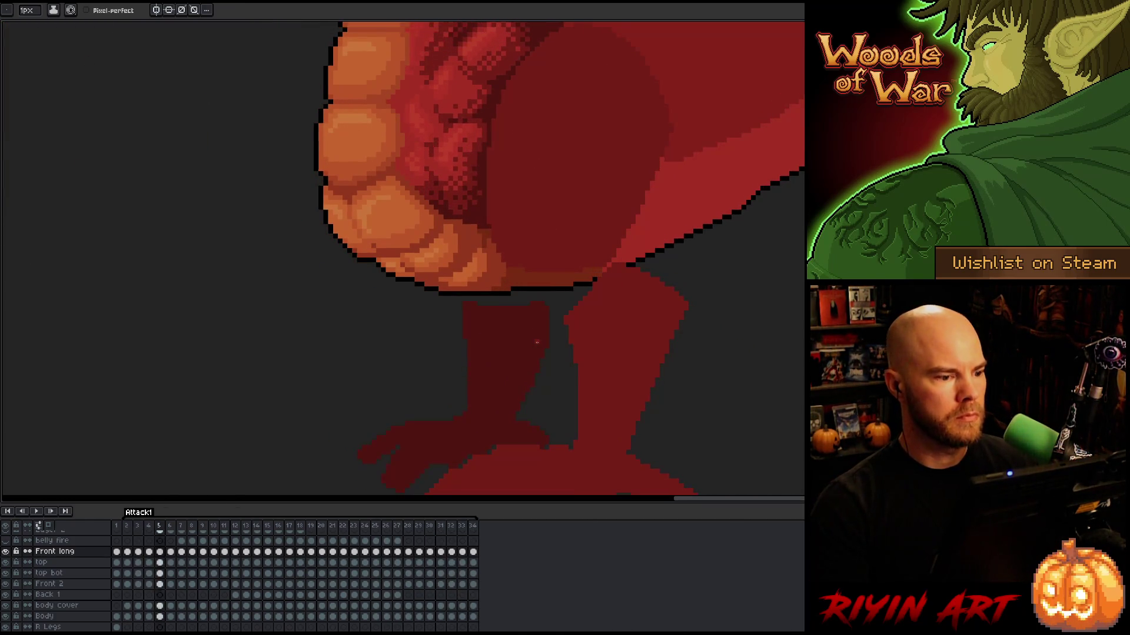
right_click(537, 341)
key("Escape")
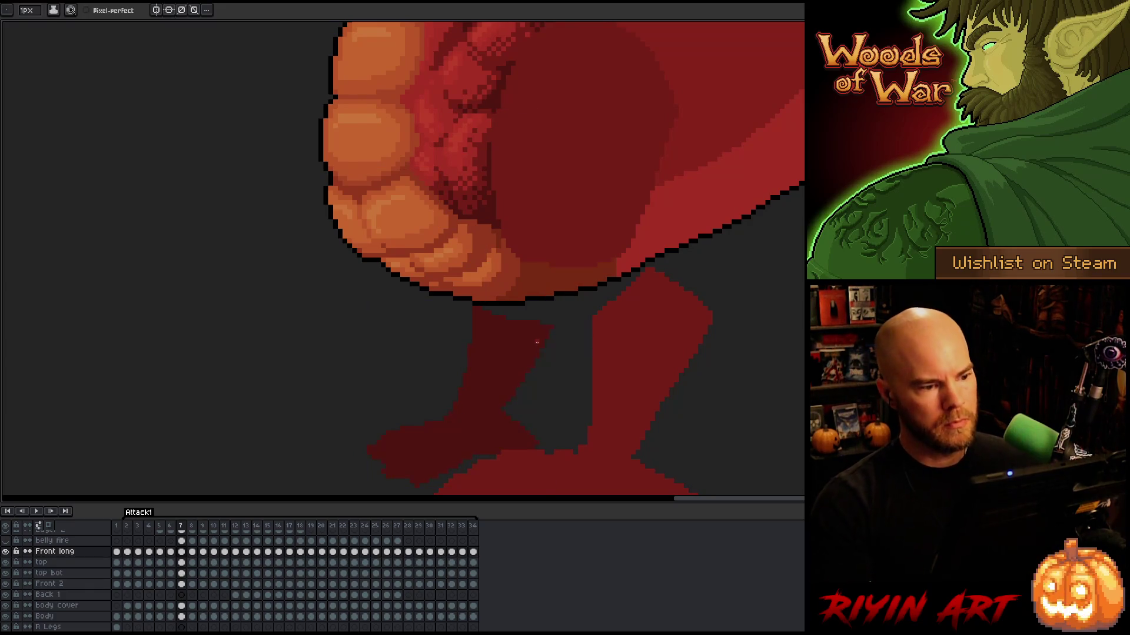
Compare the leg poses on frames 5 and 8, then zoom out to the whole dragon
key("Left")
key("Left")
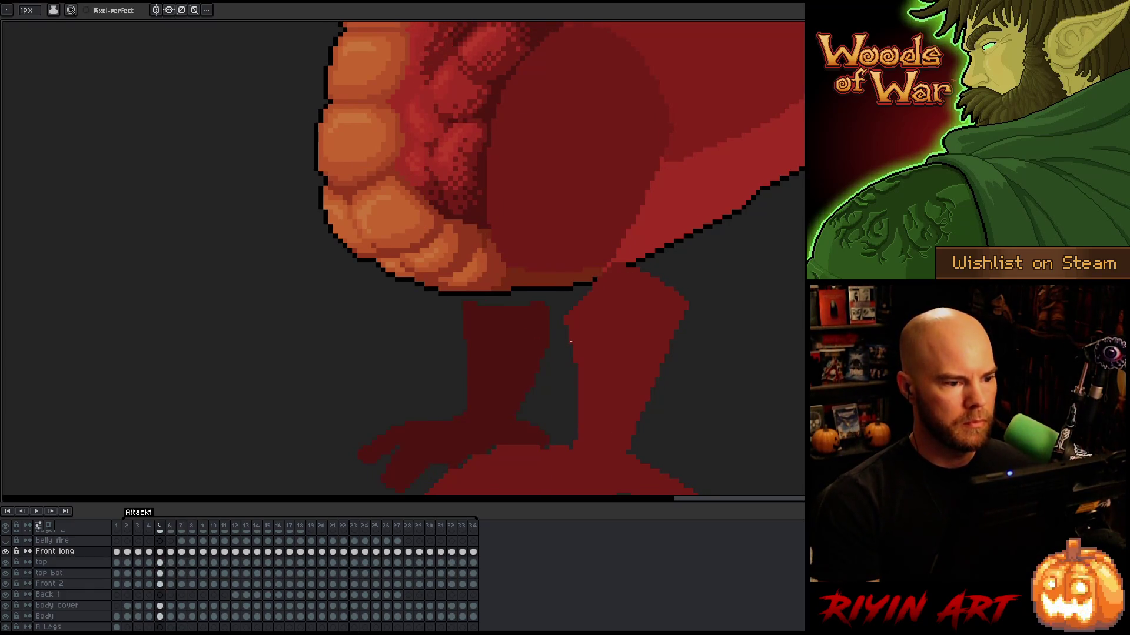
key("Right")
key("Right")
key("Right")
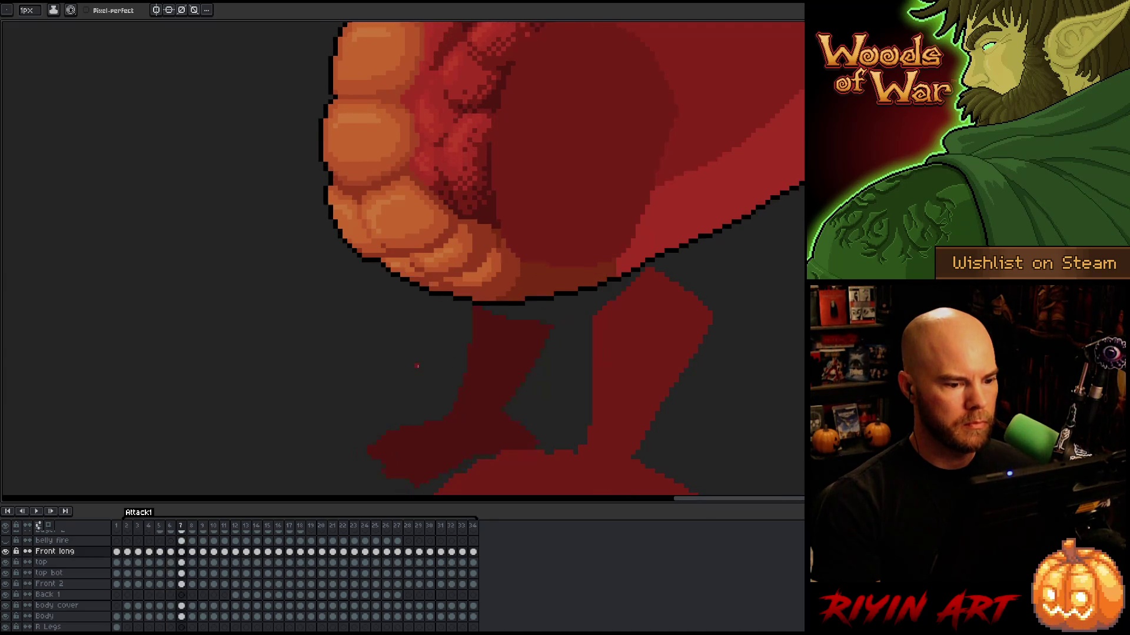
scroll(413, 355, "down", 4)
key("Return")
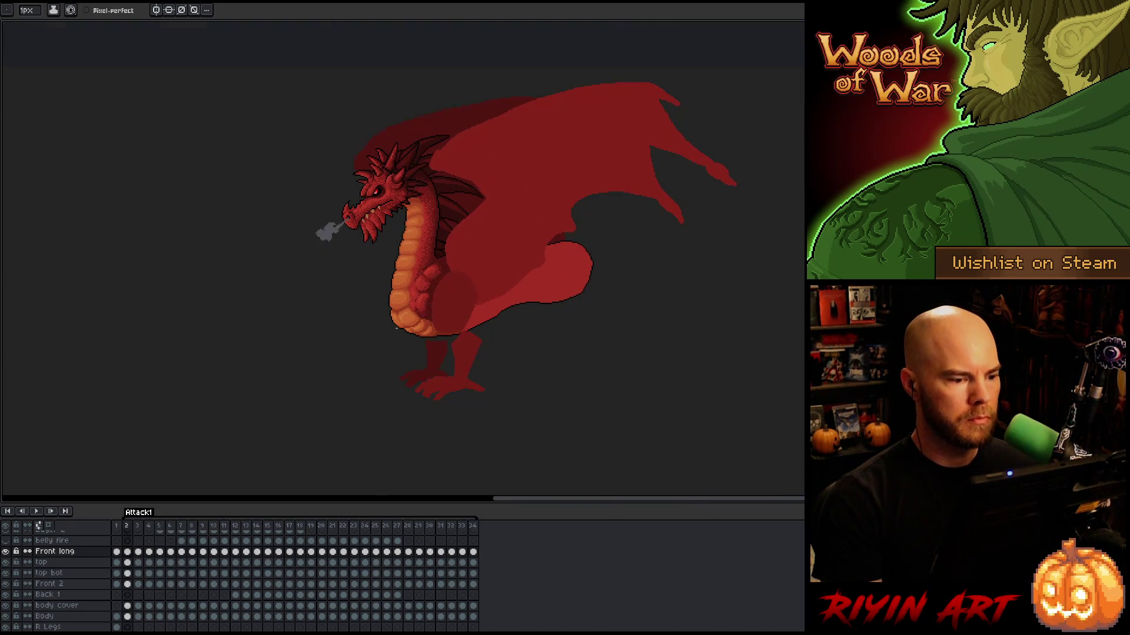
Play the Attack1 animation, zooming in and panning to centre the dragon as it loops
key("Return")
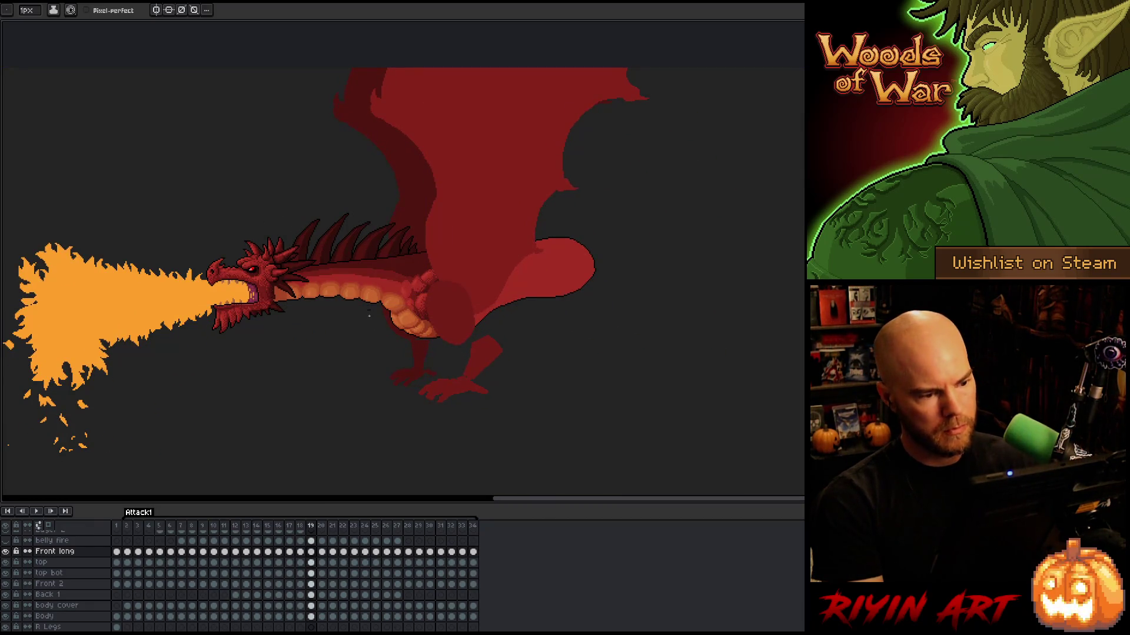
scroll(353, 234, "up", 2)
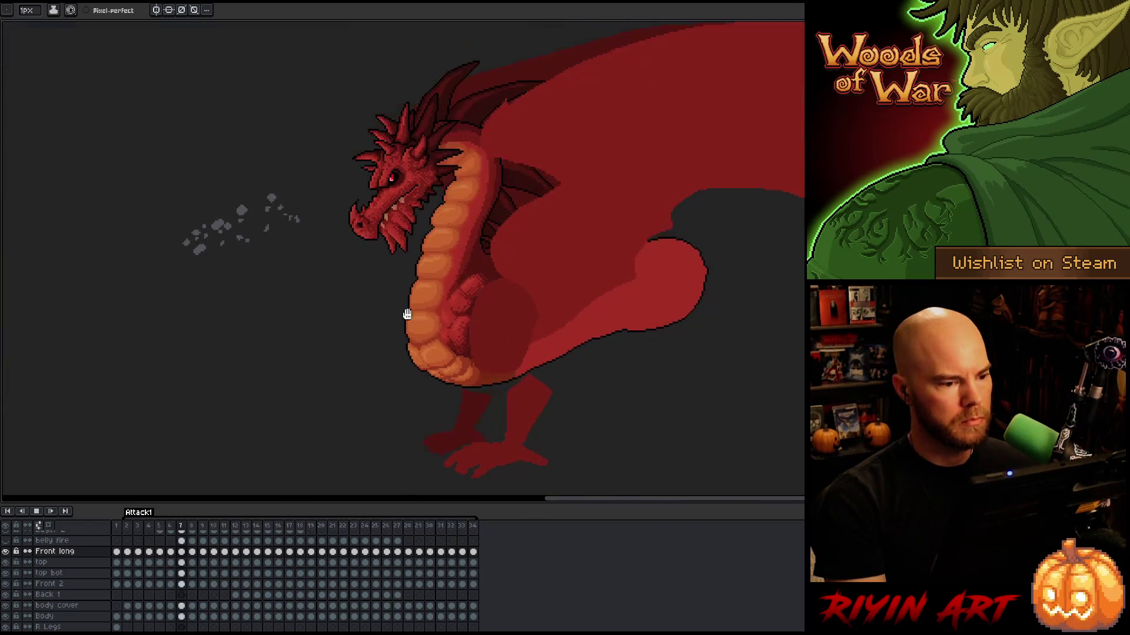
mouse_move(270, 426)
left_mouse_down()
mouse_move(351, 421)
mouse_move(424, 368)
mouse_move(444, 403)
left_mouse_up()
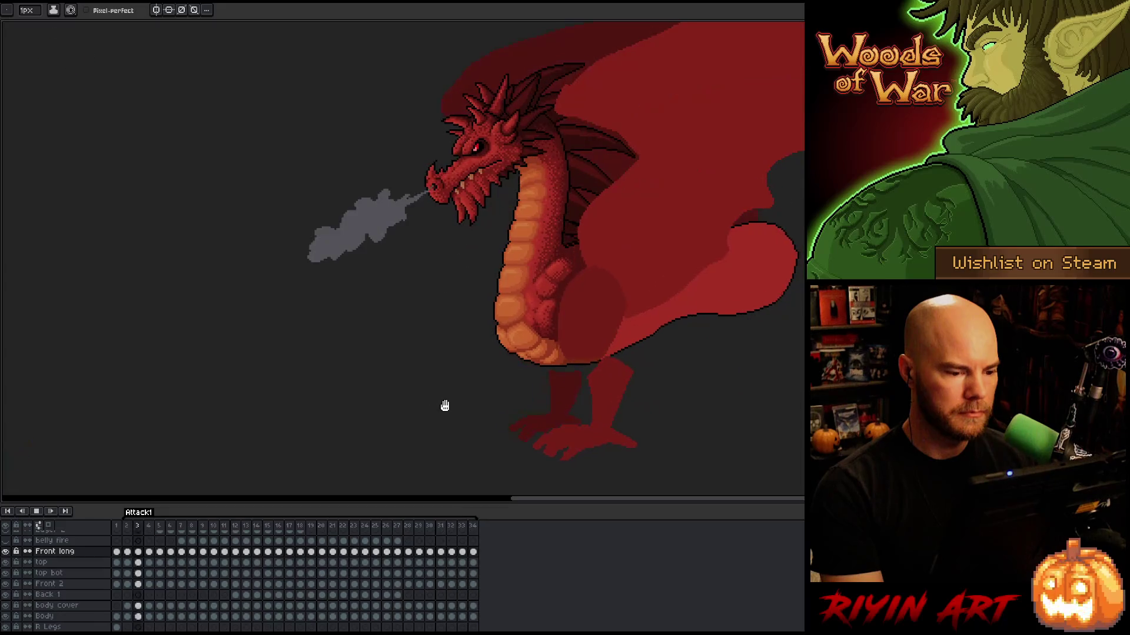
Stop playback and, in frame 19, nudge the textured shoulder piece on the top layer slightly right
key("Return")
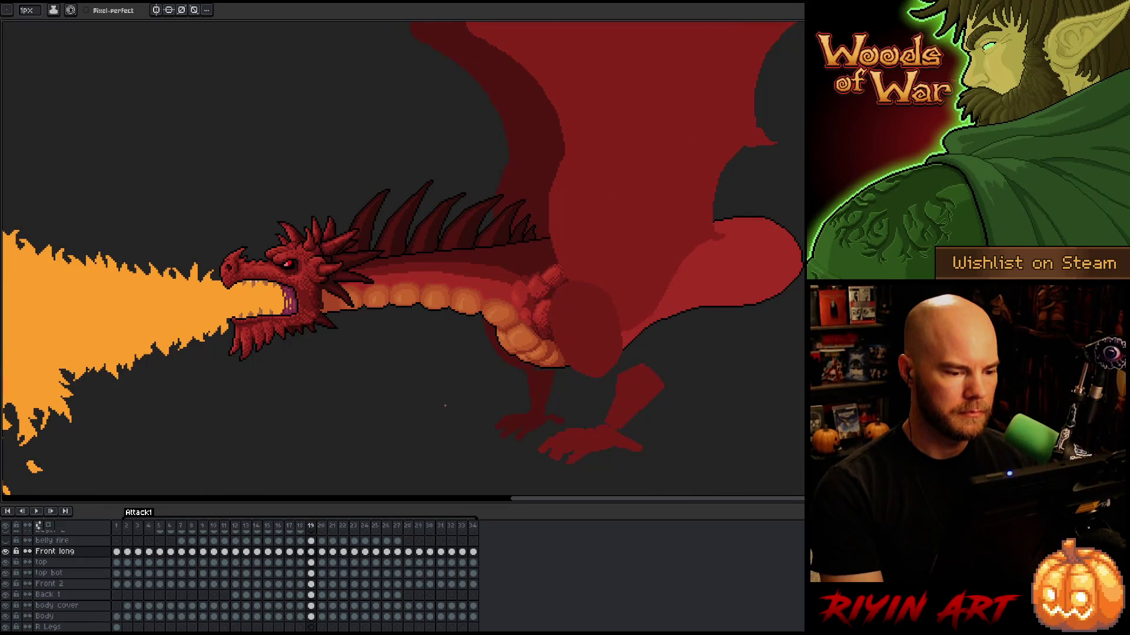
key("Left")
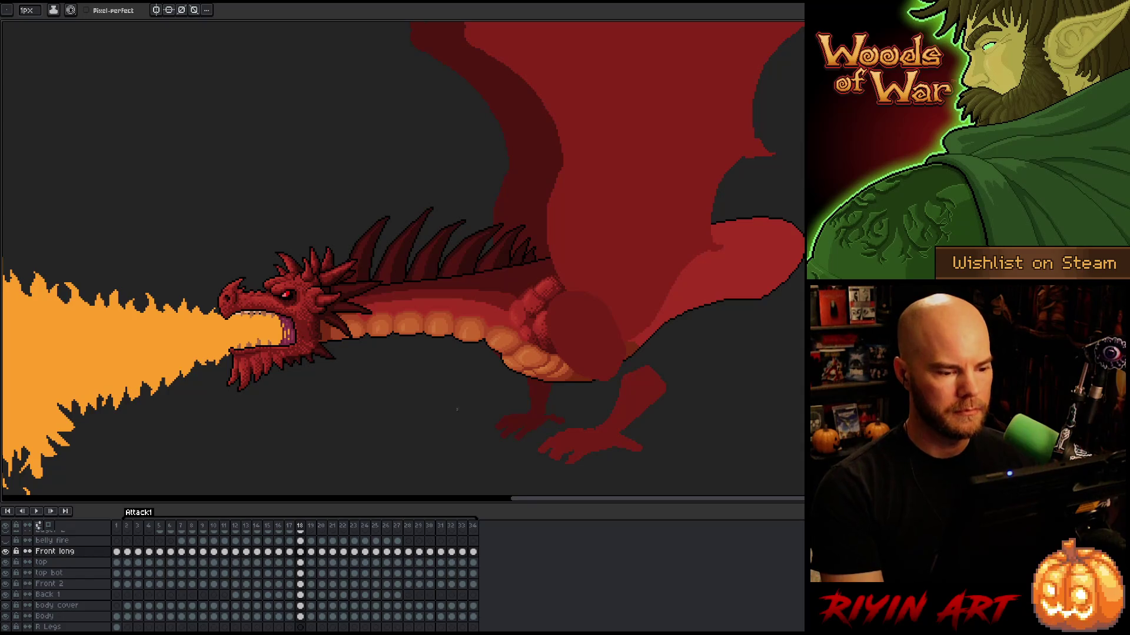
key("Right")
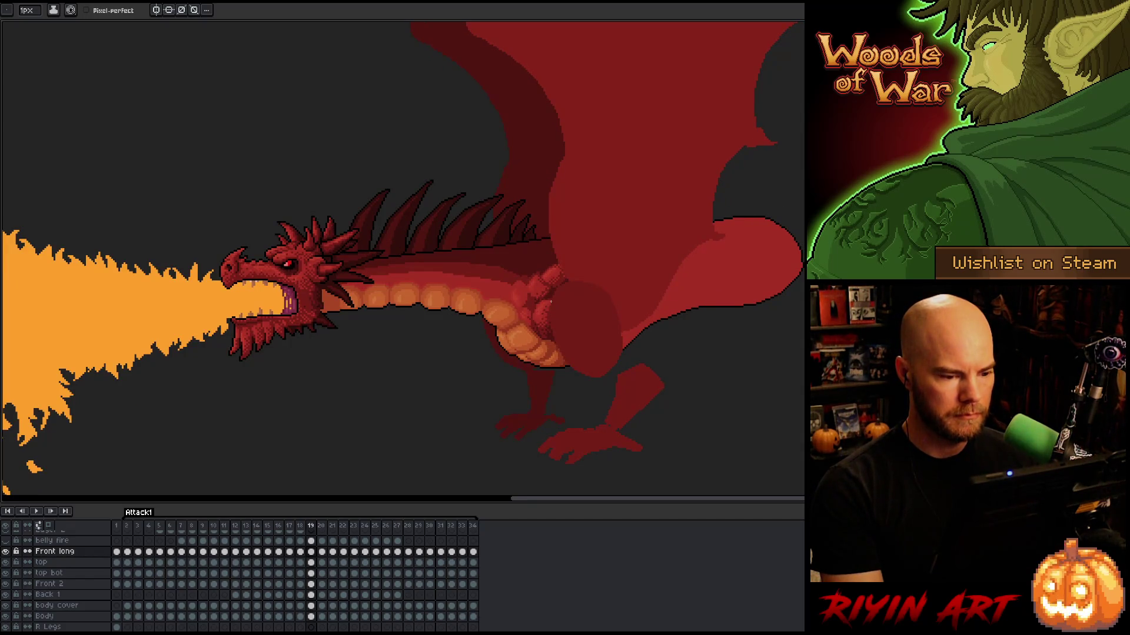
key("v")
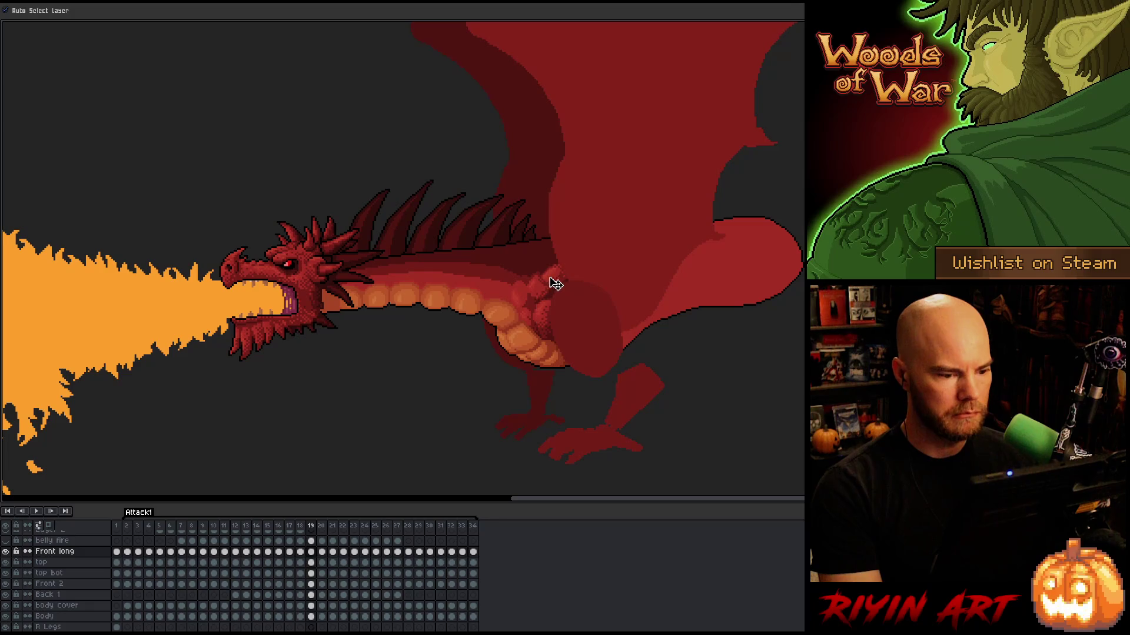
left_click(556, 284)
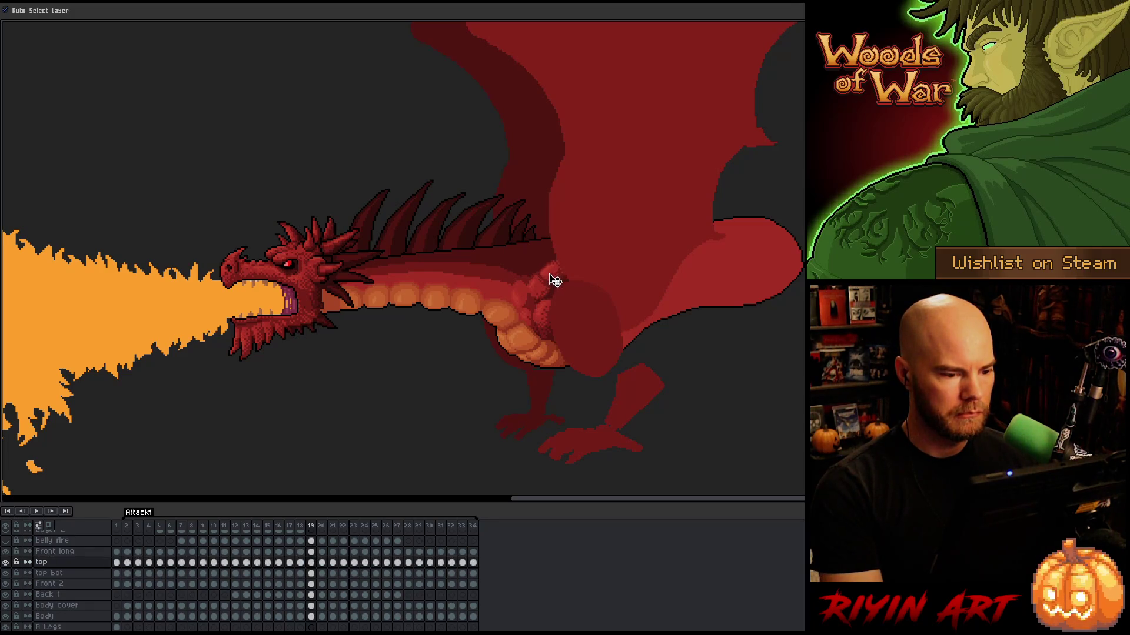
mouse_move(555, 281)
left_mouse_down()
mouse_move(558, 314)
mouse_move(558, 294)
left_mouse_up()
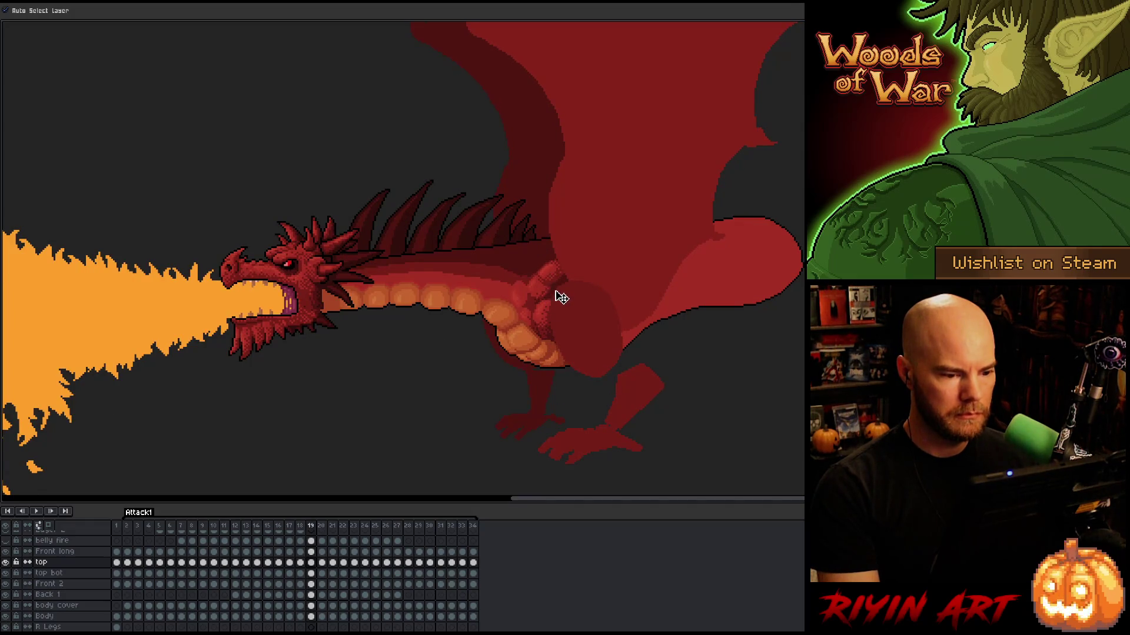
left_click_drag(556, 284, 555, 330)
Step through frames 20 to 24, comparing each one with its neighbour
key("period")
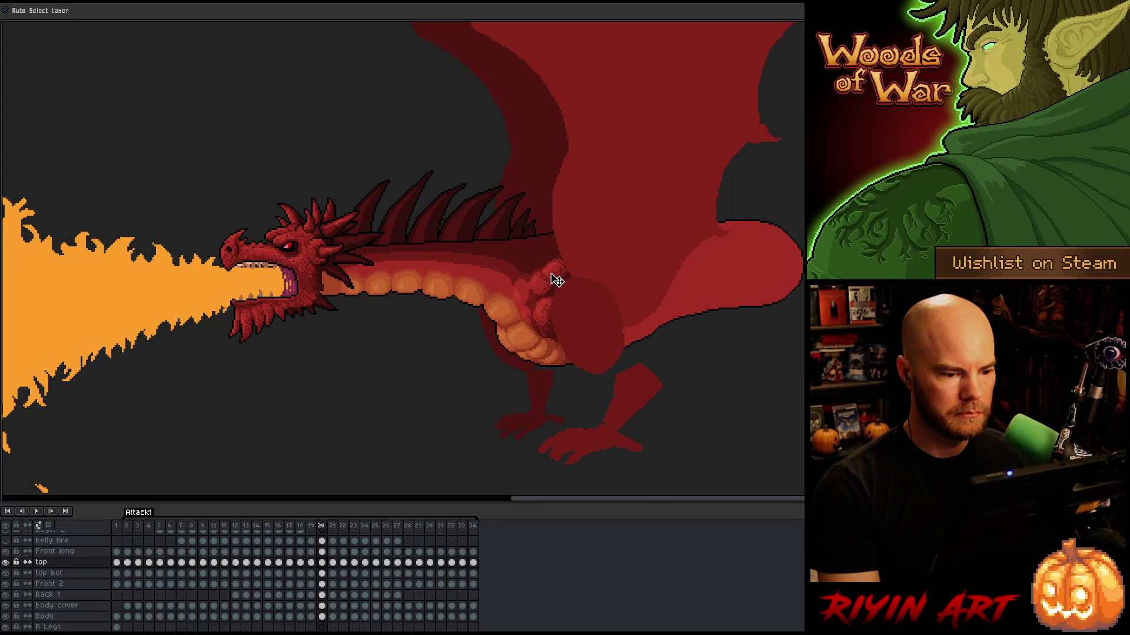
key("period")
key("comma")
key("period")
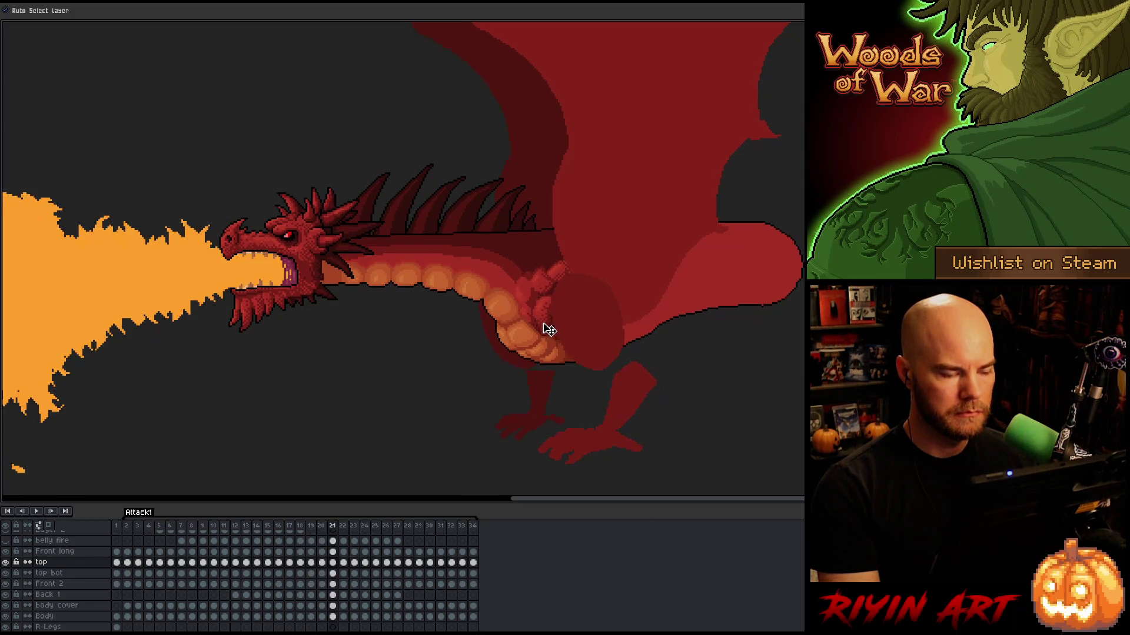
key("period")
key("comma")
key("period")
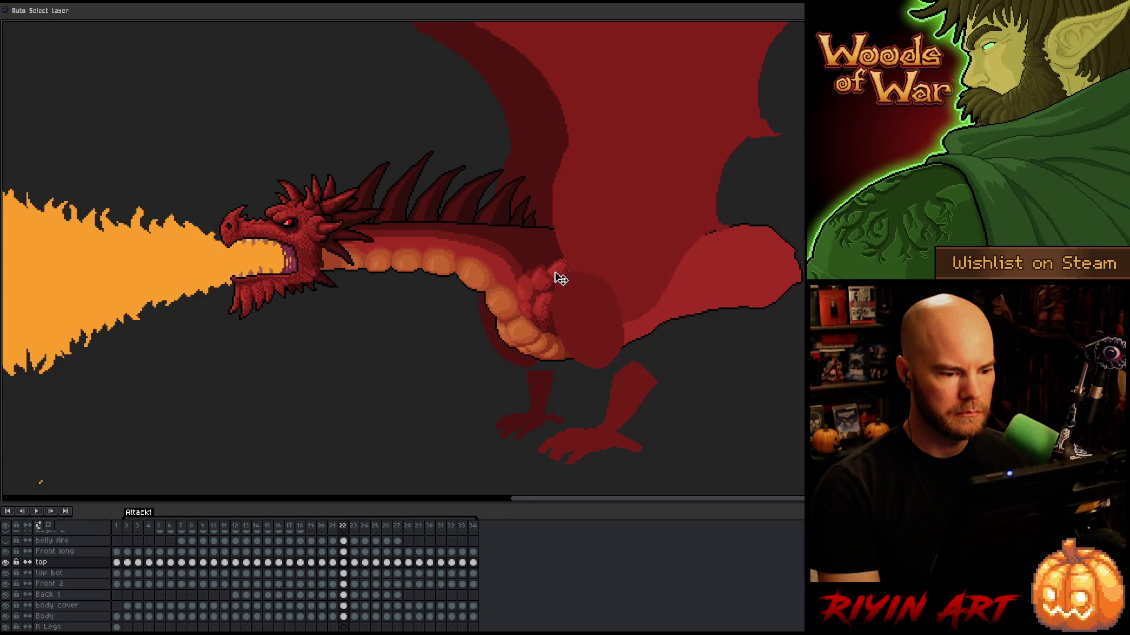
key("period")
key("comma")
key("period")
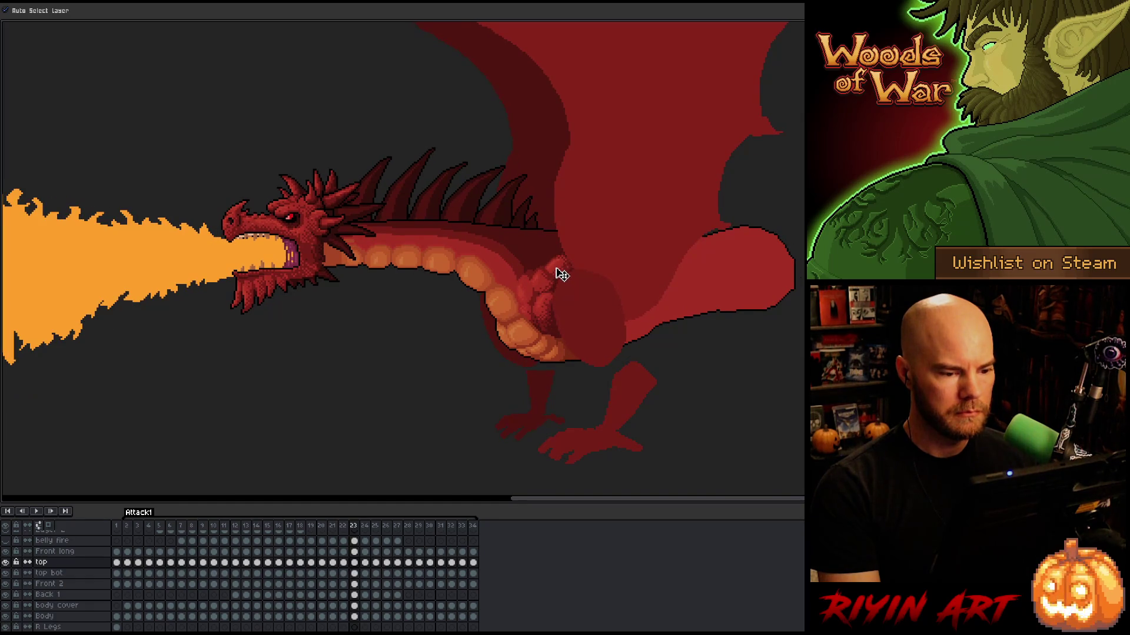
key("period")
key("comma")
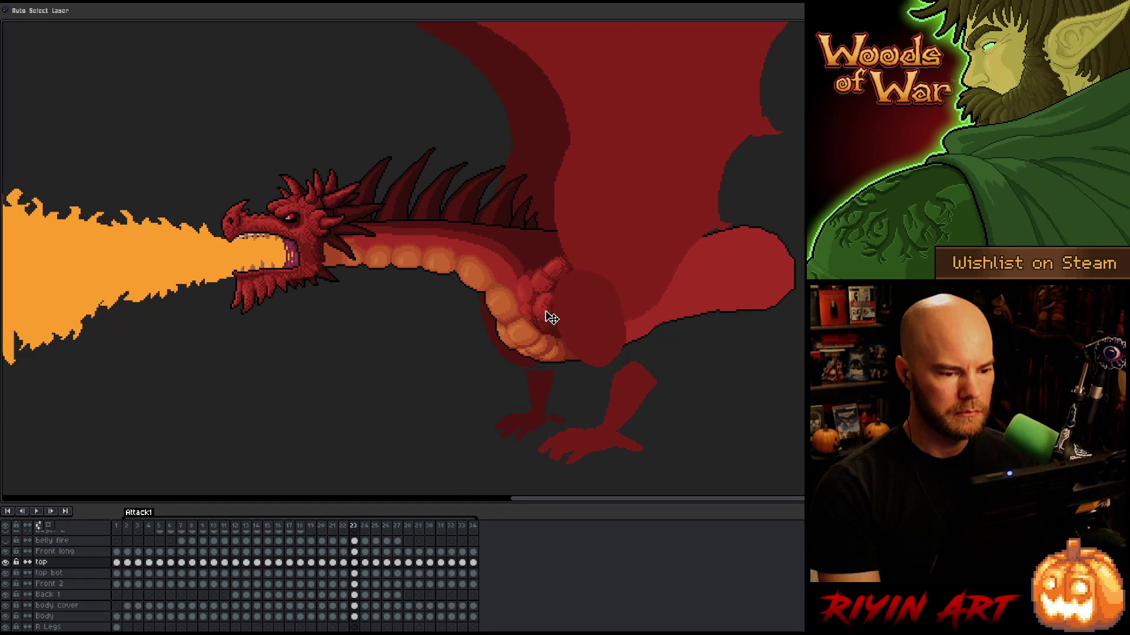
key("period")
Review frames 25 to 28 with the smoke puff, ending back on fire-breathing frame 27
key("period")
key("comma")
key("period")
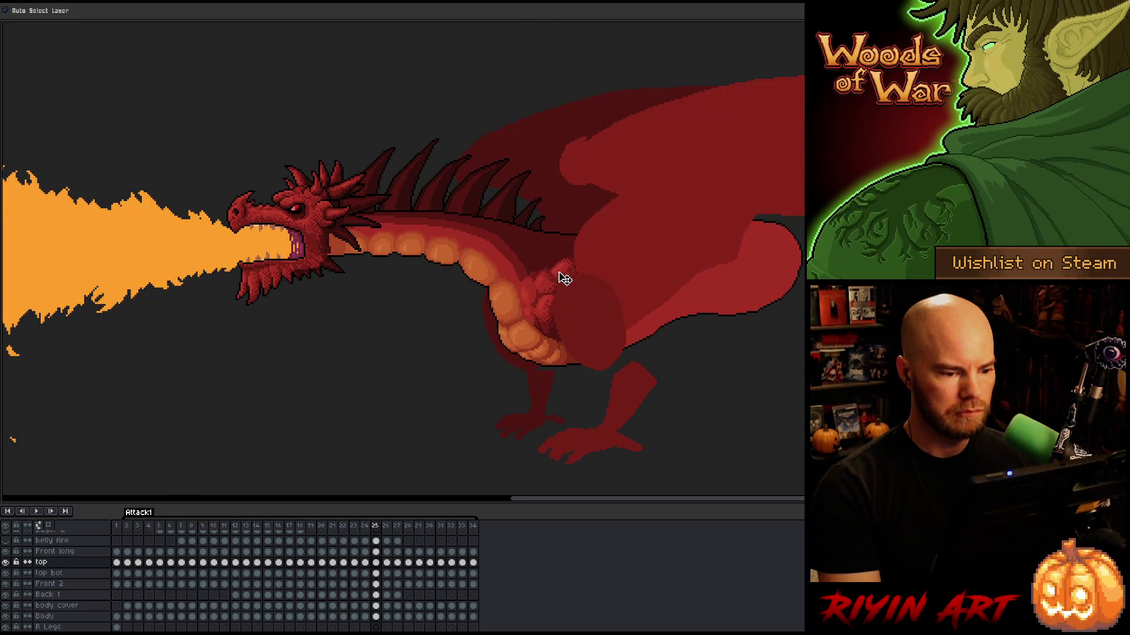
key("period")
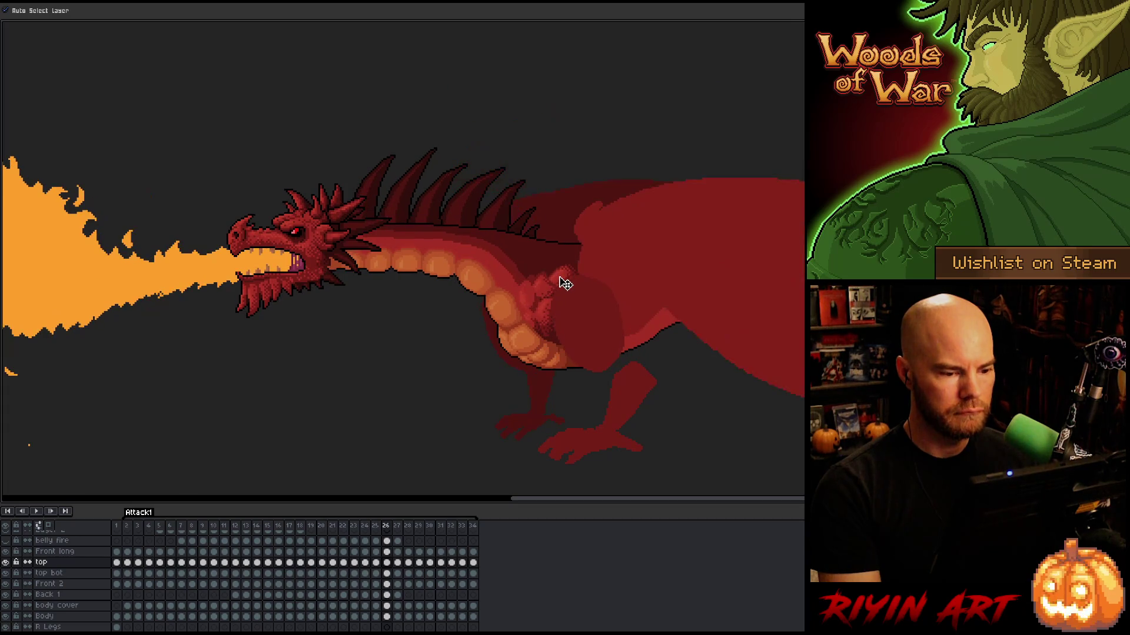
key("comma")
key("period")
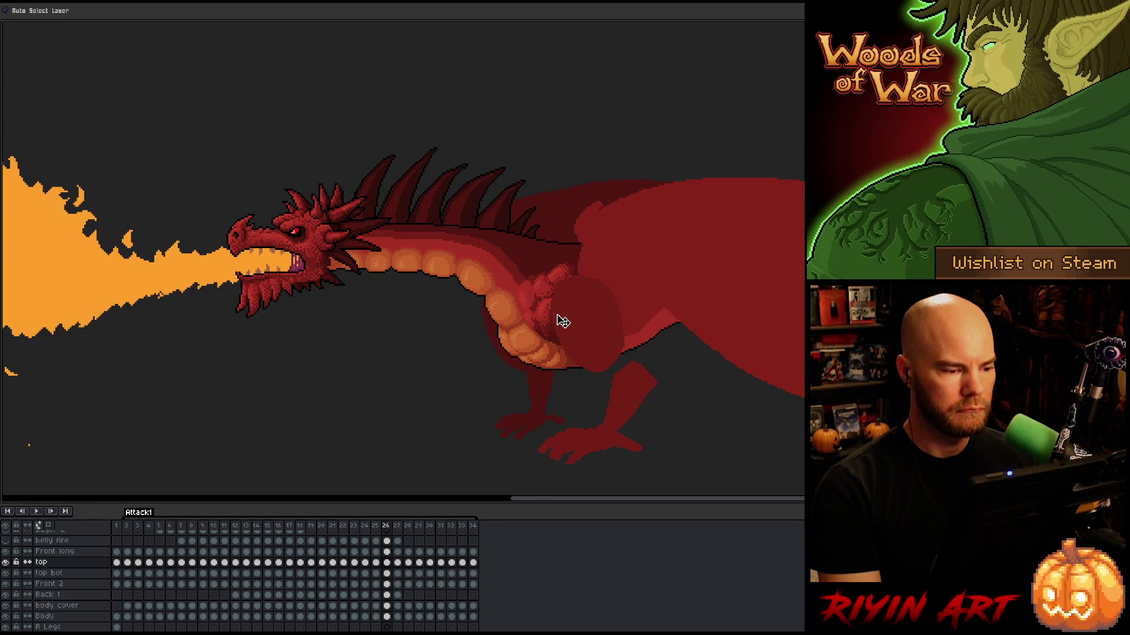
key("comma")
key("period")
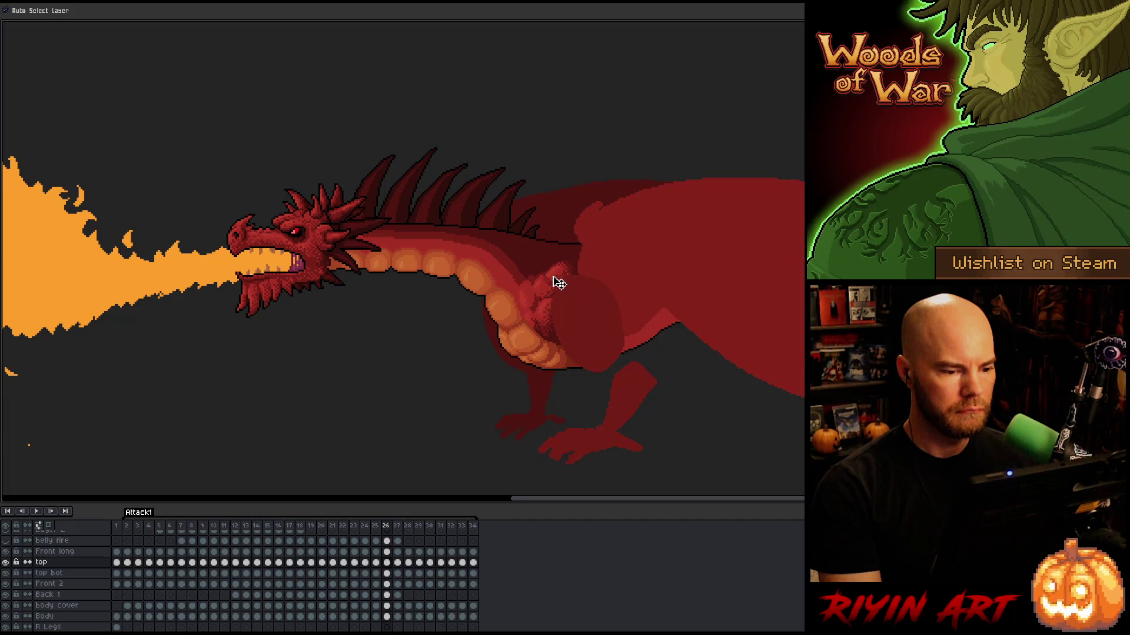
key("period")
key("comma")
key("period")
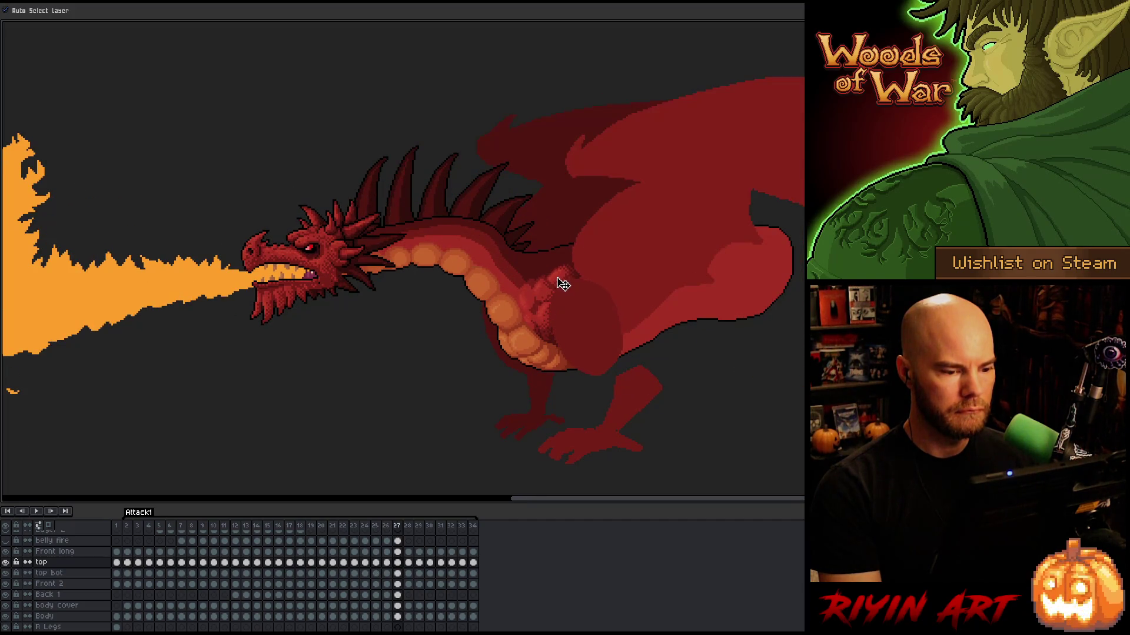
key("comma")
key("period")
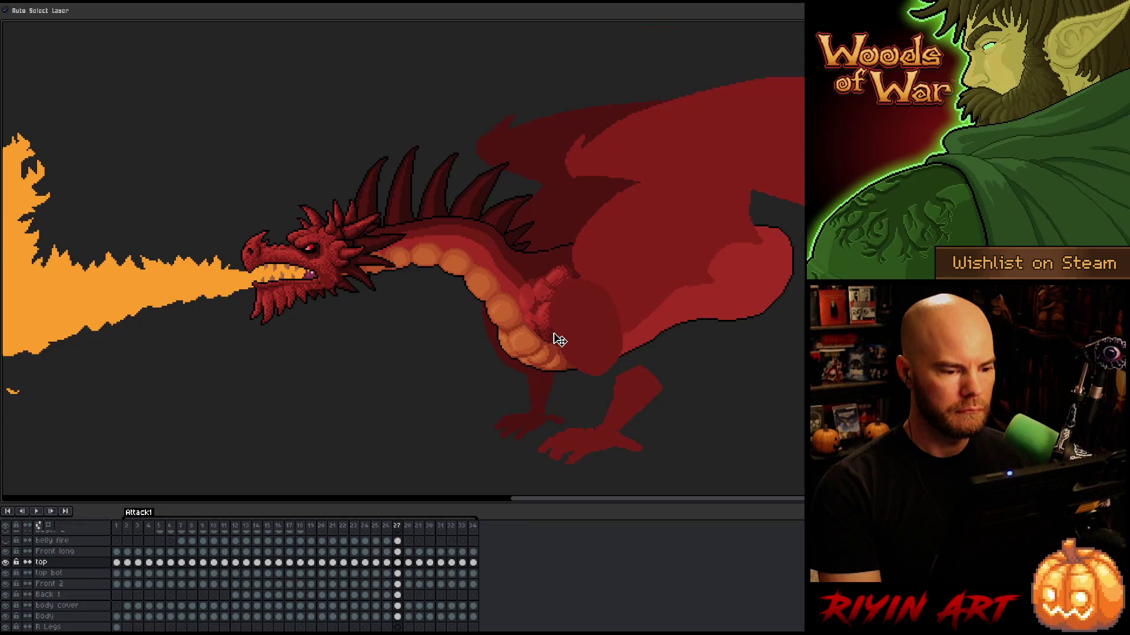
key("period")
key("period")
key("period")
key("comma")
key("comma")
key("comma")
key("comma")
key("period")
key("period")
key("comma")
key("comma")
key("period")
key("period")
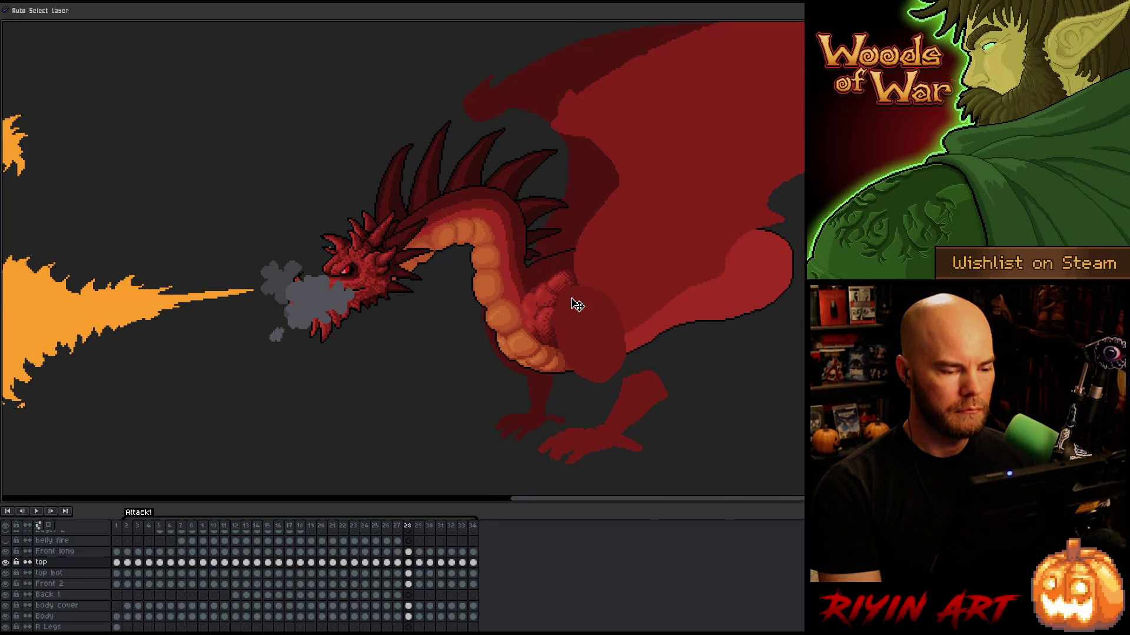
key("comma")
key("comma")
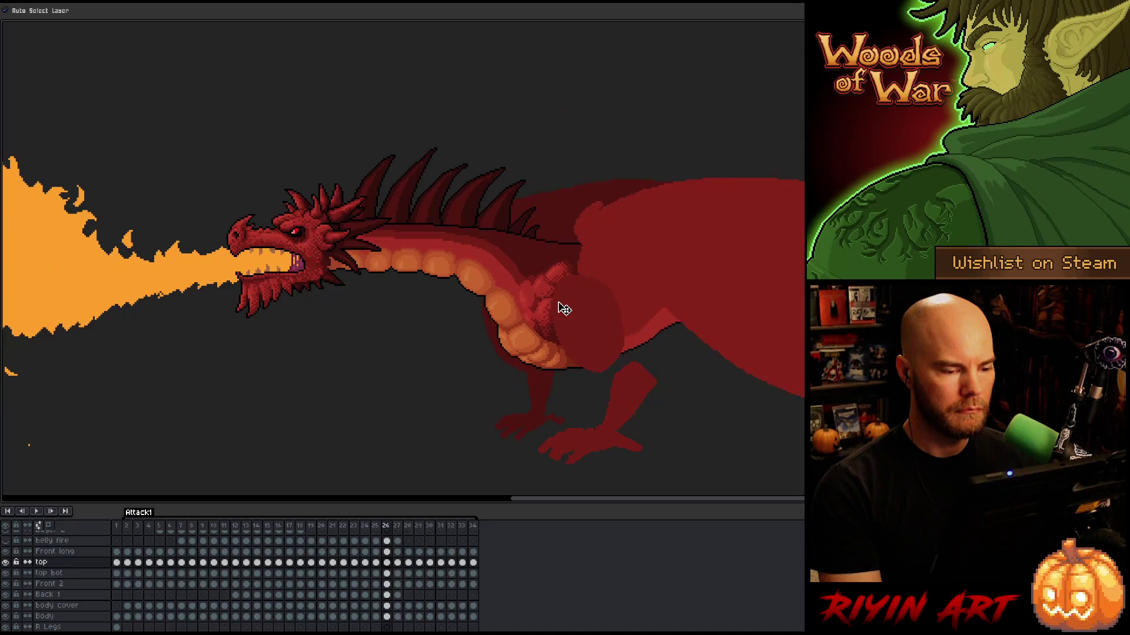
Compare frames 26 to 28, selecting the top bot and top layers in turn
key("period")
left_click(553, 297)
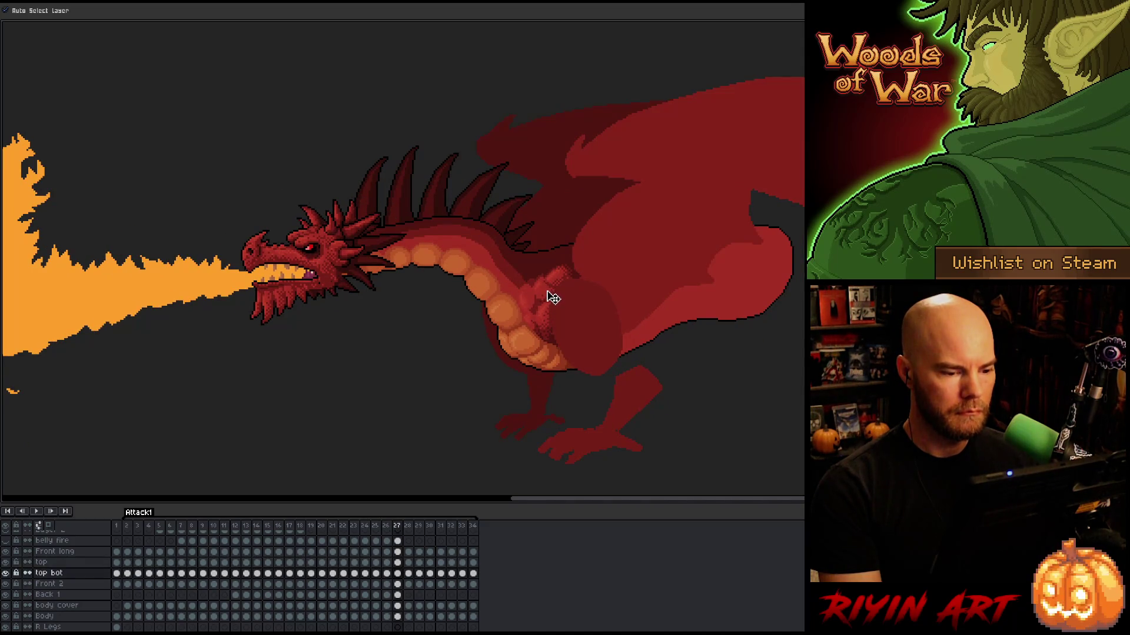
left_click(558, 287)
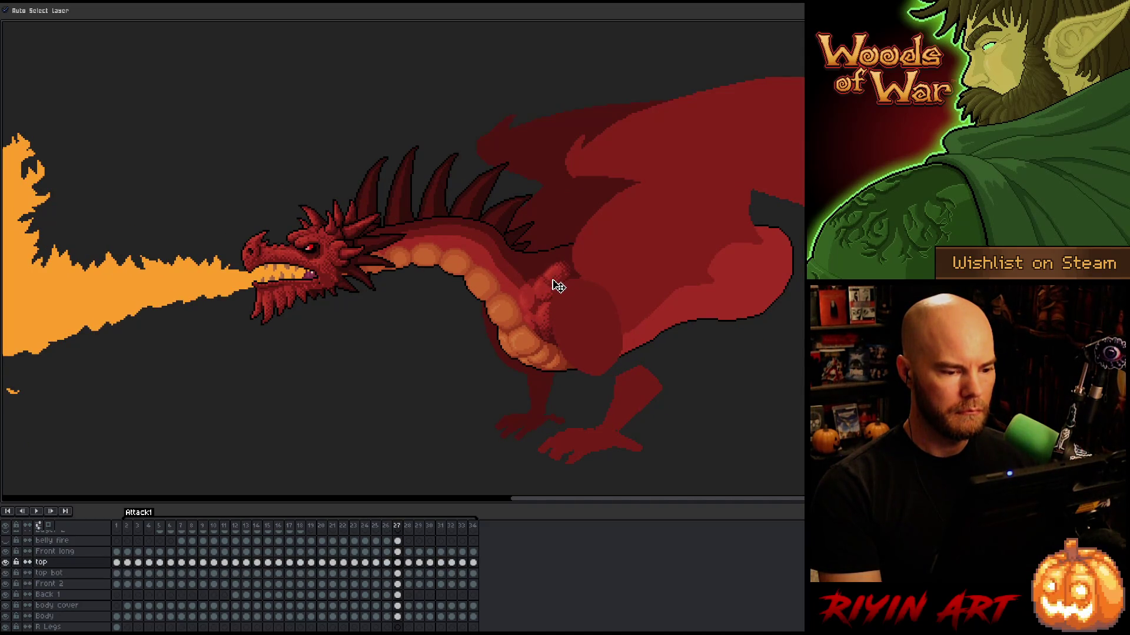
key("comma")
key("period")
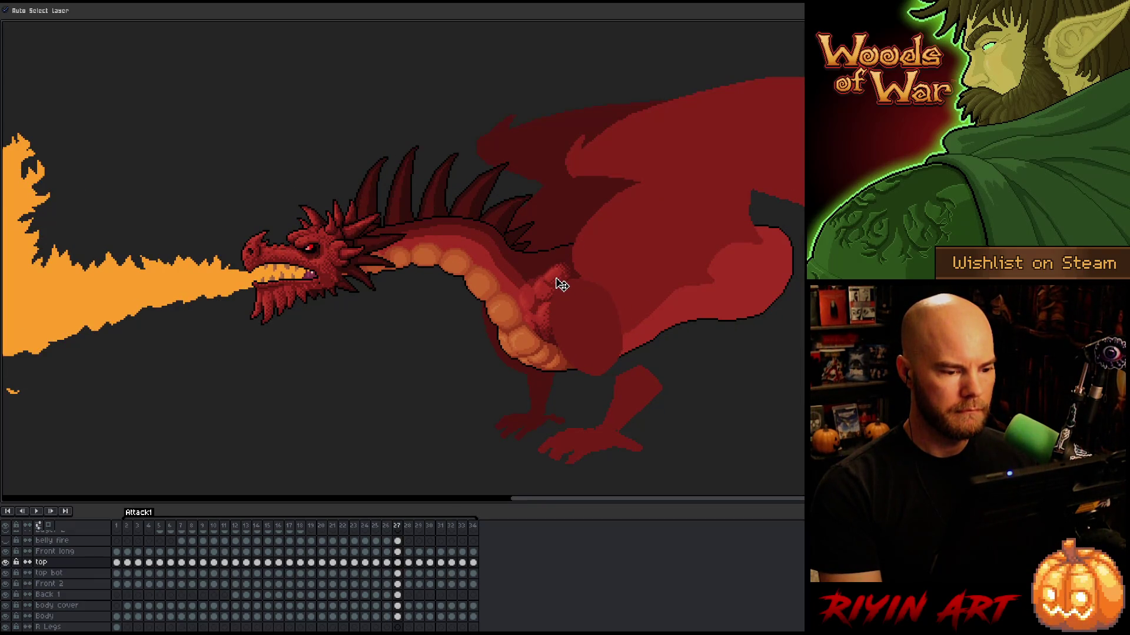
key("comma")
key("period")
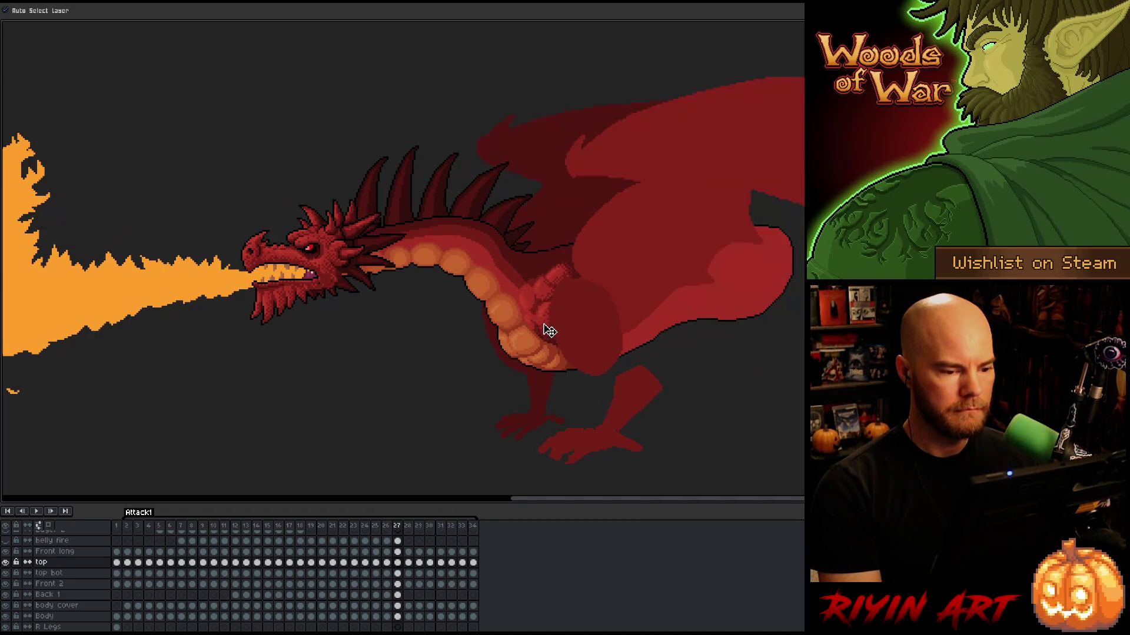
key("period")
left_click(553, 302)
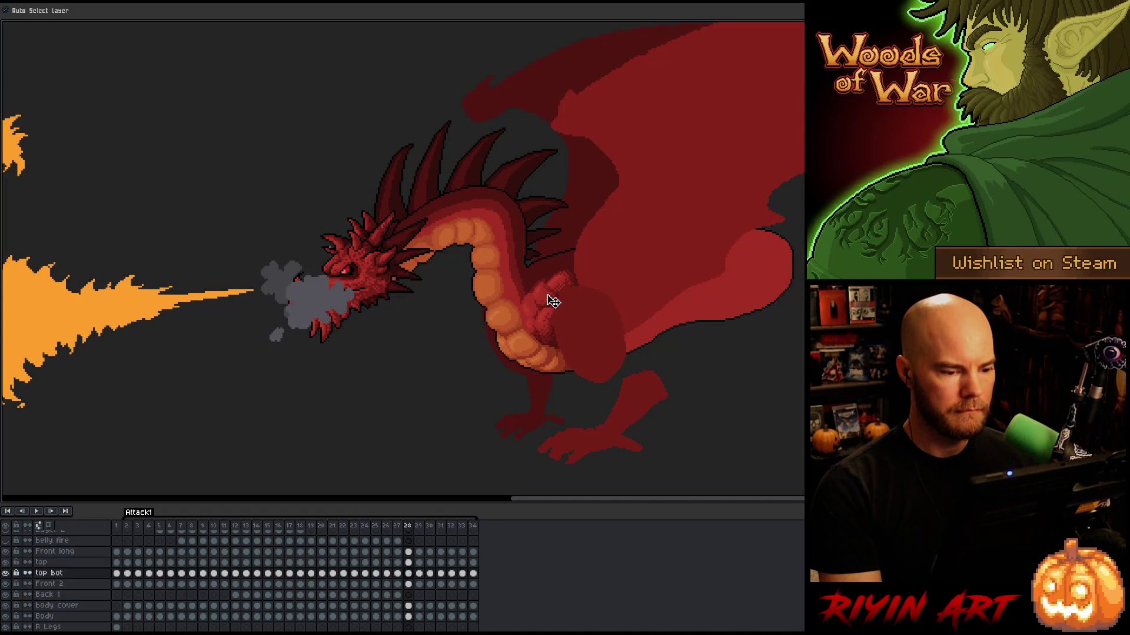
left_click(560, 292)
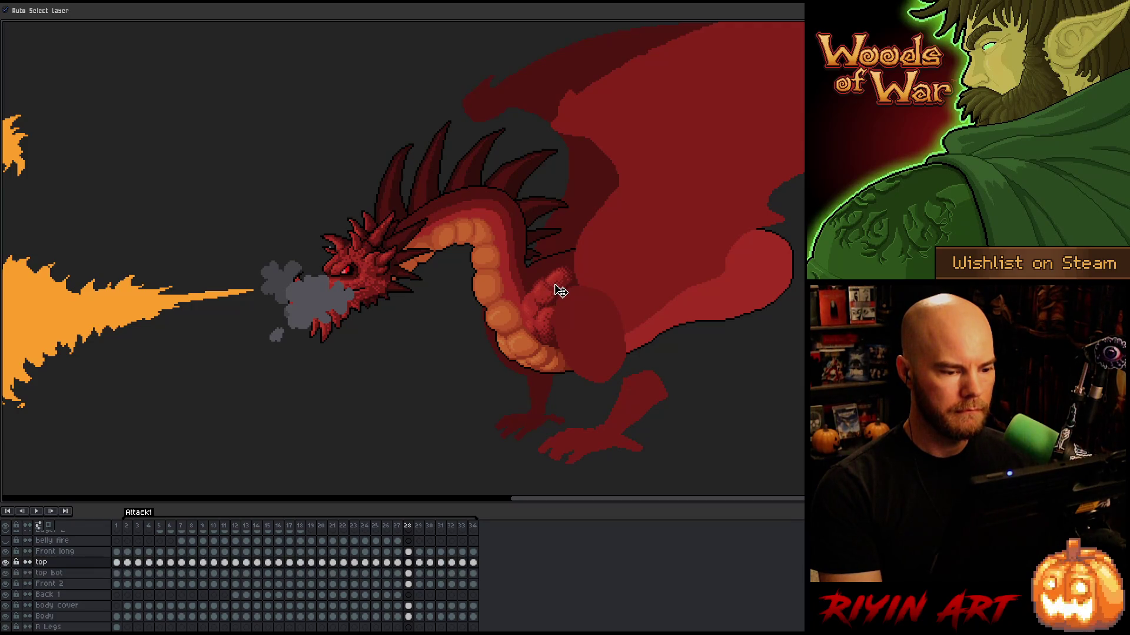
key("comma")
key("period")
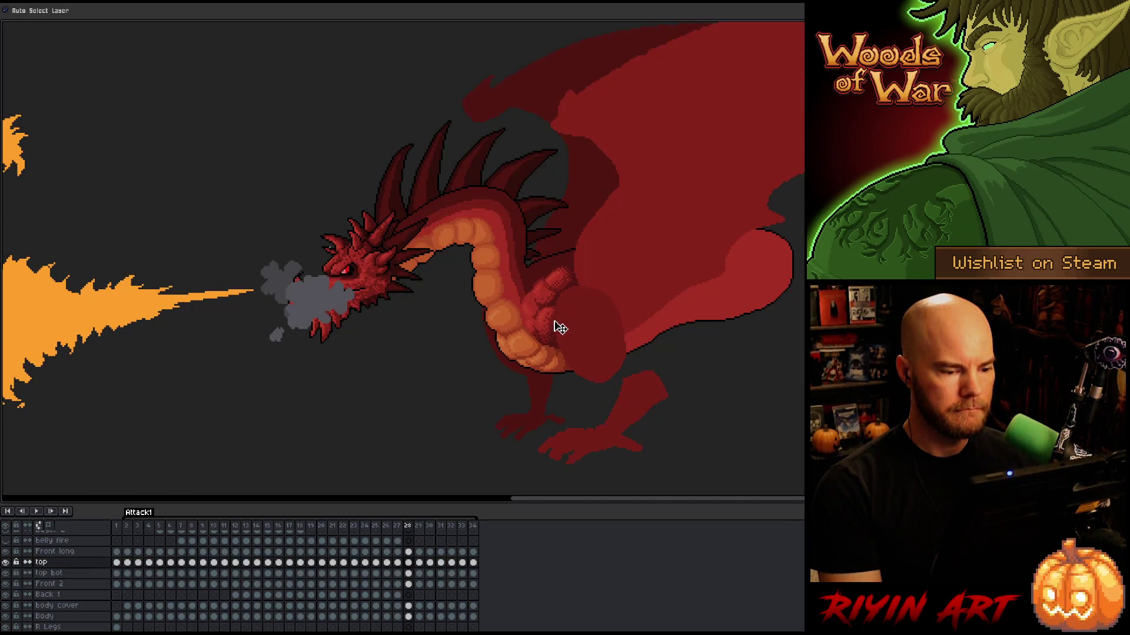
key("comma")
key("period")
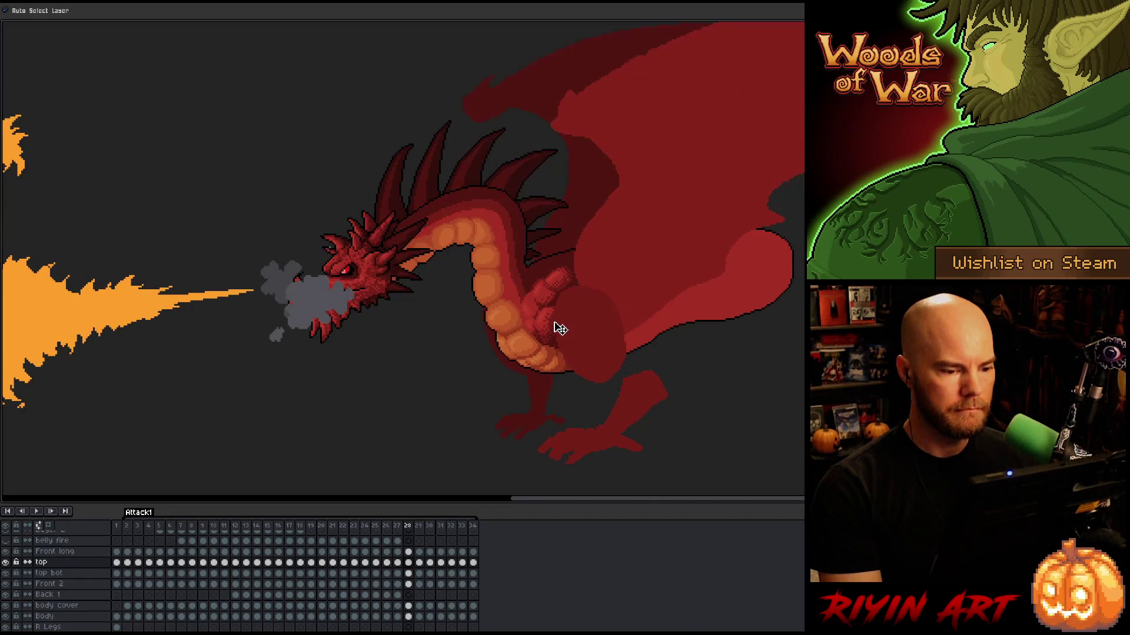
key("period")
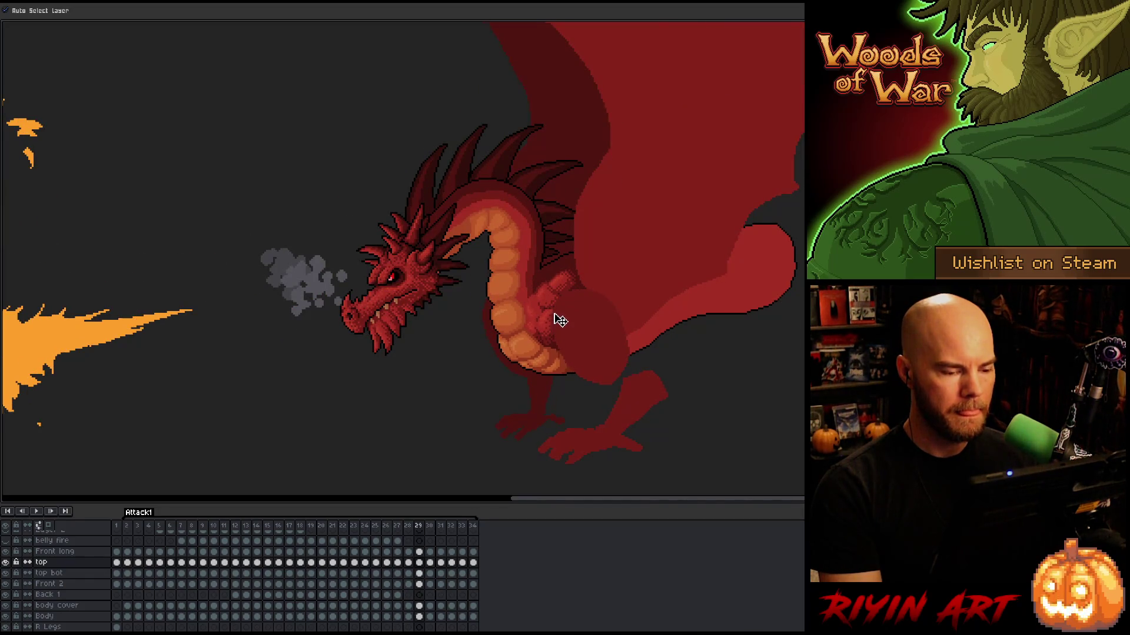
Check the top bot and top layers on frame 29 while previewing frames 28 to 30
left_click(553, 299)
key("comma")
key("period")
left_click(557, 286)
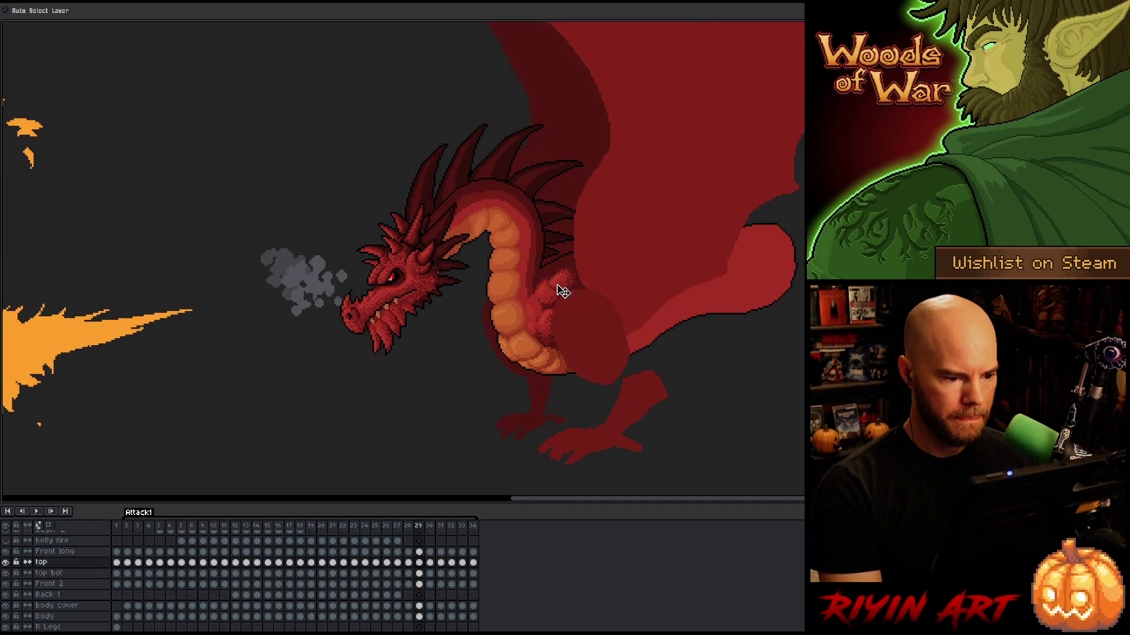
key("comma")
key("period")
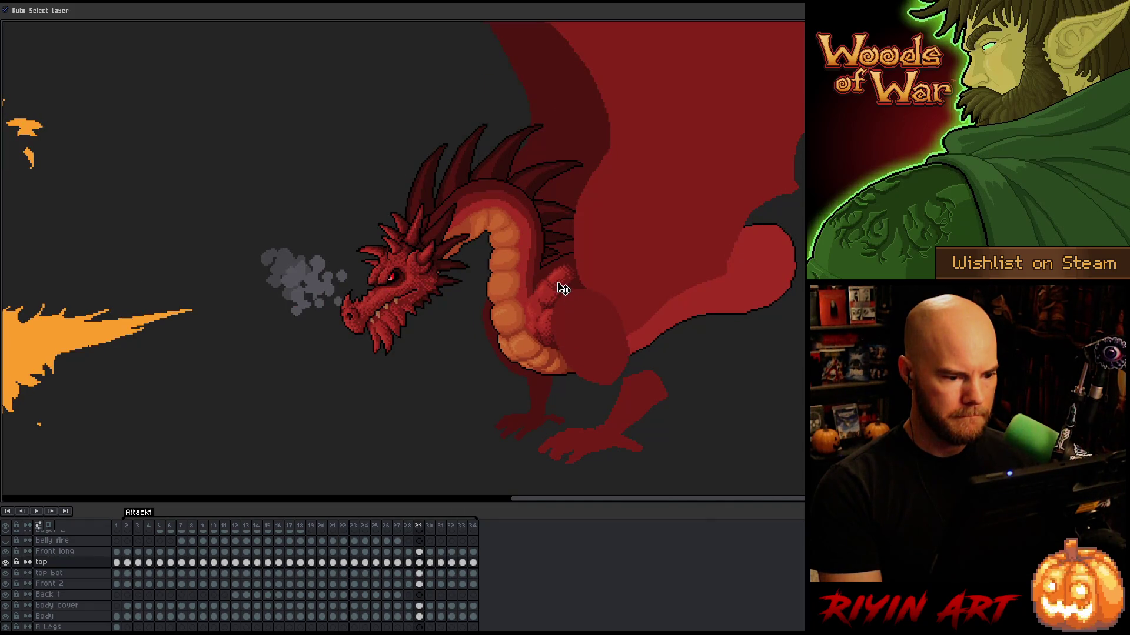
key("comma")
key("period")
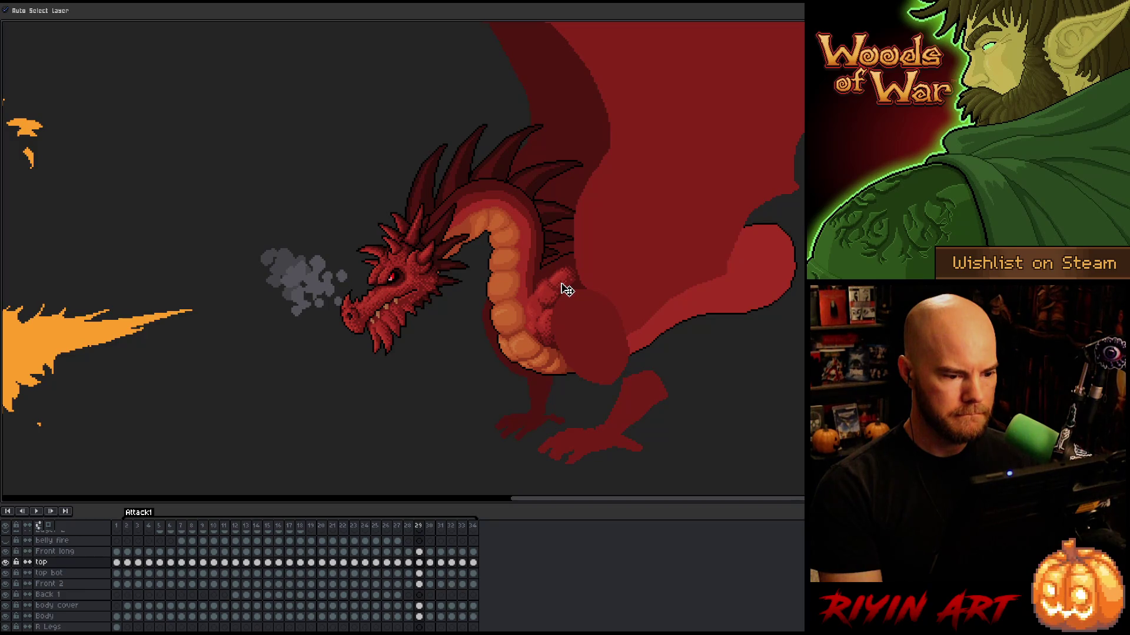
key("comma")
key("period")
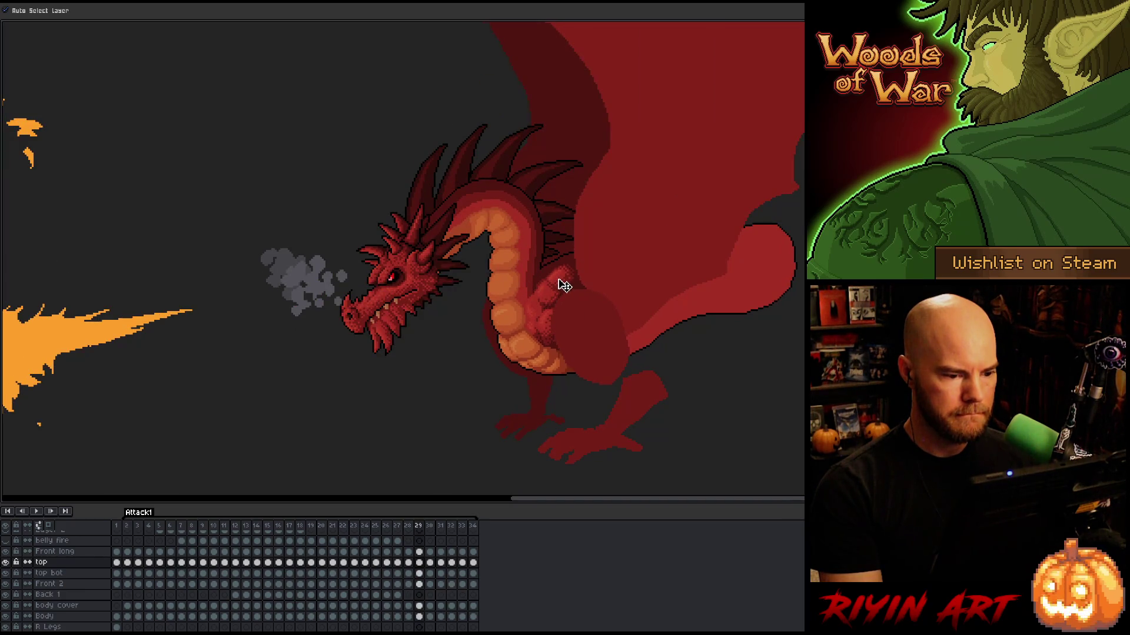
key("comma")
key("period")
key("period")
key("comma")
key("comma")
key("period")
key("period")
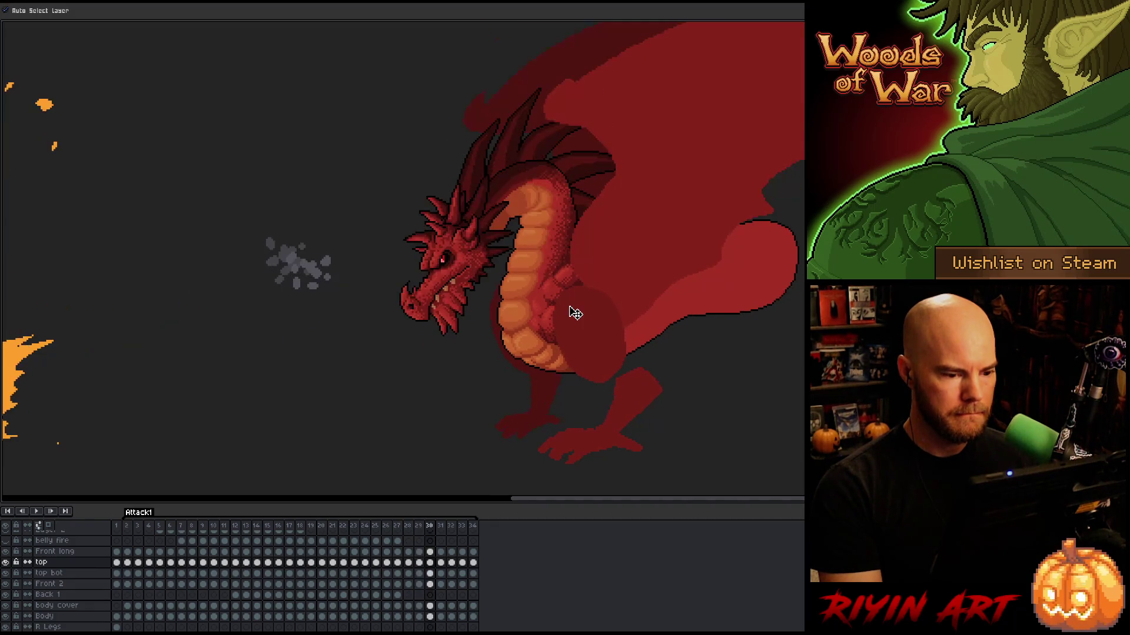
key("comma")
key("period")
key("comma")
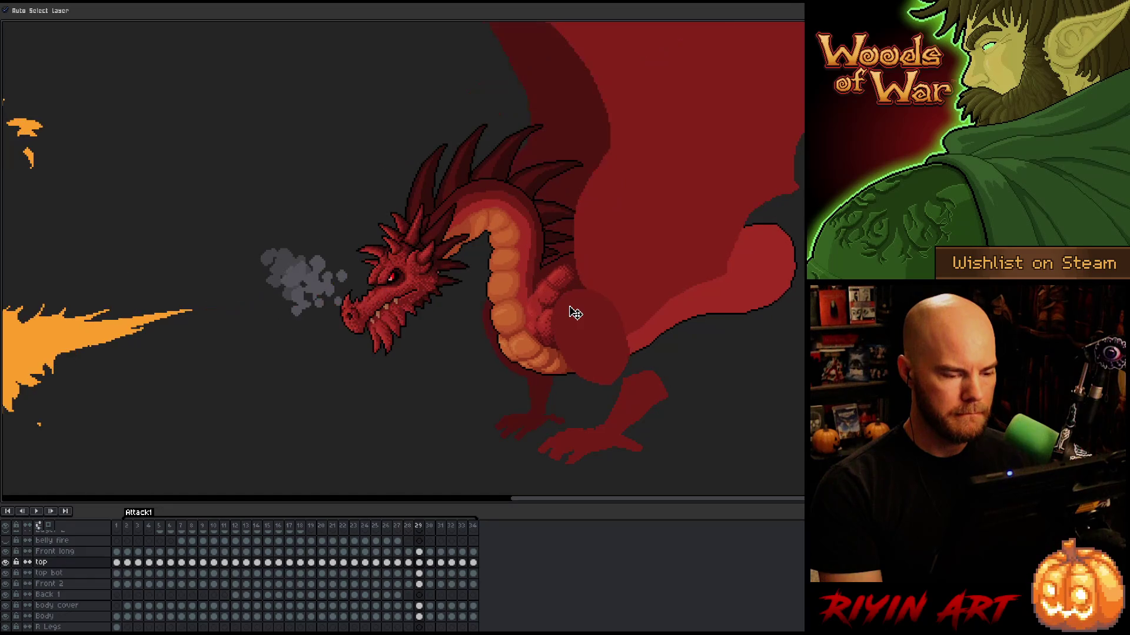
key("comma")
key("period")
key("comma")
Shift the small claw piece on the top bot layer down and to the left
left_click(553, 306)
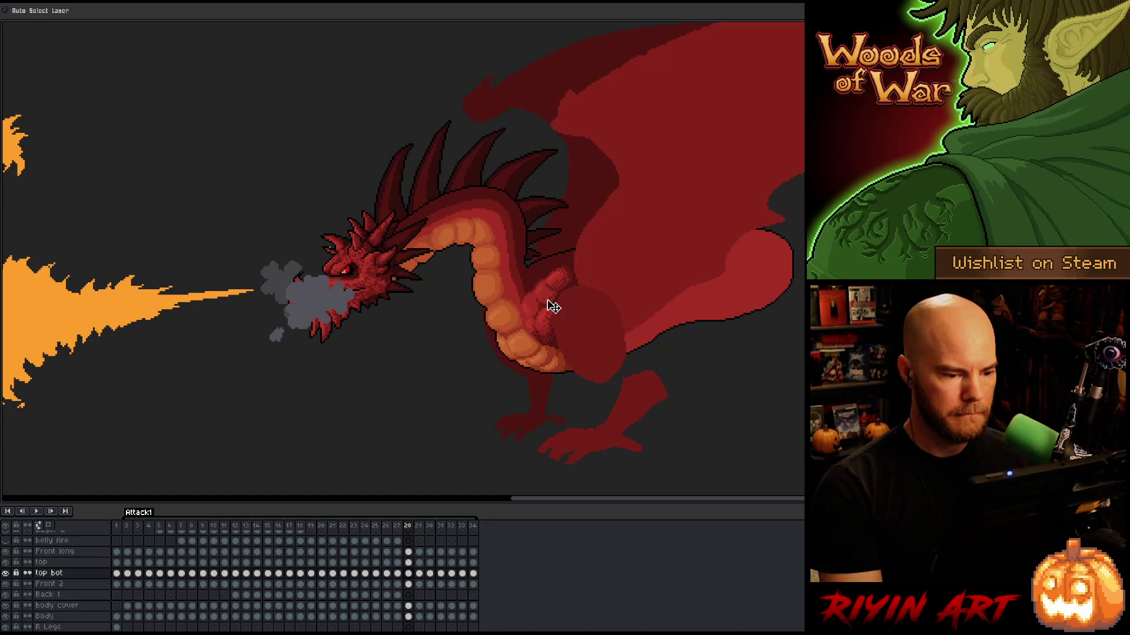
key("comma")
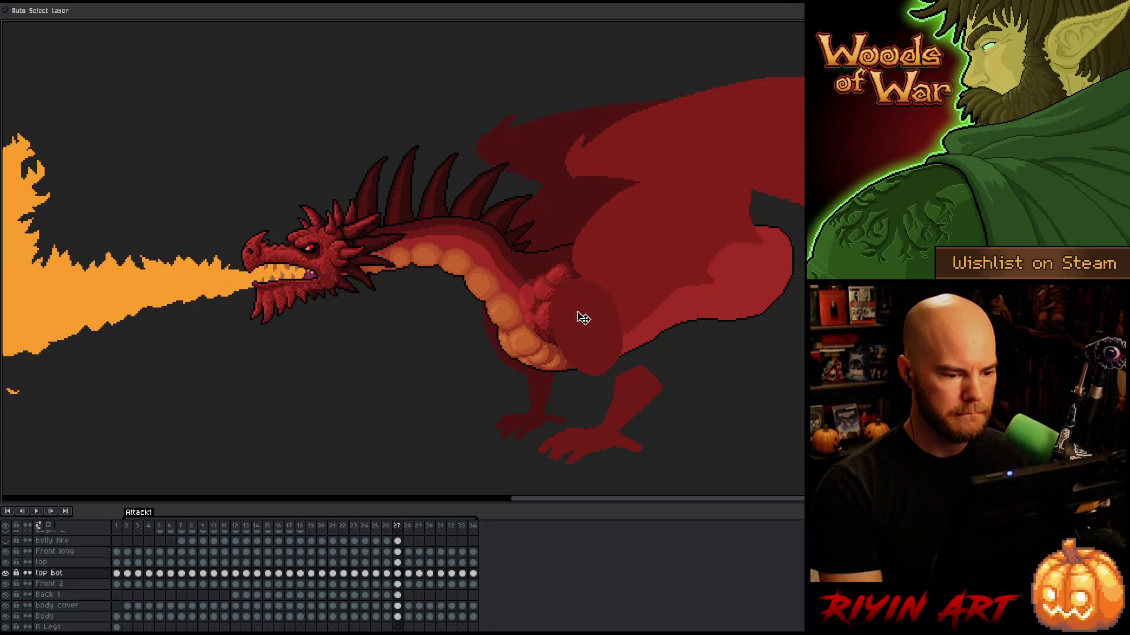
key("period")
left_click(563, 284)
key("comma")
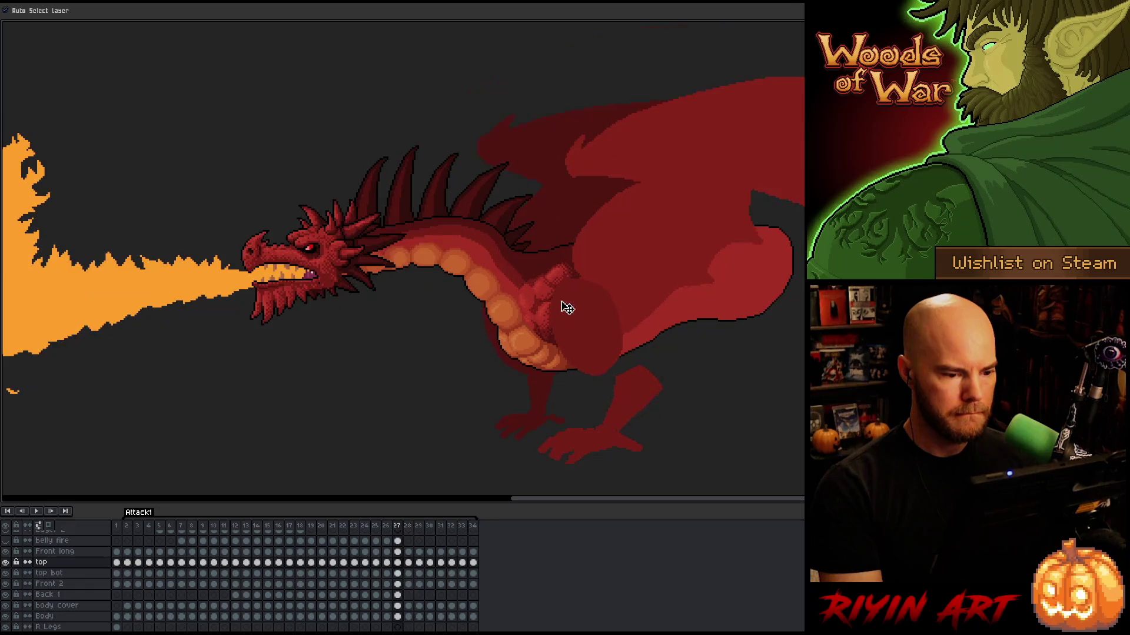
key("period")
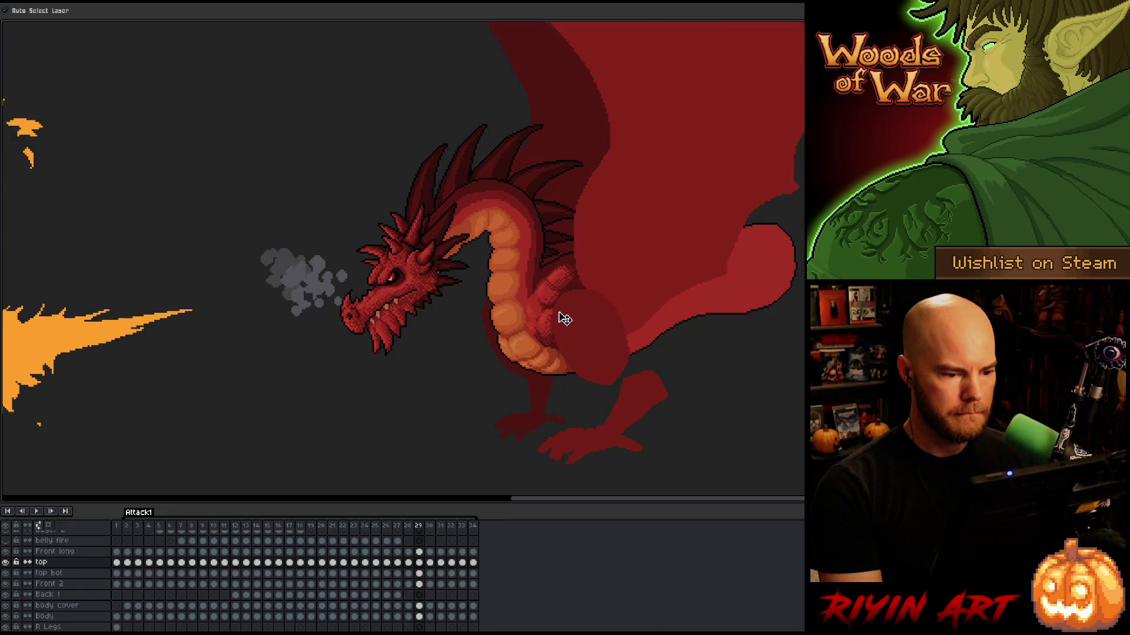
left_click(557, 303)
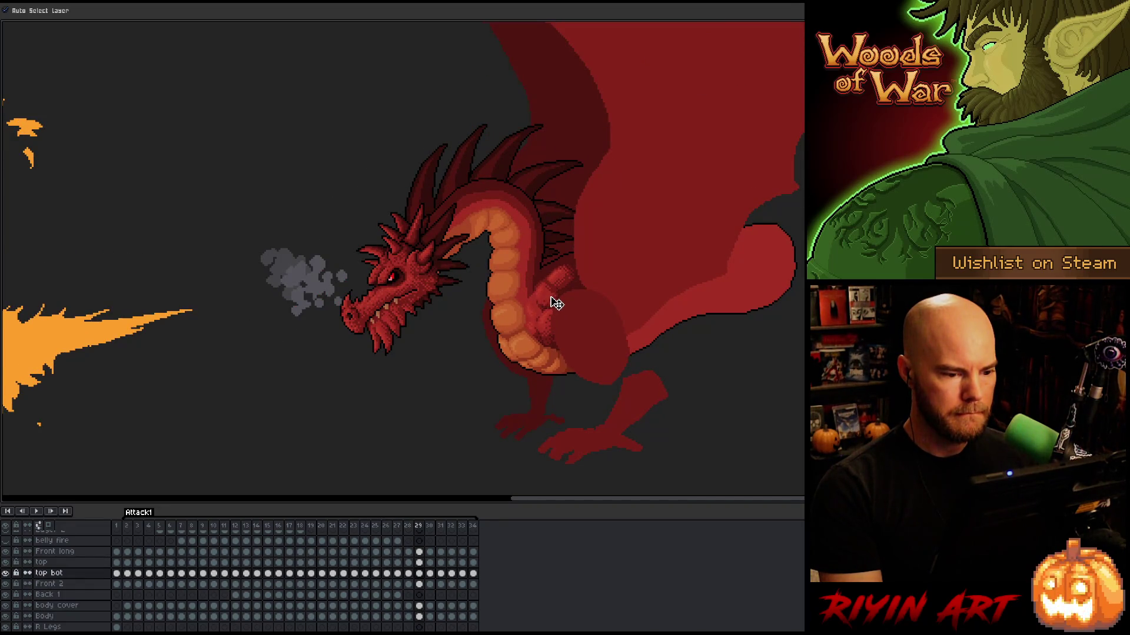
left_click_drag(563, 288, 556, 300)
left_click(564, 285)
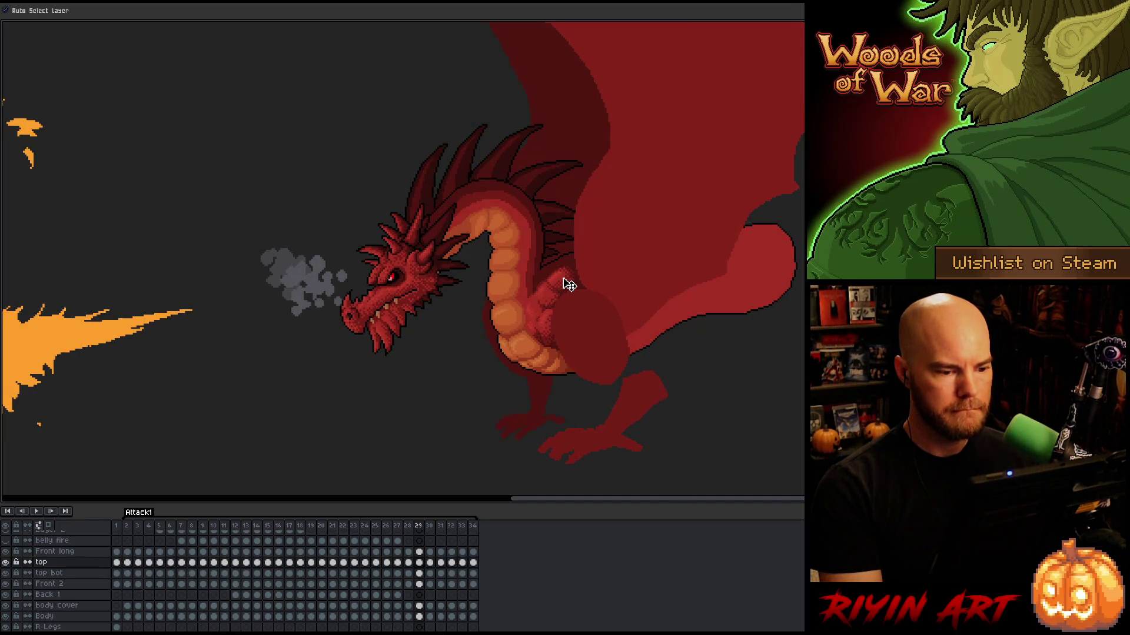
Flip between frames 28 to 30 to check the moved claw, ending on frame 29
key("Left")
key("Right")
key("Right")
key("Left")
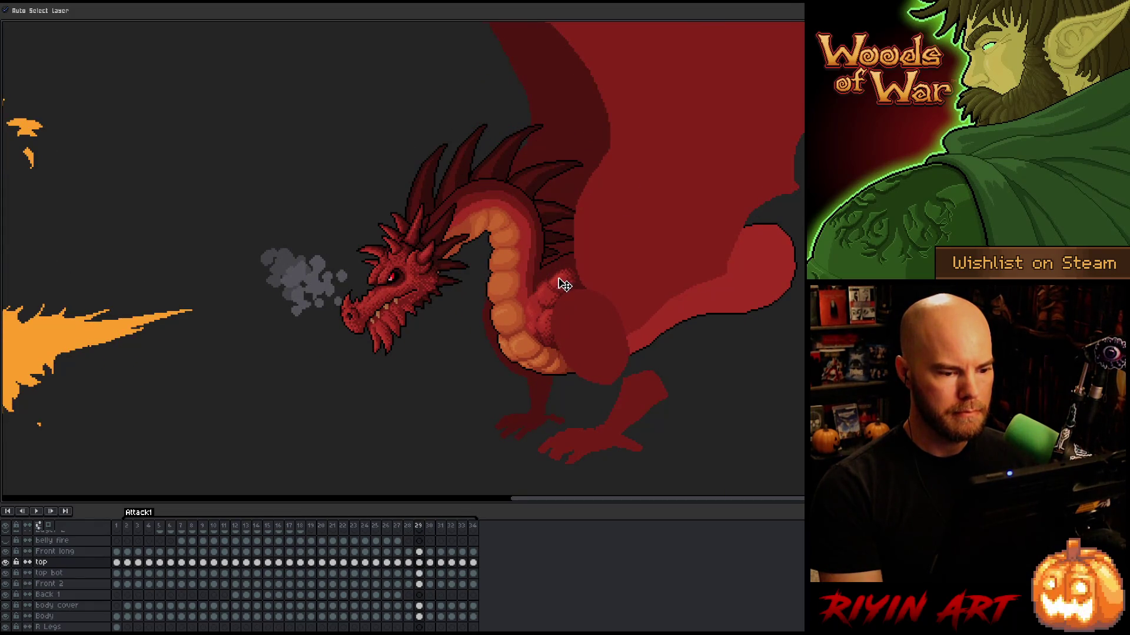
key("Left")
key("Right")
key("Right")
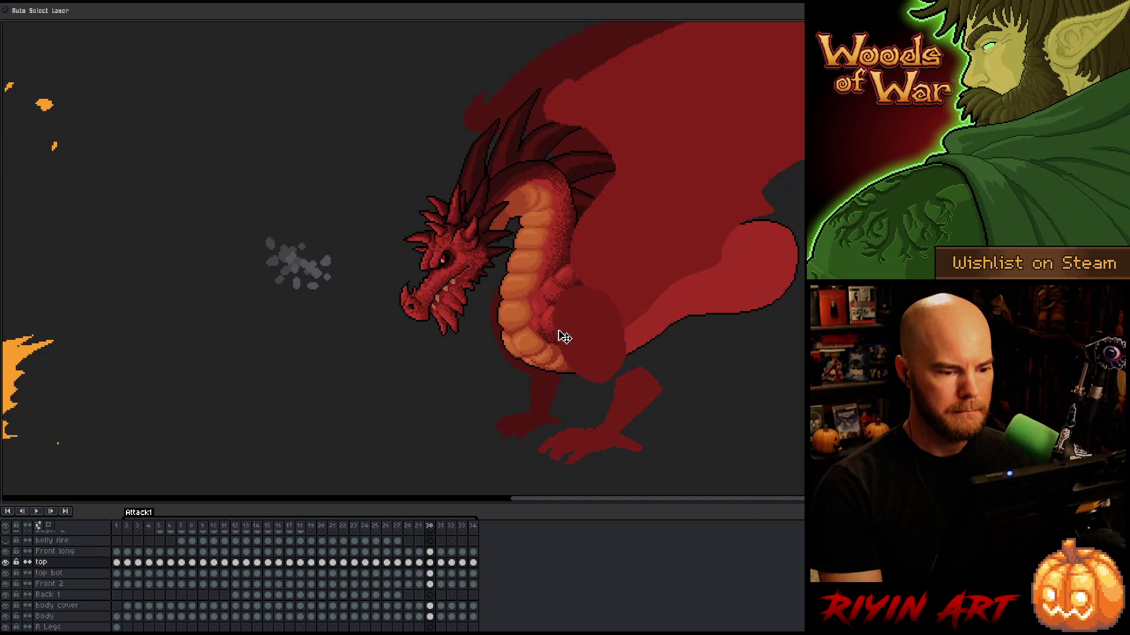
key("Left")
key("Right")
key("Left")
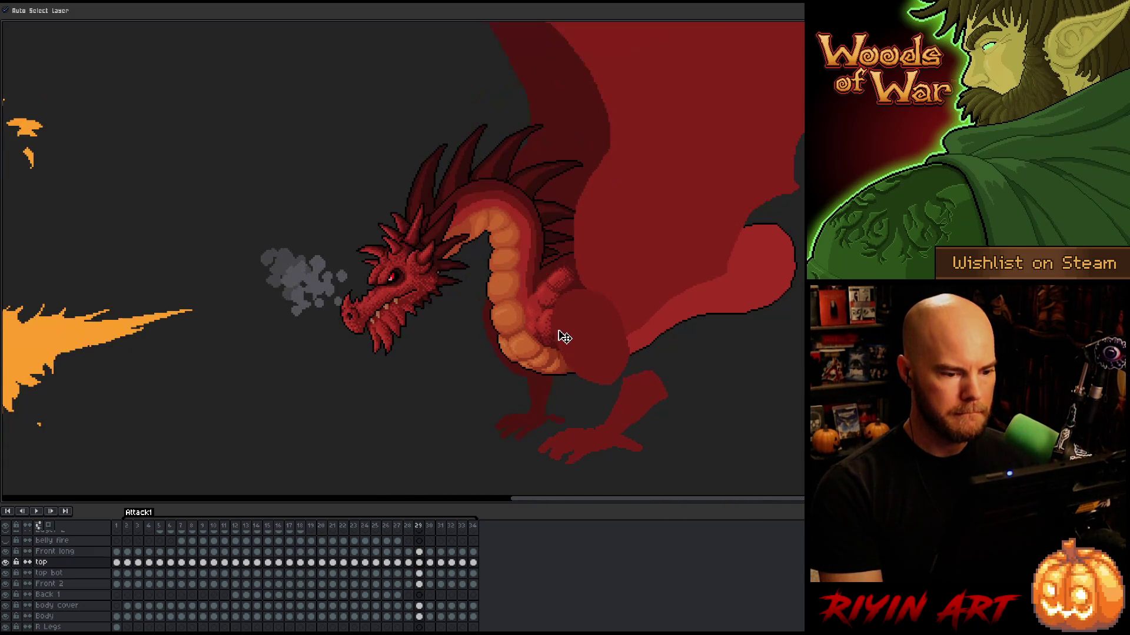
key("Left")
key("Right")
key("Right")
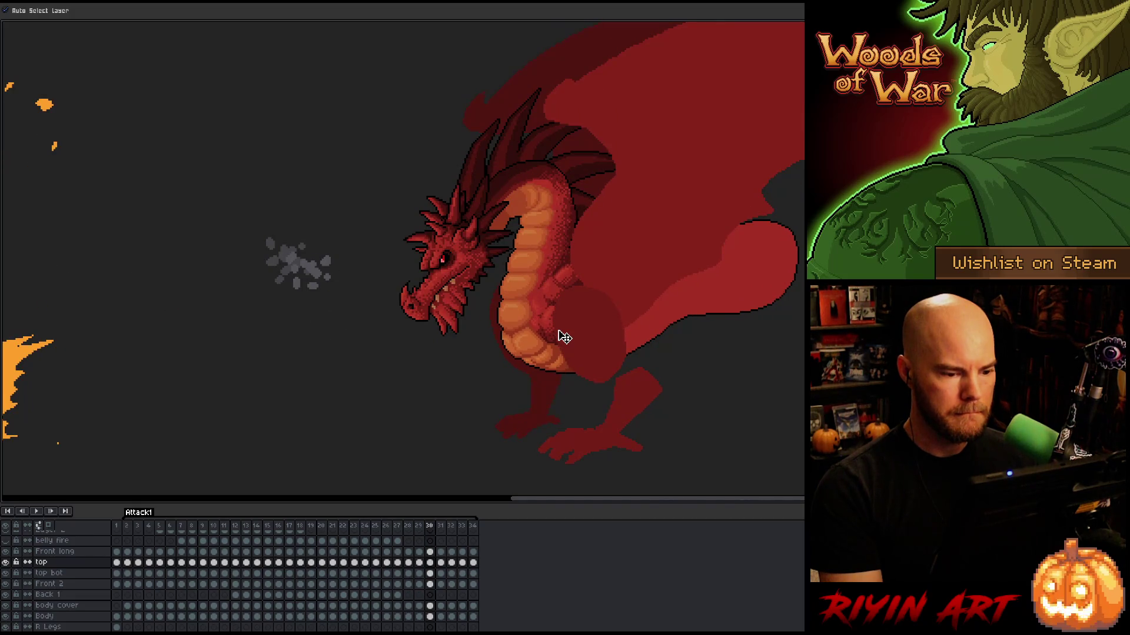
key("Left")
left_click(556, 304)
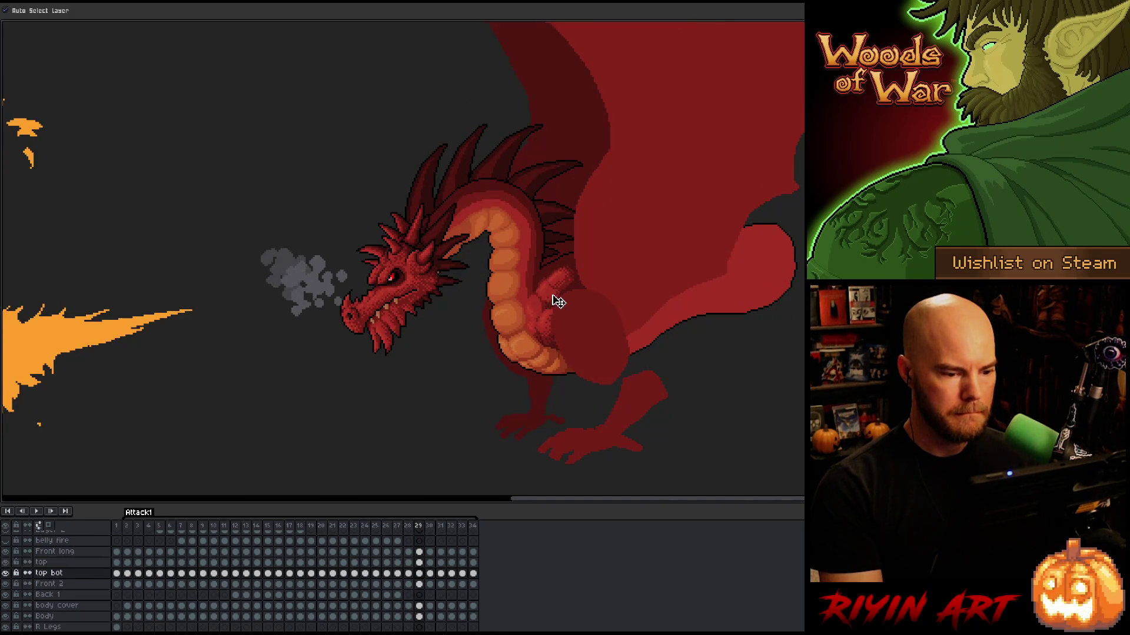
key("Right")
key("Left")
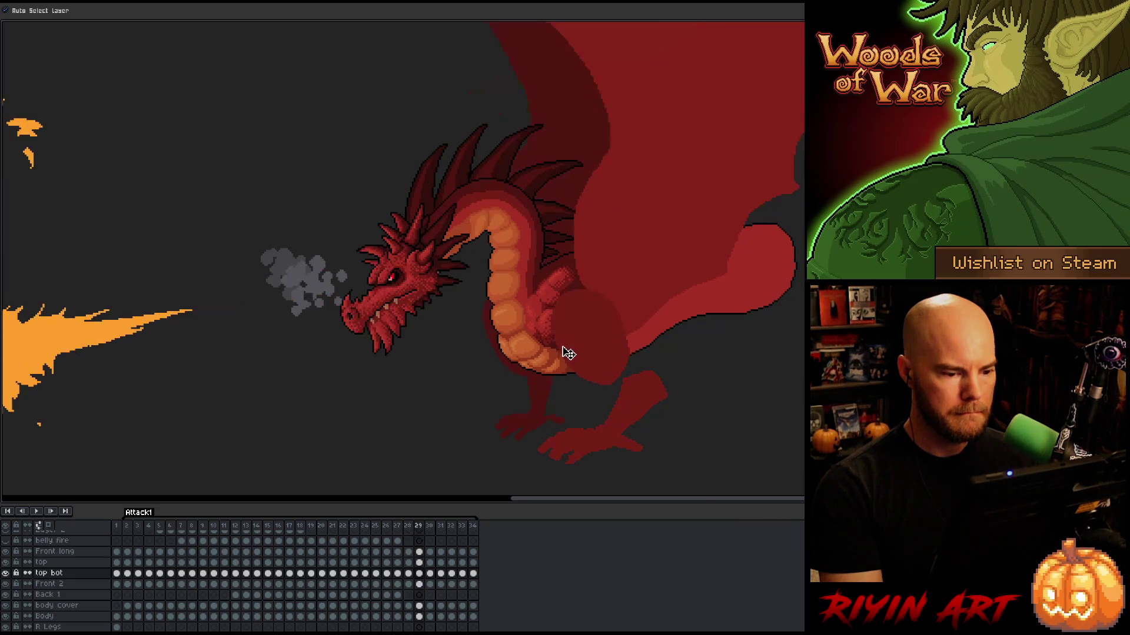
key("Right")
key("Left")
key("Left")
key("Right")
key("Right")
key("Left")
key("Left")
key("Left")
key("Right")
left_click(563, 289)
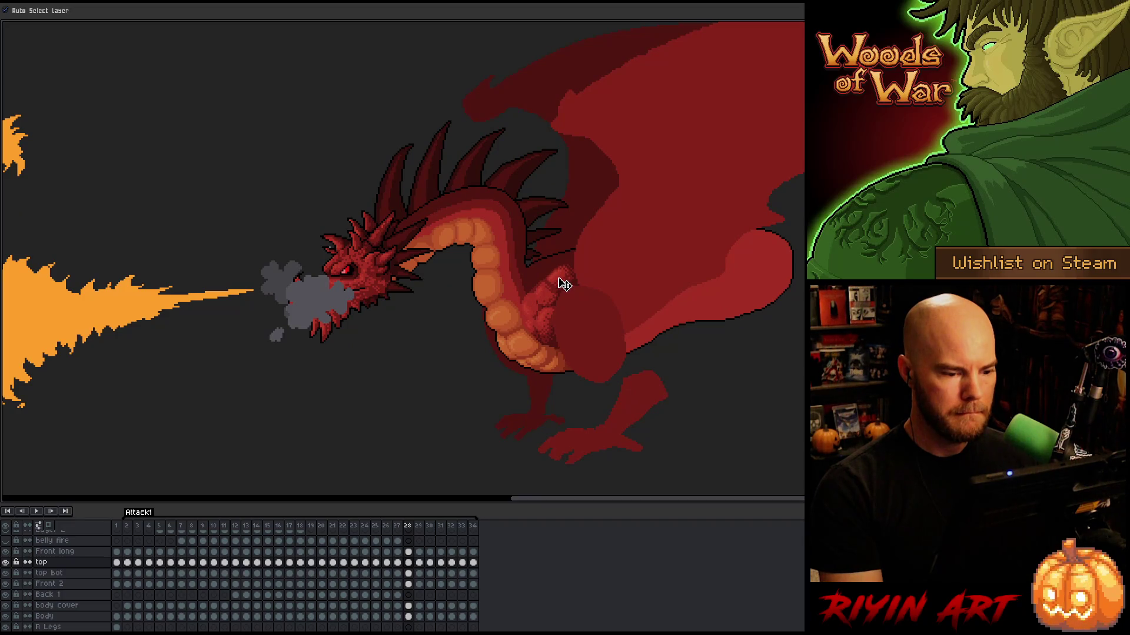
Step through the fire-breath frames to land on frame 29
key("Left")
key("Right")
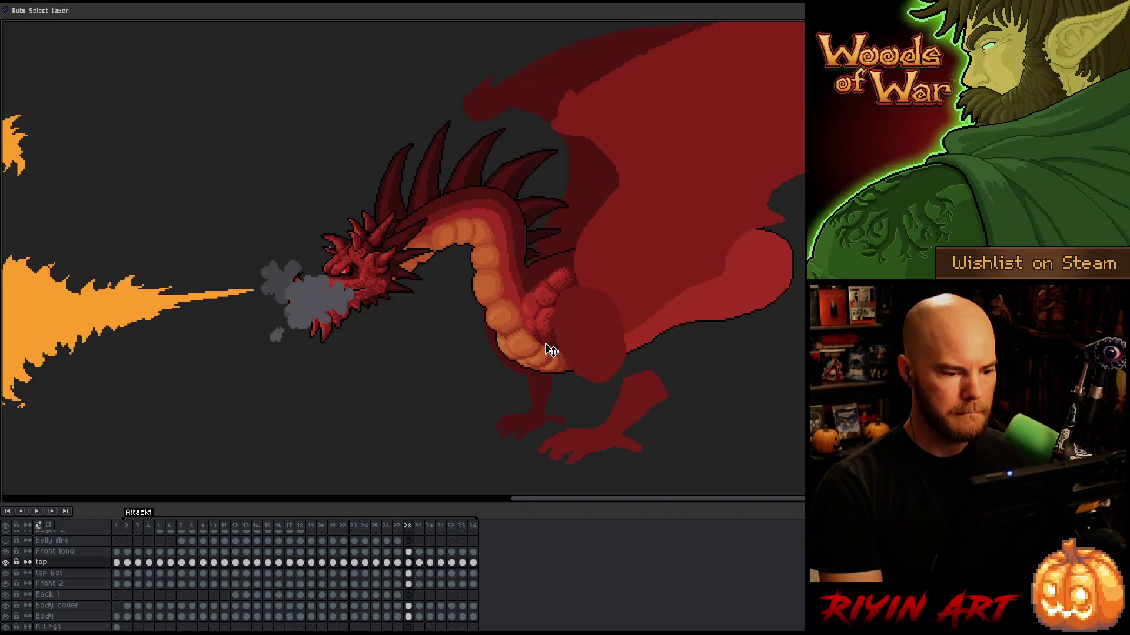
key("Right")
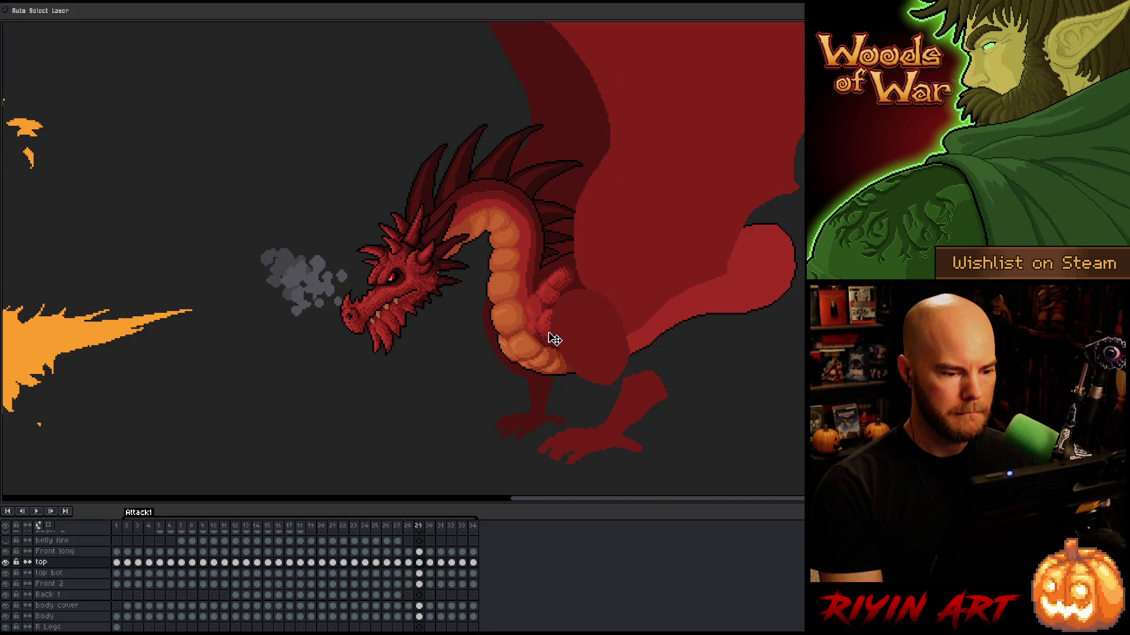
key("Left")
key("Left")
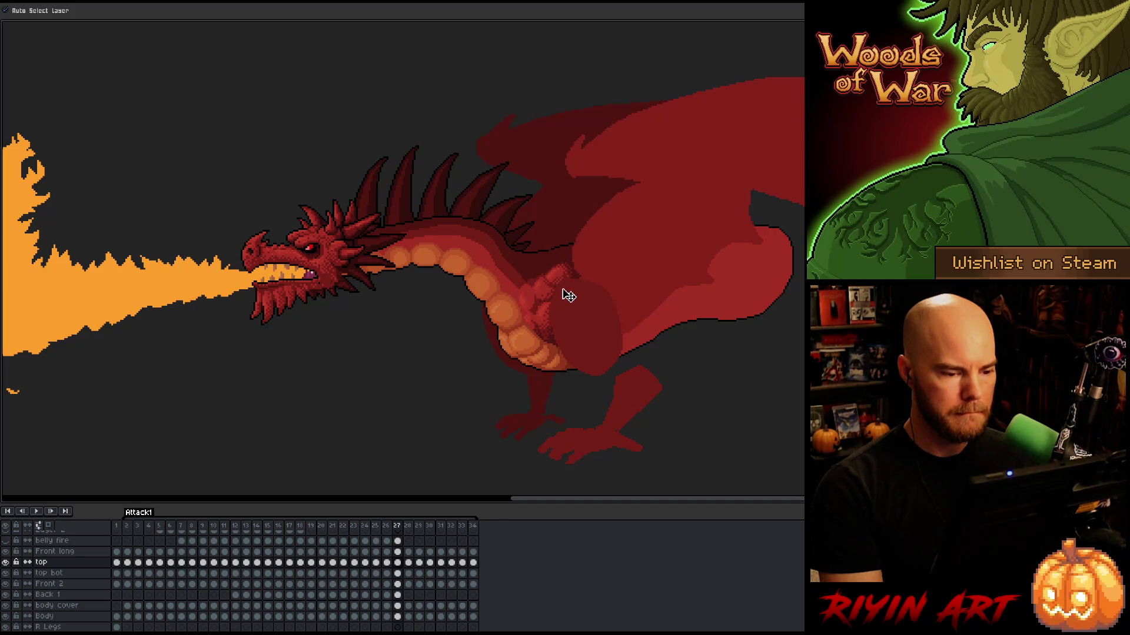
key("Right")
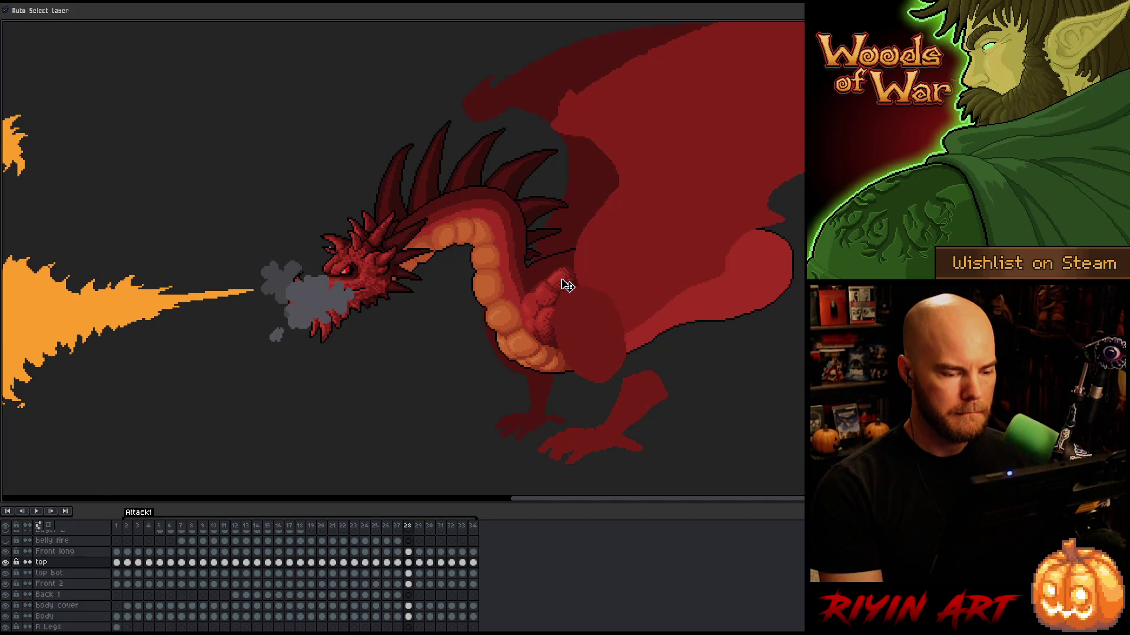
key("Right")
Reposition the claw piece on the dragon's chest and compare it with neighbouring frames
left_click_drag(567, 285, 565, 282)
key("Right")
key("Left")
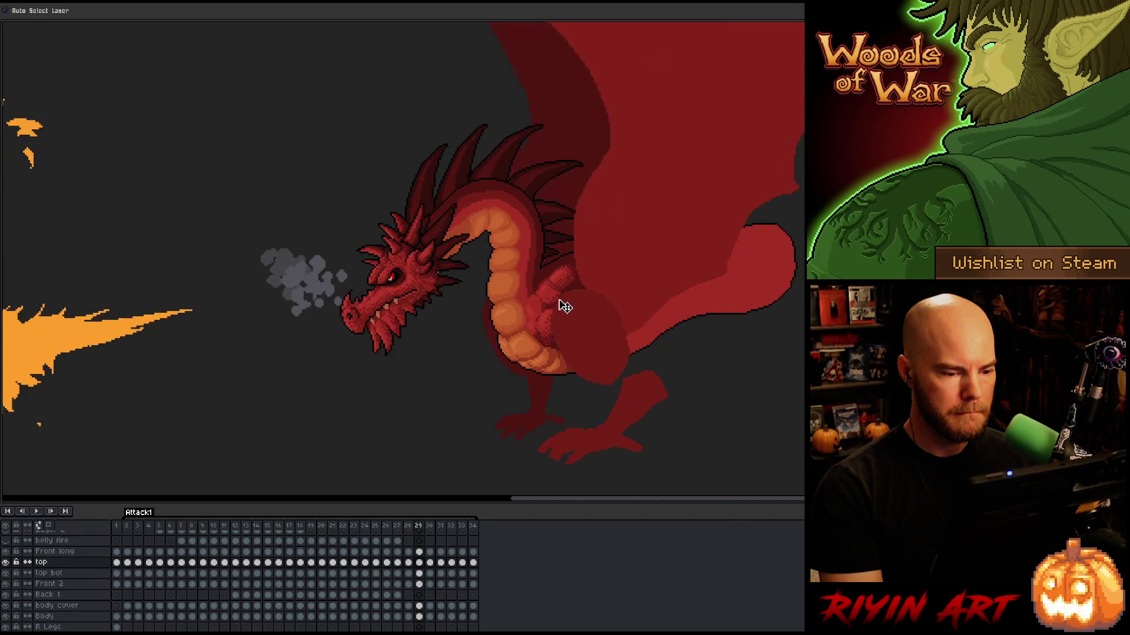
key("Right")
key("Left")
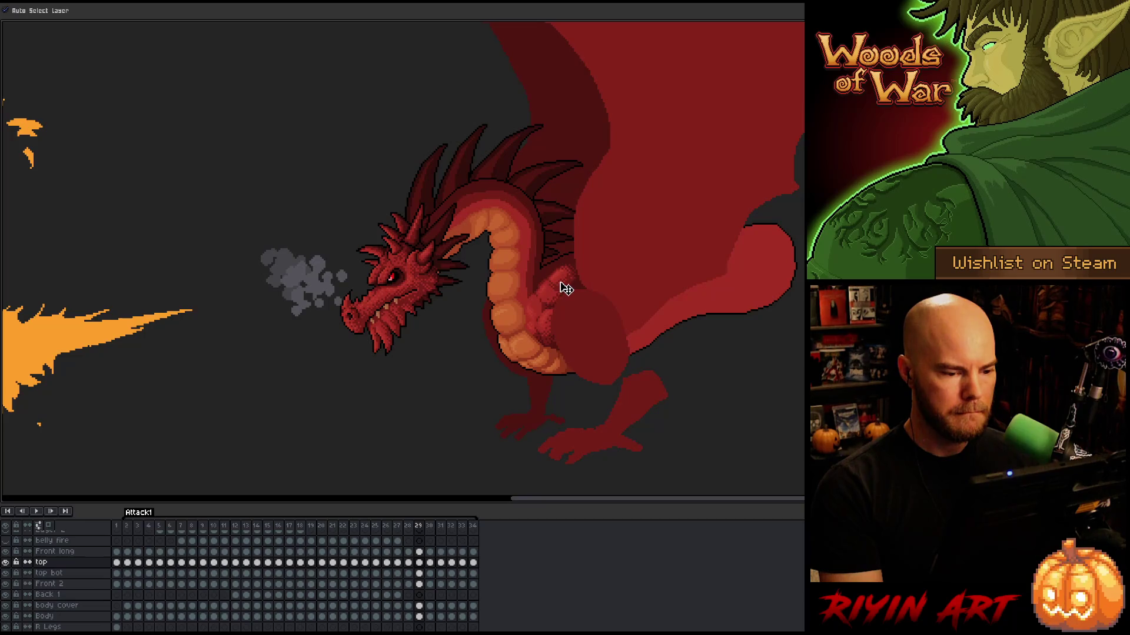
Nudge the claw patch slightly on the chest, checking it against frame 30
left_click_drag(564, 288, 566, 287)
key("Right")
key("Left")
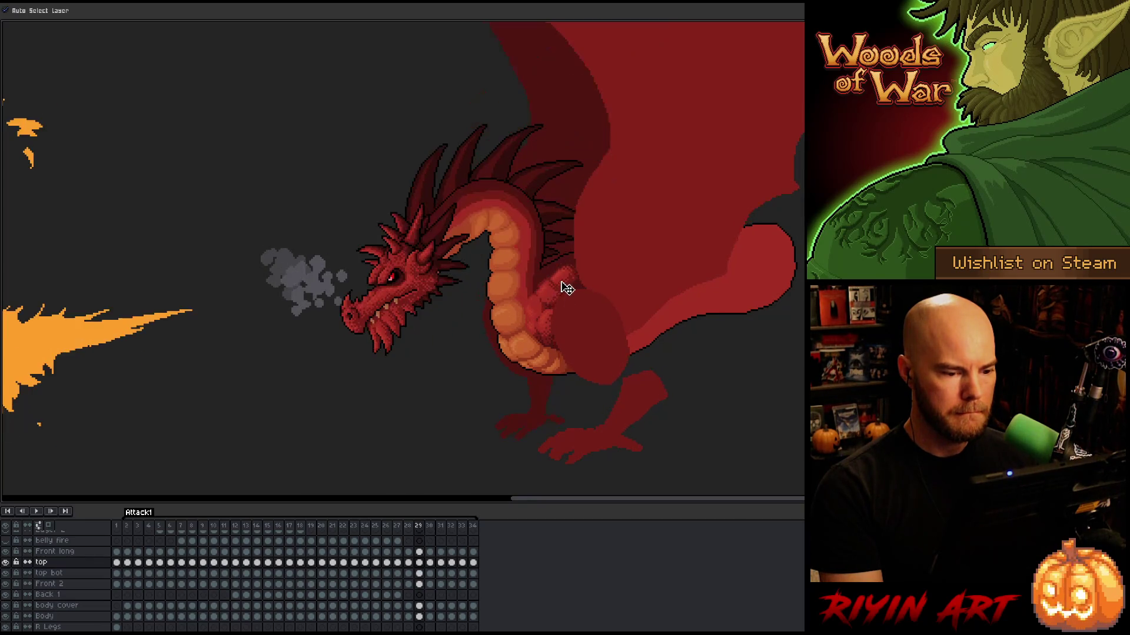
key("Left")
key("Right")
key("Right")
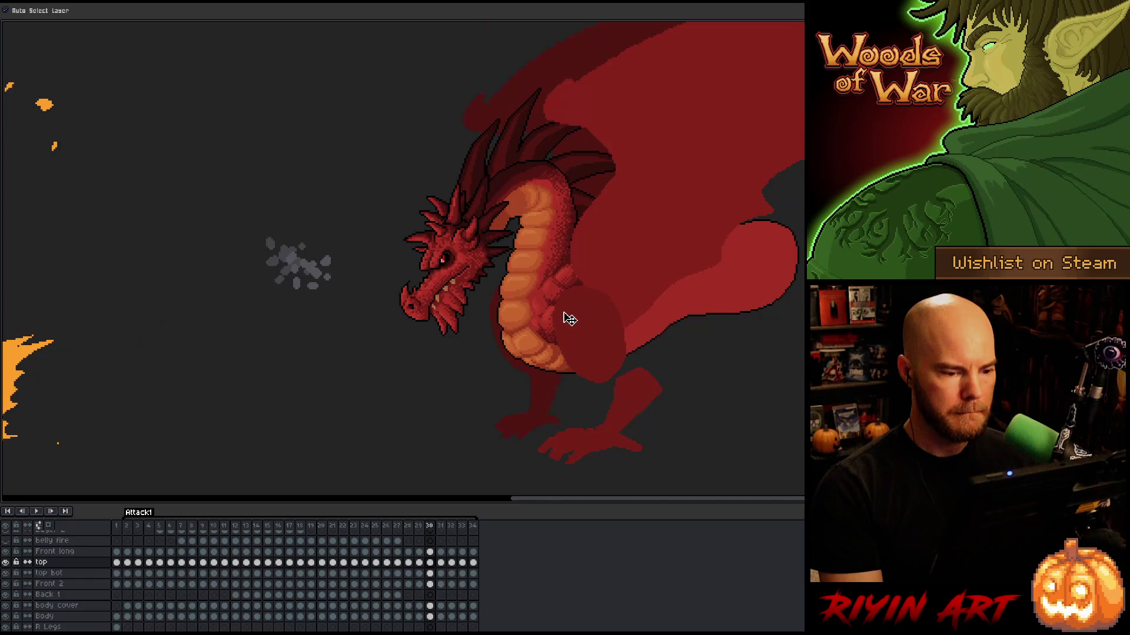
key("Left")
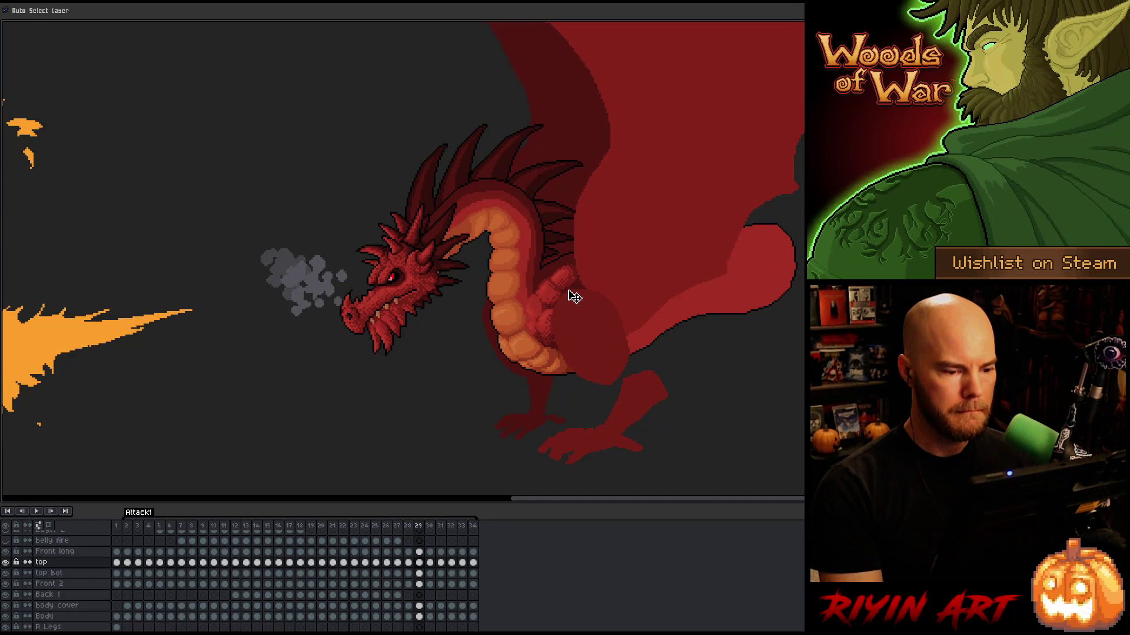
key("Right")
key("Left")
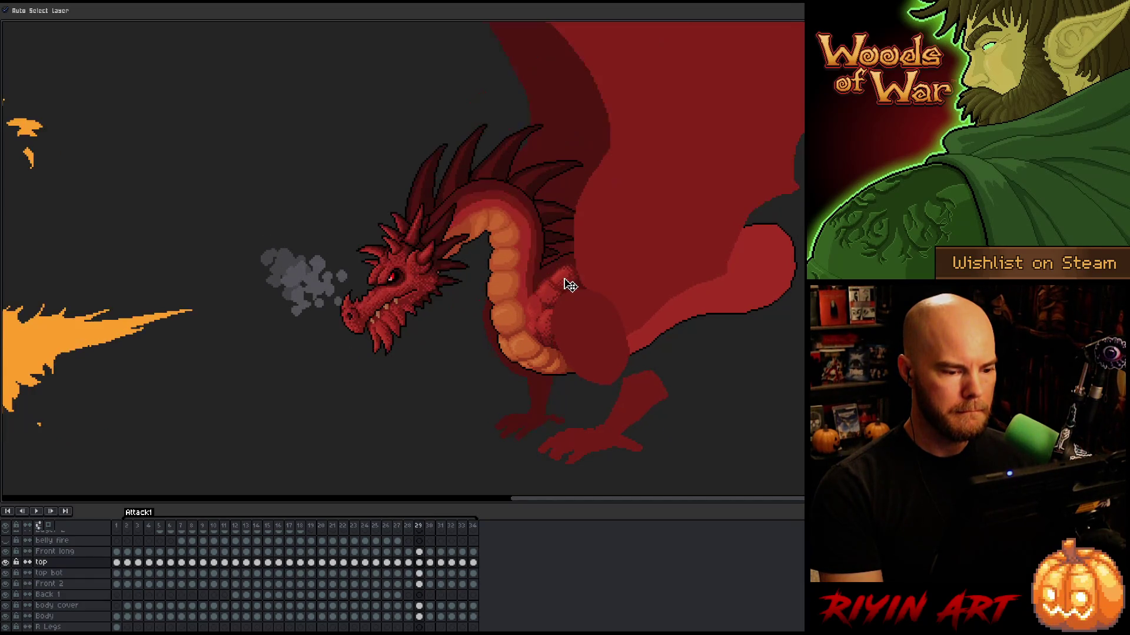
key("Right")
key("Left")
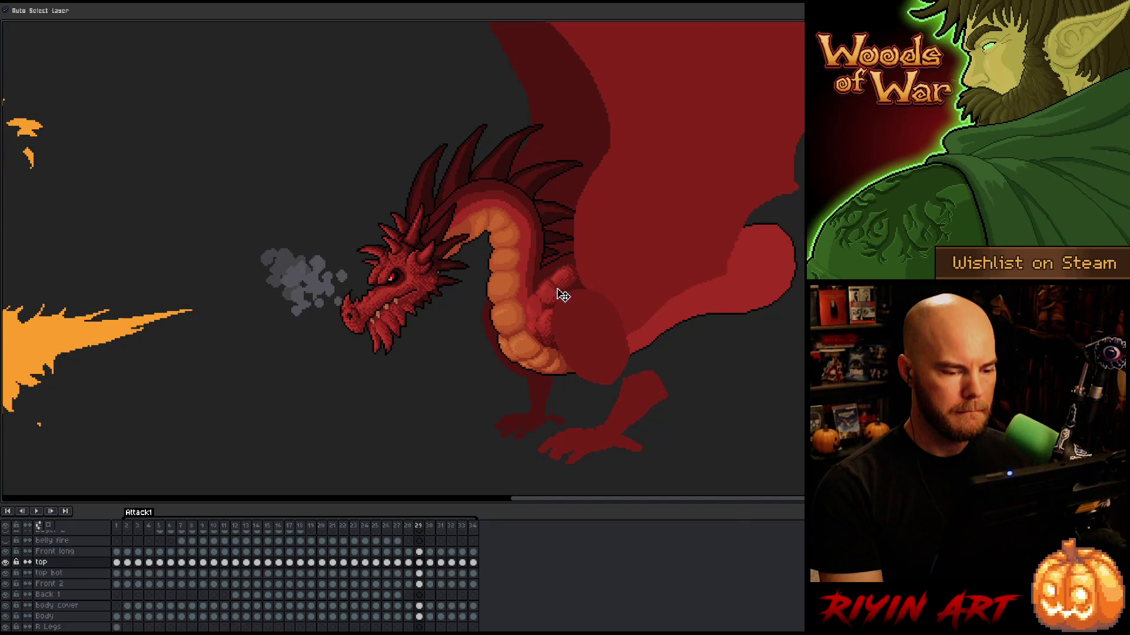
Switch to the top bot layer and review the motion across frames 28 to 30
key("Down")
key("Right")
key("Left")
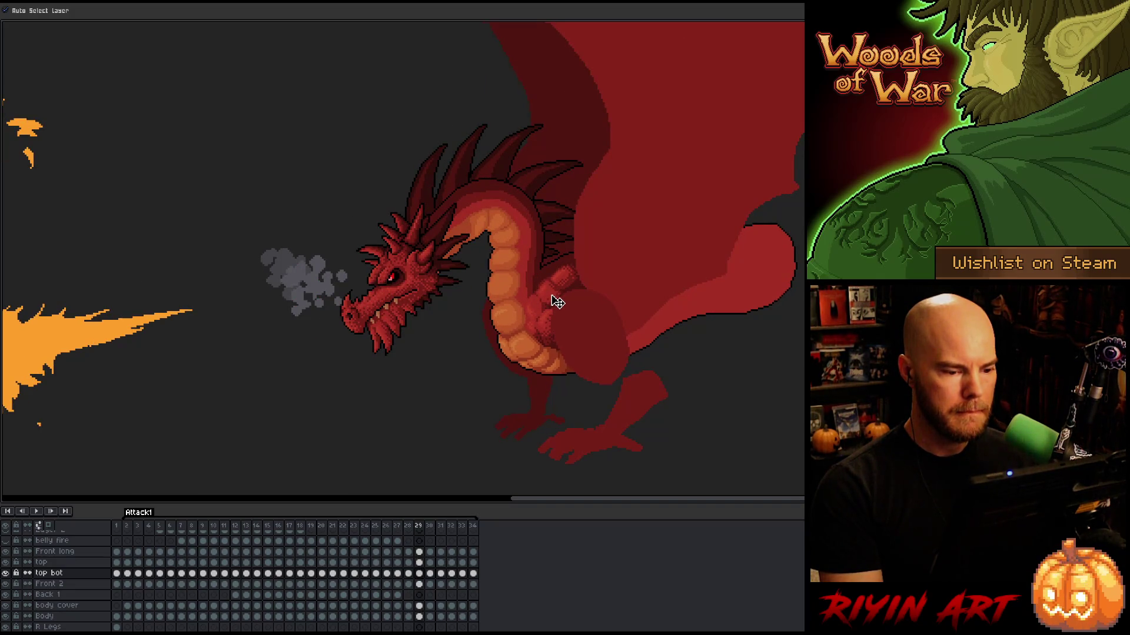
key("Right")
key("Left")
key("Left")
key("Right")
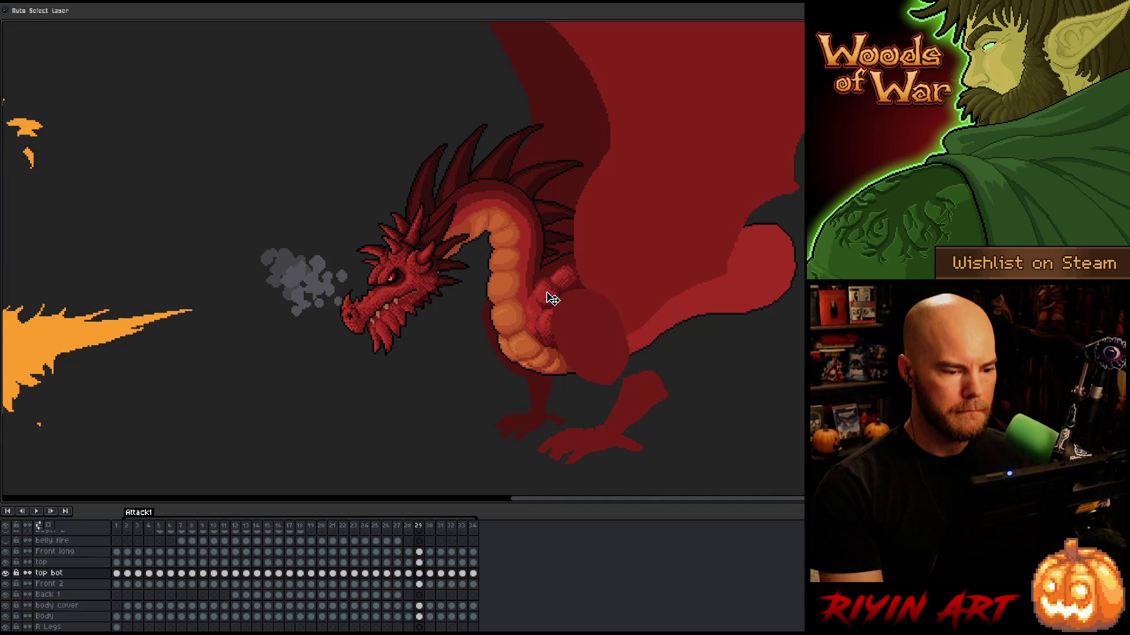
key("Left")
key("Right")
key("Left")
key("Right")
key("Right")
key("Left")
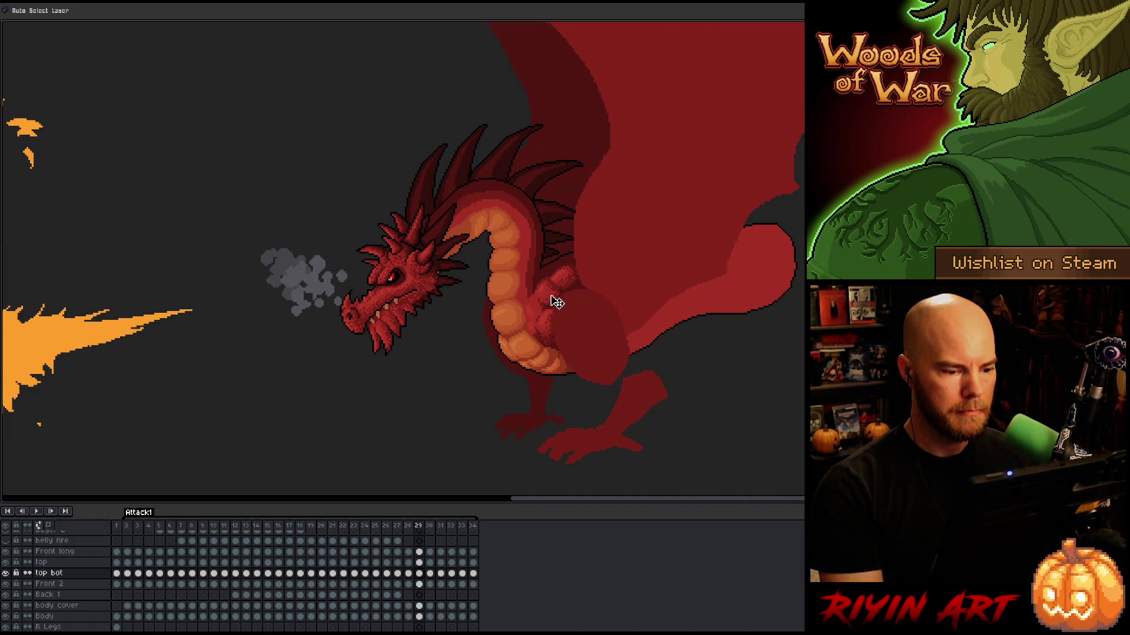
Compare frame 30's raised head, then return to frame 29 on the top layer
key("Left")
key("Right")
key("Right")
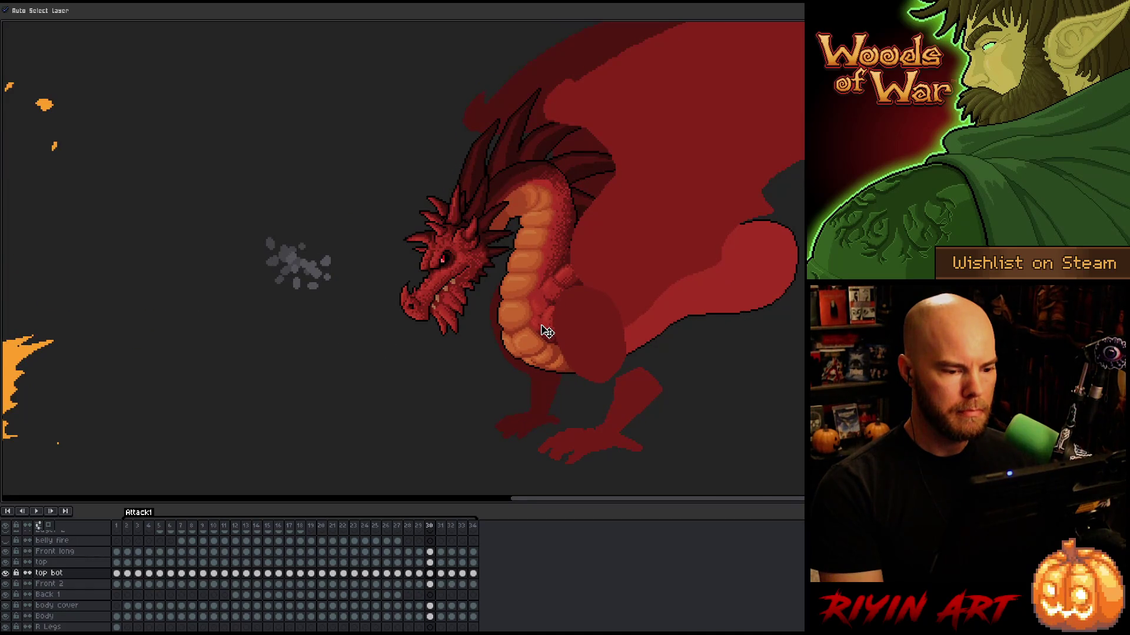
key("Left")
key("Left")
key("Right")
key("Left")
key("Right")
key("Right")
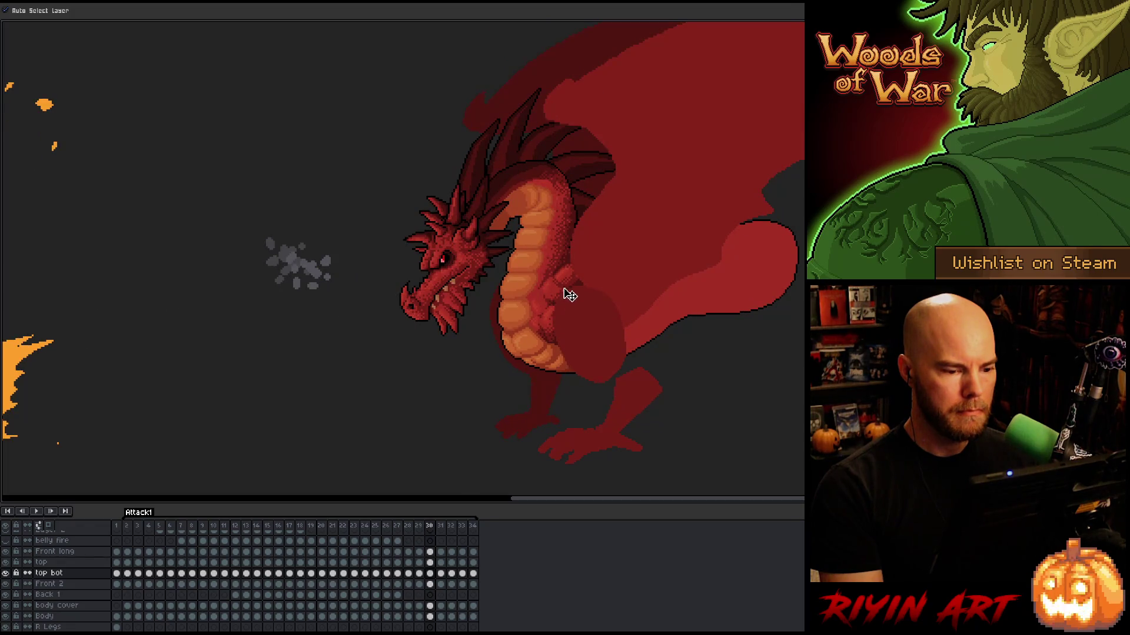
key("Left")
key("Up")
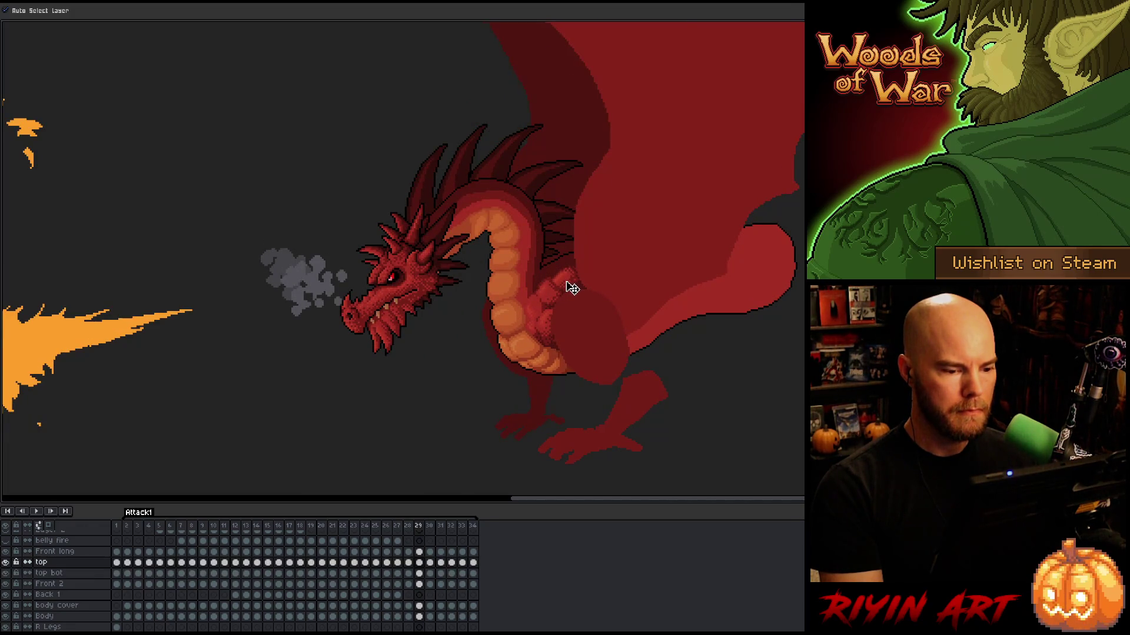
Flip through frames 28 to 30, then make Front 2 active on frame 29
key("Left")
key("Right")
key("Right")
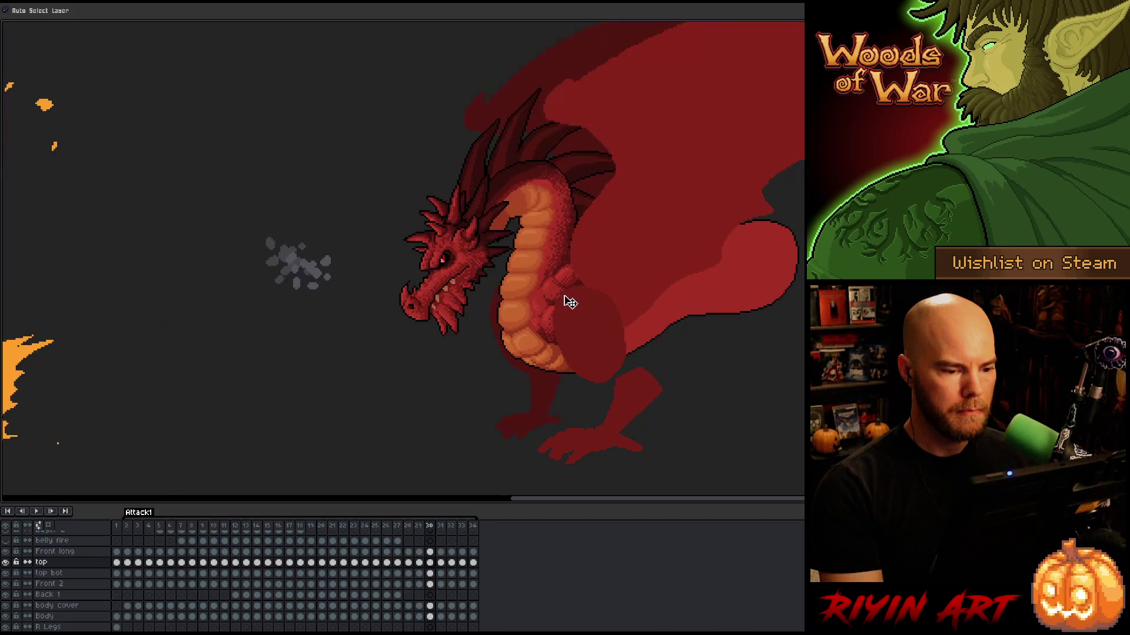
key("Left")
key("Left")
key("Right")
key("Right")
key("Left")
key("Left")
key("Right")
key("Right")
key("Left")
key("Left")
key("Right")
key("Right")
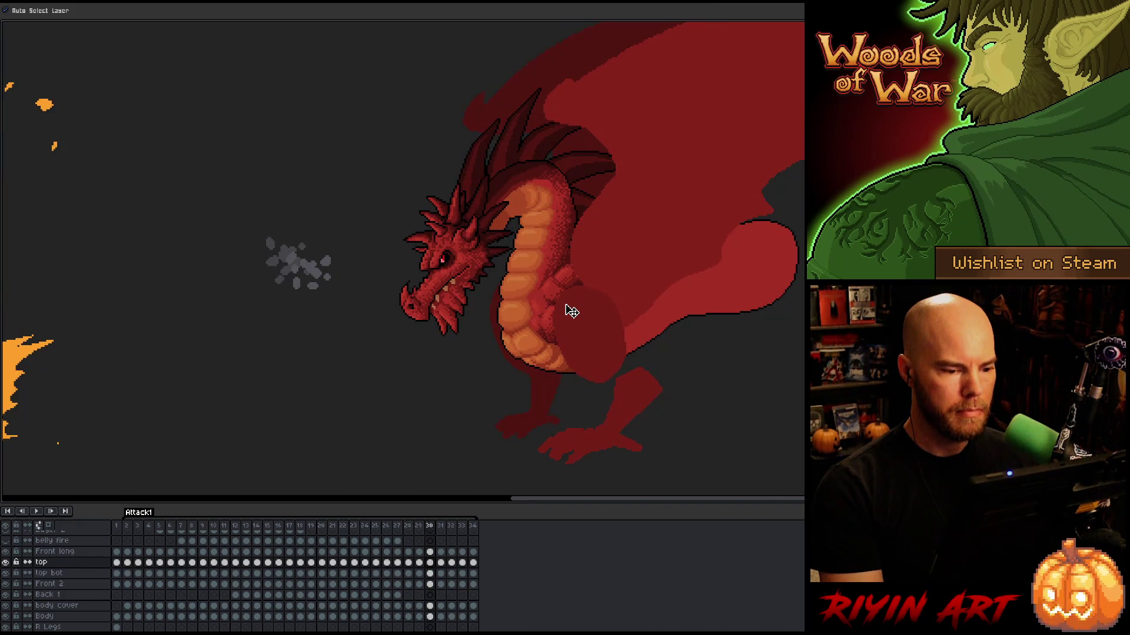
key("Left")
key("Left")
key("Right")
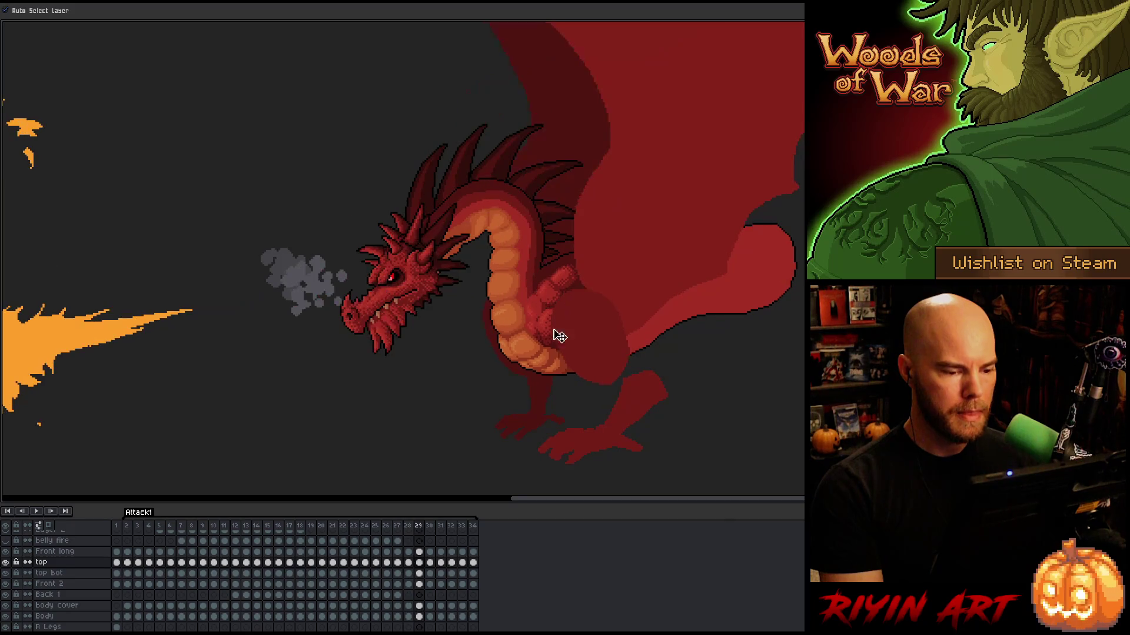
left_click(419, 584)
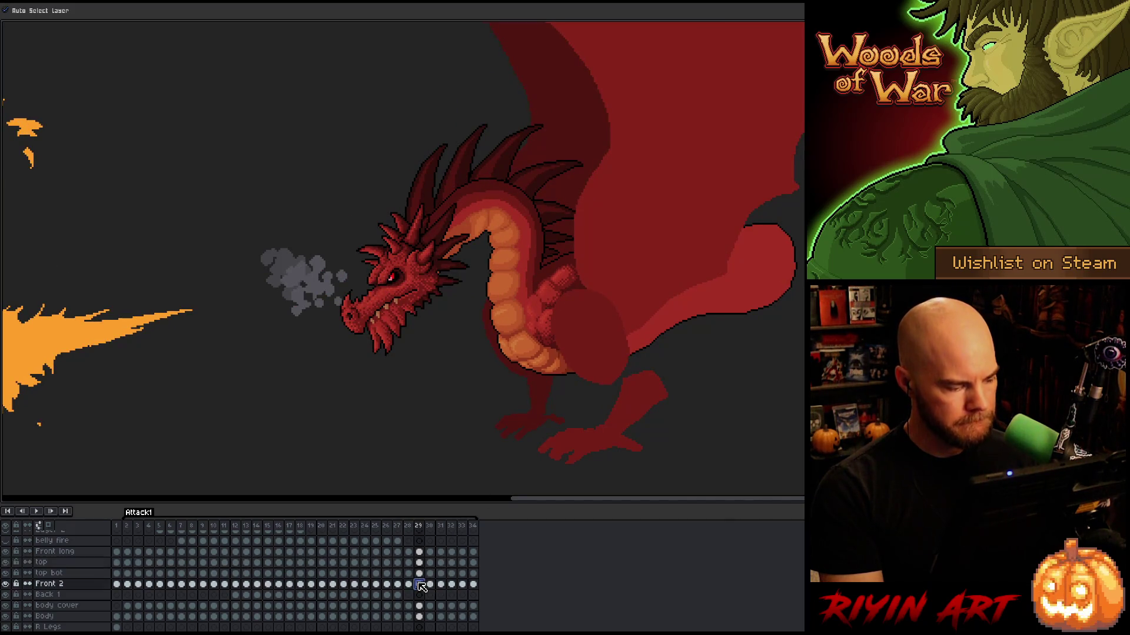
key("m")
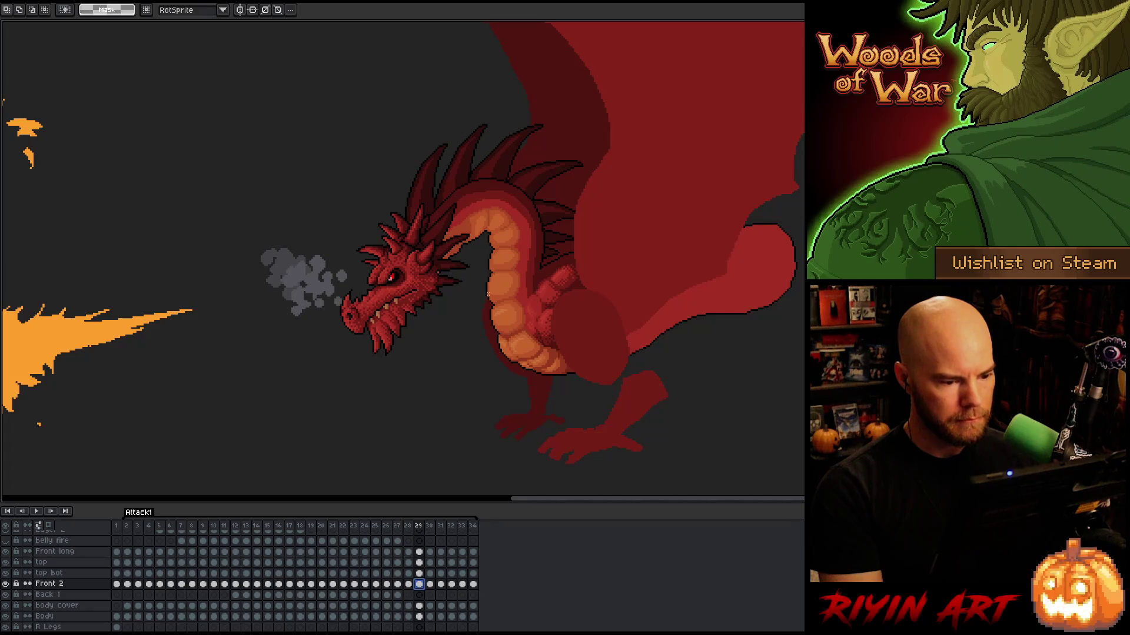
scroll(487, 275, "up", 2)
mouse_move(499, 255)
left_mouse_down()
mouse_move(574, 316)
mouse_move(641, 347)
left_mouse_up()
key("ctrl+d")
key("Right")
key("Left")
key("Right")
key("Left")
key("Right")
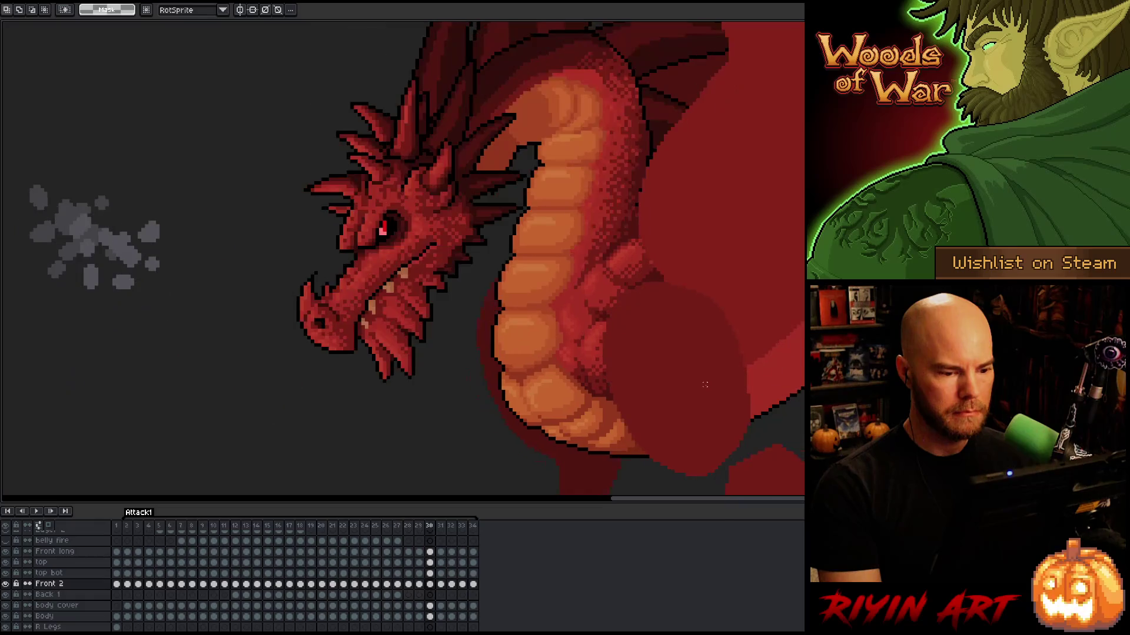
key("Left")
key("Right")
key("Left")
key("Left")
key("Right")
key("Right")
key("Left")
key("Right")
key("Left")
key("Right")
key("Left")
key("Left")
key("Right")
key("Right")
key("Left")
key("Left")
key("Right")
key("Right")
key("Left")
key("Left")
key("Right")
key("Right")
key("Right")
key("Right")
key("Left")
key("Left")
key("Left")
key("Right")
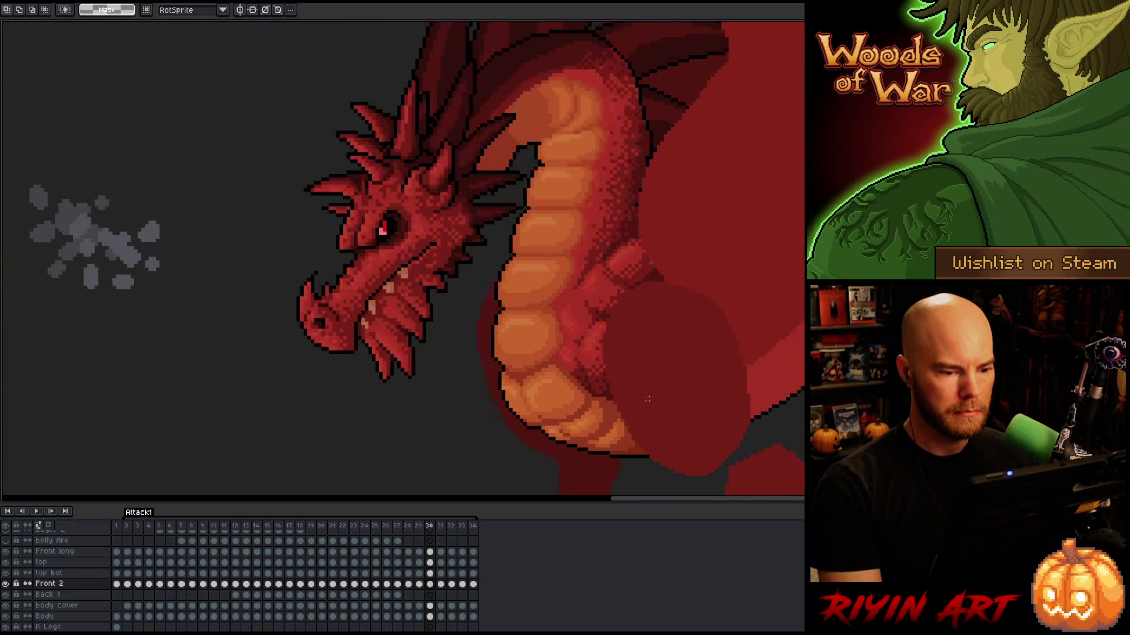
key("Right")
key("Left")
key("Left")
key("Left")
key("Right")
key("Right")
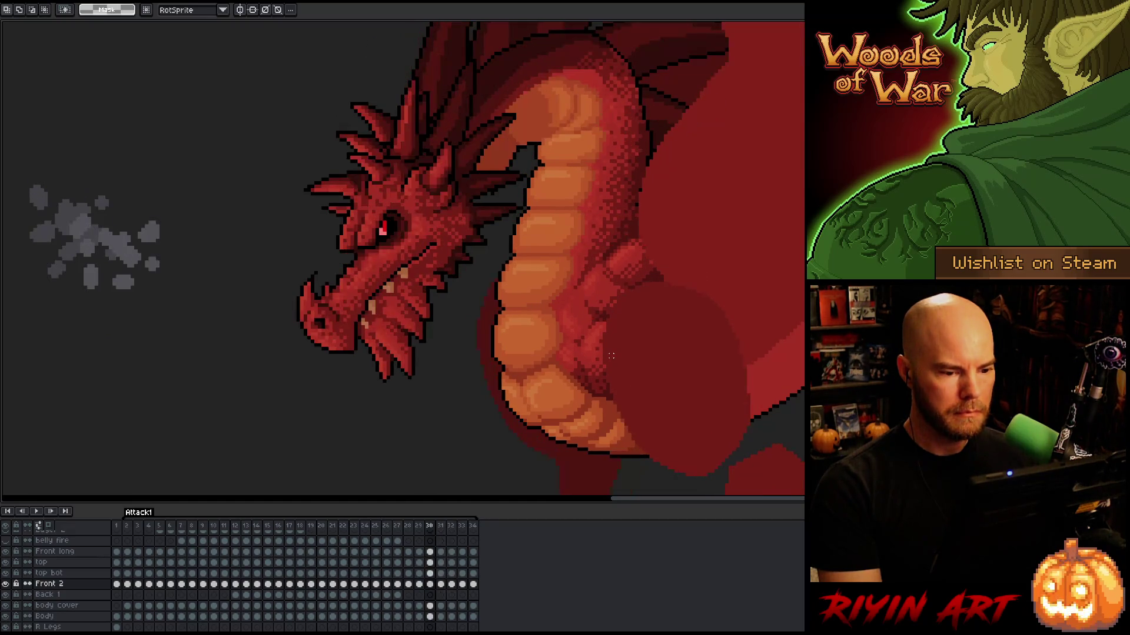
key("Left")
key("Left")
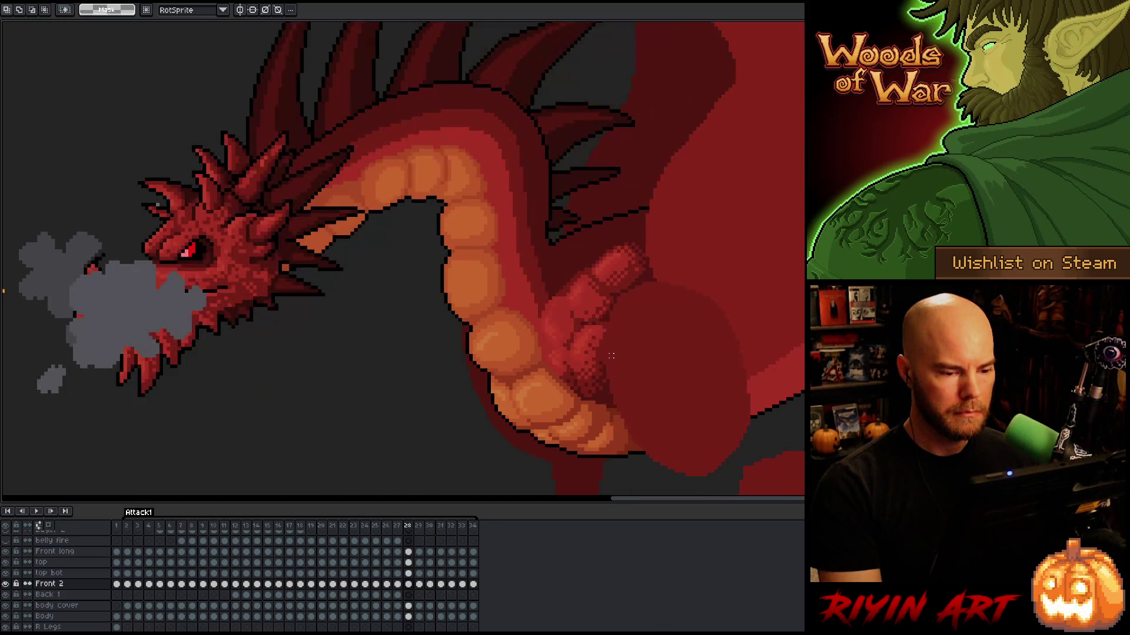
key("Right")
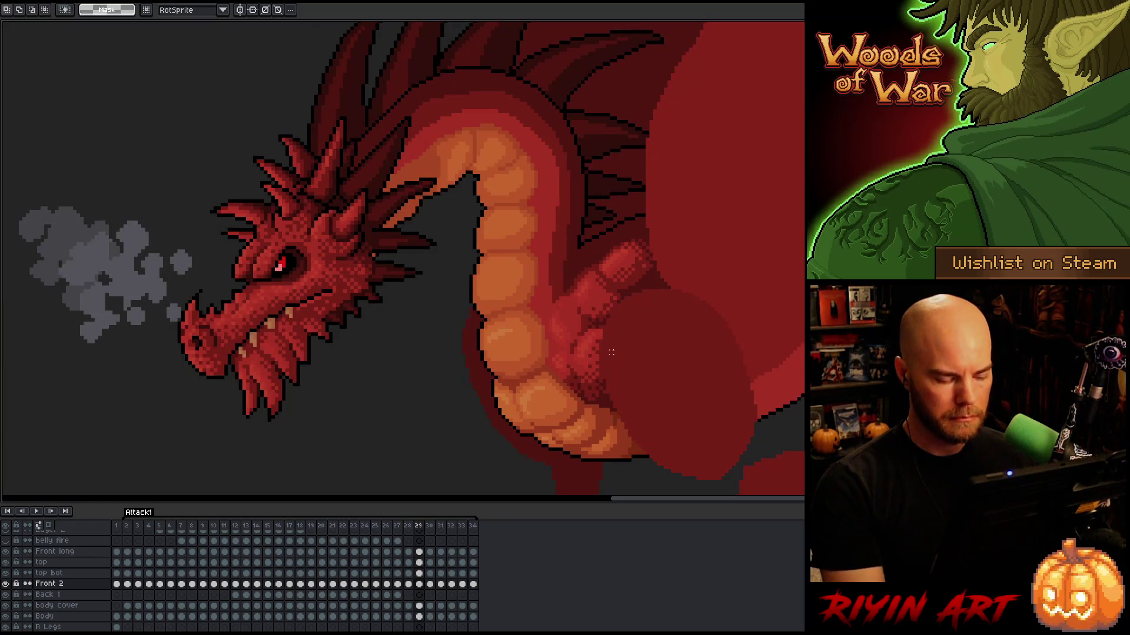
key("v")
left_click(604, 301)
key("Left")
key("Right")
left_click(628, 274)
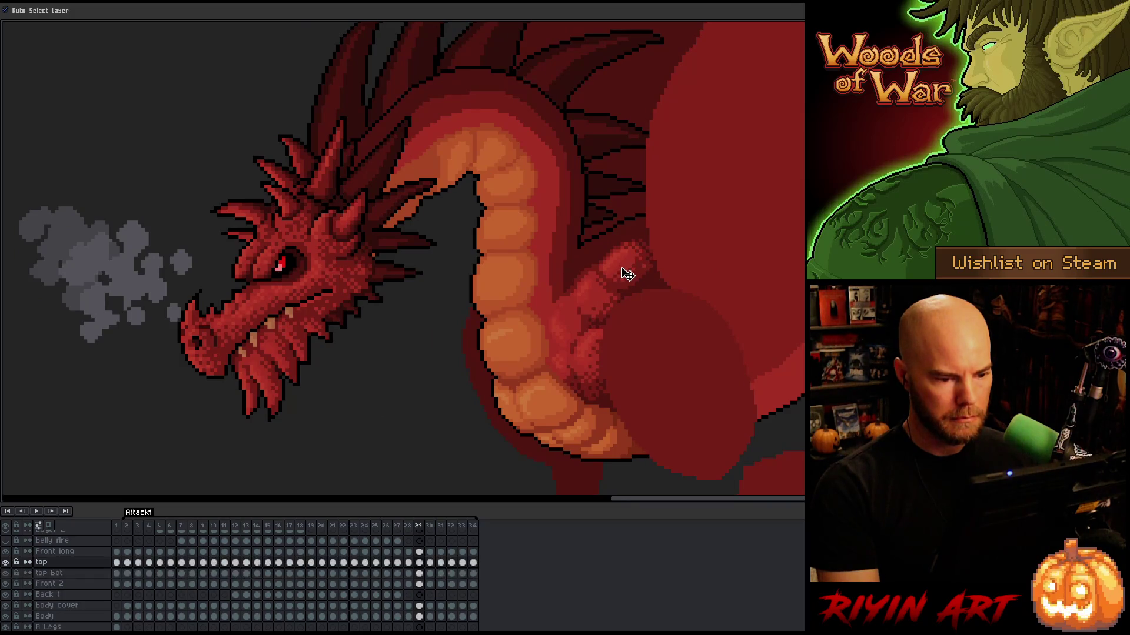
key("Left")
key("Right")
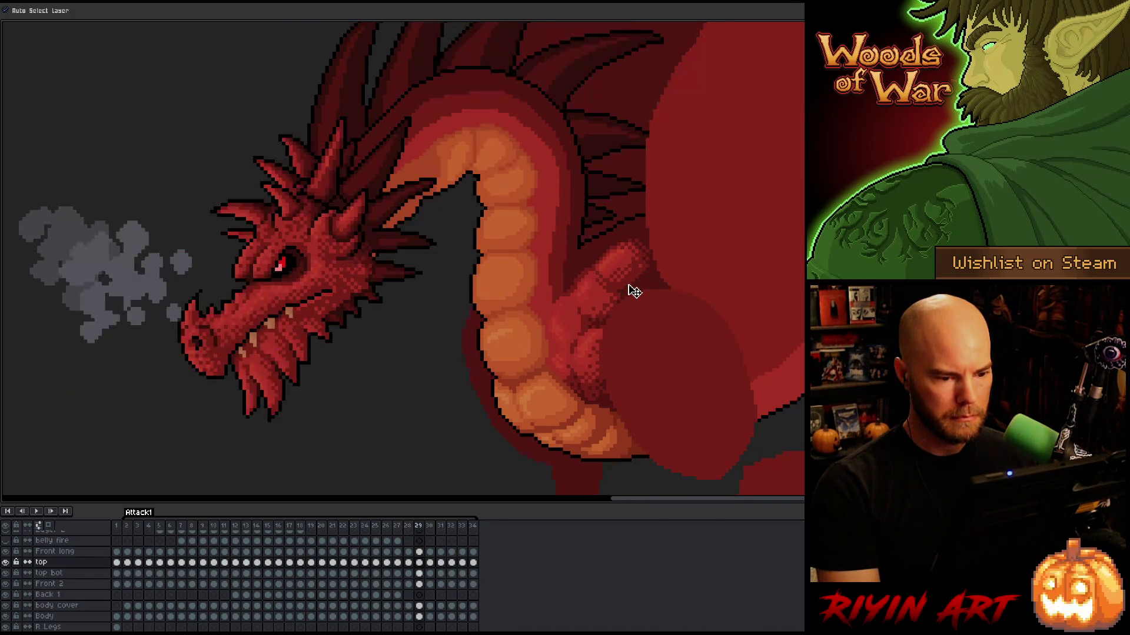
key("Right")
key("Left")
key("Right")
key("Right")
key("Left")
key("Left")
key("Right")
key("Right")
key("Right")
key("Left")
key("Left")
key("Left")
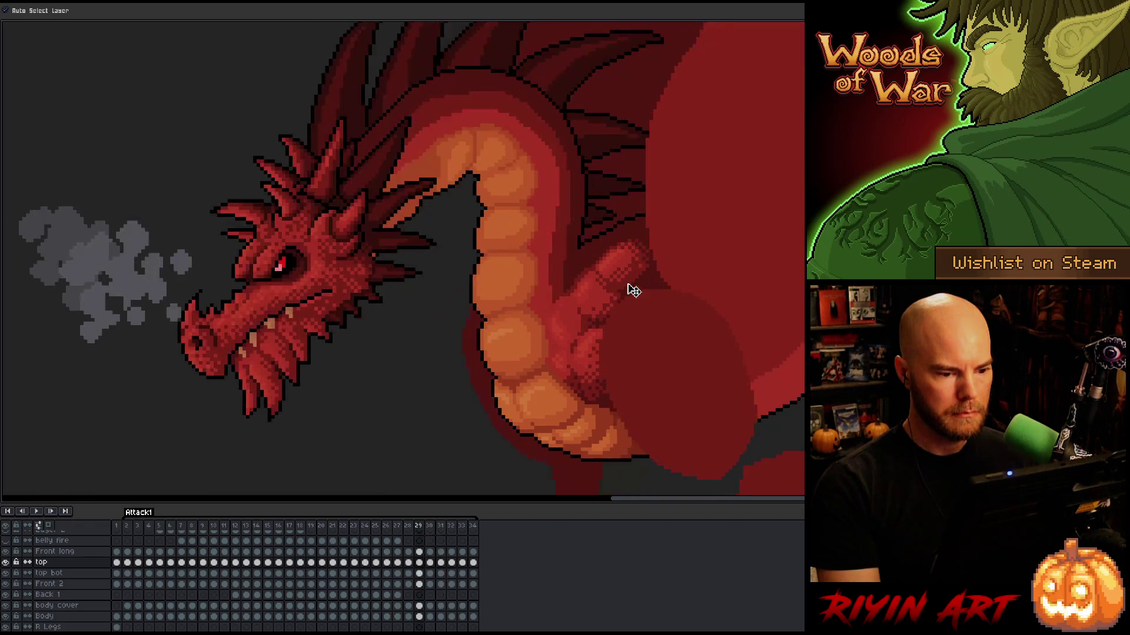
key("Right")
key("Right")
key("Right")
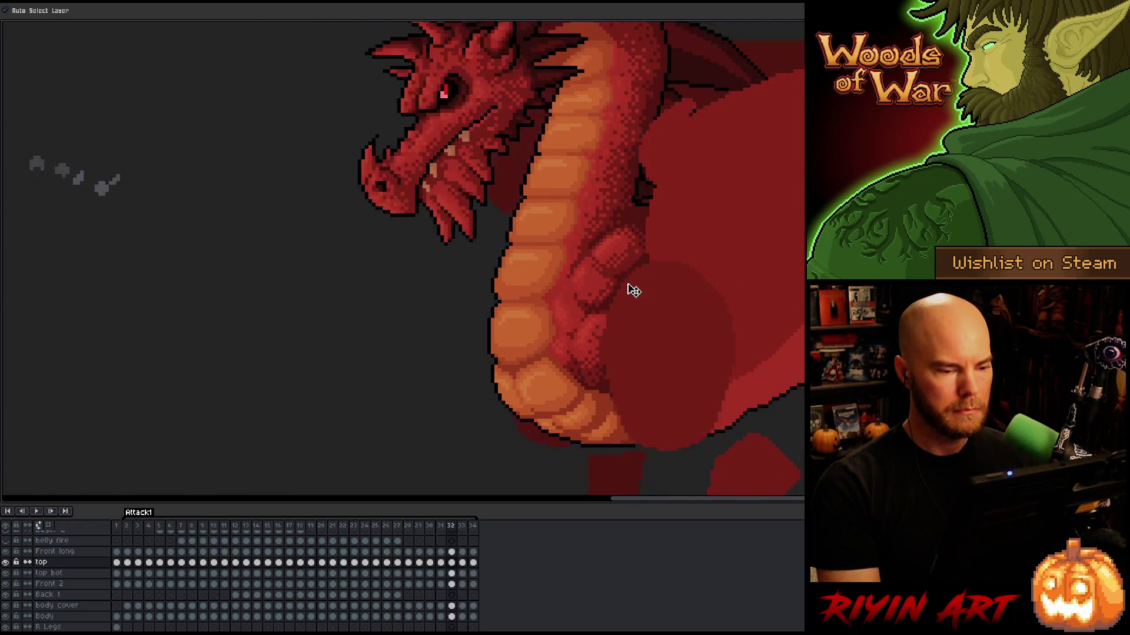
key("Left")
key("Right")
key("Right")
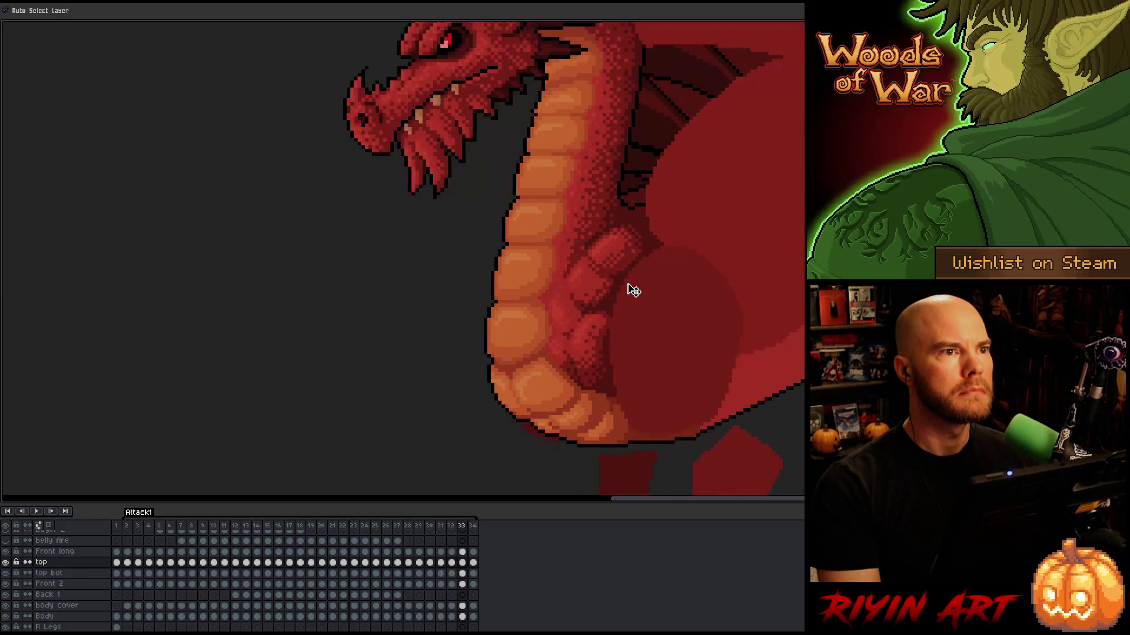
key("Left")
key("Left")
key("Left")
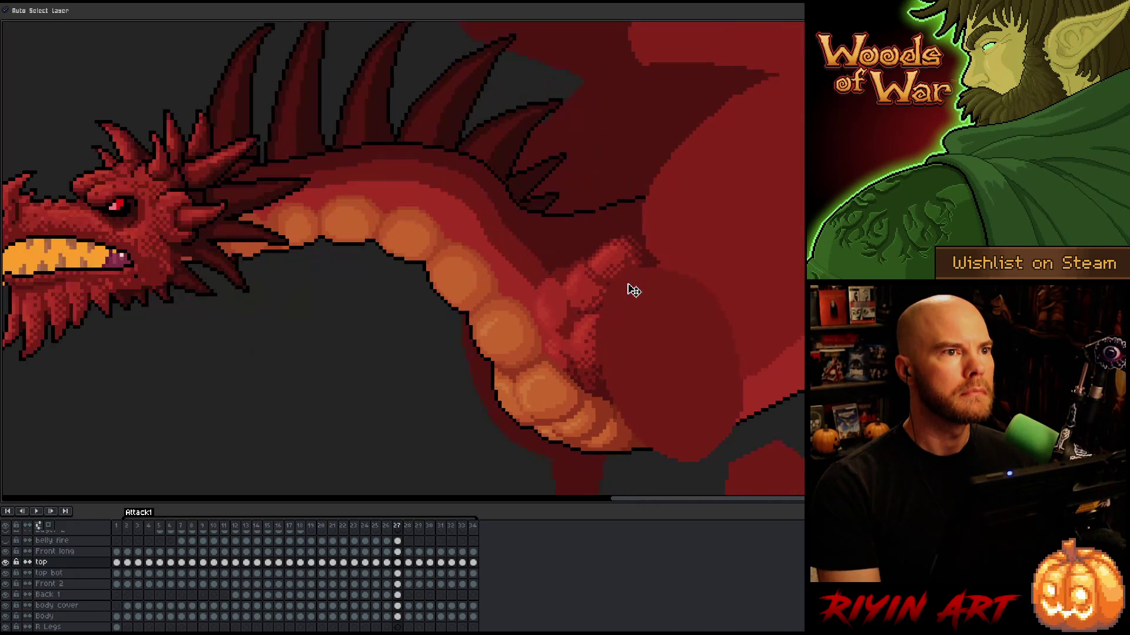
key("Right")
key("Left")
key("Right")
key("Left")
key("Left")
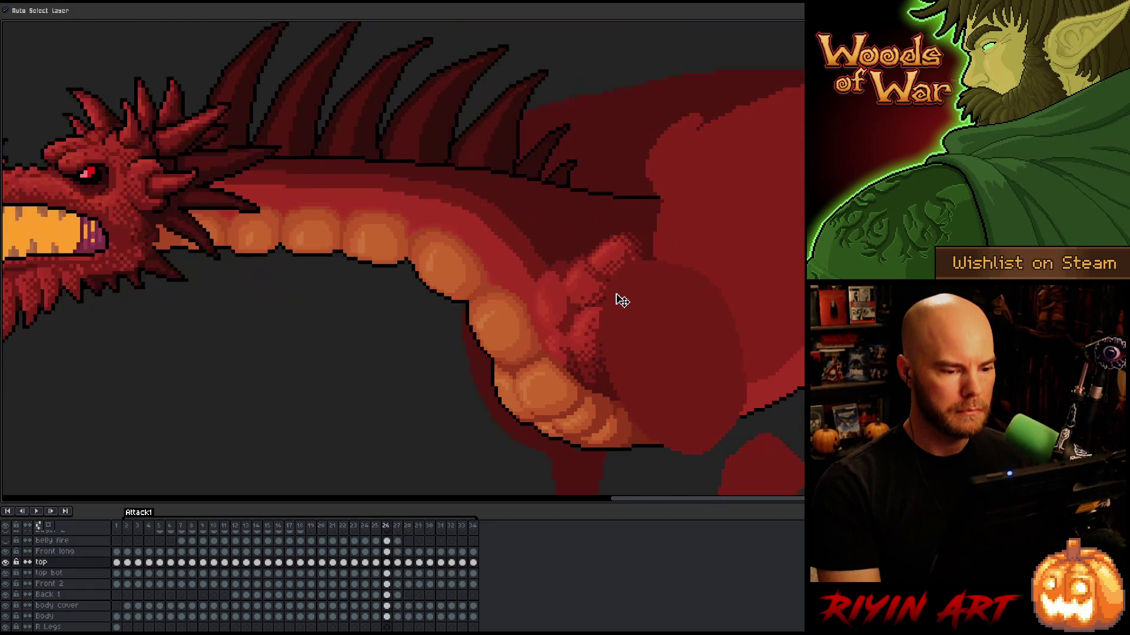
key("Right")
left_click(593, 300)
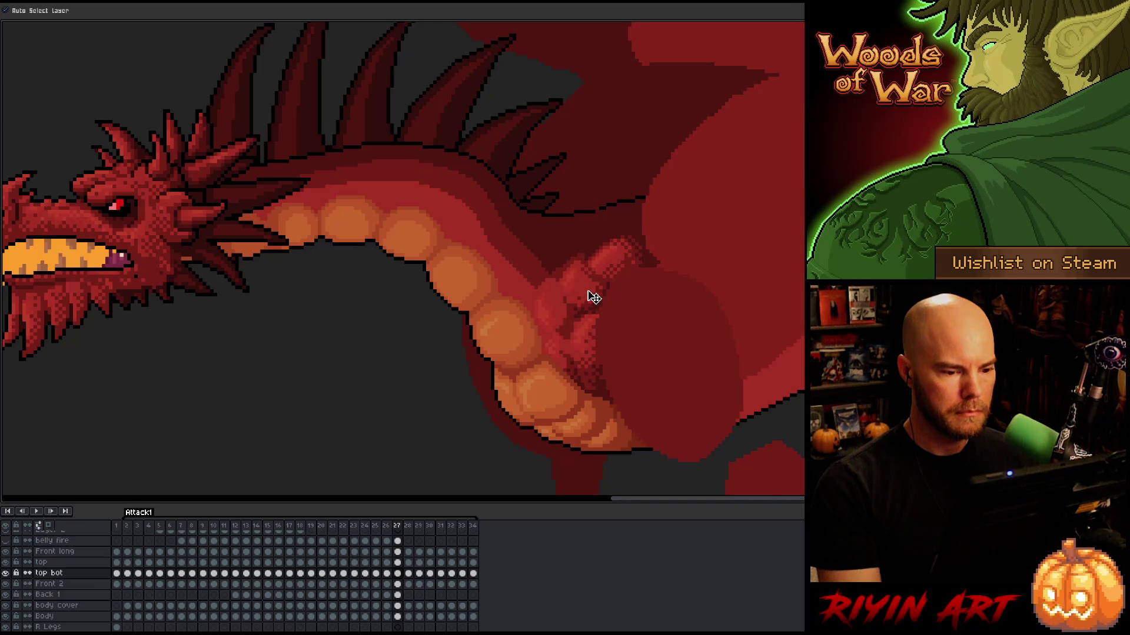
left_click(609, 271)
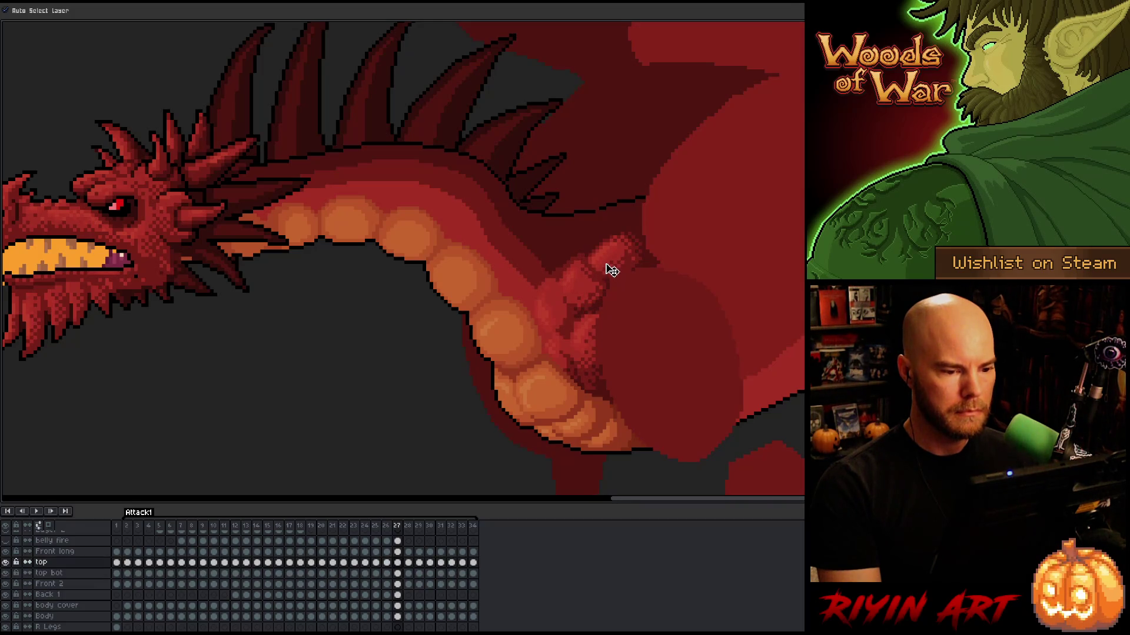
key("Left")
key("Right")
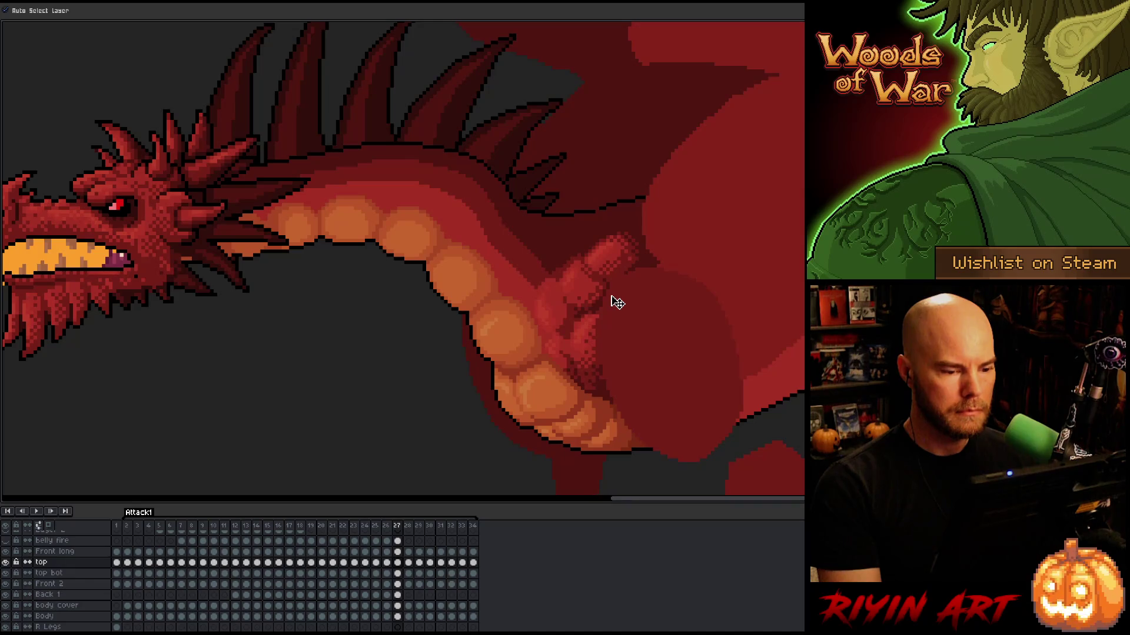
key("Left")
key("Right")
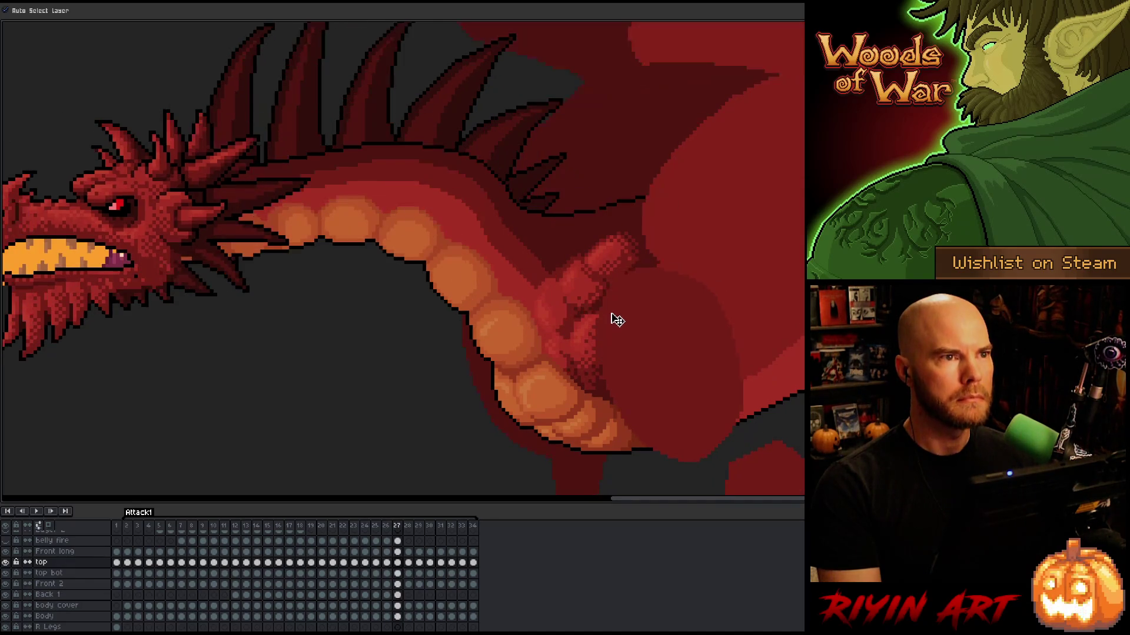
key("Right")
left_click(588, 296)
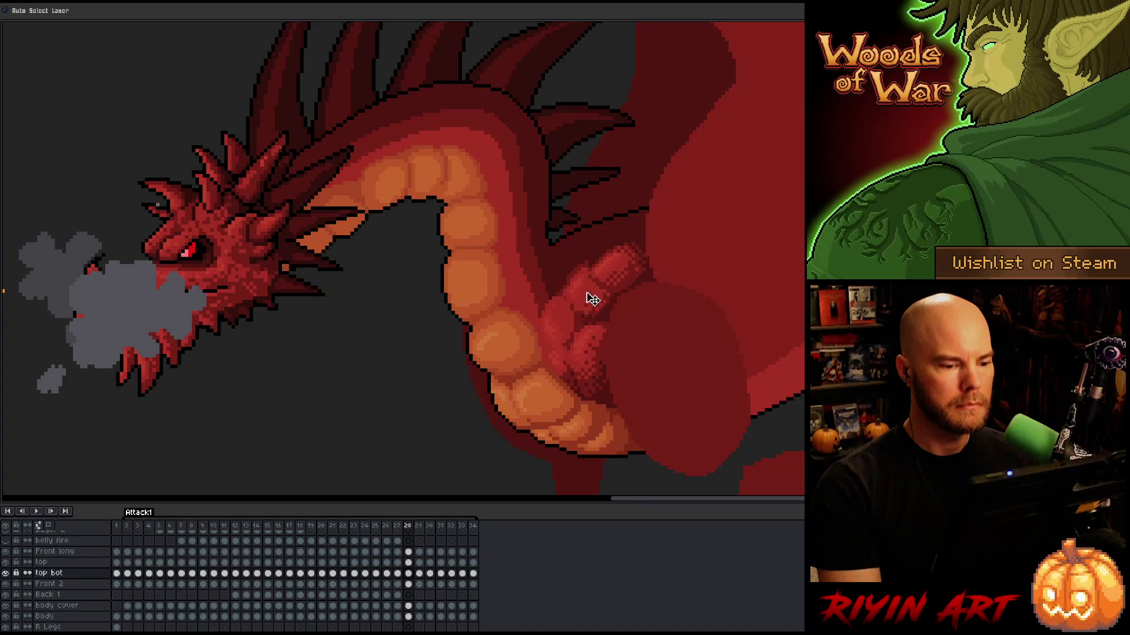
left_click(621, 273)
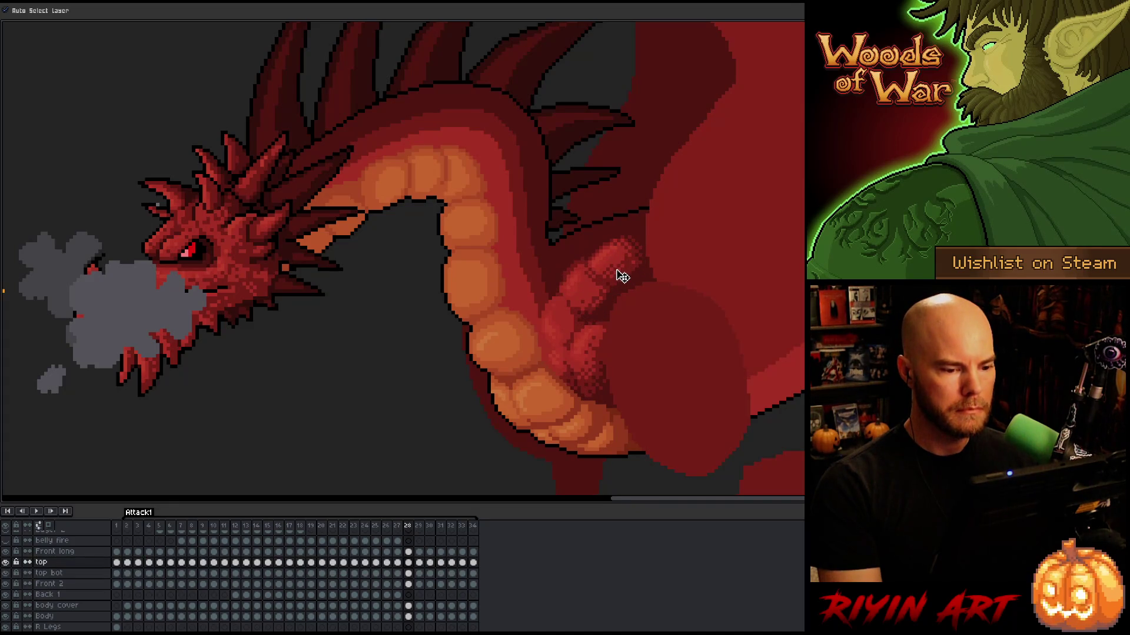
key("Left")
key("Right")
key("Left")
key("Right")
key("Right")
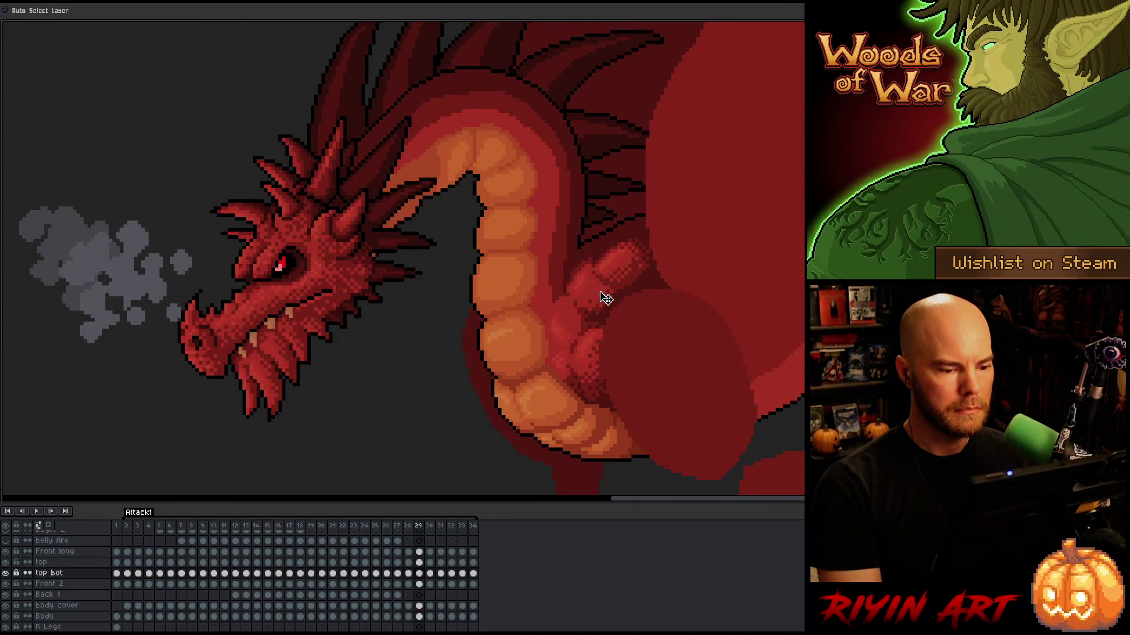
left_click_drag(619, 277, 616, 271)
key("Left")
key("Right")
key("Left")
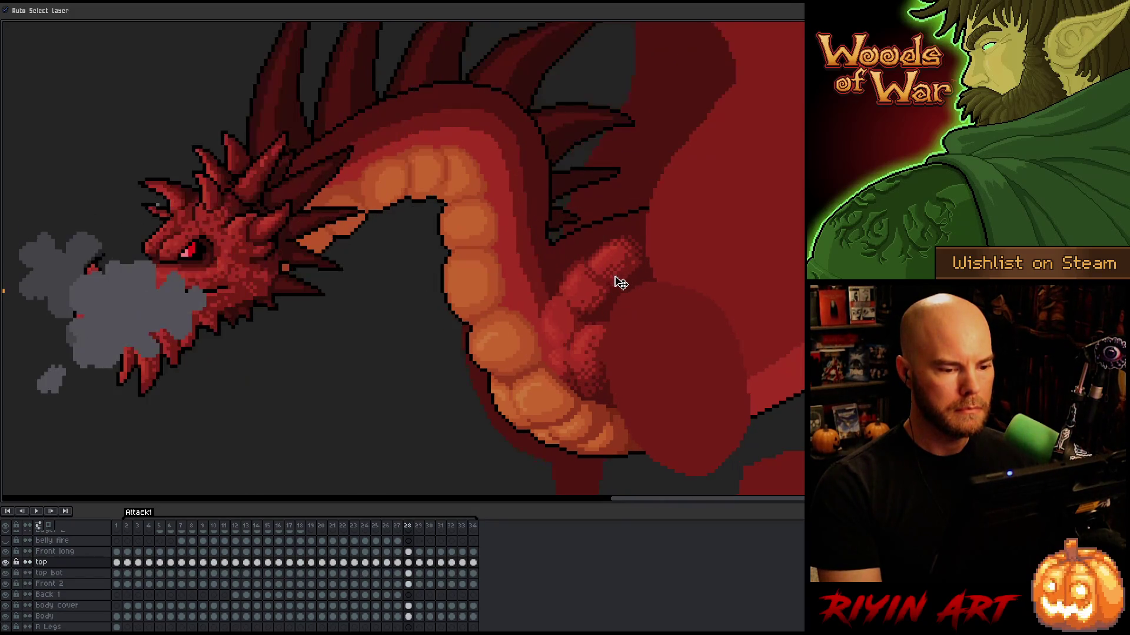
key("Right")
key("Right")
key("Left")
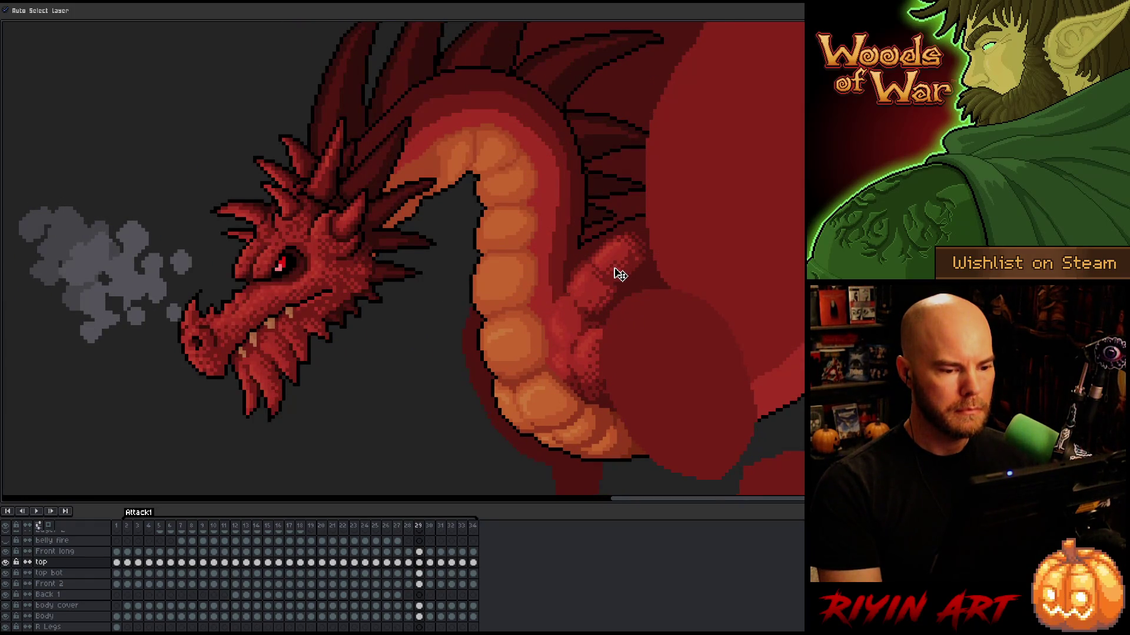
key("Right")
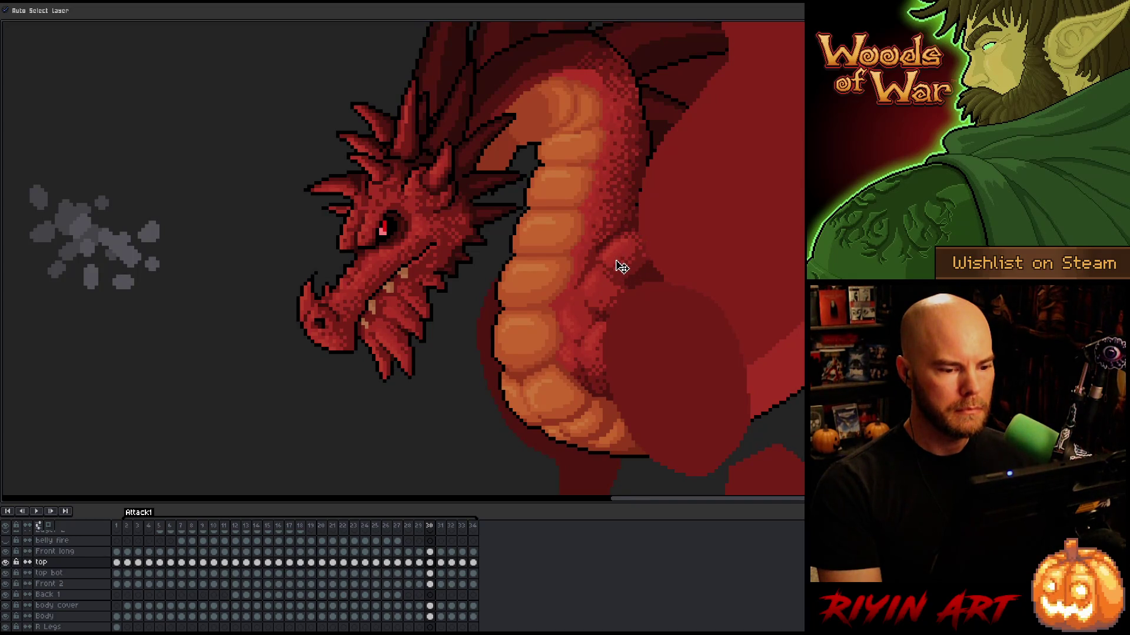
left_click(611, 282)
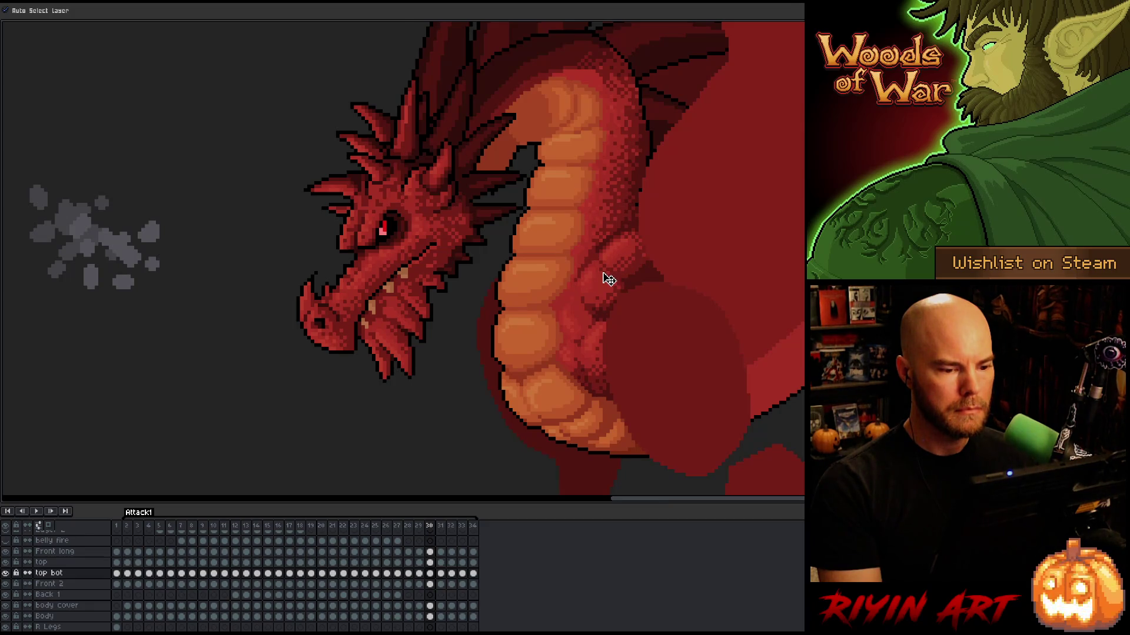
key("Left")
key("Right")
key("Right")
key("Left")
key("Left")
key("Right")
key("Right")
key("Left")
key("Left")
key("Left")
key("Right")
key("Left")
key("Right")
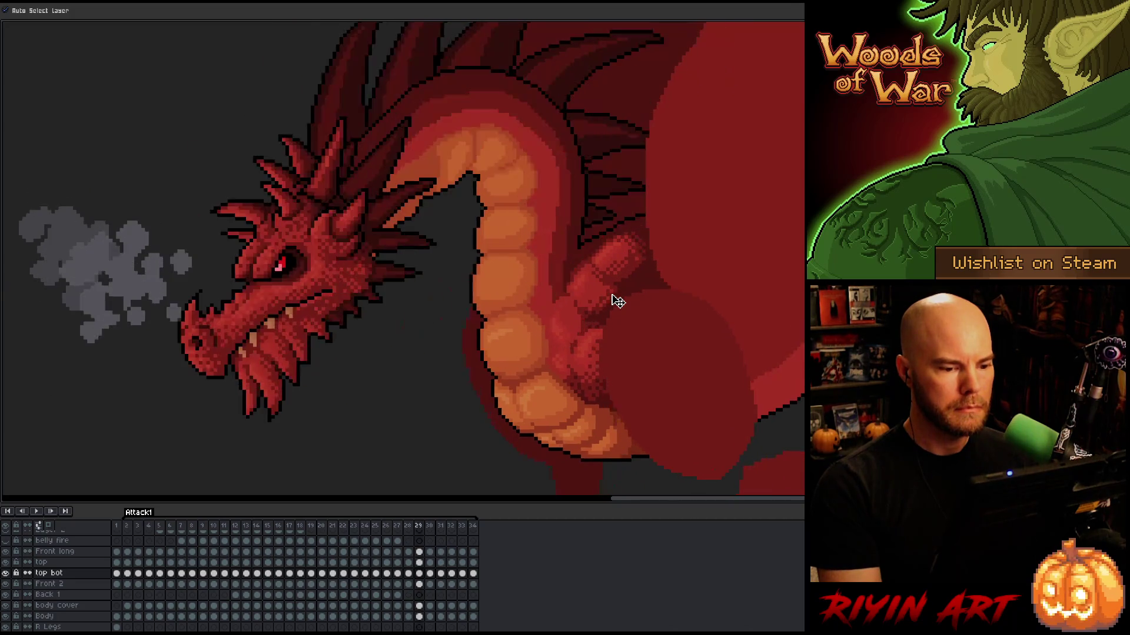
key("Left")
key("Left")
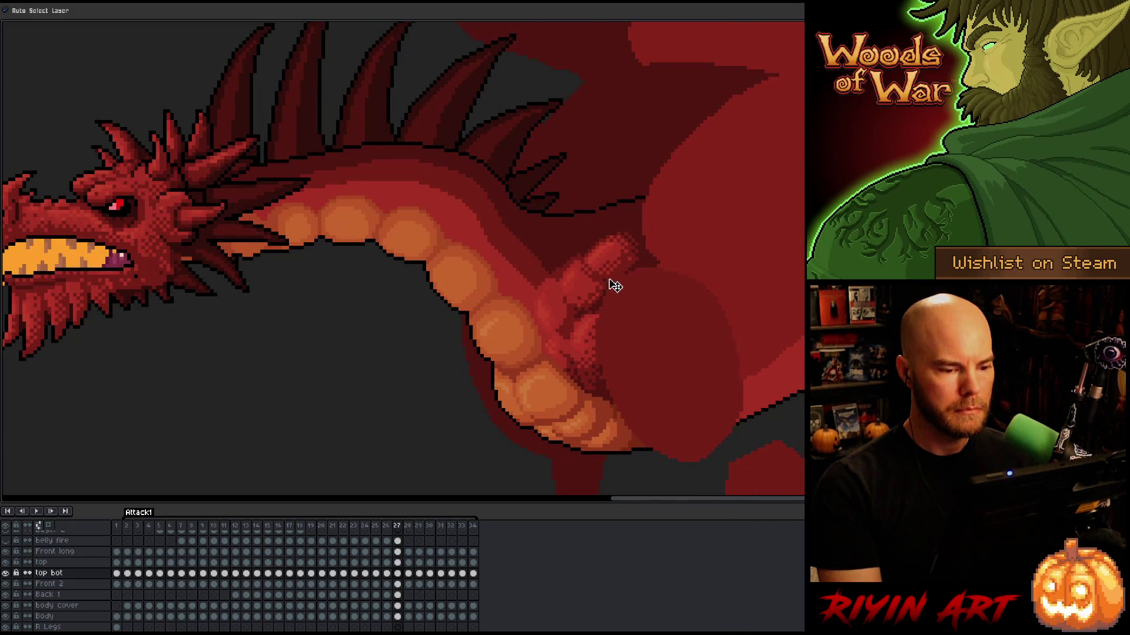
key("Right")
left_click(612, 268)
key("Right")
key("Left")
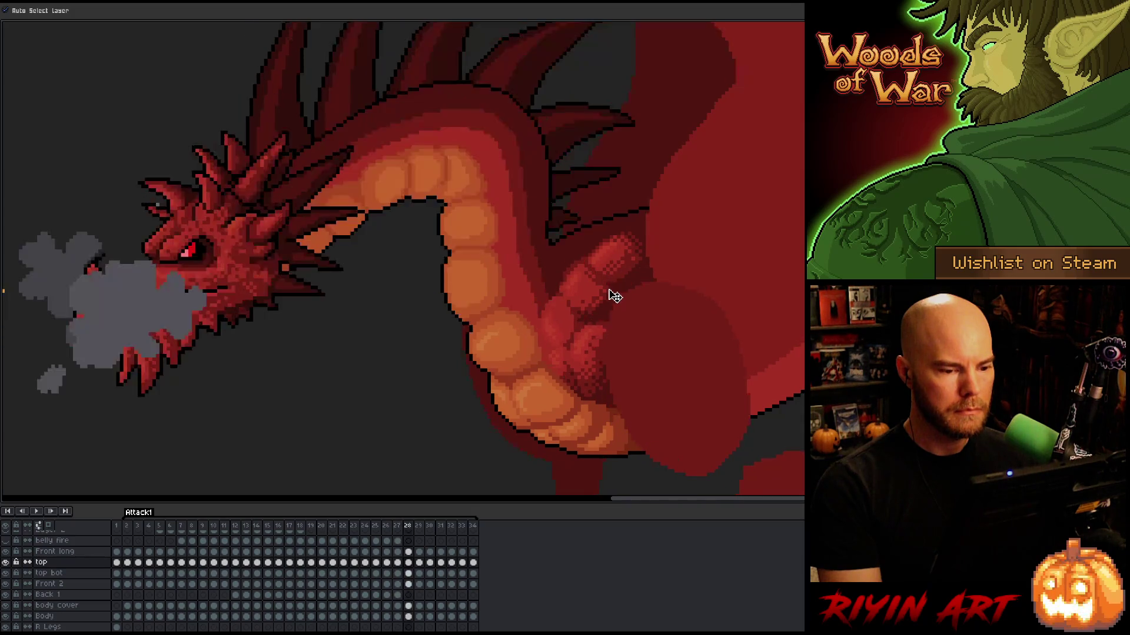
key("Right")
key("Right")
key("Right")
key("Right")
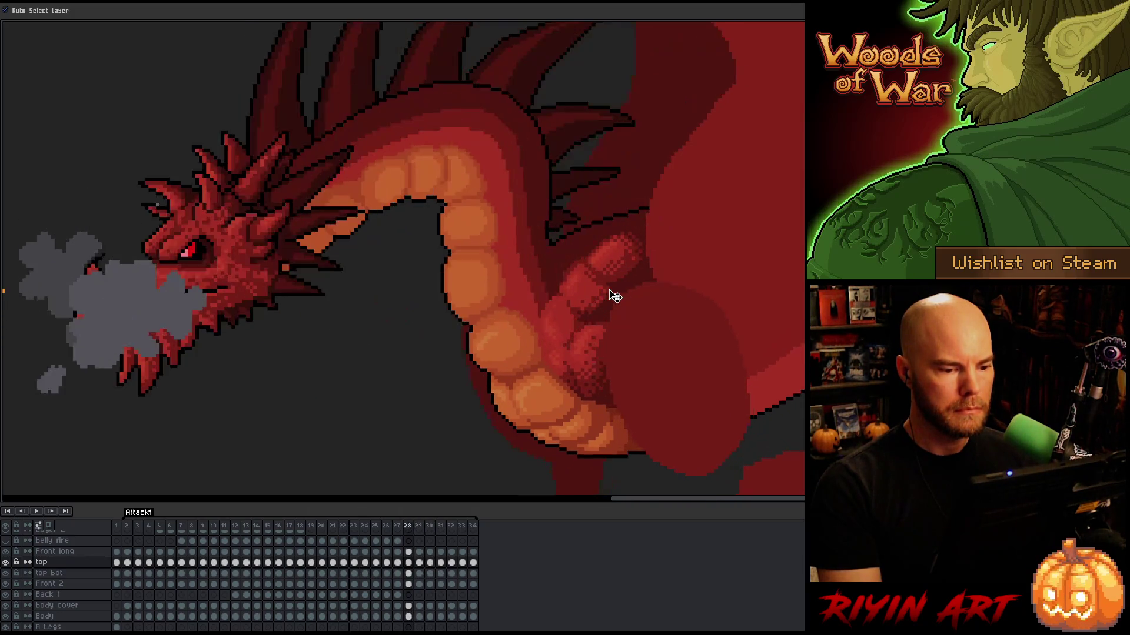
key("Left")
key("Right")
key("Right")
key("Right")
key("Left")
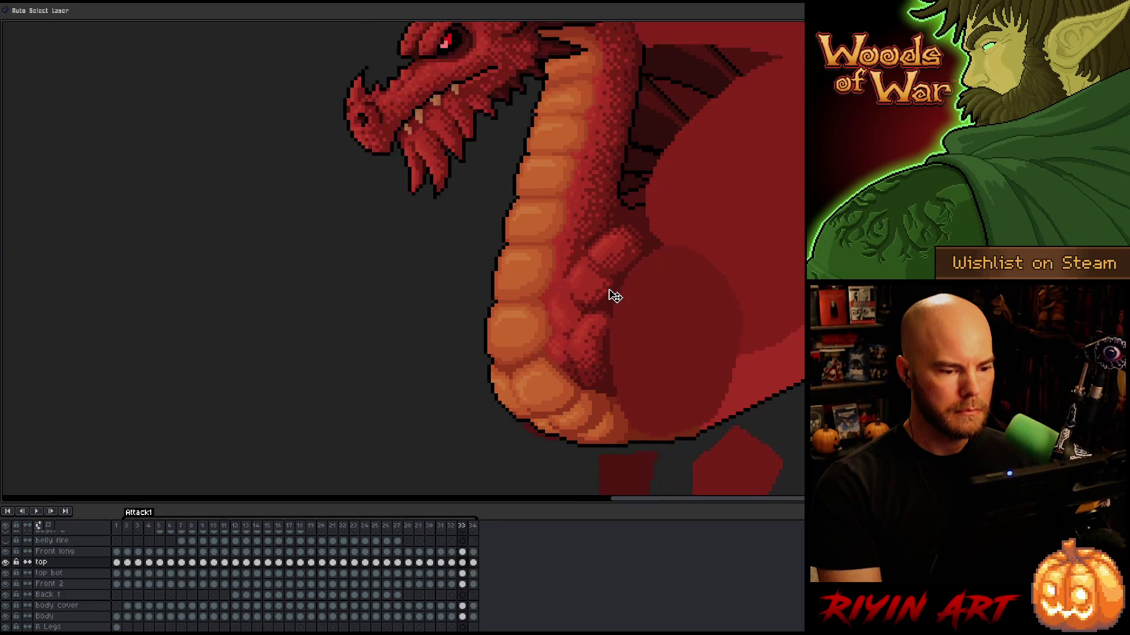
key("Left")
key("Left")
key("Left")
key("Right")
key("Right")
key("Right")
key("Right")
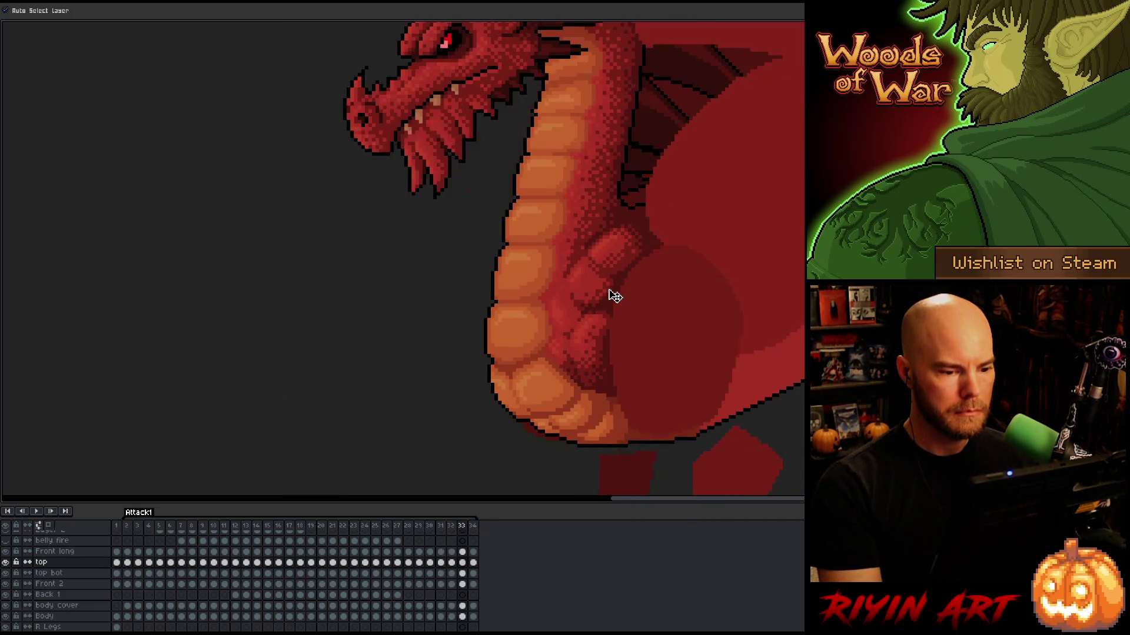
key("Right")
key("Left")
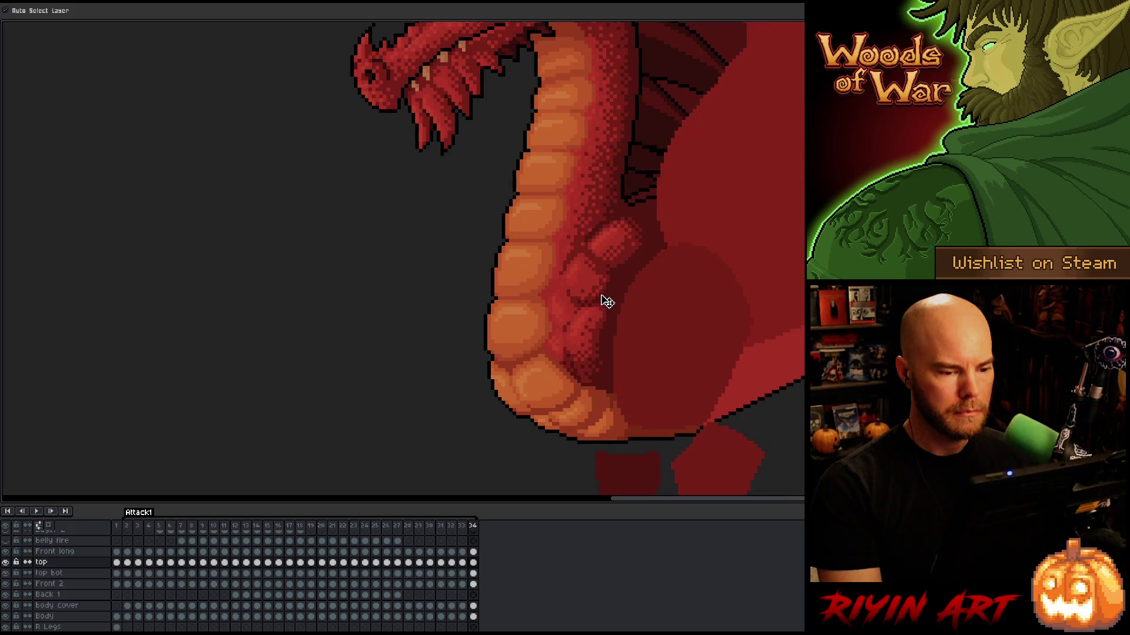
key("Left")
key("Right")
key("Left")
left_click(601, 289)
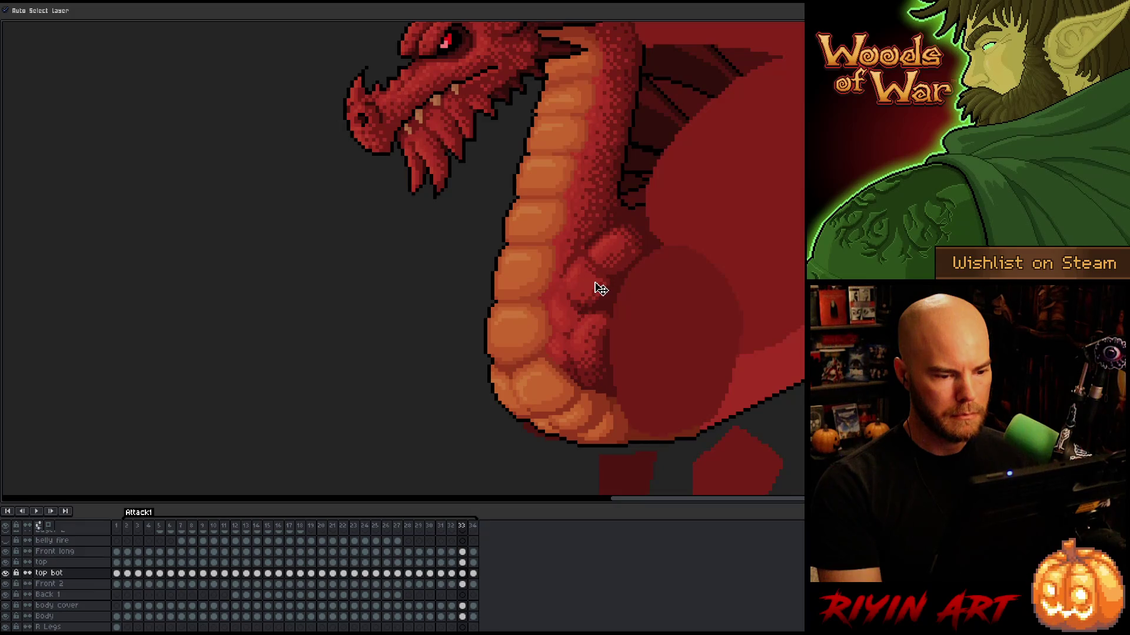
key("Right")
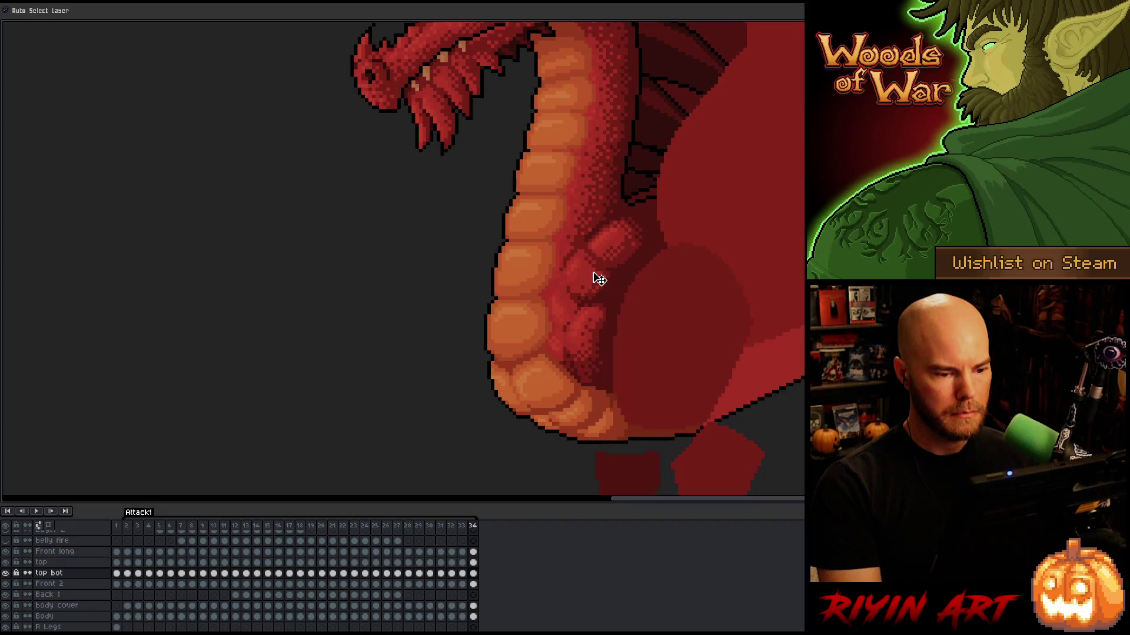
key("Left")
key("Right")
key("Left")
key("Right")
key("Left")
key("Left")
key("Right")
key("Right")
key("Left")
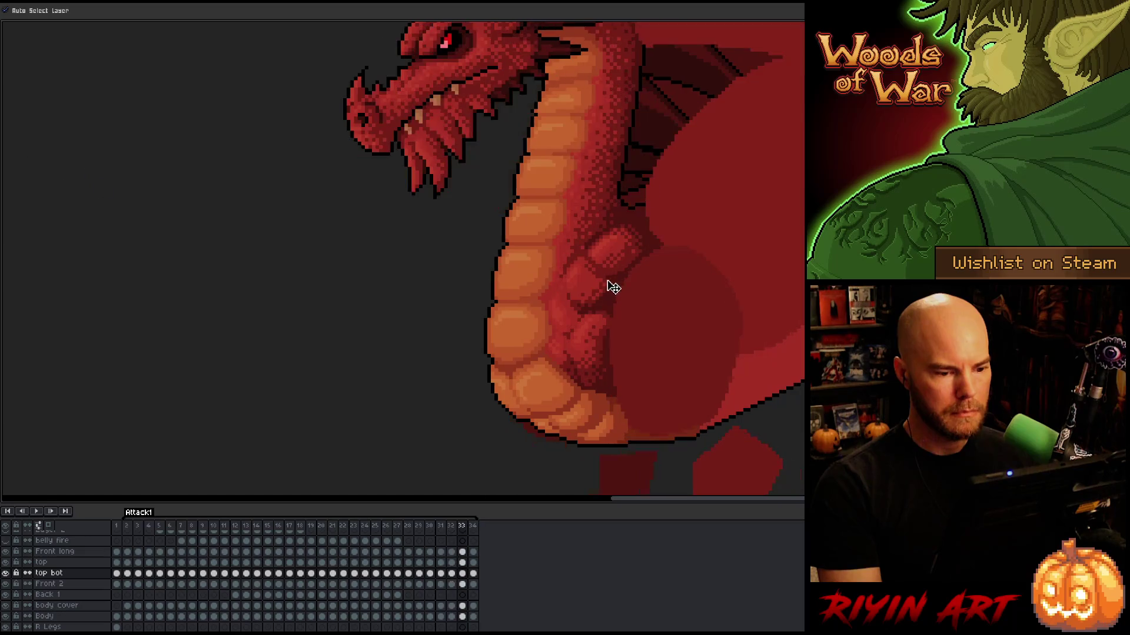
key("Up")
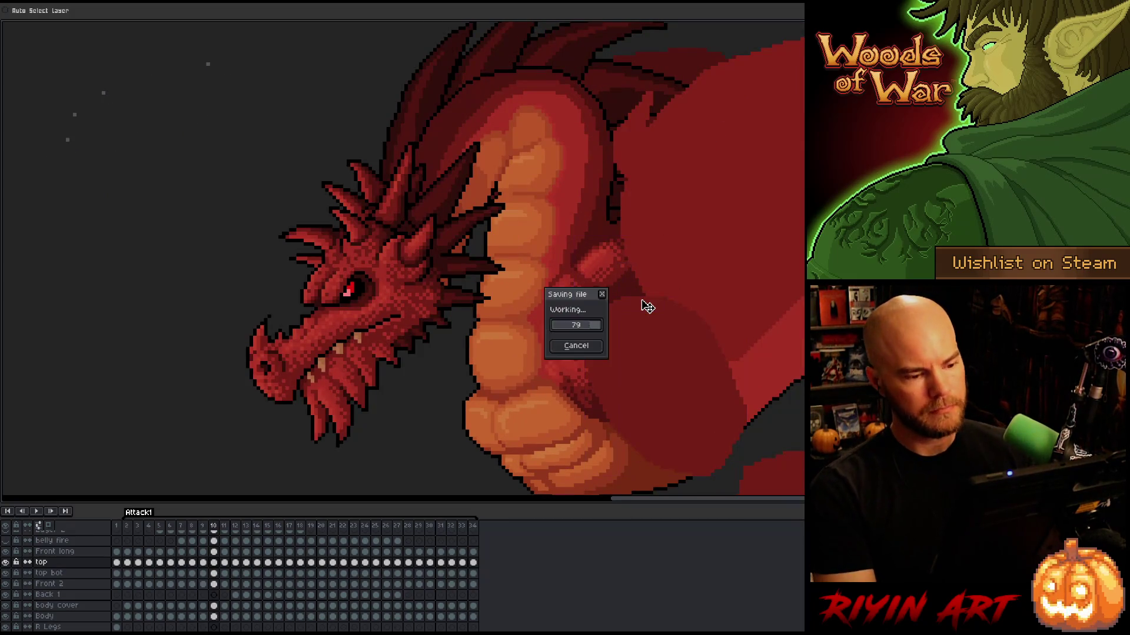
Zoom out to show the whole dragon and play the Attack1 loop
scroll(573, 297, "down", 3)
key("Return")
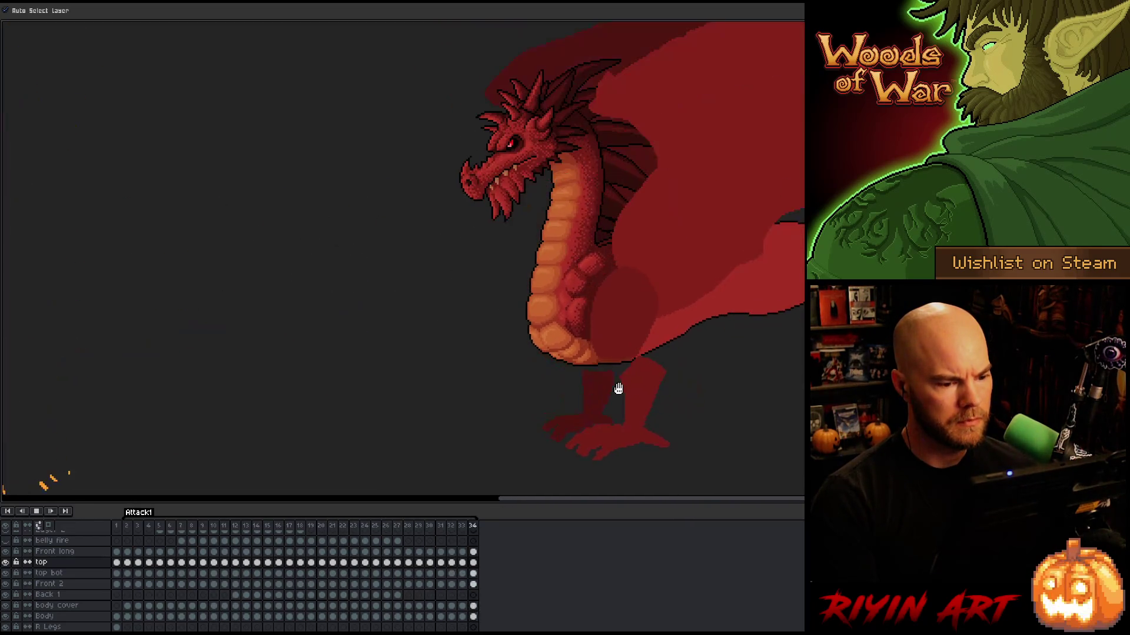
Stop playback and settle on the final frame 33
key("Return")
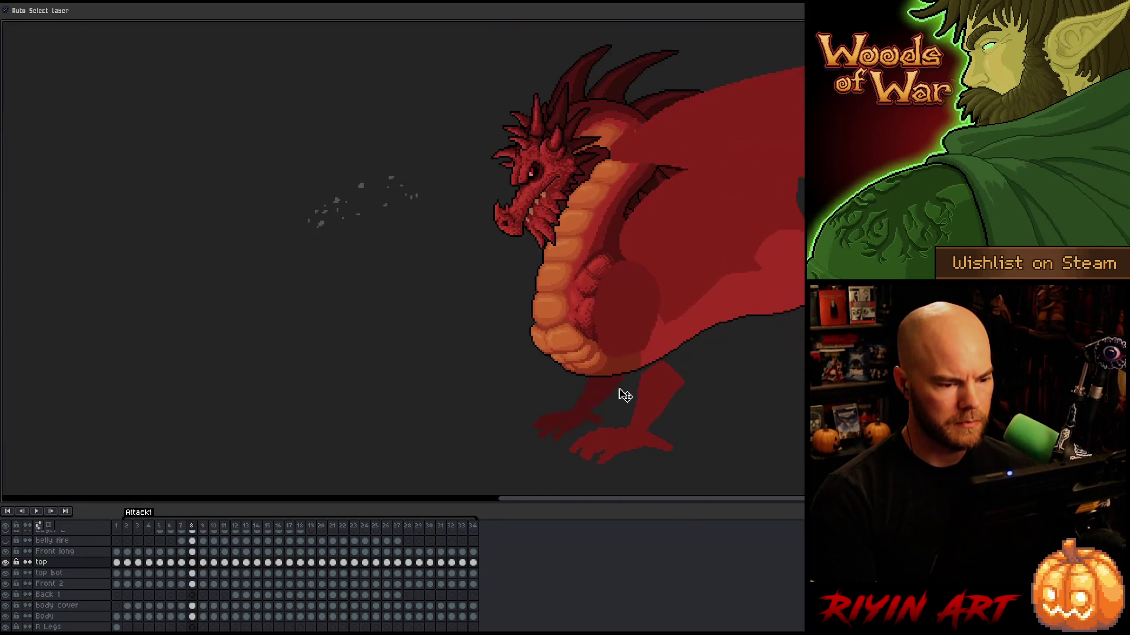
key("Left")
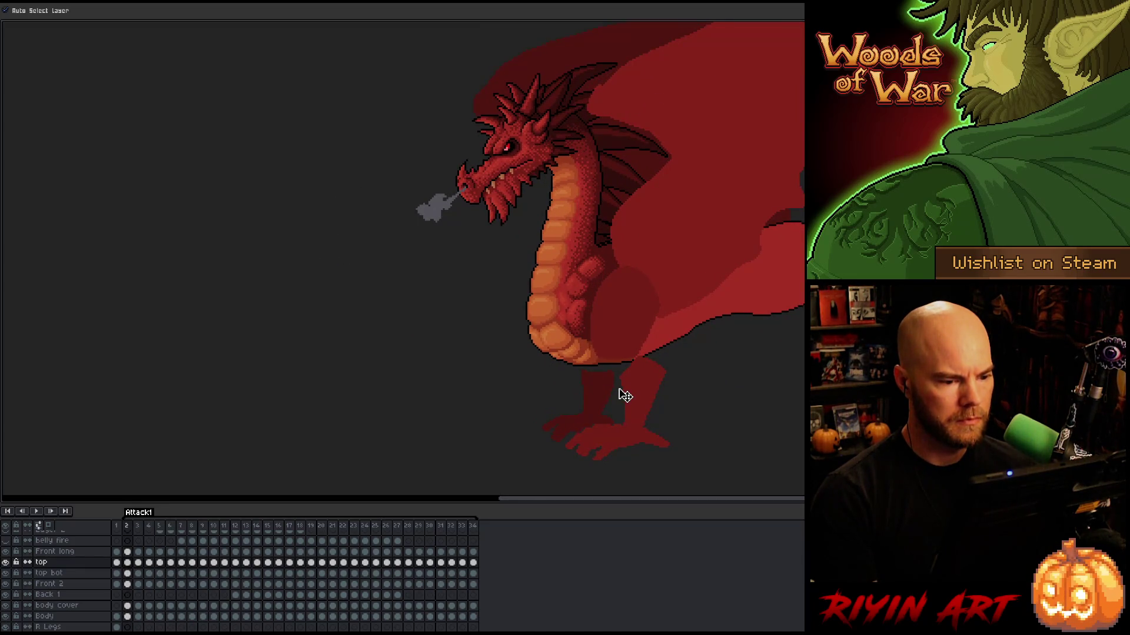
key("Left")
key("Left")
key("Left")
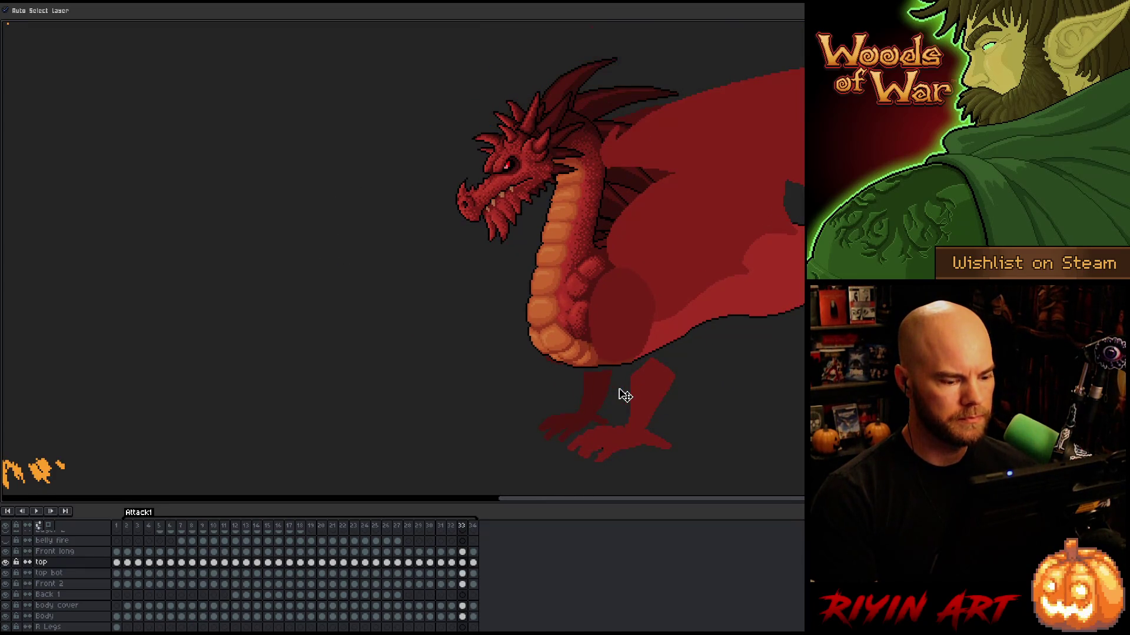
key("Right")
key("Right")
key("Right")
key("Left")
key("Left")
key("Left")
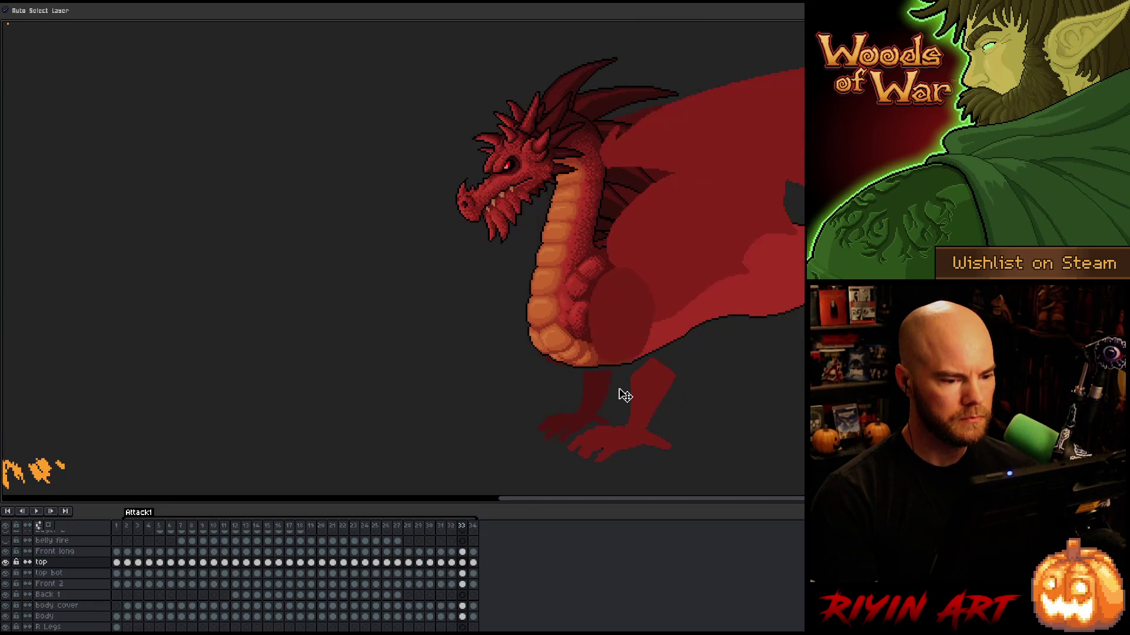
key("Right")
key("Left")
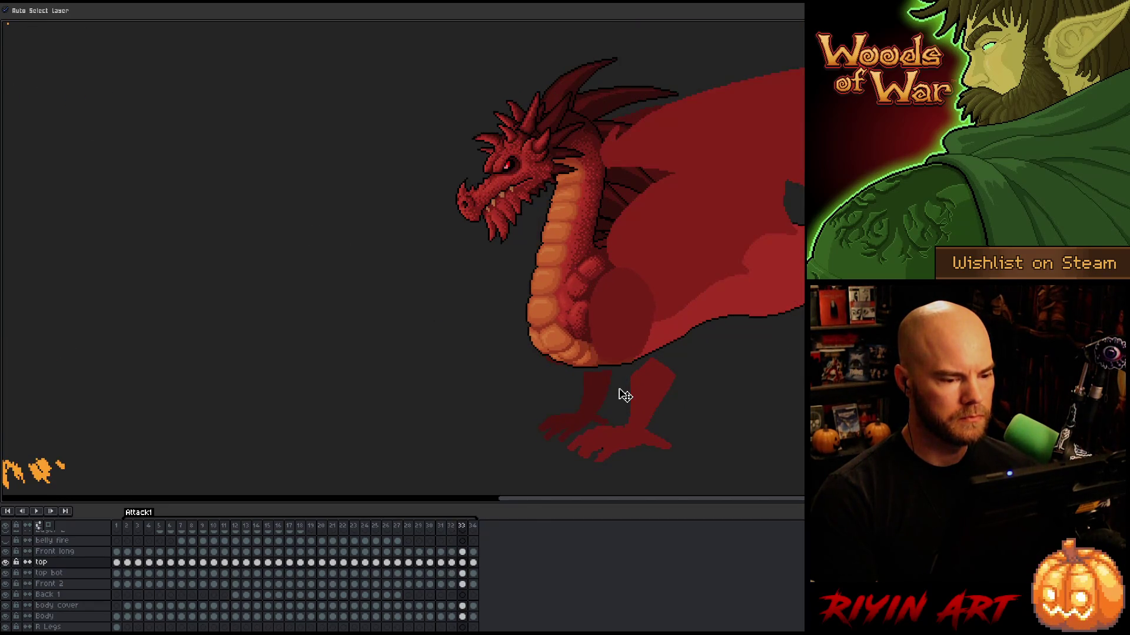
Review the growing smoke in frames 2 to 4, then return to frame 33
key("Right")
key("Right")
key("Right")
key("Right")
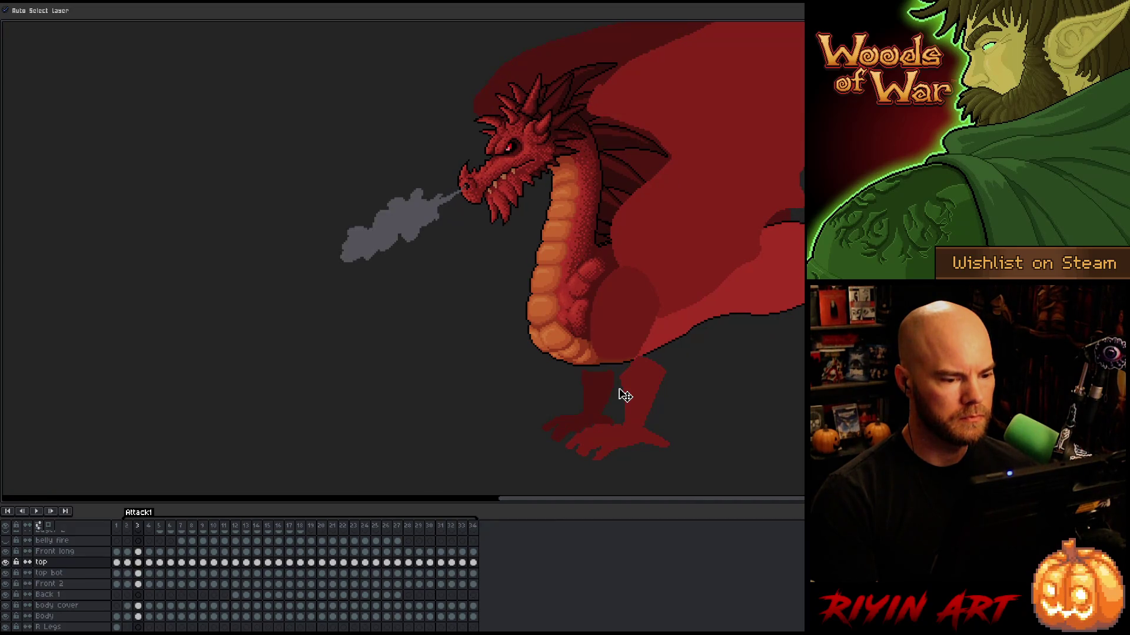
key("Right")
key("Left")
key("Left")
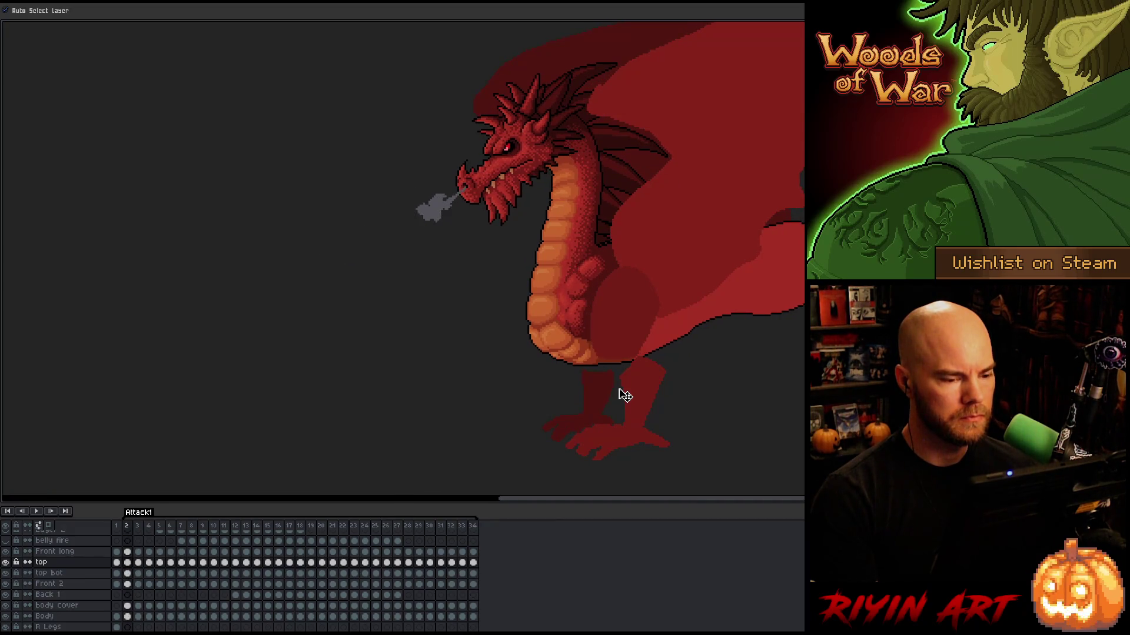
key("Left")
key("Left")
key("Right")
key("Right")
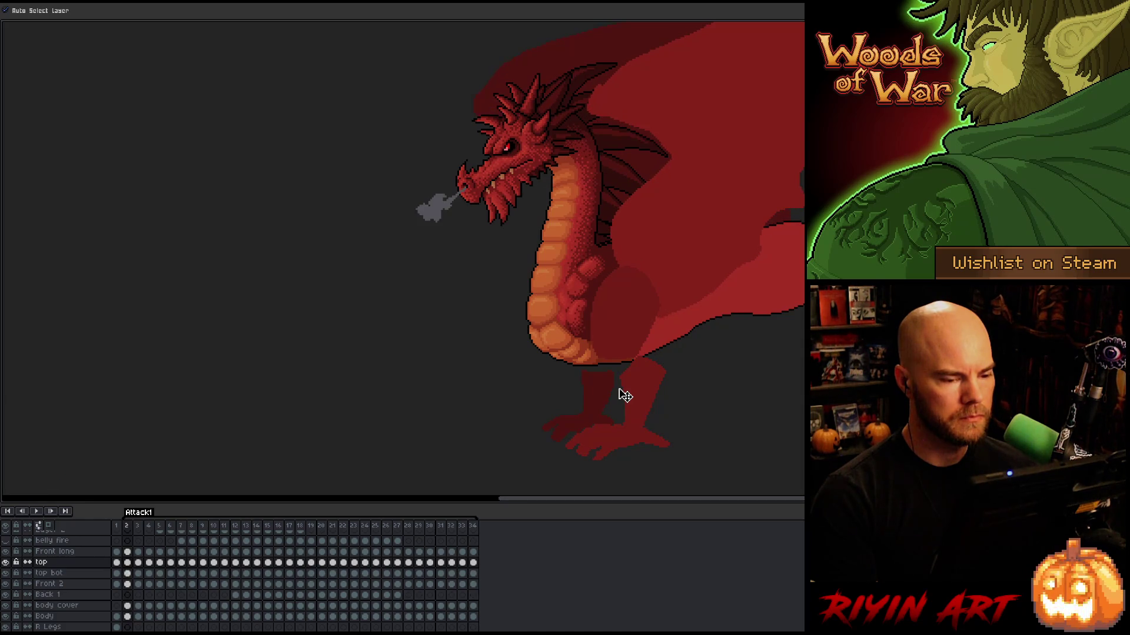
key("Left")
key("Left")
key("Right")
key("Right")
key("Right")
key("Left")
key("Left")
key("Left")
key("Right")
key("Right")
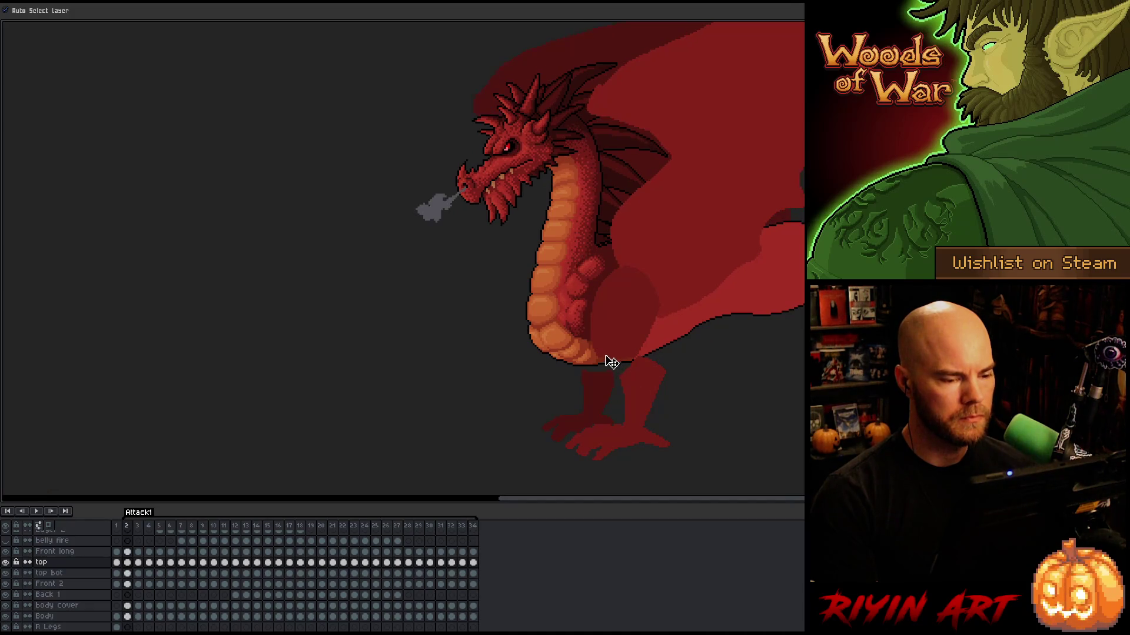
key("Left")
key("Left")
key("Left")
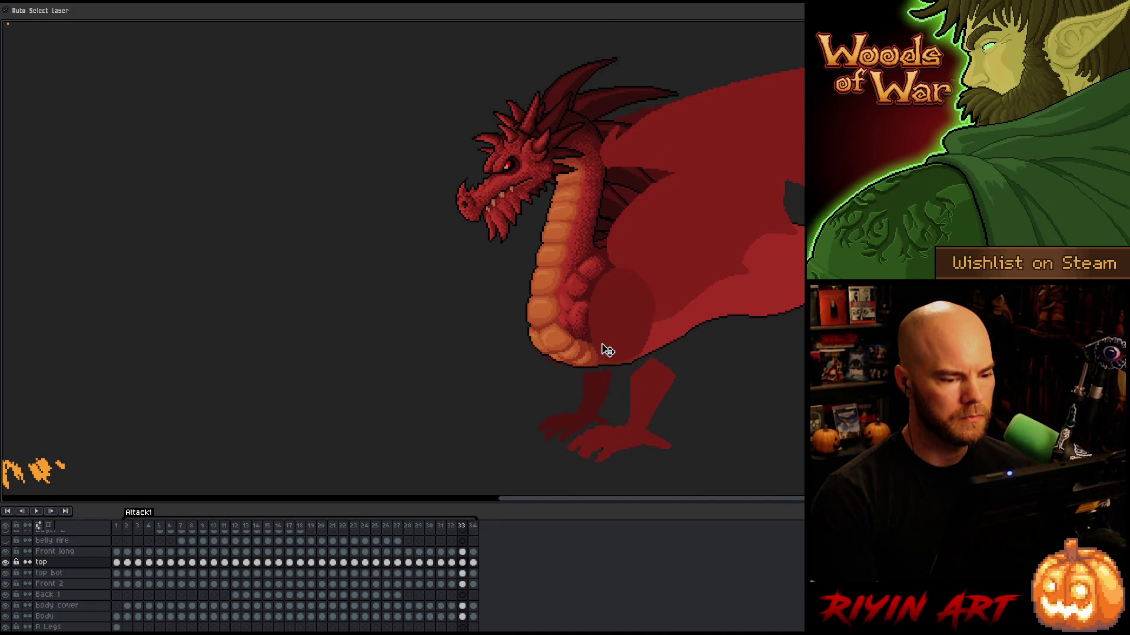
On frame 34, select the top bot and then top layers from the neck
key("Right")
key("Left")
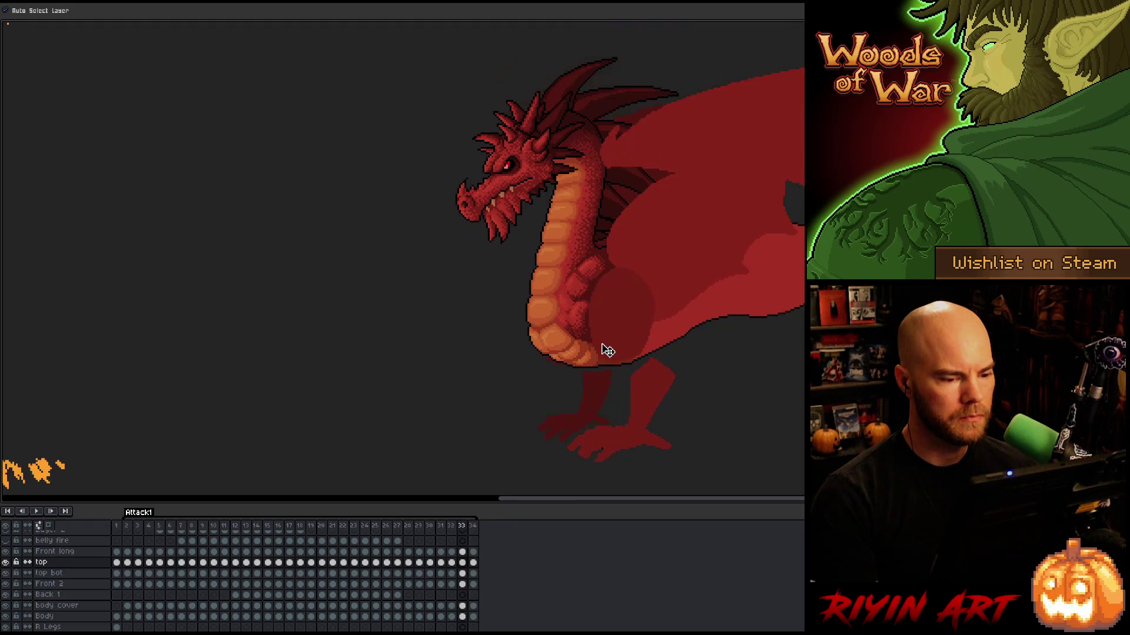
key("Right")
left_click(583, 288)
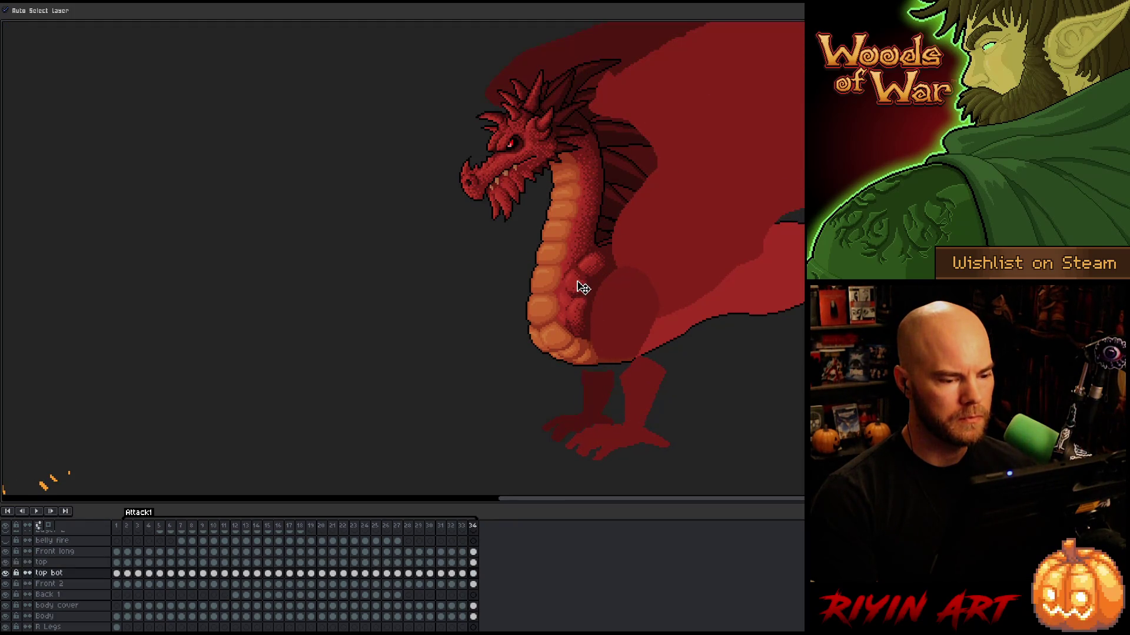
key("Left")
key("Right")
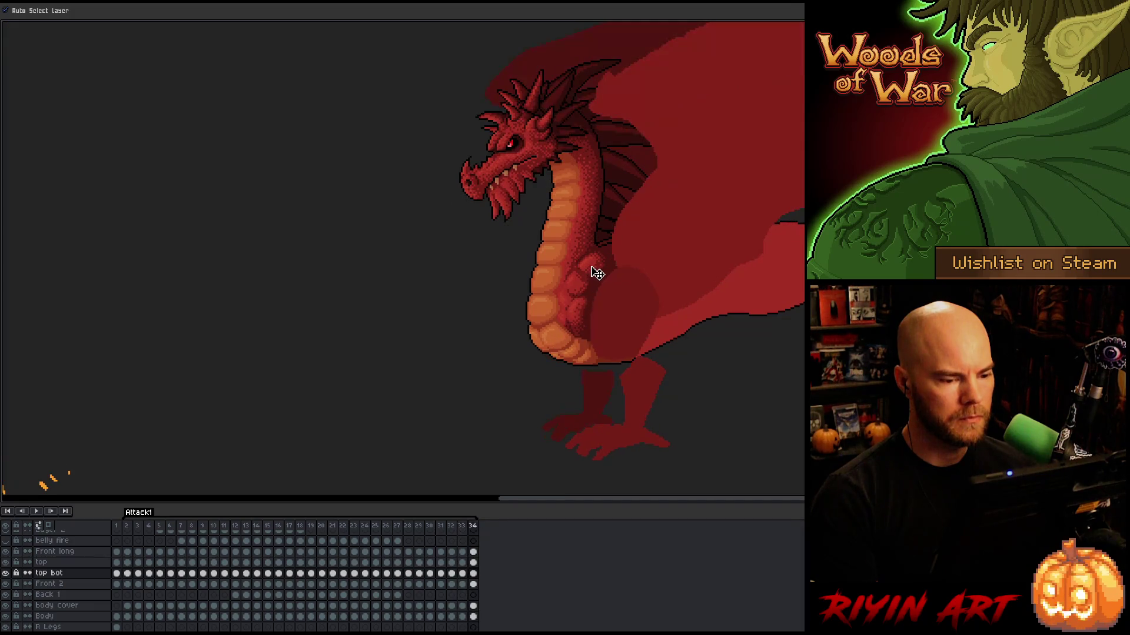
left_click(597, 272)
Compare the closing poses across frames 32 to 34
key("Left")
key("Right")
key("Left")
key("Left")
key("Right")
key("Right")
key("Right")
key("Left")
key("Left")
key("Left")
key("Right")
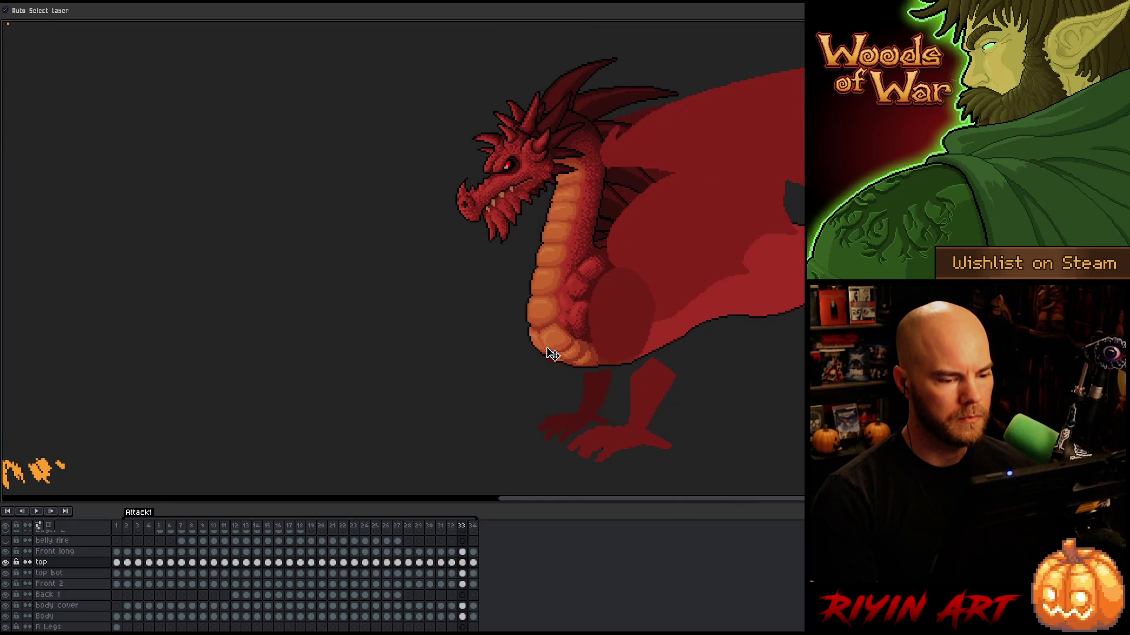
key("Right")
Select the Front long layer from the belly and return to frame 33
key("Left")
key("Left")
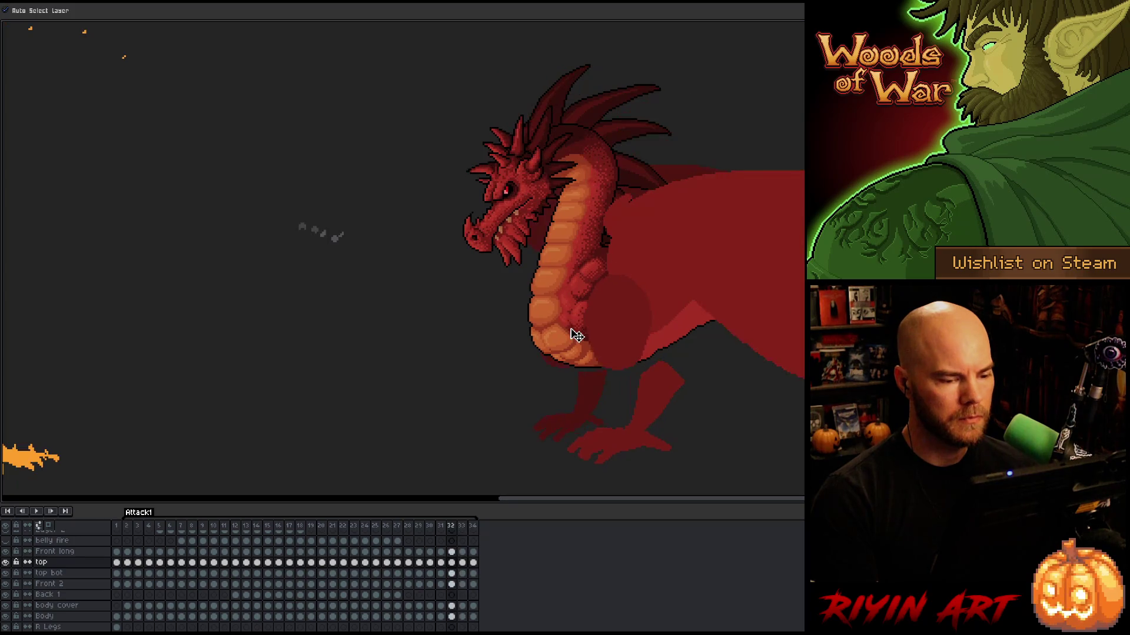
key("Right")
left_click(580, 319)
key("Left")
key("Right")
key("Right")
key("Left")
key("Left")
key("Right")
Zoom into the belly, pick the pixel-perfect Pencil (B), then zoom out to compare frames
scroll(577, 341, "up", 3)
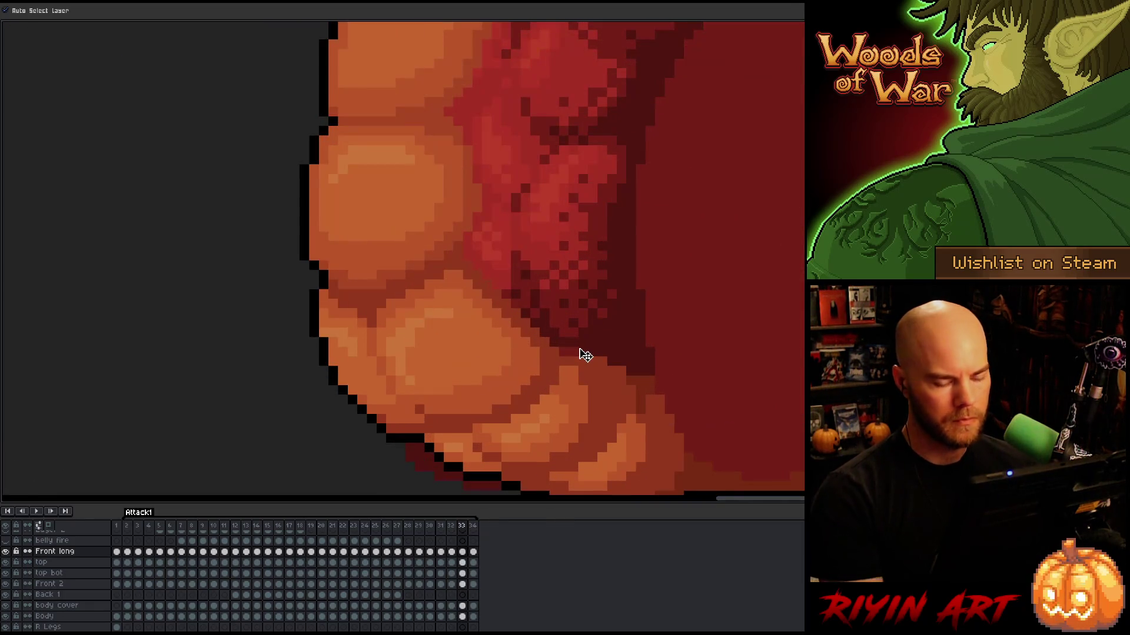
key("b")
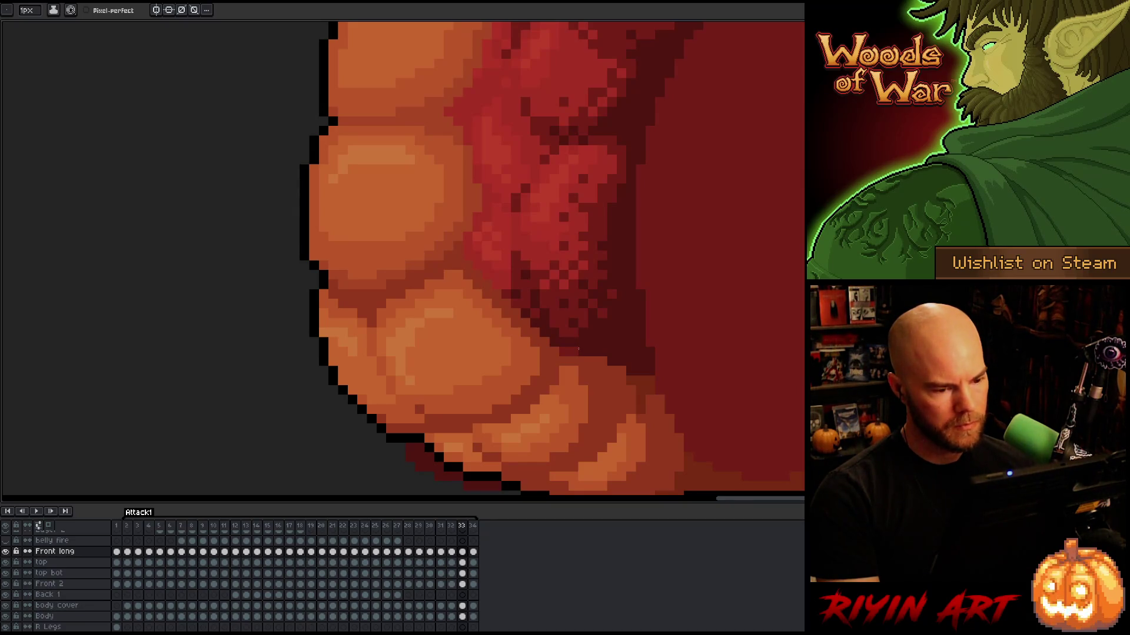
scroll(565, 351, "down", 3)
key("Left")
key("Right")
Flip between Attack1 frames 2 and 3 to compare the smoke, with the top bot layer selected
key("Right")
key("Right")
key("Right")
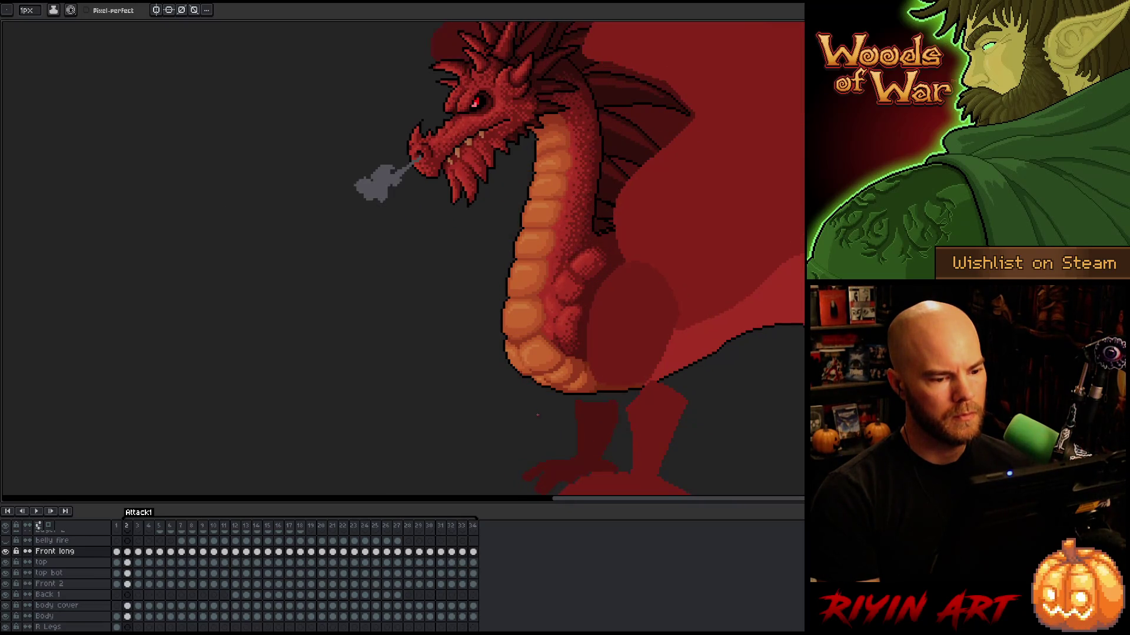
key("Right")
key("Left")
key("Right")
key("Left")
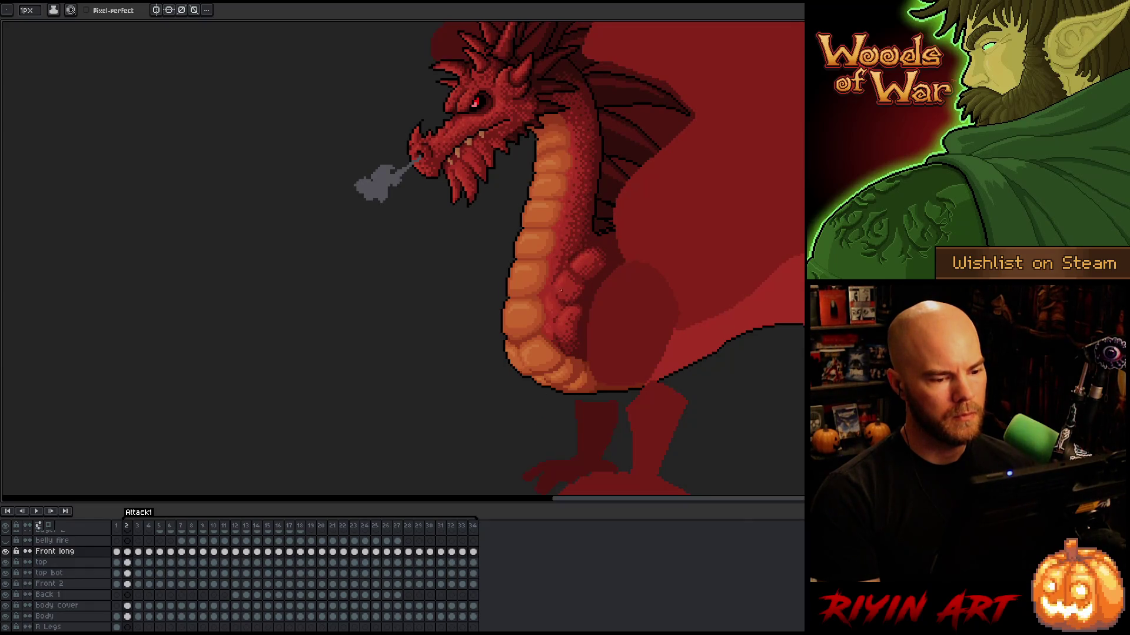
left_click(573, 297, "ctrl")
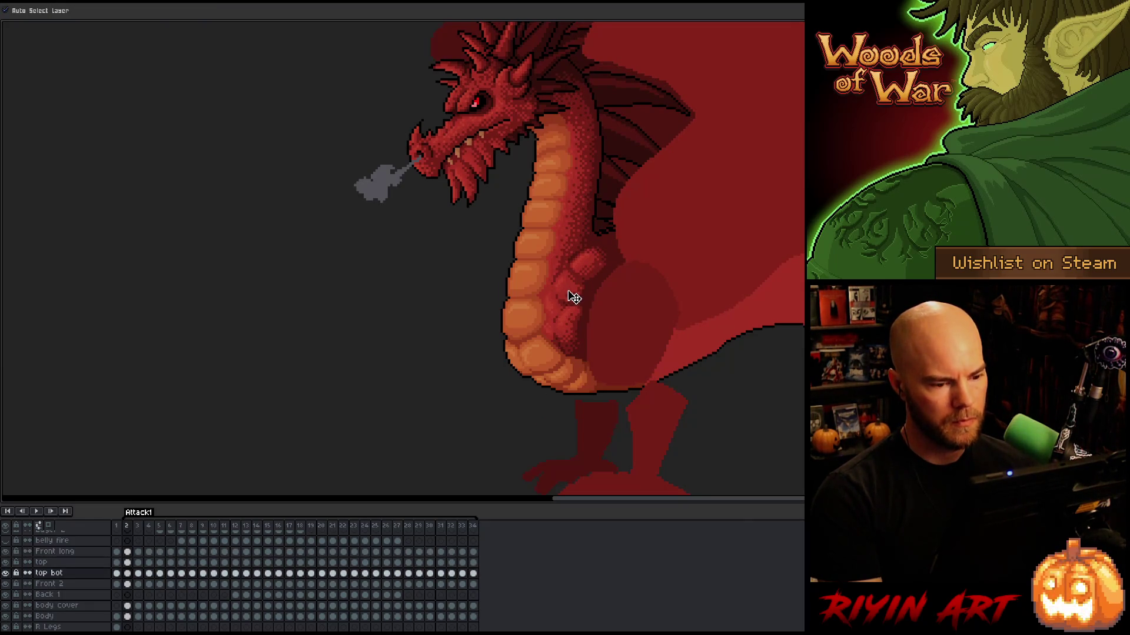
key("Left")
key("Left")
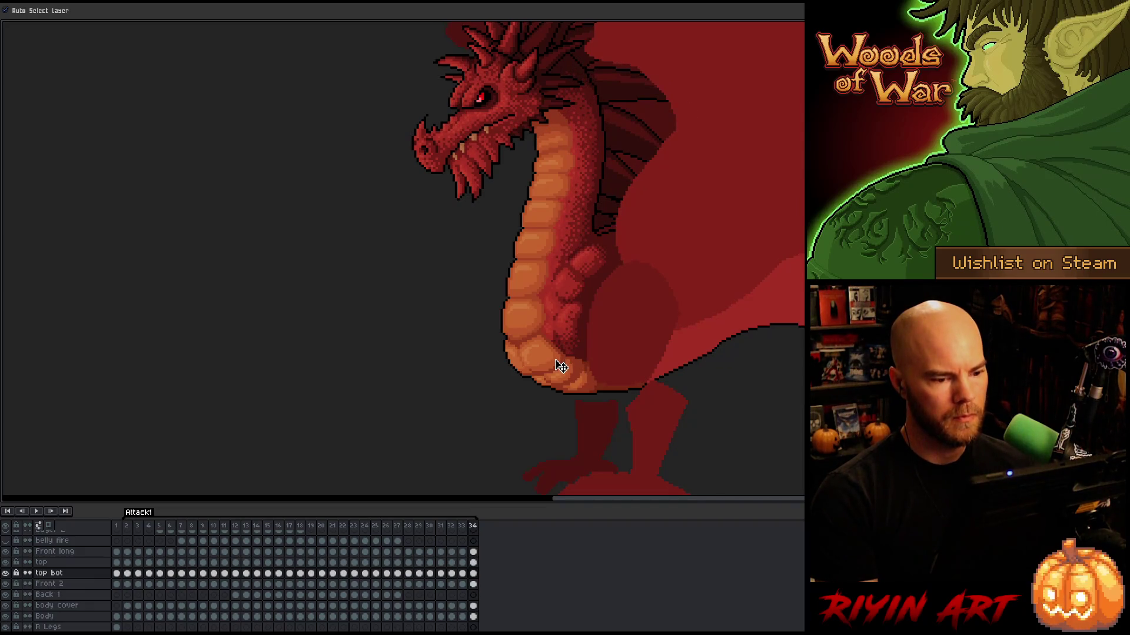
key("Right")
key("Right")
key("Left")
key("Right")
key("Right")
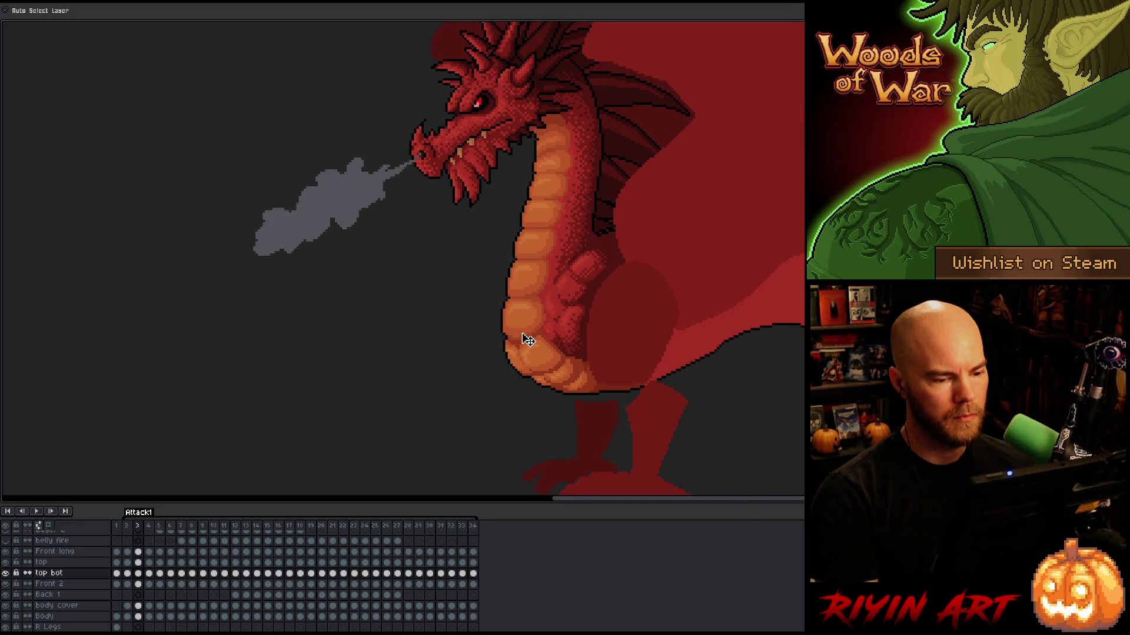
key("Left")
key("Left")
key("Right")
key("Right")
key("Left")
key("Left")
key("Left")
key("Right")
key("Right")
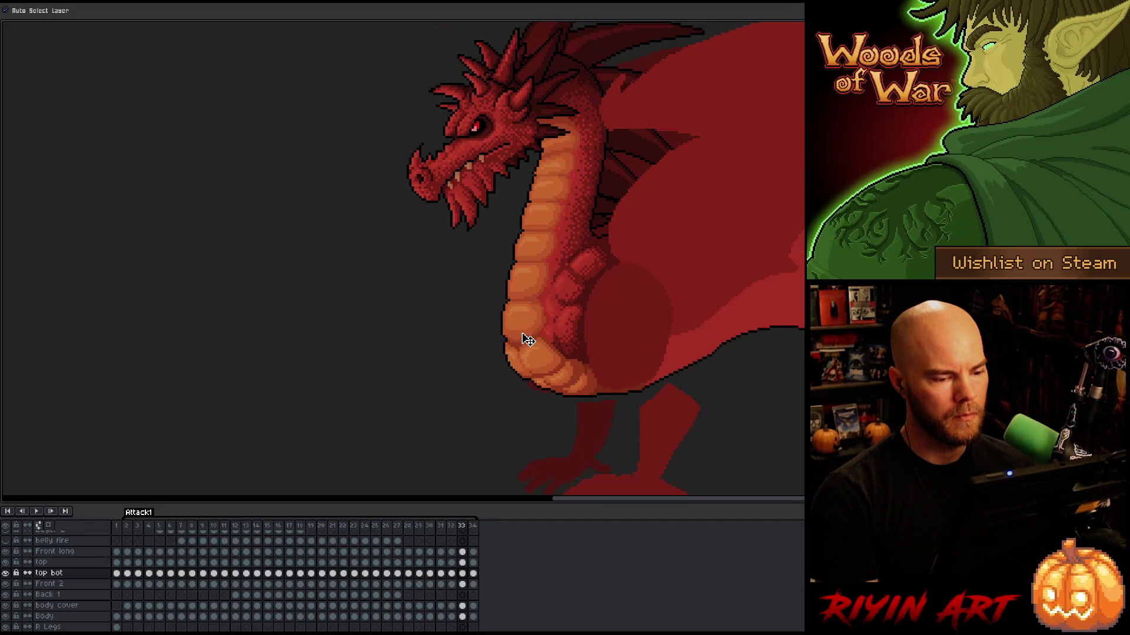
key("Left")
key("Right")
key("Left")
key("Right")
key("Left")
key("Right")
key("Right")
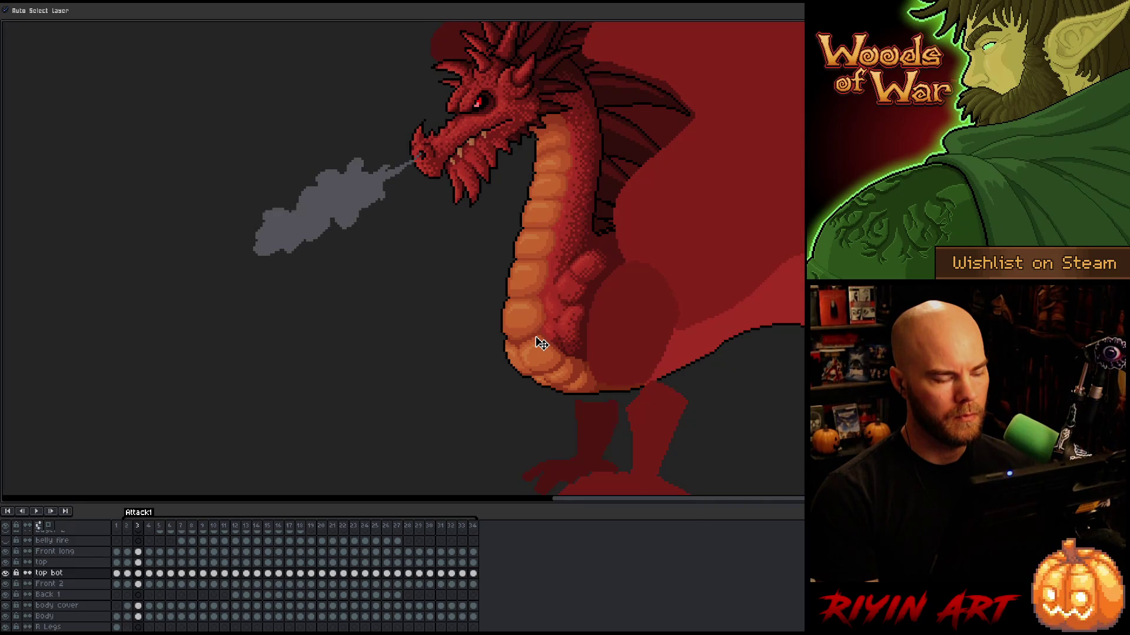
Make the top layer active and compare frames 2–4 for the growing smoke cloud and head pose
key("Right")
key("Left")
key("Left")
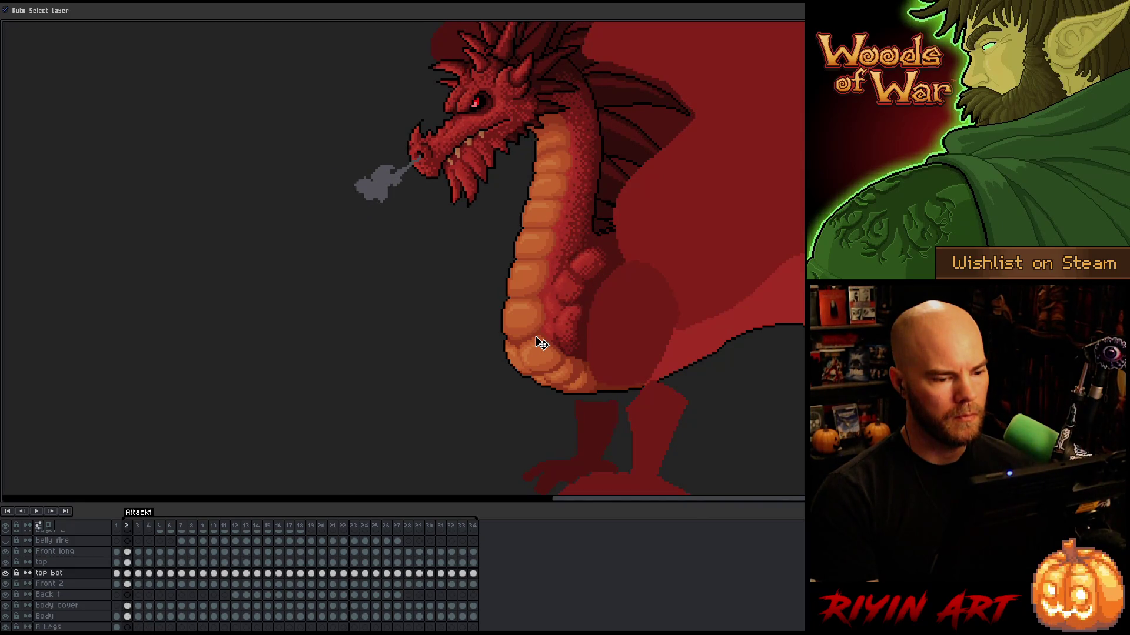
key("Right")
key("Left")
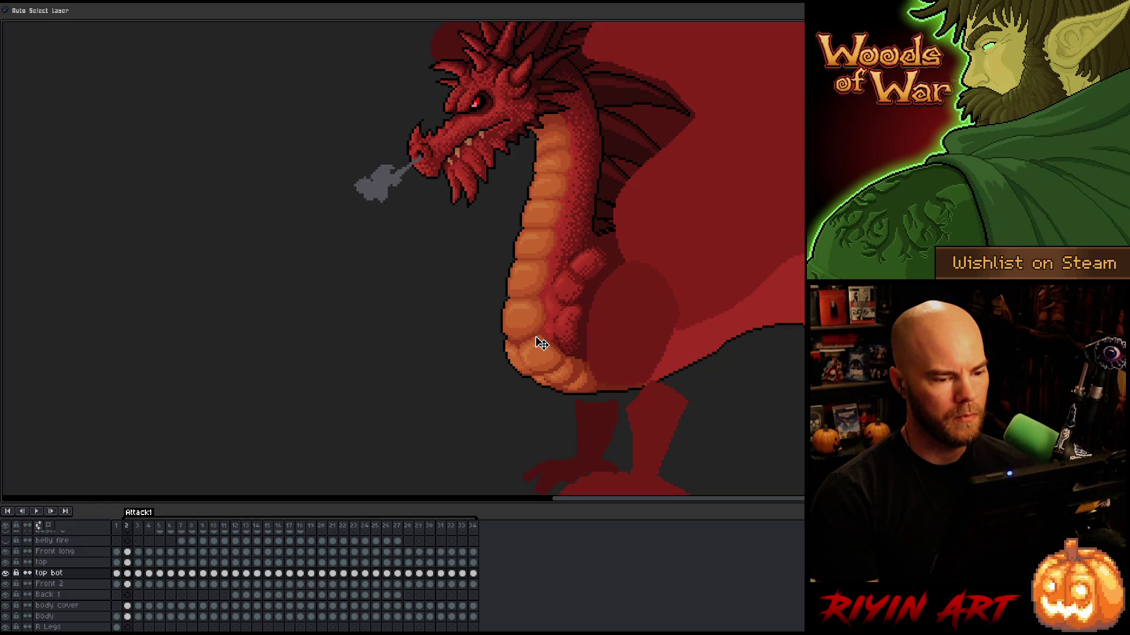
key("Right")
key("Up")
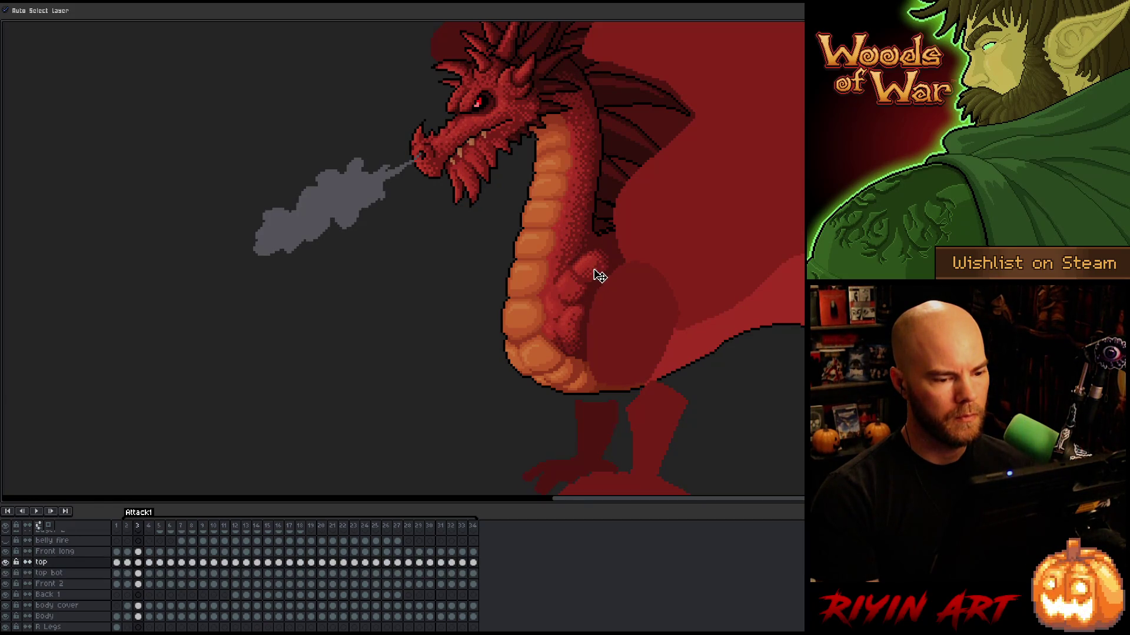
key("Left")
key("Right")
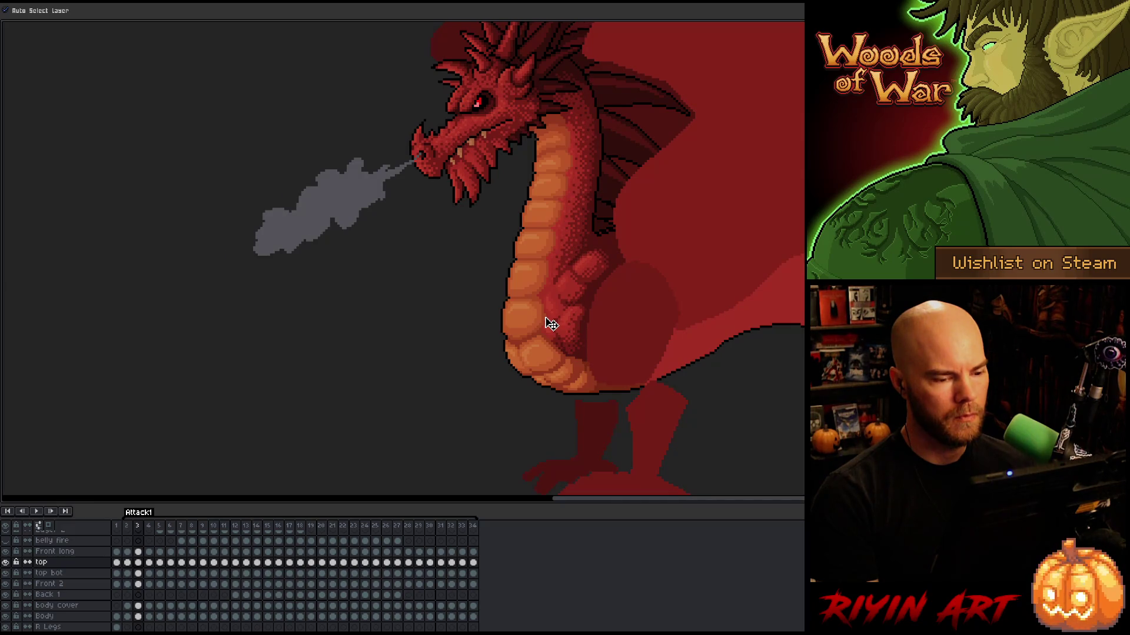
key("Right")
key("Left")
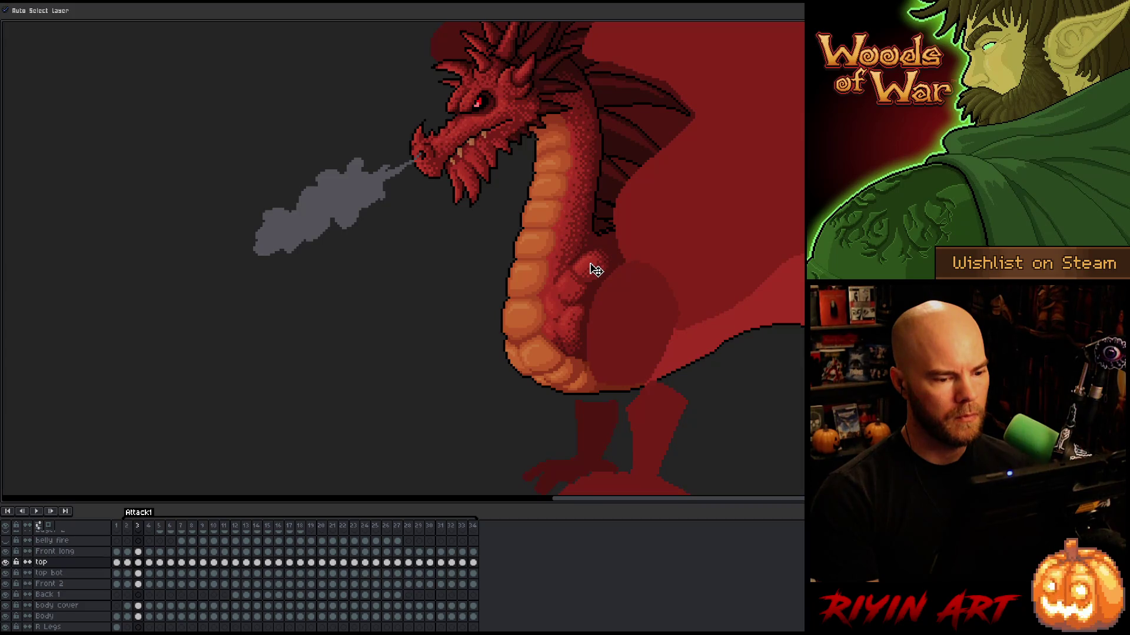
key("Left")
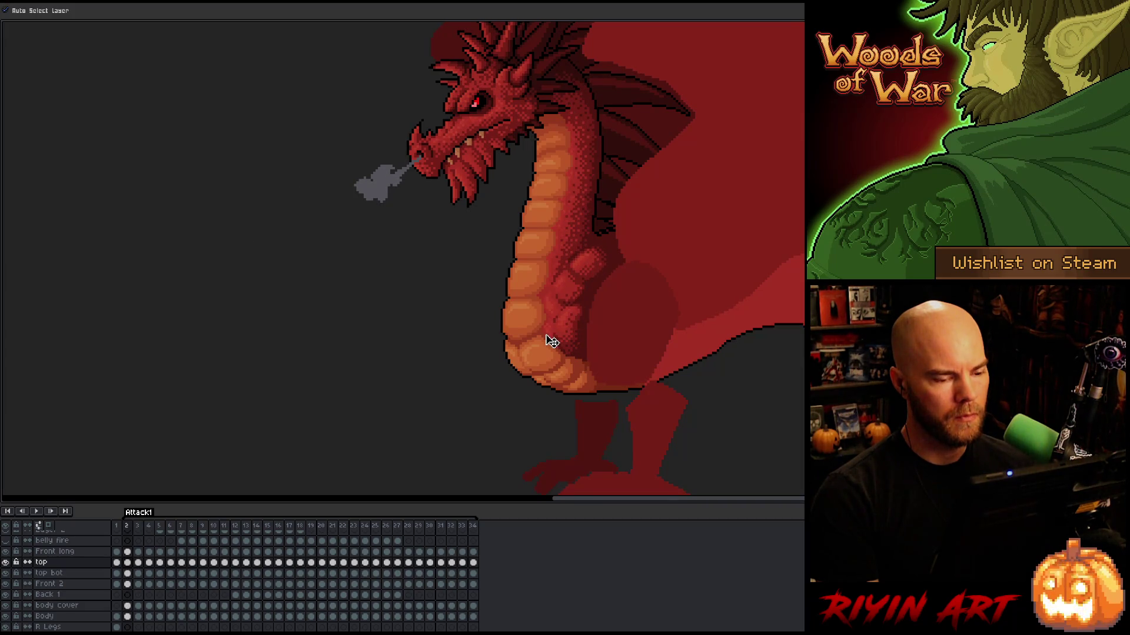
key("Right")
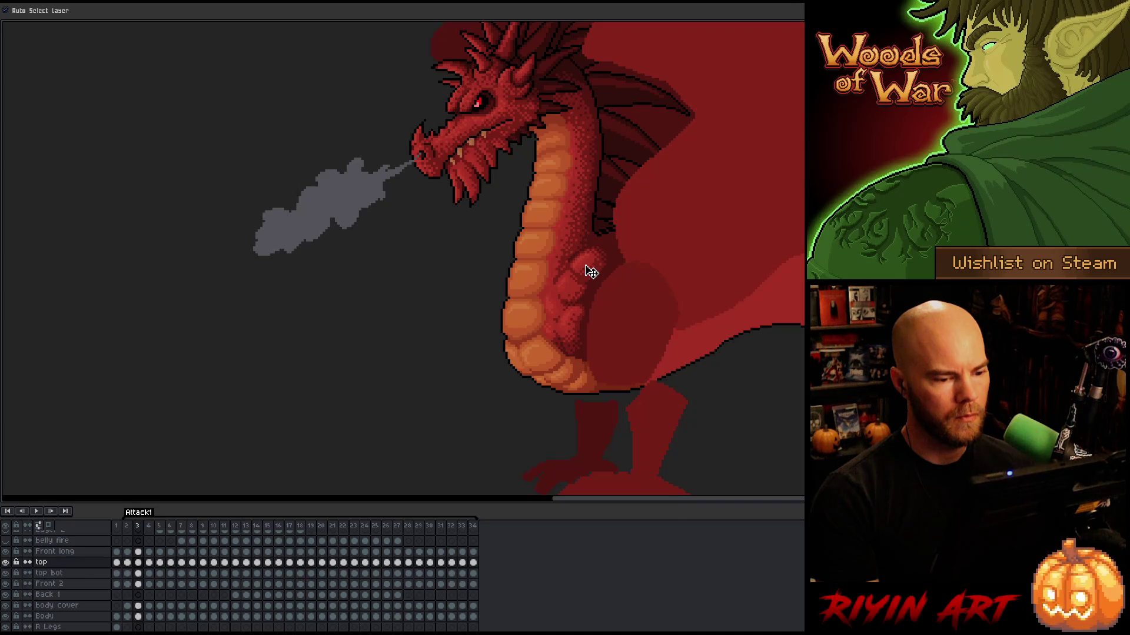
key("Left")
key("Right")
key("Right")
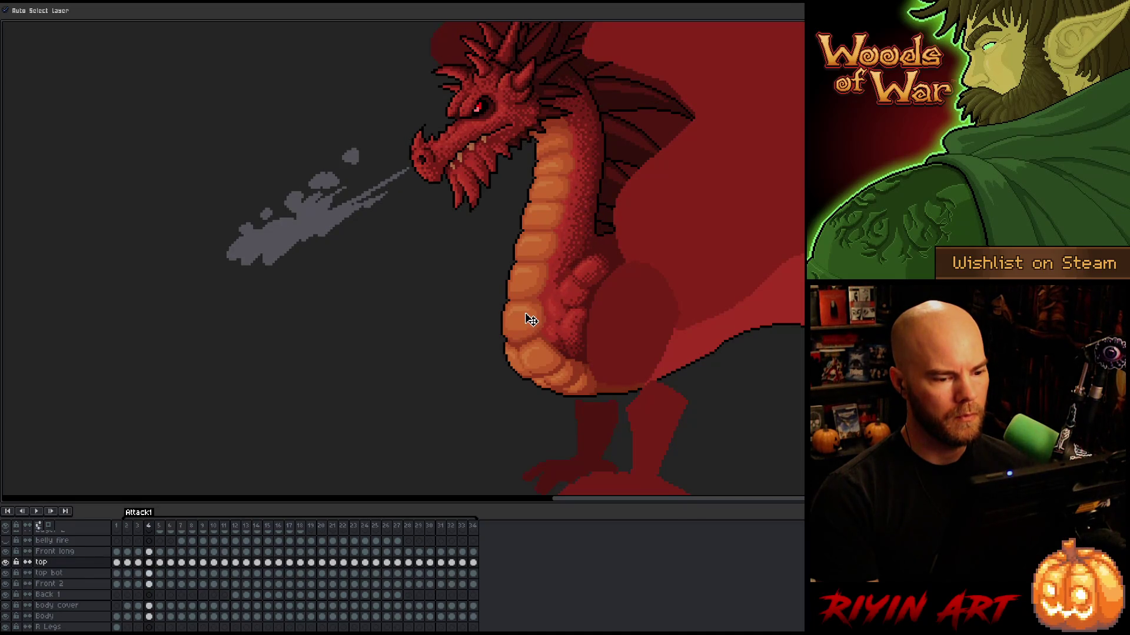
key("Left")
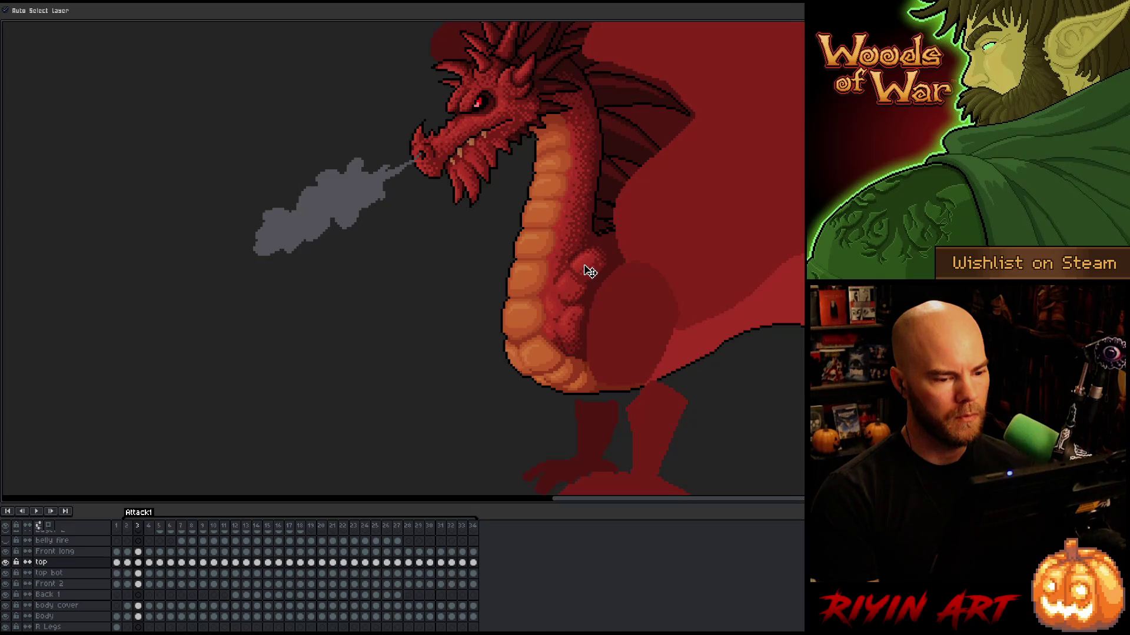
Flip between frames 2 and 4 to check the motion, then step forward through frames 5–7
key("Left")
key("Right")
key("Right")
key("Left")
key("Left")
key("Right")
key("Right")
key("Left")
key("Left")
key("Right")
key("Right")
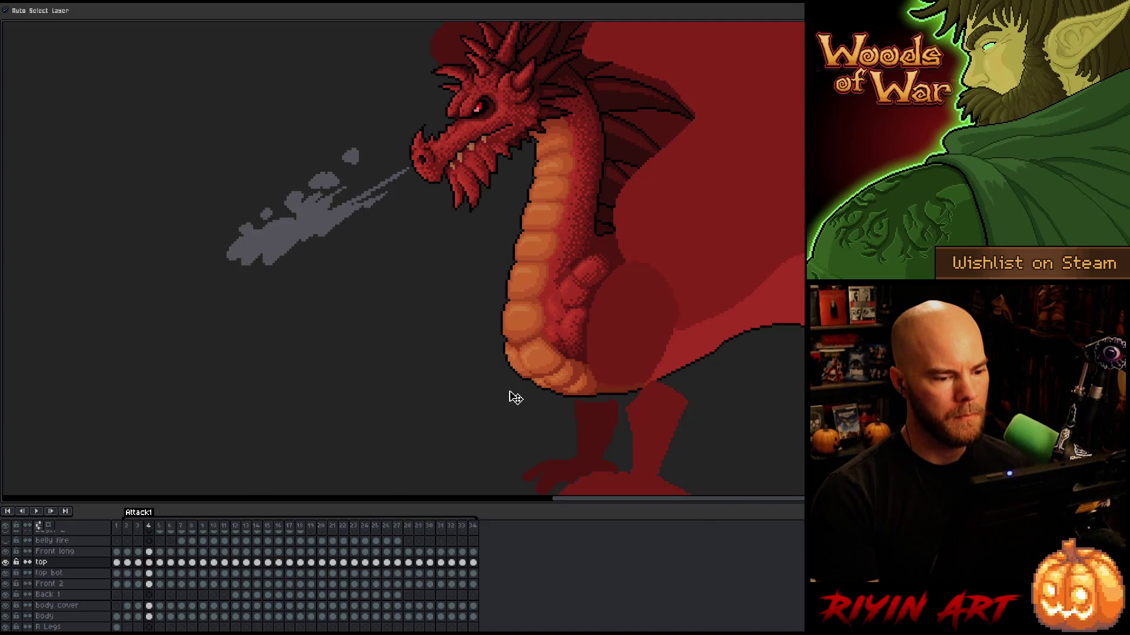
key("Right")
key("Right")
key("Left")
key("Right")
key("Right")
key("Left")
key("Left")
key("Right")
key("Right")
key("Right")
key("Right")
key("Right")
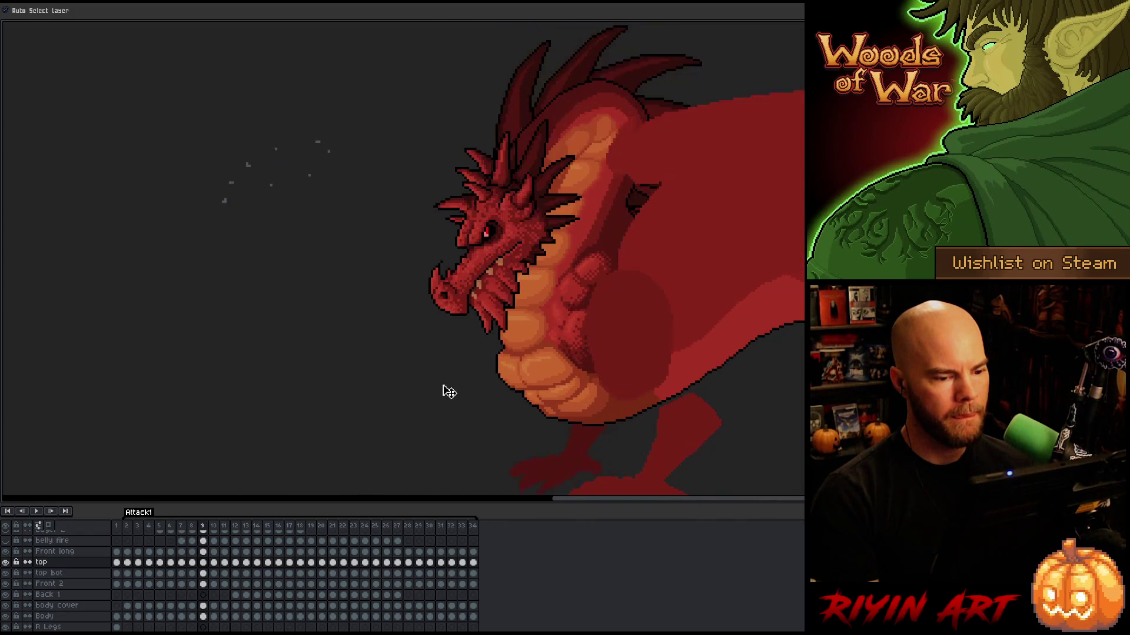
Step through fire-blast frames 10–13, then zoom in on the dragon's front arm on frame 12
scroll(449, 392, "down", 2)
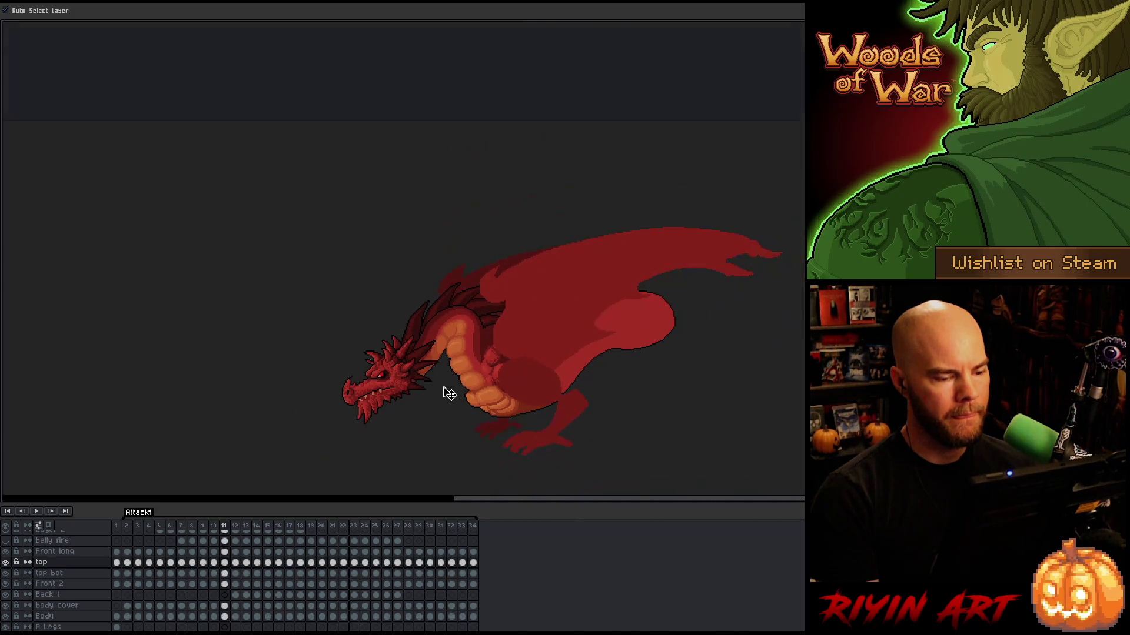
scroll(451, 395, "up", 1)
key("Right")
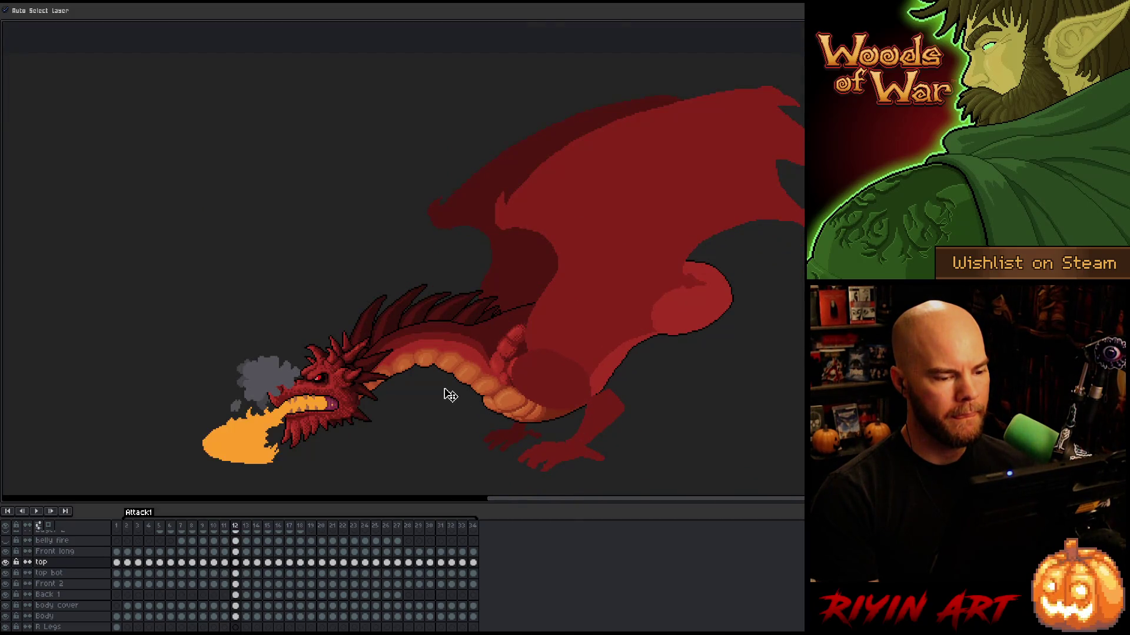
key("Left")
key("Left")
key("Right")
key("Right")
key("Right")
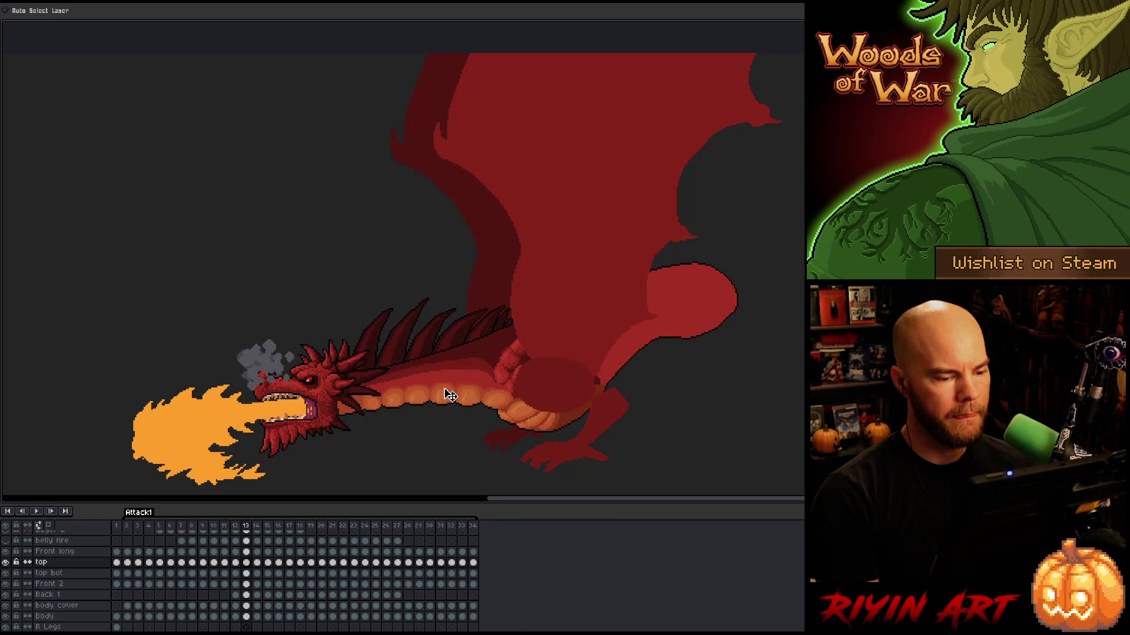
key("Left")
key("Left")
key("Right")
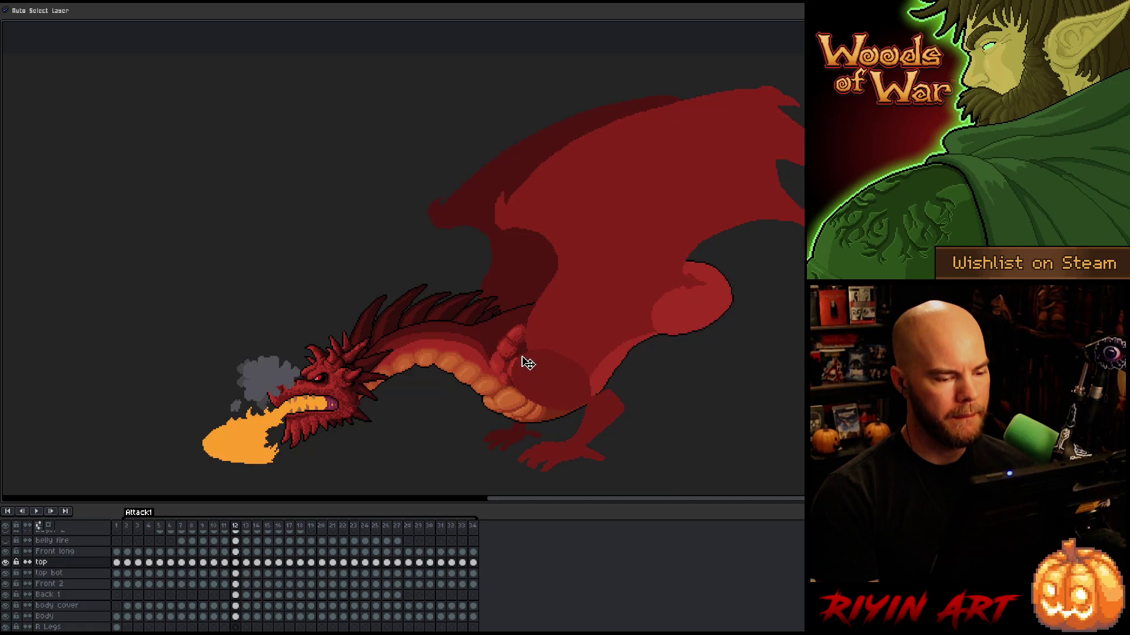
scroll(528, 363, "up", 2)
key("Down")
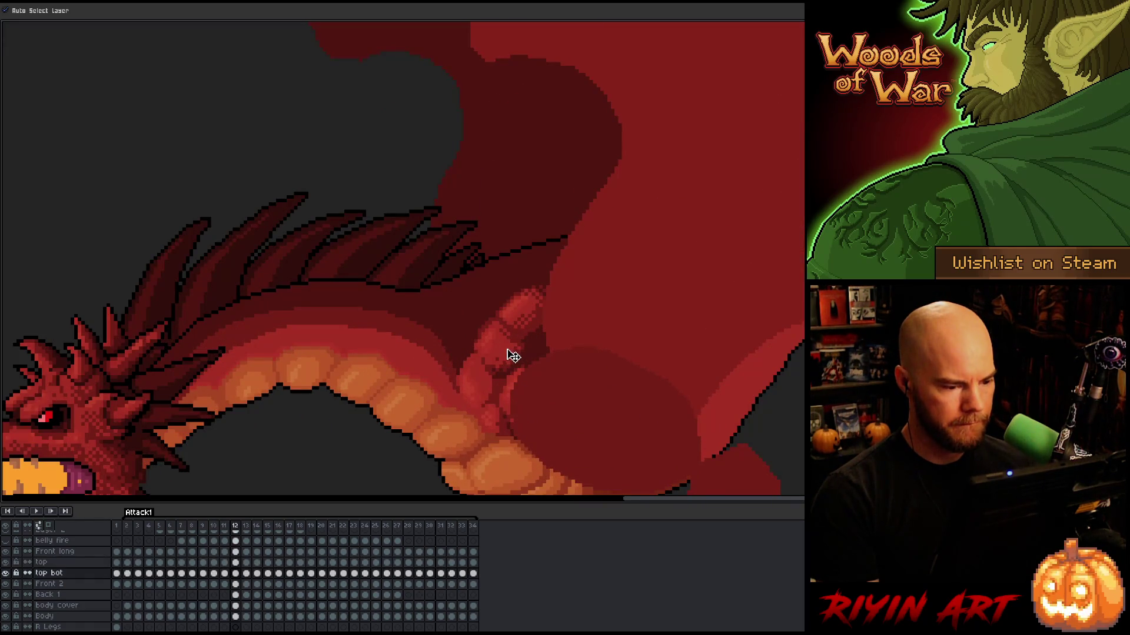
Drag the arm piece on frame 12 slightly left and compare it with the neighbouring frame
left_click_drag(525, 320, 517, 317)
scroll(517, 318, "down", 1)
scroll(515, 361, "up", 1)
key("Right")
key("Left")
Activate the top bot layer and nudge the upper arm piece up into place, comparing with frame 11
left_click(508, 365)
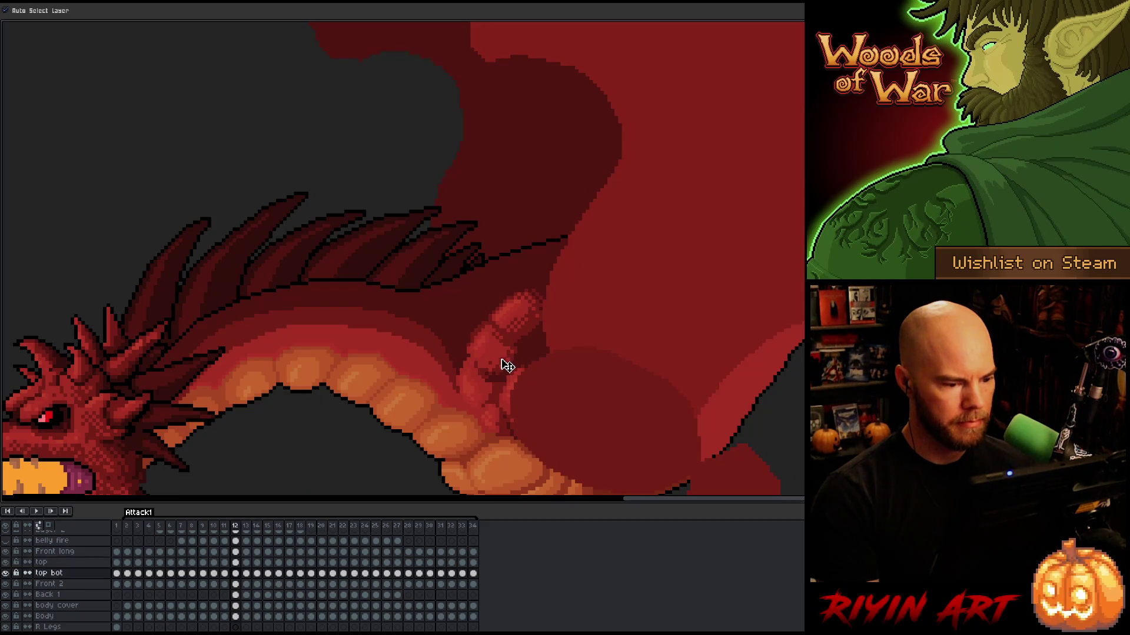
key("Left")
key("Right")
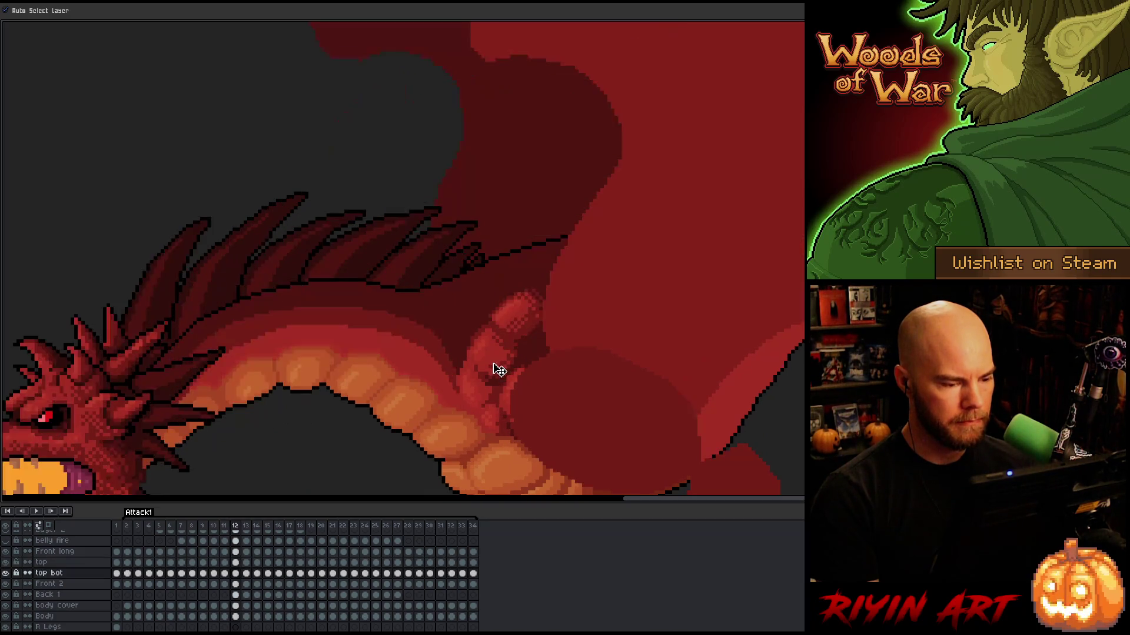
key("Left")
key("Right")
left_click(518, 334)
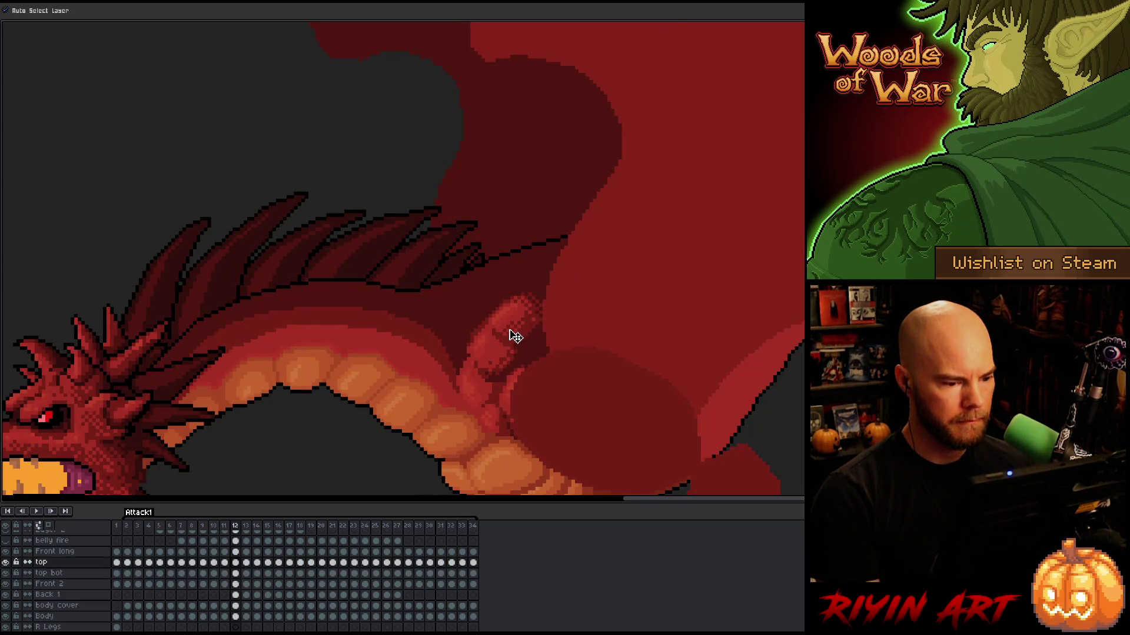
left_click_drag(517, 336, 517, 330)
key("Left")
key("Right")
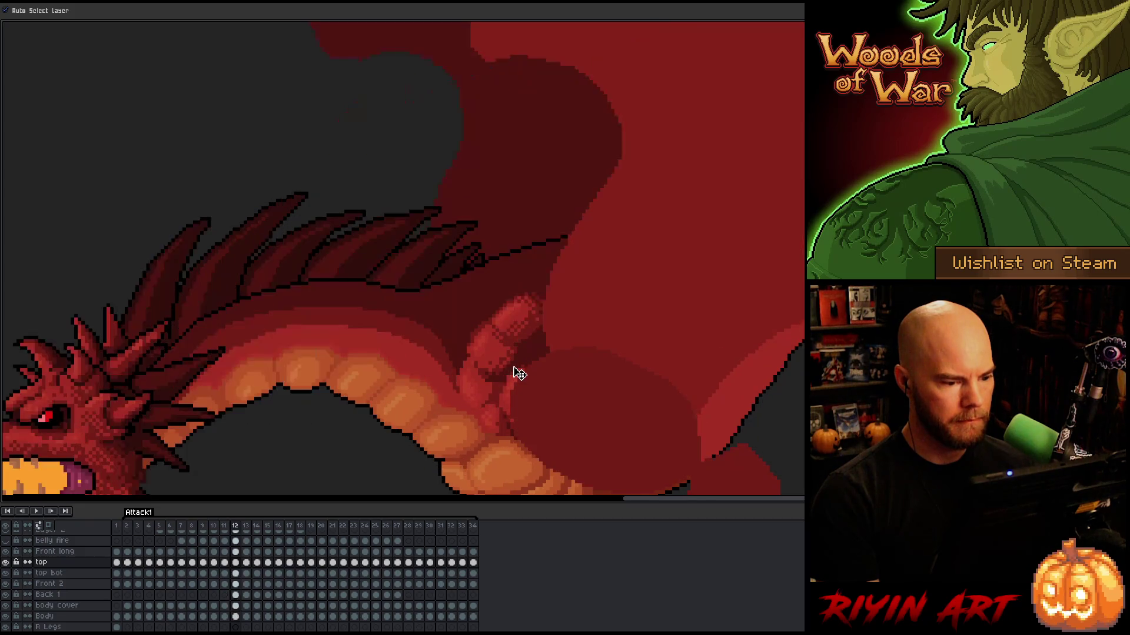
Step through frames 9–13 to check the repositioned arm, then zoom out toward the later fire frames
key("Left")
key("Left")
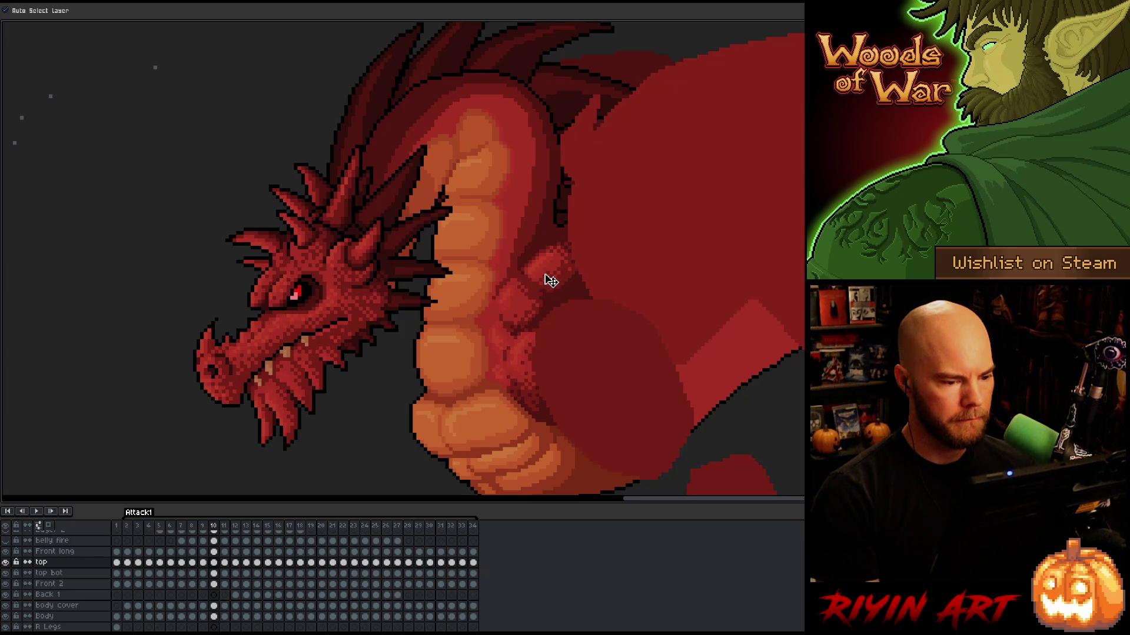
key("Left")
key("Right")
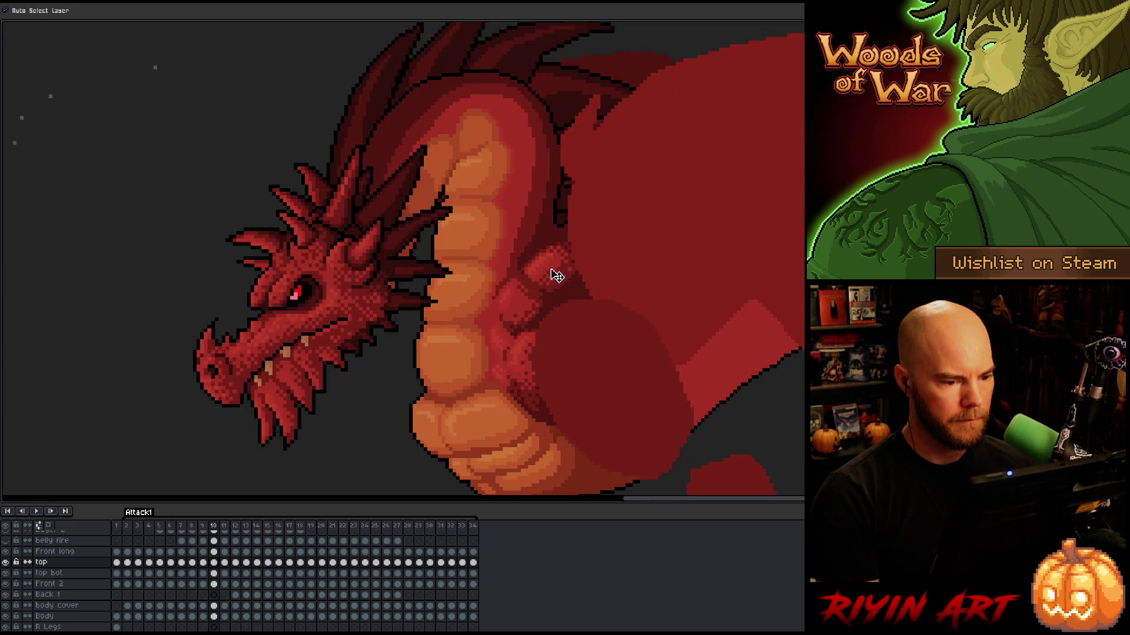
key("Right")
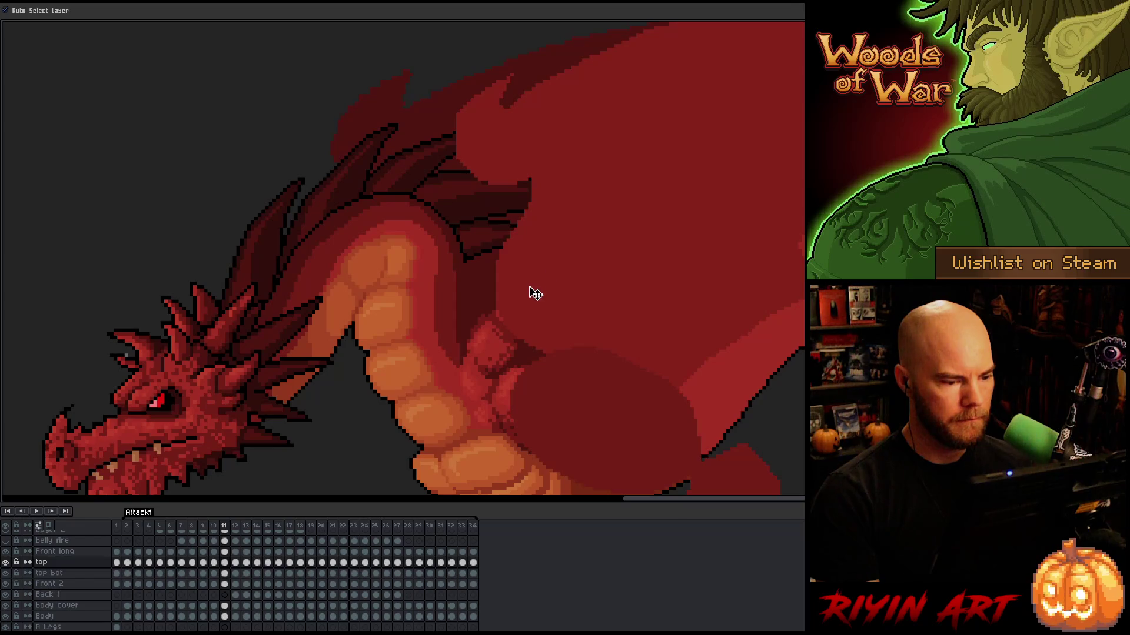
key("Right")
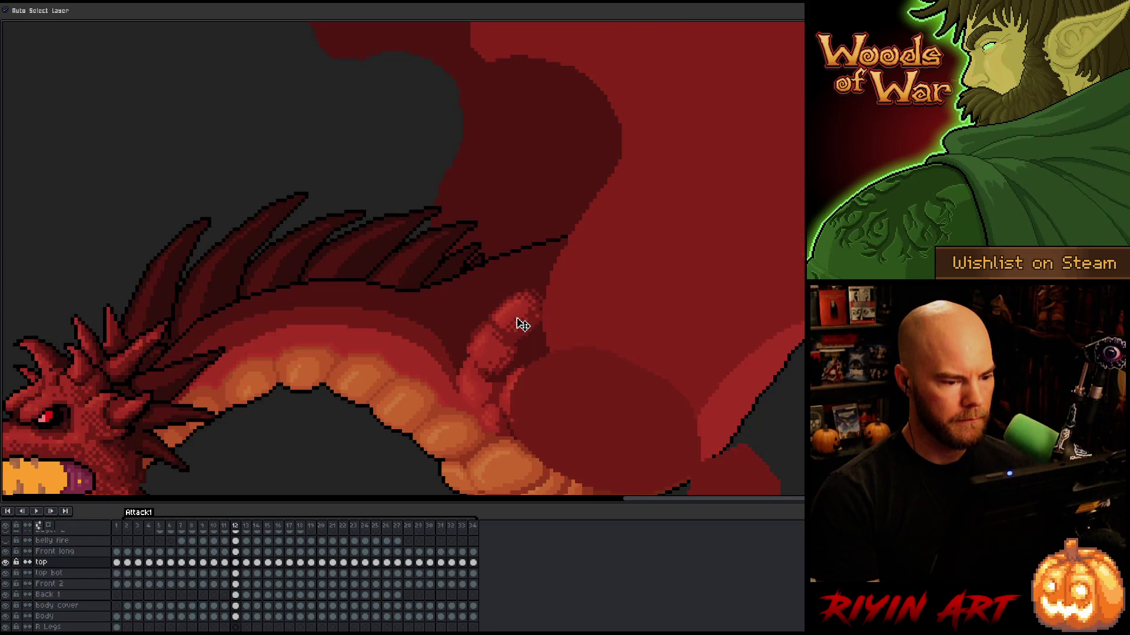
key("Right")
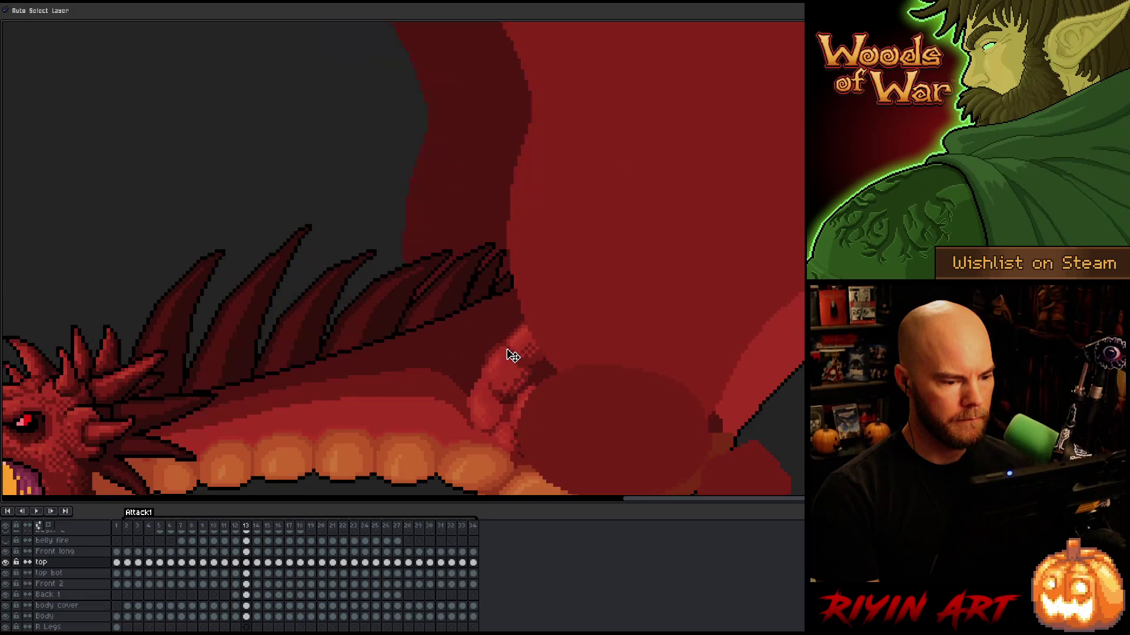
key("Left")
scroll(539, 362, "down", 4)
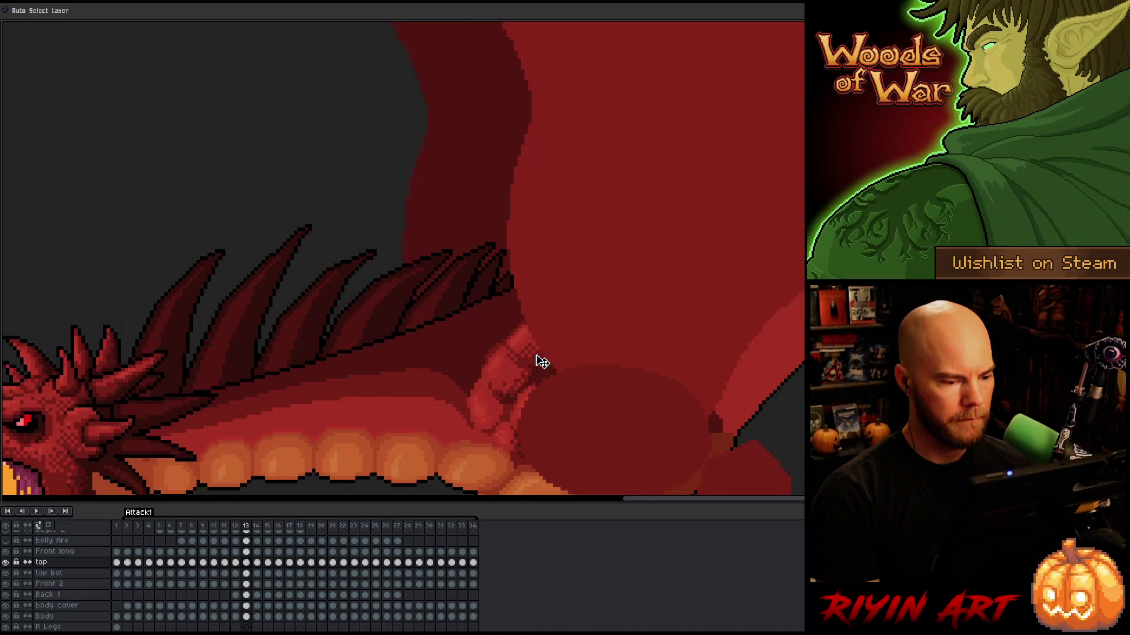
key("Right")
key("Right")
key("Right")
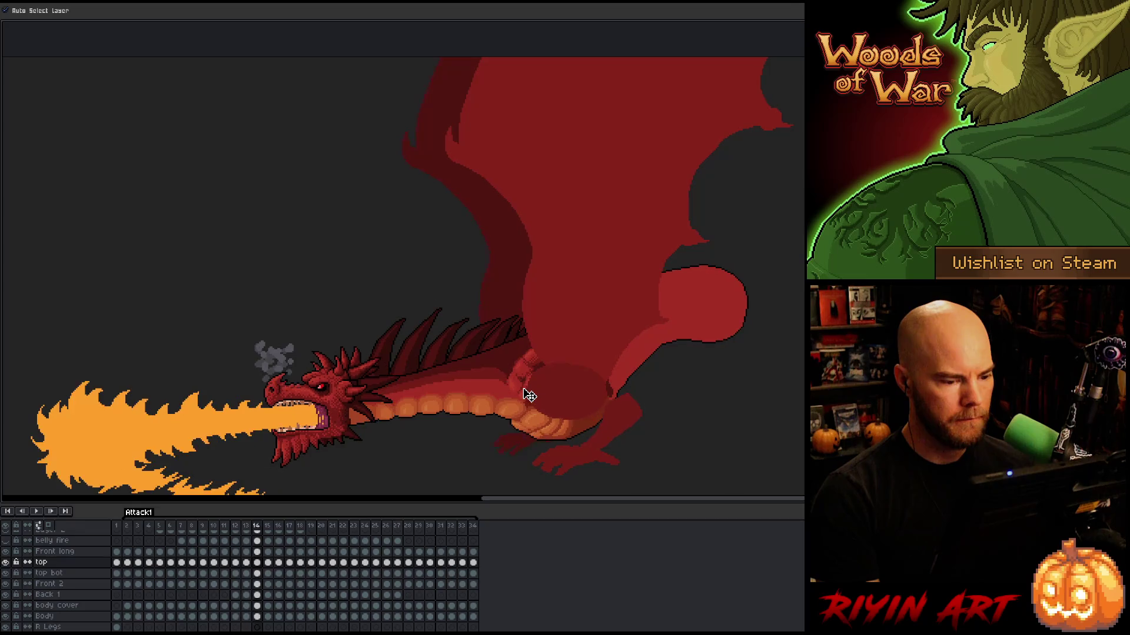